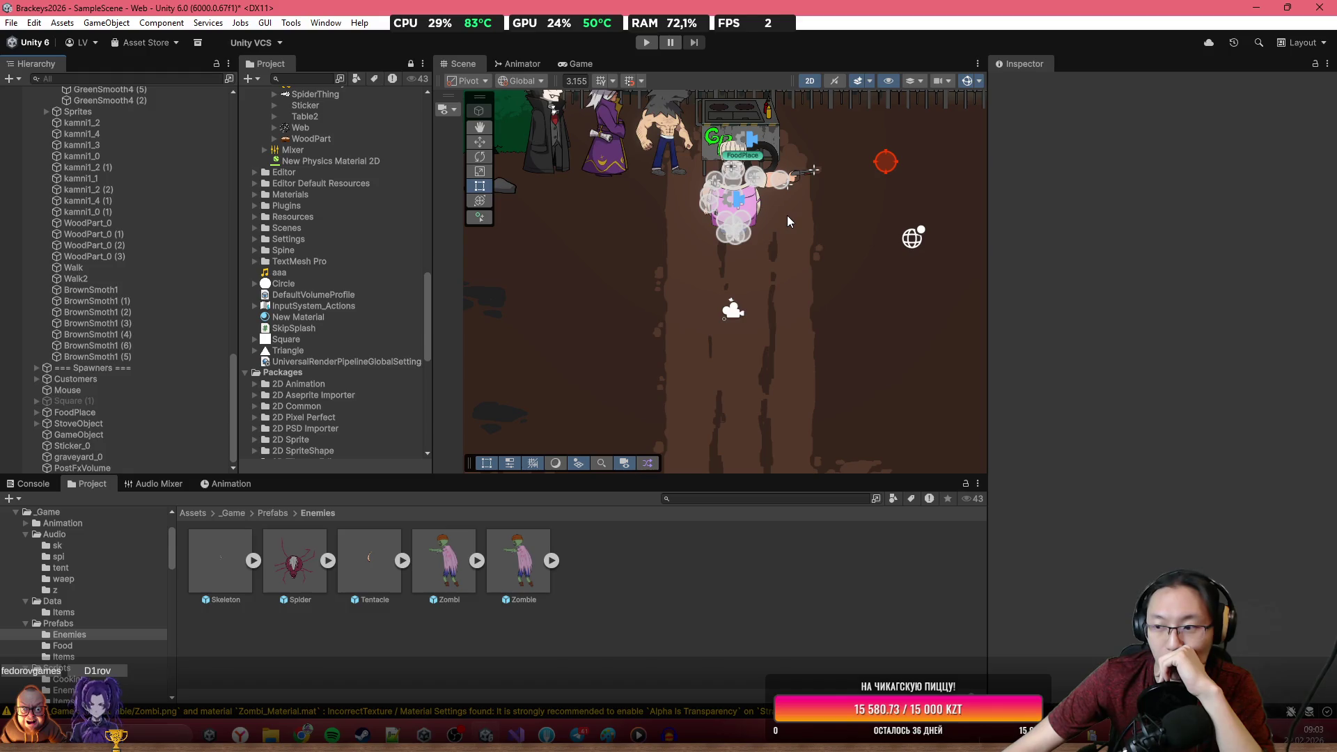
Place a Tentacle enemy prefab in the scene below the hero character.
{"action": "scroll", "coordinate": [787, 215], "scroll_direction": "up", "scroll_amount": 3}
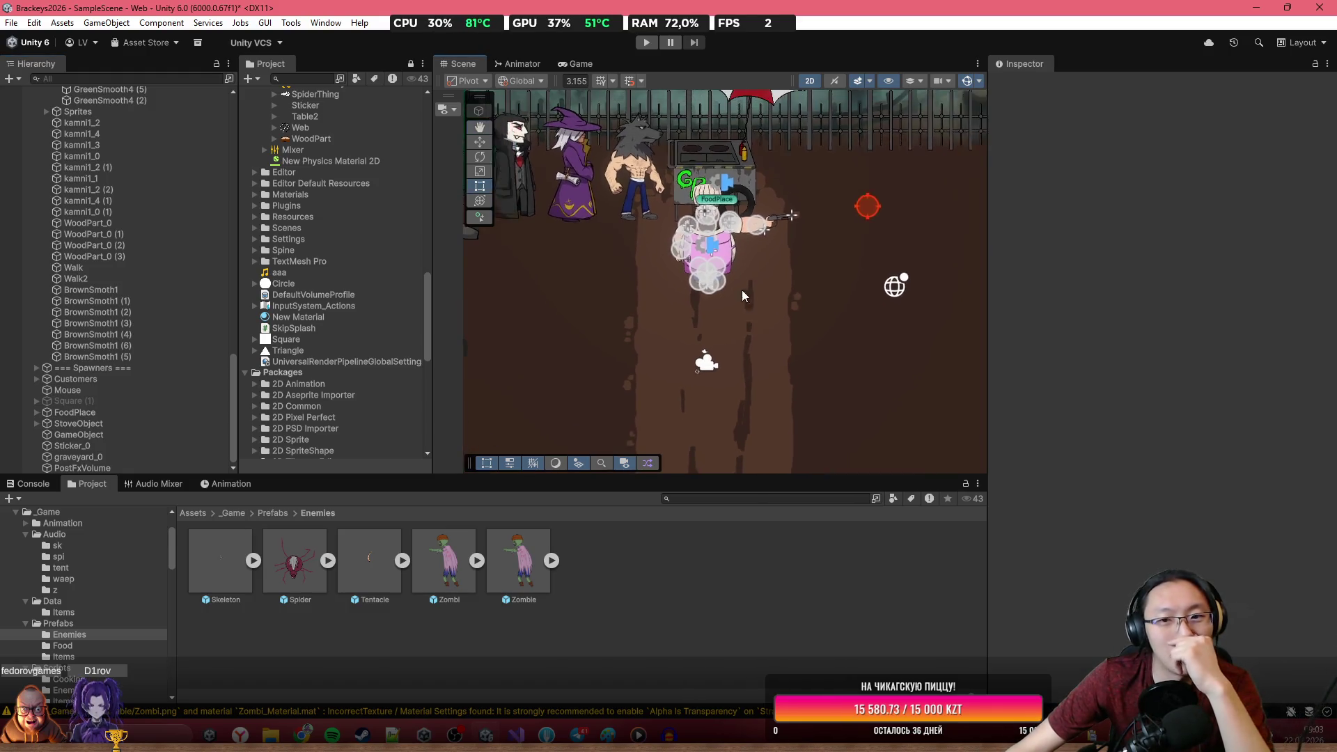
{"action": "left_click", "coordinate": [713, 248]}
{"action": "left_click", "coordinate": [728, 246]}
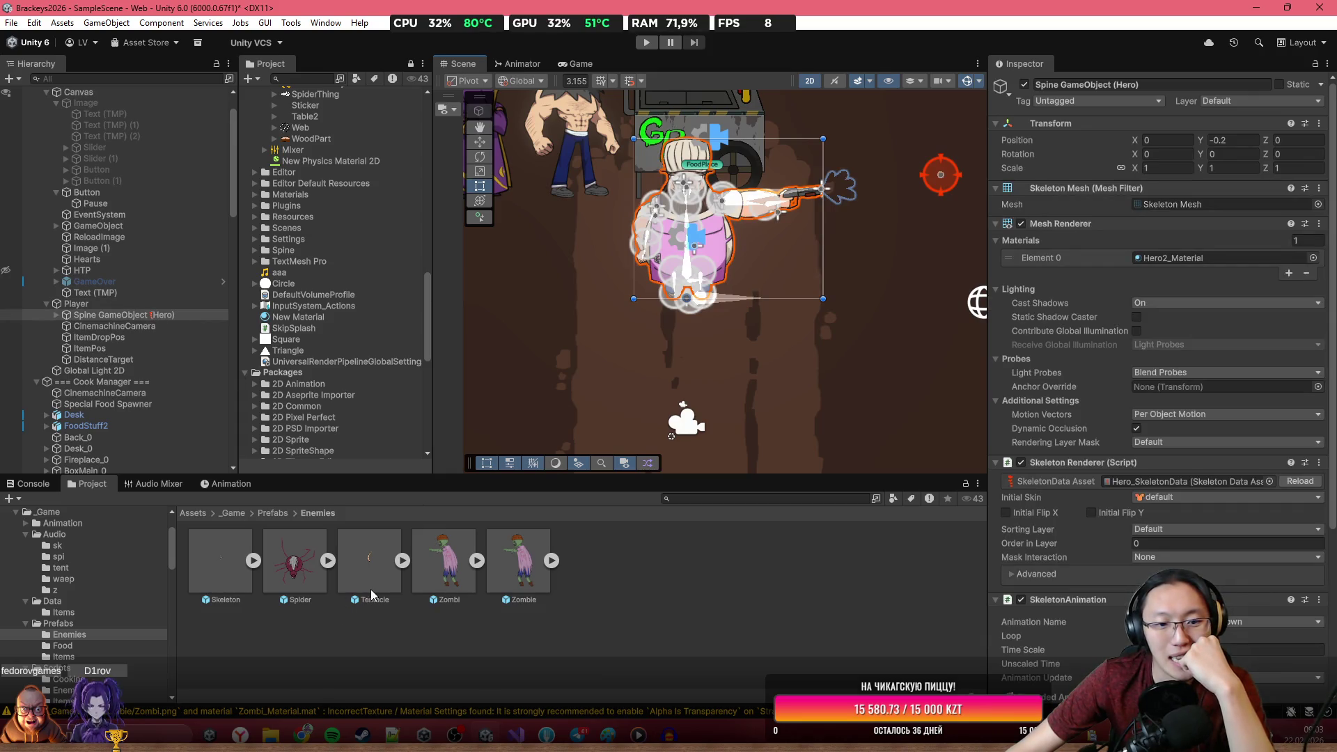
{"action": "left_click_drag", "start_coordinate": [369, 565], "coordinate": [672, 424]}
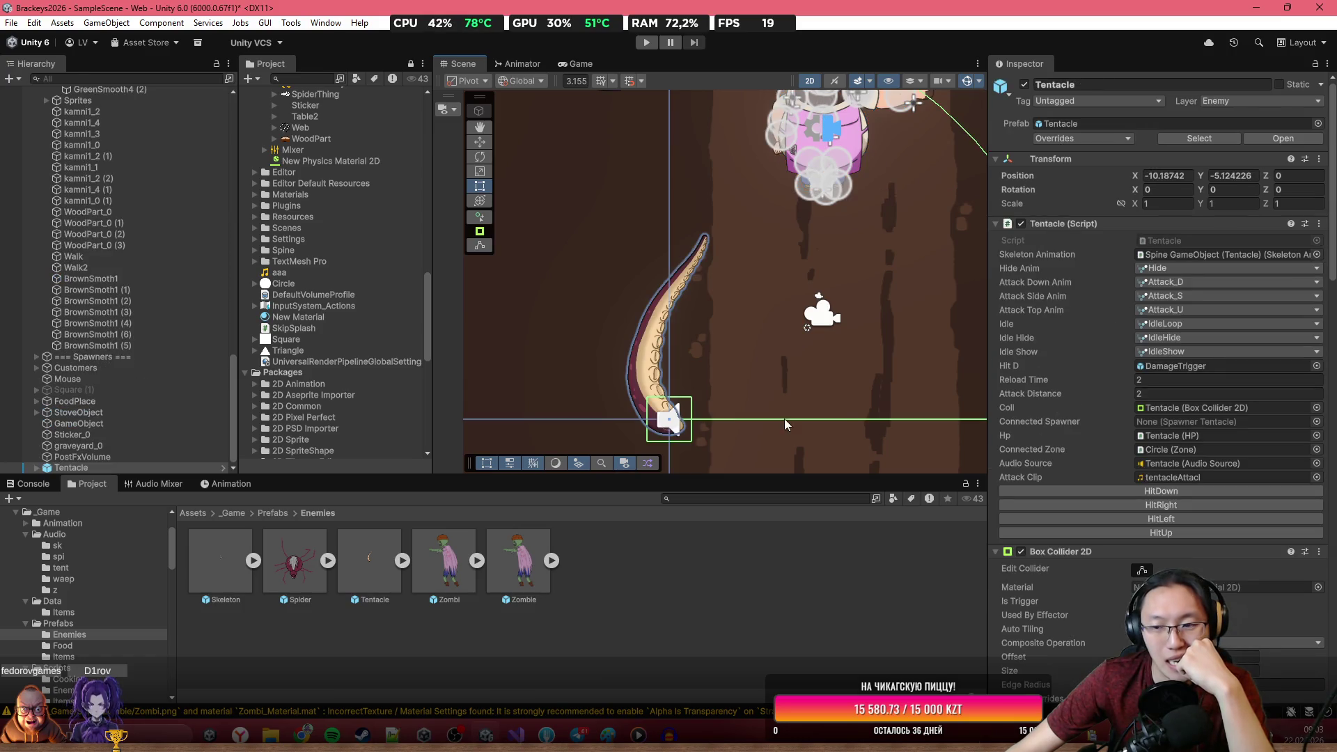
Expand Tentacle in the Hierarchy and select its DamageTrigger child.
{"action": "scroll", "coordinate": [1093, 460], "scroll_direction": "down", "scroll_amount": 8}
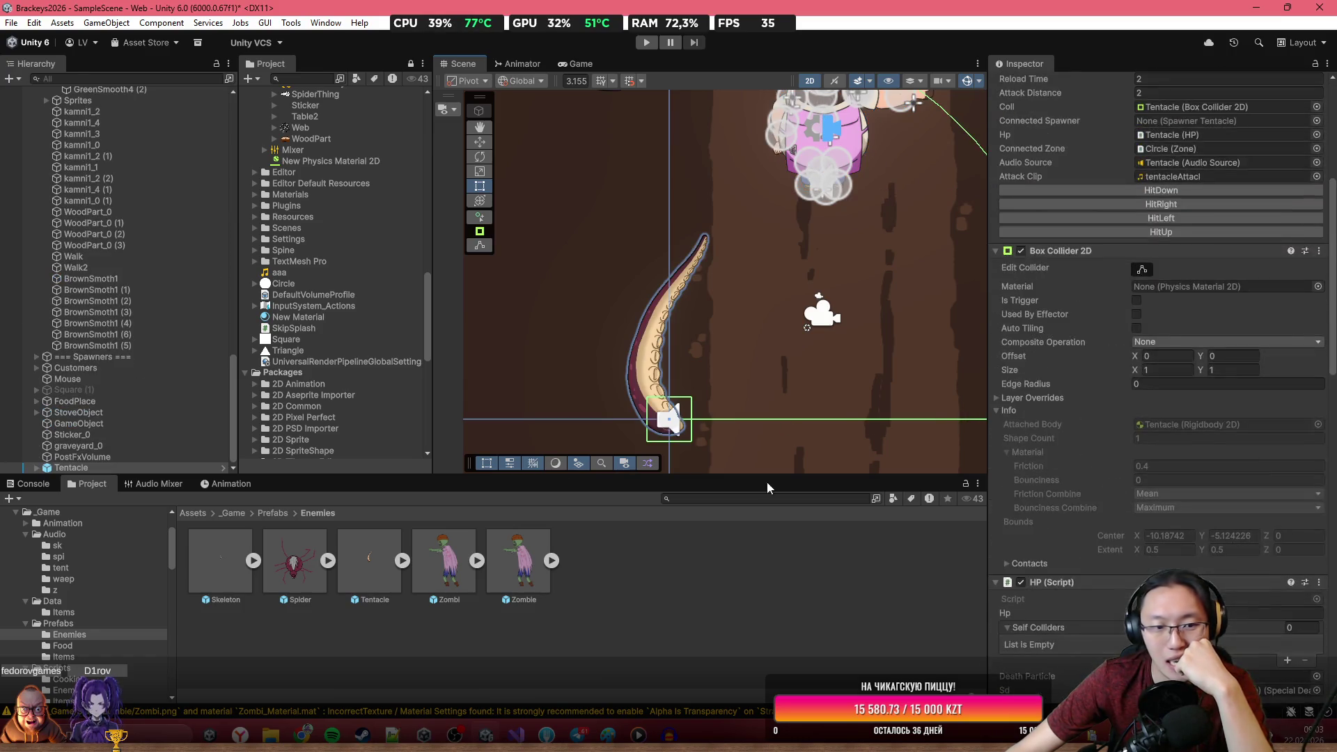
{"action": "left_click", "coordinate": [36, 467]}
{"action": "scroll", "coordinate": [104, 445], "scroll_direction": "down", "scroll_amount": 1}
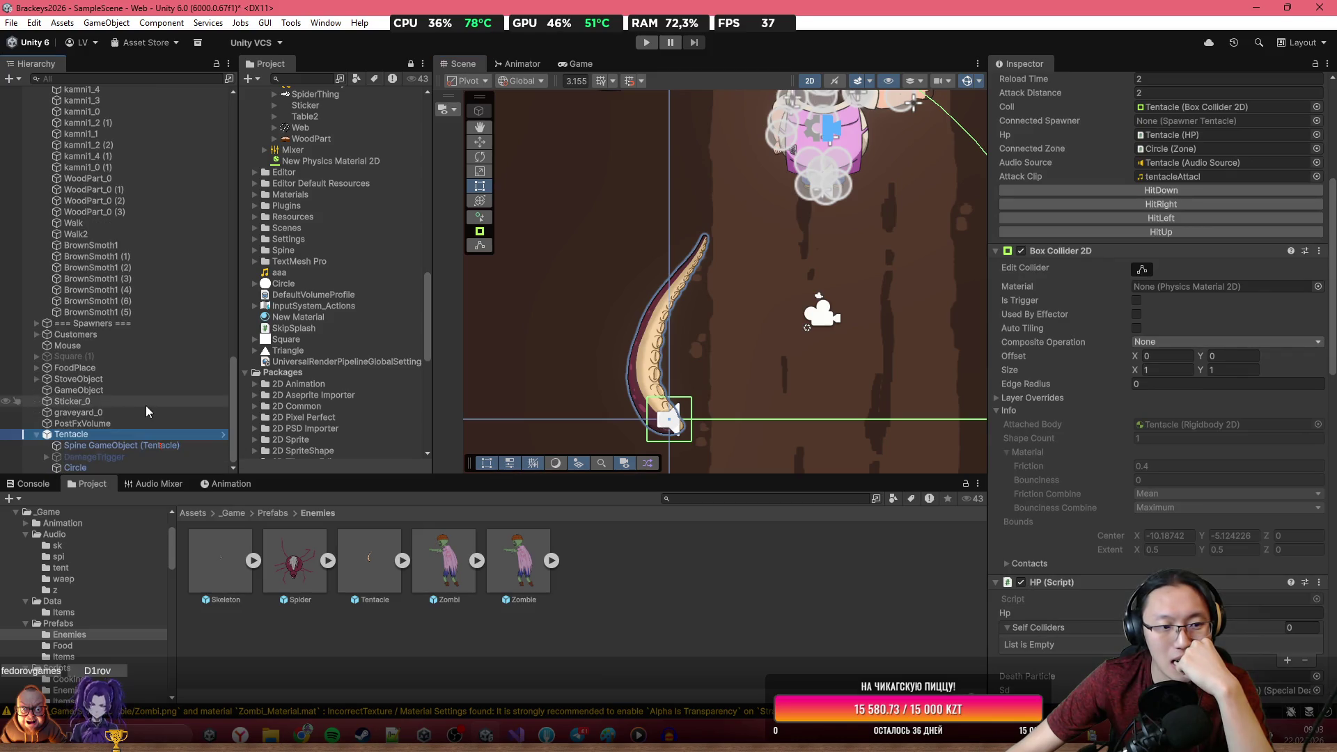
{"action": "left_click", "coordinate": [86, 457]}
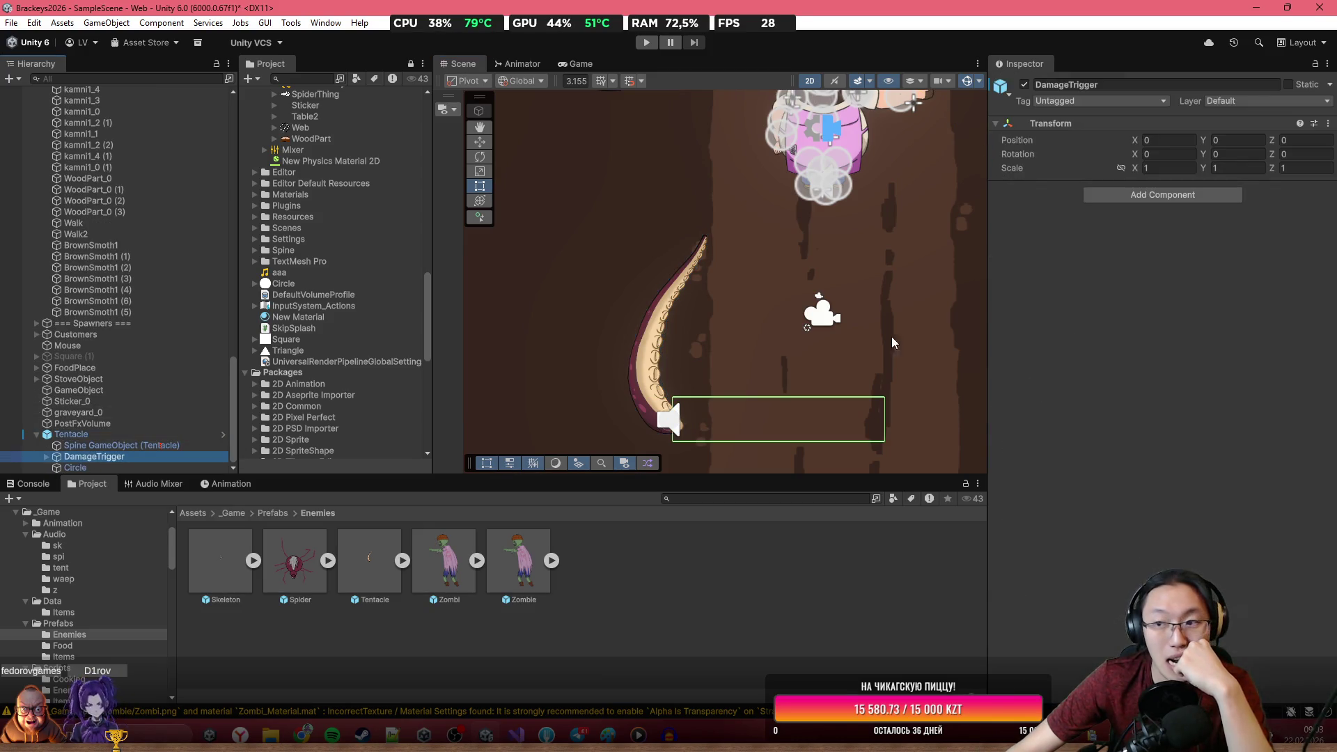
Rotate DamageTrigger upright and shorten its Box Collider 2D from the top edge.
{"action": "mouse_move", "coordinate": [1273, 154]}
{"action": "left_mouse_down"}
{"action": "mouse_move", "coordinate": [1294, 157]}
{"action": "mouse_move", "coordinate": [963, 427]}
{"action": "mouse_move", "coordinate": [821, 426]}
{"action": "mouse_move", "coordinate": [798, 506]}
{"action": "mouse_move", "coordinate": [1237, 499]}
{"action": "mouse_move", "coordinate": [478, 463]}
{"action": "mouse_move", "coordinate": [197, 425]}
{"action": "mouse_move", "coordinate": [572, 423]}
{"action": "left_mouse_up"}
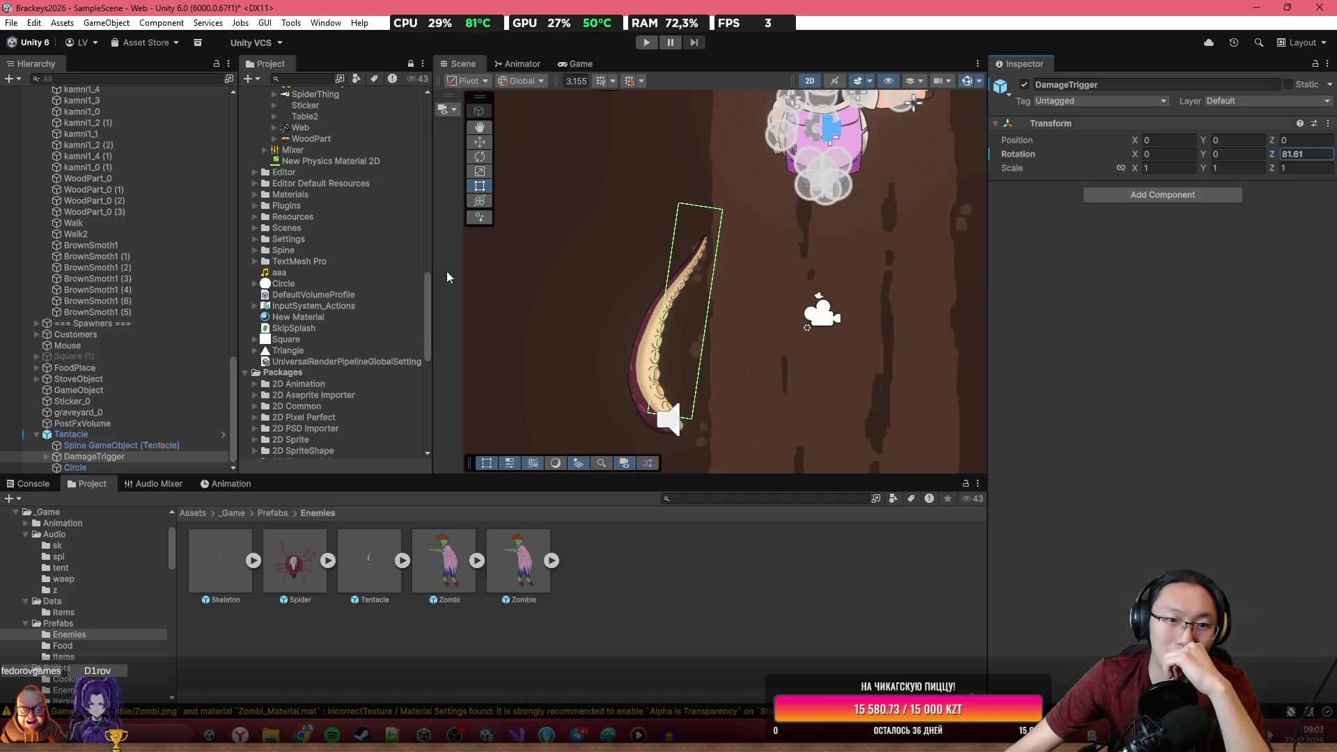
{"action": "left_click", "coordinate": [92, 457]}
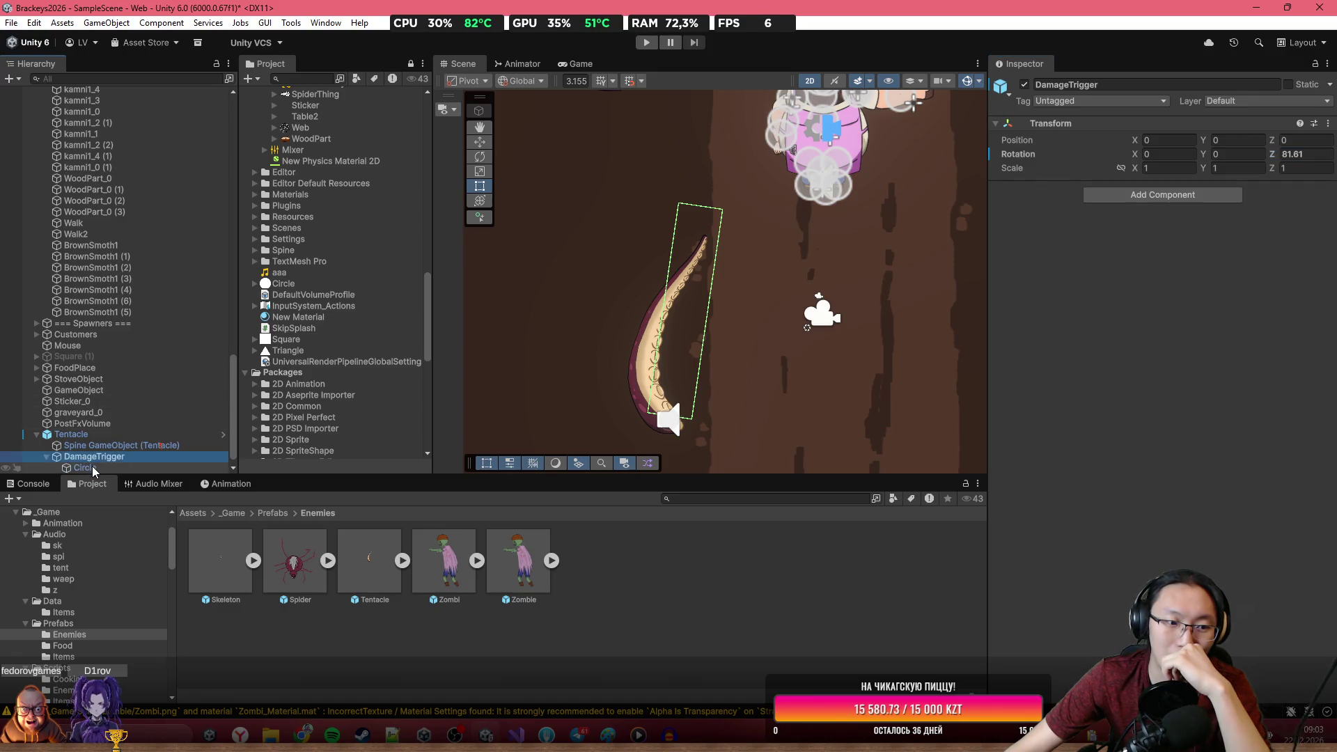
{"action": "left_click", "coordinate": [92, 468]}
{"action": "left_click", "coordinate": [1142, 401]}
{"action": "left_click_drag", "start_coordinate": [701, 208], "coordinate": [696, 238]}
Reset DamageTrigger's Rotation Z to 0 and deactivate the object.
{"action": "left_click", "coordinate": [88, 424]}
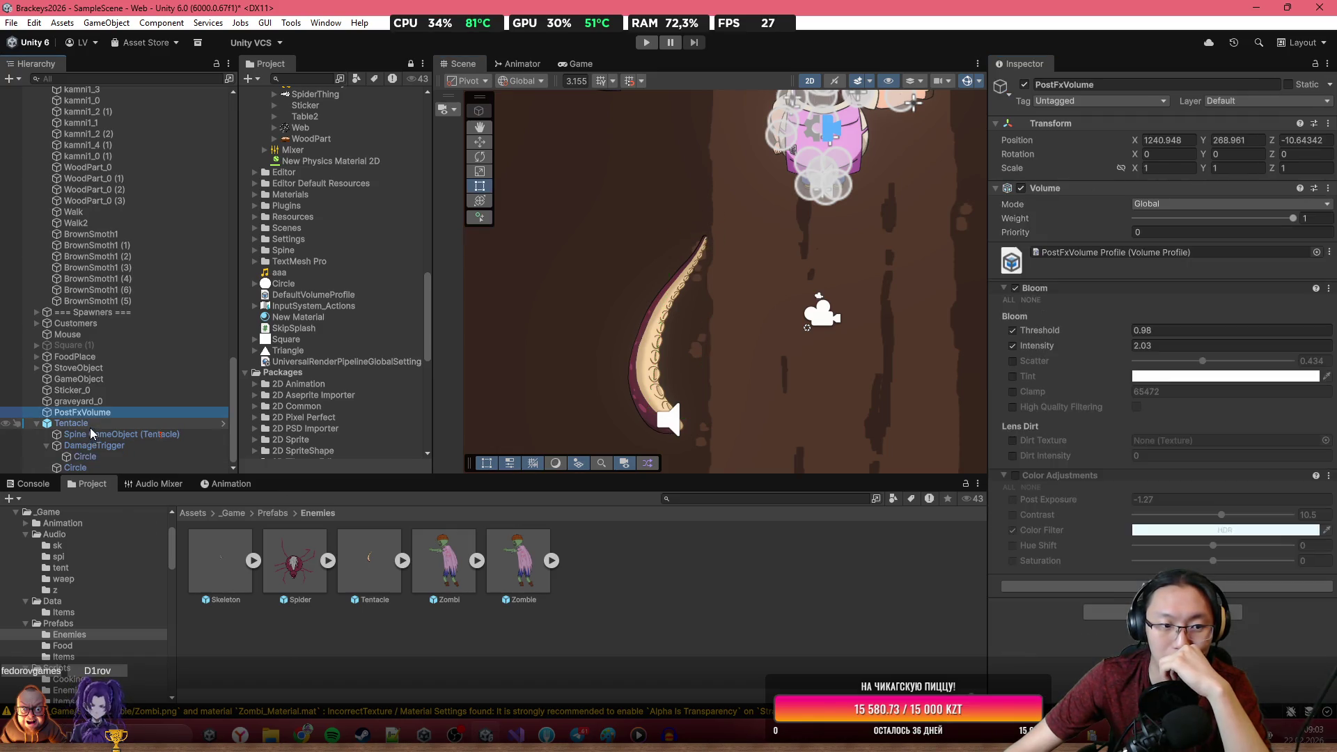
{"action": "scroll", "coordinate": [759, 285], "scroll_direction": "down", "scroll_amount": 3}
{"action": "scroll", "coordinate": [751, 303], "scroll_direction": "down", "scroll_amount": 1}
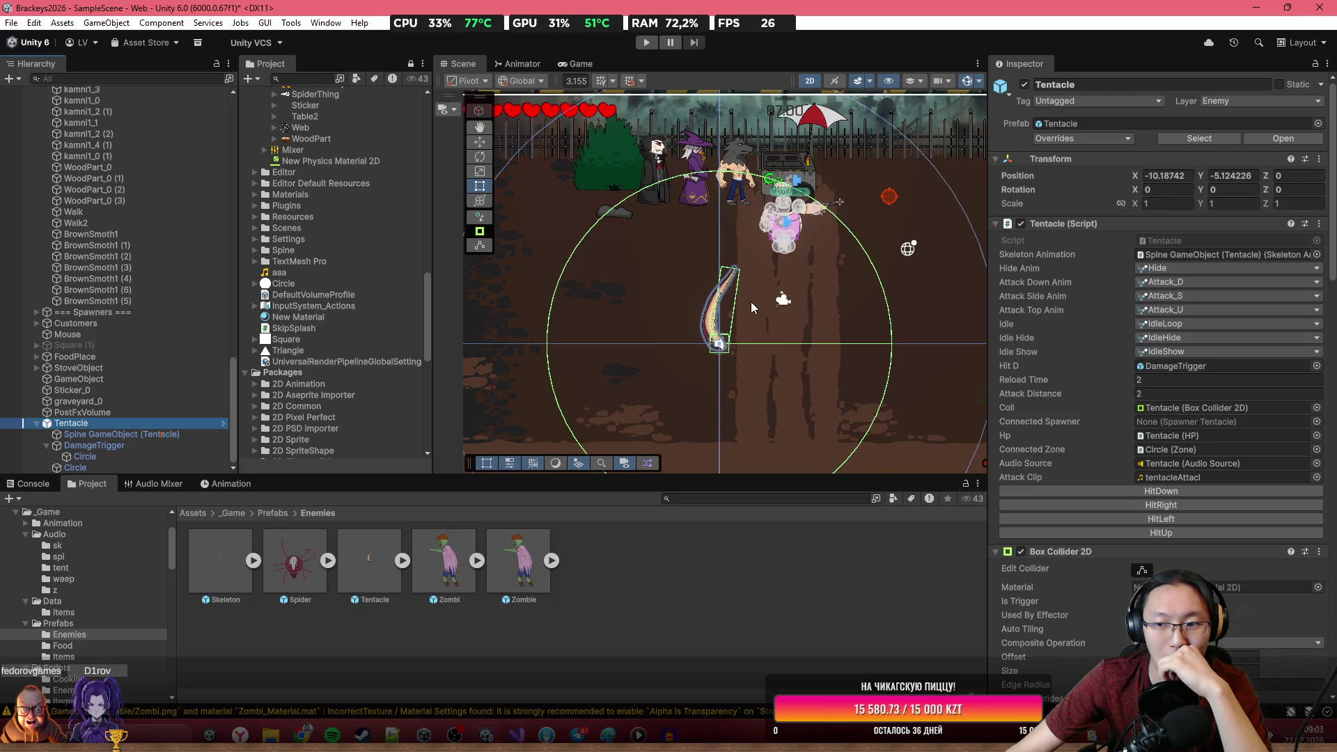
{"action": "left_click", "coordinate": [94, 445]}
{"action": "double_click", "coordinate": [1302, 154]}
{"action": "type", "text": "0"}
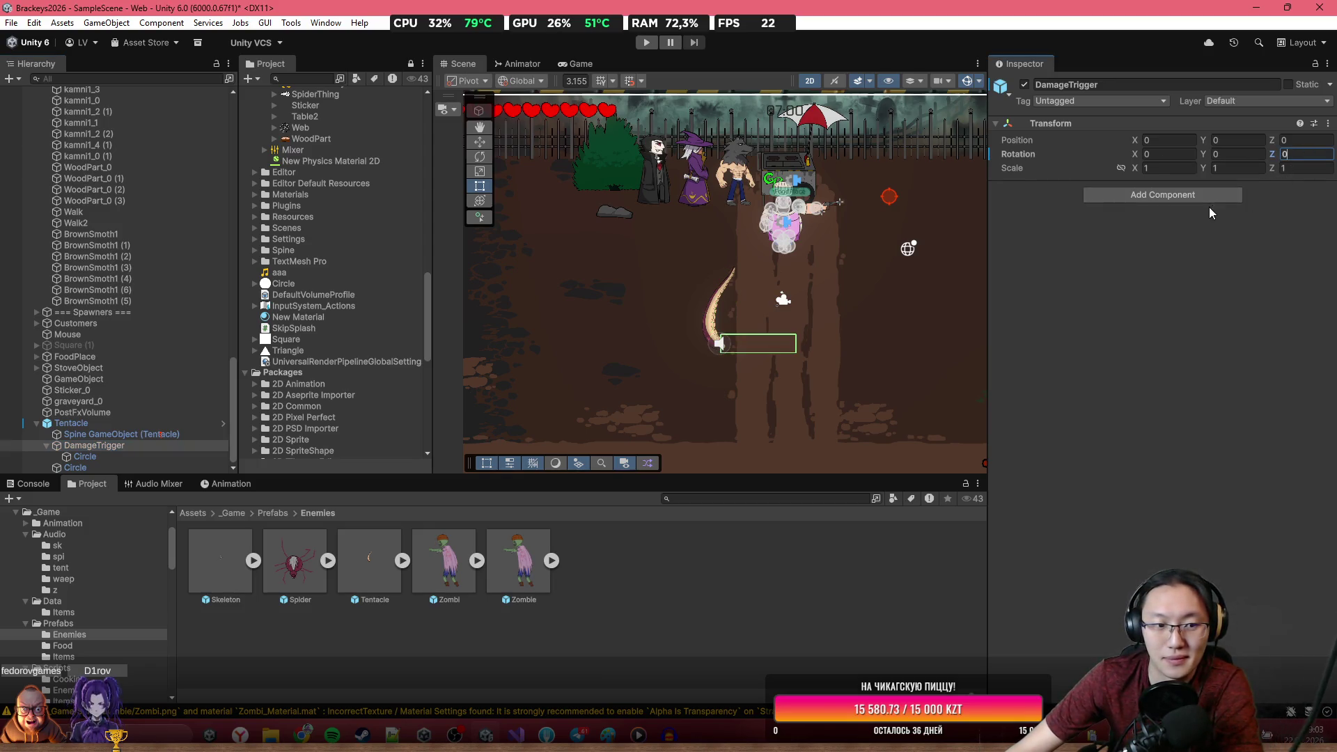
{"action": "left_click", "coordinate": [132, 444]}
{"action": "key", "text": "alt+shift+a"}
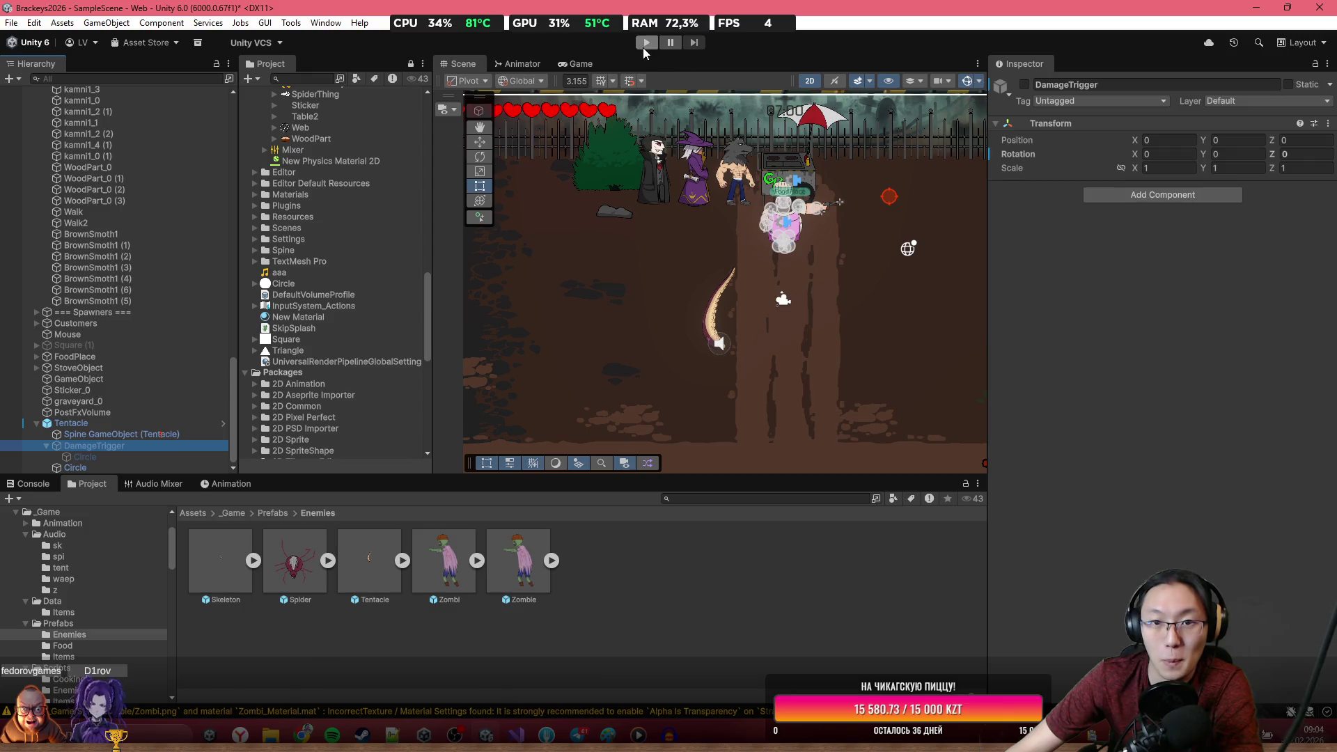
Delete the test Tentacle from the scene and switch to Move.cs in Visual Studio.
{"action": "left_click", "coordinate": [136, 424]}
{"action": "key", "text": "Delete"}
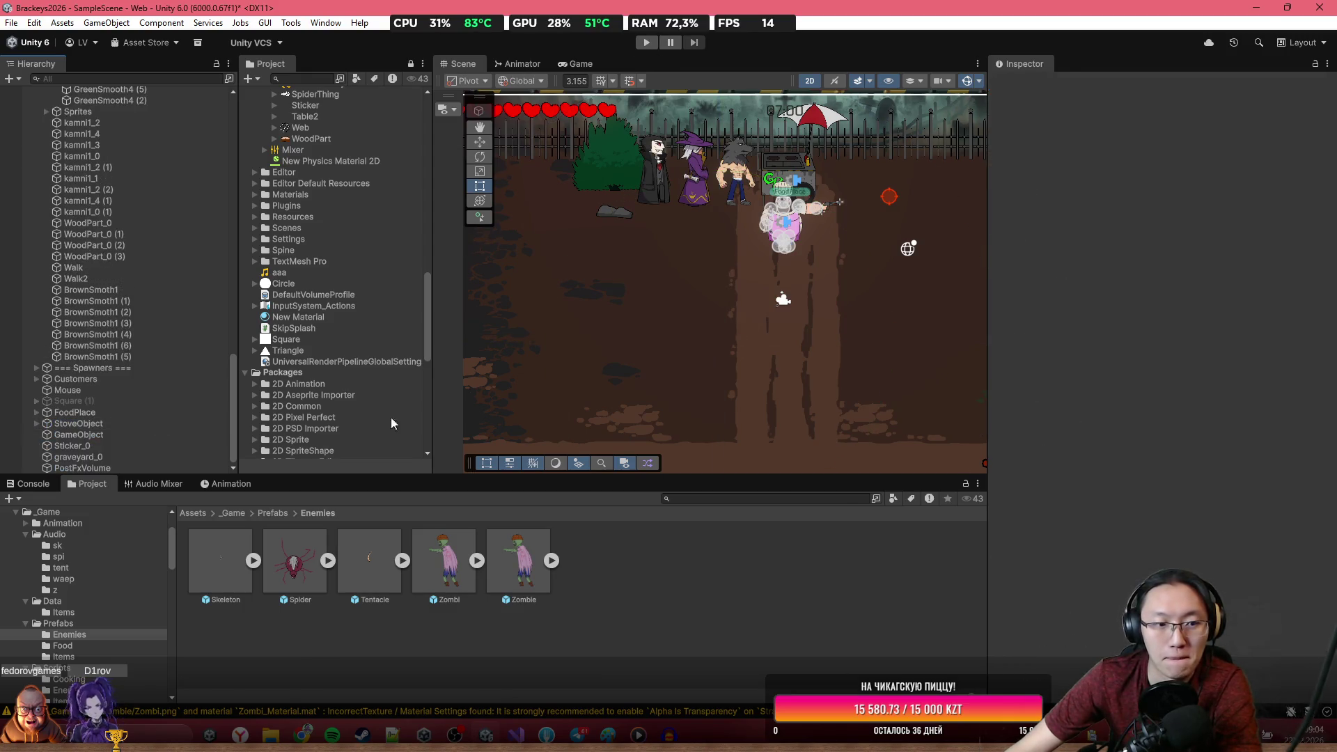
{"action": "left_click", "coordinate": [941, 221]}
{"action": "scroll", "coordinate": [816, 244], "scroll_direction": "up", "scroll_amount": 3}
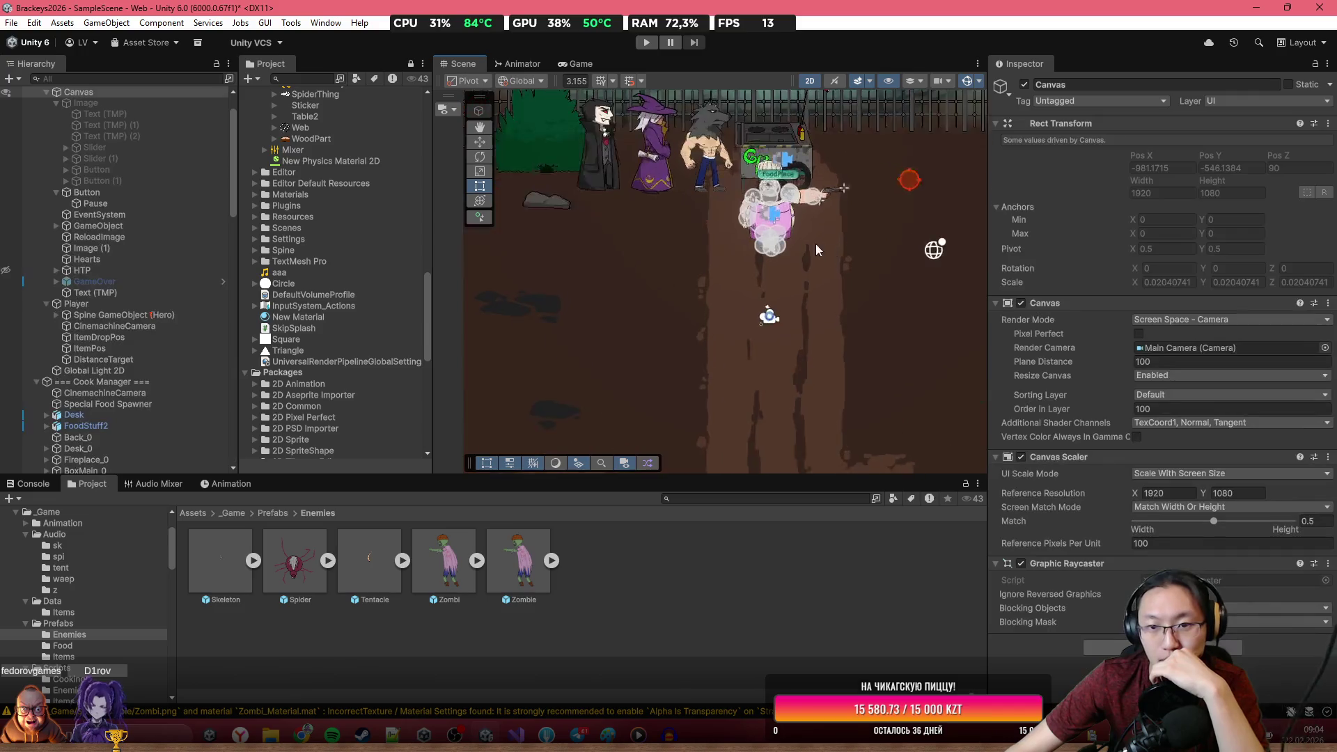
{"action": "key", "text": "alt+Tab"}
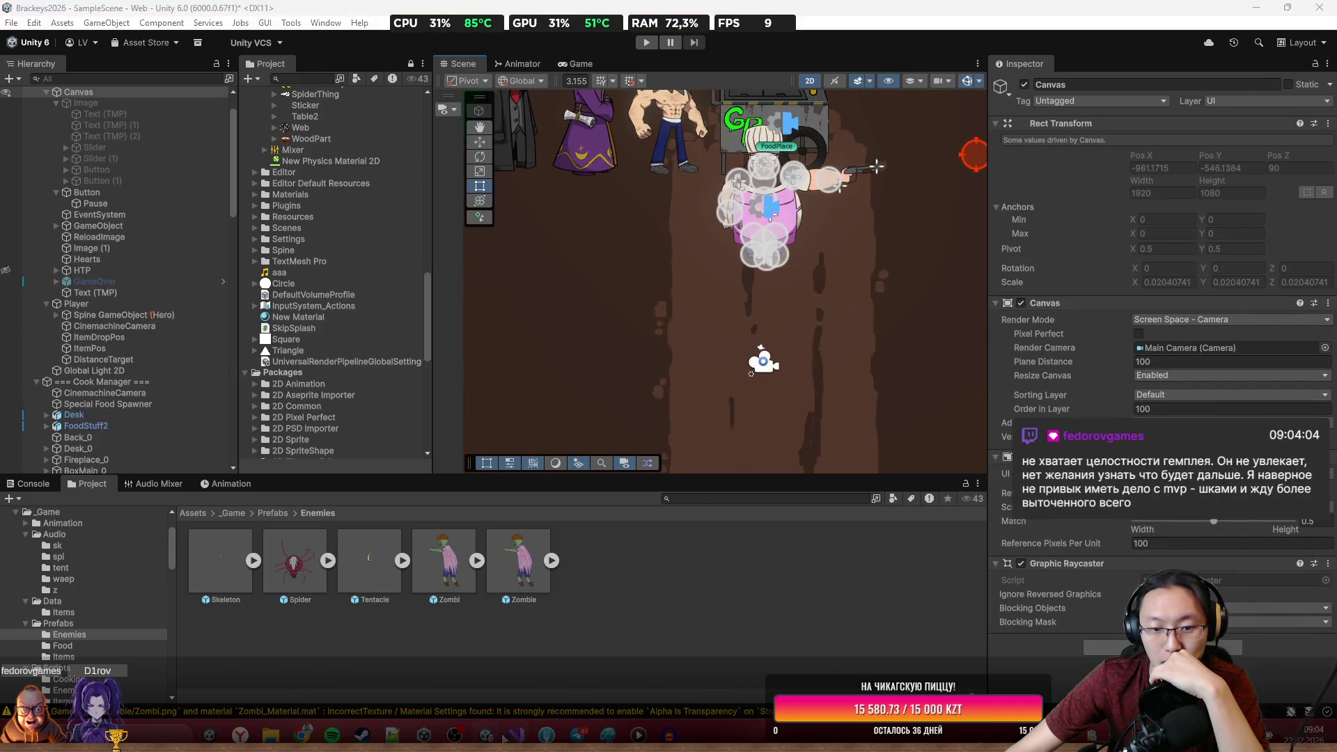
{"action": "scroll", "coordinate": [790, 479], "scroll_direction": "up", "scroll_amount": 5}
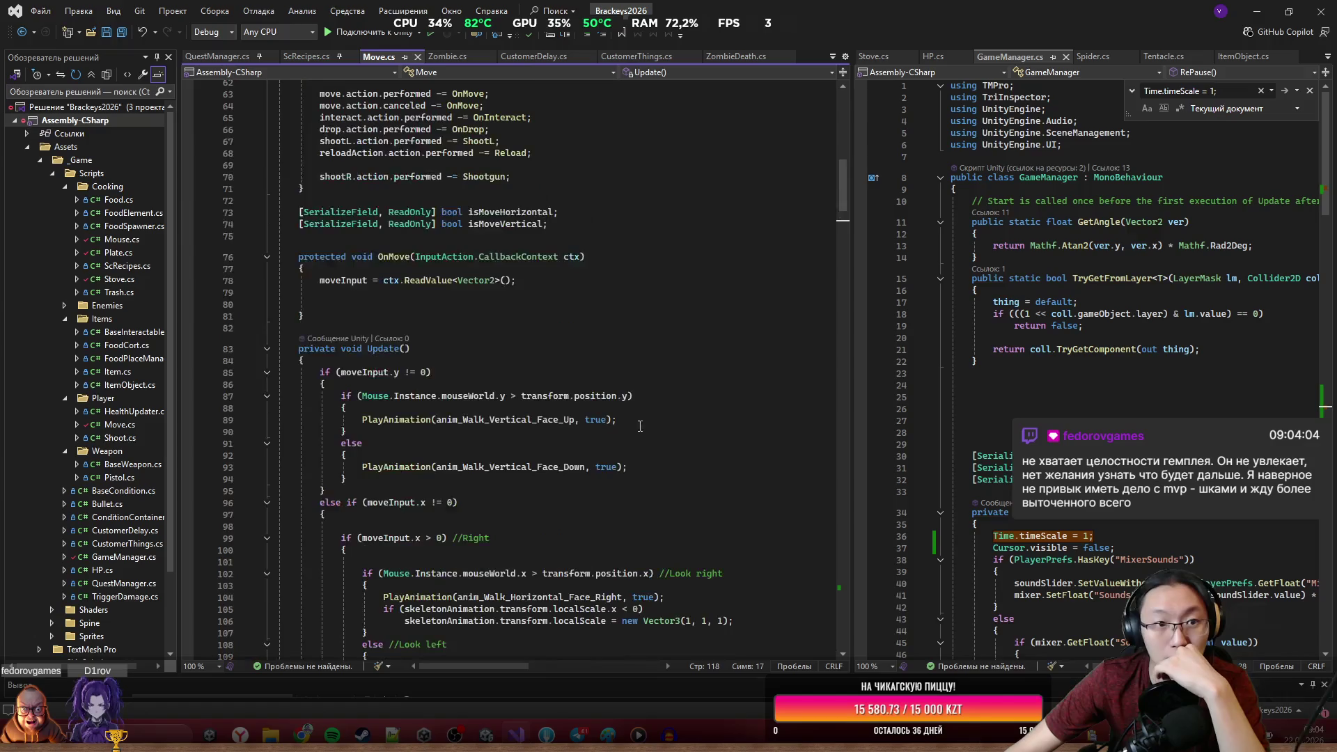
{"action": "scroll", "coordinate": [387, 293], "scroll_direction": "down", "scroll_amount": 2}
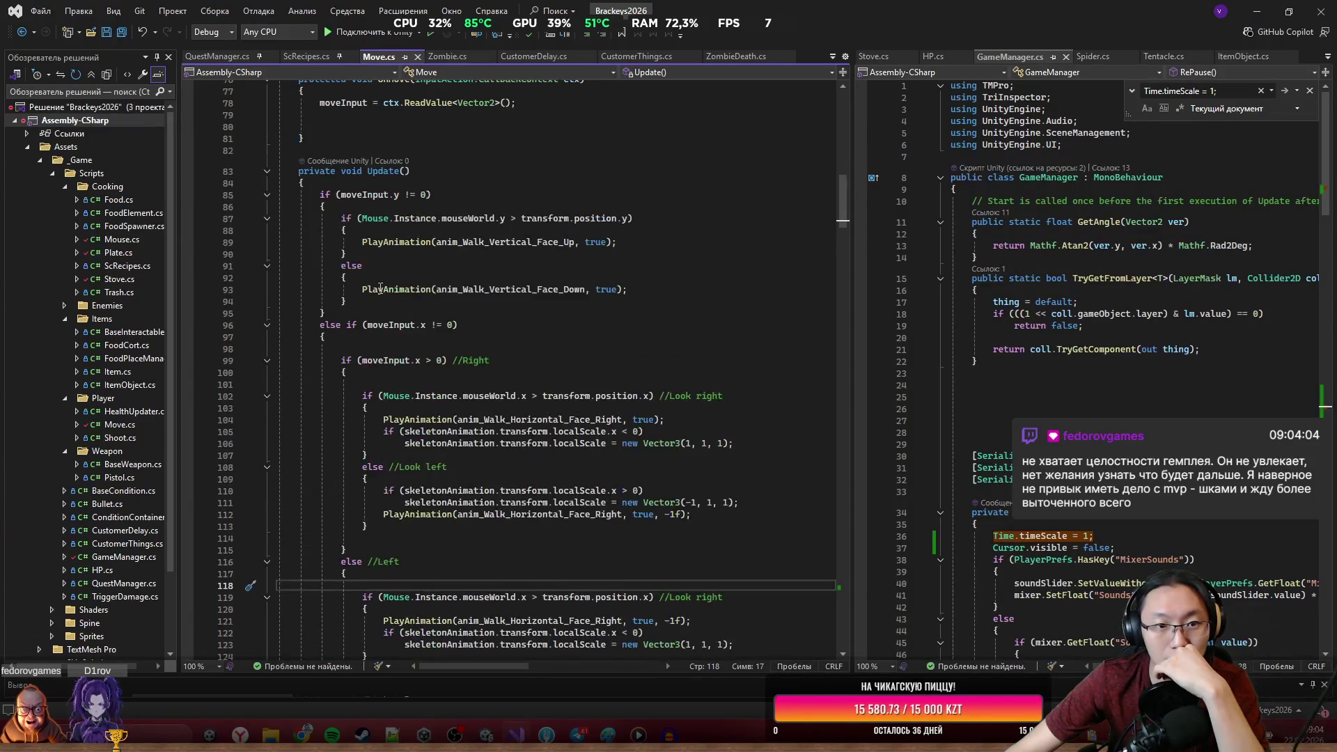
{"action": "scroll", "coordinate": [314, 235], "scroll_direction": "down", "scroll_amount": 1}
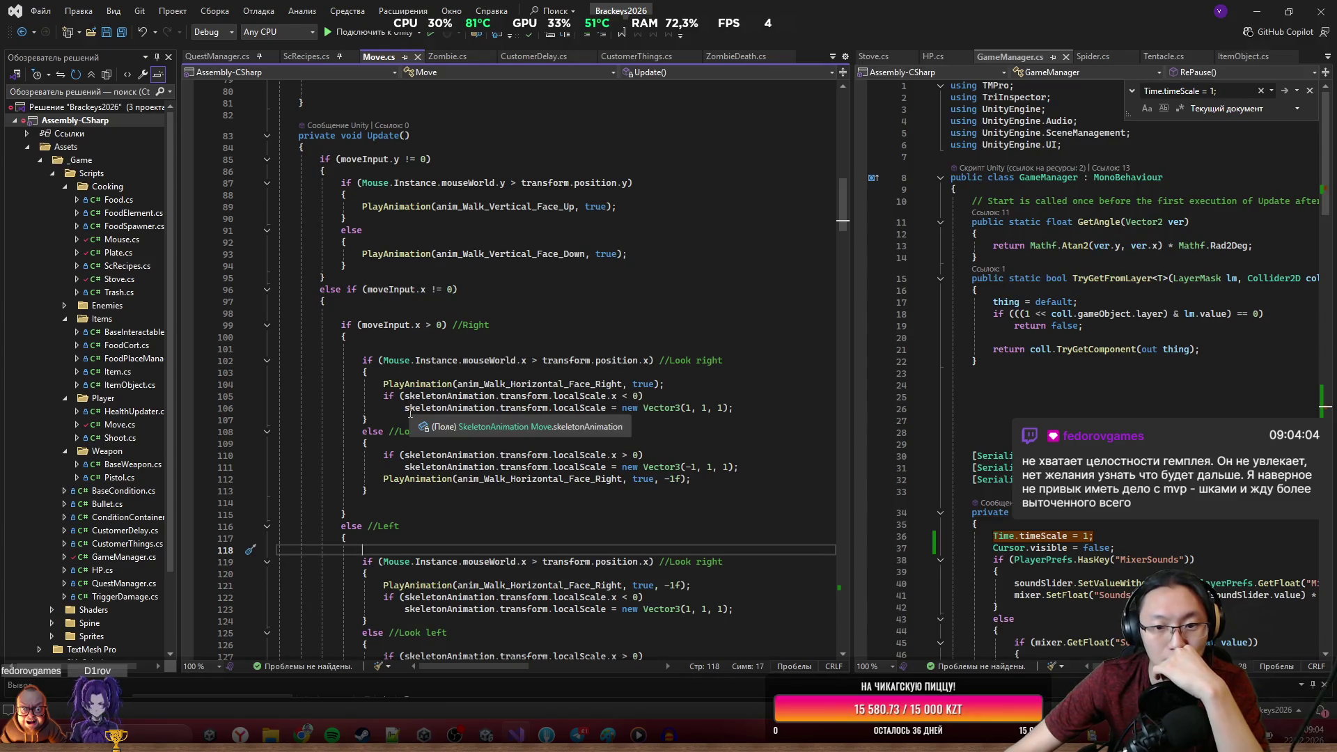
{"action": "mouse_move", "coordinate": [548, 462]}
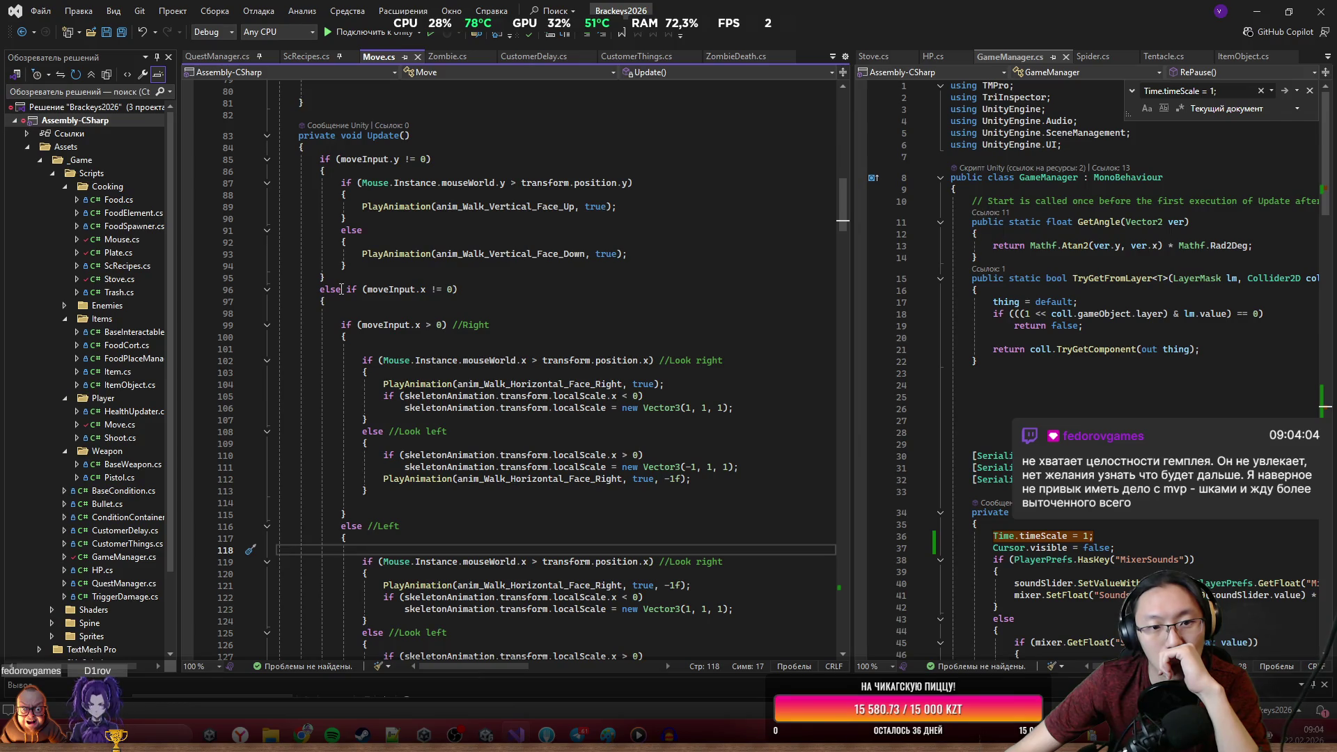
{"action": "scroll", "coordinate": [335, 296], "scroll_direction": "down", "scroll_amount": 9}
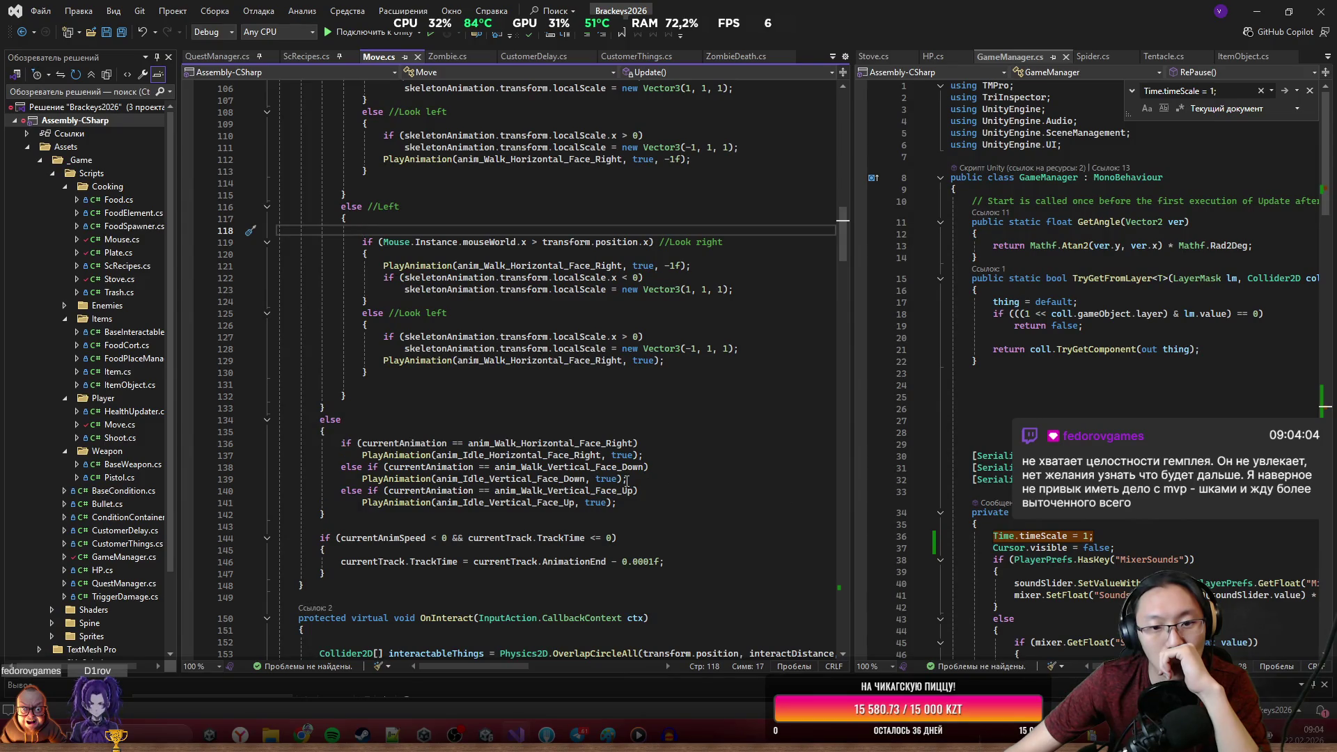
{"action": "left_click", "coordinate": [665, 454]}
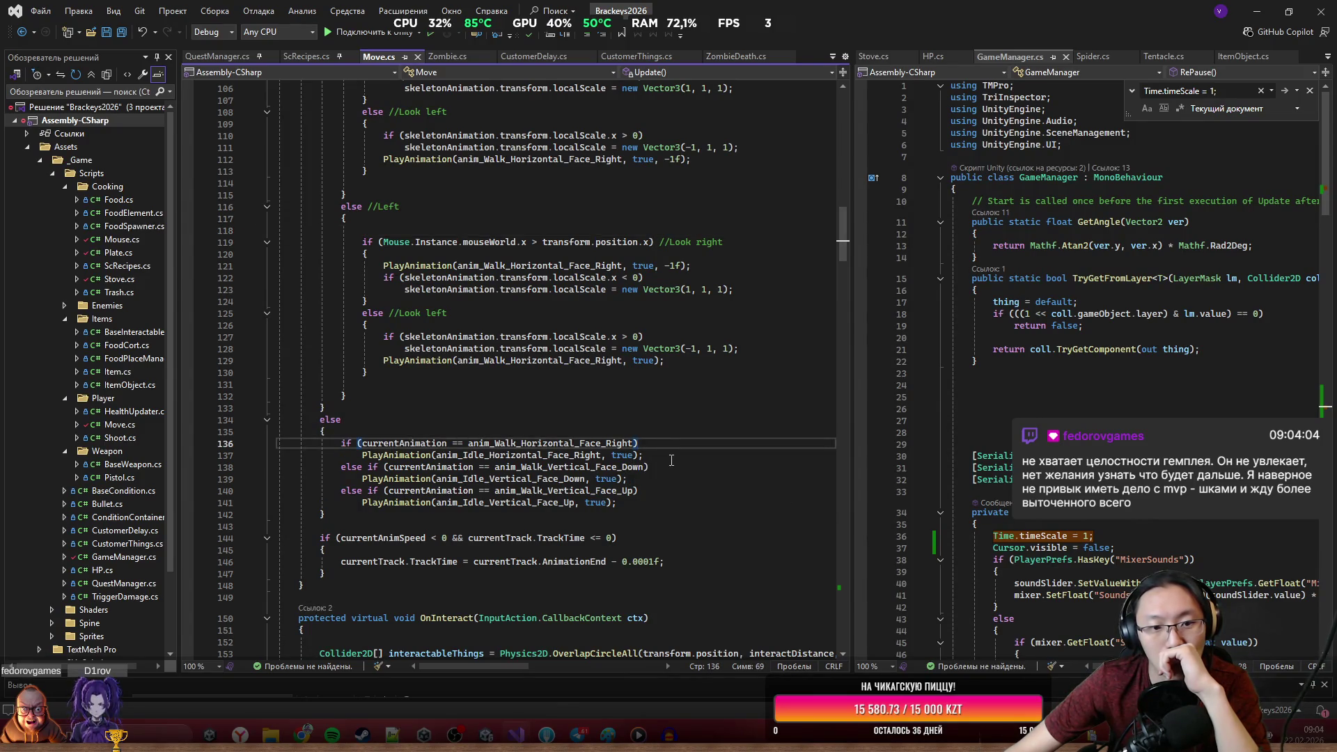
{"action": "scroll", "coordinate": [671, 460], "scroll_direction": "up", "scroll_amount": 2}
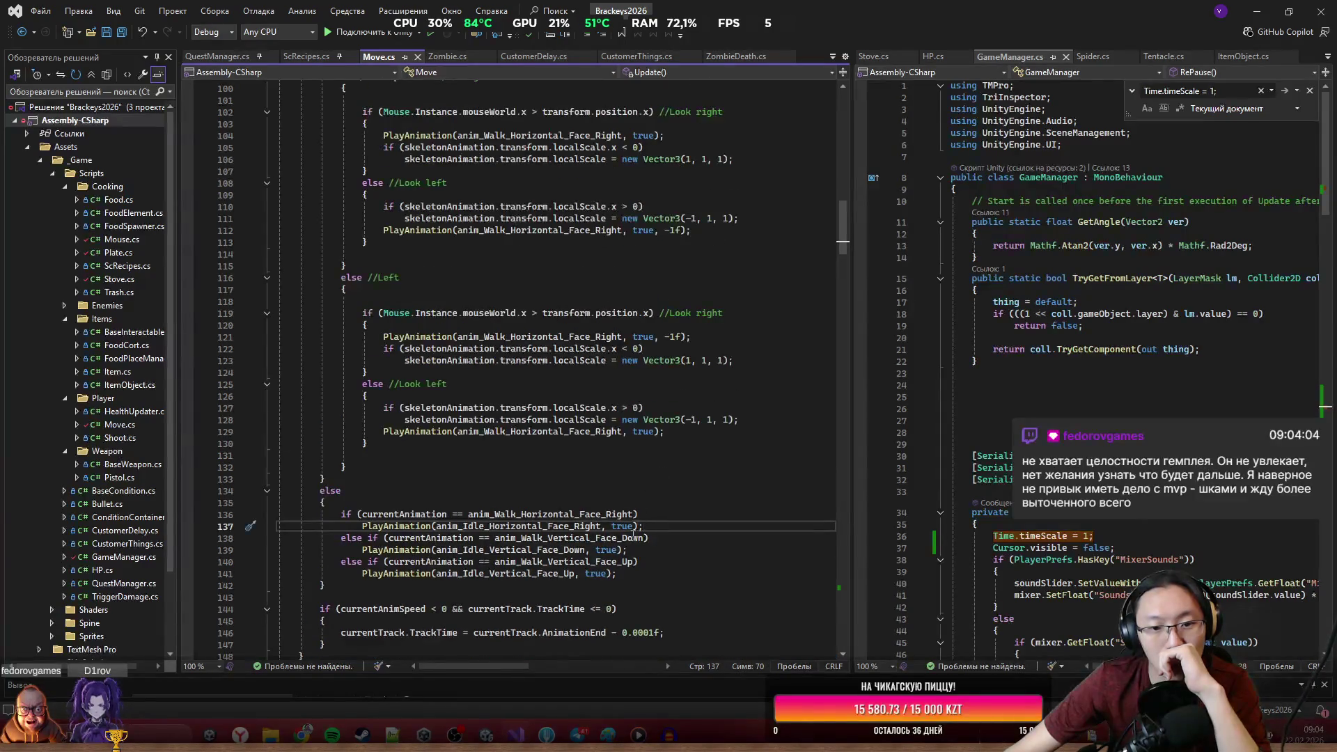
{"action": "mouse_move", "coordinate": [375, 526]}
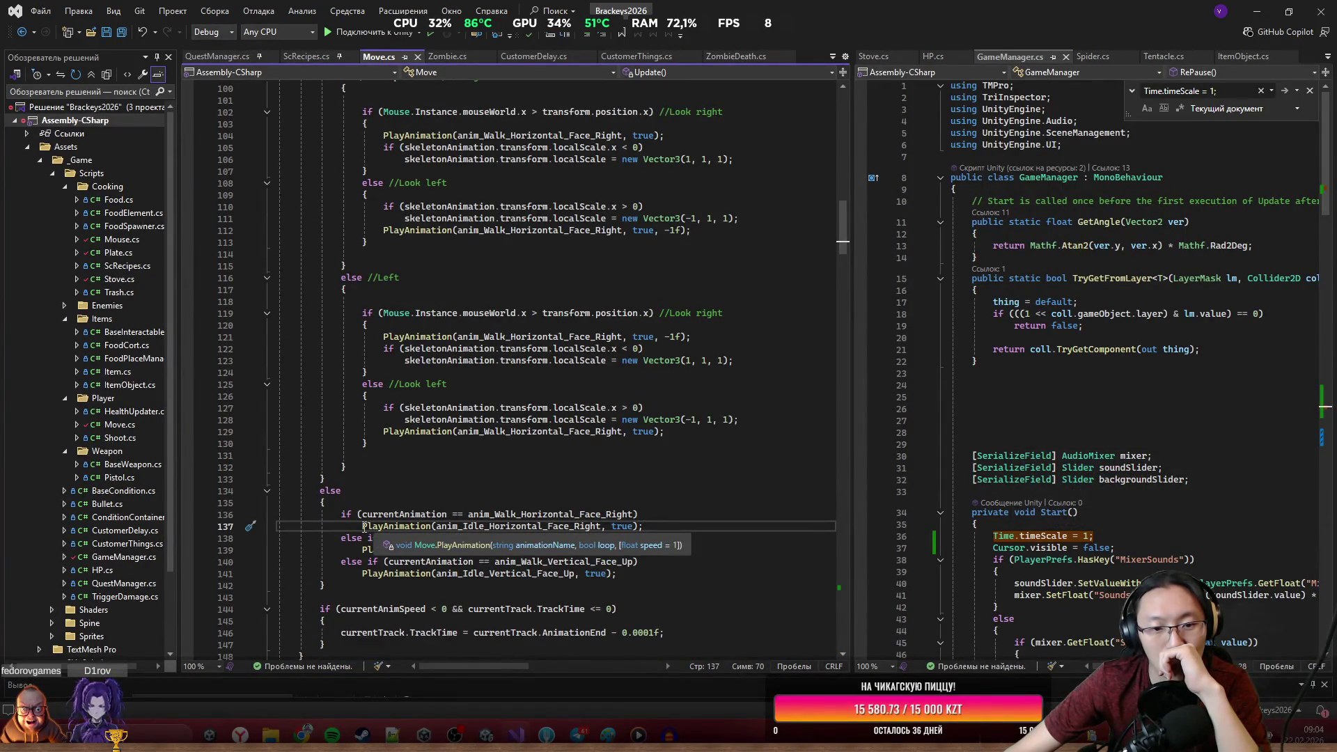
{"action": "left_click_drag", "start_coordinate": [363, 527], "coordinate": [654, 527]}
{"action": "scroll", "coordinate": [654, 527], "scroll_direction": "up", "scroll_amount": 1}
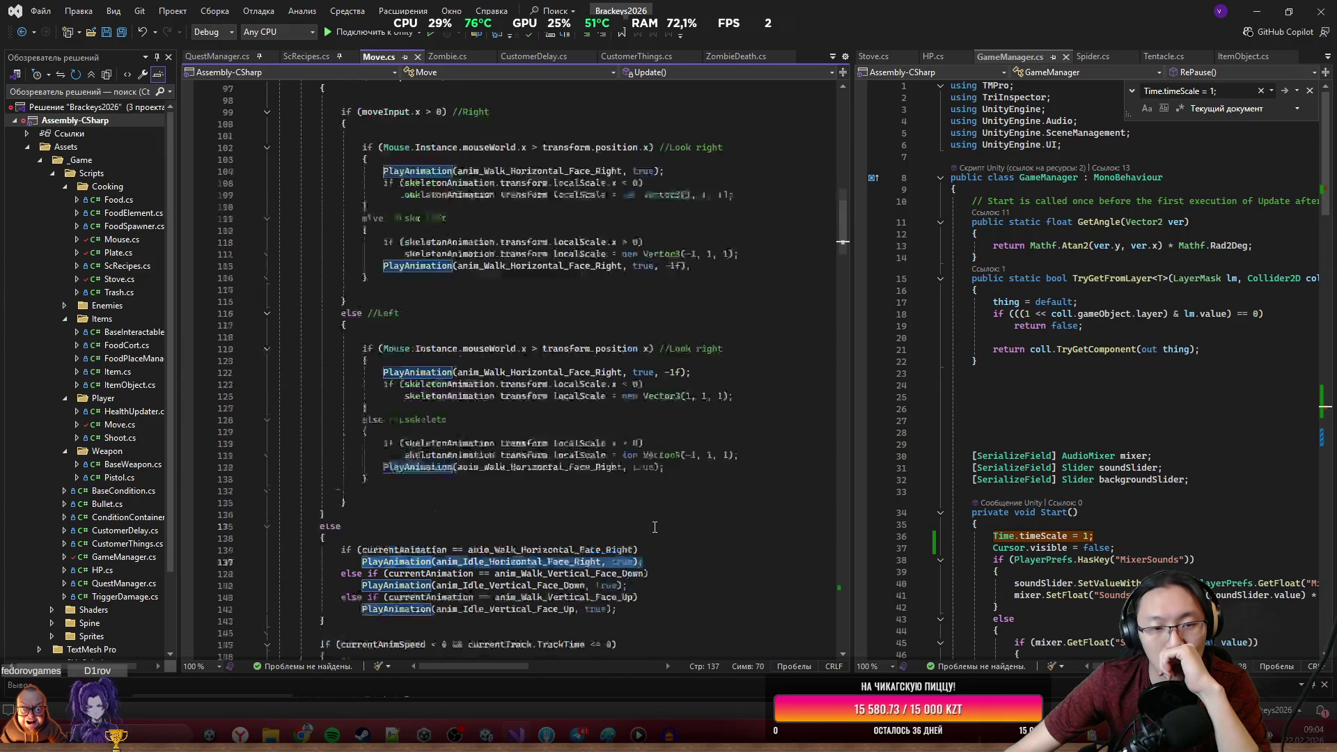
{"action": "scroll", "coordinate": [654, 527], "scroll_direction": "up", "scroll_amount": 5}
{"action": "scroll", "coordinate": [551, 408], "scroll_direction": "down", "scroll_amount": 1}
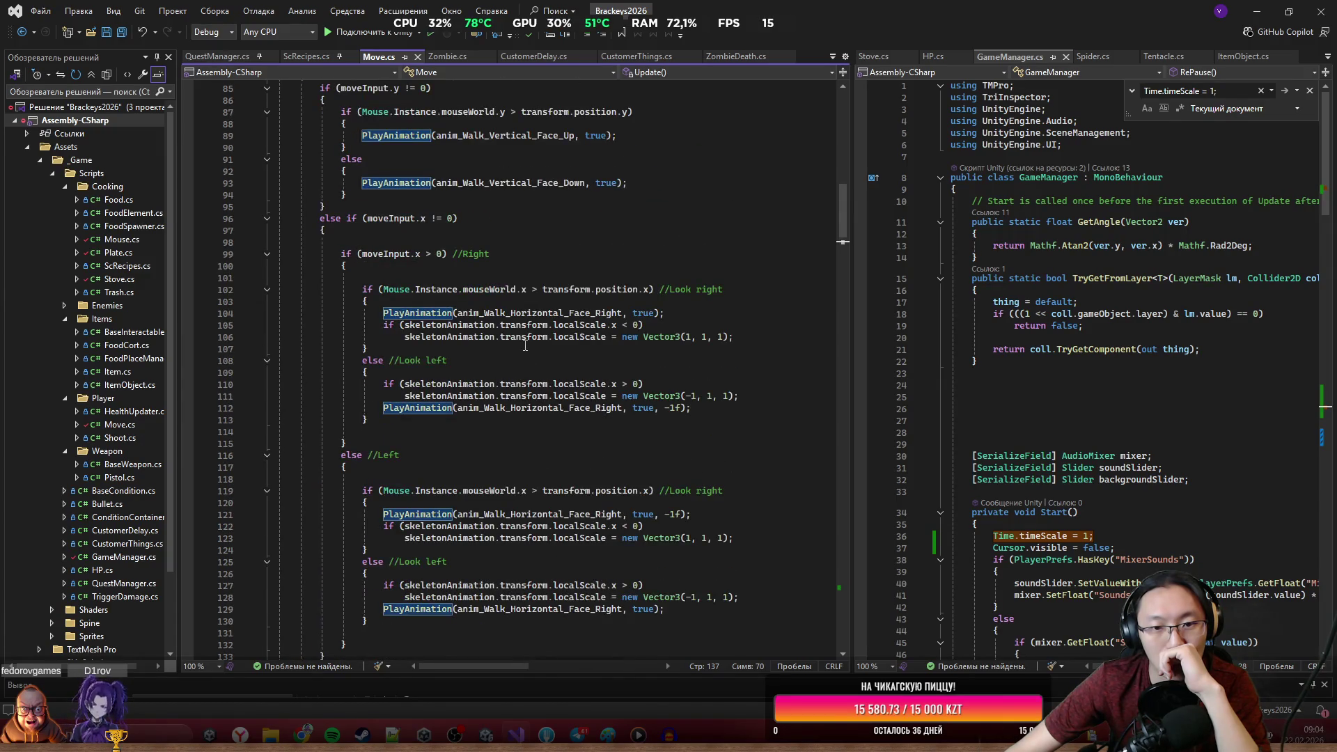
{"action": "scroll", "coordinate": [460, 432], "scroll_direction": "down", "scroll_amount": 3}
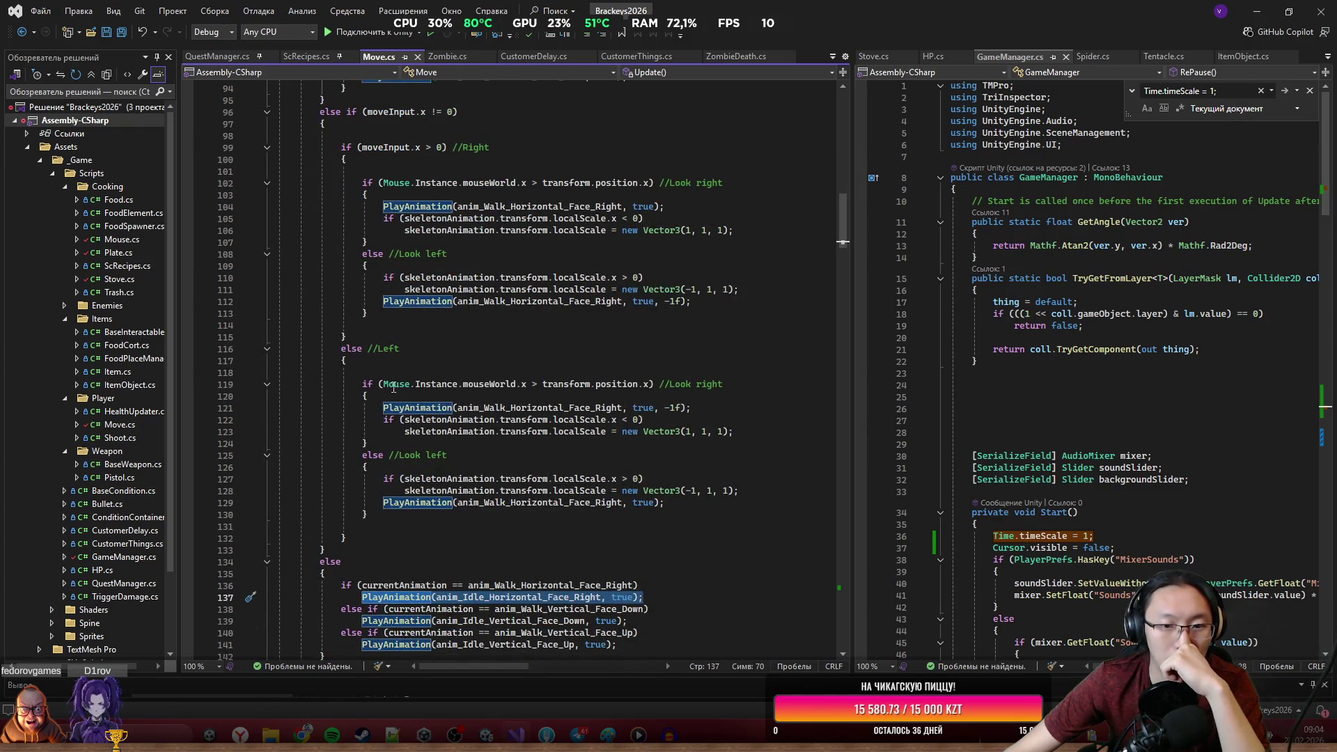
{"action": "left_click_drag", "start_coordinate": [383, 385], "coordinate": [643, 385]}
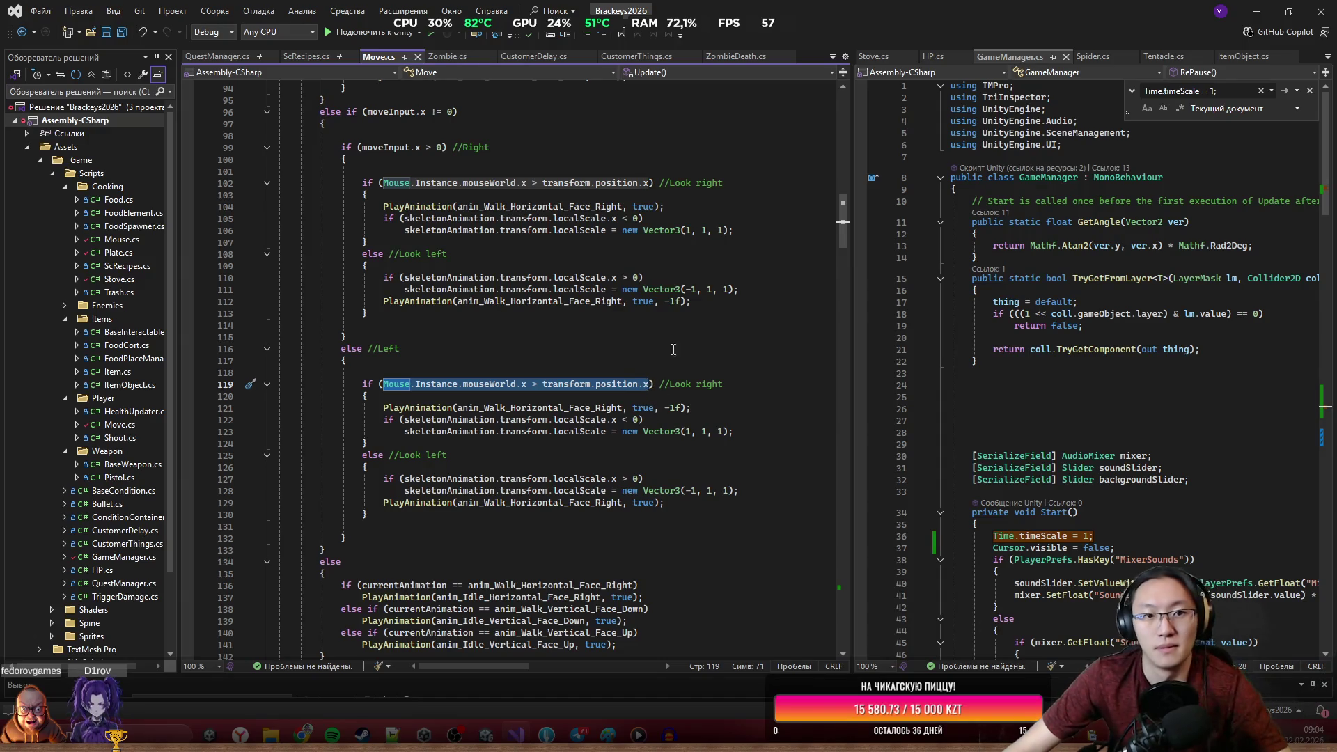
{"action": "left_click", "coordinate": [678, 301]}
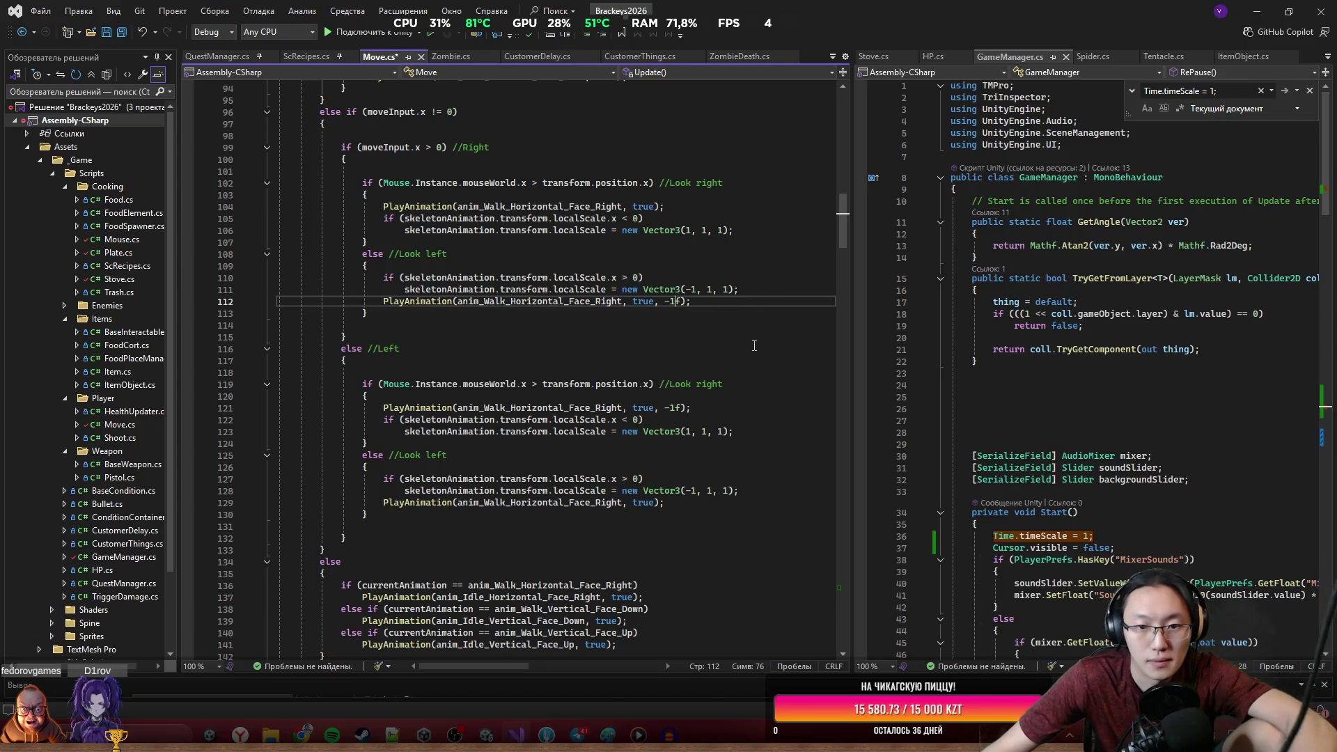
Undo the last edit in Move.cs with Ctrl+Z.
{"action": "key", "text": "ctrl+z"}
{"action": "key", "text": "ctrl+s"}
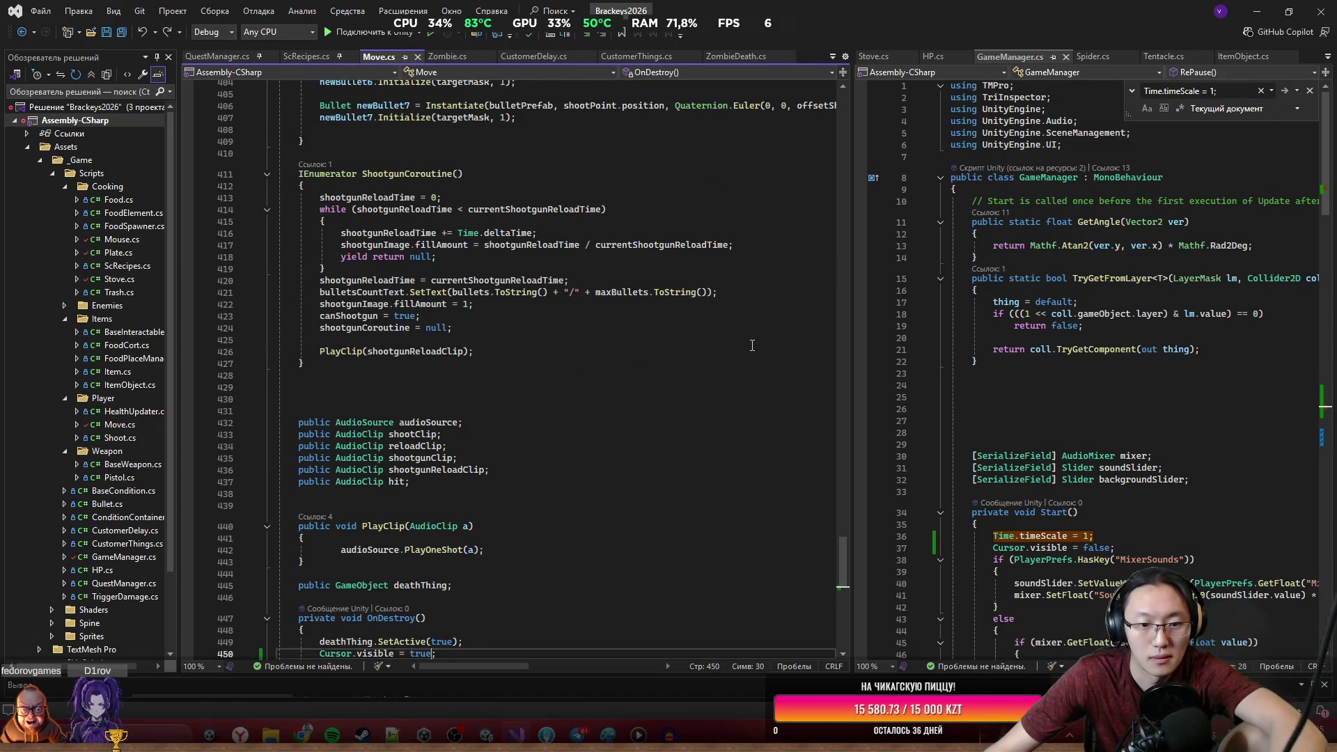
{"action": "scroll", "coordinate": [714, 521], "scroll_direction": "up", "scroll_amount": 15}
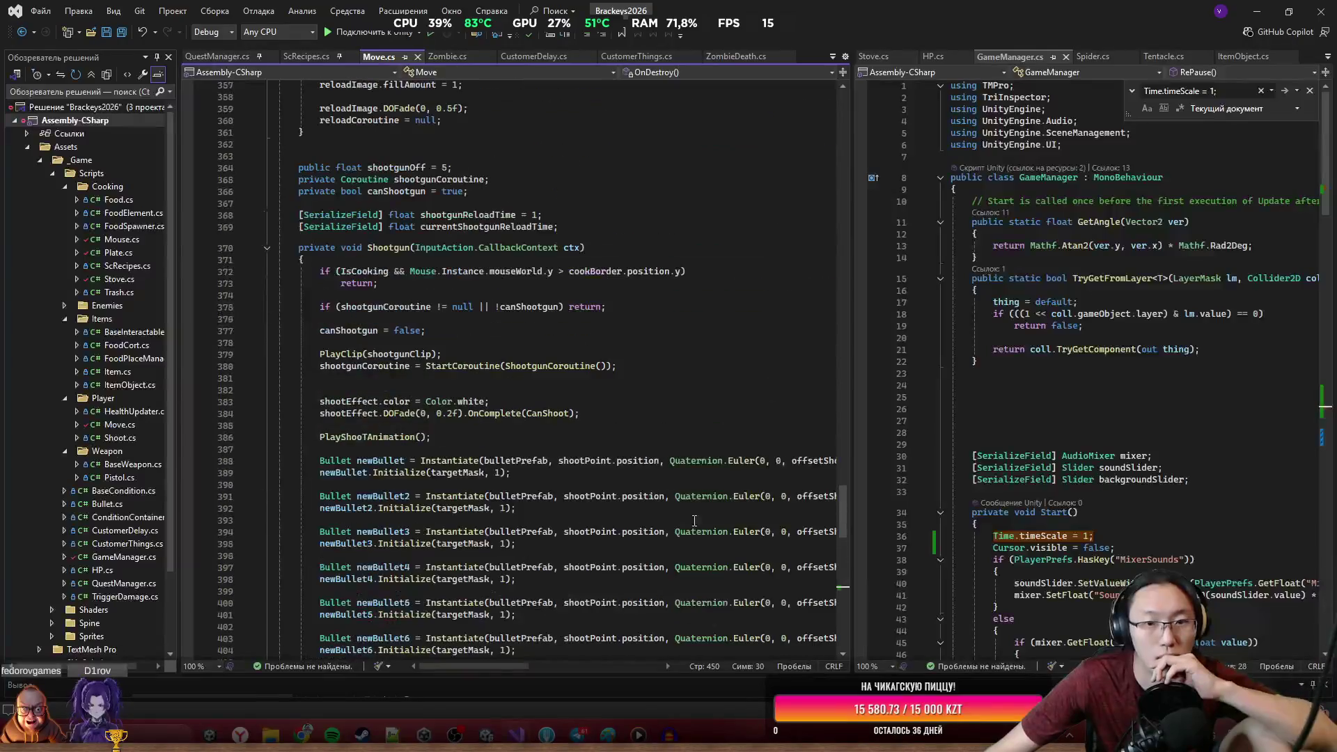
{"action": "scroll", "coordinate": [694, 521], "scroll_direction": "up", "scroll_amount": 20}
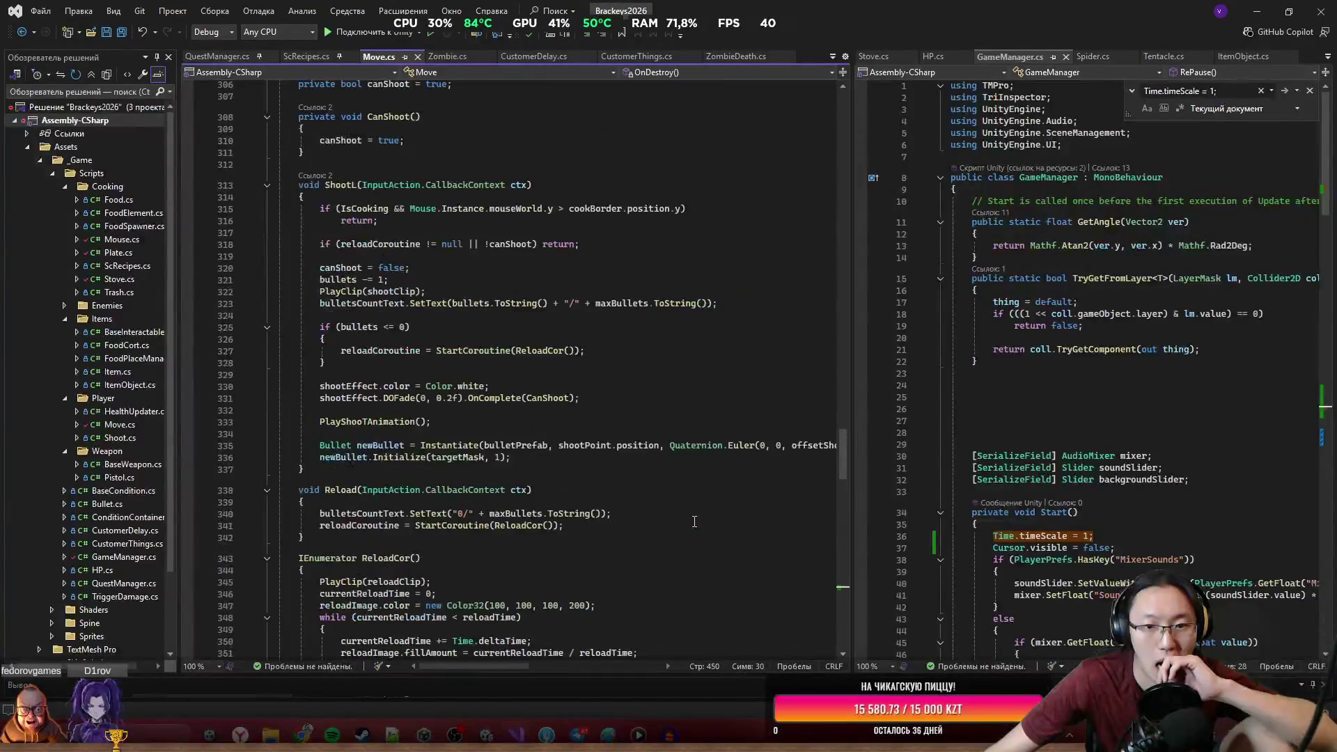
{"action": "scroll", "coordinate": [694, 522], "scroll_direction": "down", "scroll_amount": 5}
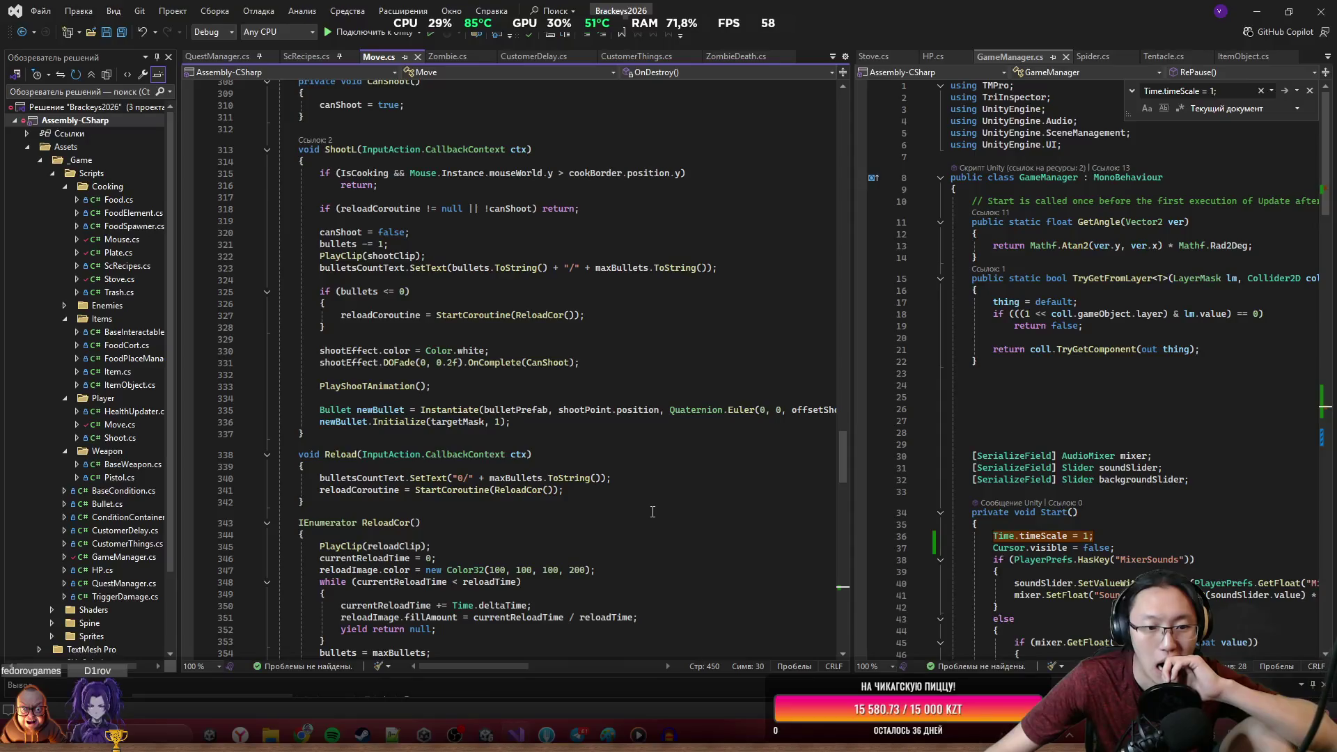
{"action": "scroll", "coordinate": [652, 512], "scroll_direction": "up", "scroll_amount": 5}
{"action": "scroll", "coordinate": [653, 511], "scroll_direction": "down", "scroll_amount": 5}
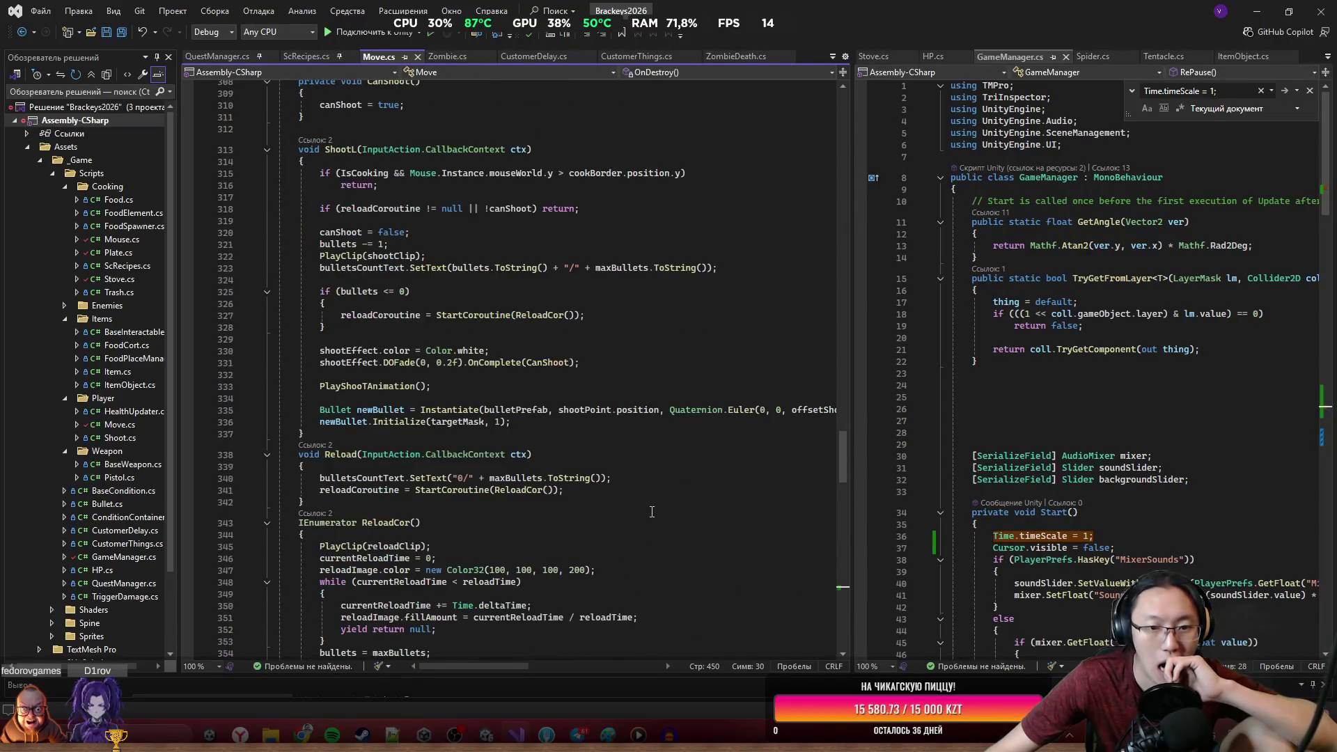
{"action": "scroll", "coordinate": [651, 512], "scroll_direction": "down", "scroll_amount": 13}
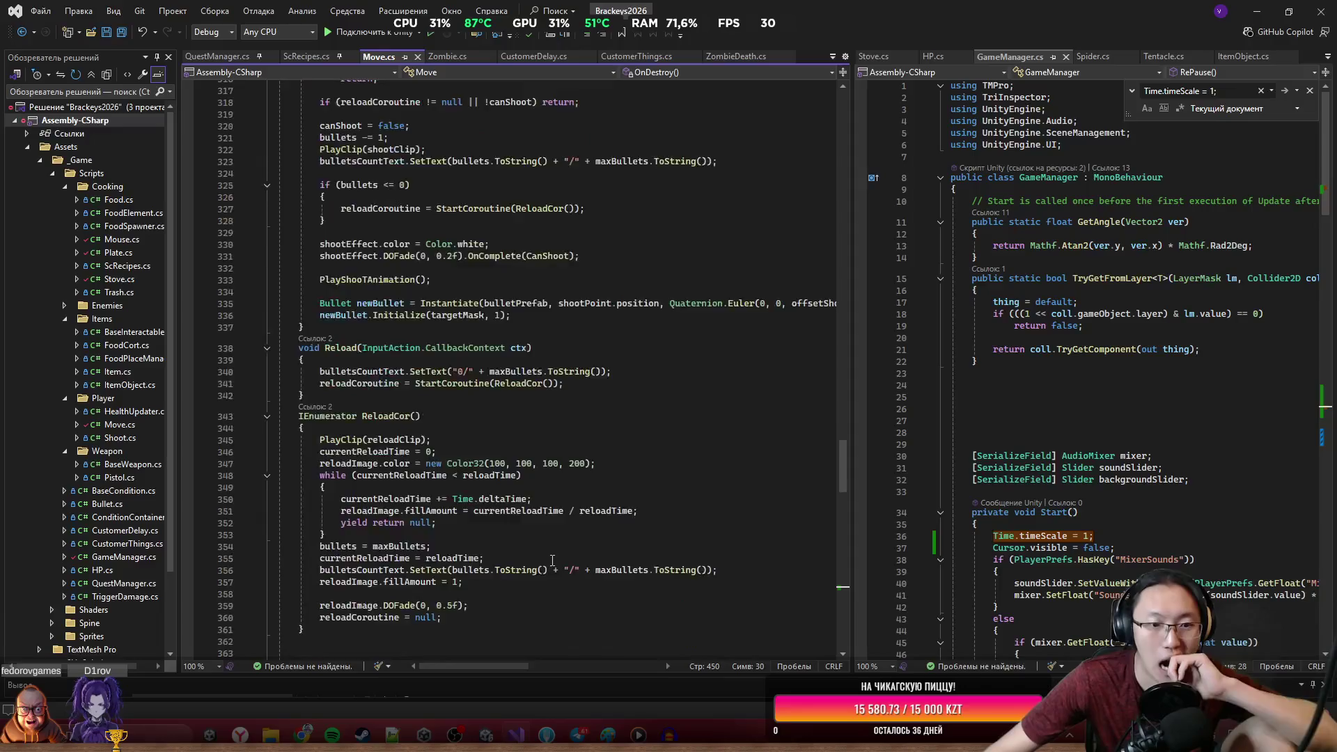
{"action": "scroll", "coordinate": [571, 526], "scroll_direction": "down", "scroll_amount": 13}
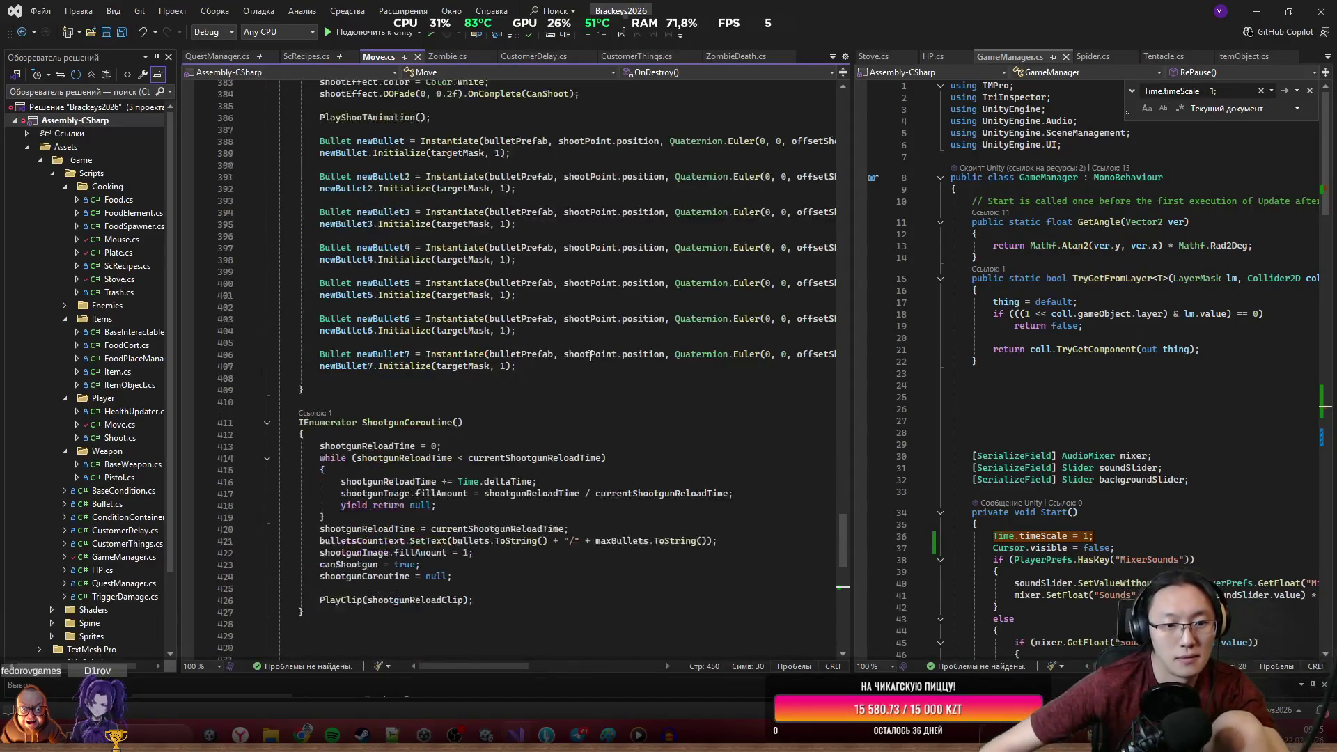
{"action": "scroll", "coordinate": [524, 431], "scroll_direction": "up", "scroll_amount": 20}
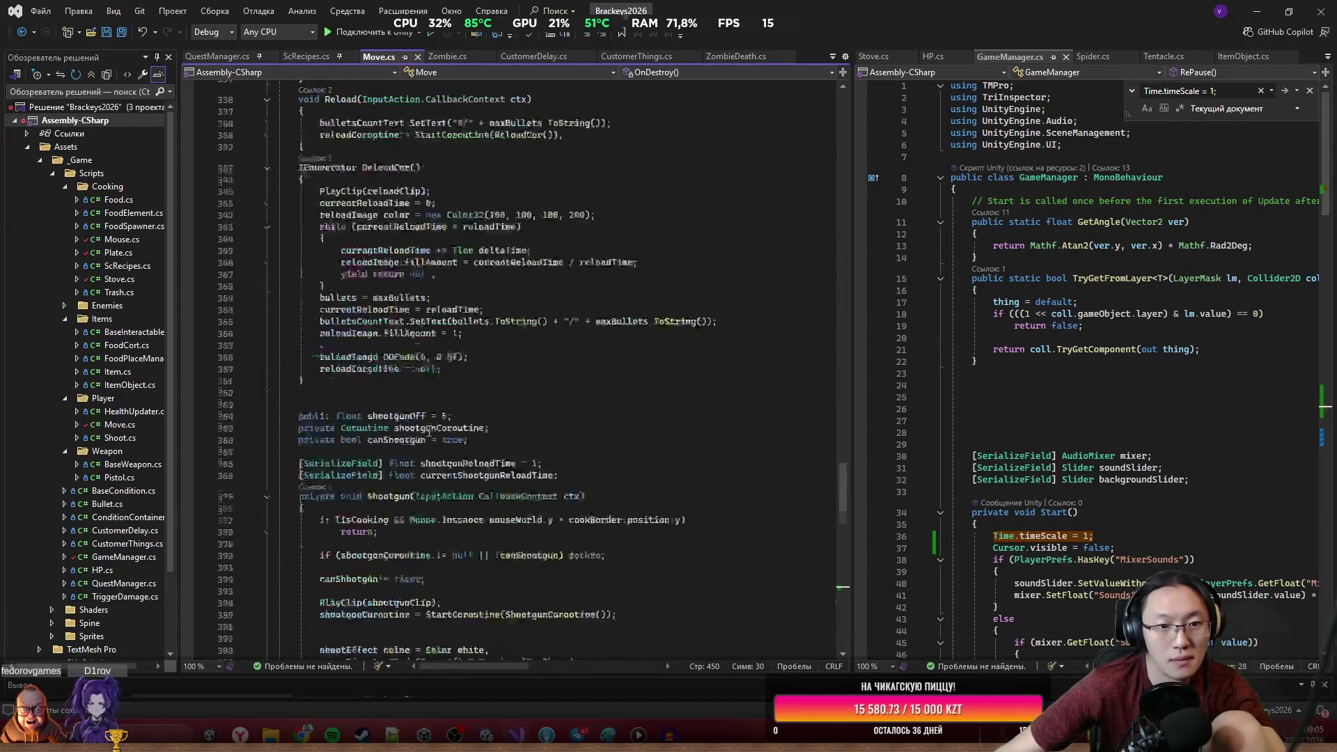
{"action": "scroll", "coordinate": [439, 432], "scroll_direction": "up", "scroll_amount": 19}
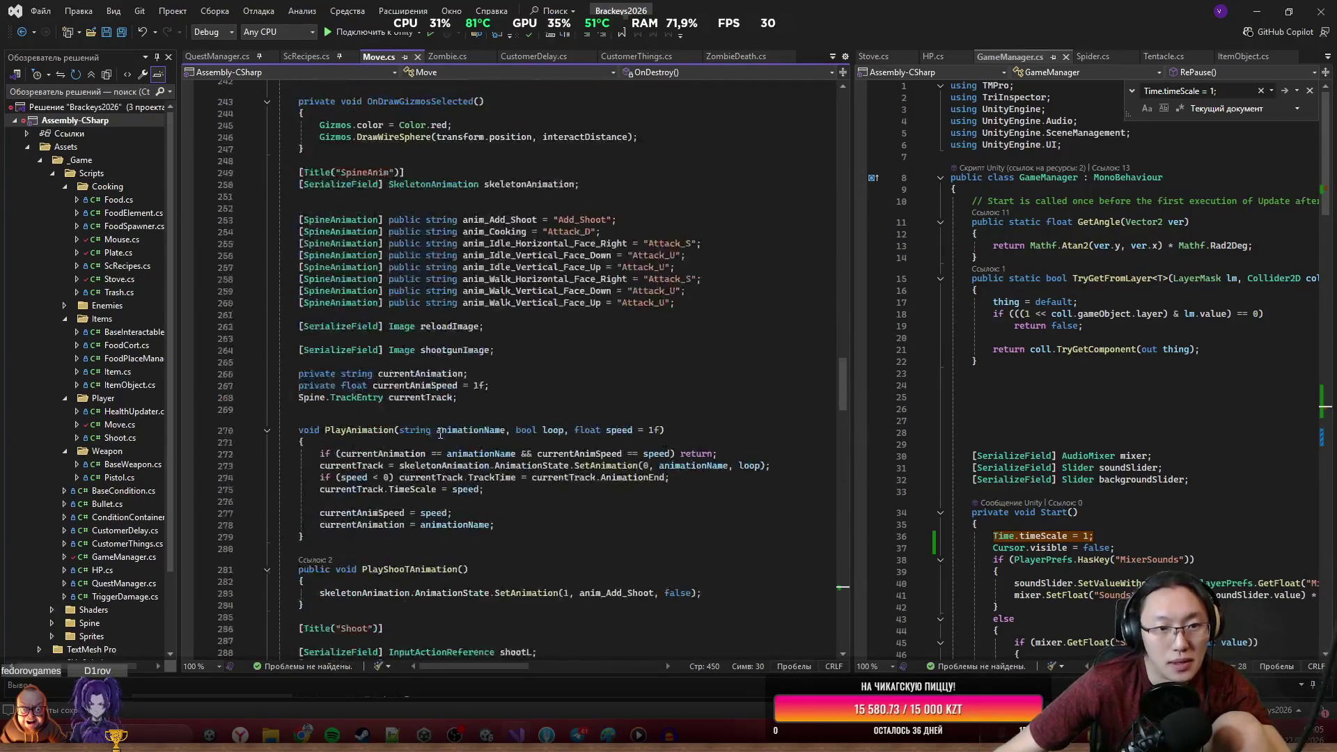
{"action": "scroll", "coordinate": [444, 433], "scroll_direction": "down", "scroll_amount": 20}
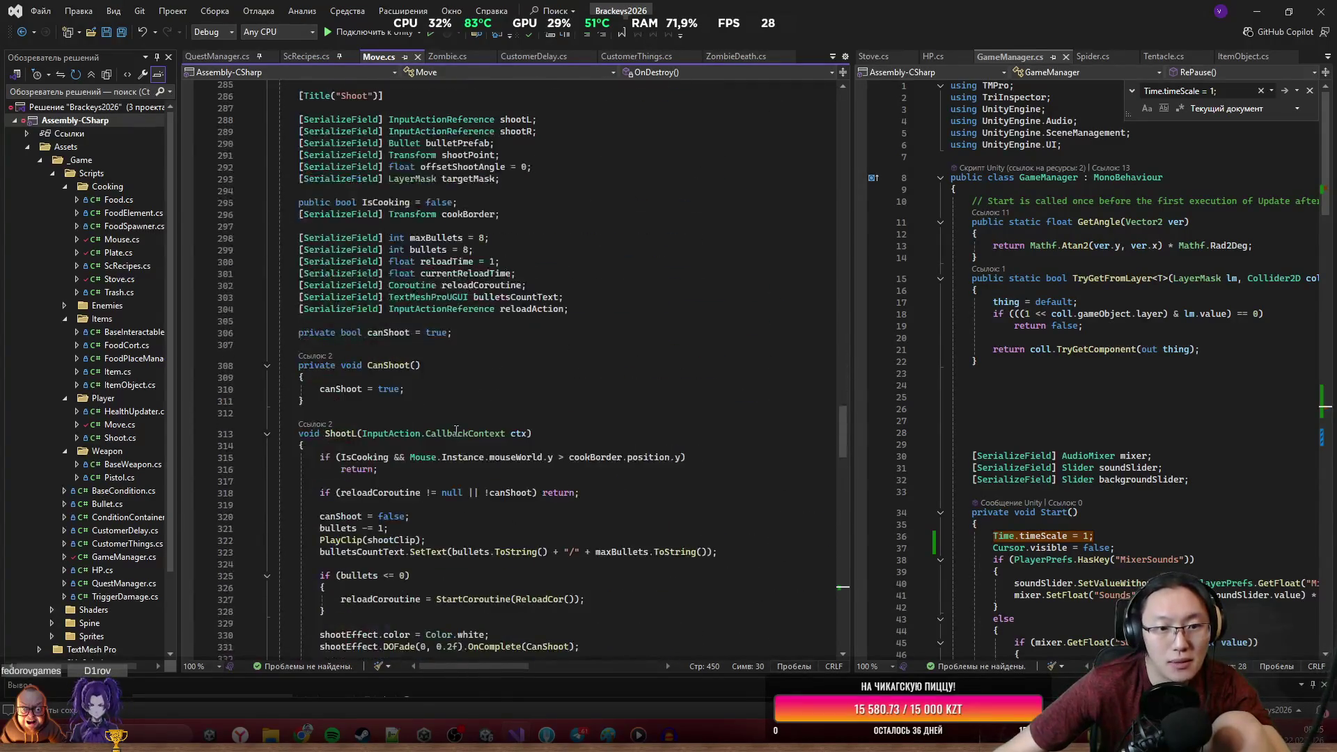
{"action": "scroll", "coordinate": [490, 412], "scroll_direction": "down", "scroll_amount": 20}
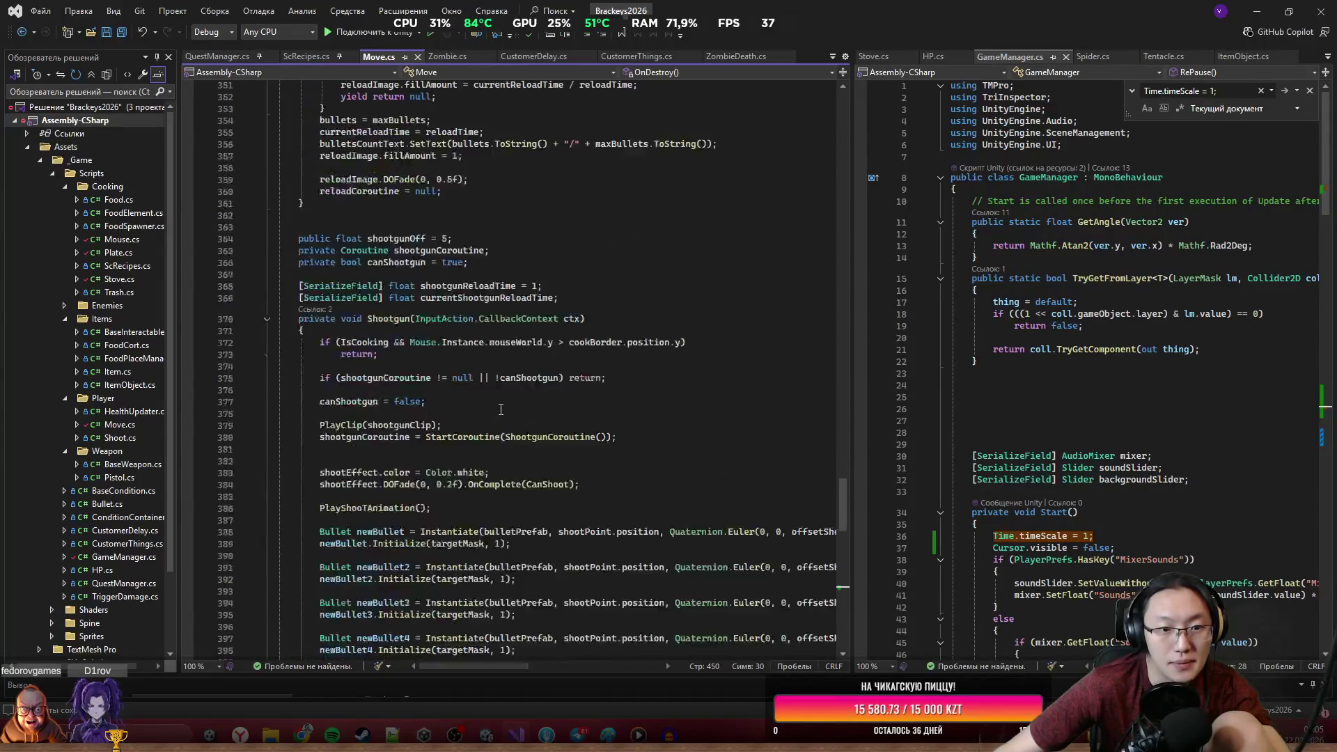
{"action": "scroll", "coordinate": [504, 406], "scroll_direction": "down", "scroll_amount": 8}
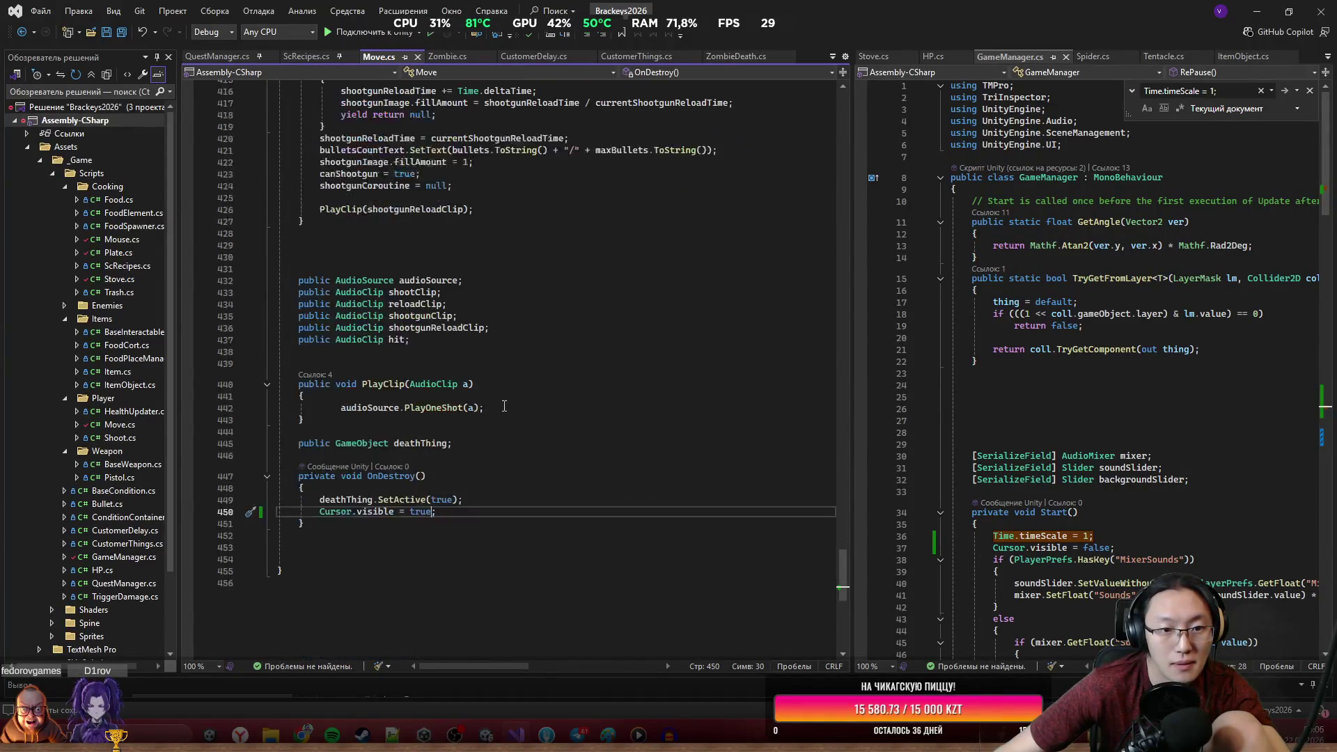
{"action": "scroll", "coordinate": [500, 422], "scroll_direction": "up", "scroll_amount": 14}
{"action": "scroll", "coordinate": [501, 422], "scroll_direction": "up", "scroll_amount": 20}
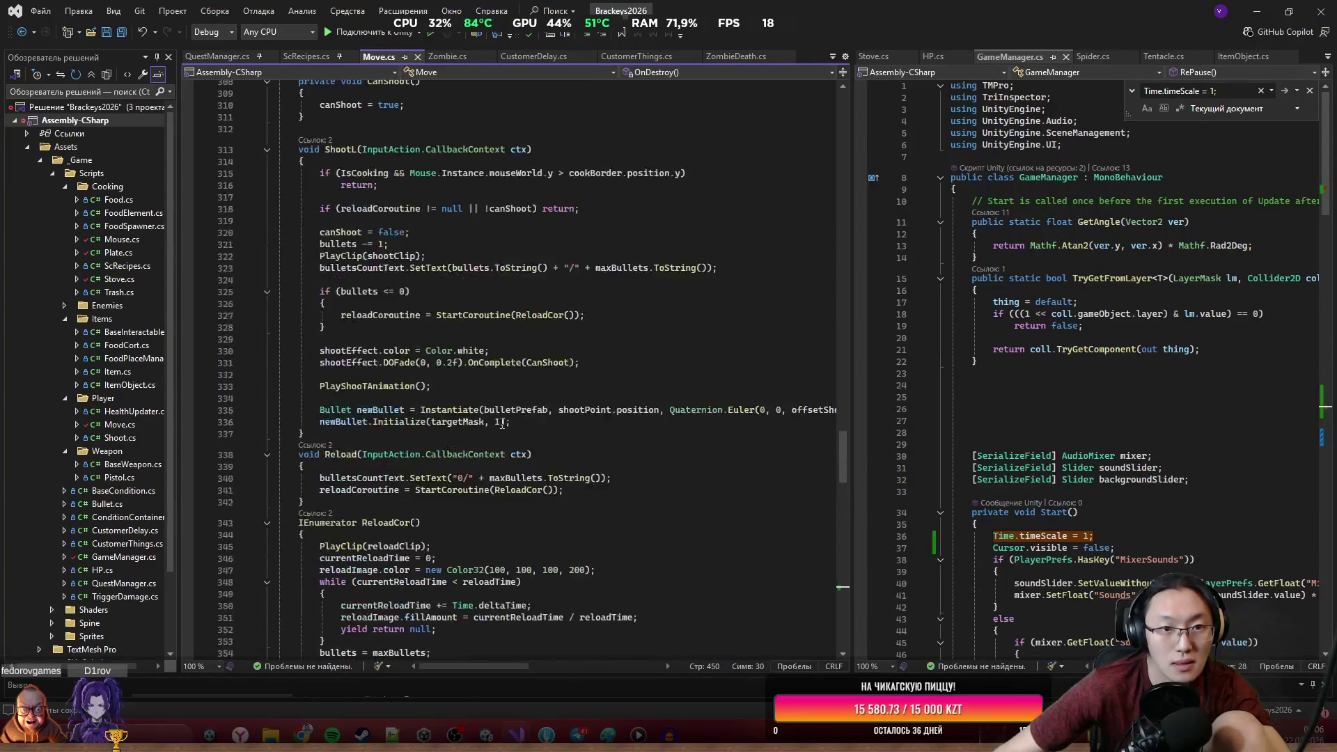
{"action": "scroll", "coordinate": [502, 422], "scroll_direction": "up", "scroll_amount": 20}
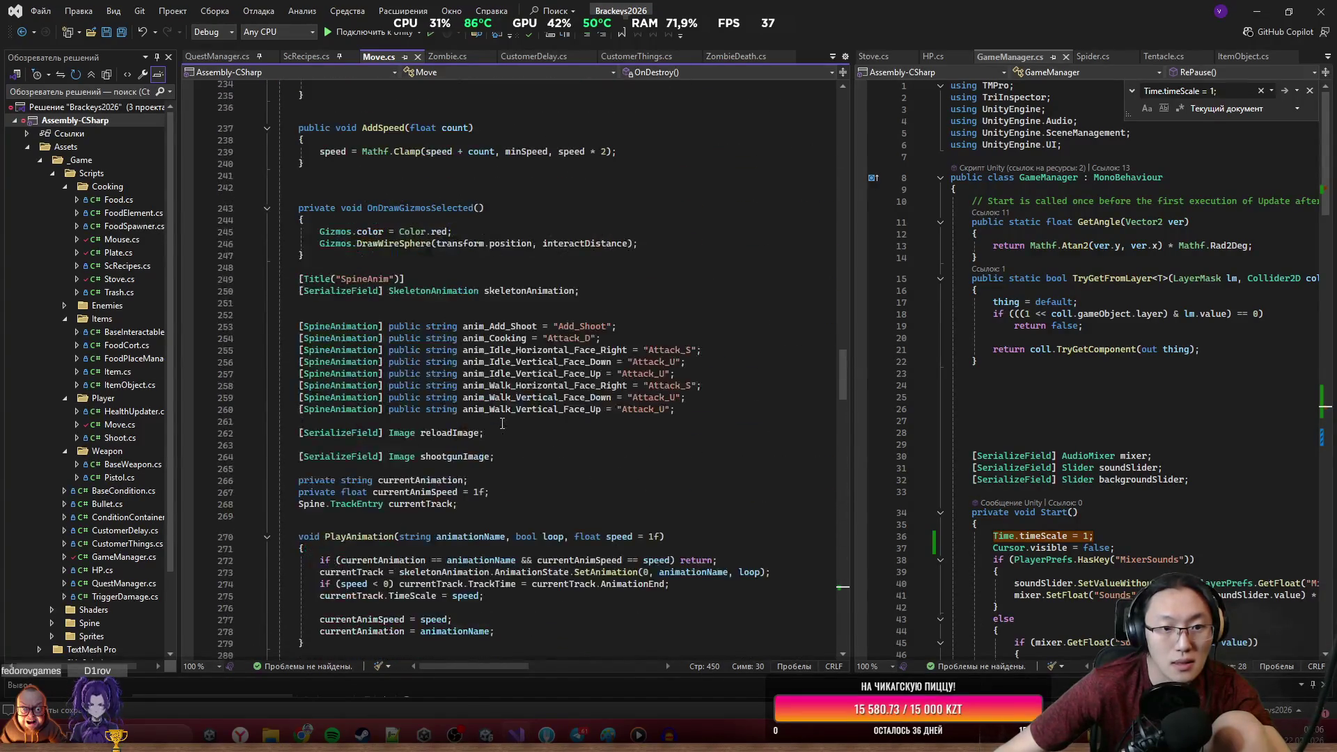
{"action": "scroll", "coordinate": [502, 423], "scroll_direction": "up", "scroll_amount": 18}
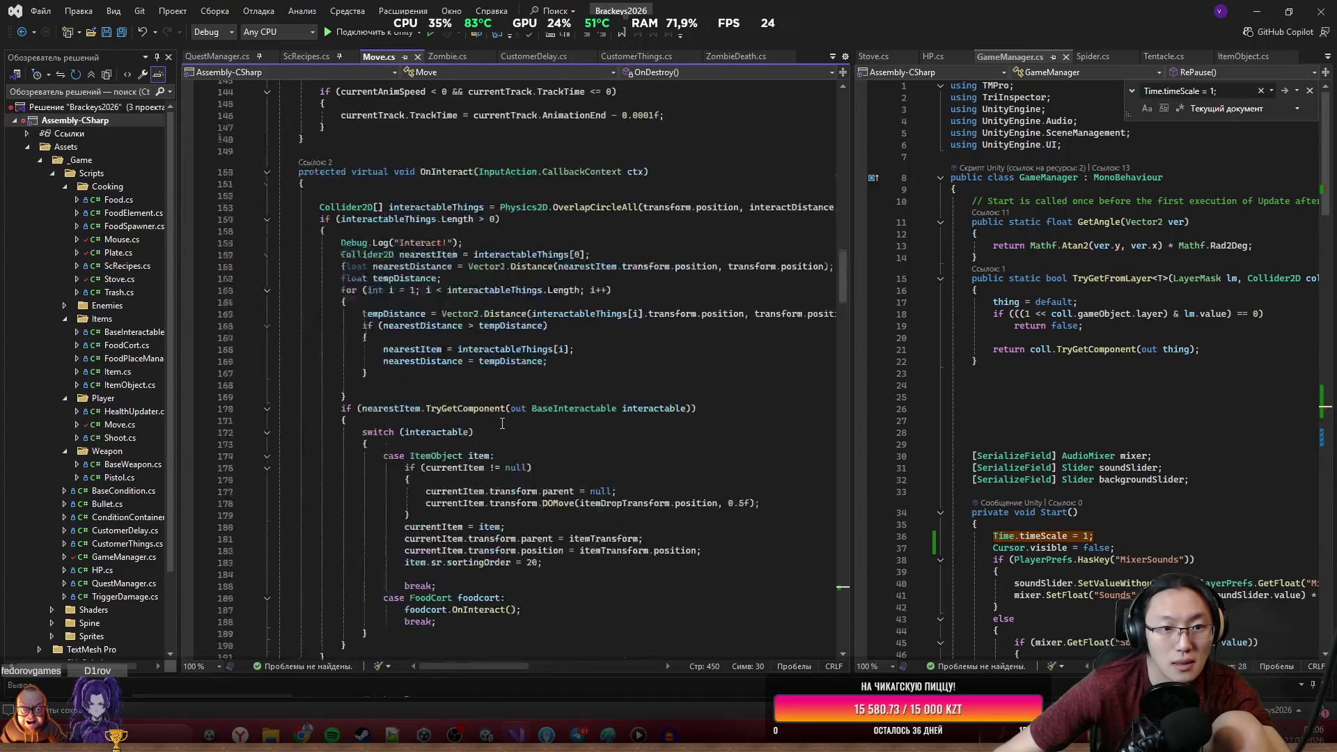
{"action": "scroll", "coordinate": [505, 423], "scroll_direction": "up", "scroll_amount": 14}
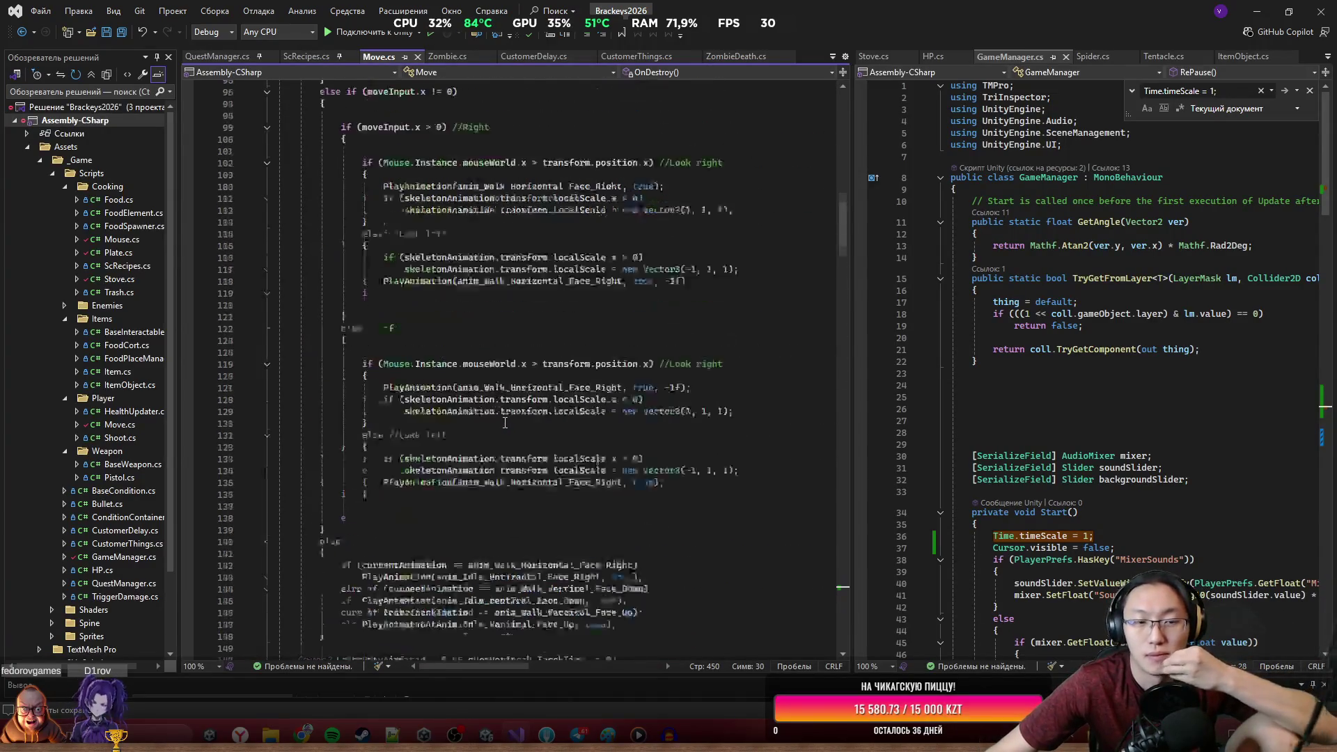
{"action": "scroll", "coordinate": [487, 418], "scroll_direction": "down", "scroll_amount": 8}
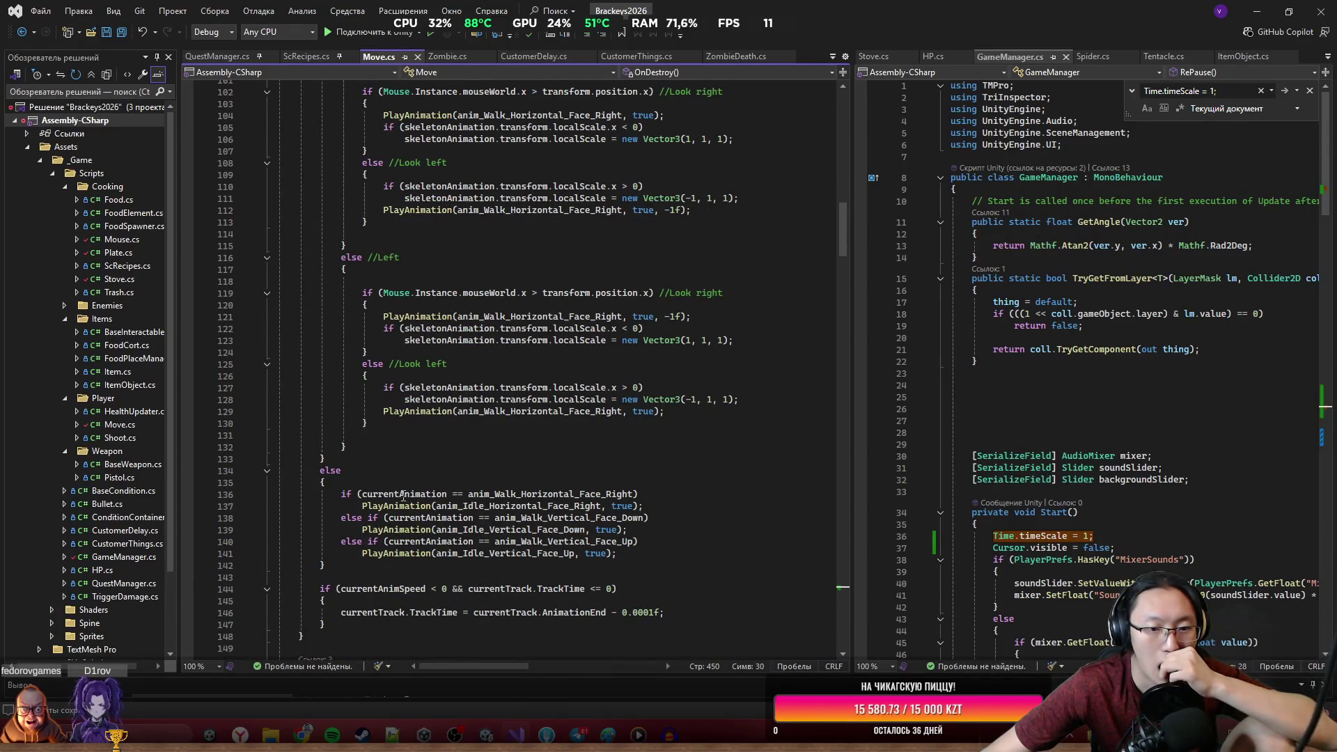
{"action": "left_click_drag", "start_coordinate": [362, 493], "coordinate": [633, 494]}
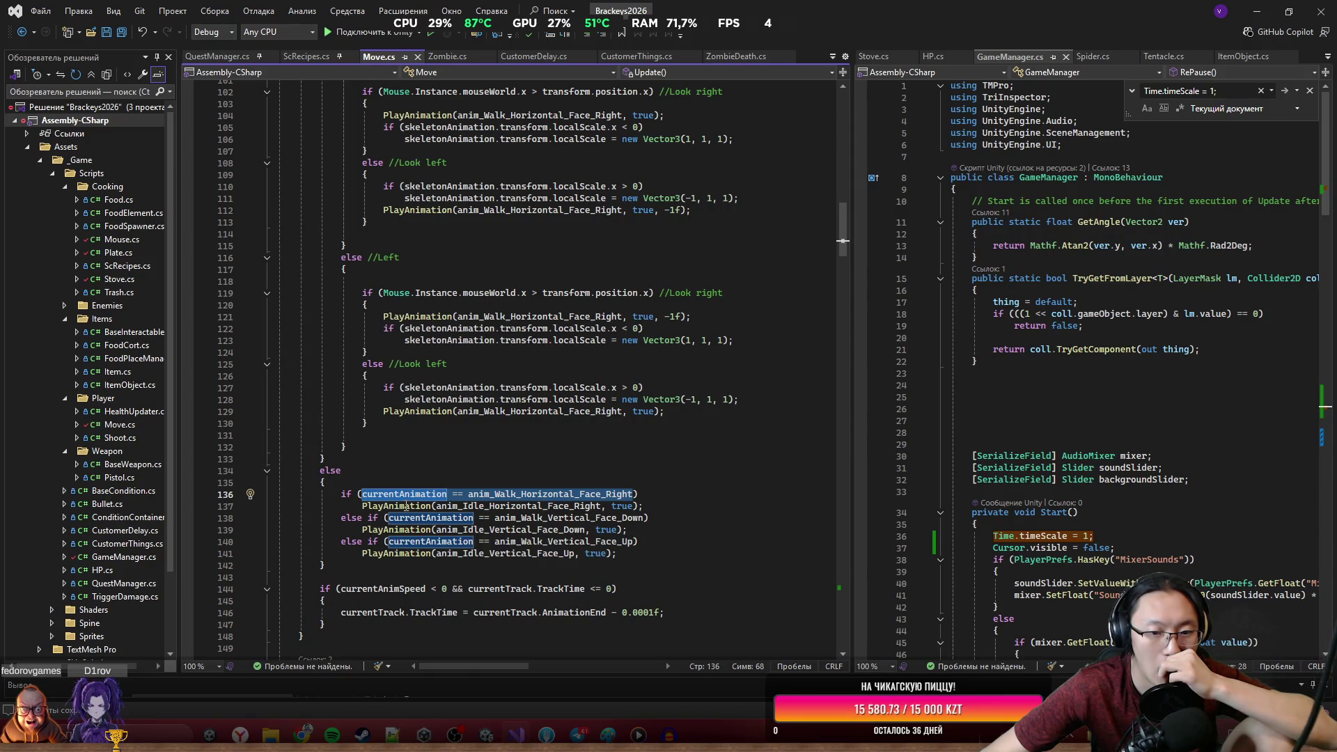
{"action": "left_click", "coordinate": [367, 508]}
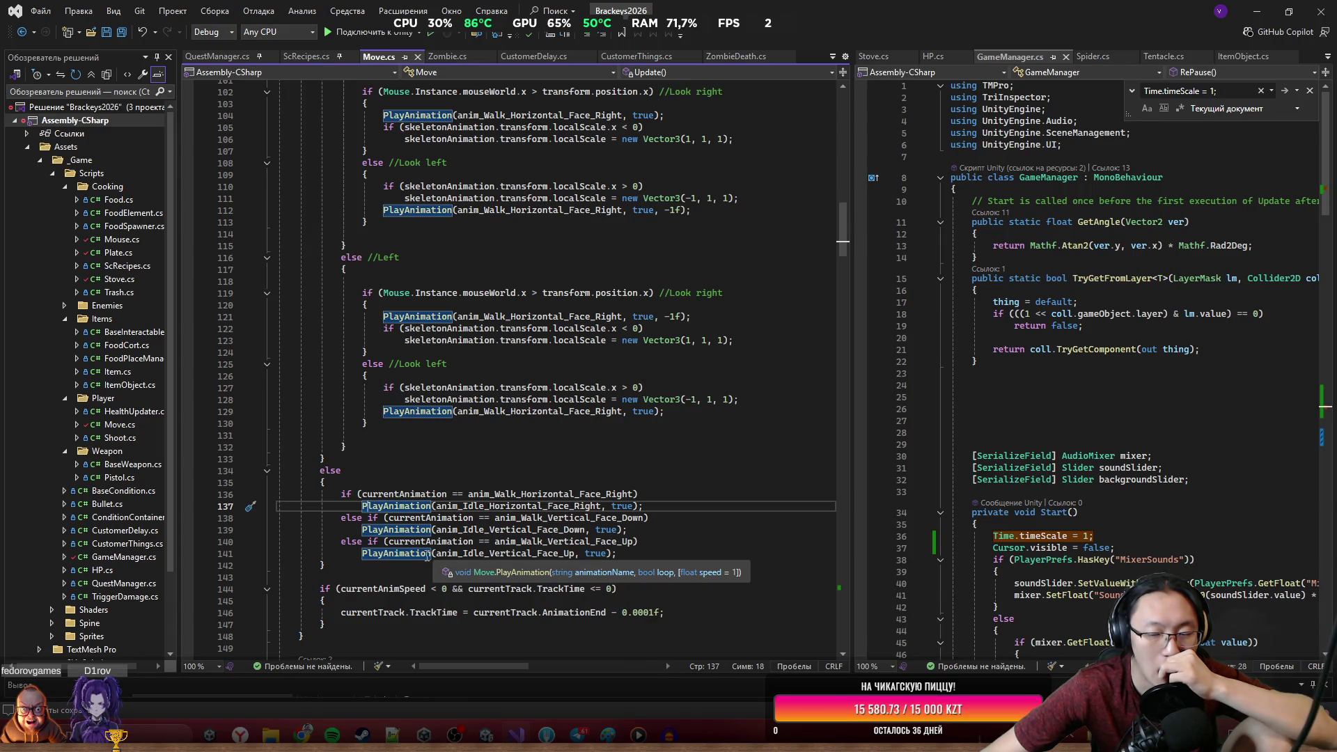
{"action": "scroll", "coordinate": [532, 343], "scroll_direction": "up", "scroll_amount": 4}
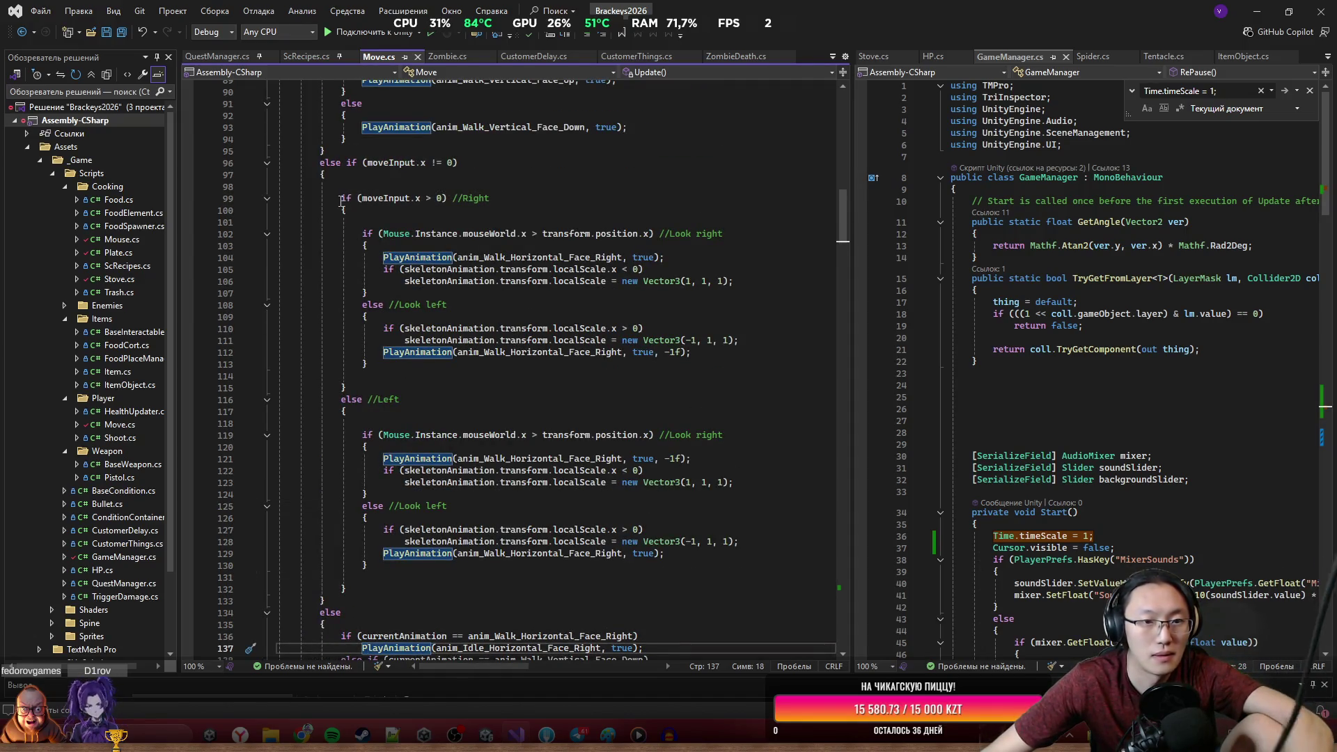
{"action": "left_click_drag", "start_coordinate": [364, 234], "coordinate": [455, 360]}
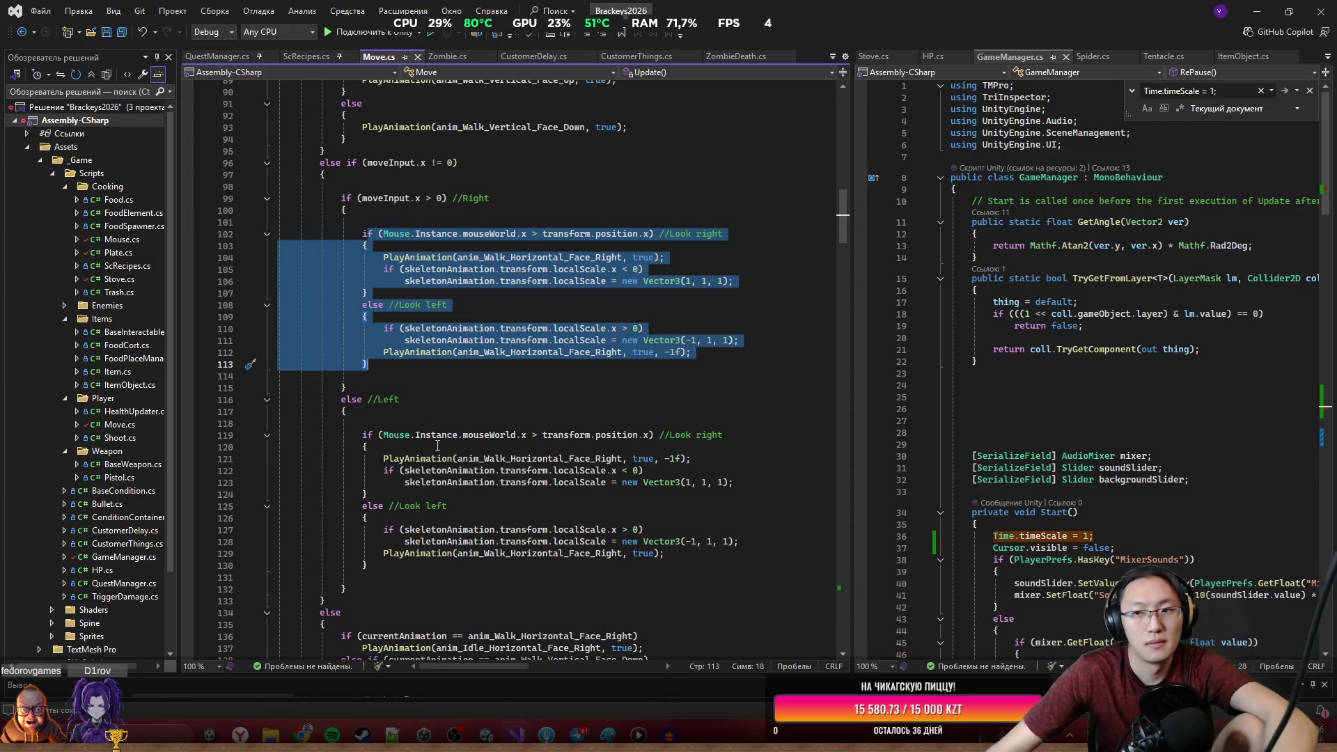
{"action": "scroll", "coordinate": [381, 322], "scroll_direction": "down", "scroll_amount": 5}
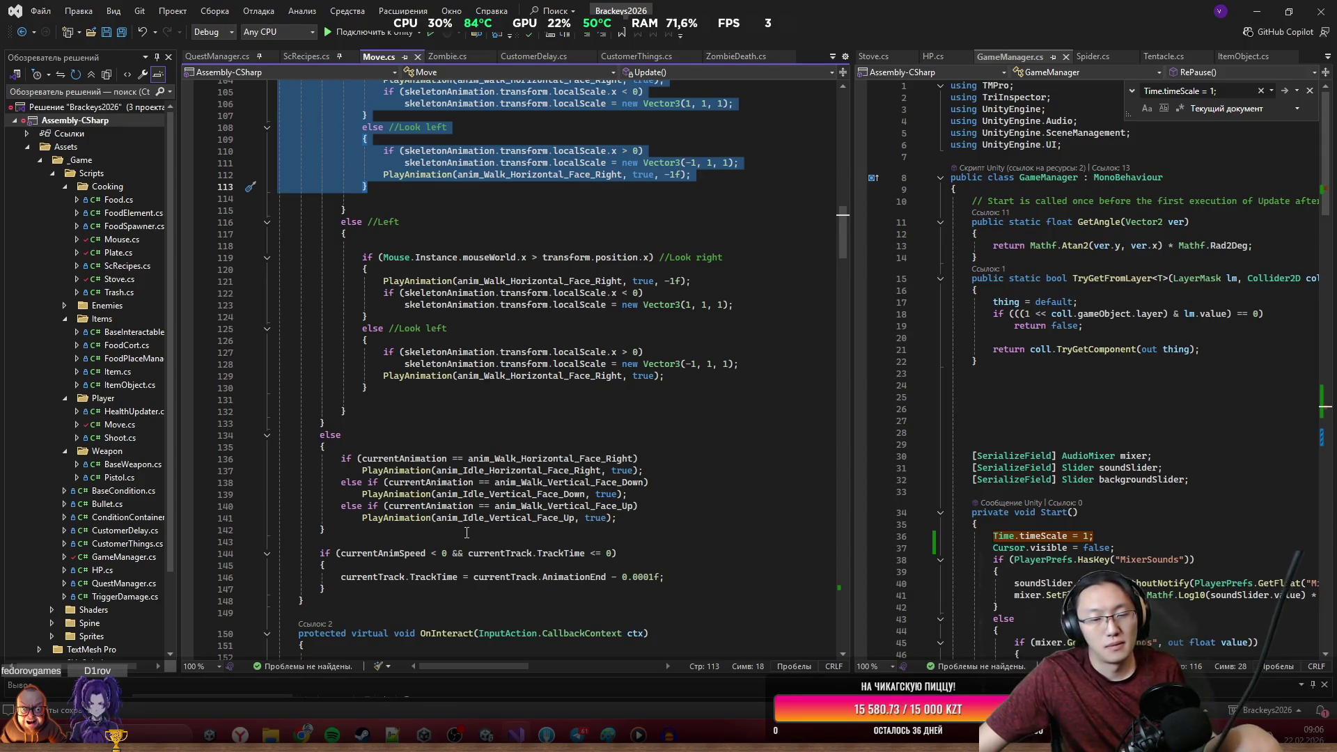
{"action": "left_click", "coordinate": [660, 519]}
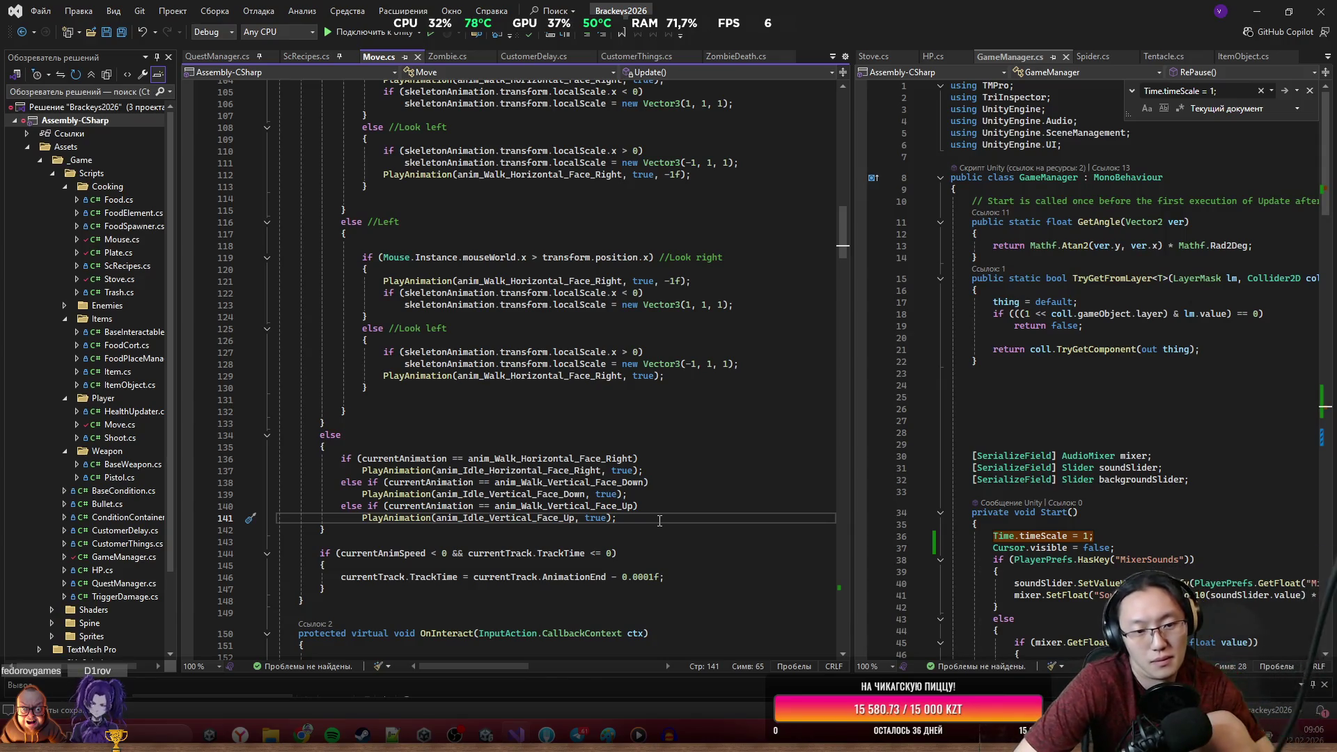
Start a new if statement with currentAnimation as its condition.
{"action": "key", "text": "Return"}
{"action": "key", "text": "Return"}
{"action": "type", "text": "if ("}
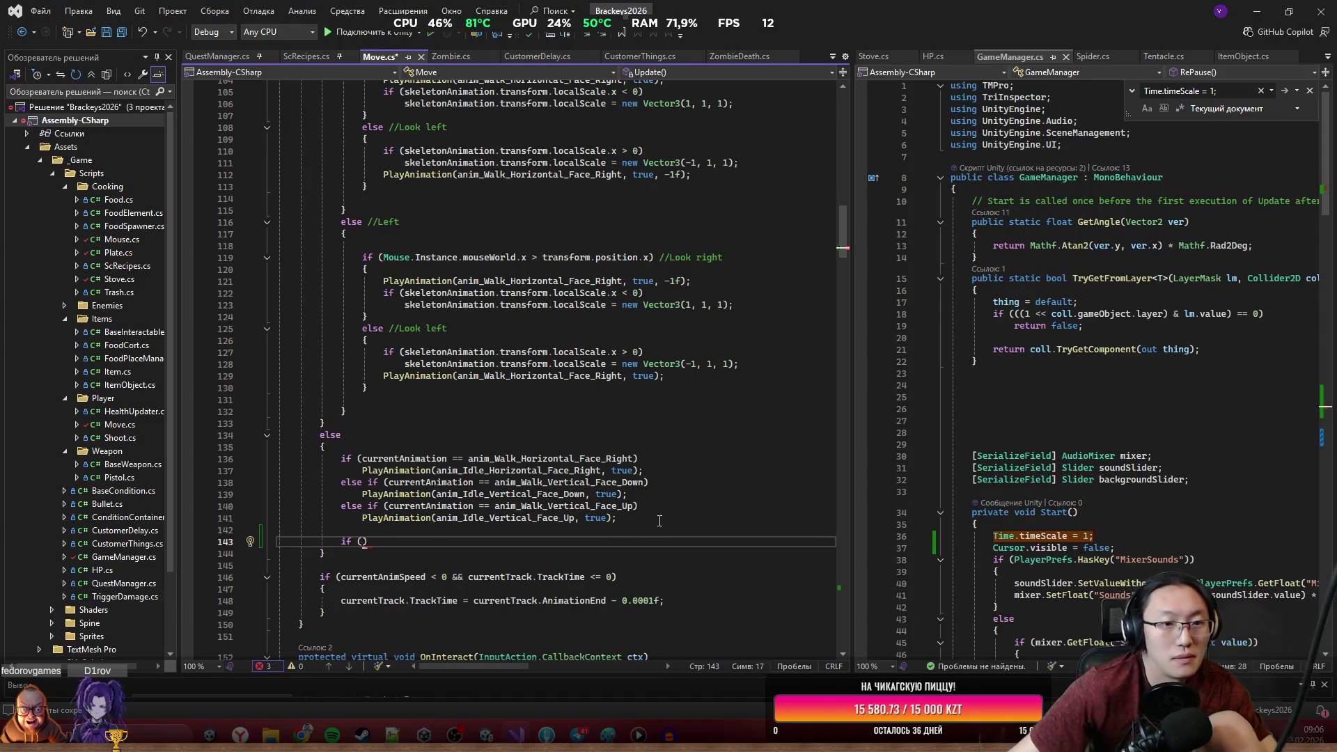
{"action": "scroll", "coordinate": [659, 520], "scroll_direction": "down", "scroll_amount": 5}
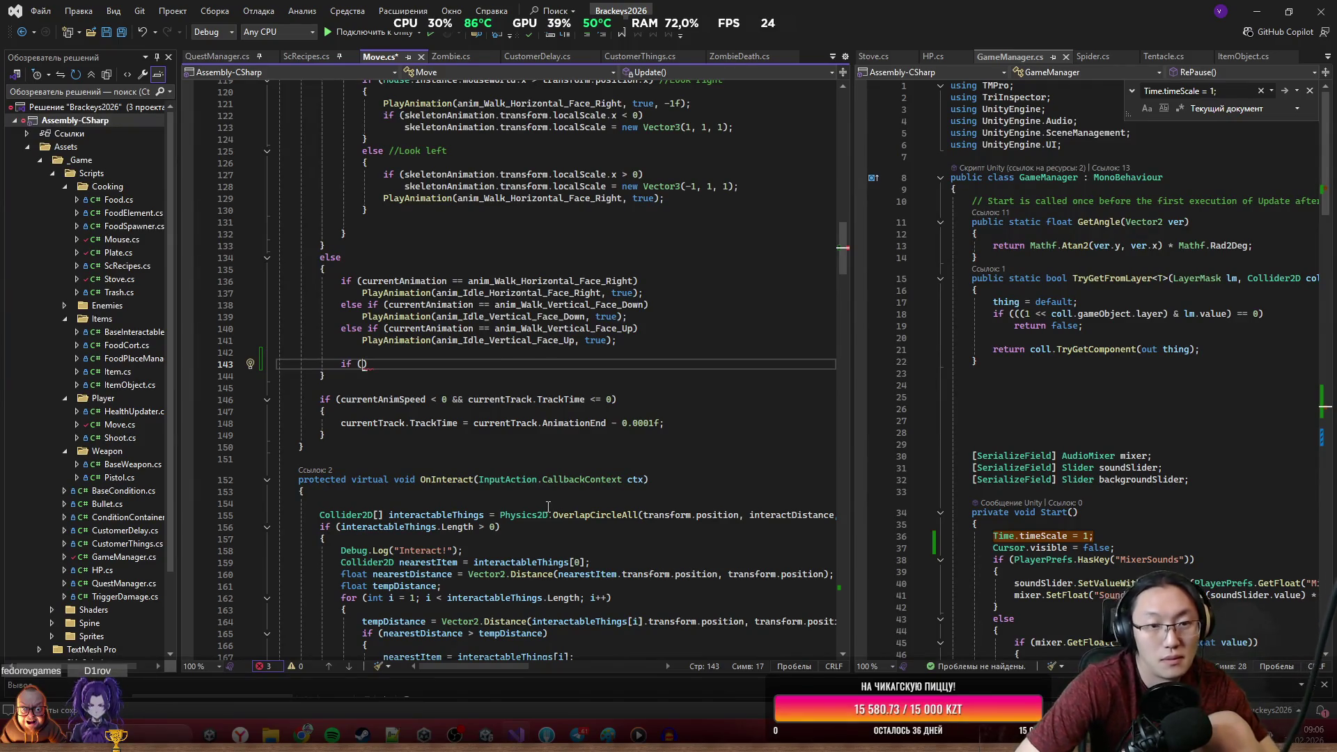
{"action": "scroll", "coordinate": [591, 412], "scroll_direction": "up", "scroll_amount": 7}
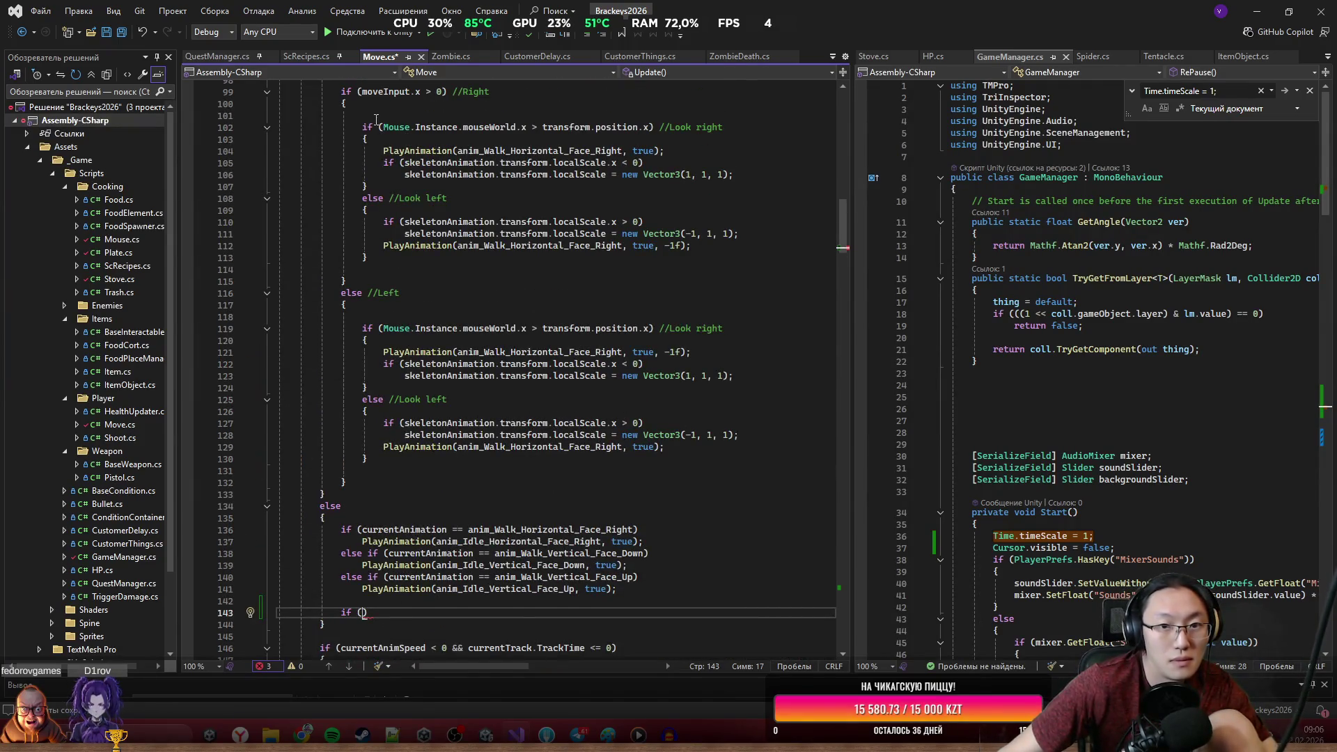
{"action": "scroll", "coordinate": [477, 333], "scroll_direction": "down", "scroll_amount": 4}
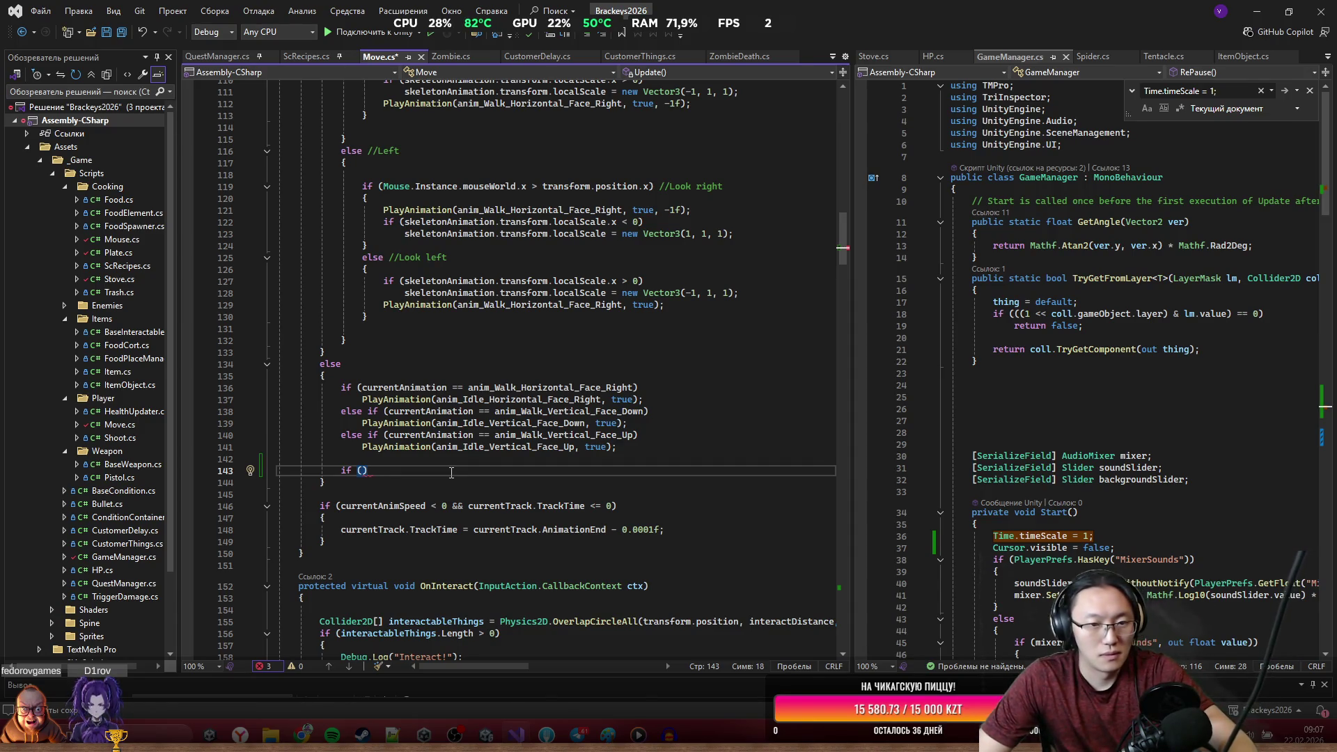
{"action": "key", "text": "Left"}
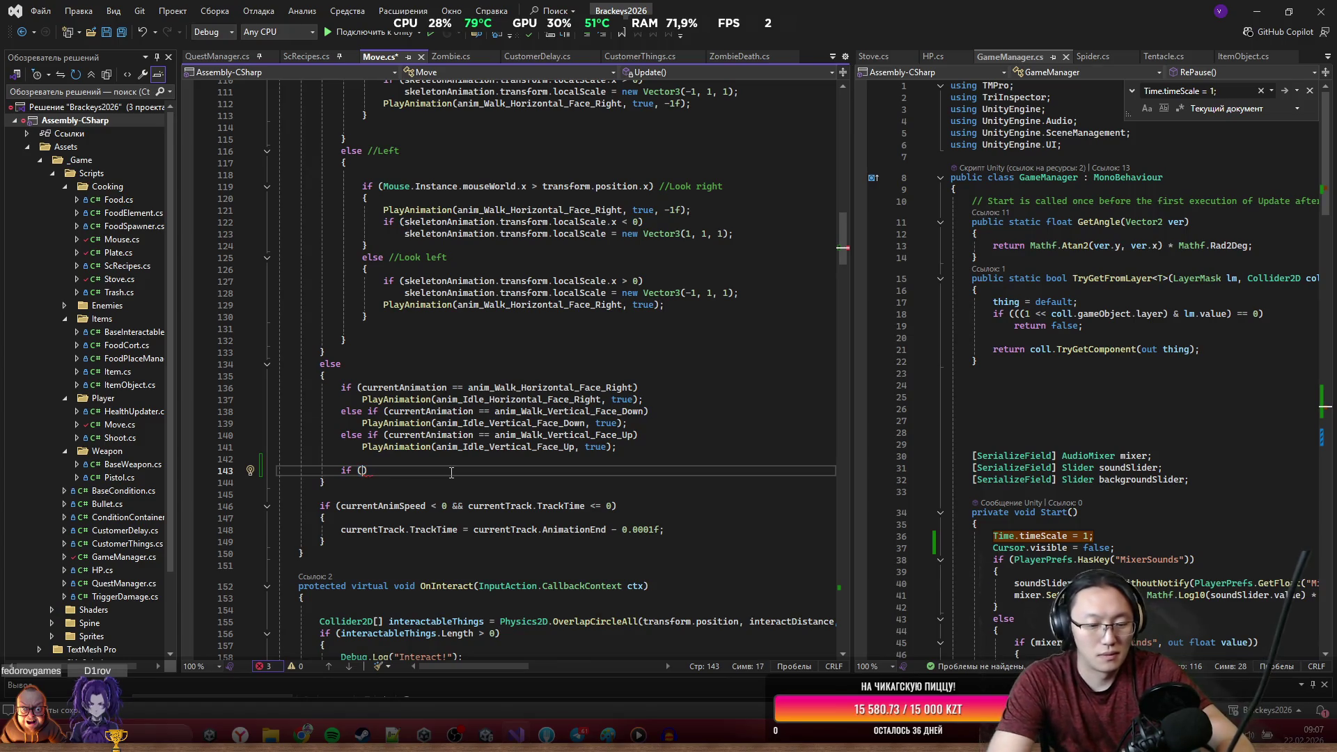
{"action": "type", "text": "O"}
{"action": "key", "text": "BackSpace"}
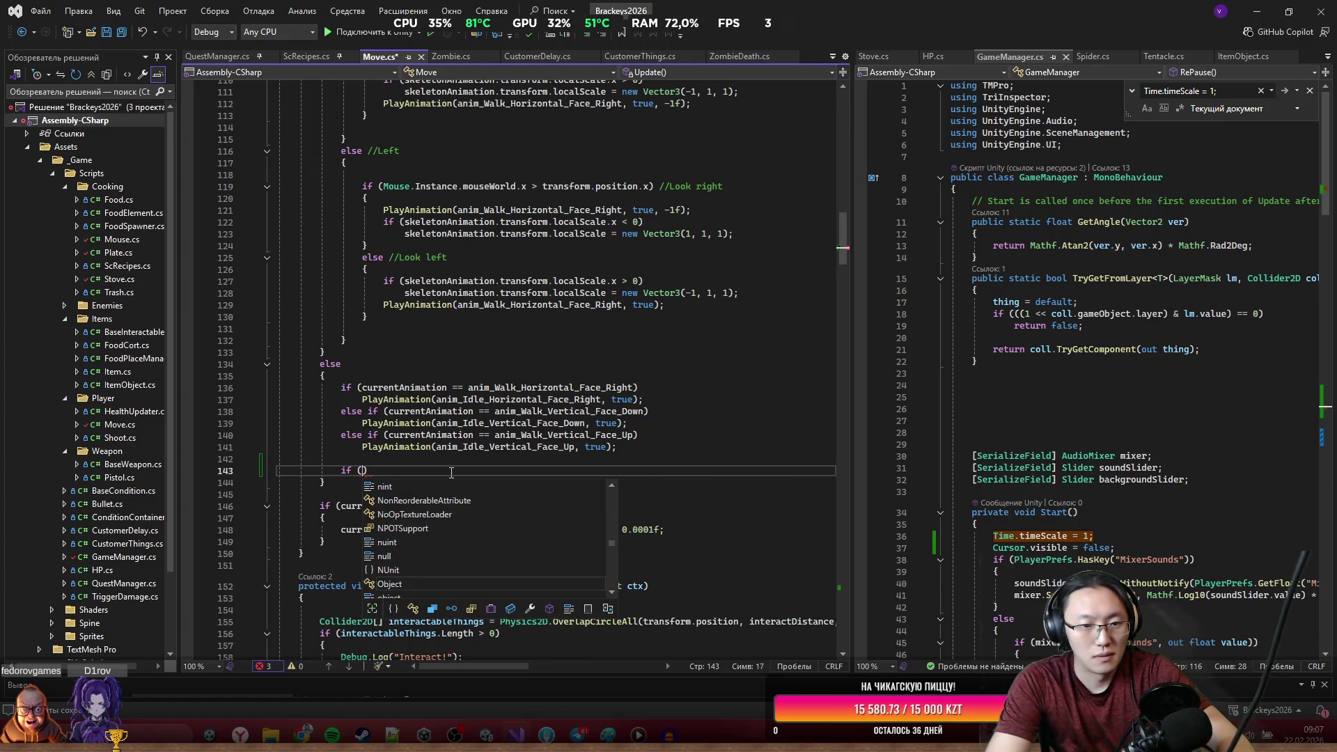
{"action": "type", "text": "cur"}
{"action": "key", "text": "Tab"}
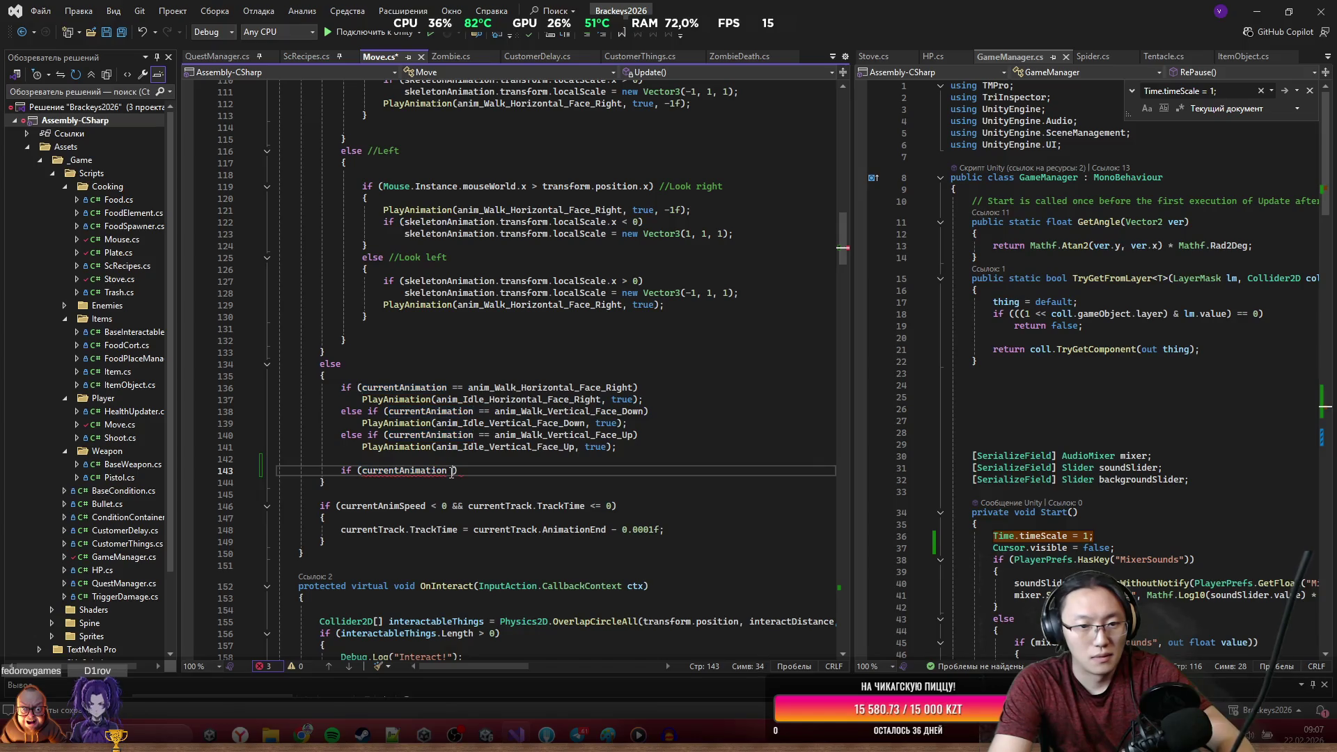
Compare it against anim_Idle_Horizontal_Face_Right and open an empty brace block.
{"action": "type", "text": "== anim"}
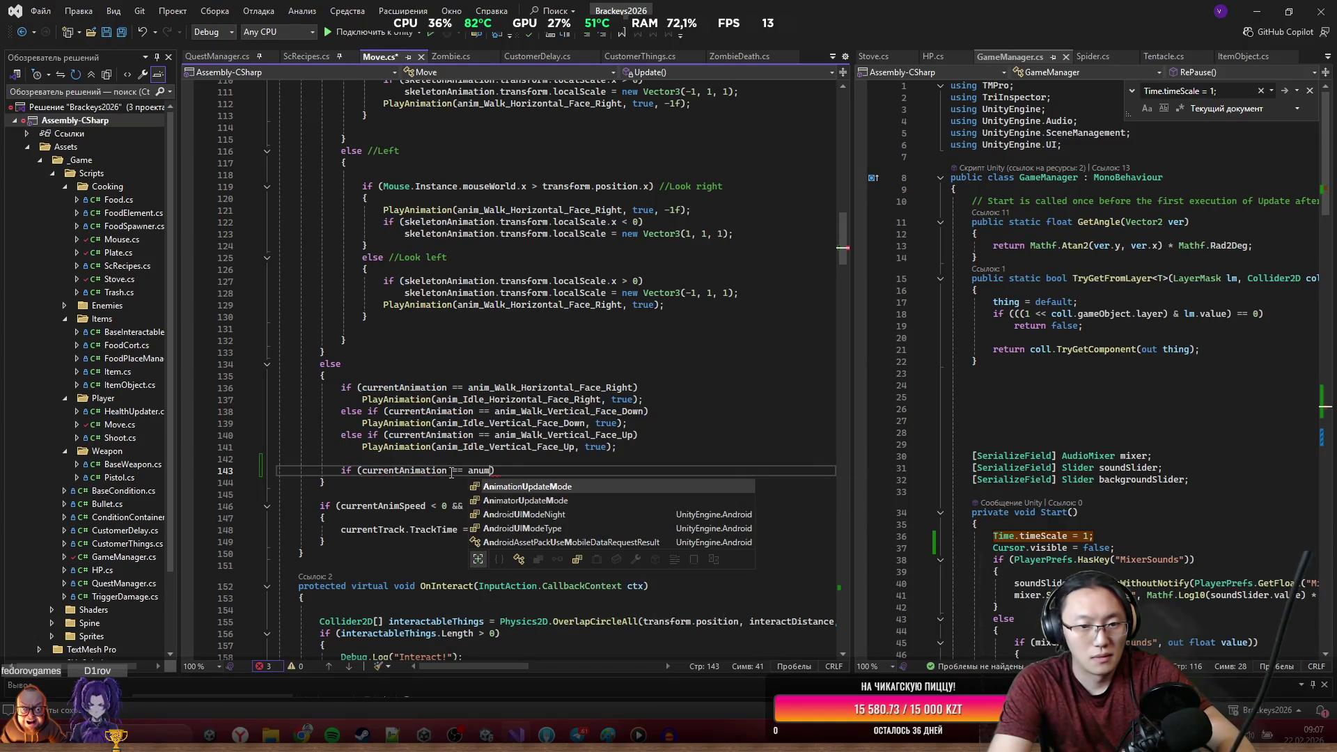
{"action": "key", "text": "Tab"}
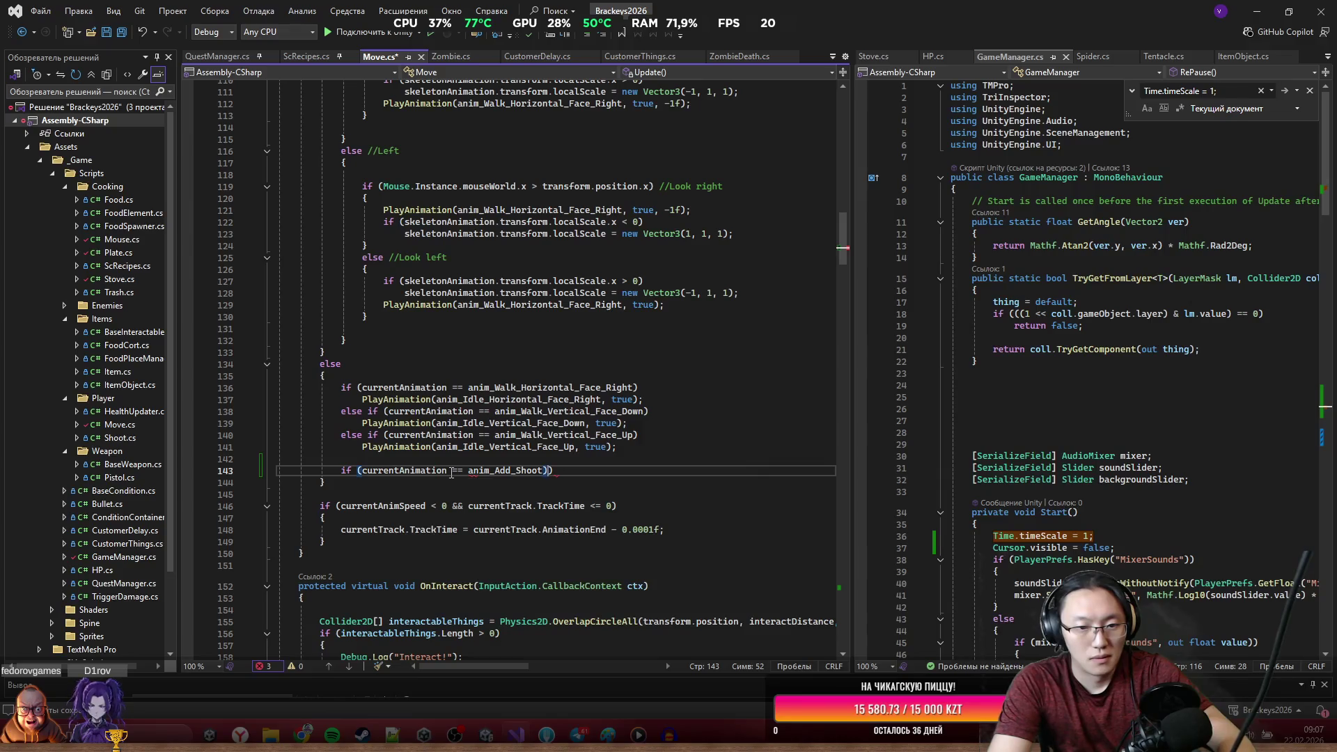
{"action": "key", "text": "ctrl+BackSpace"}
{"action": "type", "text": "an"}
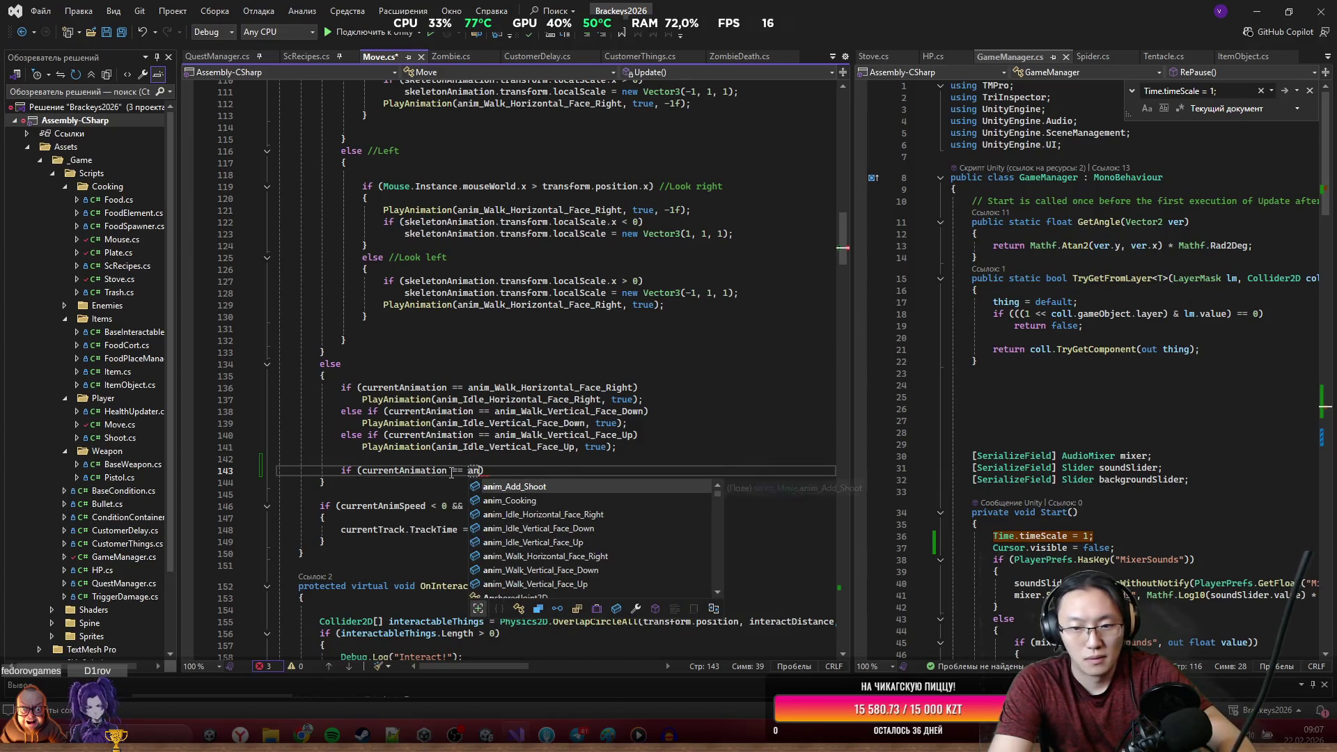
{"action": "key", "text": "Down"}
{"action": "key", "text": "Down"}
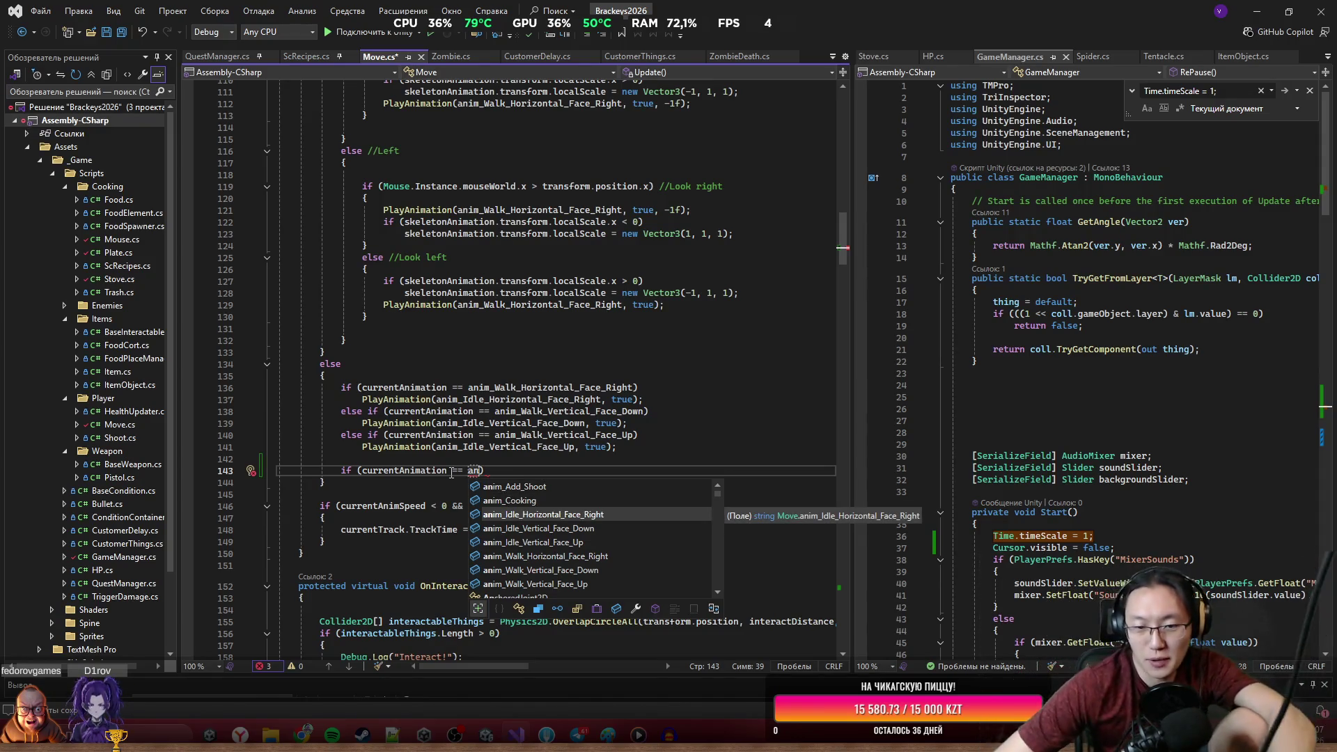
{"action": "key", "text": "Down"}
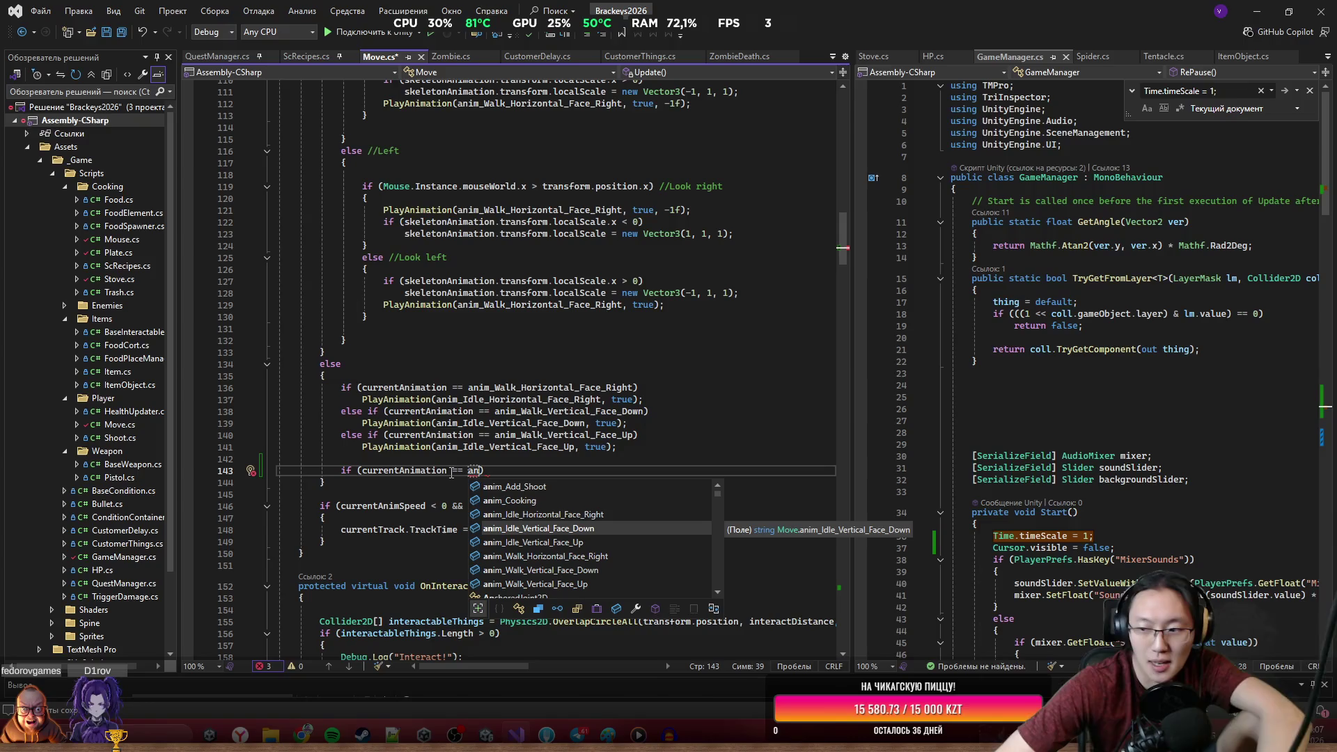
{"action": "key", "text": "Up"}
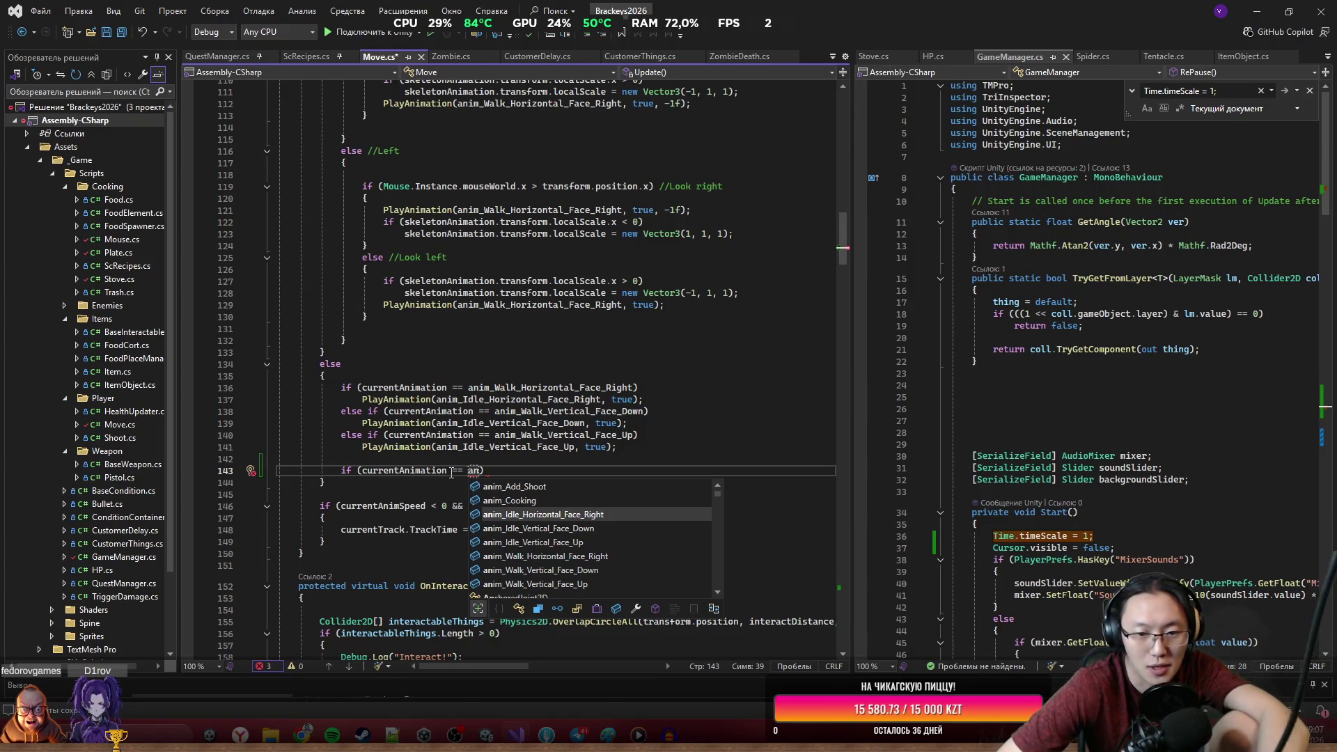
{"action": "type", "text": ")"}
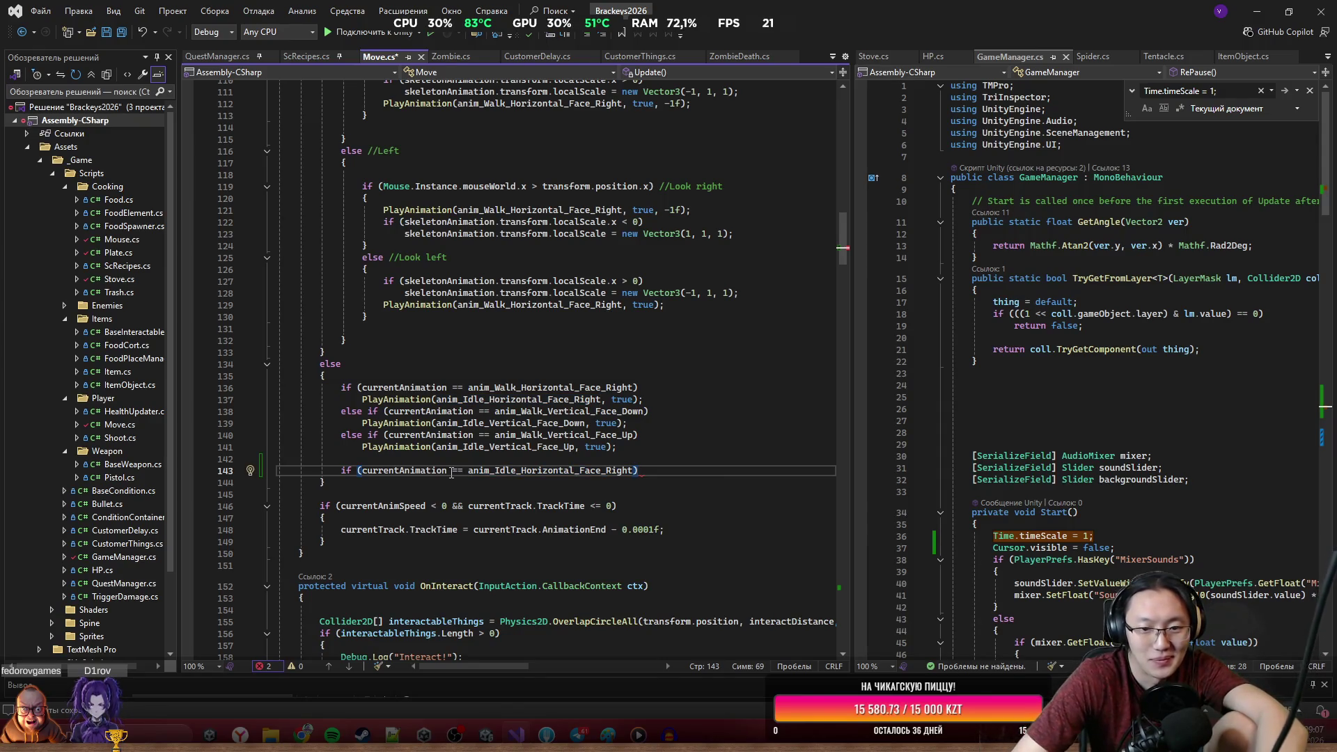
{"action": "key", "text": "Return"}
{"action": "type", "text": "{"}
{"action": "key", "text": "Return"}
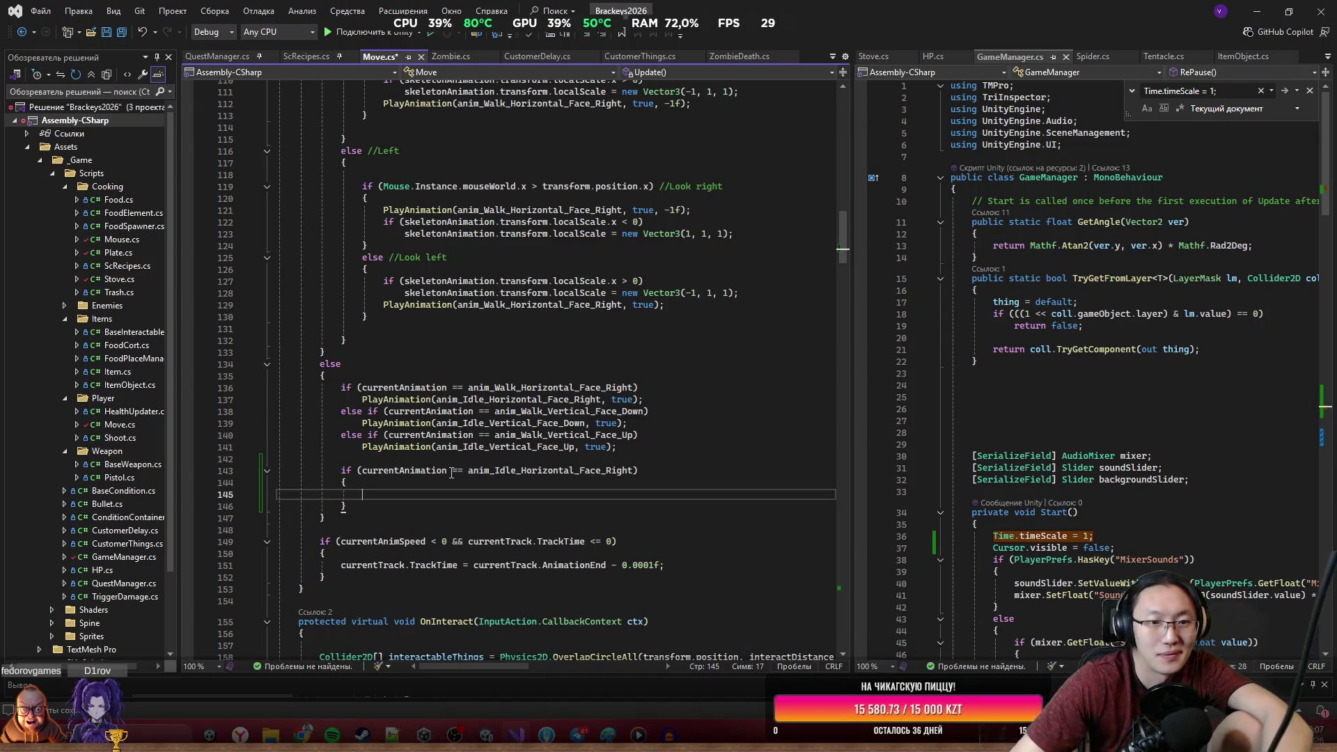
Copy the look-right/look-left code from the Left branch into the new idle-right block.
{"action": "scroll", "coordinate": [451, 473], "scroll_direction": "up", "scroll_amount": 3}
{"action": "left_click_drag", "start_coordinate": [357, 293], "coordinate": [452, 423]}
{"action": "key", "text": "ctrl+c"}
{"action": "scroll", "coordinate": [453, 422], "scroll_direction": "down", "scroll_amount": 5}
{"action": "left_click", "coordinate": [417, 461]}
{"action": "key", "text": "ctrl+v"}
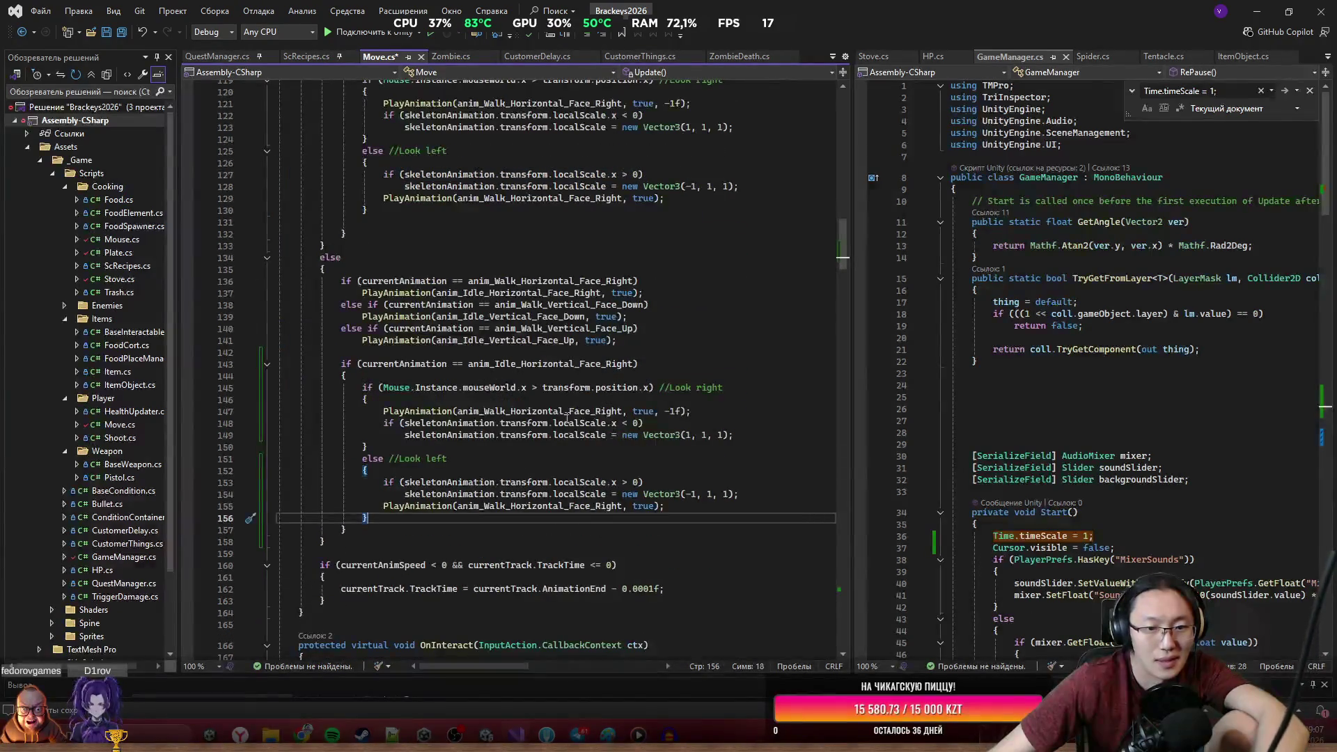
Delete both PlayAnimation calls from the pasted code, keeping the scale checks.
{"action": "left_click", "coordinate": [696, 412]}
{"action": "key", "text": "shift+Up"}
{"action": "key", "text": "BackSpace"}
{"action": "left_click", "coordinate": [712, 471]}
{"action": "key", "text": "shift+Up"}
{"action": "key", "text": "BackSpace"}
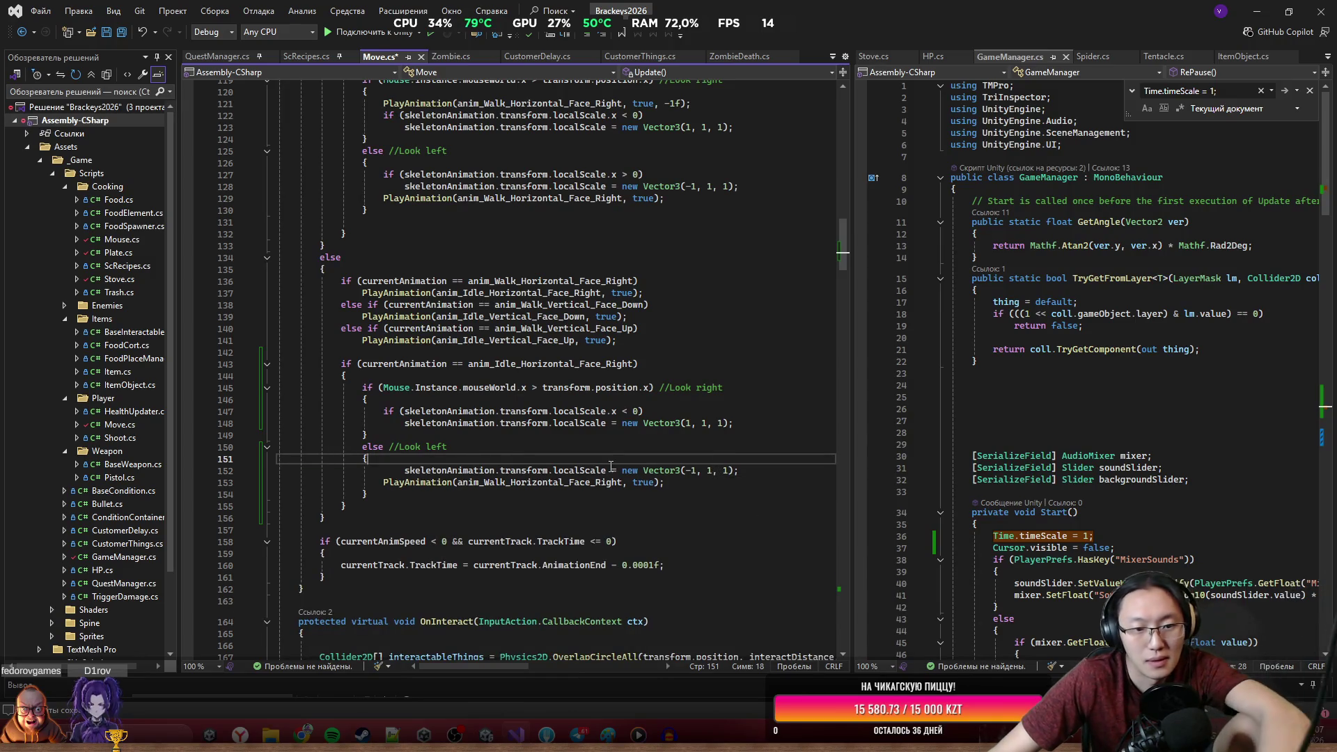
{"action": "key", "text": "ctrl+z"}
{"action": "left_click", "coordinate": [754, 494]}
{"action": "key", "text": "shift+Up"}
{"action": "key", "text": "BackSpace"}
{"action": "key", "text": "Down"}
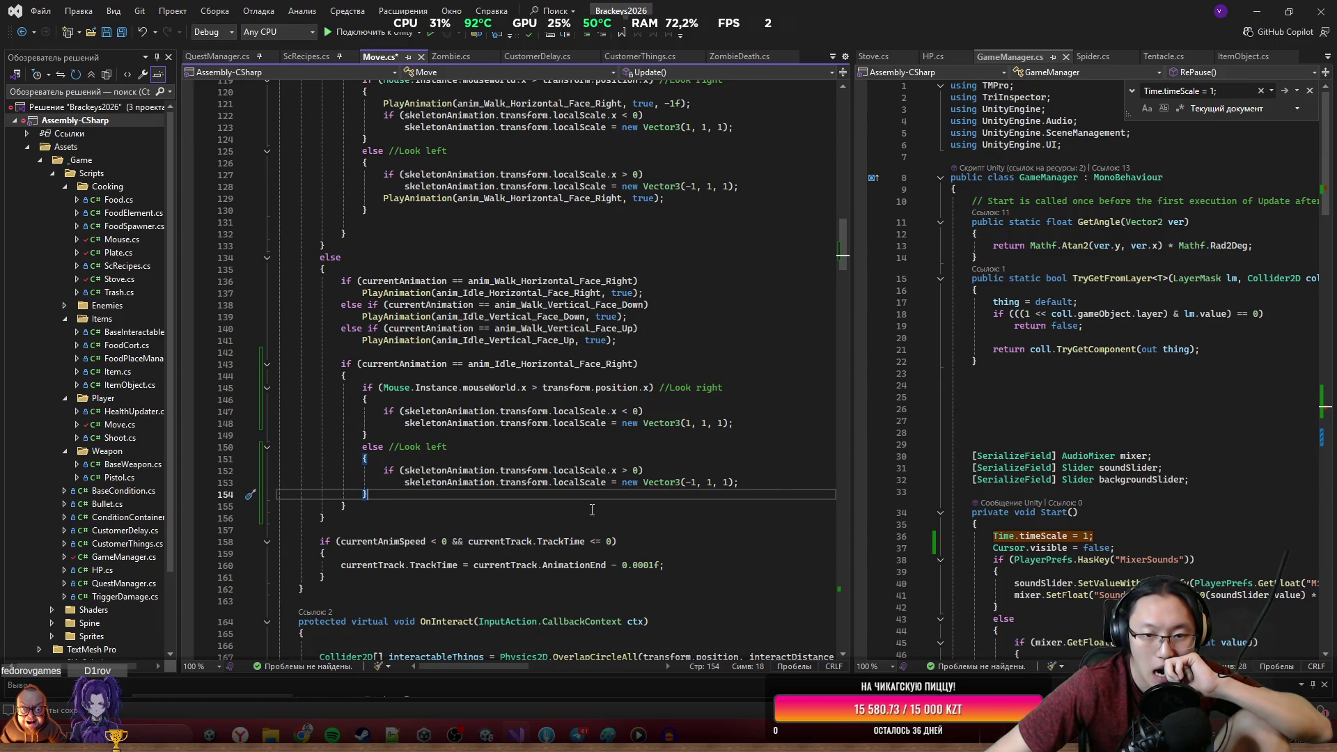
{"action": "left_click", "coordinate": [449, 504]}
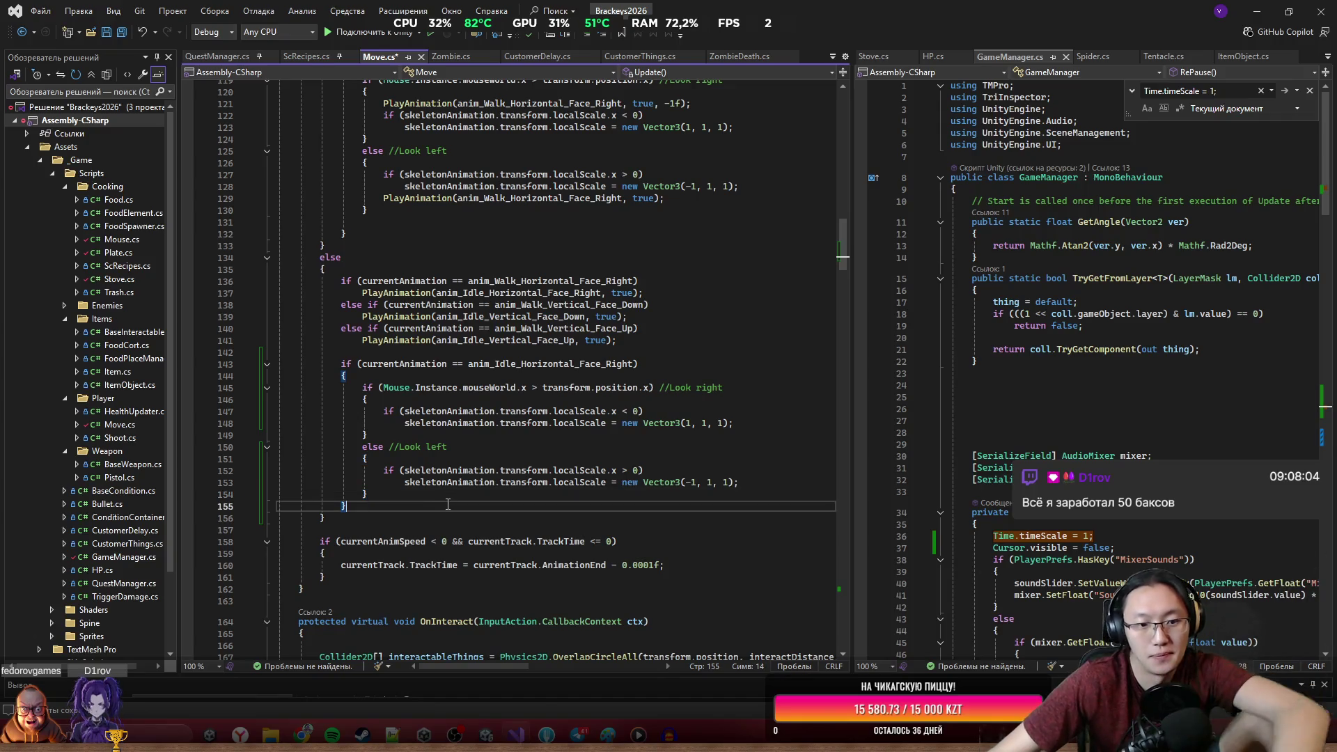
Add an else if branch checking currentAnimation == anim_Idle_Vertical_Face_Down.
{"action": "key", "text": "Return"}
{"action": "type", "text": "else"}
{"action": "key", "text": "Return"}
{"action": "type", "text": "{"}
{"action": "key", "text": "Return"}
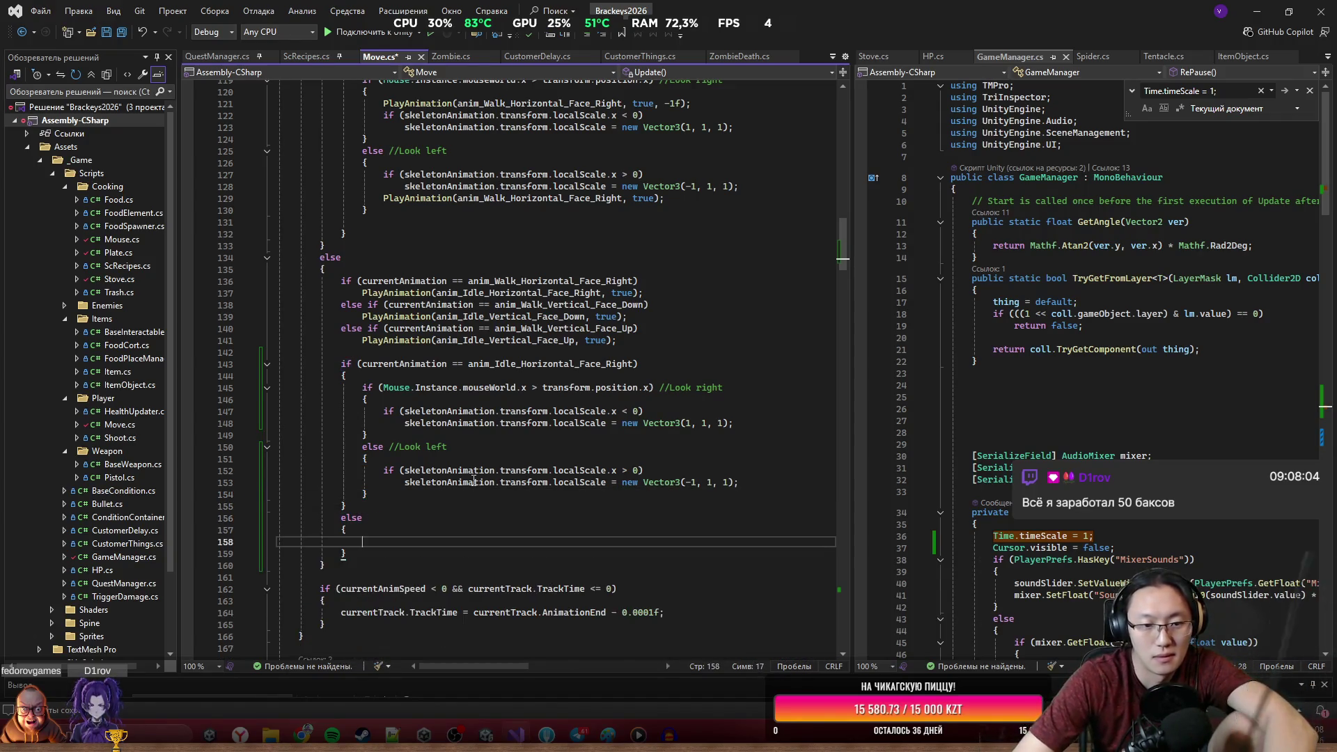
{"action": "left_click", "coordinate": [428, 363]}
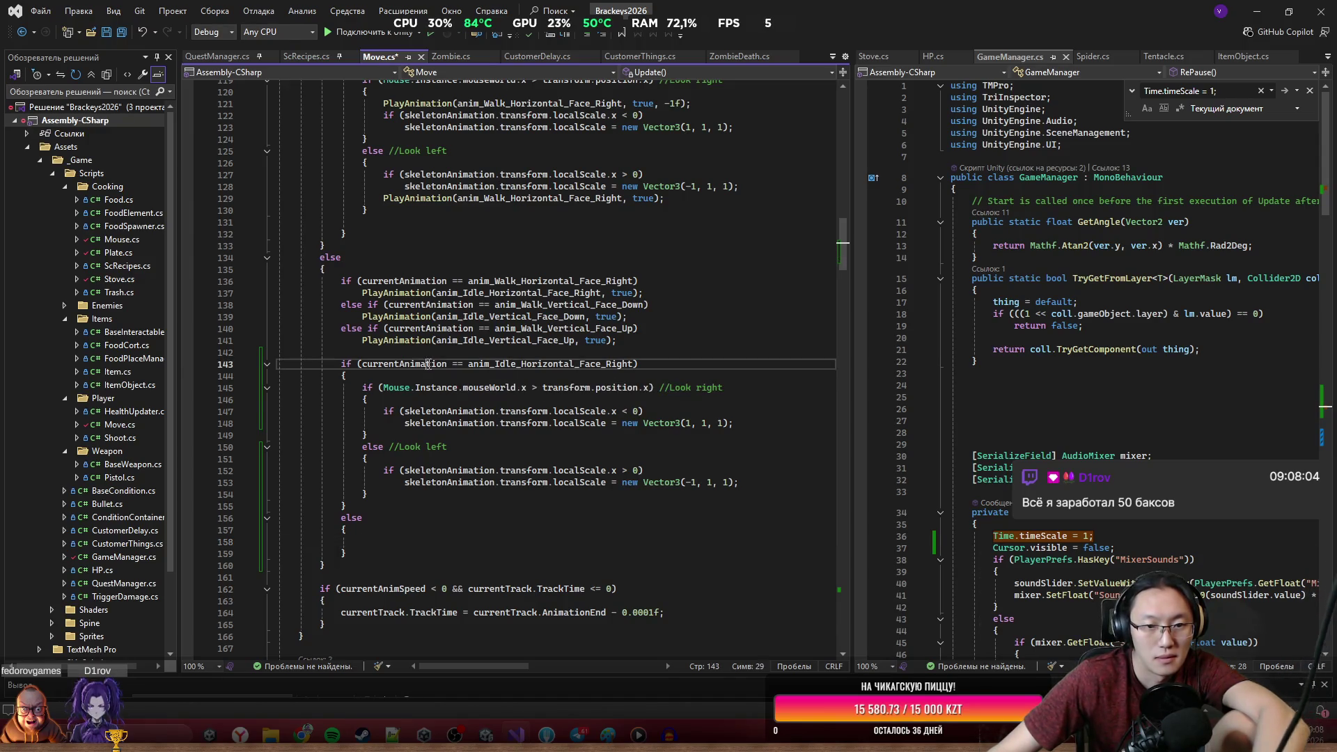
{"action": "left_click", "coordinate": [368, 517]}
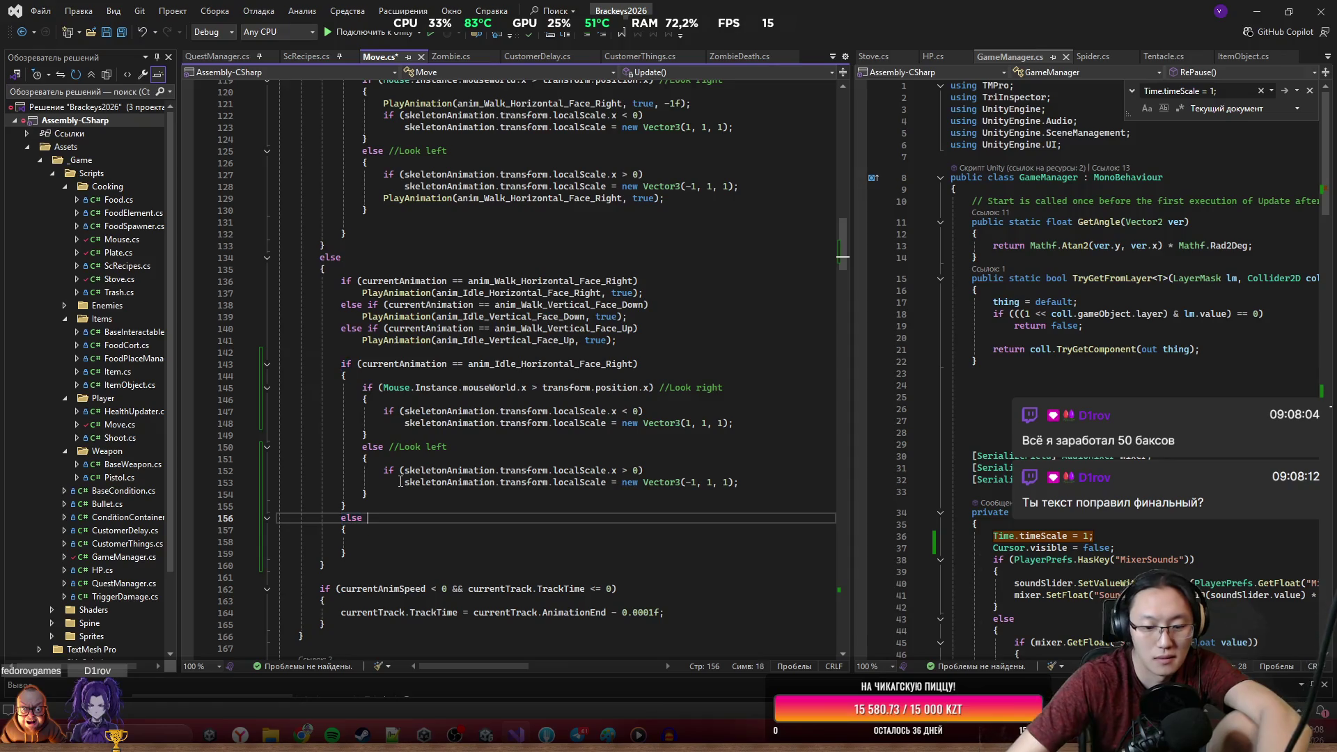
{"action": "type", "text": "if("}
{"action": "key", "text": "Tab"}
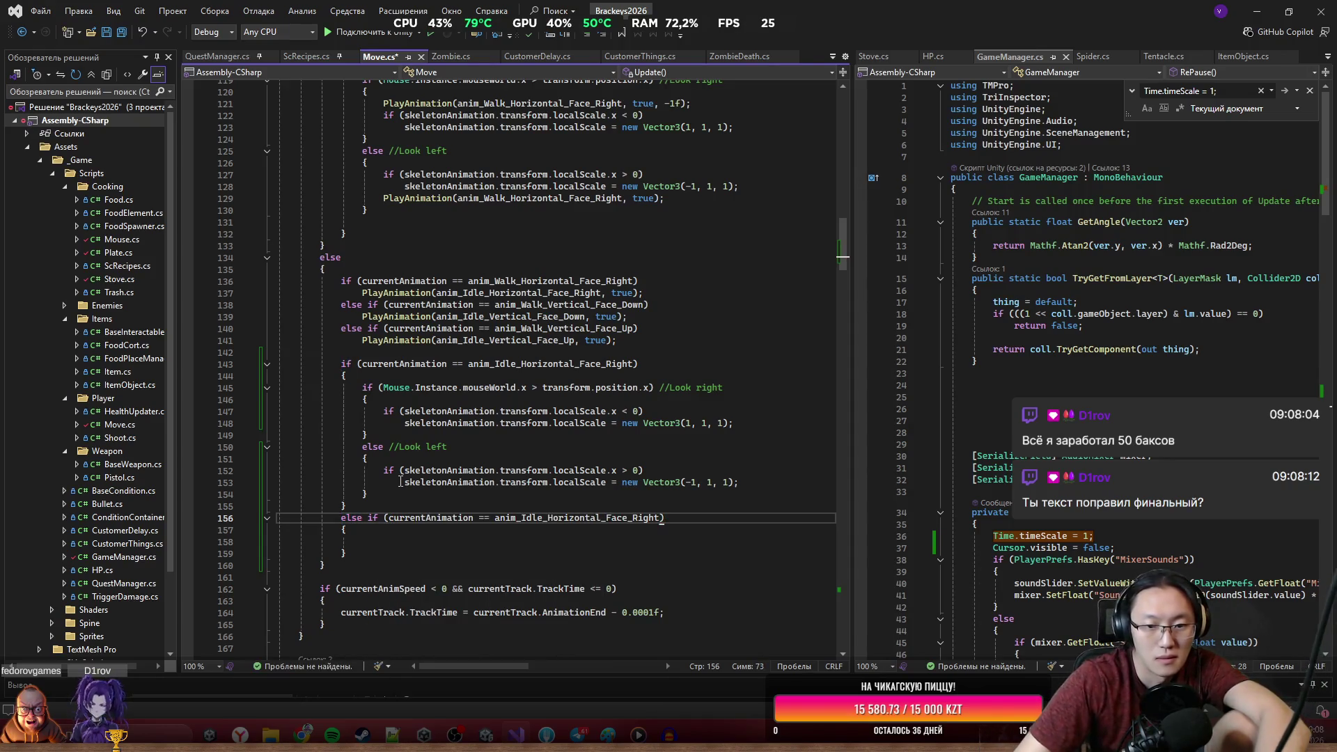
{"action": "key", "text": "ctrl+BackSpace"}
{"action": "type", "text": "animI"}
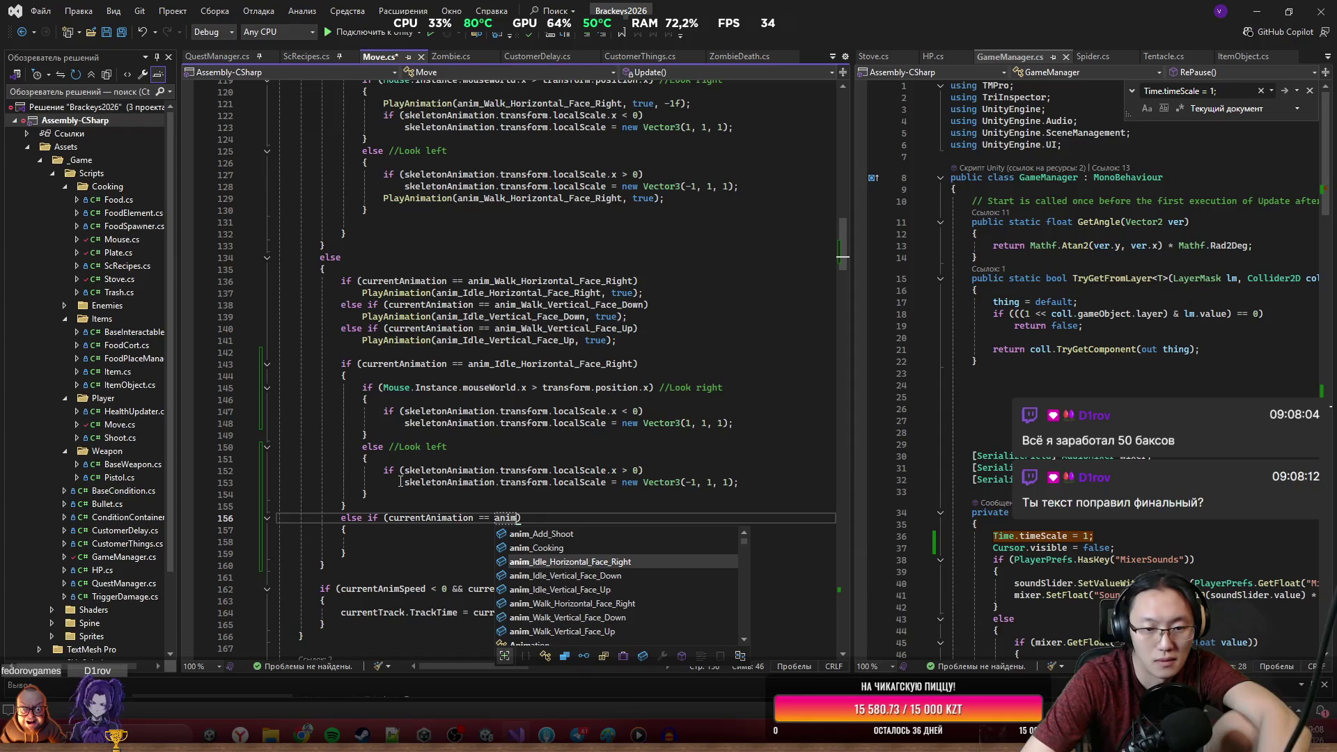
{"action": "key", "text": "Tab"}
{"action": "type", "text": "//"}
{"action": "key", "text": "BackSpace"}
{"action": "key", "text": "BackSpace"}
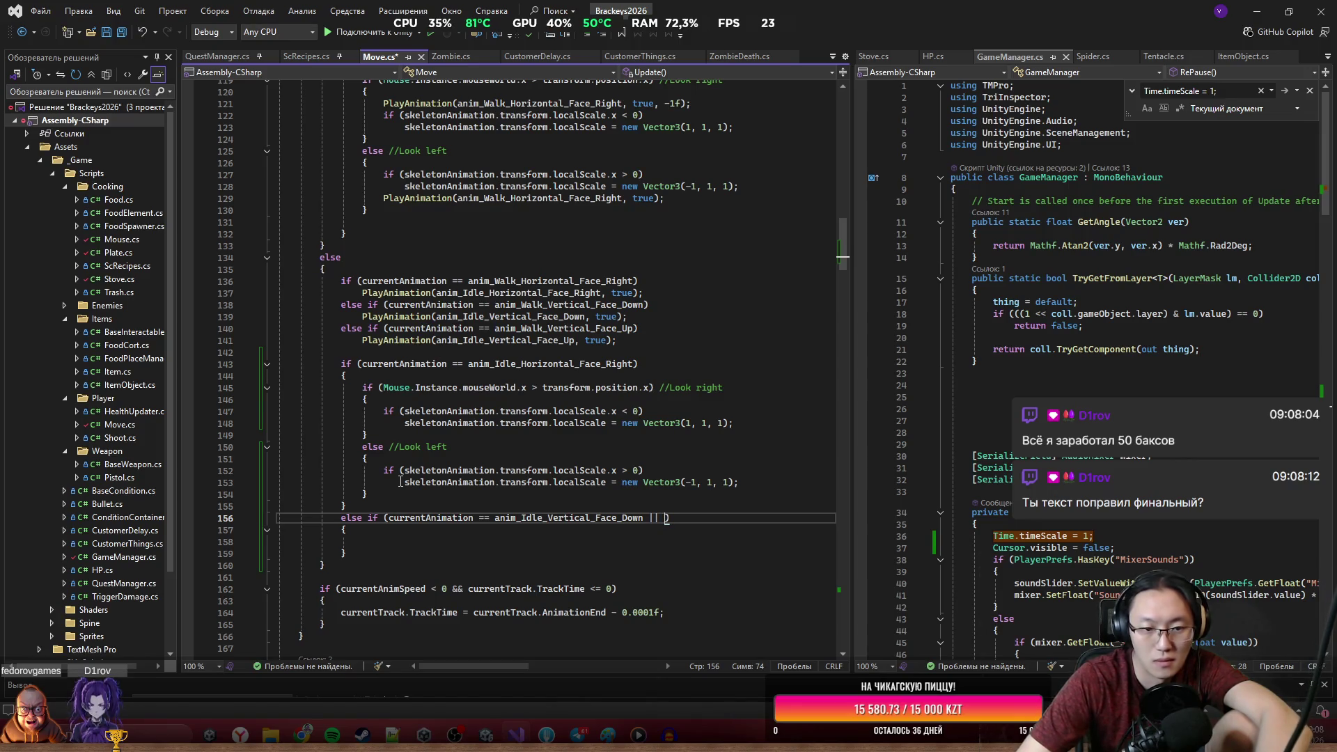
Extend the condition with || currentAnimation == anim_Idle_Vertical_Face_Up.
{"action": "left_click", "coordinate": [522, 518]}
{"action": "left_click_drag", "start_coordinate": [388, 517], "coordinate": [644, 518]}
{"action": "key", "text": "ctrl+c"}
{"action": "left_click", "coordinate": [664, 518]}
{"action": "key", "text": "ctrl+v"}
{"action": "key", "text": "BackSpace"}
{"action": "key", "text": "BackSpace"}
{"action": "key", "text": "BackSpace"}
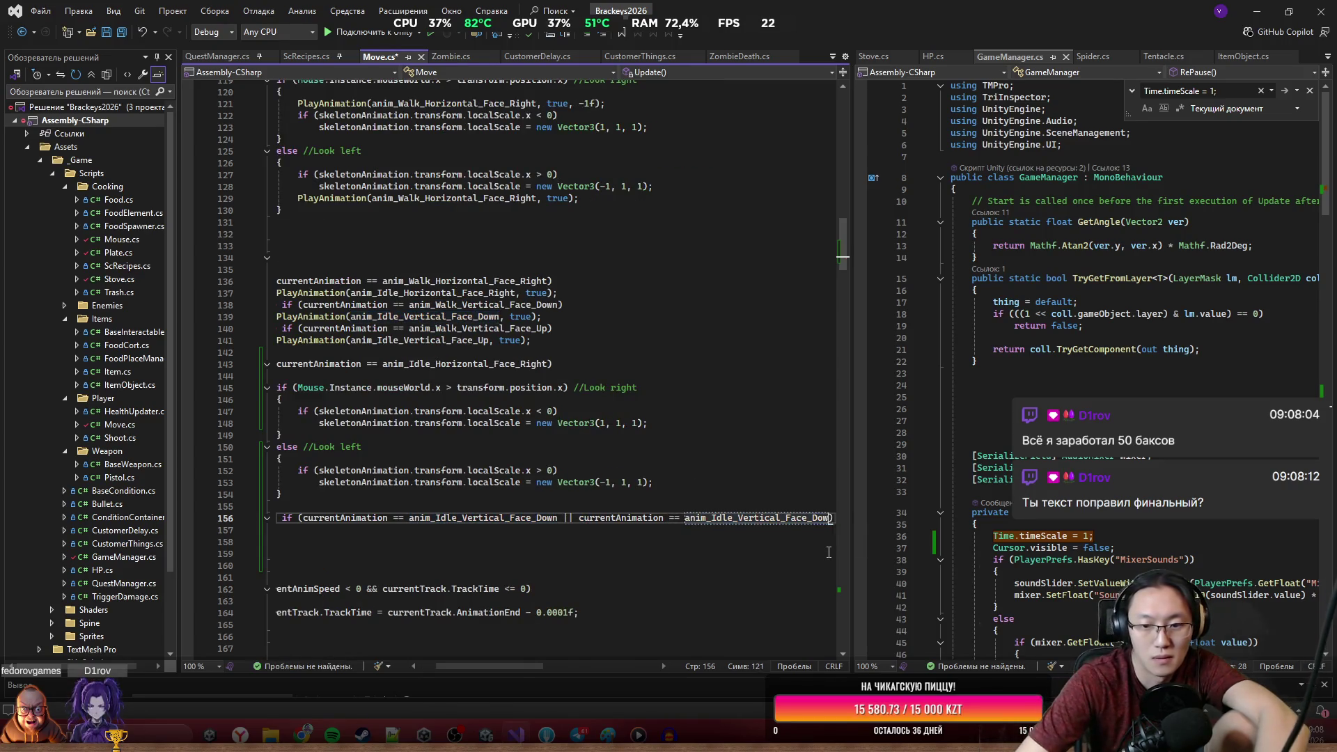
{"action": "type", "text": "p"}
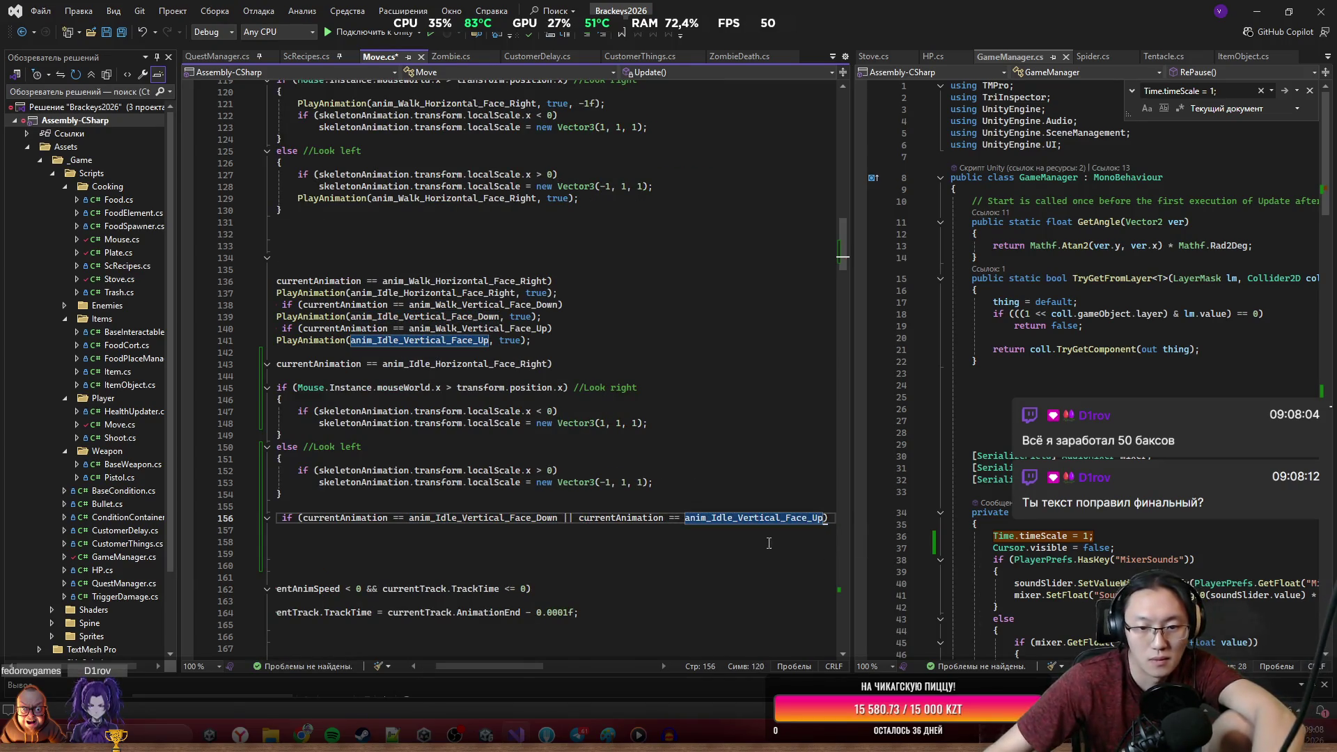
{"action": "left_click", "coordinate": [789, 543]}
{"action": "left_click_drag", "start_coordinate": [523, 667], "coordinate": [407, 638]}
{"action": "type", "text": "{"}
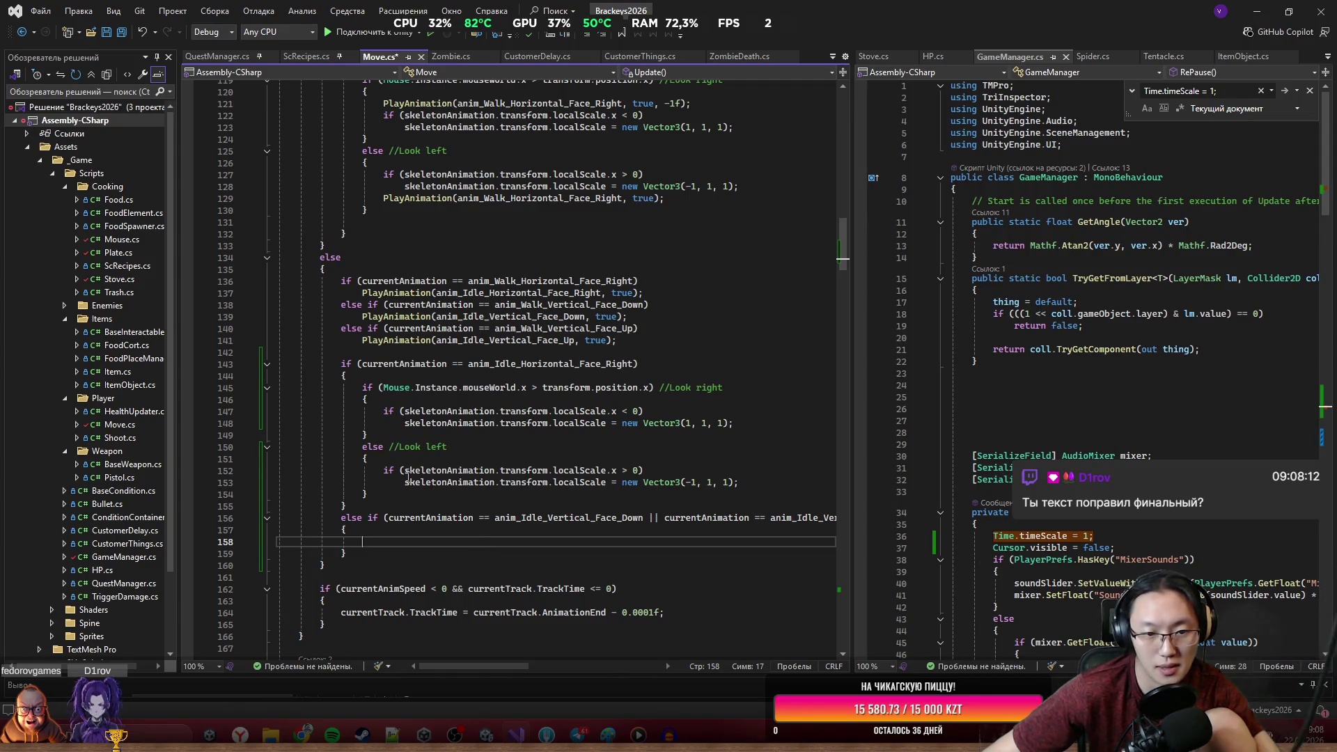
{"action": "mouse_move", "coordinate": [341, 387]}
{"action": "left_mouse_down"}
{"action": "mouse_move", "coordinate": [366, 435]}
{"action": "mouse_move", "coordinate": [347, 506]}
{"action": "left_mouse_up"}
{"action": "left_click", "coordinate": [347, 506]}
Paste the look-right/look-left scale checks into the vertical branch, switching the mouse coordinate to y.
{"action": "scroll", "coordinate": [488, 396], "scroll_direction": "up", "scroll_amount": 7}
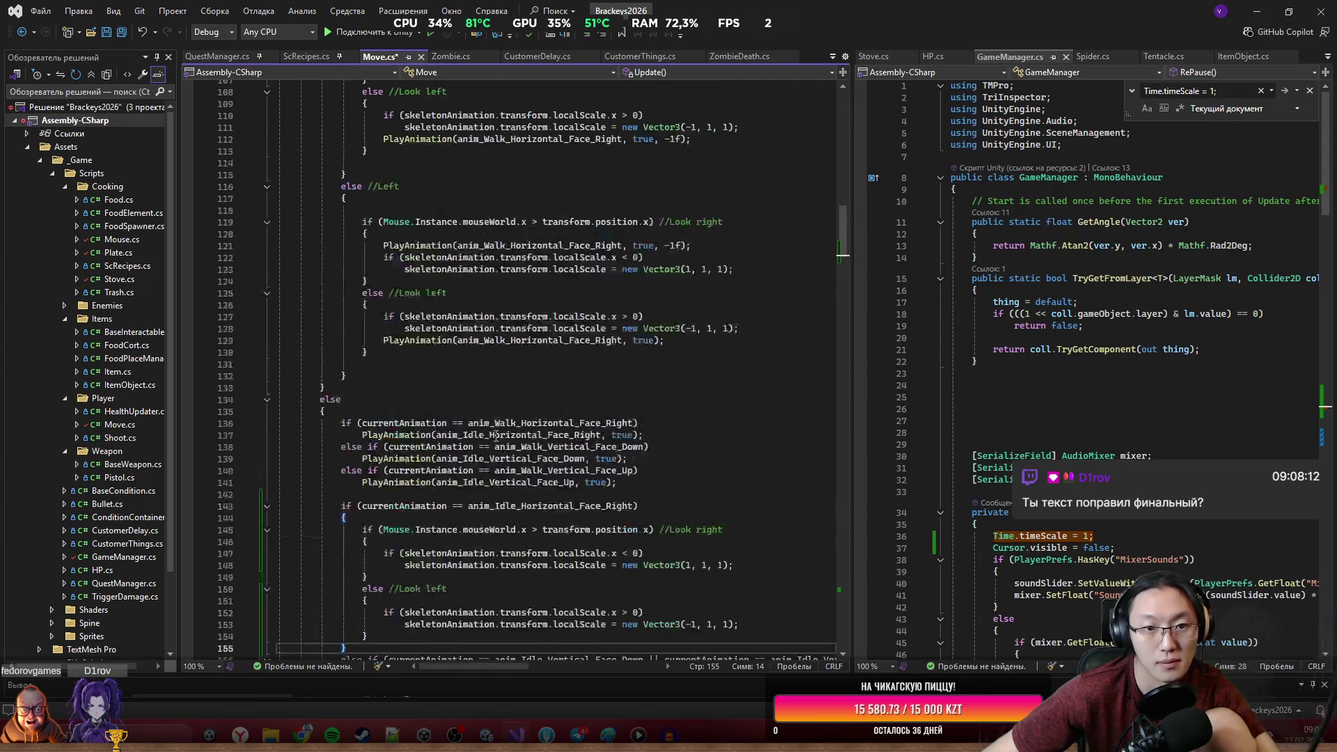
{"action": "scroll", "coordinate": [489, 397], "scroll_direction": "up", "scroll_amount": 3}
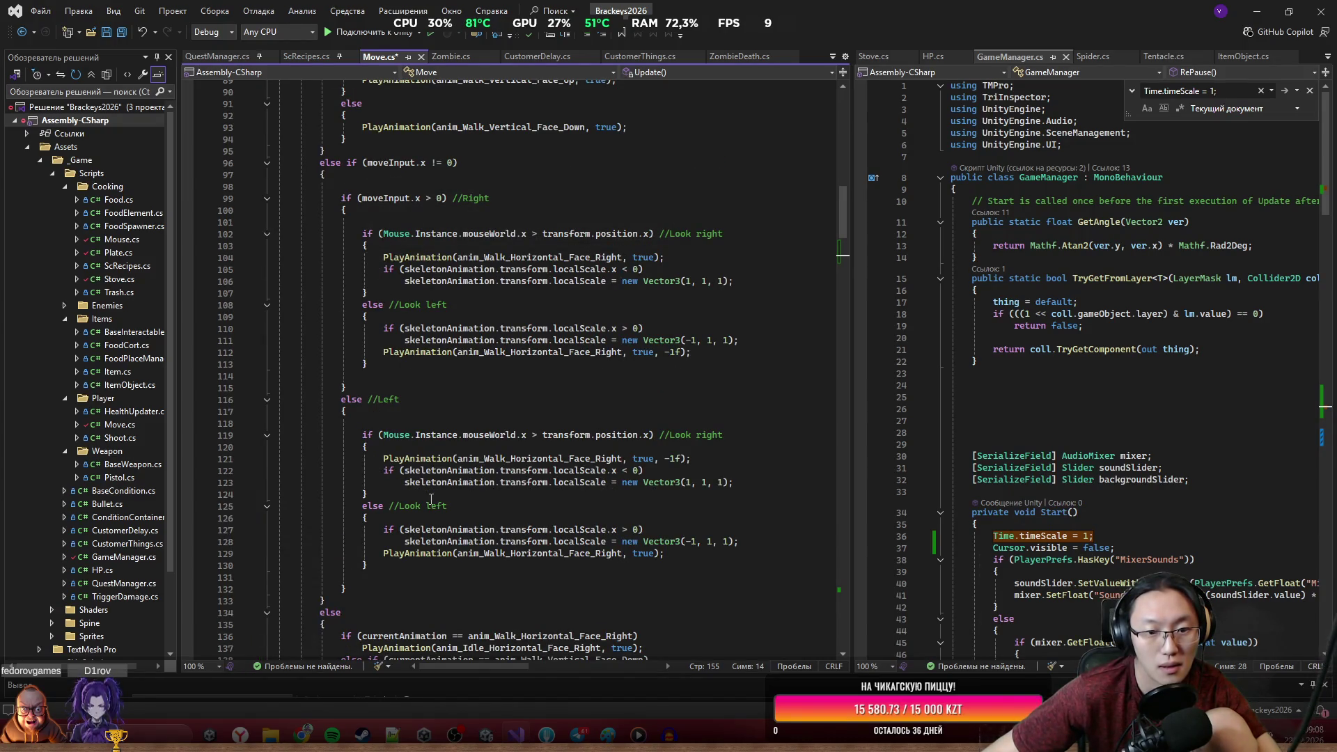
{"action": "scroll", "coordinate": [392, 398], "scroll_direction": "up", "scroll_amount": 2}
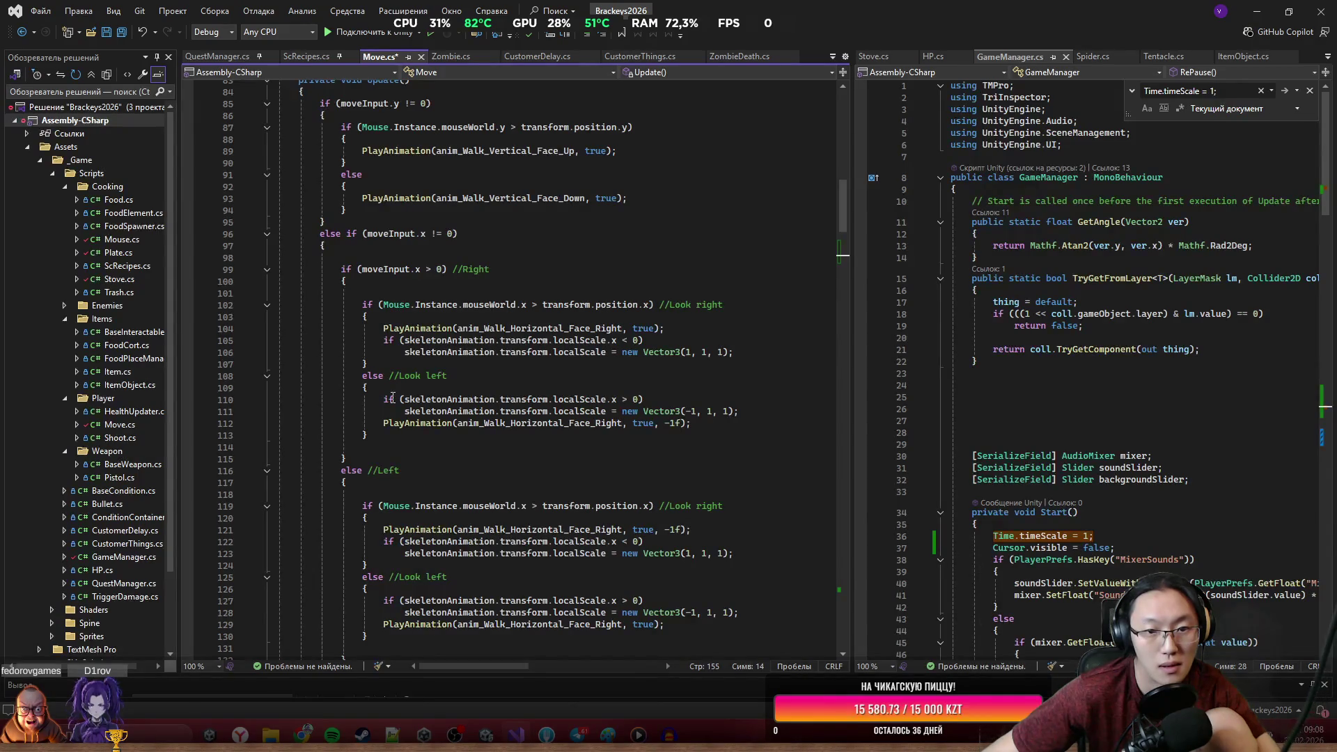
{"action": "scroll", "coordinate": [392, 399], "scroll_direction": "down", "scroll_amount": 16}
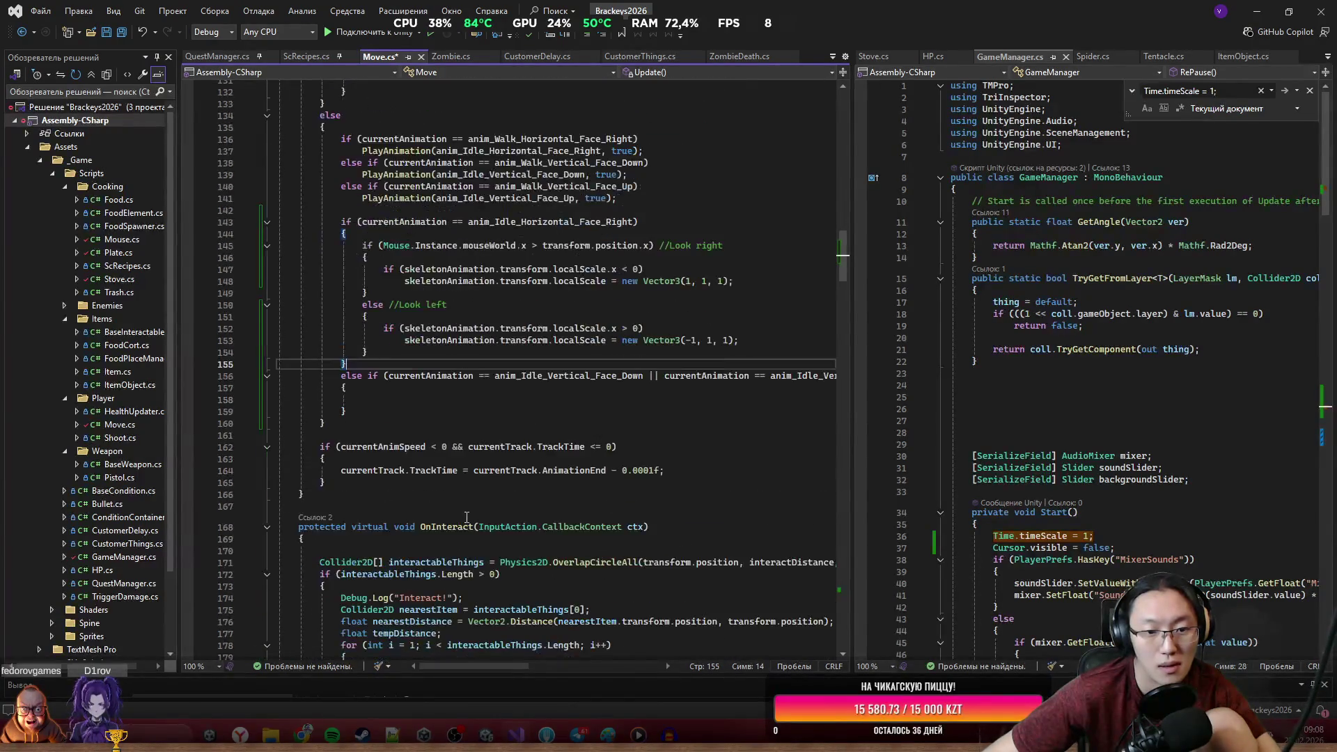
{"action": "scroll", "coordinate": [466, 519], "scroll_direction": "down", "scroll_amount": 11}
{"action": "scroll", "coordinate": [485, 476], "scroll_direction": "up", "scroll_amount": 7}
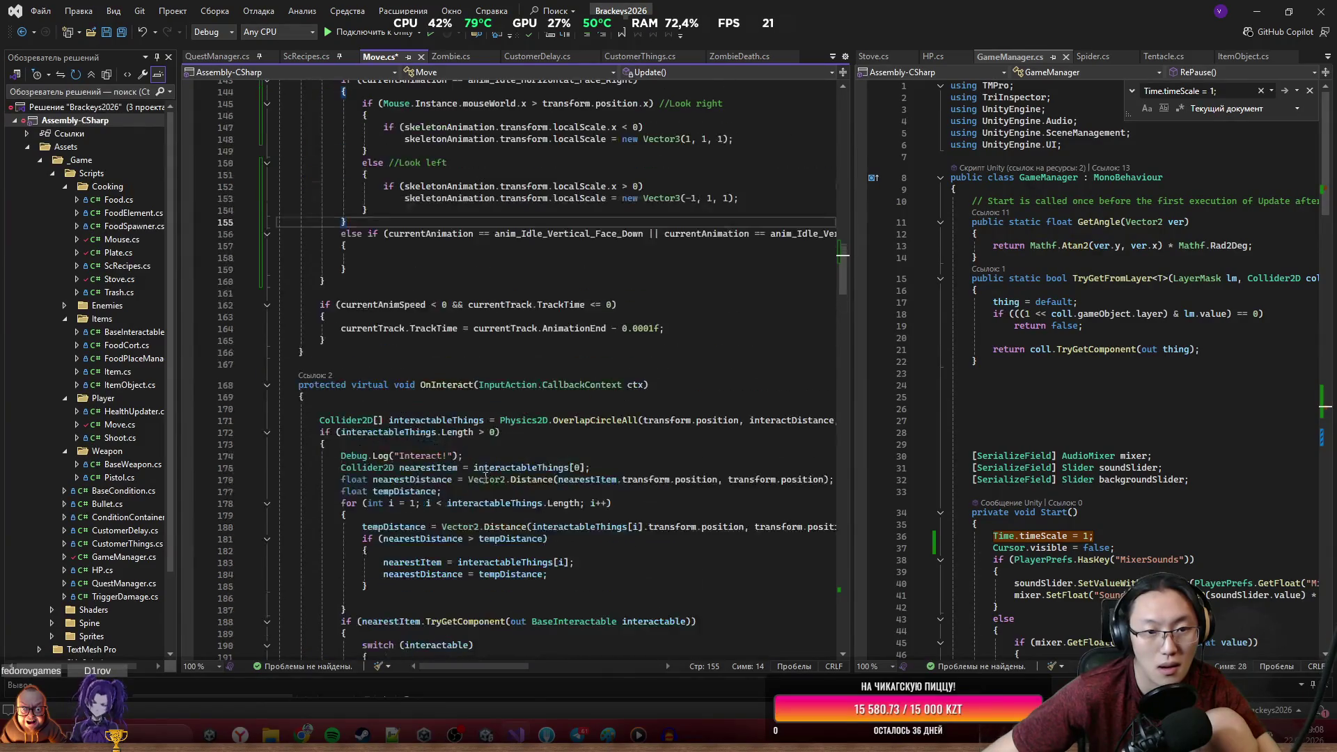
{"action": "scroll", "coordinate": [506, 354], "scroll_direction": "up", "scroll_amount": 3}
{"action": "left_click", "coordinate": [393, 316]}
{"action": "left_click_drag", "start_coordinate": [393, 316], "coordinate": [361, 209]}
{"action": "key", "text": "ctrl+c"}
{"action": "left_click", "coordinate": [487, 364]}
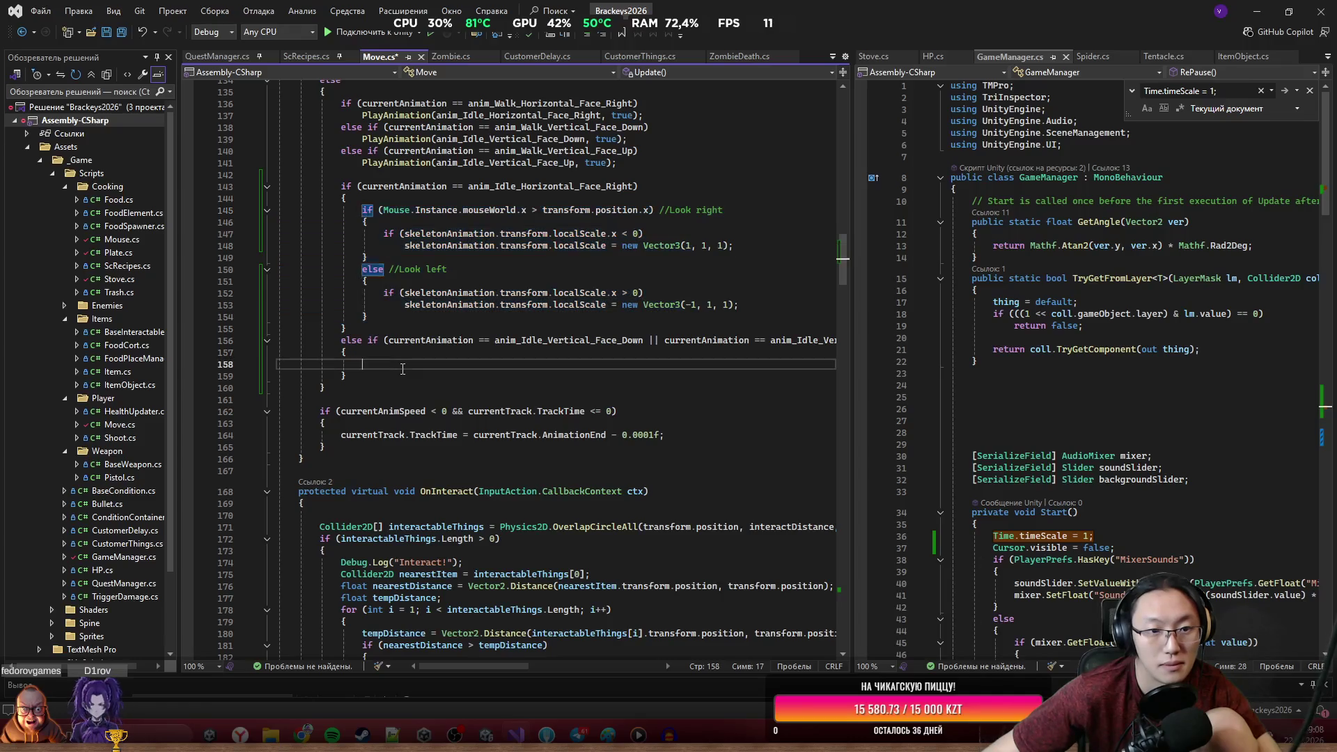
{"action": "key", "text": "ctrl+v"}
{"action": "double_click", "coordinate": [523, 364]}
{"action": "type", "text": "y"}
{"action": "double_click", "coordinate": [648, 364]}
Switch the player coordinate to y and reduce the branch condition to anim_Idle_Vertical_Face_Down.
{"action": "type", "text": "y"}
{"action": "left_click", "coordinate": [587, 371]}
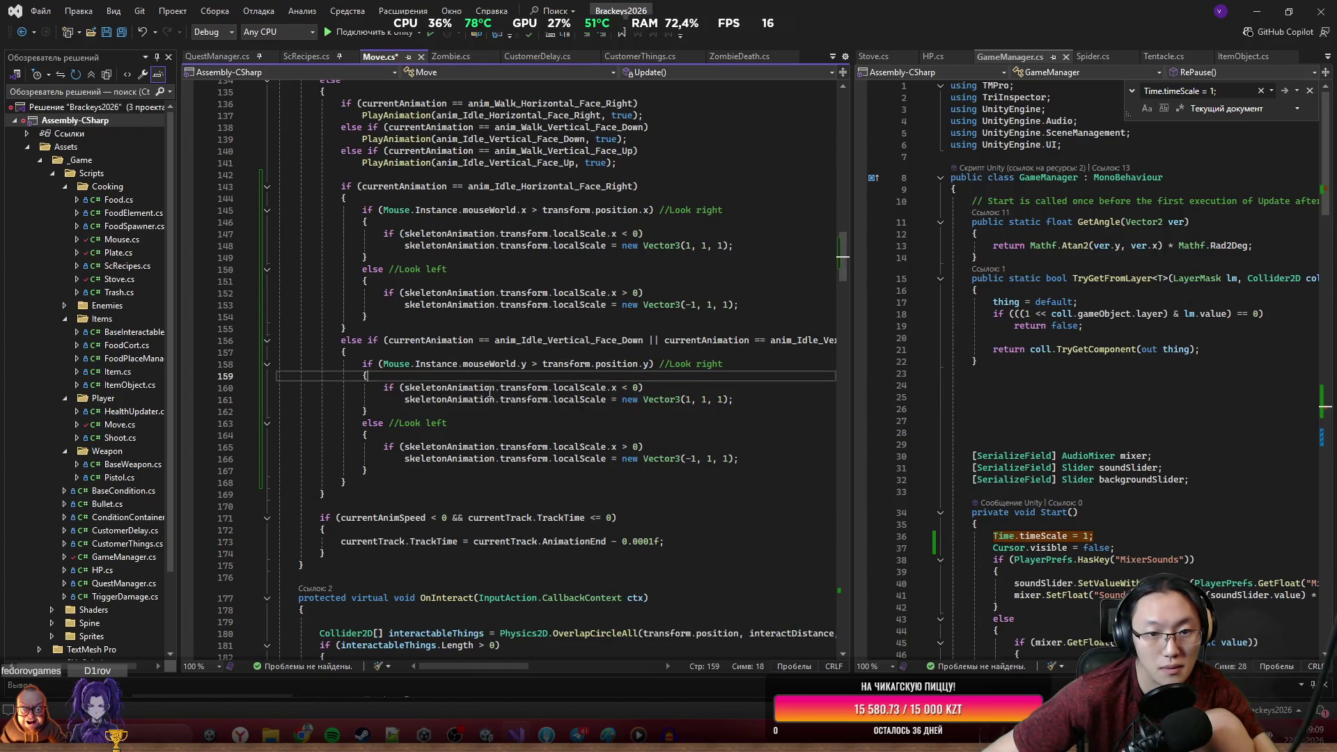
{"action": "scroll", "coordinate": [632, 385], "scroll_direction": "up", "scroll_amount": 2}
{"action": "left_click_drag", "start_coordinate": [734, 471], "coordinate": [383, 459]}
{"action": "type", "text": "if (*"}
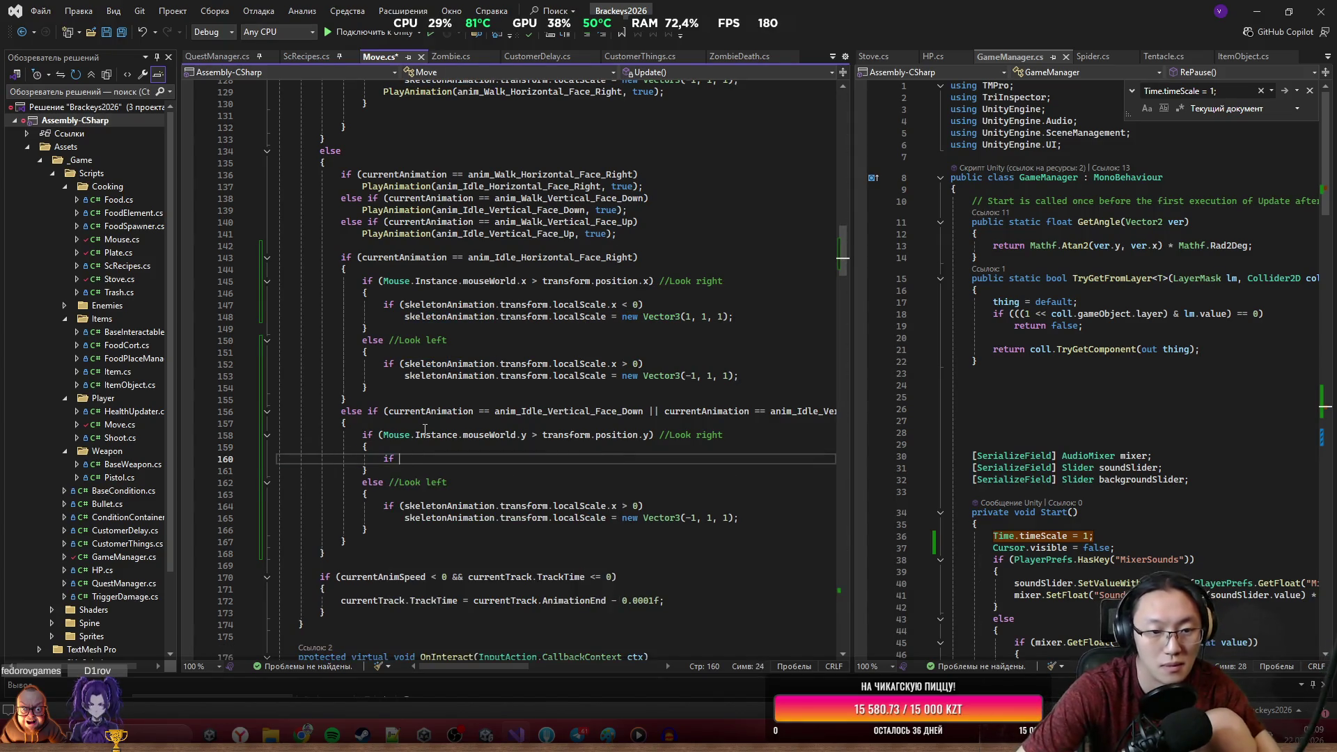
{"action": "key", "text": "BackSpace"}
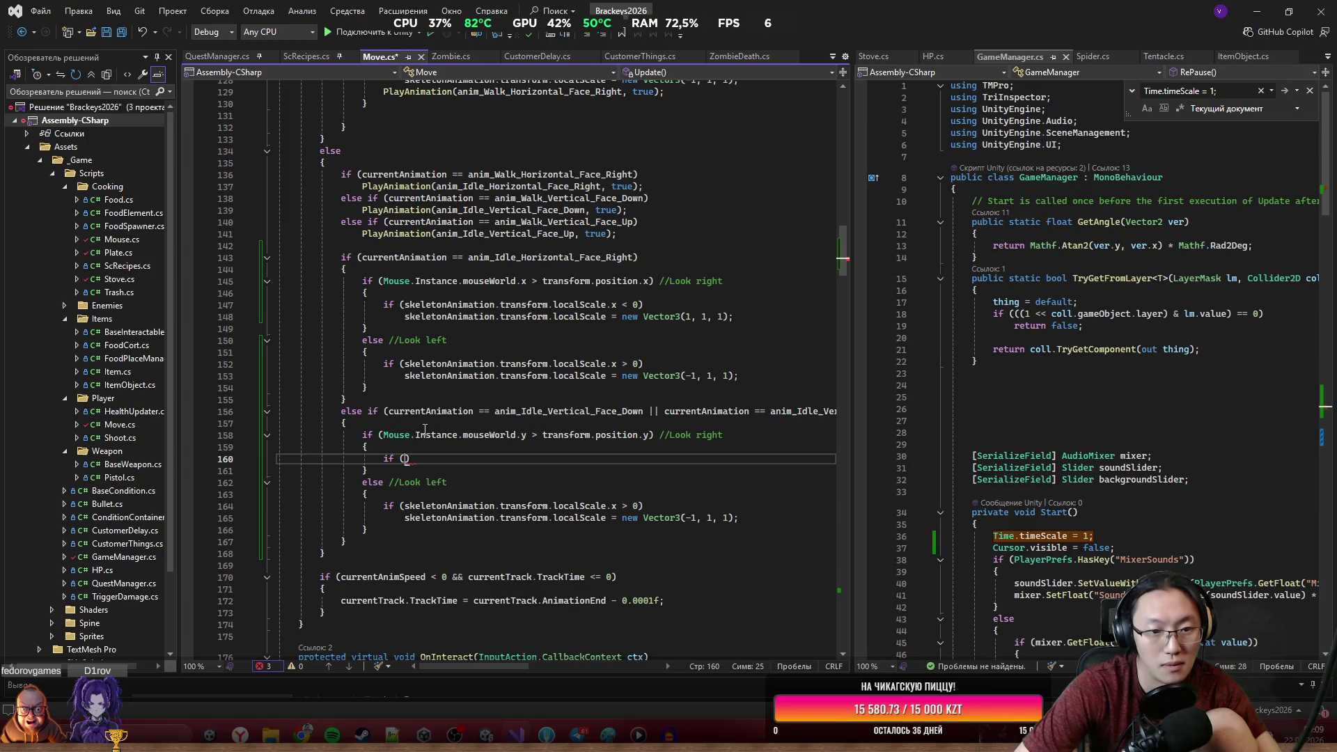
{"action": "left_click_drag", "start_coordinate": [645, 413], "coordinate": [829, 415]}
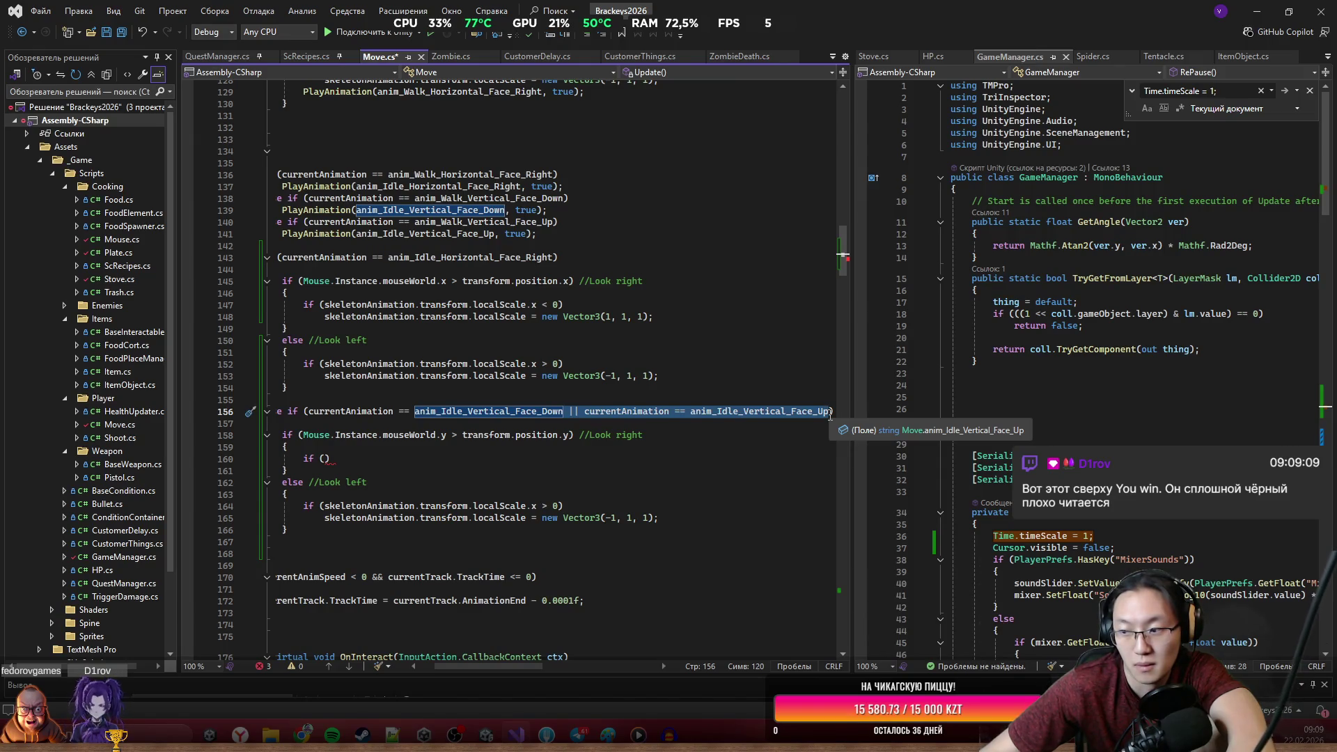
{"action": "key", "text": "ctrl+v"}
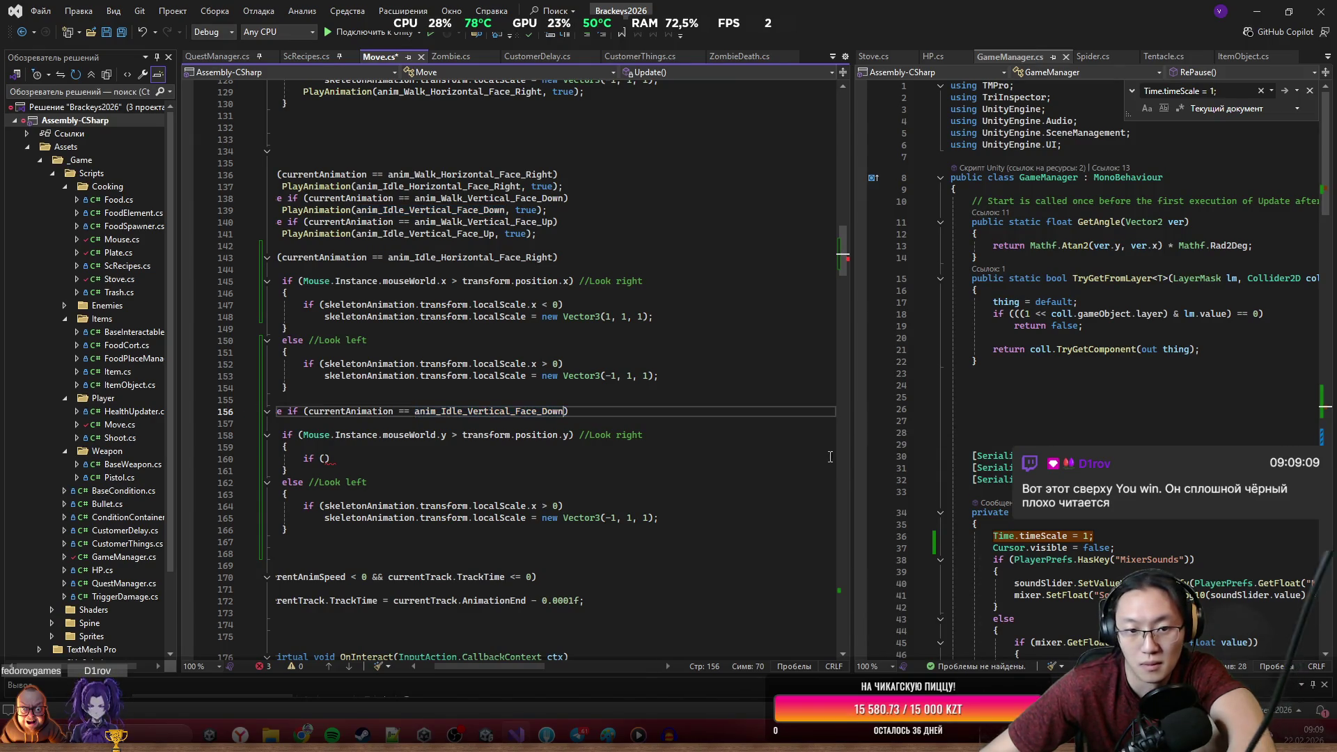
{"action": "left_click_drag", "start_coordinate": [525, 671], "coordinate": [504, 670]}
{"action": "scroll", "coordinate": [512, 404], "scroll_direction": "down", "scroll_amount": 2}
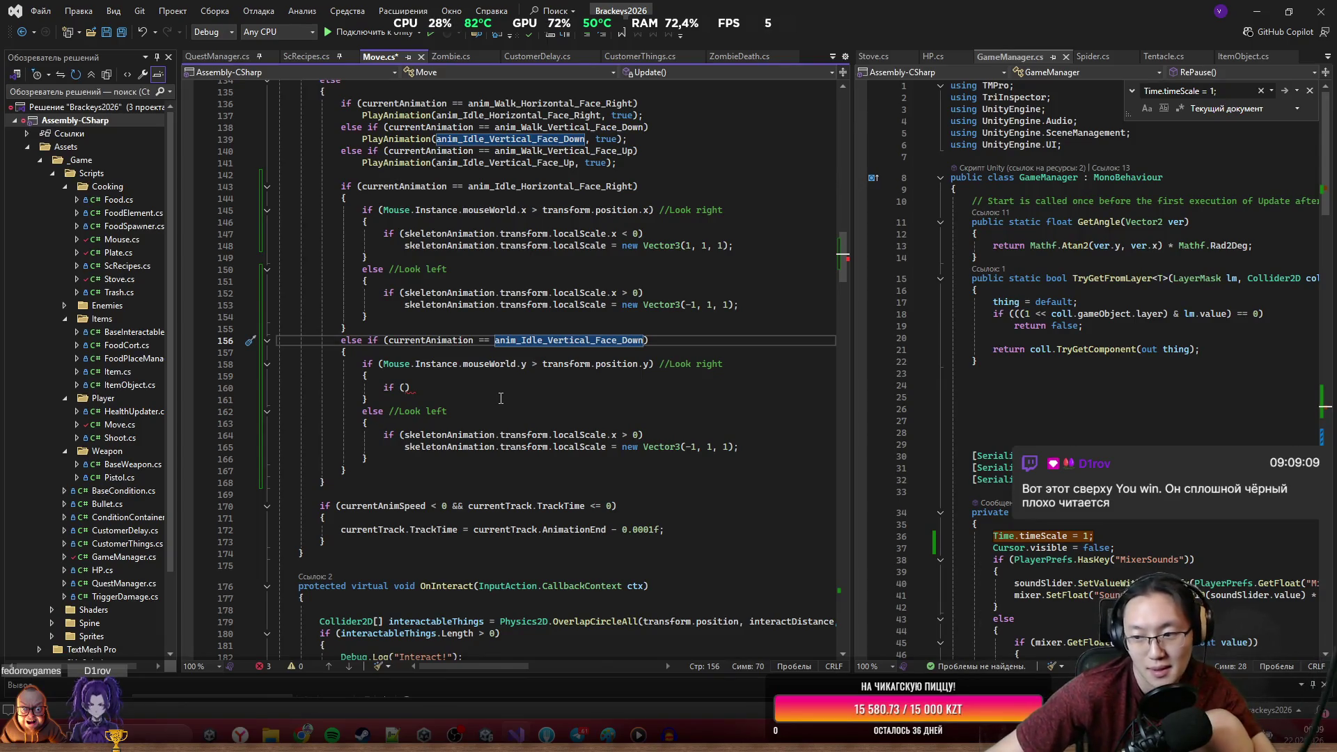
Remove the look-left block and the empty if, then paste PlayAnimation(anim_Idle_Vertical_Face_Up, true).
{"action": "left_click", "coordinate": [406, 387]}
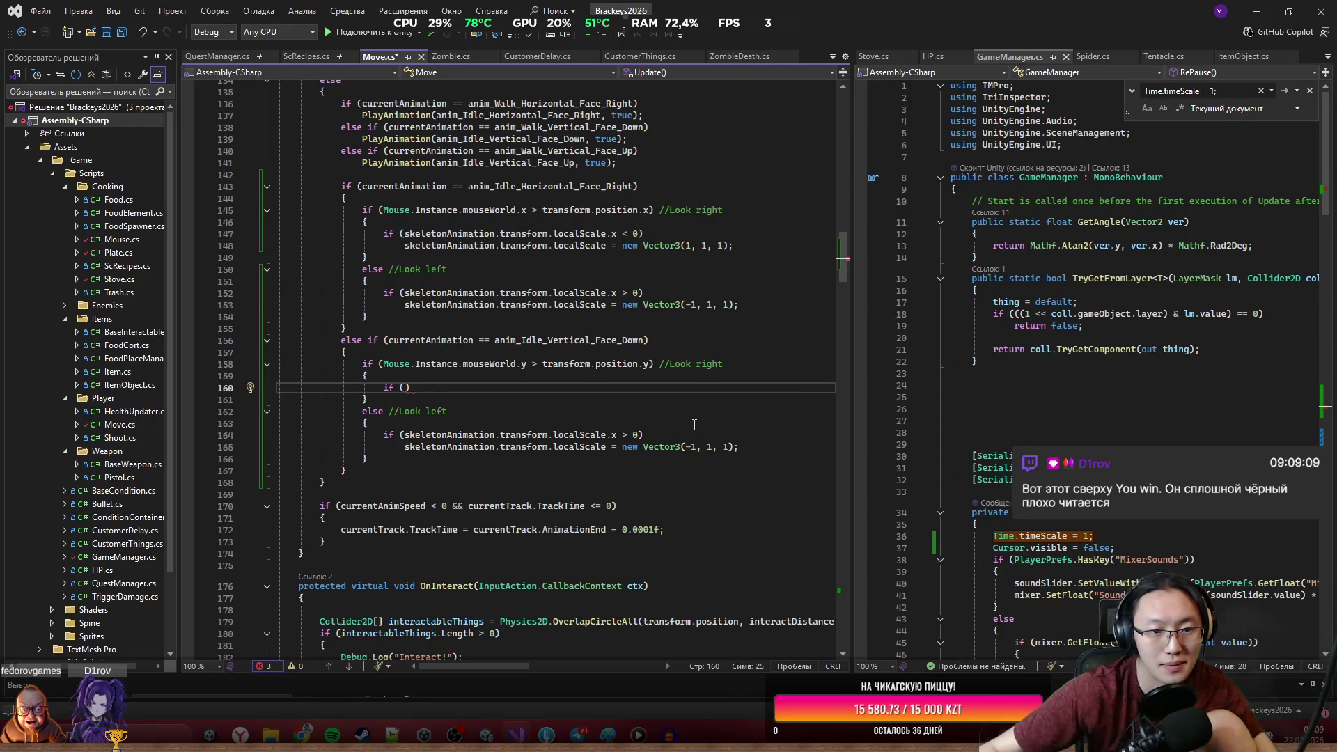
{"action": "left_click_drag", "start_coordinate": [387, 460], "coordinate": [438, 395]}
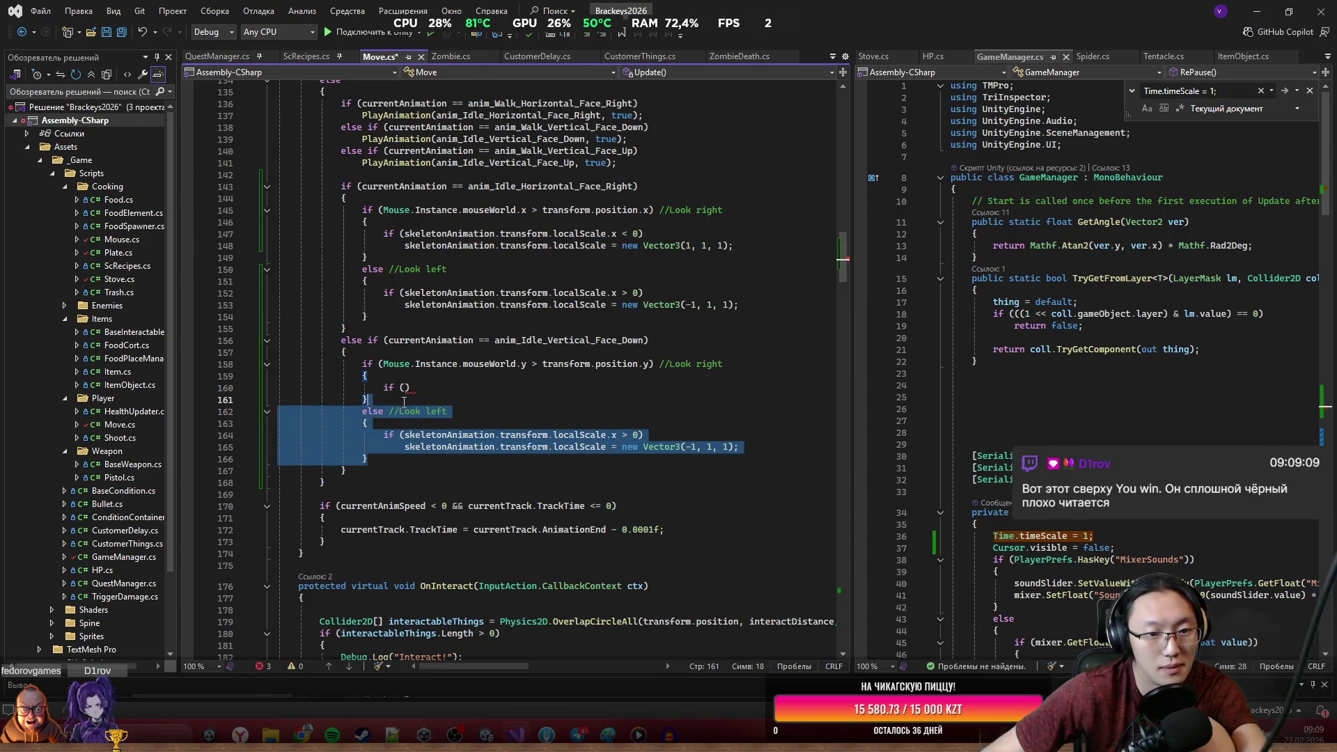
{"action": "key", "text": "BackSpace"}
{"action": "left_click", "coordinate": [406, 340]}
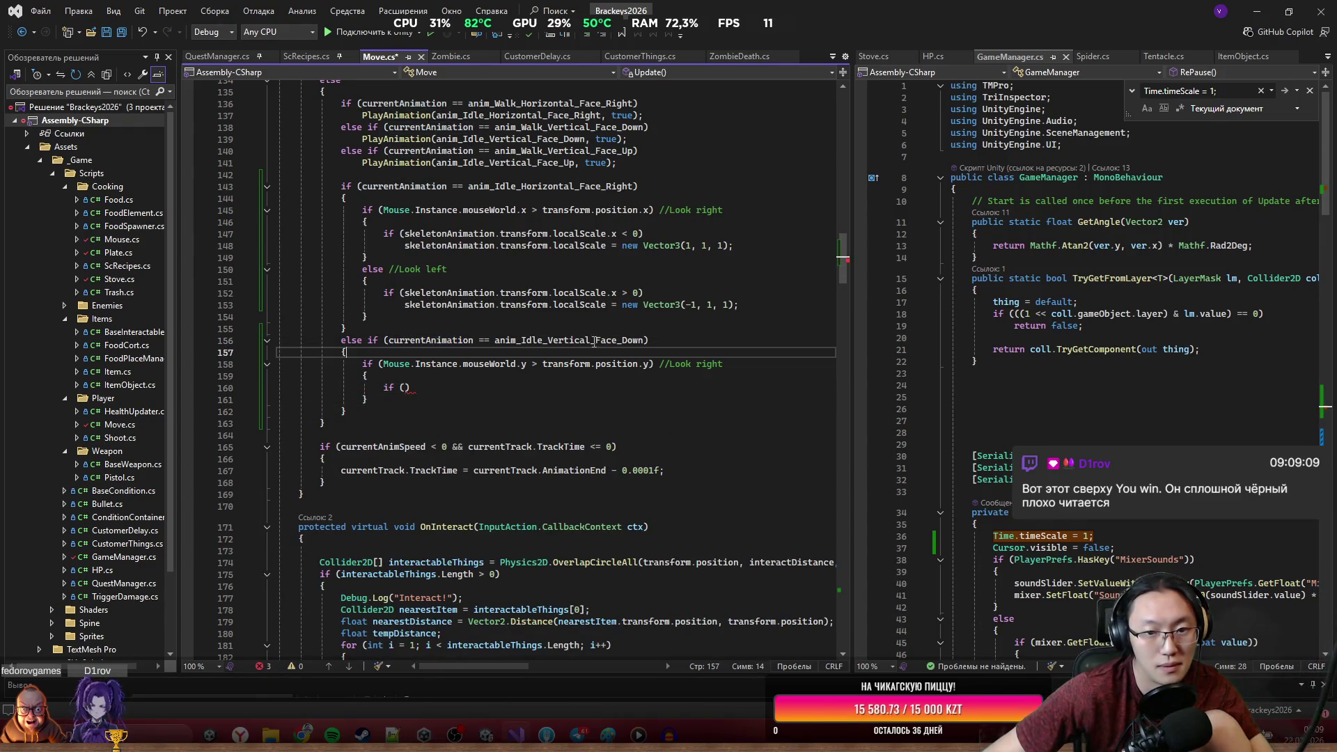
{"action": "double_click", "coordinate": [568, 340]}
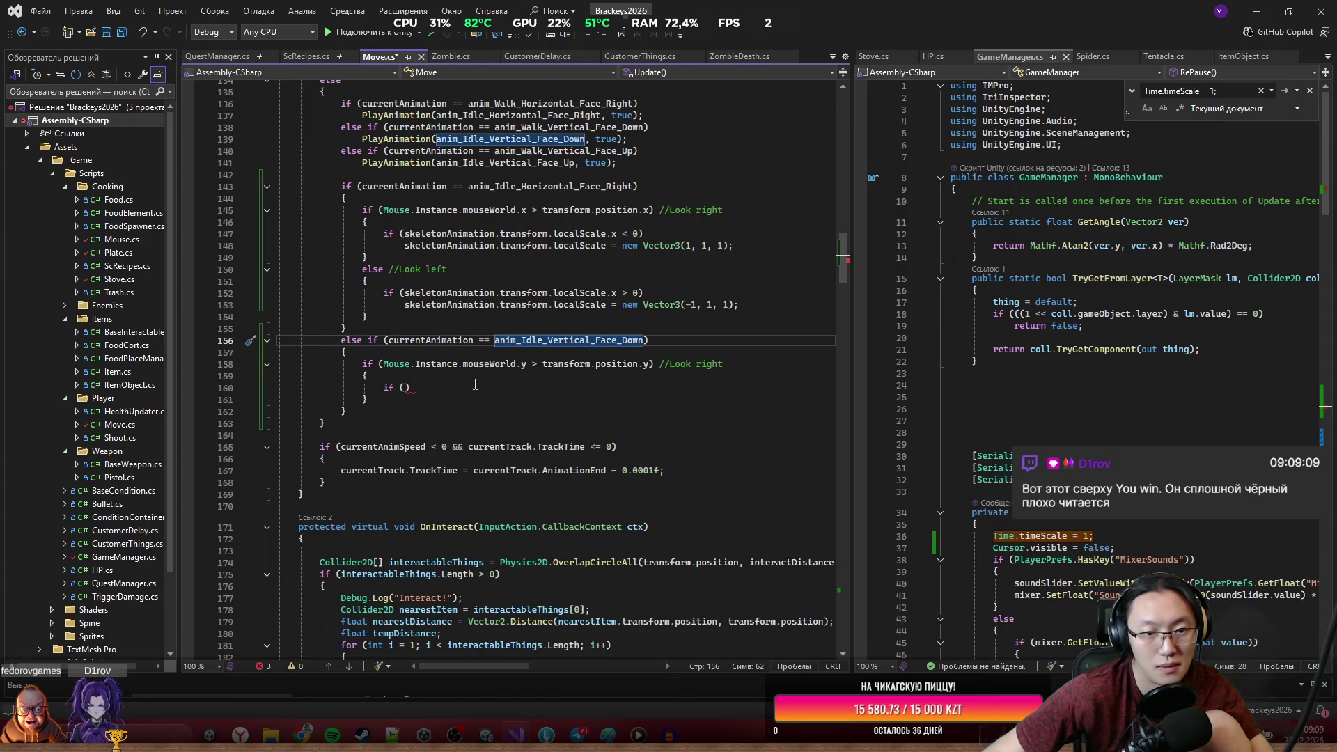
{"action": "left_click_drag", "start_coordinate": [383, 388], "coordinate": [411, 388]}
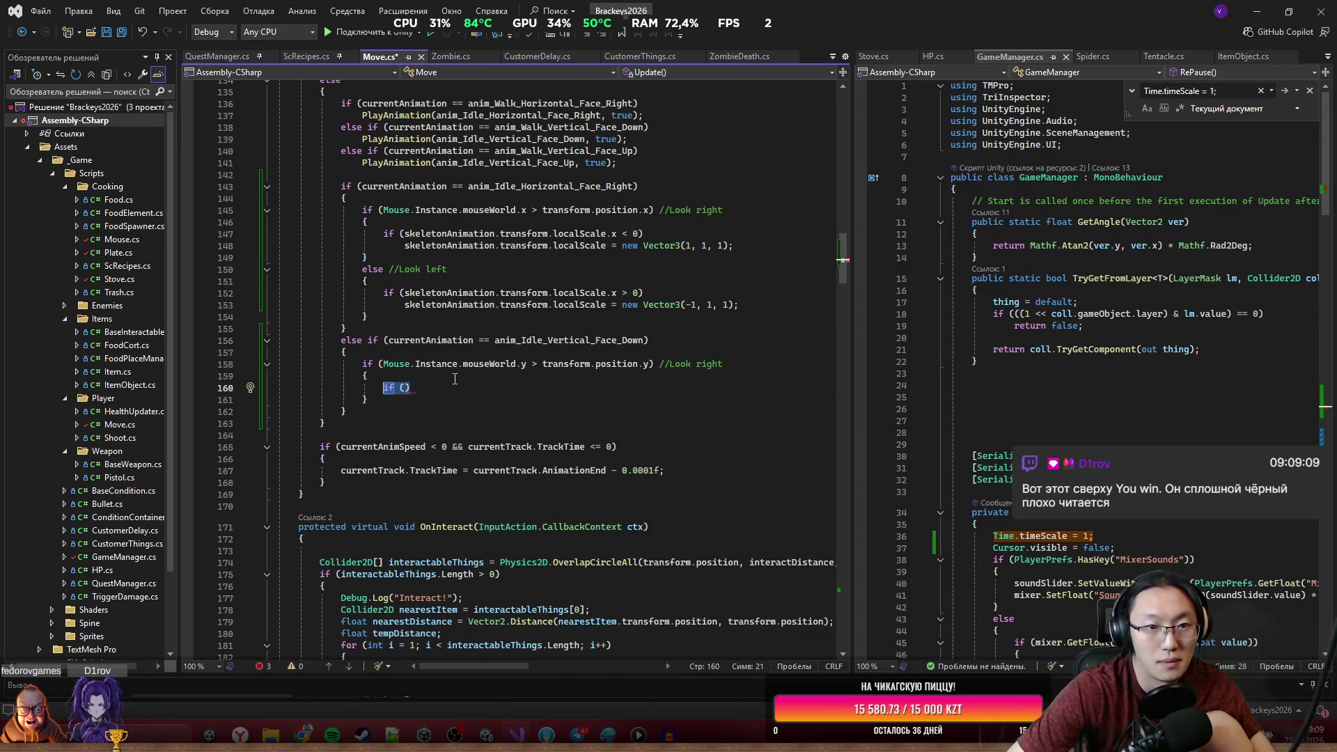
{"action": "key", "text": "BackSpace"}
{"action": "key", "text": "ctrl+space"}
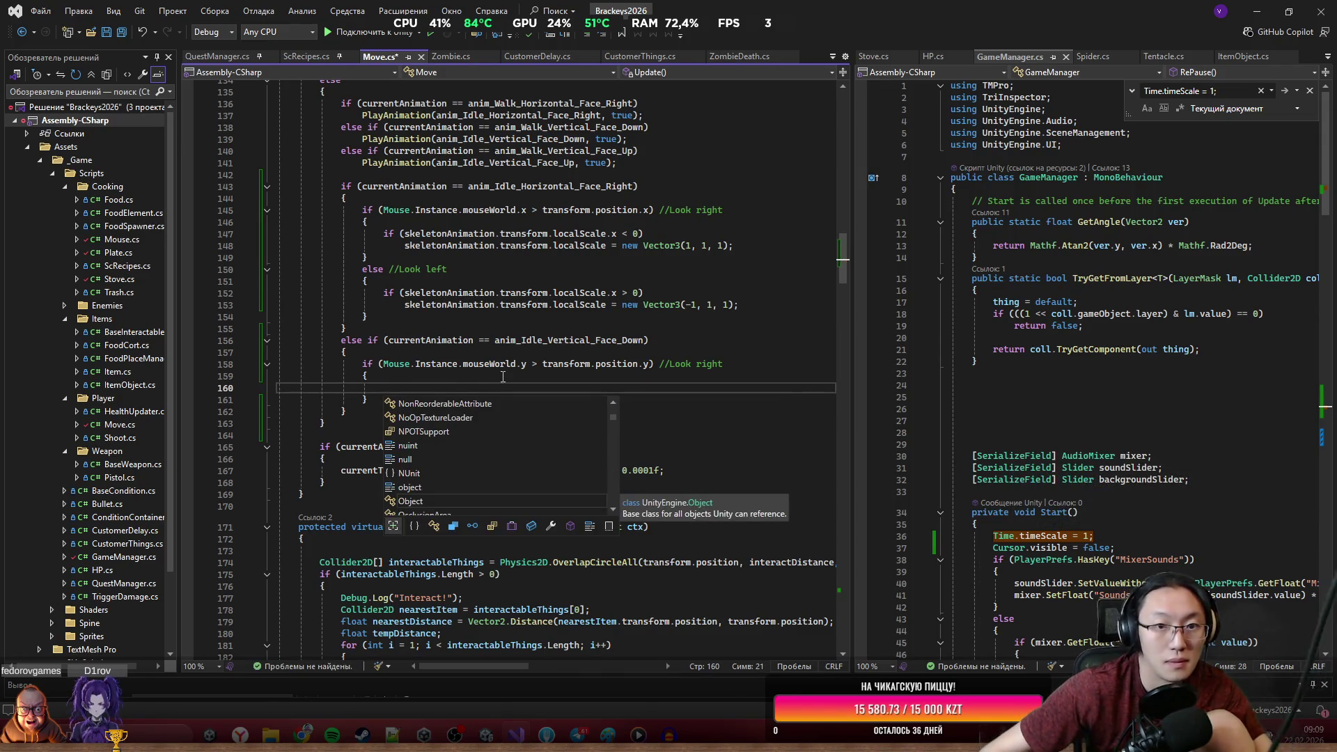
{"action": "key", "text": "Escape"}
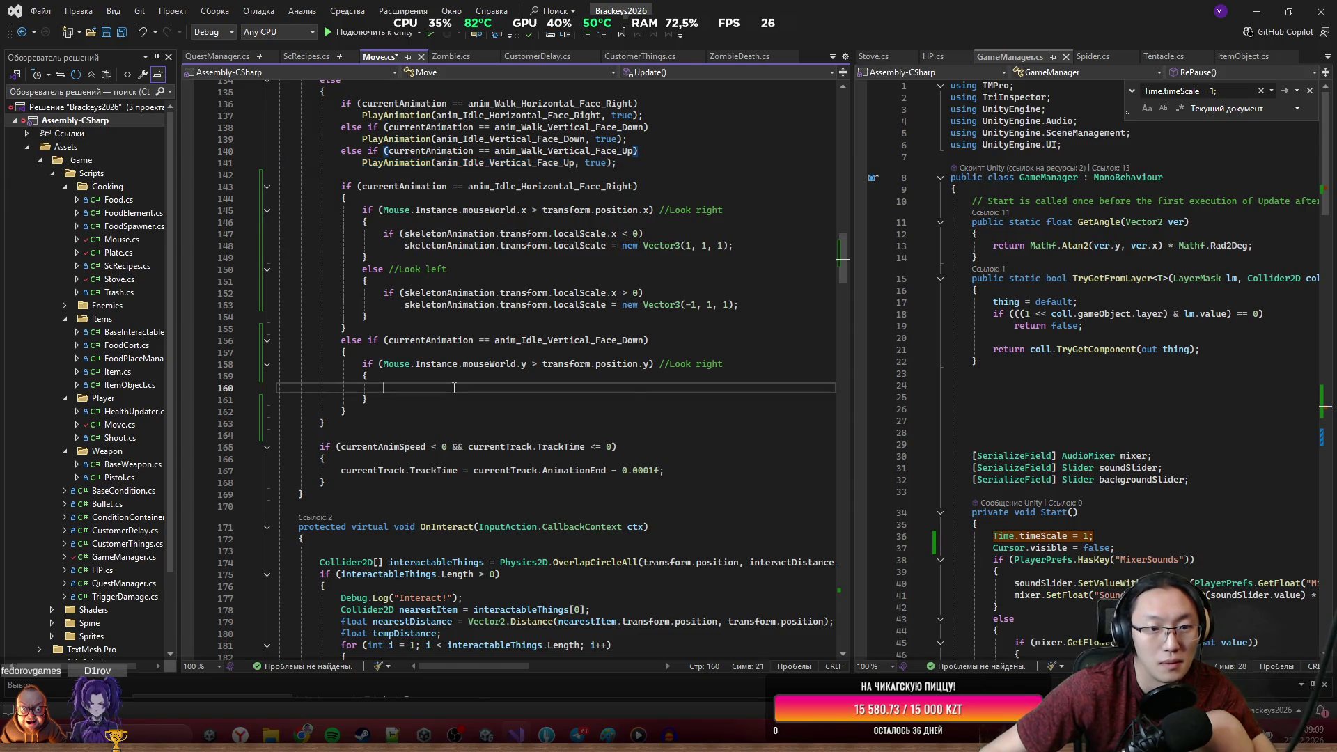
{"action": "type", "text": "PlayAnimation(anim_Idle_Vertical_Face_Up, true);"}
Add an else if (currentAnimation == anim_Idle_Vertical_Face_Up) branch after the idle-face-down block.
{"action": "left_click", "coordinate": [402, 425]}
{"action": "key", "text": "Return"}
{"action": "type", "text": "lse"}
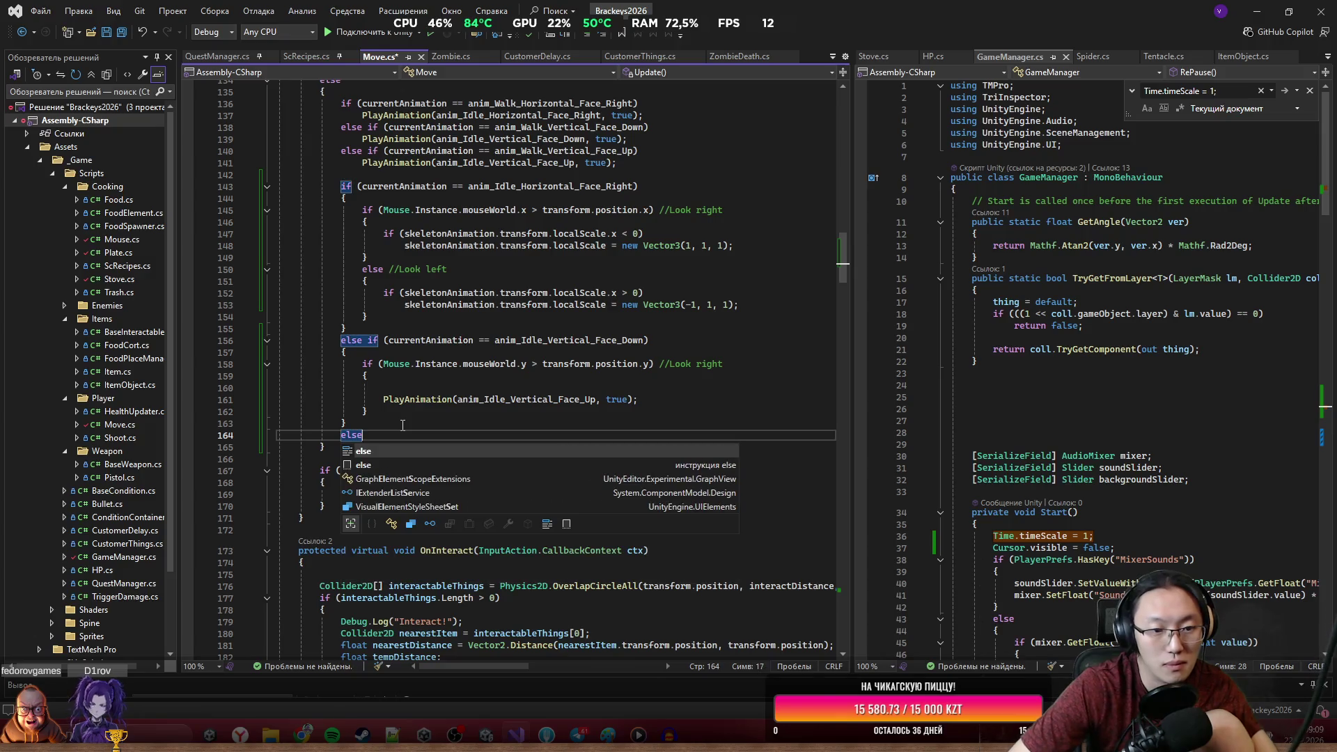
{"action": "type", "text": " if (cu"}
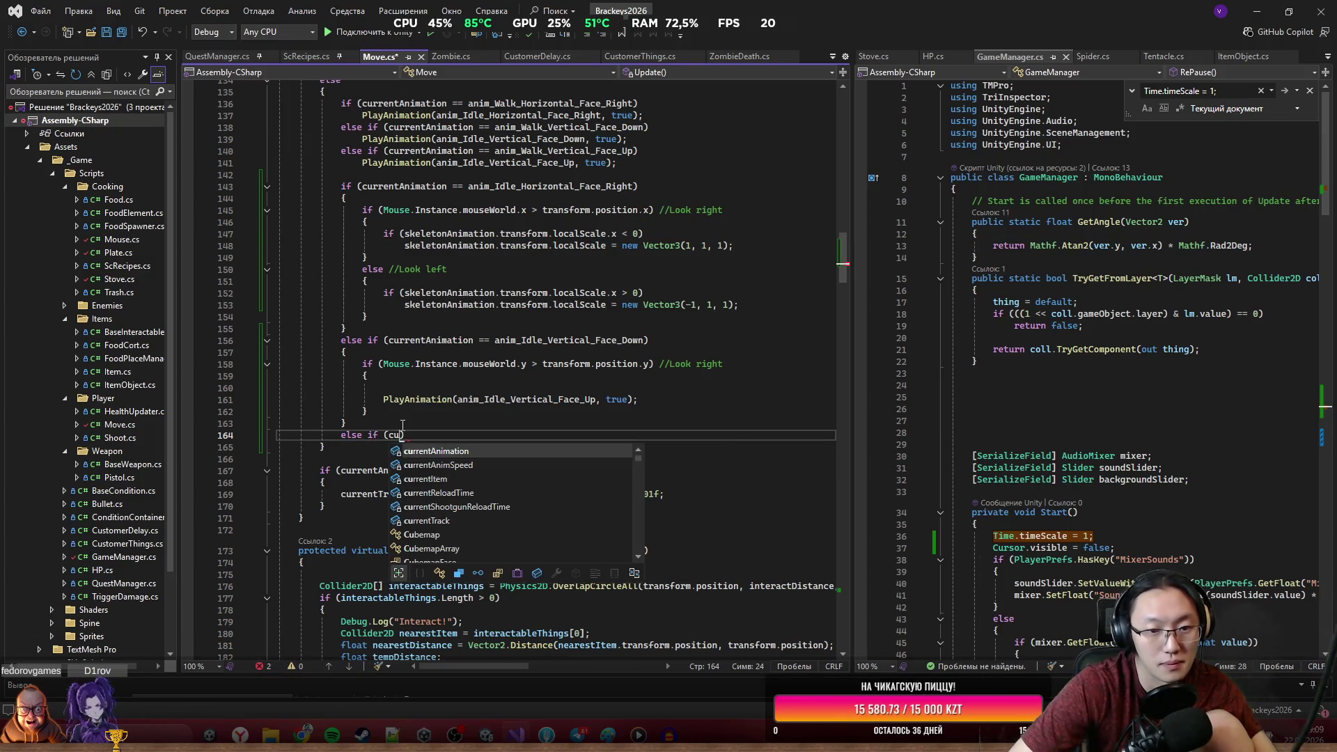
{"action": "type", "text": "rrentAnimation == an"}
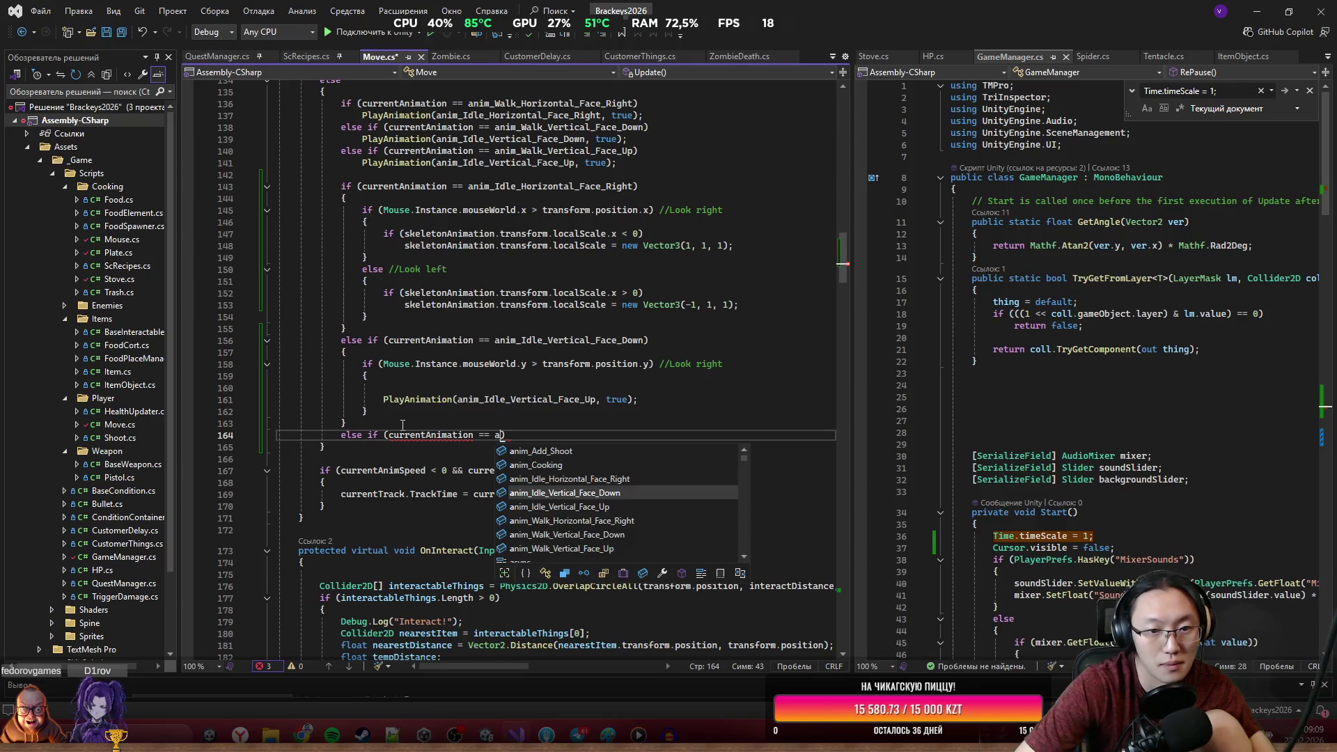
{"action": "key", "text": "Down"}
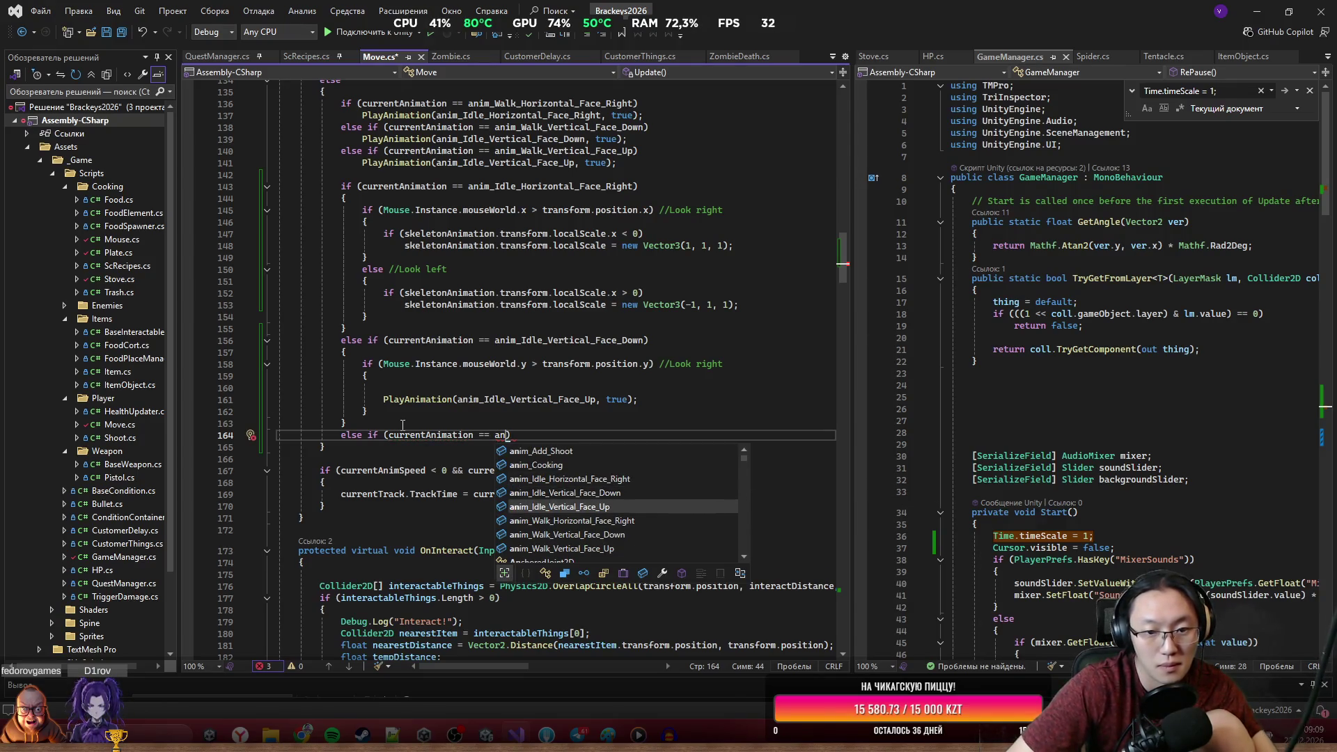
{"action": "key", "text": "Tab"}
{"action": "key", "text": "Down"}
{"action": "key", "text": "Left"}
{"action": "key", "text": "Left"}
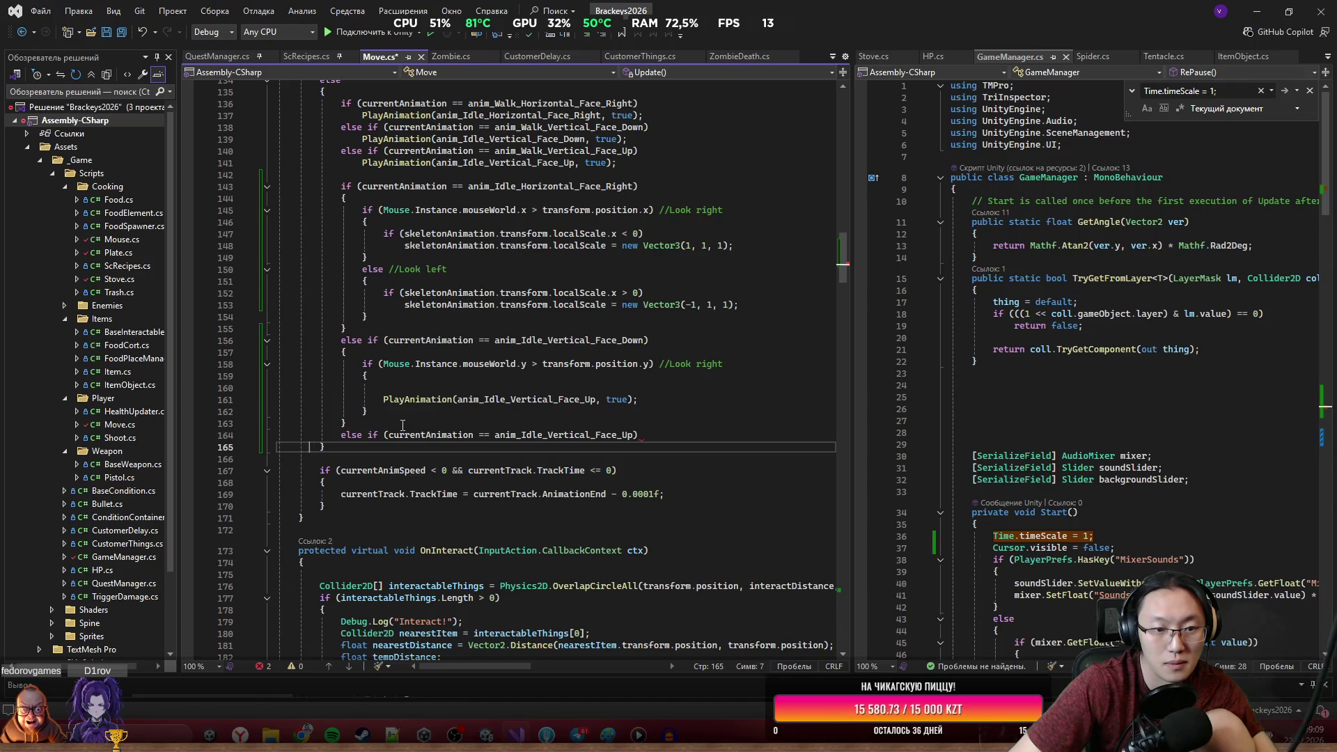
{"action": "key", "text": "Left"}
{"action": "key", "text": "Return"}
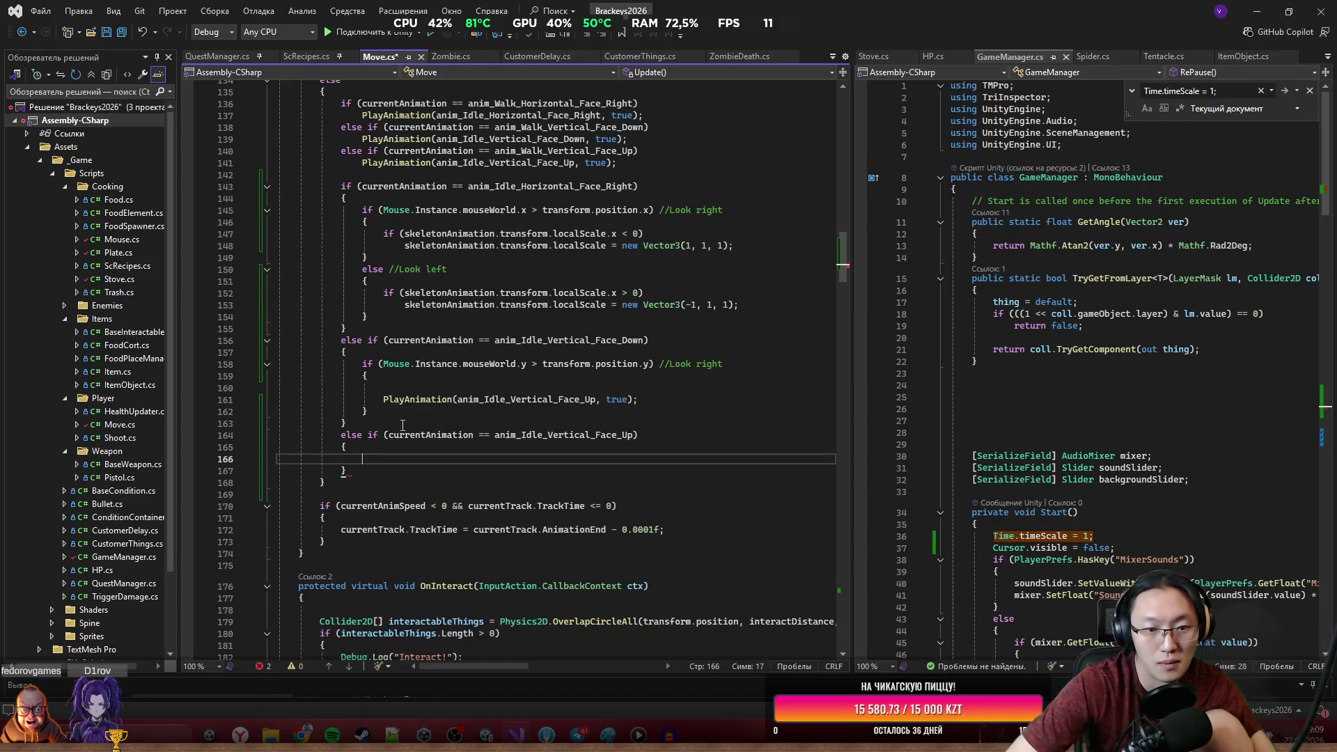
{"action": "key", "text": "BackSpace"}
{"action": "type", "text": "if ()"}
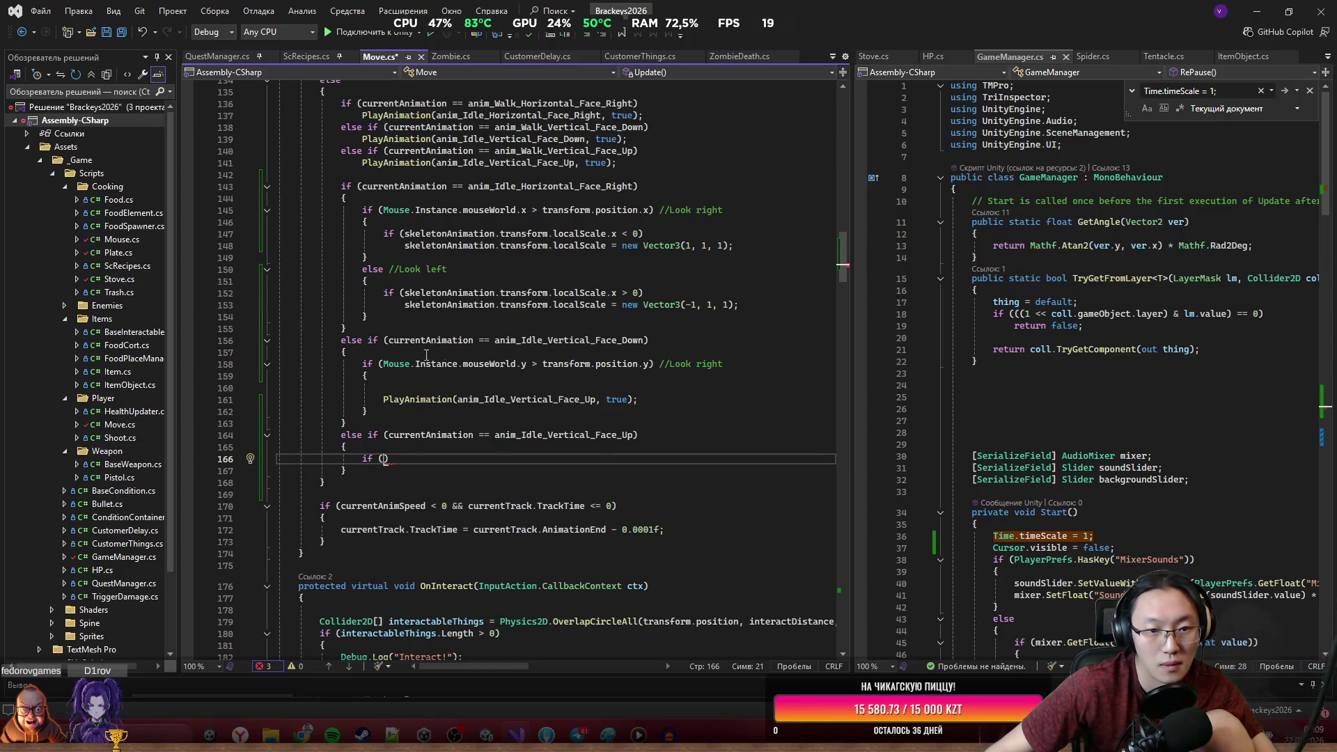
Inside it, when mouse.y is below position.y, call PlayAnimation(anim_Idle_Vertical_Face_Down, true), then save Move.cs.
{"action": "left_click_drag", "start_coordinate": [382, 364], "coordinate": [641, 374]}
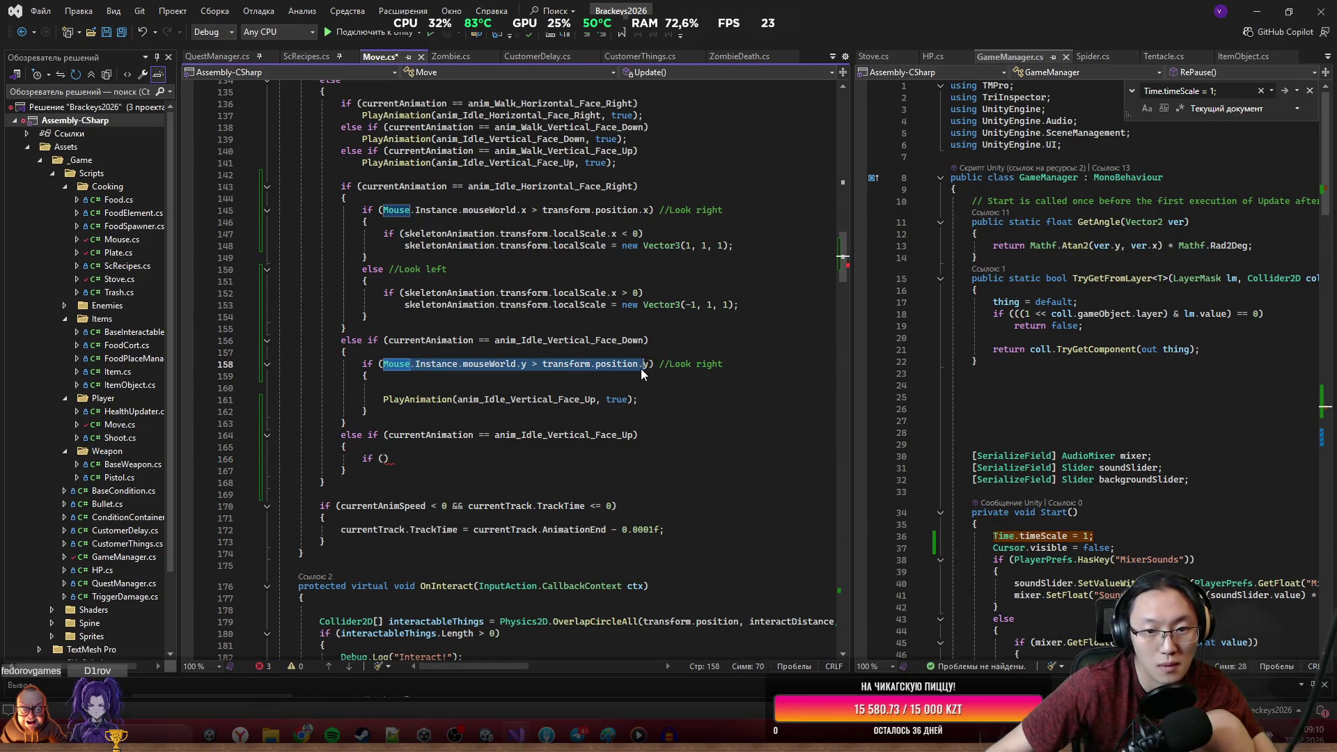
{"action": "left_click", "coordinate": [385, 458]}
{"action": "type", "text": "Mouse.Instance.mouseWorld.y > transform.position.y"}
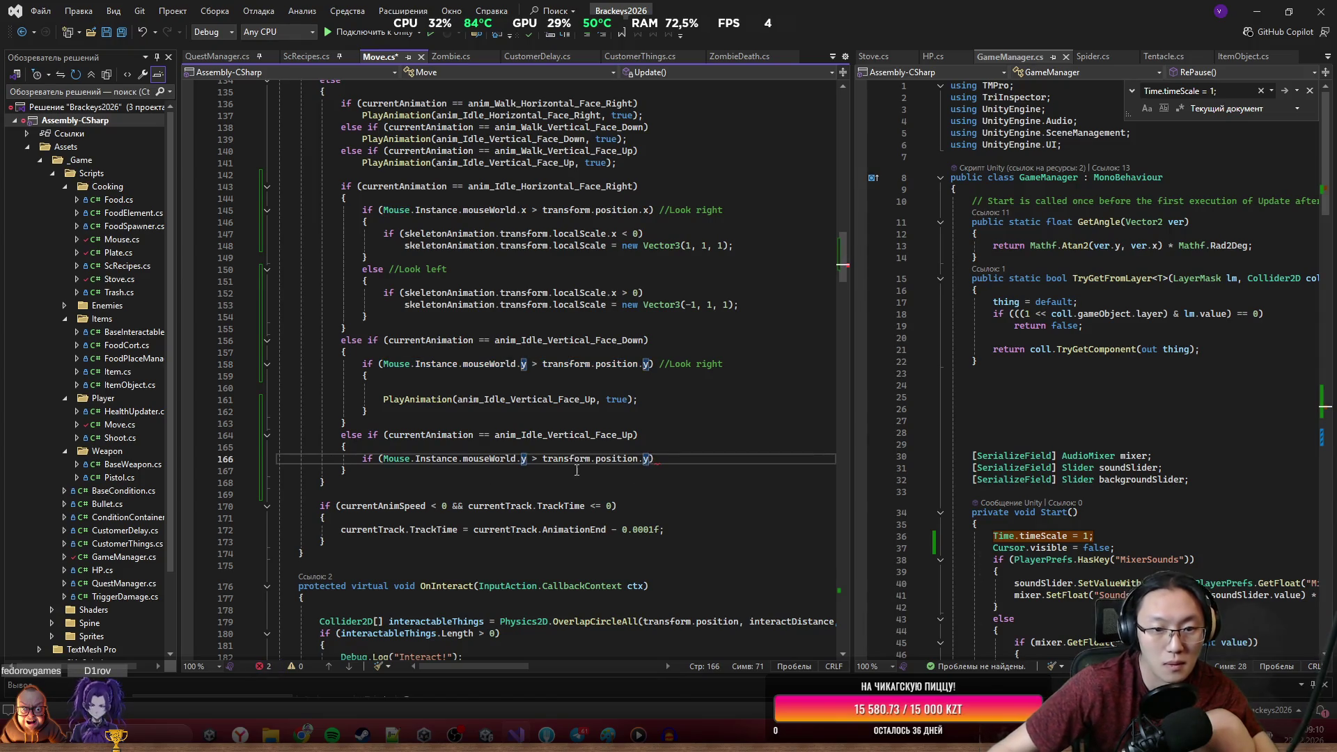
{"action": "left_click", "coordinate": [537, 459]}
{"action": "key", "text": "BackSpace"}
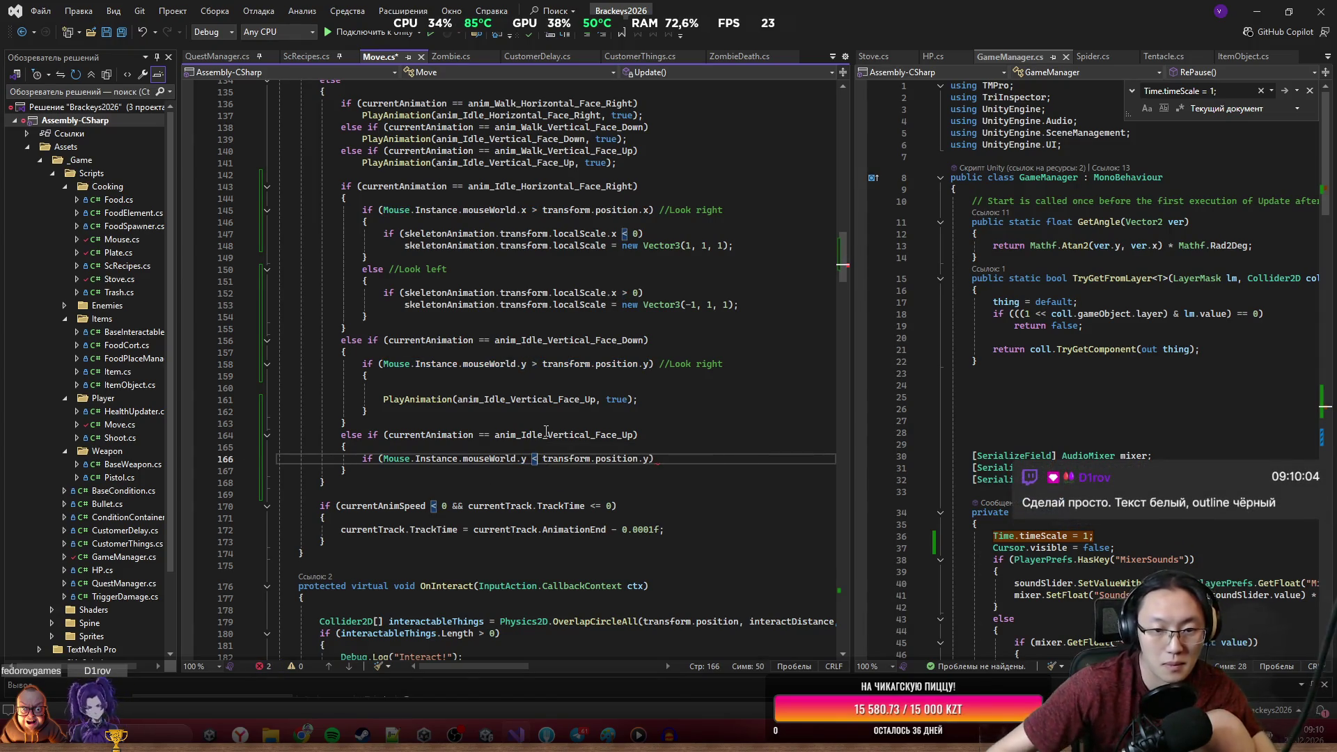
{"action": "key", "text": "Return"}
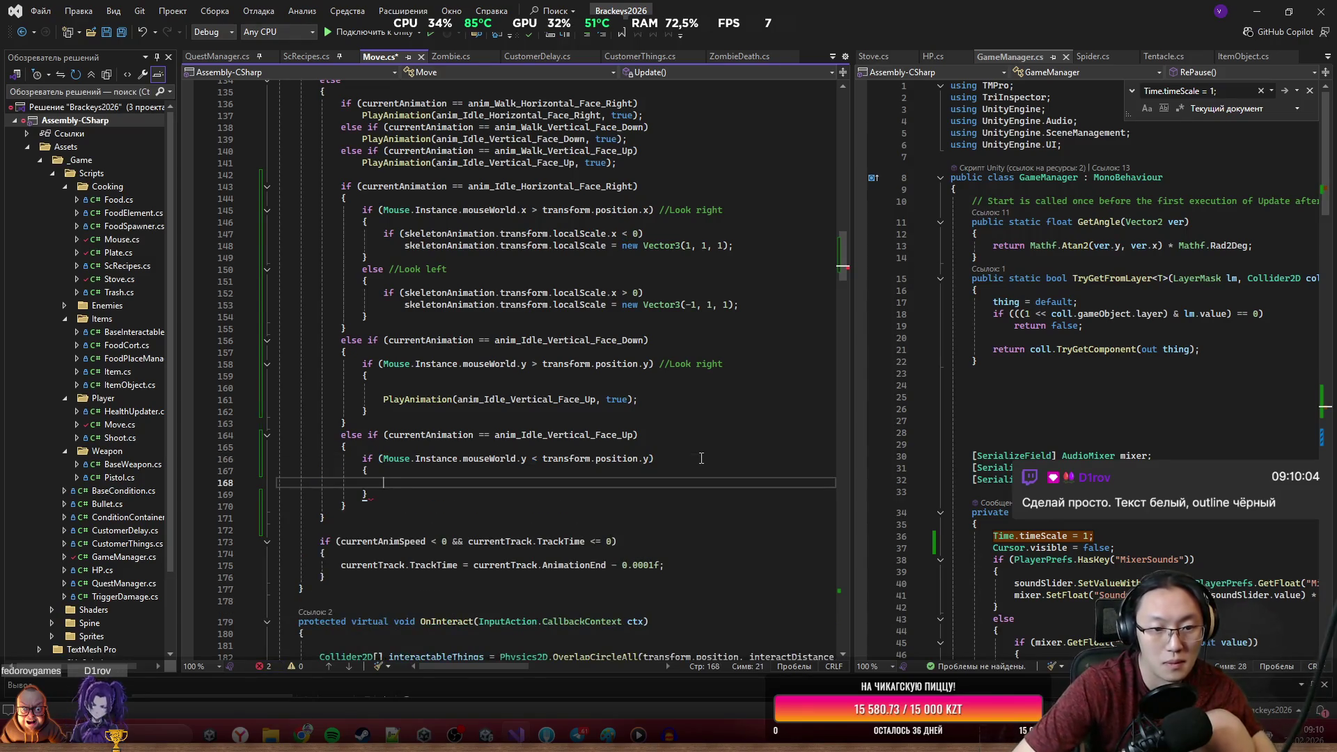
{"action": "type", "text": "PlayAnimation(anim"}
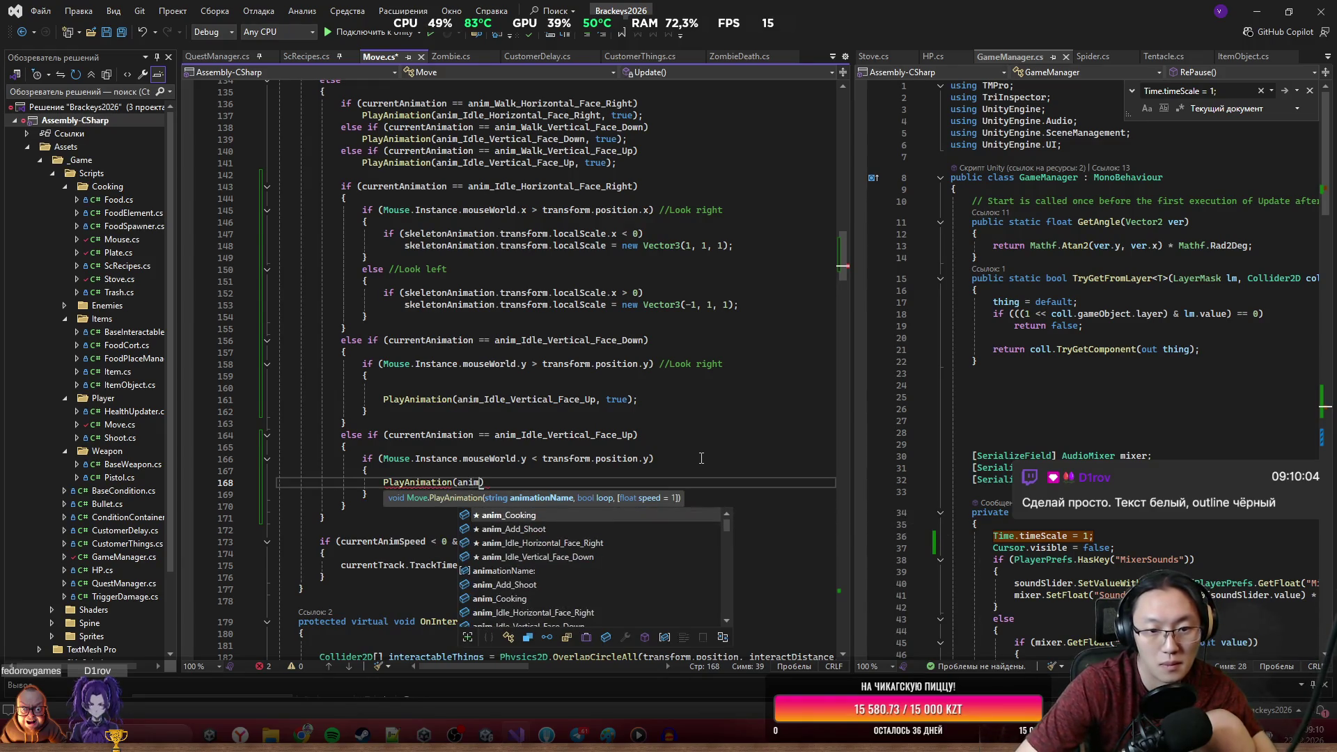
{"action": "key", "text": "Down"}
{"action": "key", "text": "Down"}
{"action": "key", "text": "Down"}
{"action": "key", "text": "Tab"}
{"action": "key", "text": "Tab"}
{"action": "key", "text": "ctrl+s"}
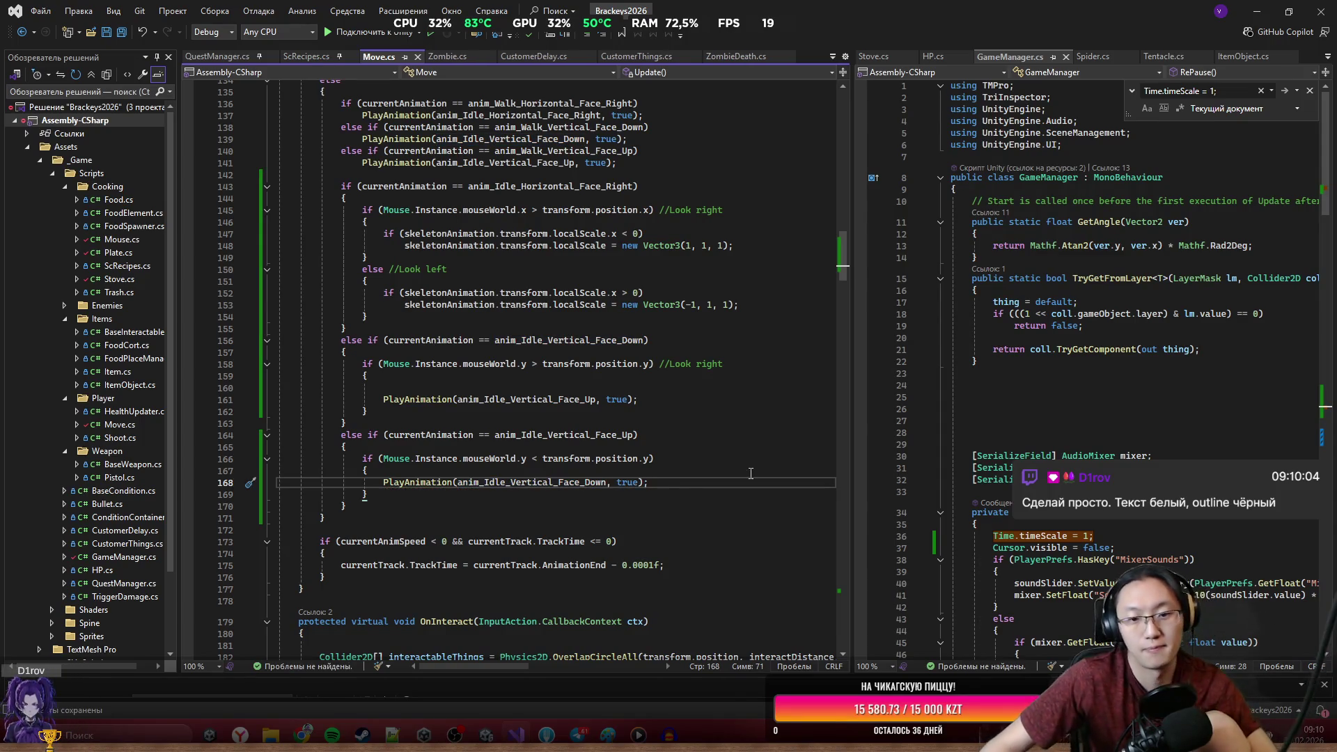
Return from Visual Studio to the Unity editor.
{"action": "key", "text": "Up"}
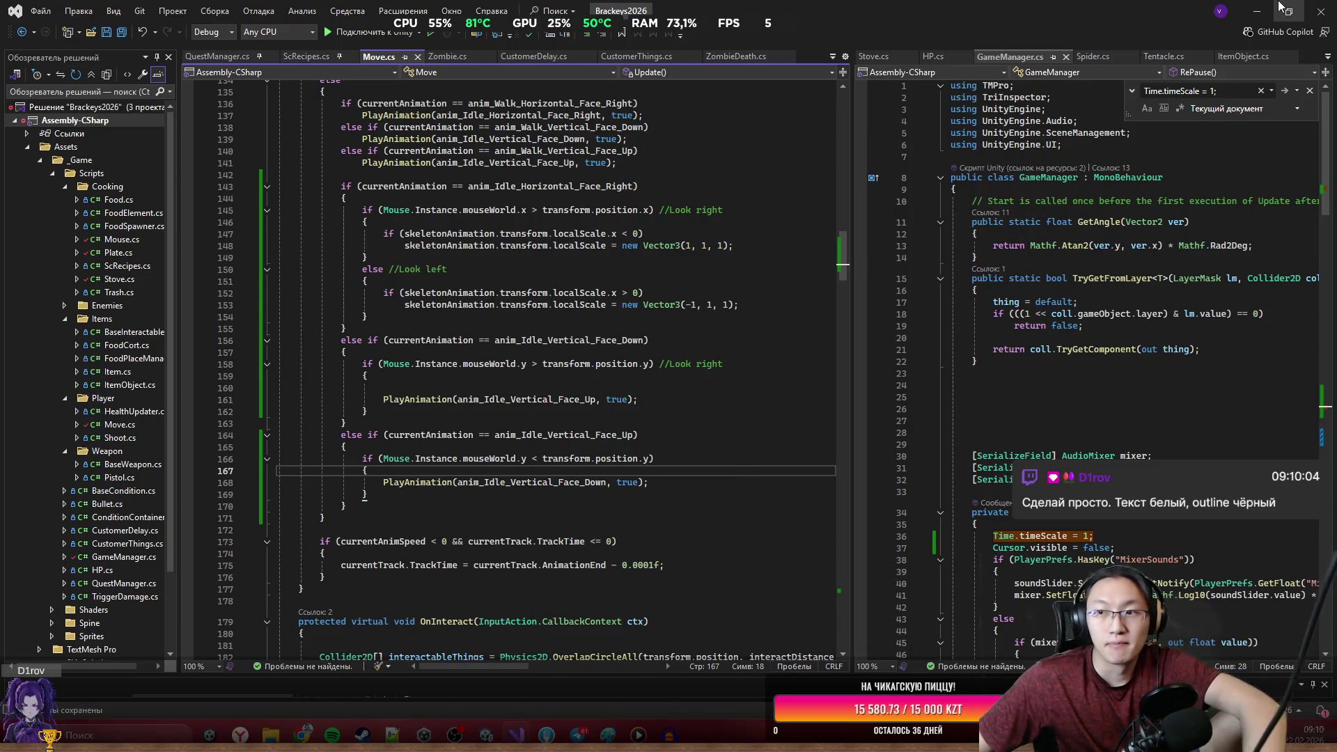
{"action": "left_click", "coordinate": [1279, 7]}
{"action": "left_click", "coordinate": [627, 50]}
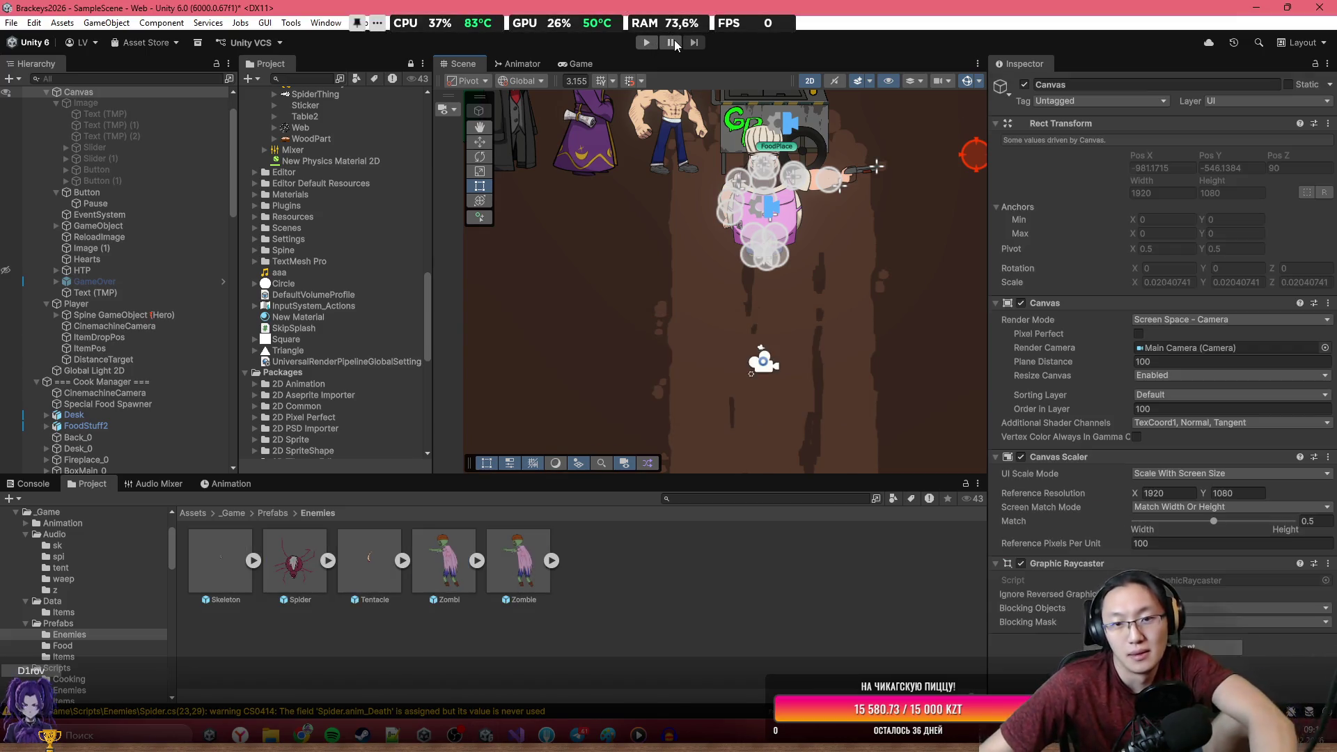
Select the Text (TMP) timer object and switch to the Game view.
{"action": "left_click", "coordinate": [120, 293]}
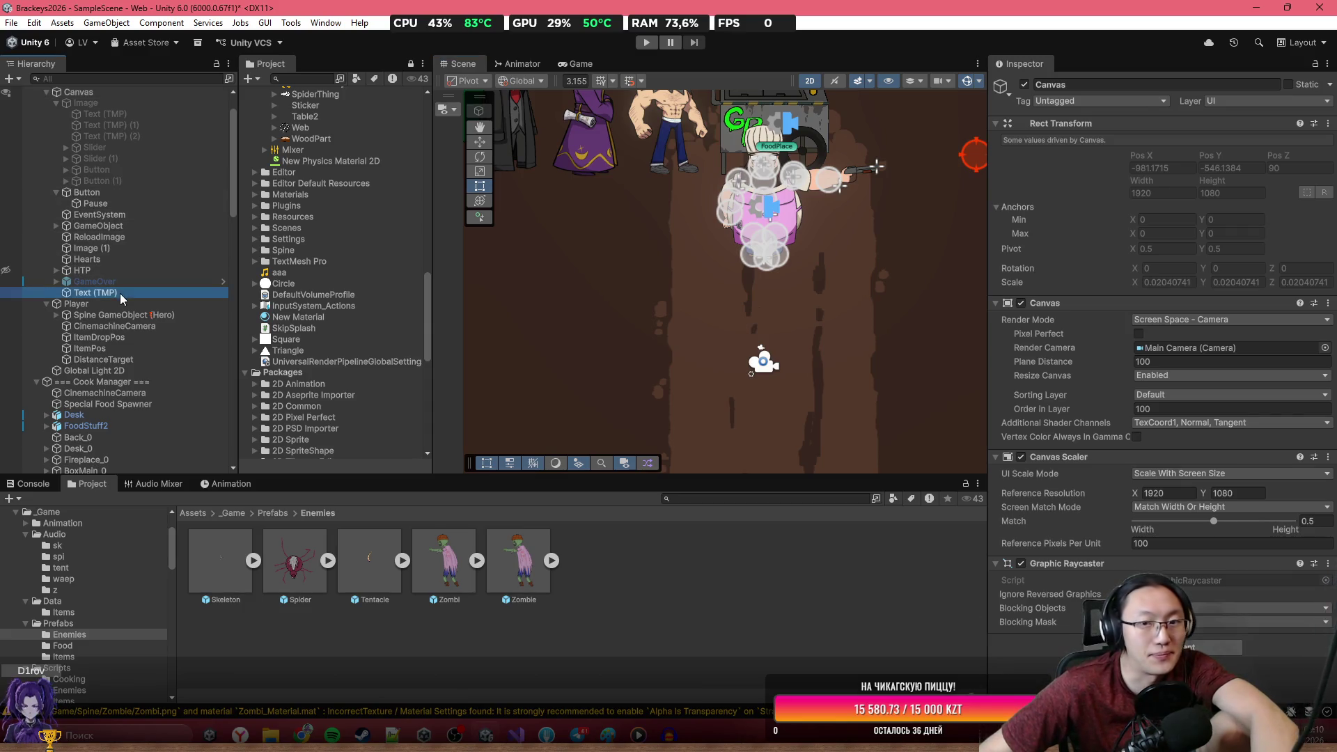
{"action": "left_click", "coordinate": [575, 65]}
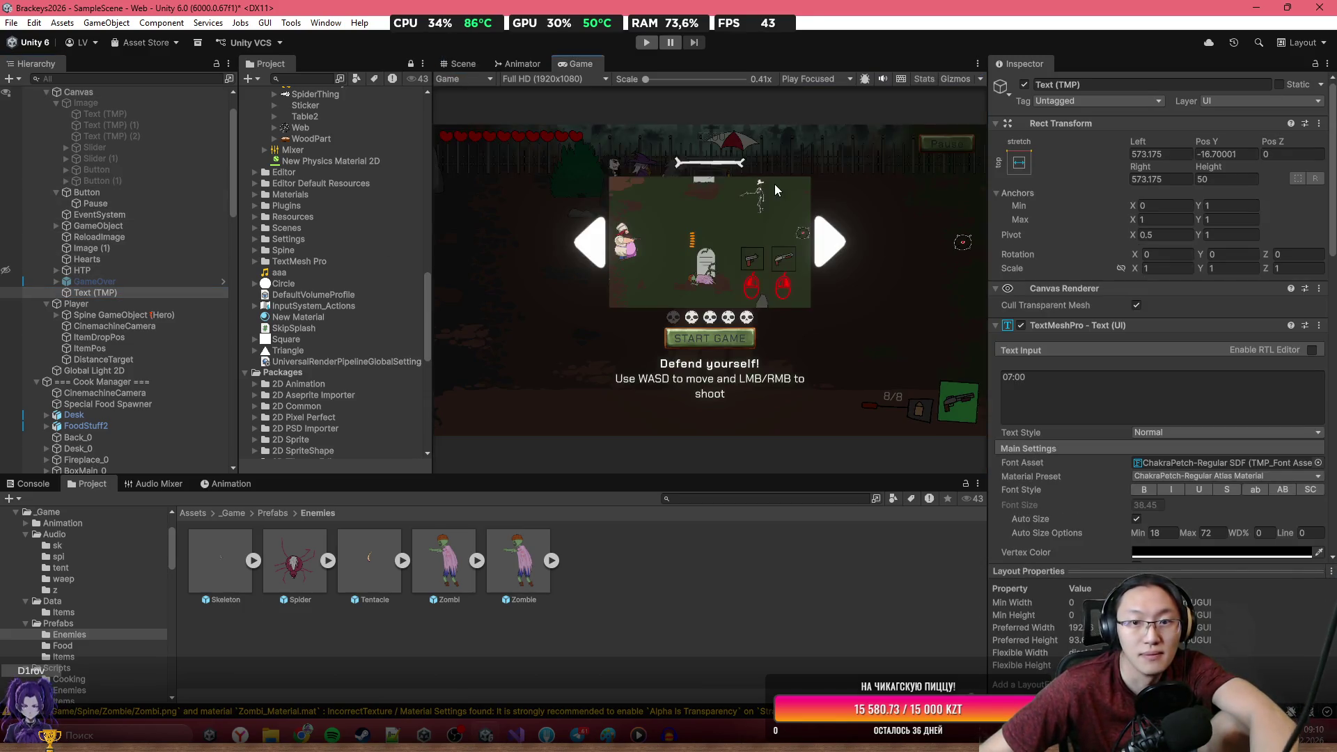
Make the timer text white, with a black outline of thickness 0.3.
{"action": "scroll", "coordinate": [709, 165], "scroll_direction": "up", "scroll_amount": 1}
{"action": "scroll", "coordinate": [1170, 411], "scroll_direction": "down", "scroll_amount": 4}
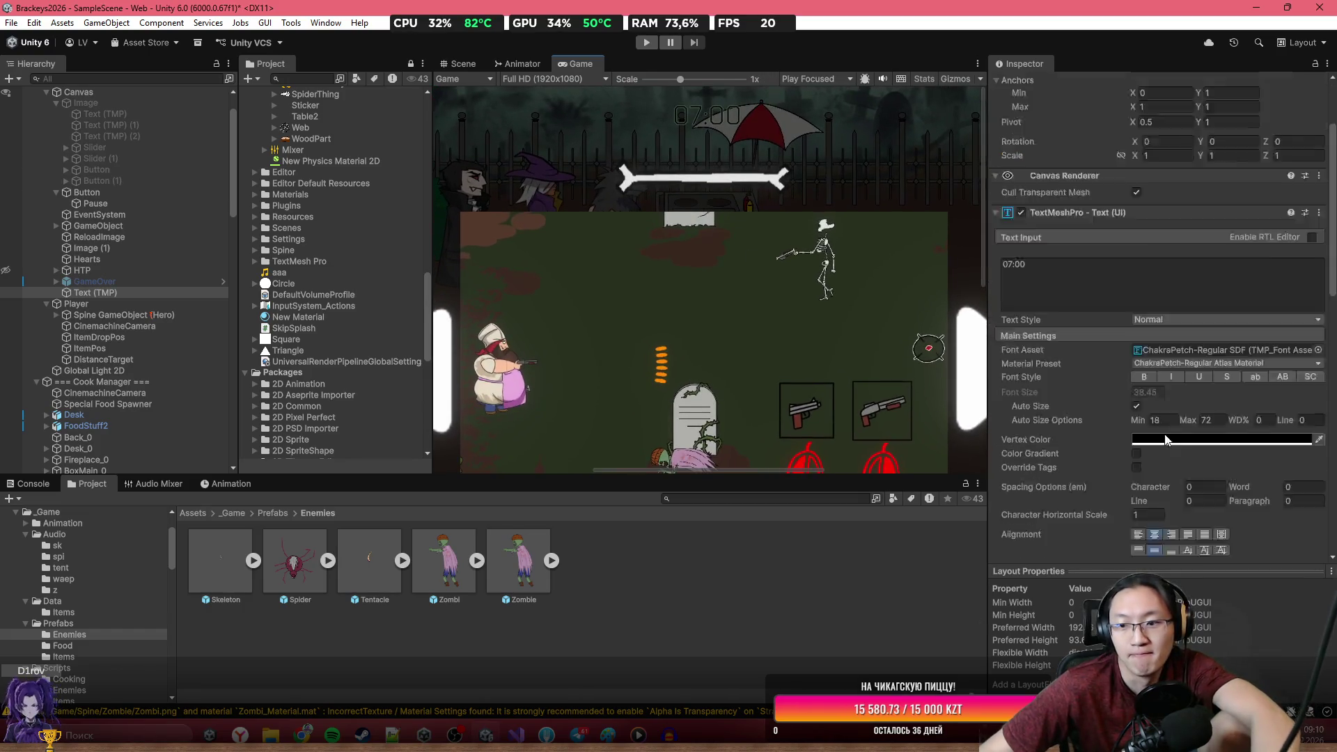
{"action": "left_click", "coordinate": [1206, 290]}
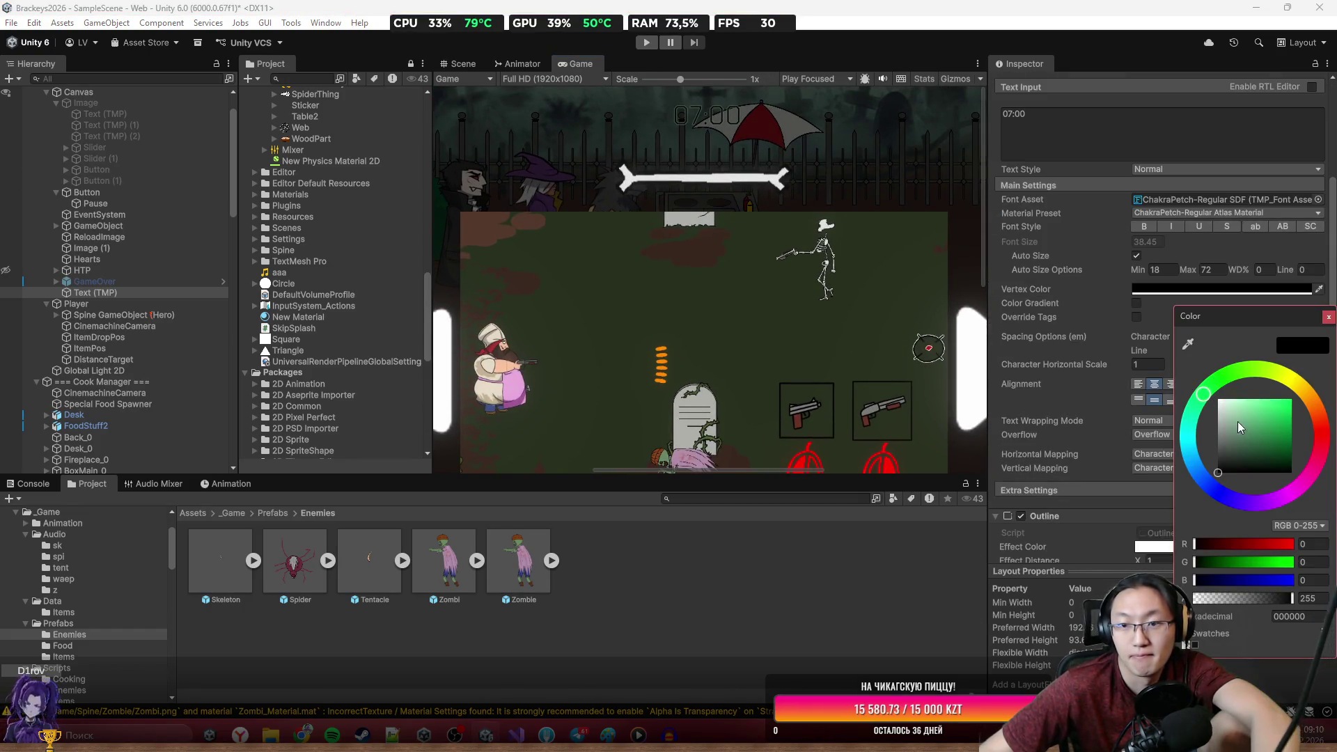
{"action": "left_click_drag", "start_coordinate": [1238, 421], "coordinate": [1169, 341]}
{"action": "left_click", "coordinate": [1329, 317]}
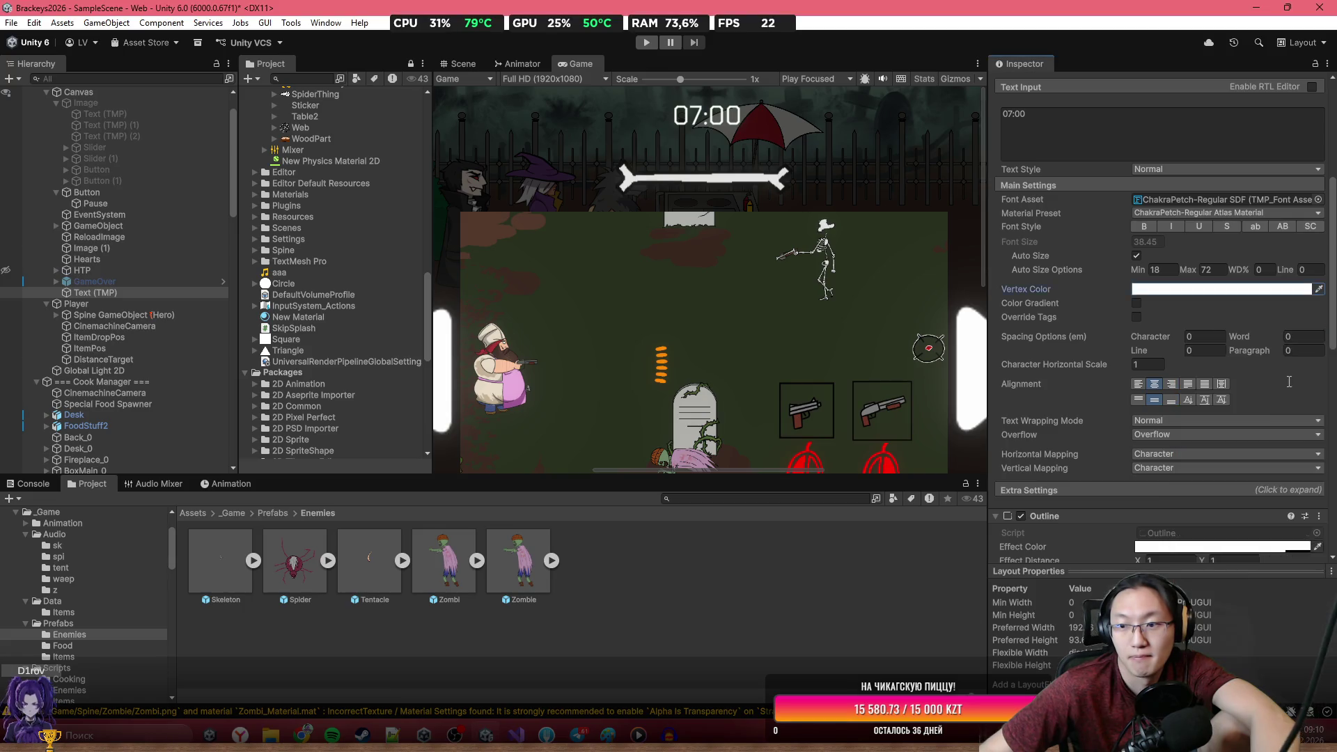
{"action": "scroll", "coordinate": [1224, 426], "scroll_direction": "down", "scroll_amount": 4}
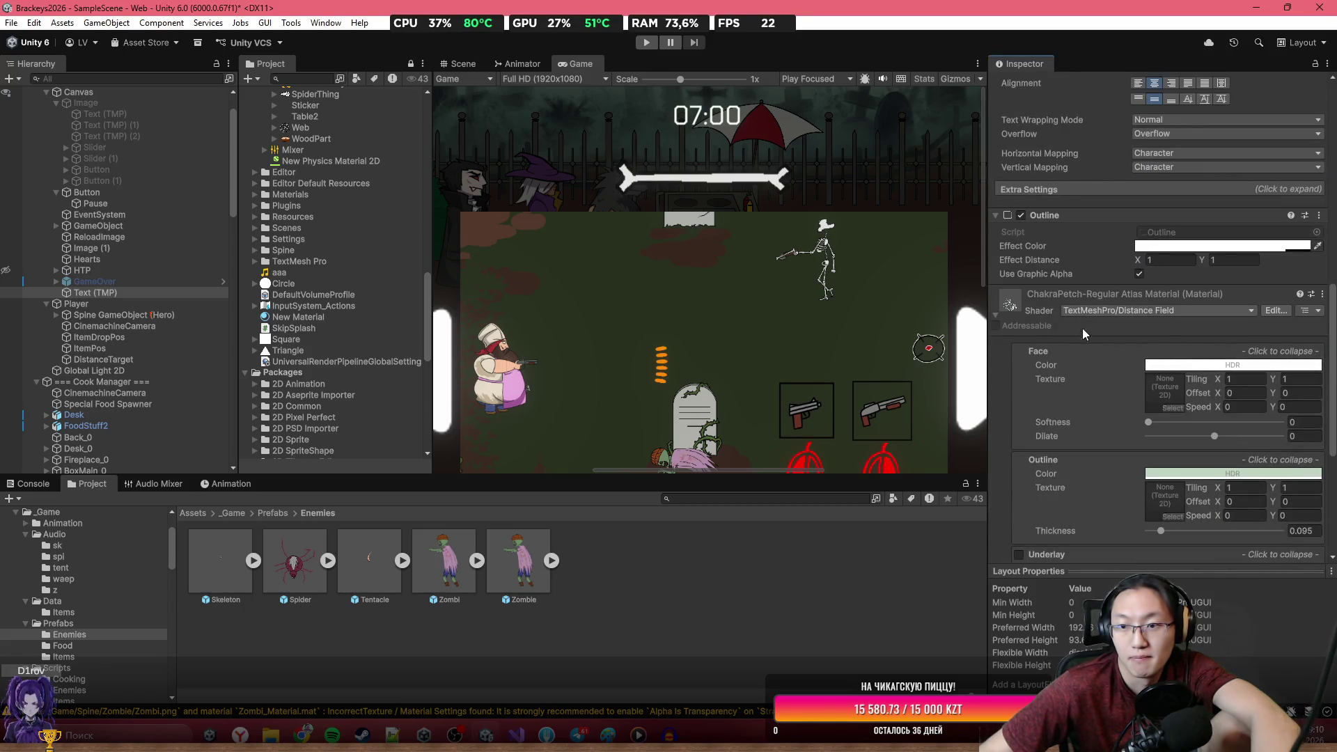
{"action": "scroll", "coordinate": [1114, 320], "scroll_direction": "down", "scroll_amount": 3}
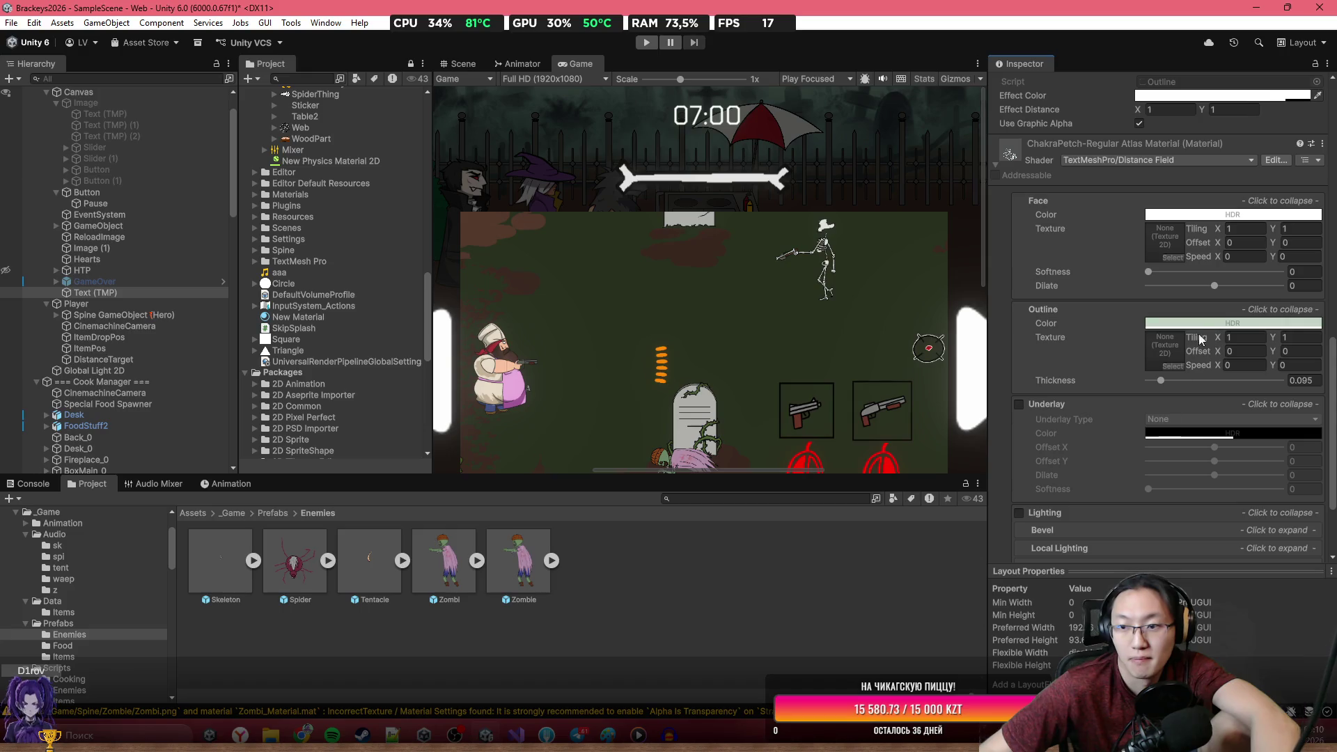
{"action": "left_click", "coordinate": [1200, 325]}
{"action": "left_click_drag", "start_coordinate": [1234, 424], "coordinate": [1190, 504]}
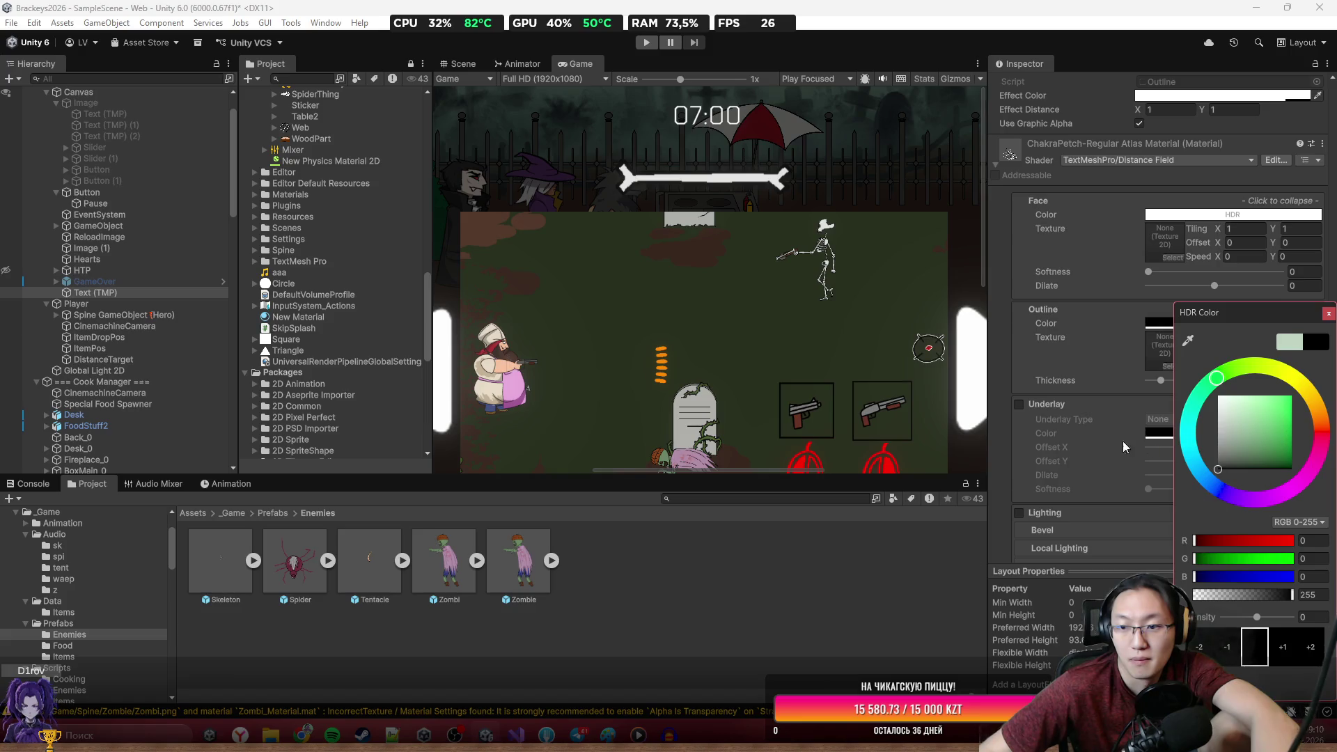
{"action": "left_click", "coordinate": [1094, 386]}
{"action": "left_click_drag", "start_coordinate": [1151, 388], "coordinate": [1188, 383]}
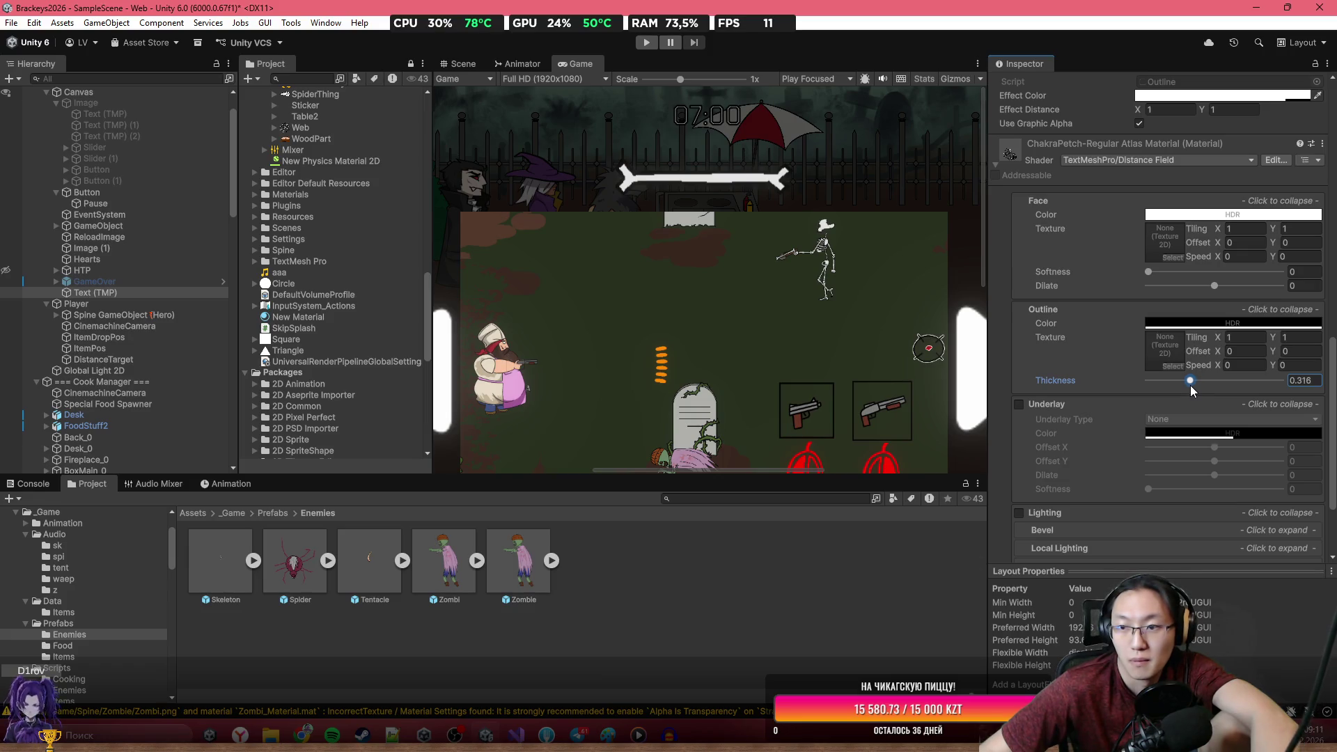
Reset line spacing to 0, make the timer text Bold, and save the scene.
{"action": "scroll", "coordinate": [1118, 406], "scroll_direction": "up", "scroll_amount": 5}
{"action": "scroll", "coordinate": [1128, 411], "scroll_direction": "up", "scroll_amount": 1}
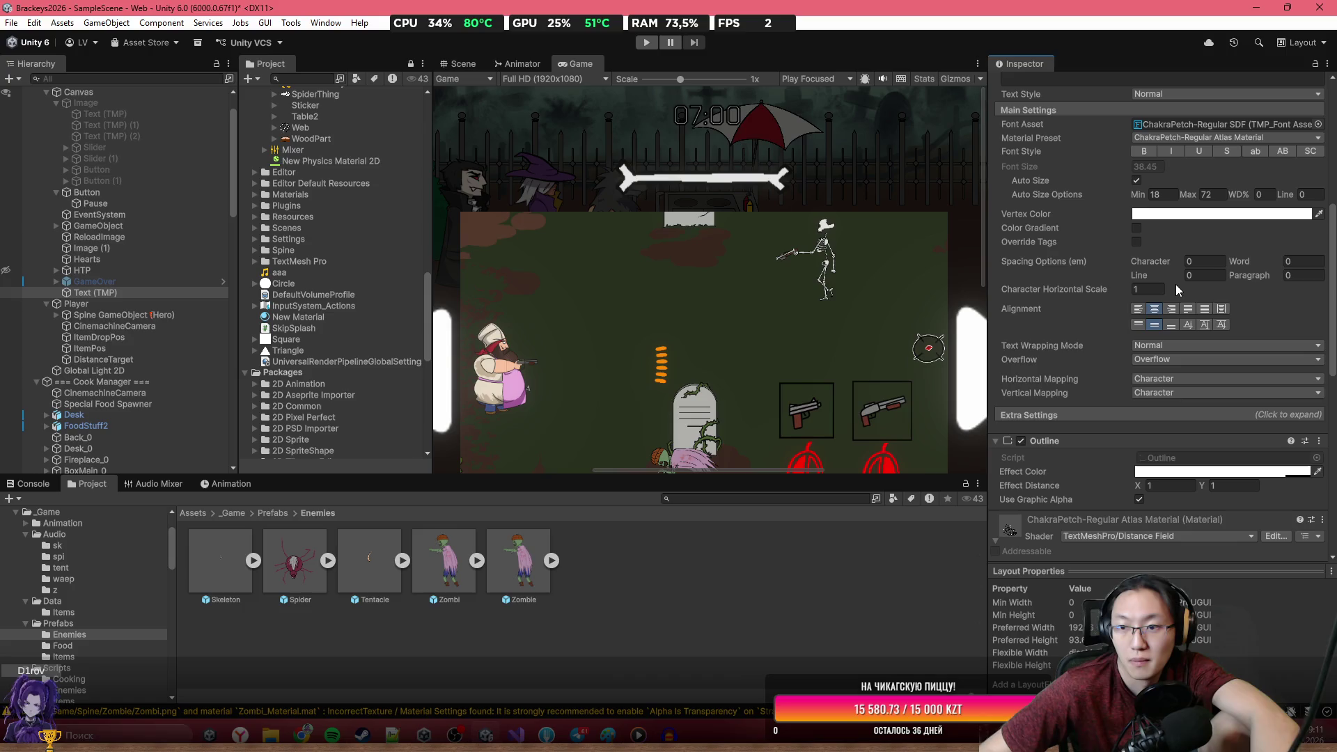
{"action": "left_click_drag", "start_coordinate": [1150, 276], "coordinate": [1243, 282]}
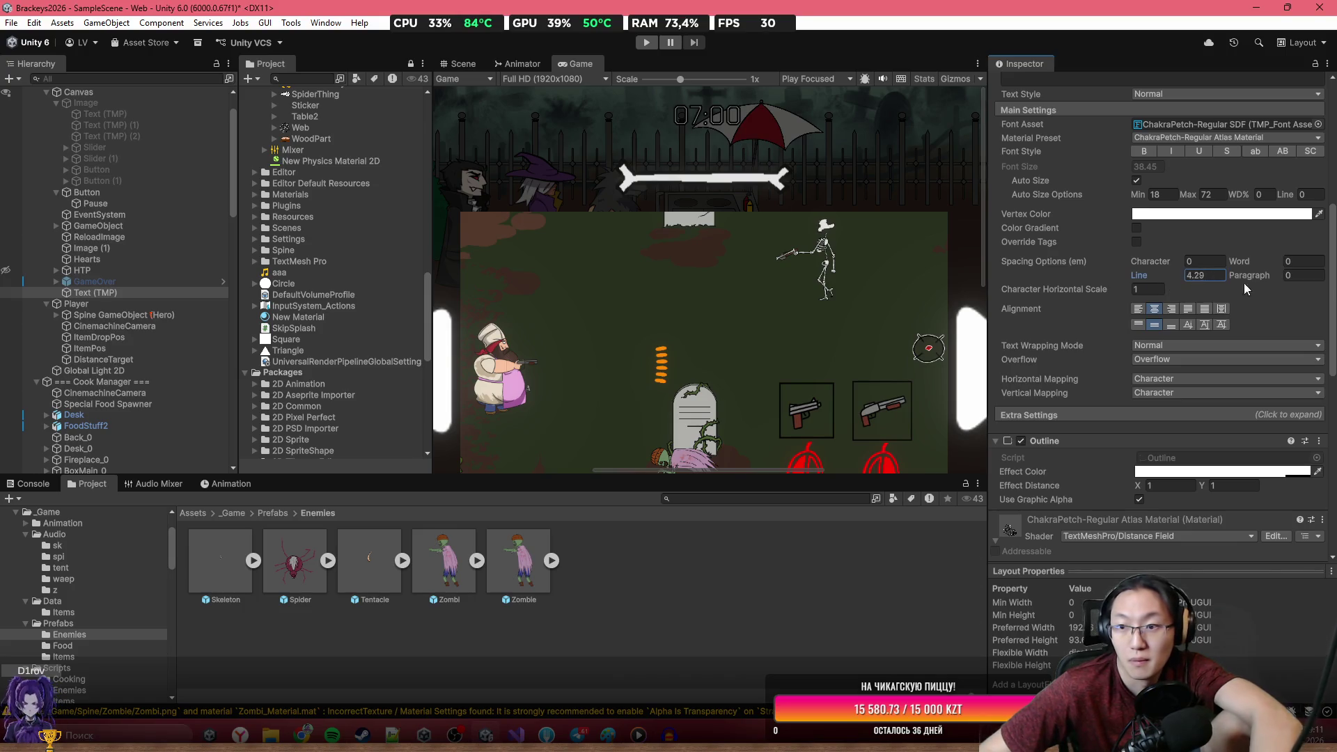
{"action": "double_click", "coordinate": [1206, 275]}
{"action": "type", "text": "0"}
{"action": "scroll", "coordinate": [1210, 172], "scroll_direction": "up", "scroll_amount": 1}
{"action": "left_click", "coordinate": [1142, 176]}
{"action": "scroll", "coordinate": [1096, 344], "scroll_direction": "down", "scroll_amount": 5}
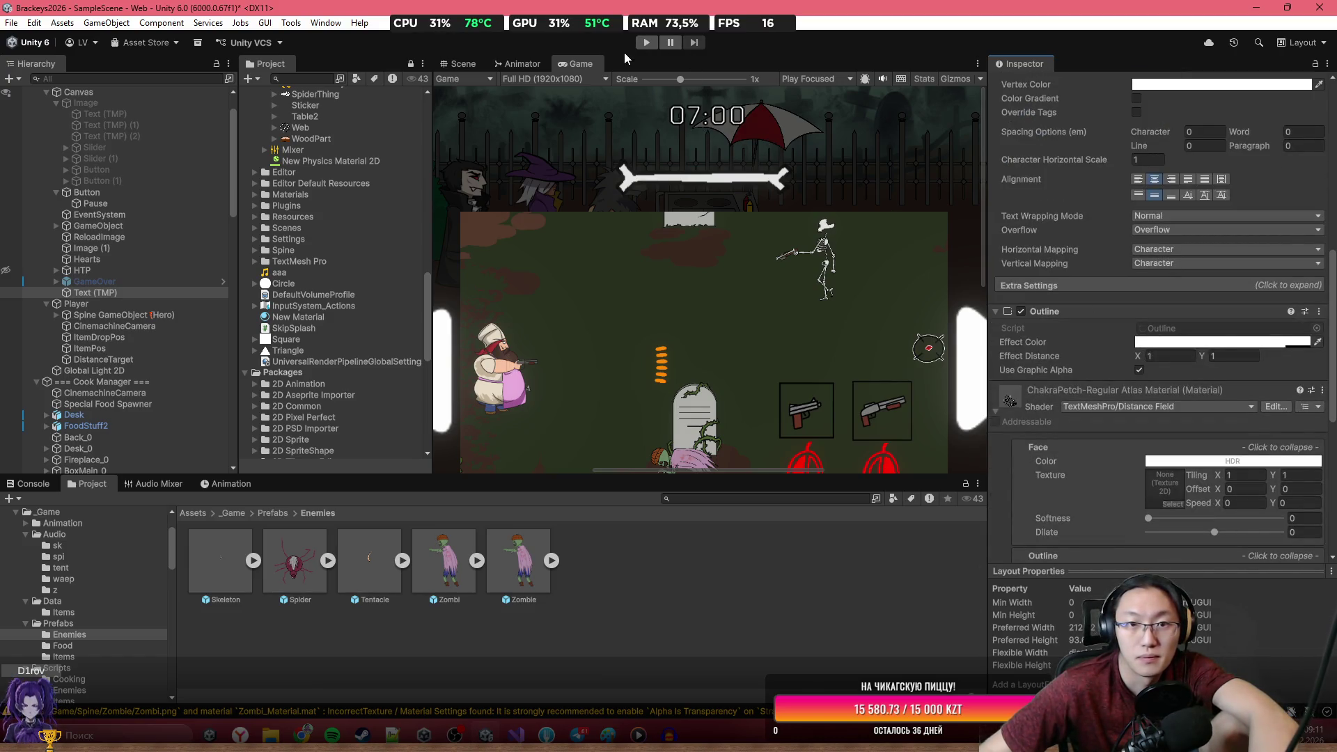
{"action": "key", "text": "ctrl+s"}
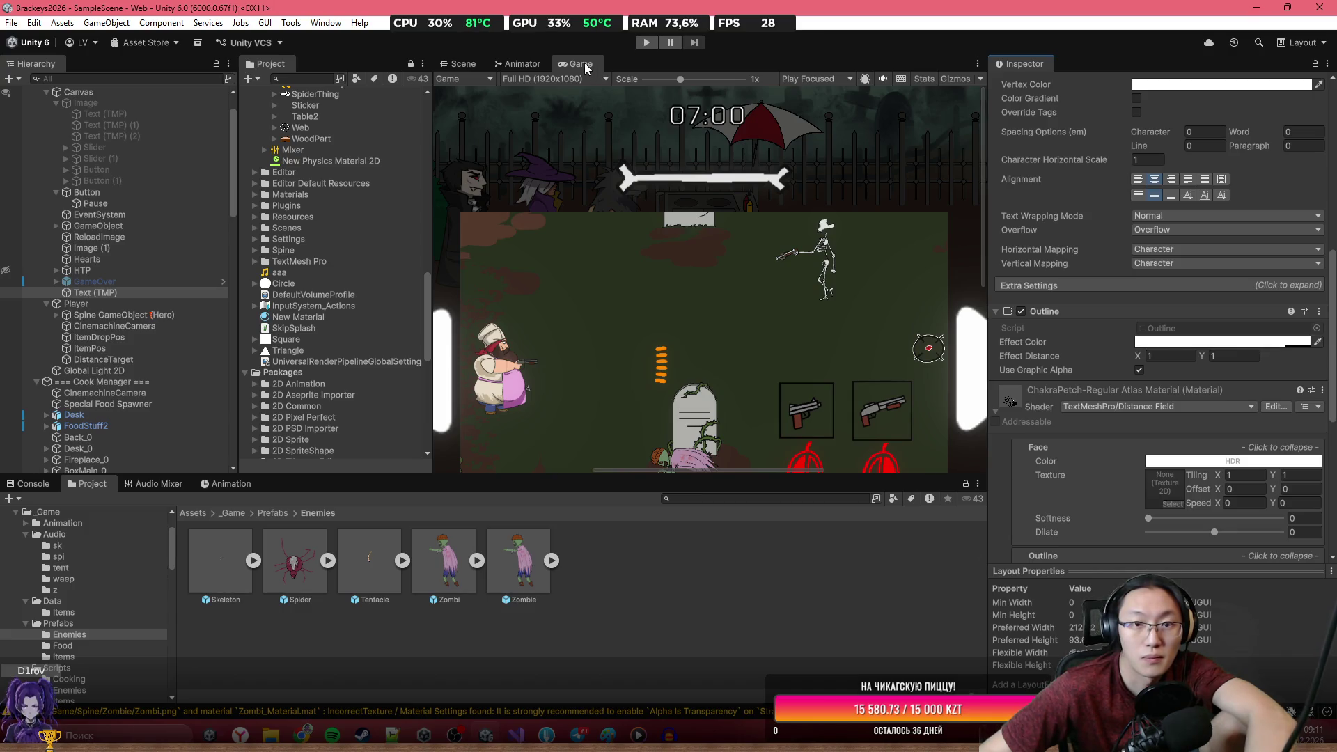
Maximize the Game view, enter Play mode, and skip through the tutorial slides to start a round.
{"action": "double_click", "coordinate": [582, 65]}
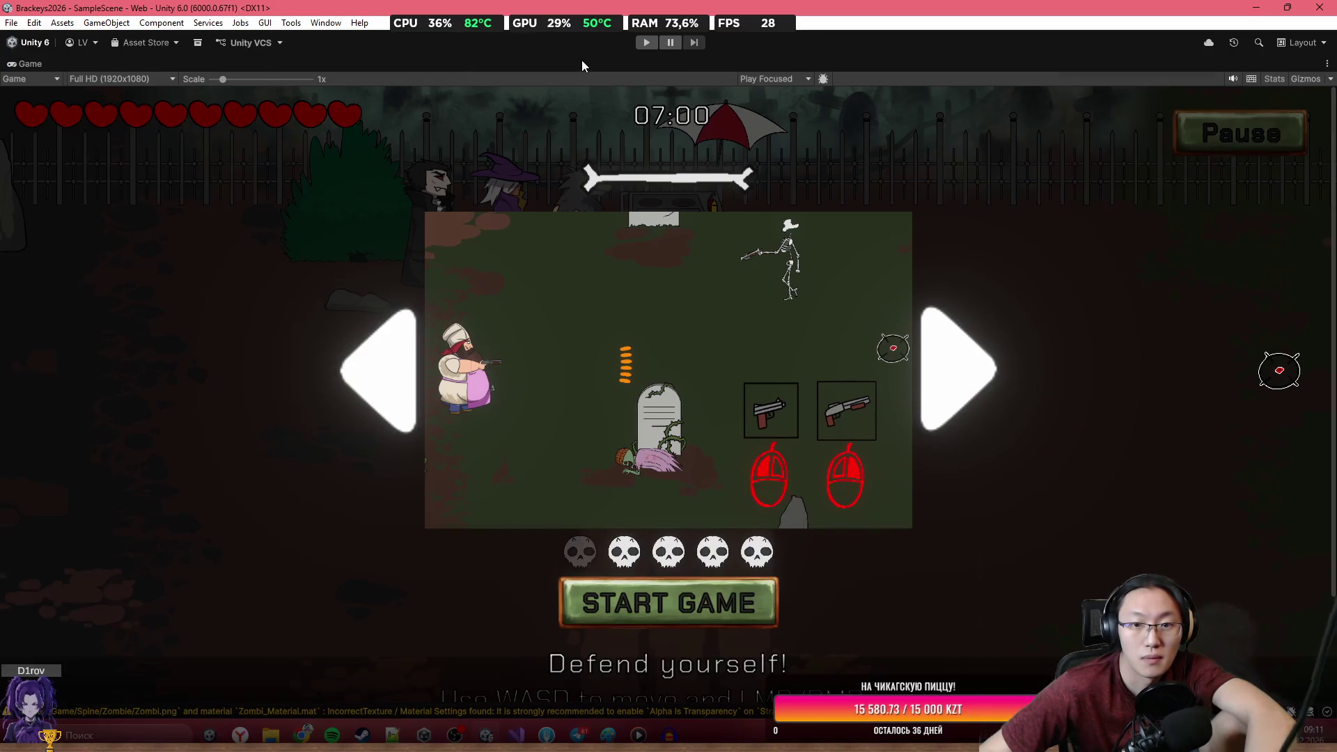
{"action": "left_click", "coordinate": [656, 45]}
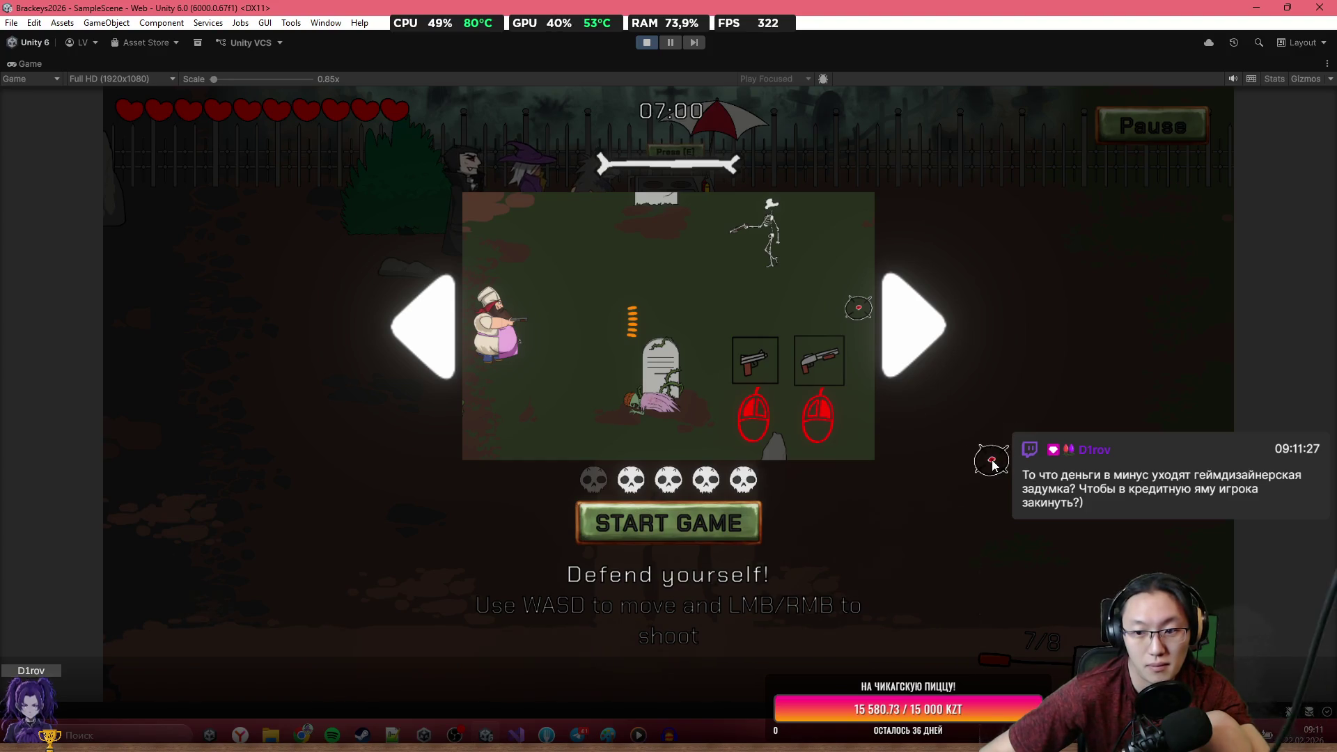
{"action": "left_click", "coordinate": [924, 335]}
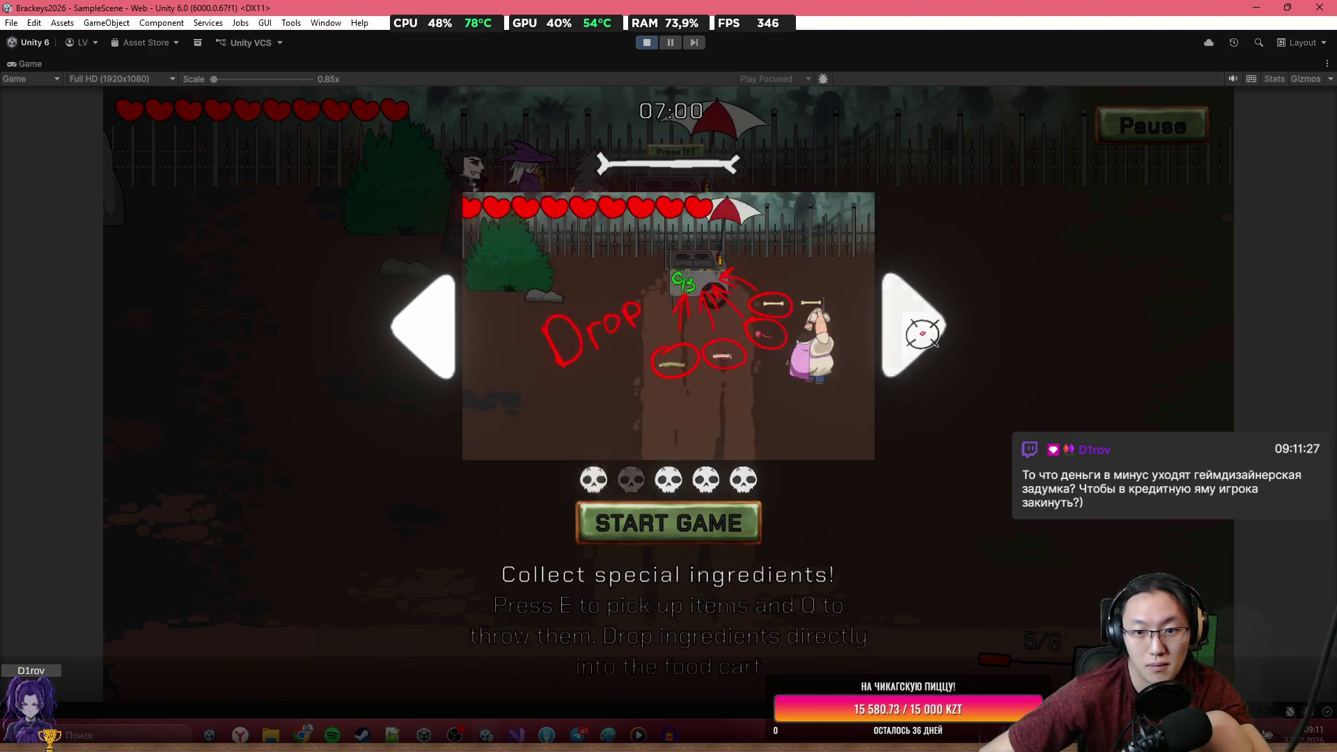
{"action": "left_click", "coordinate": [923, 335]}
{"action": "left_click", "coordinate": [921, 330]}
{"action": "left_click", "coordinate": [656, 507]}
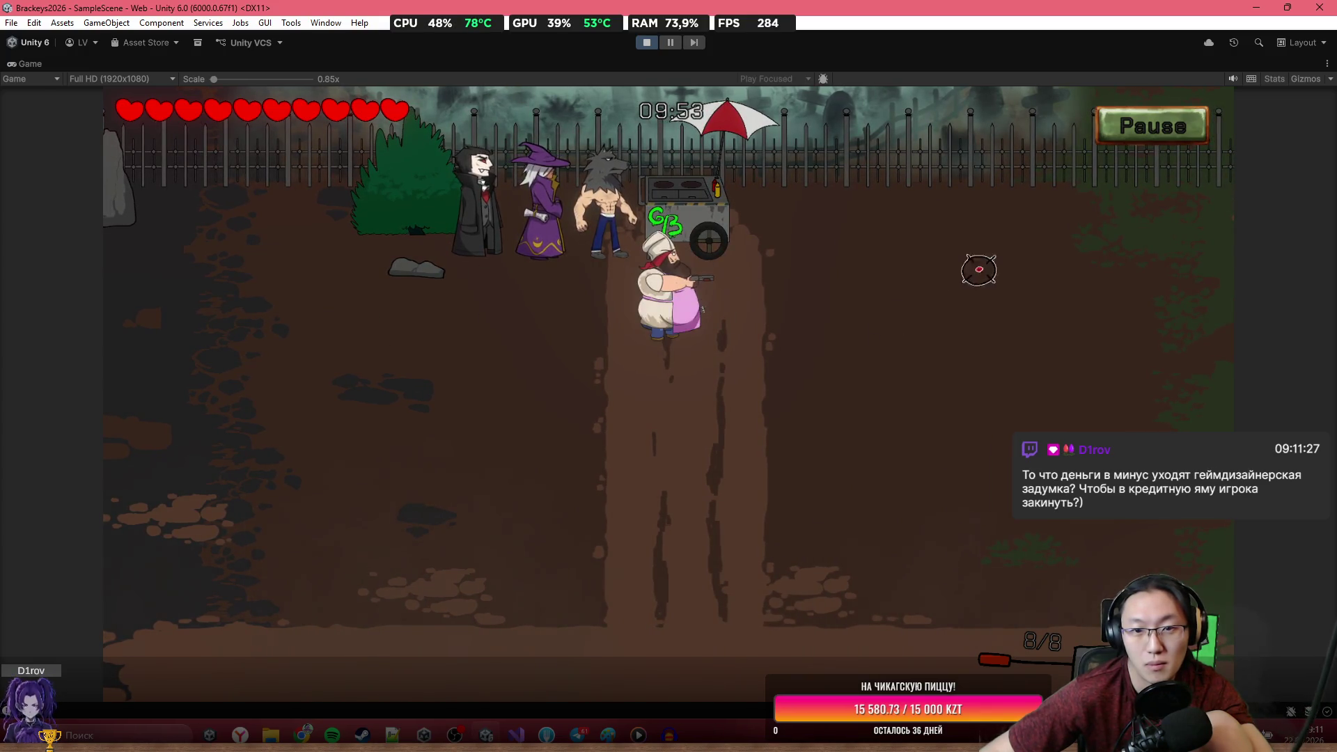
Walk the chef around with WASD and empty a magazine while sweeping the aim.
{"action": "key", "text": "s"}
{"action": "key", "text": "a"}
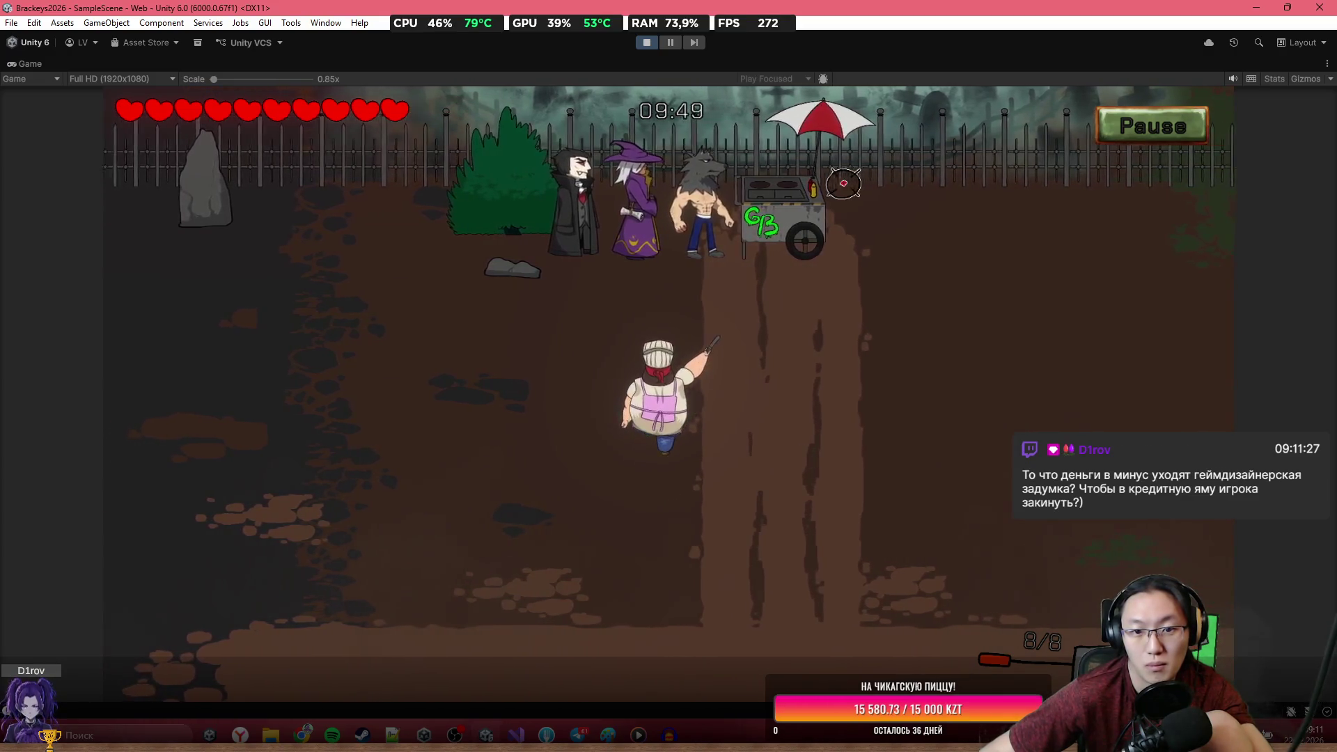
{"action": "key", "text": "s"}
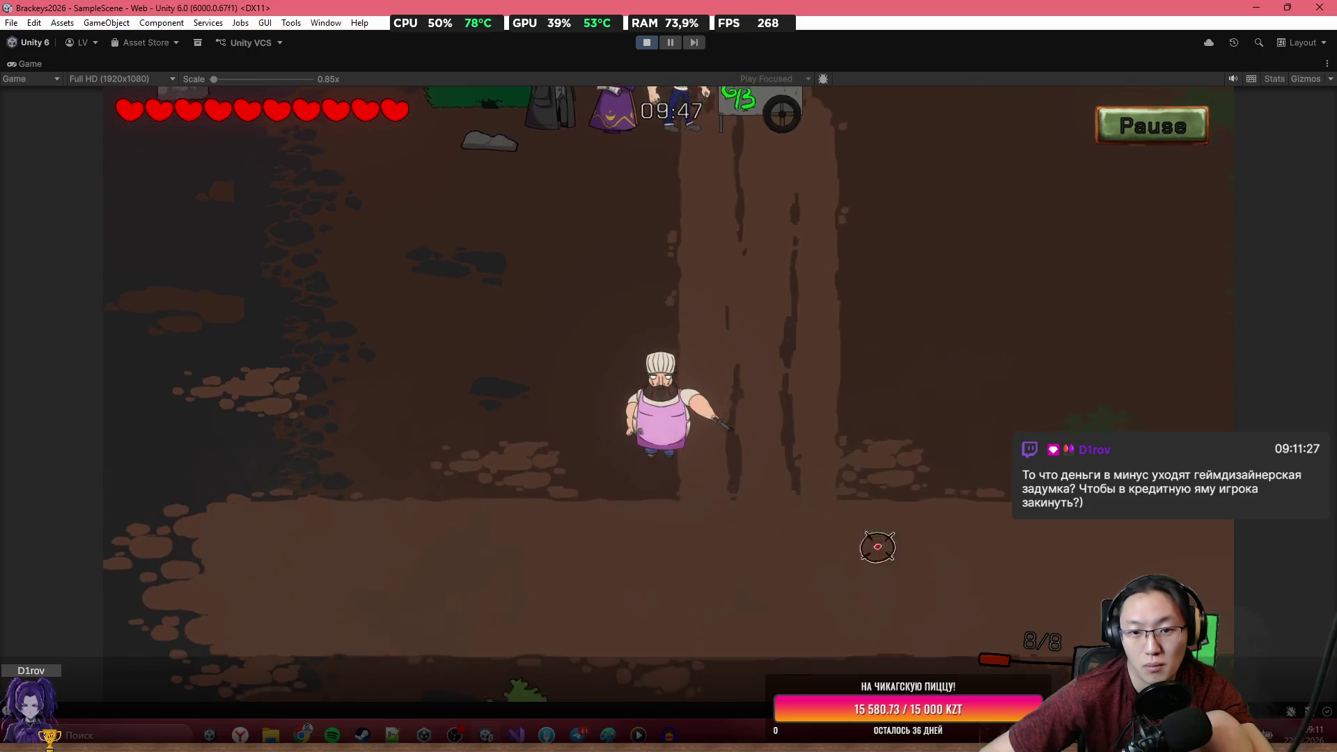
{"action": "key", "text": "s"}
{"action": "key", "text": "a"}
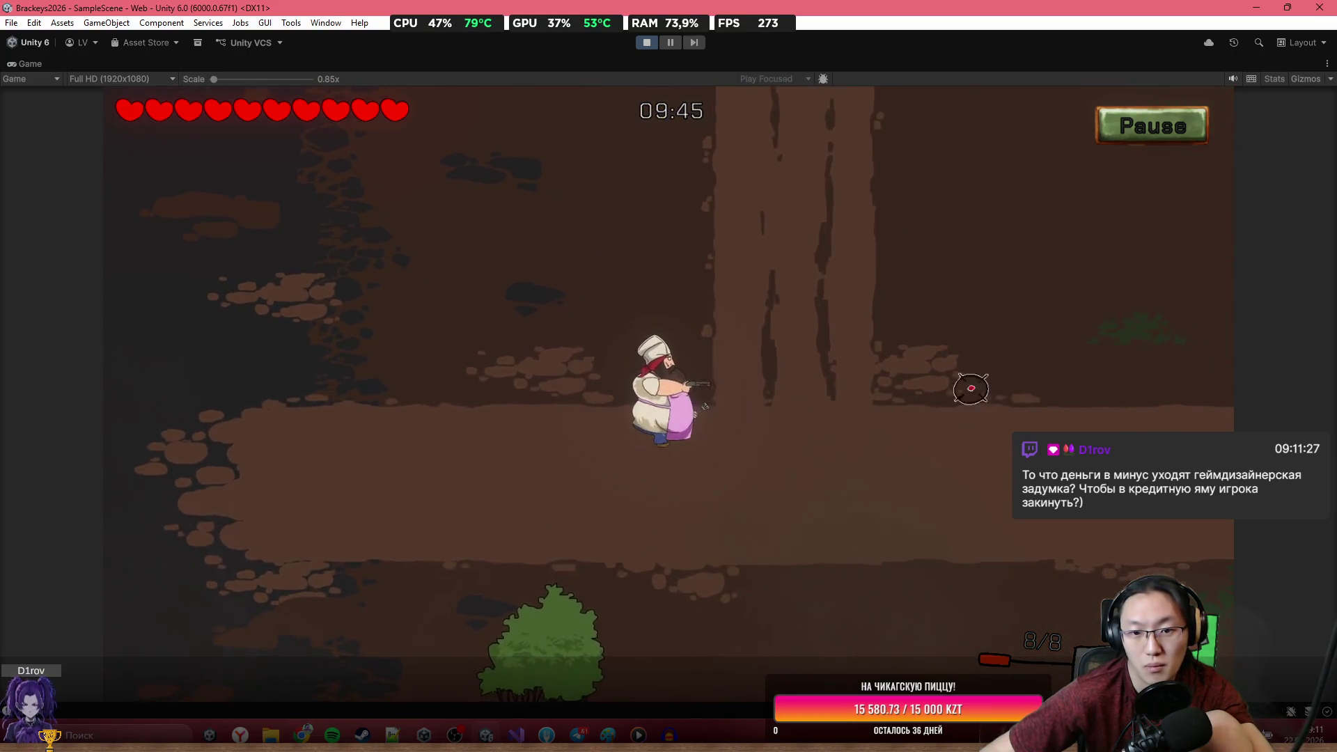
{"action": "key", "text": "d"}
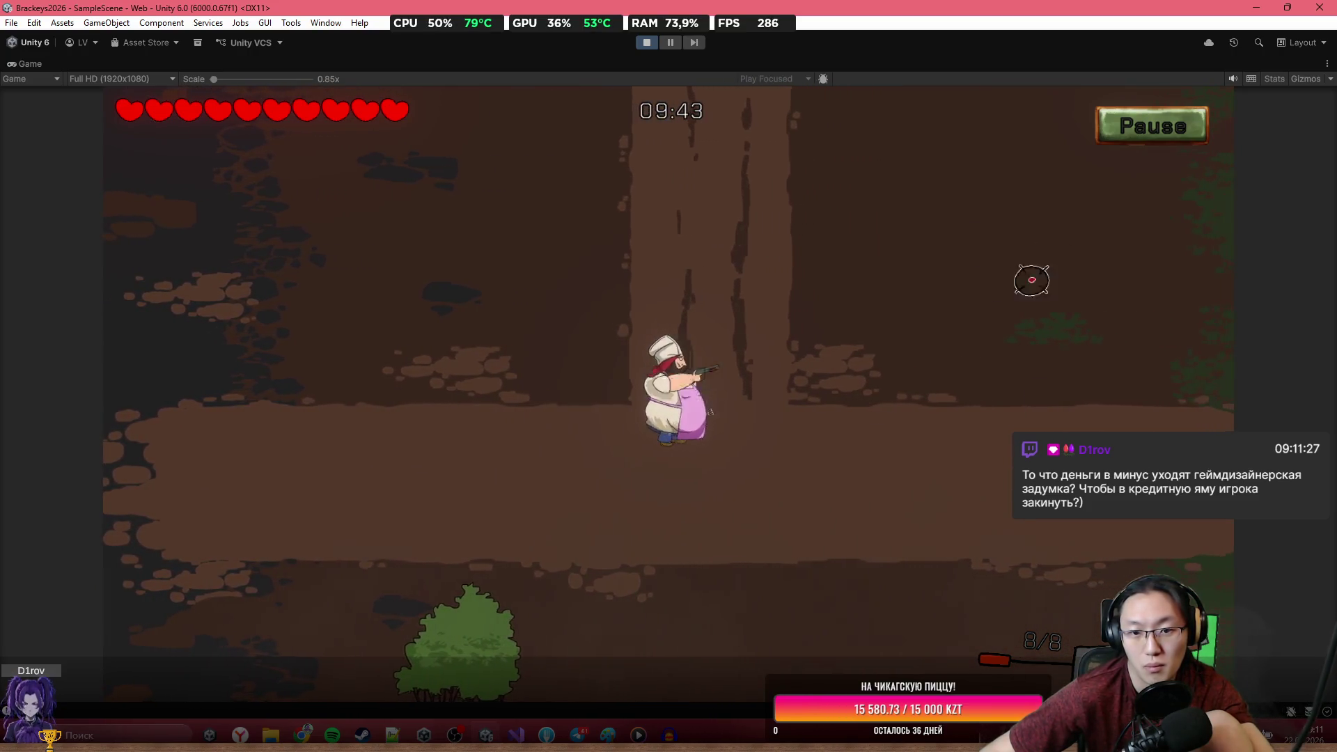
{"action": "key", "text": "a"}
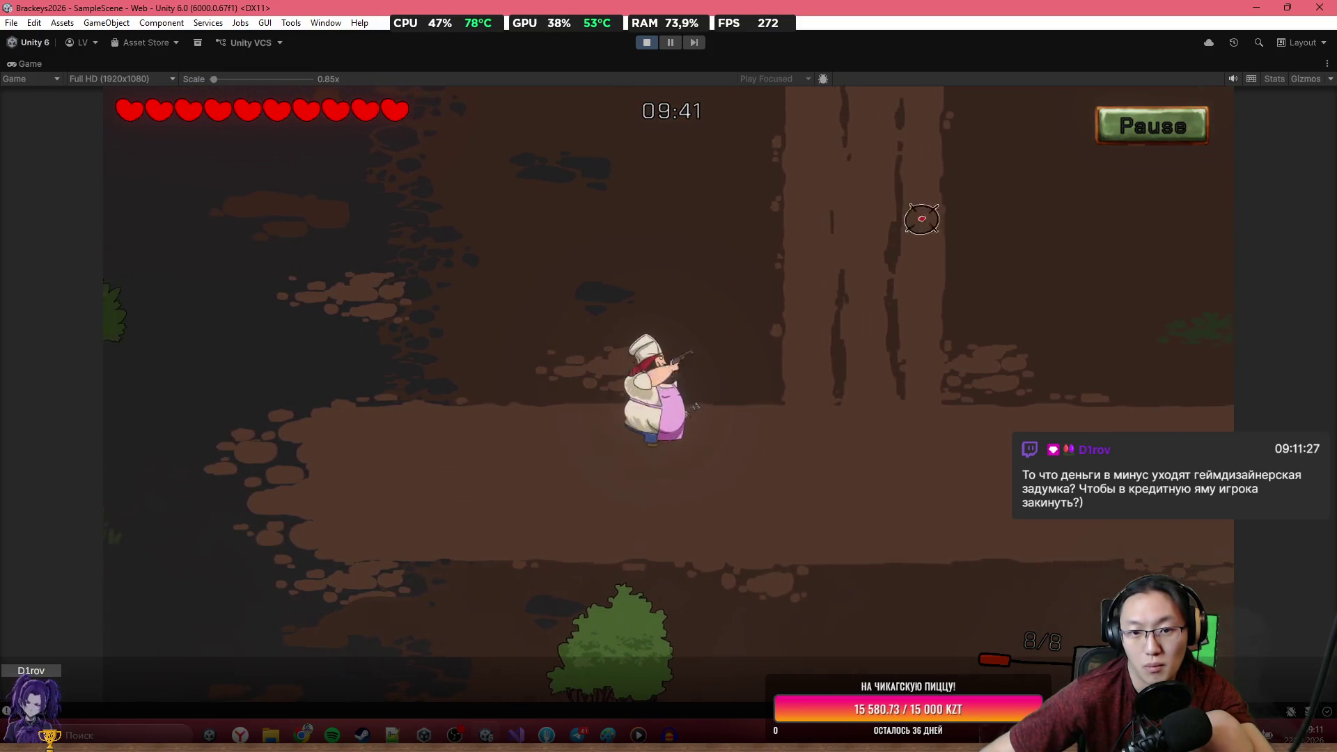
{"action": "key", "text": "w"}
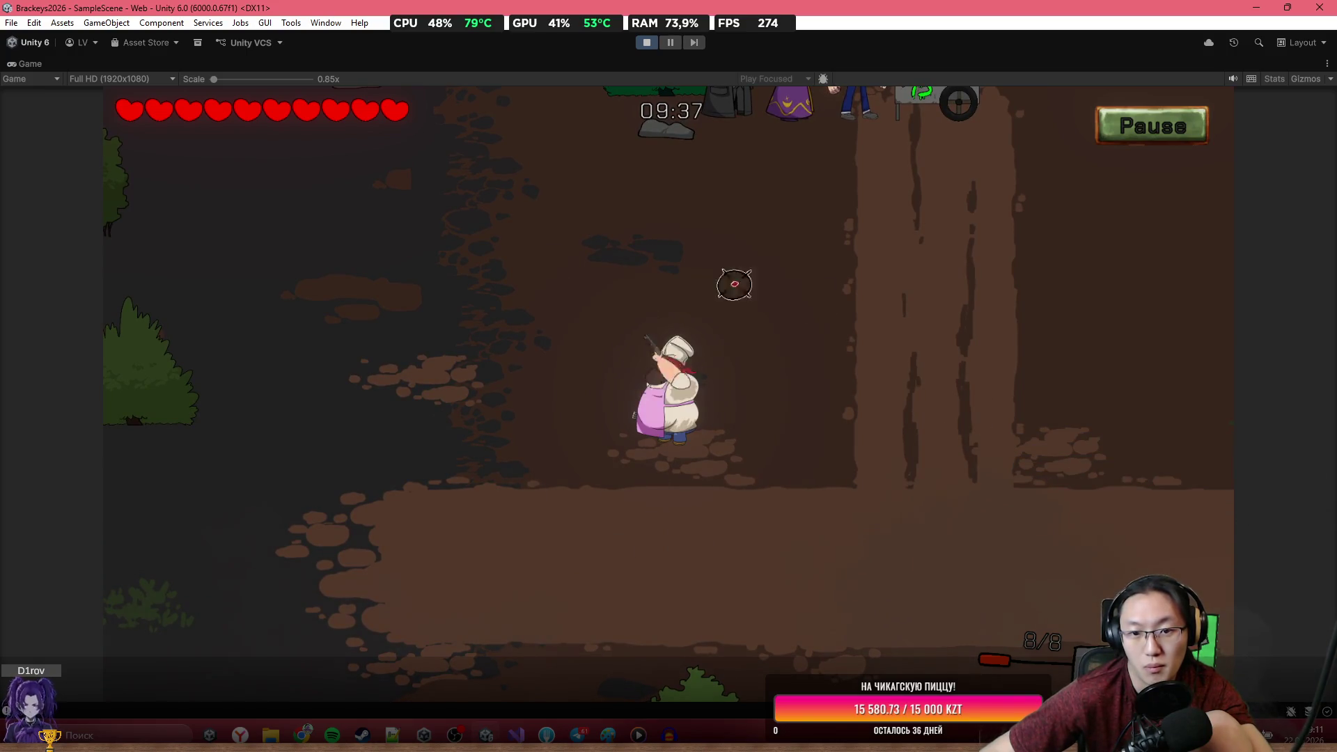
{"action": "key", "text": "w"}
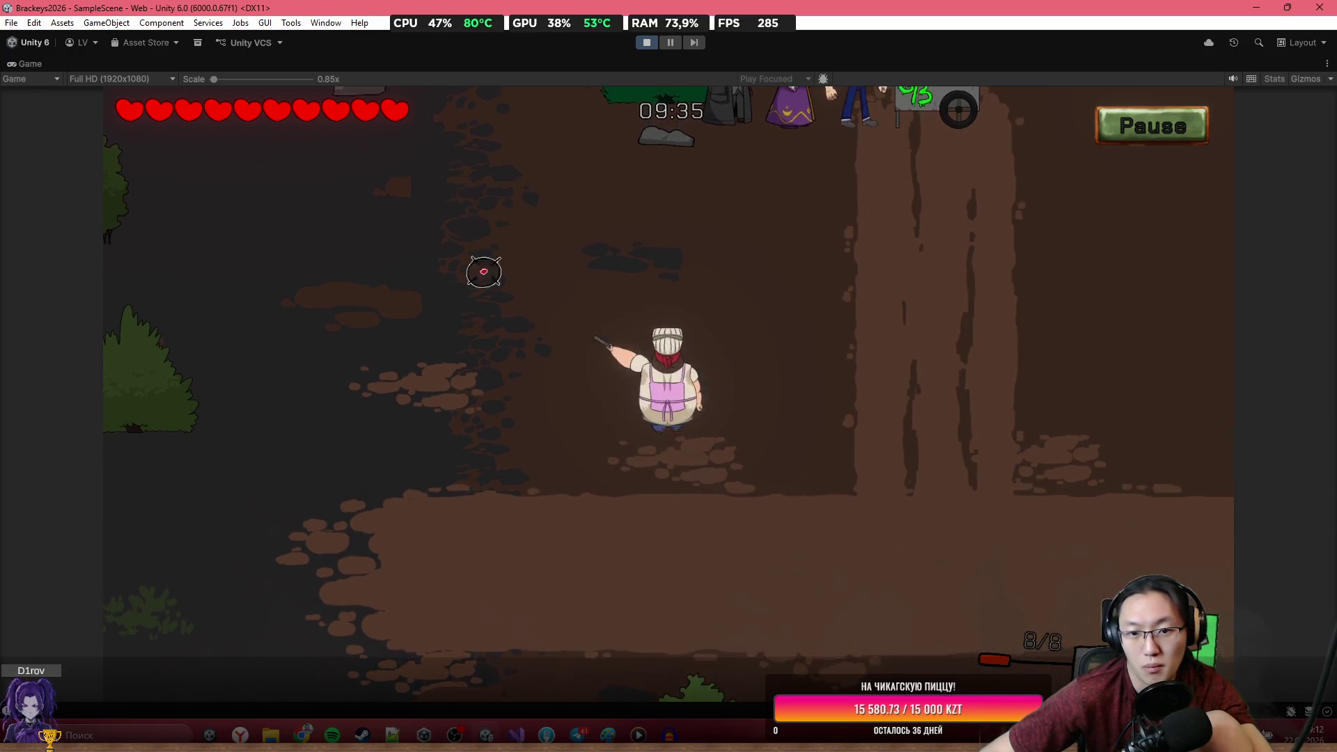
{"action": "key", "text": "w"}
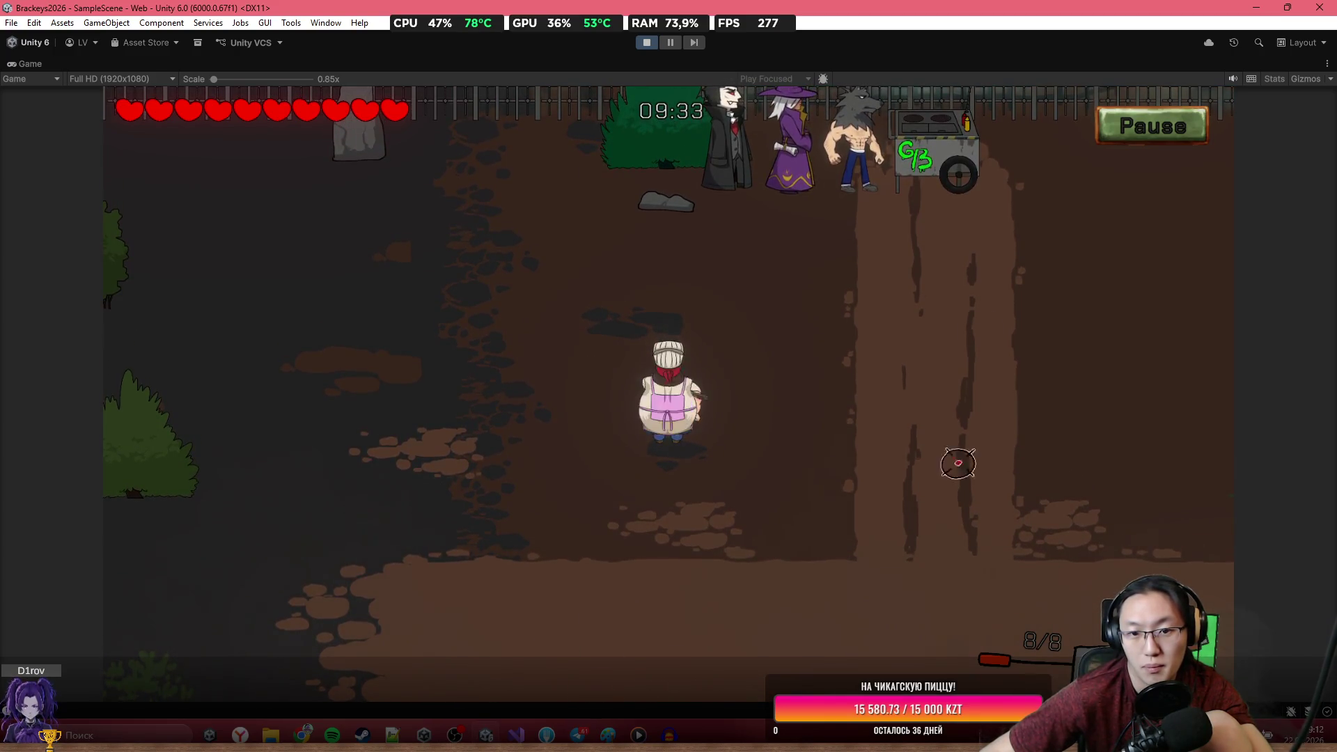
{"action": "left_click", "coordinate": [814, 201]}
{"action": "mouse_move", "coordinate": [814, 202]}
{"action": "left_mouse_down"}
{"action": "mouse_move", "coordinate": [910, 257]}
{"action": "mouse_move", "coordinate": [510, 457]}
{"action": "mouse_move", "coordinate": [585, 487]}
{"action": "mouse_move", "coordinate": [623, 387]}
{"action": "left_mouse_up"}
{"action": "key", "text": "w"}
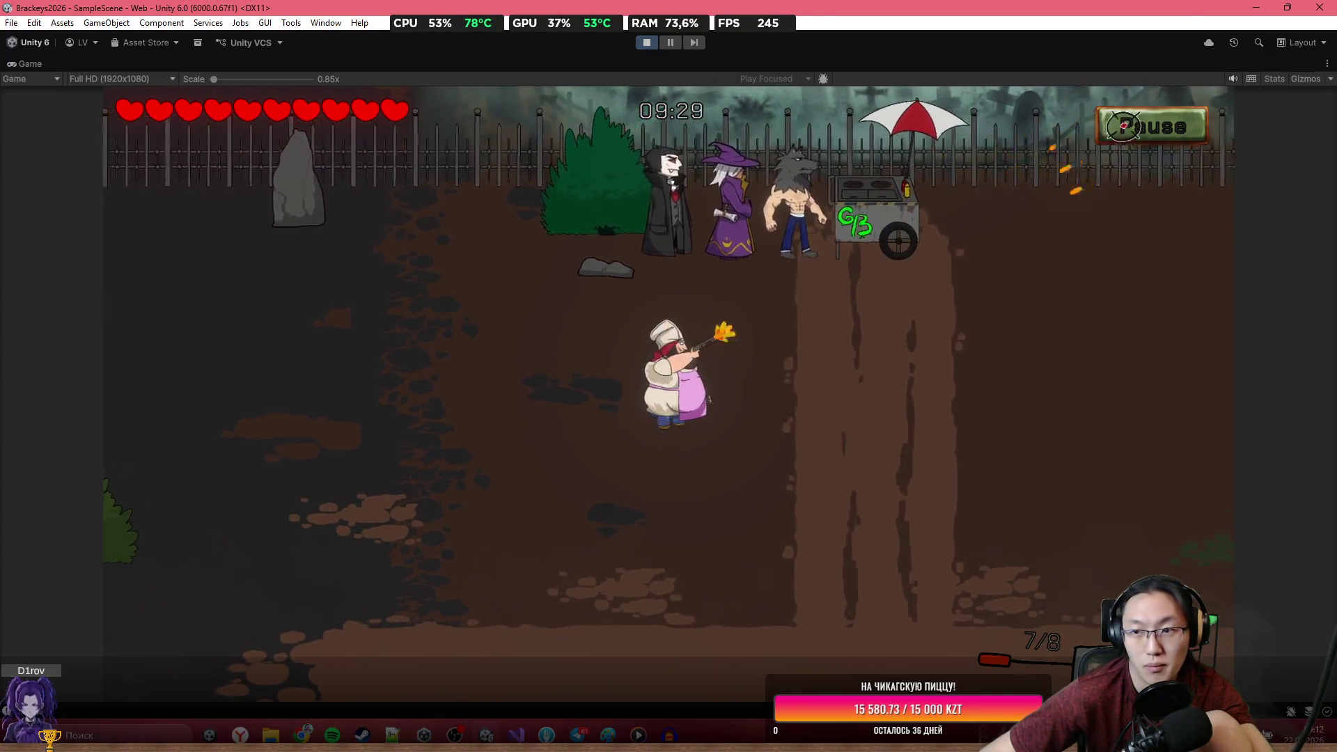
Pause to lower the background music volume, resume, fire a few shots, and stop Play mode.
{"action": "left_click", "coordinate": [1124, 126]}
{"action": "left_click", "coordinate": [607, 478]}
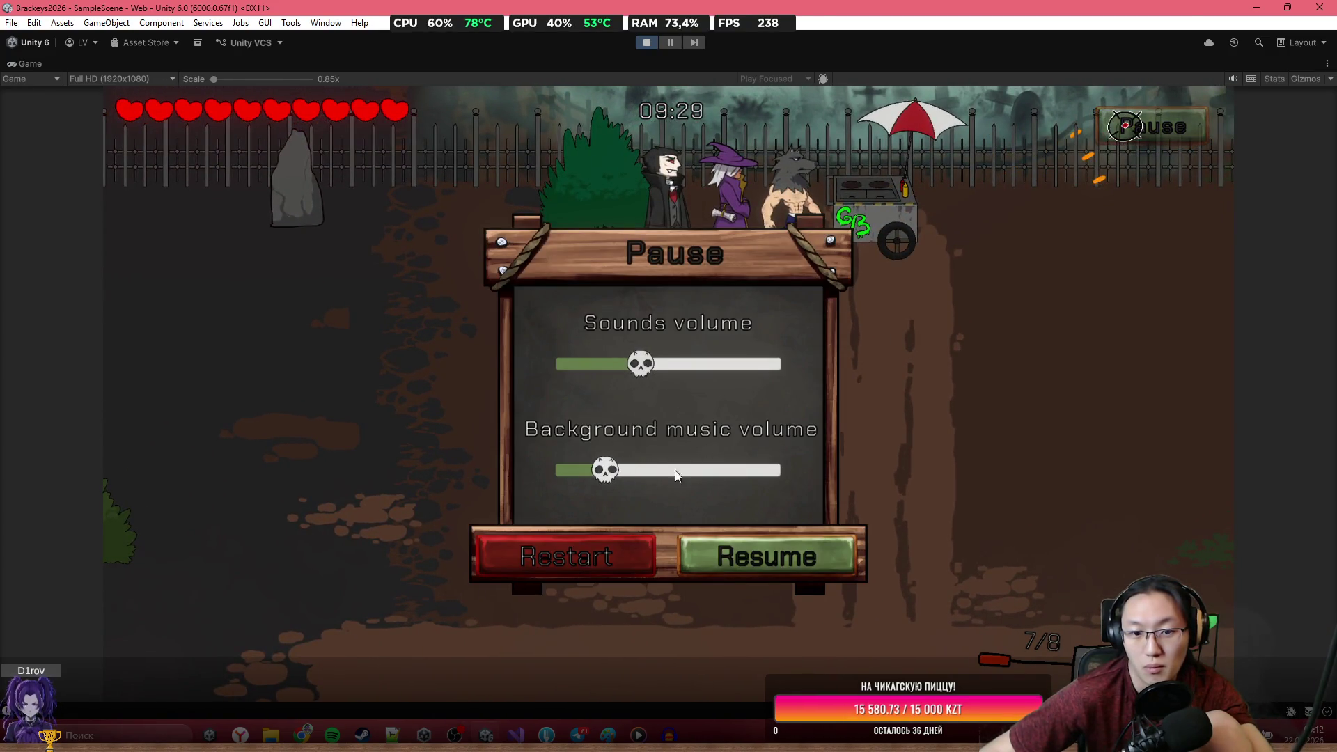
{"action": "left_click", "coordinate": [743, 557]}
{"action": "key", "text": "d"}
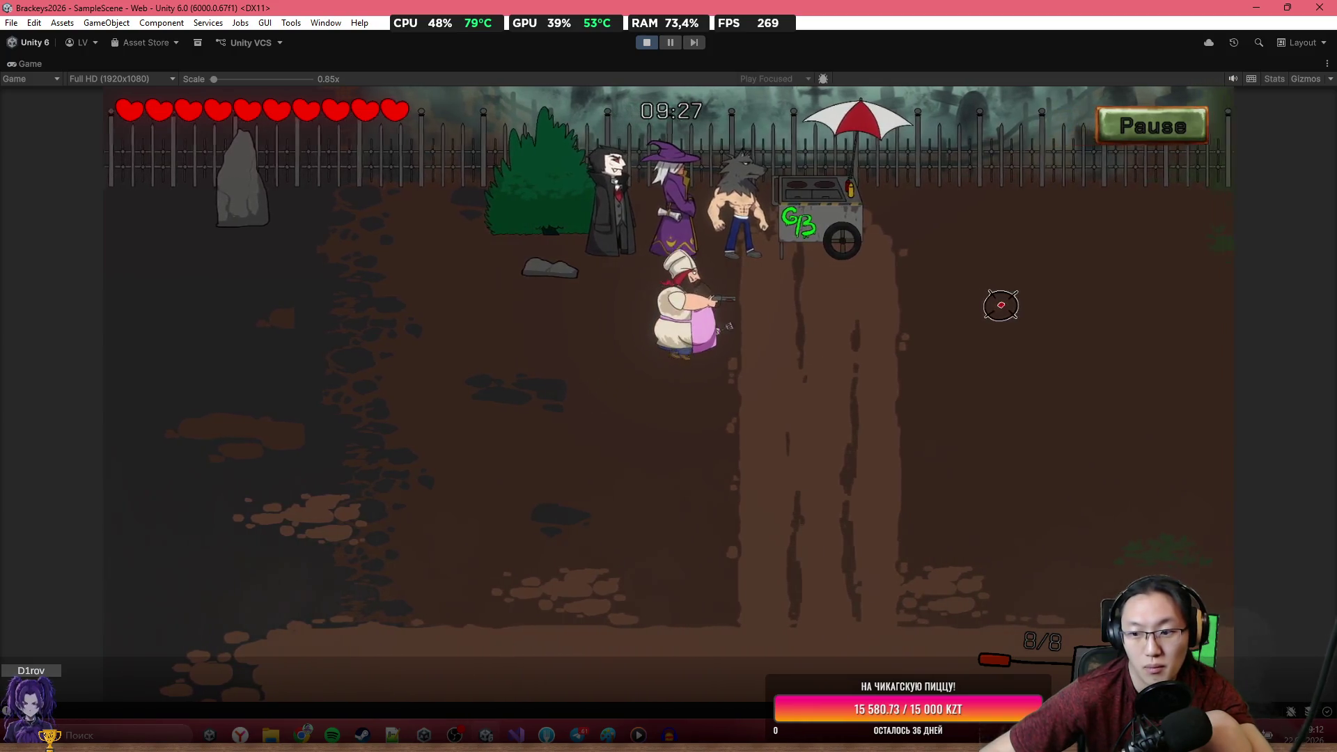
{"action": "key", "text": "a"}
{"action": "left_click", "coordinate": [1000, 305]}
{"action": "left_click", "coordinate": [604, 396]}
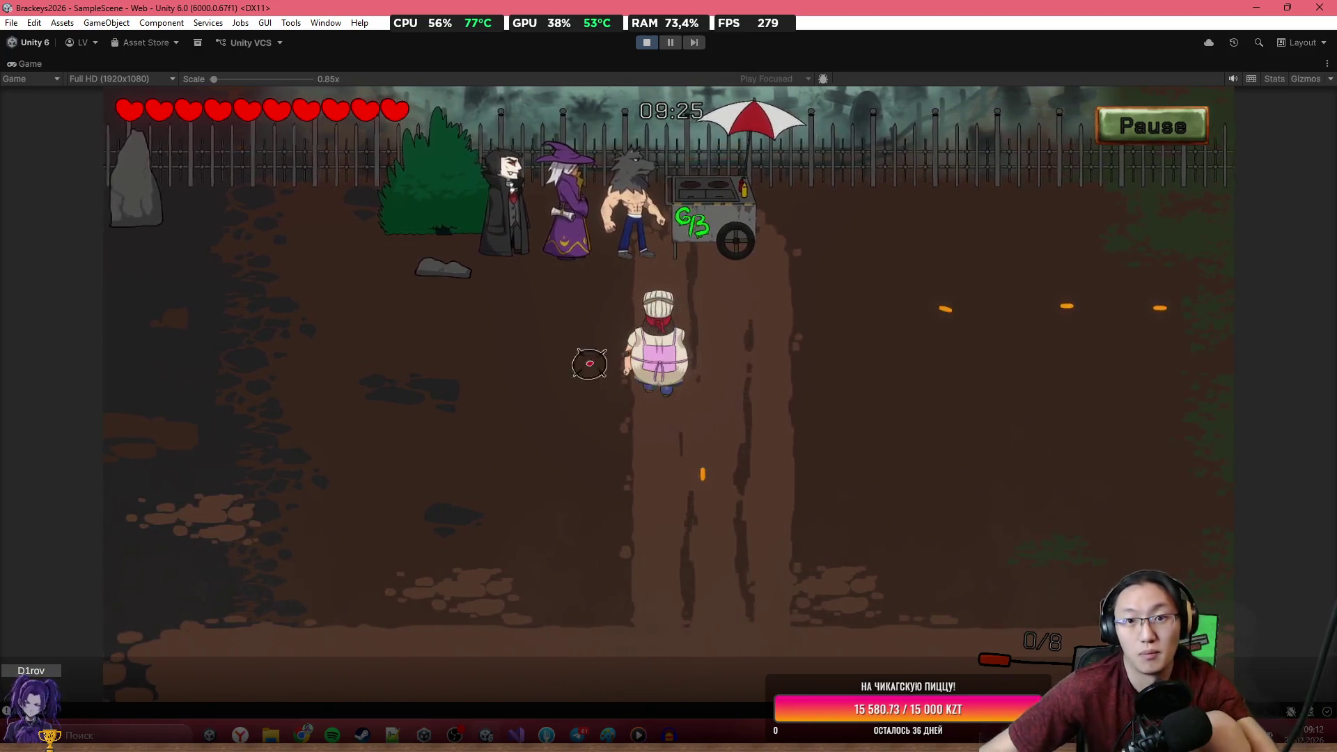
{"action": "left_click", "coordinate": [646, 43]}
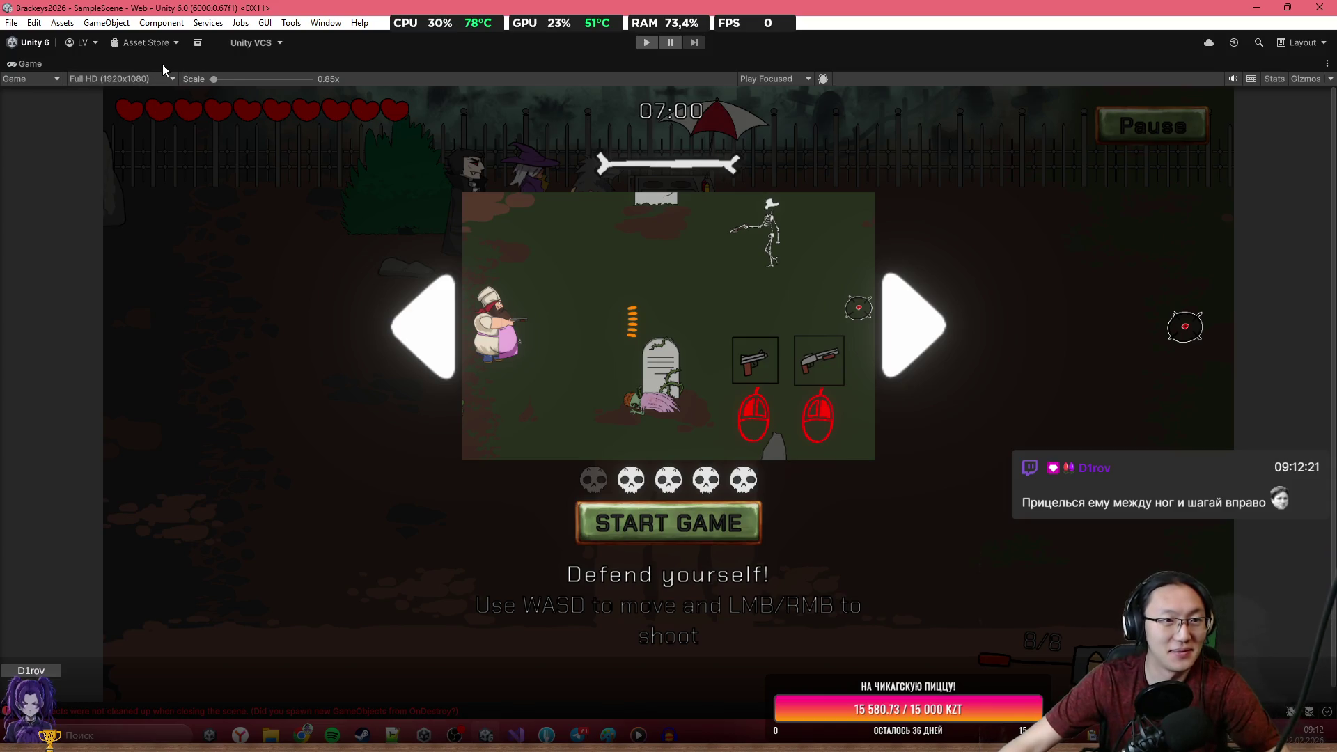
Restore the full editor layout and show the Console panel.
{"action": "key", "text": "shift+space"}
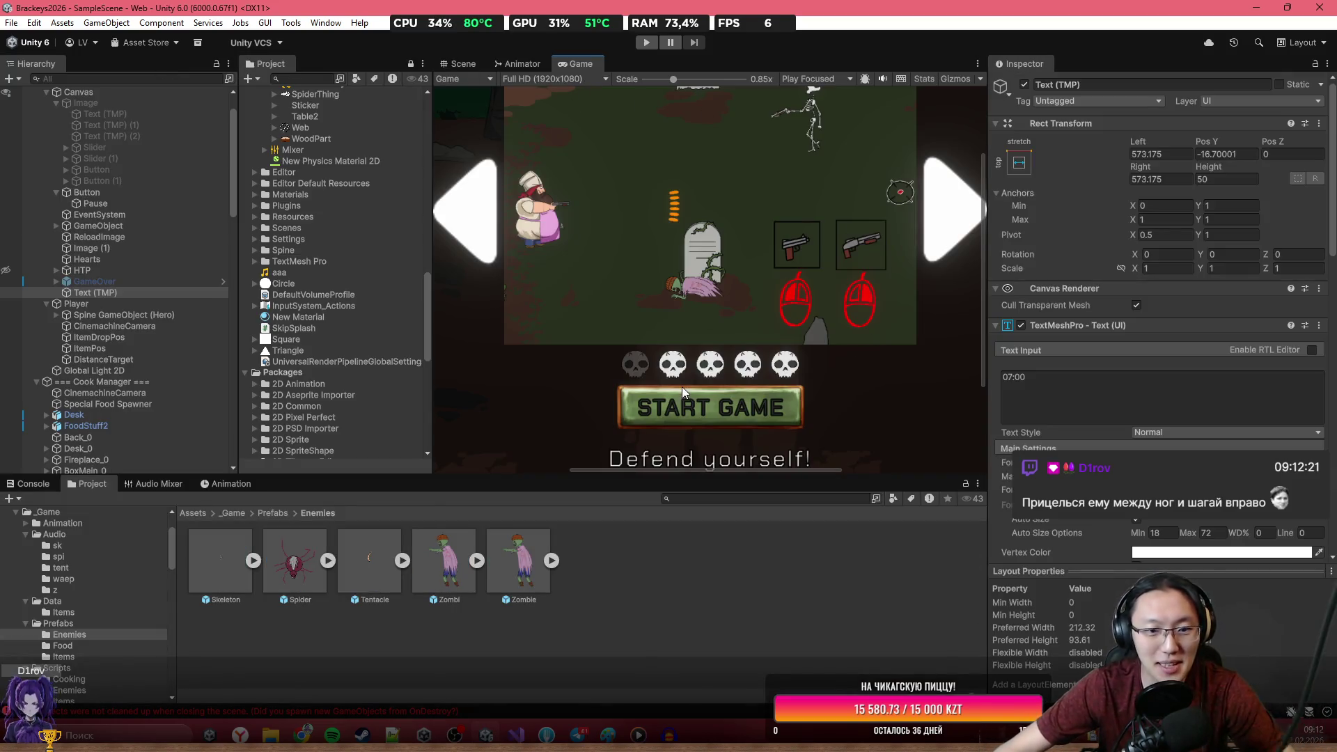
{"action": "left_click", "coordinate": [42, 484]}
{"action": "left_click", "coordinate": [91, 484]}
{"action": "left_click", "coordinate": [209, 484]}
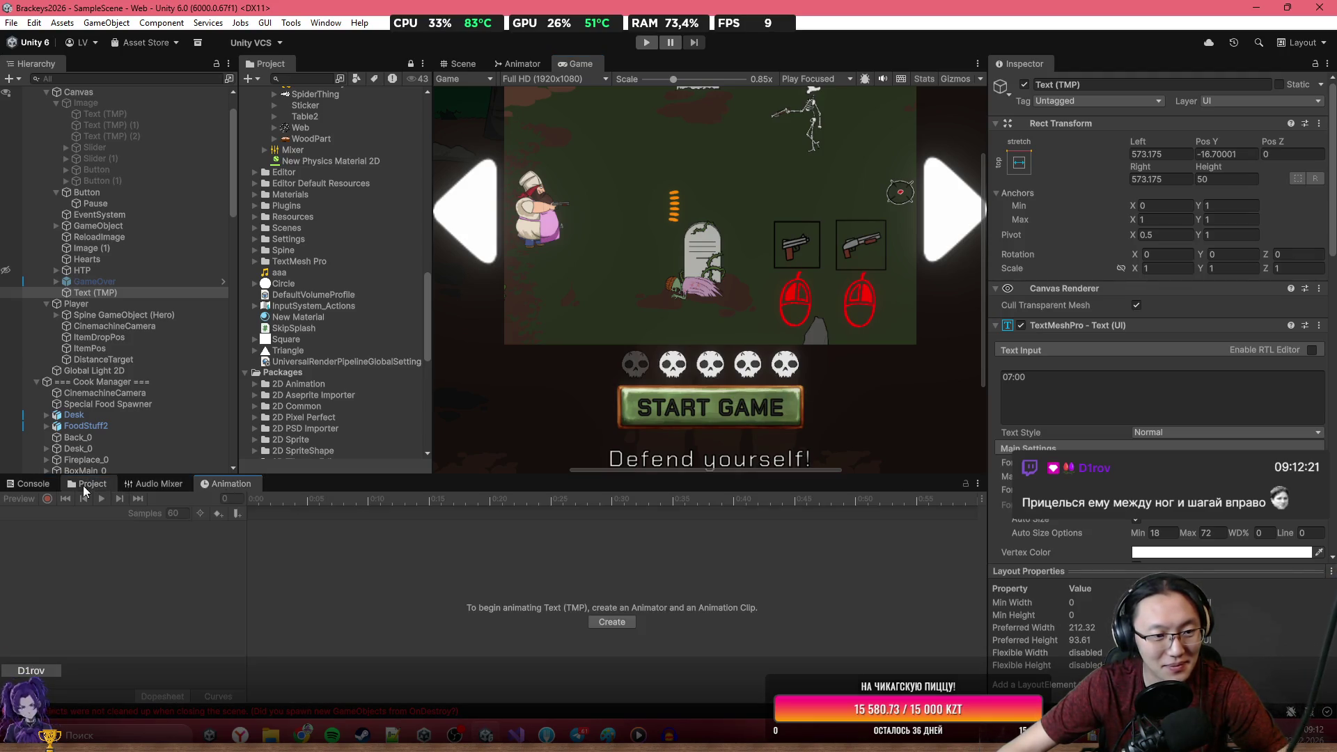
{"action": "left_click", "coordinate": [42, 483]}
Open File > Build Profiles and try a Web build, cancelling the folder chooser.
{"action": "left_click", "coordinate": [11, 22]}
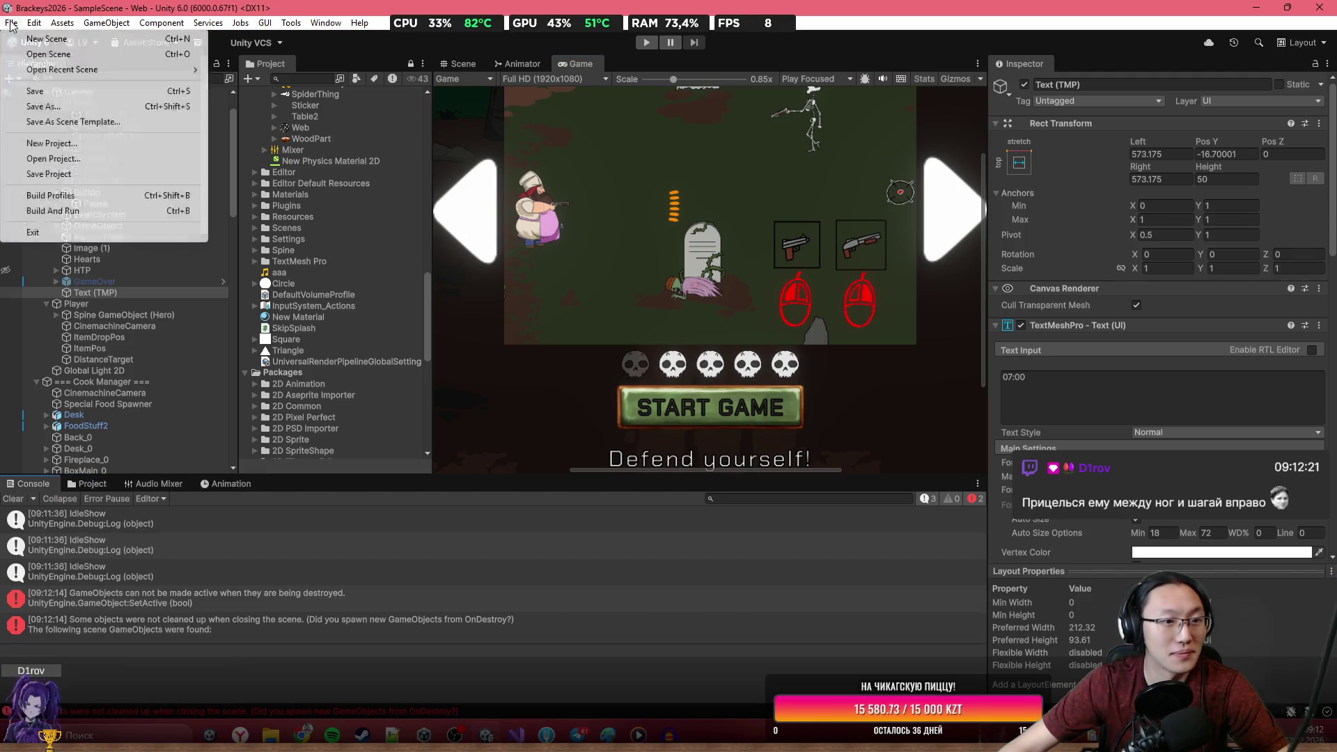
{"action": "left_click", "coordinate": [115, 197]}
{"action": "left_click", "coordinate": [852, 166]}
{"action": "left_click", "coordinate": [919, 446]}
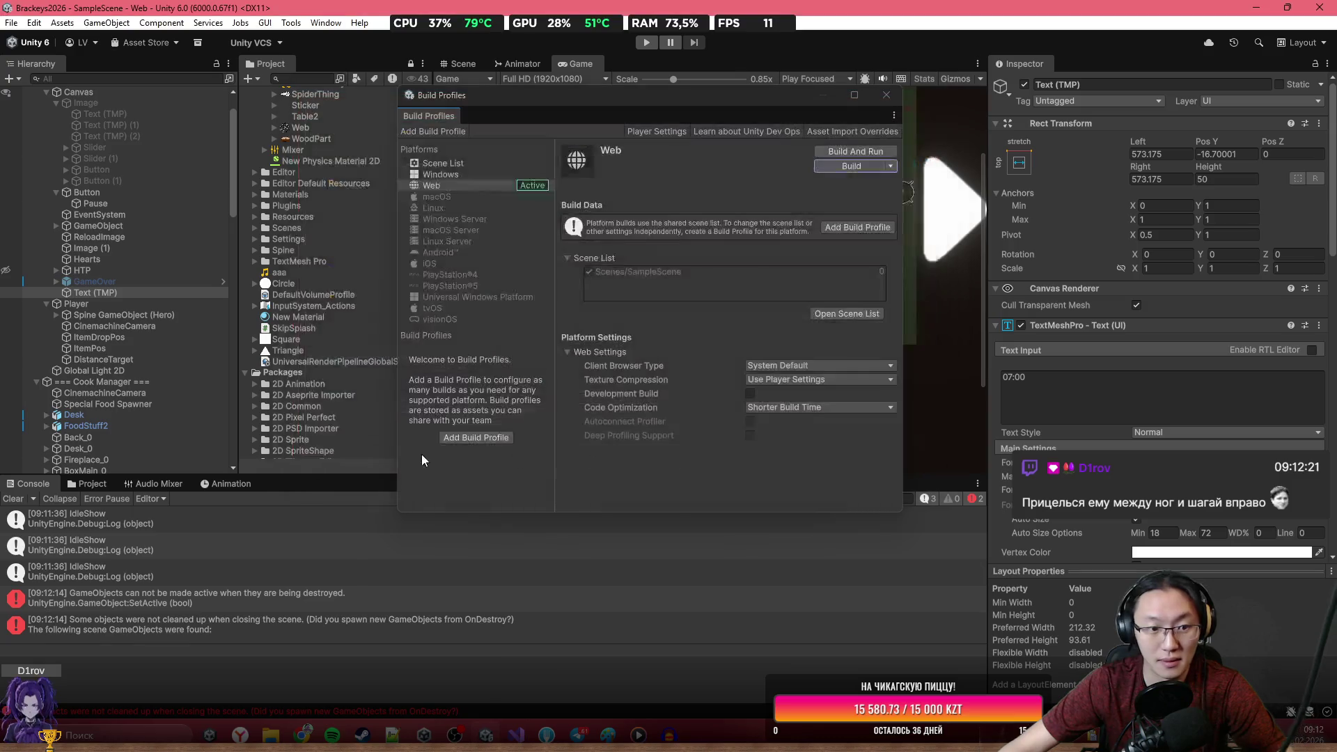
Delete SkipSplash.cs from the Assets root folder, then switch to Visual Studio.
{"action": "left_click", "coordinate": [85, 483]}
{"action": "left_click", "coordinate": [194, 513]}
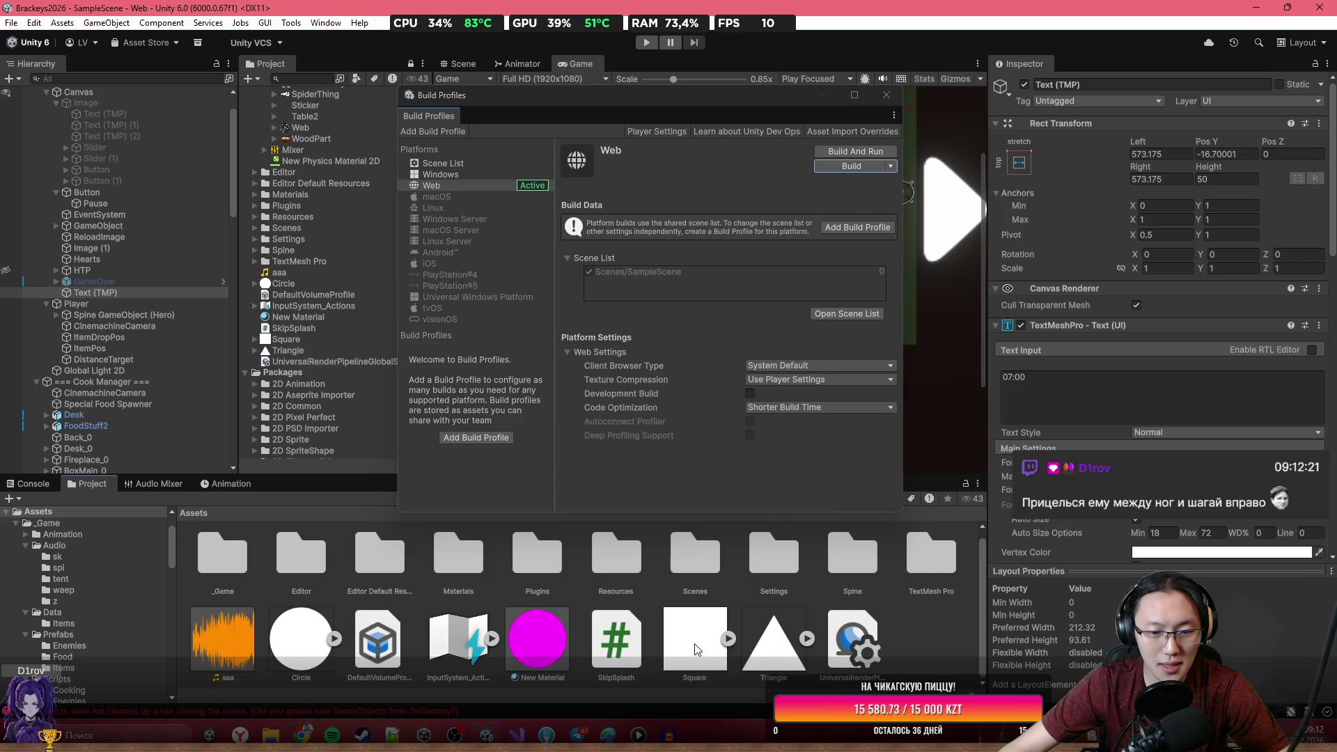
{"action": "left_click", "coordinate": [623, 644]}
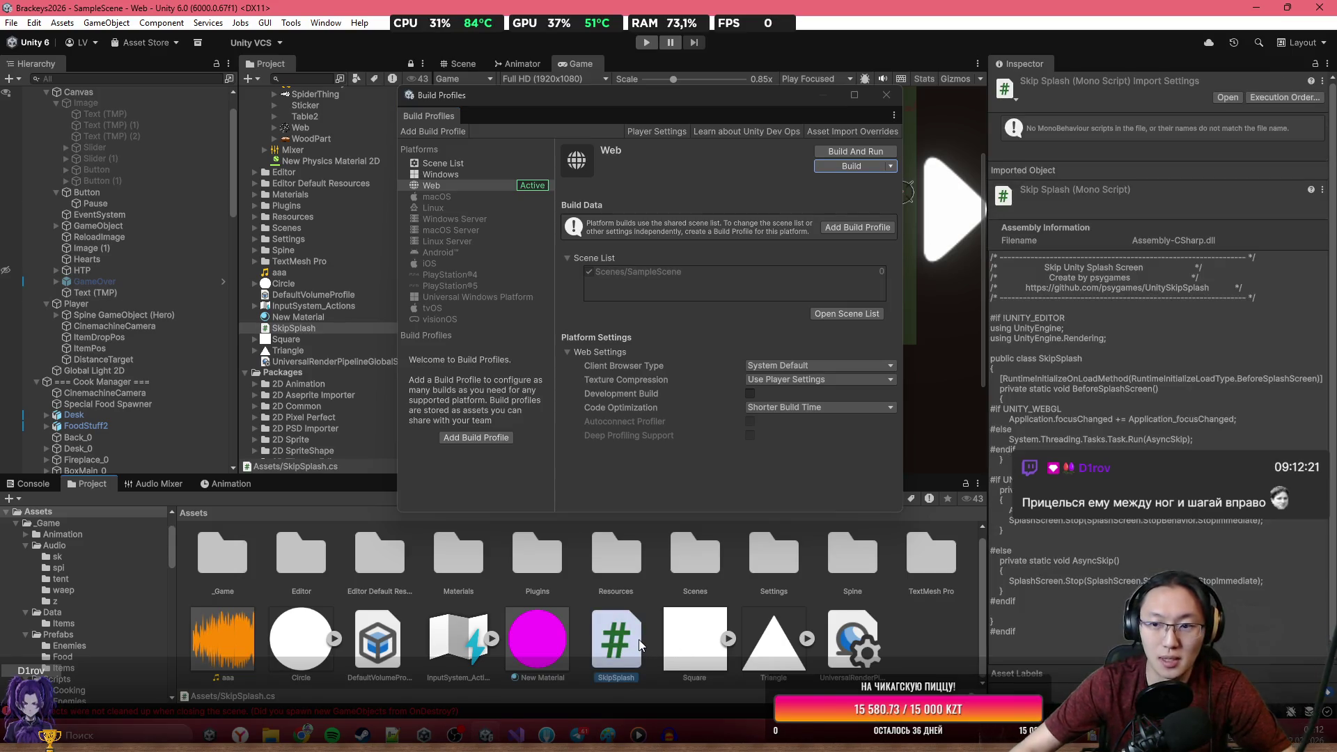
{"action": "key", "text": "Delete"}
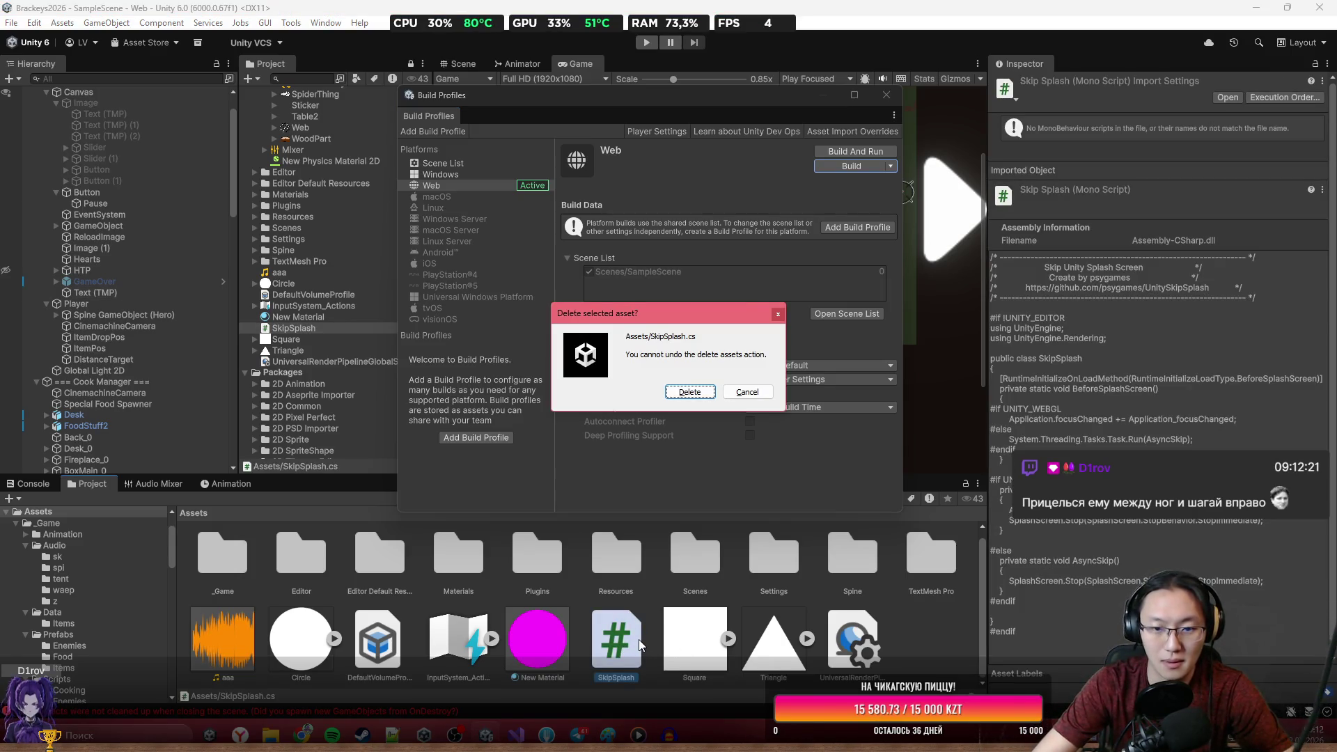
{"action": "key", "text": "Escape"}
{"action": "key", "text": "alt+Tab"}
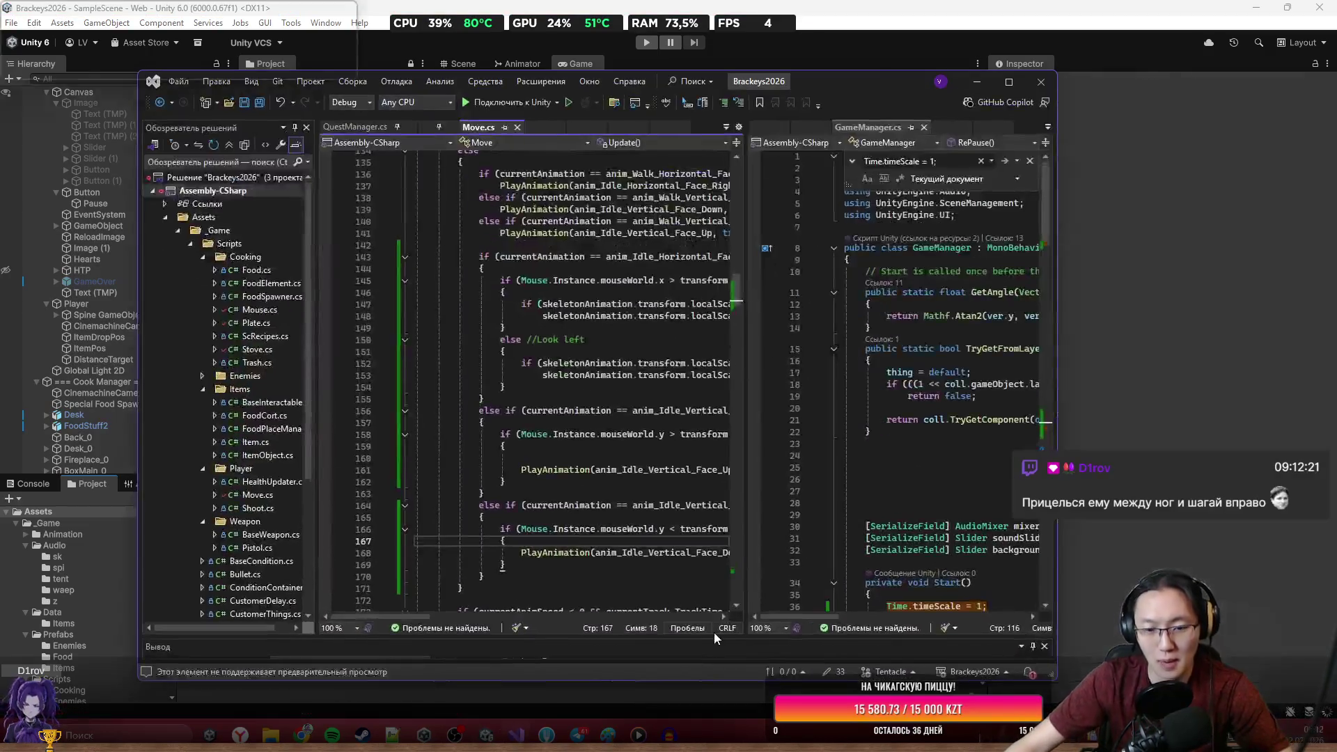
Minimize Visual Studio to reveal Unity's Build Profiles window.
{"action": "left_click", "coordinate": [976, 82]}
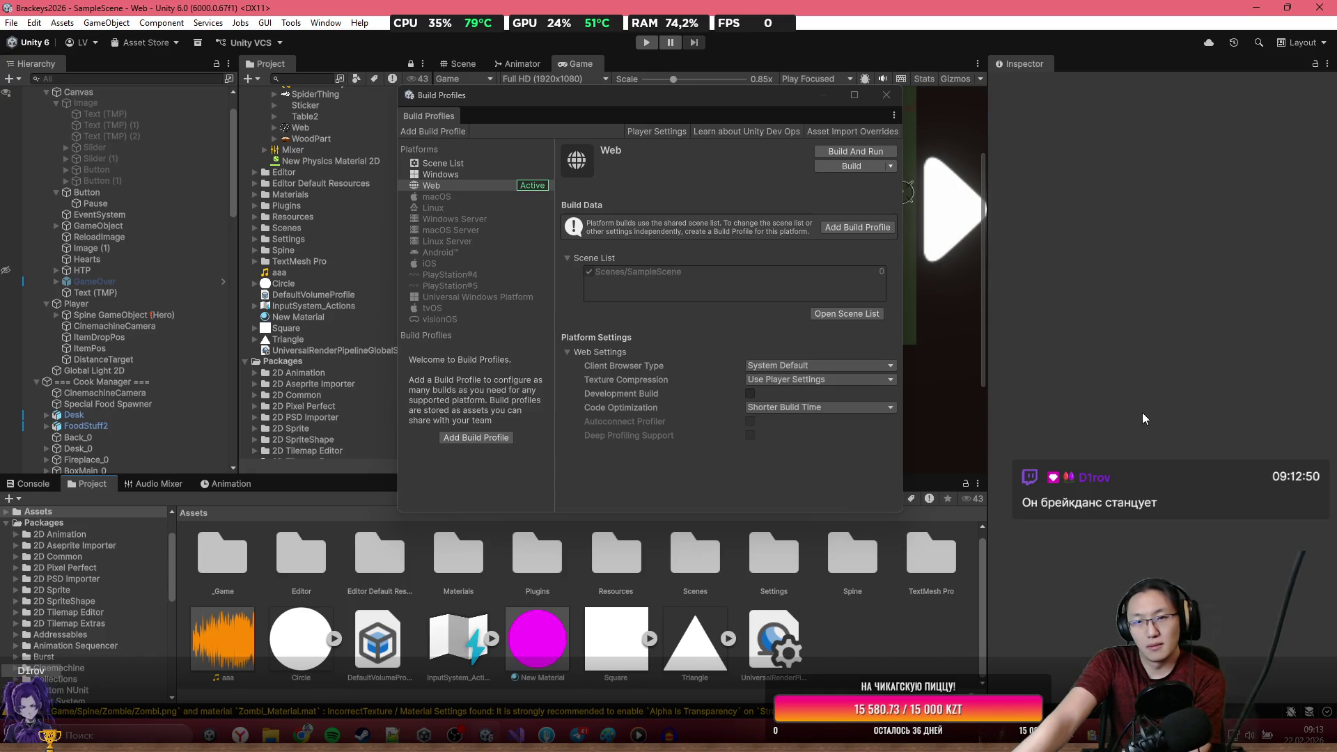
Start the Web build and delete the old Burgers folder in the folder chooser.
{"action": "left_click", "coordinate": [829, 169]}
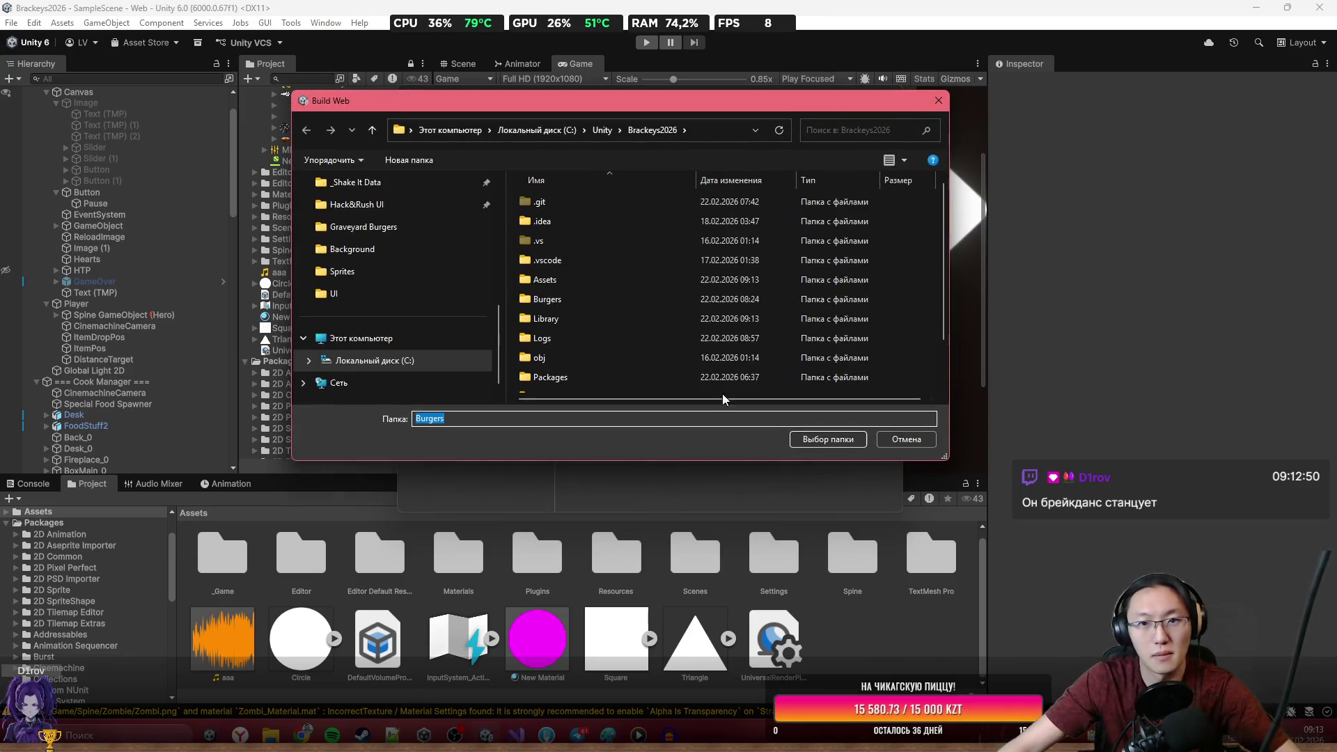
{"action": "scroll", "coordinate": [722, 390], "scroll_direction": "down", "scroll_amount": 1}
{"action": "left_click", "coordinate": [586, 249]}
{"action": "key", "text": "Delete"}
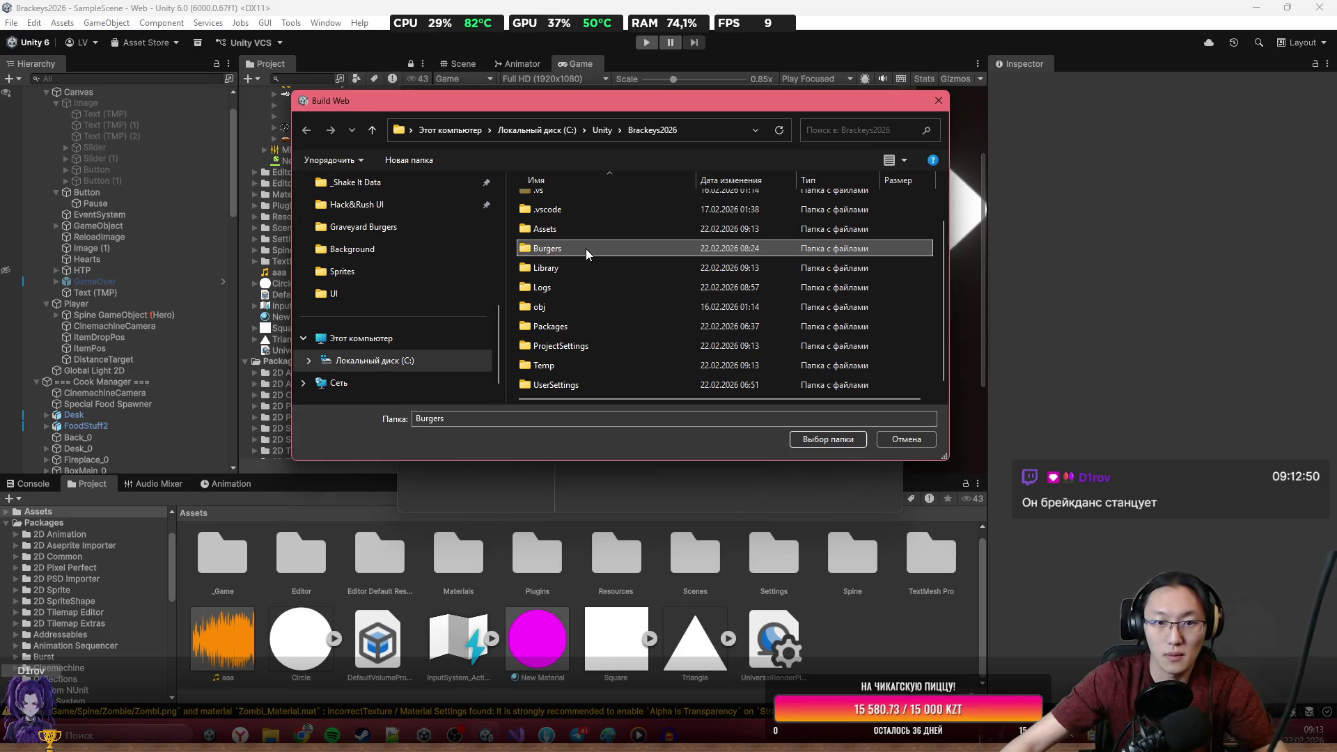
Create a new folder named Burgers and choose it as the build output.
{"action": "right_click", "coordinate": [939, 303]}
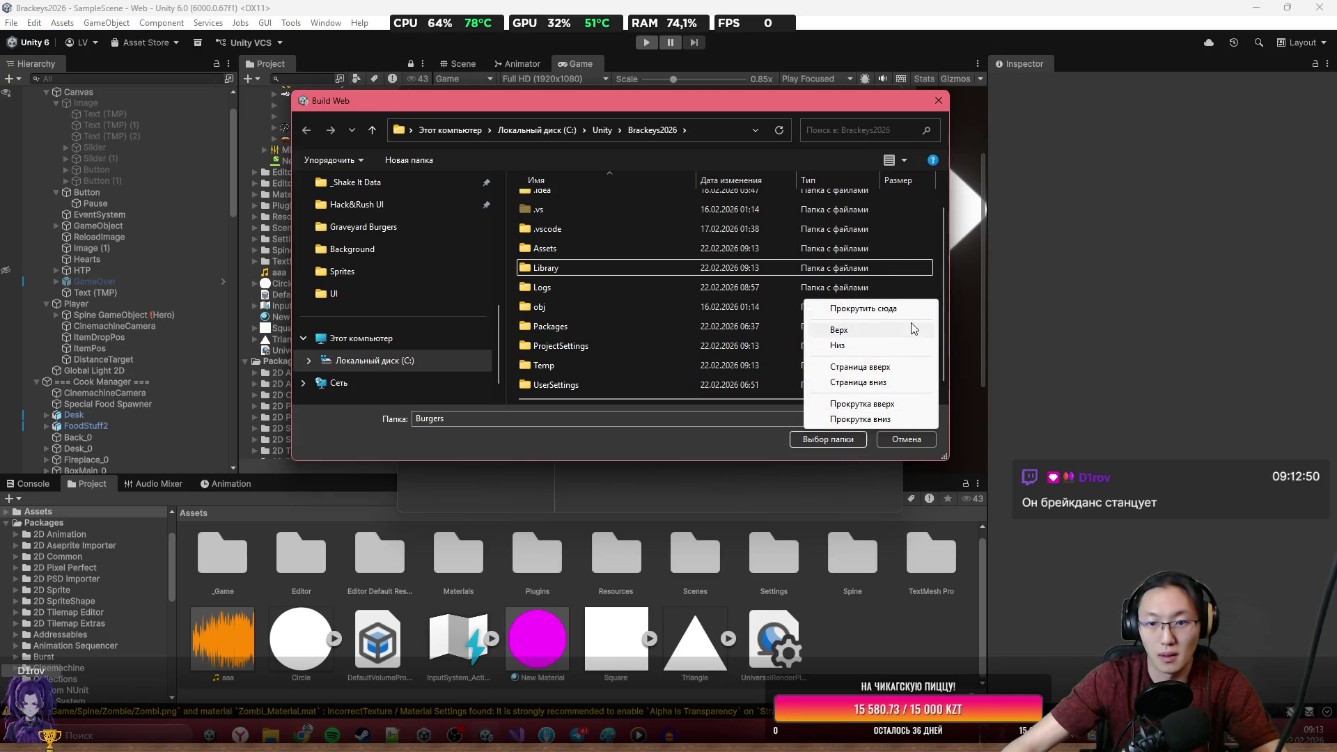
{"action": "right_click", "coordinate": [925, 275]}
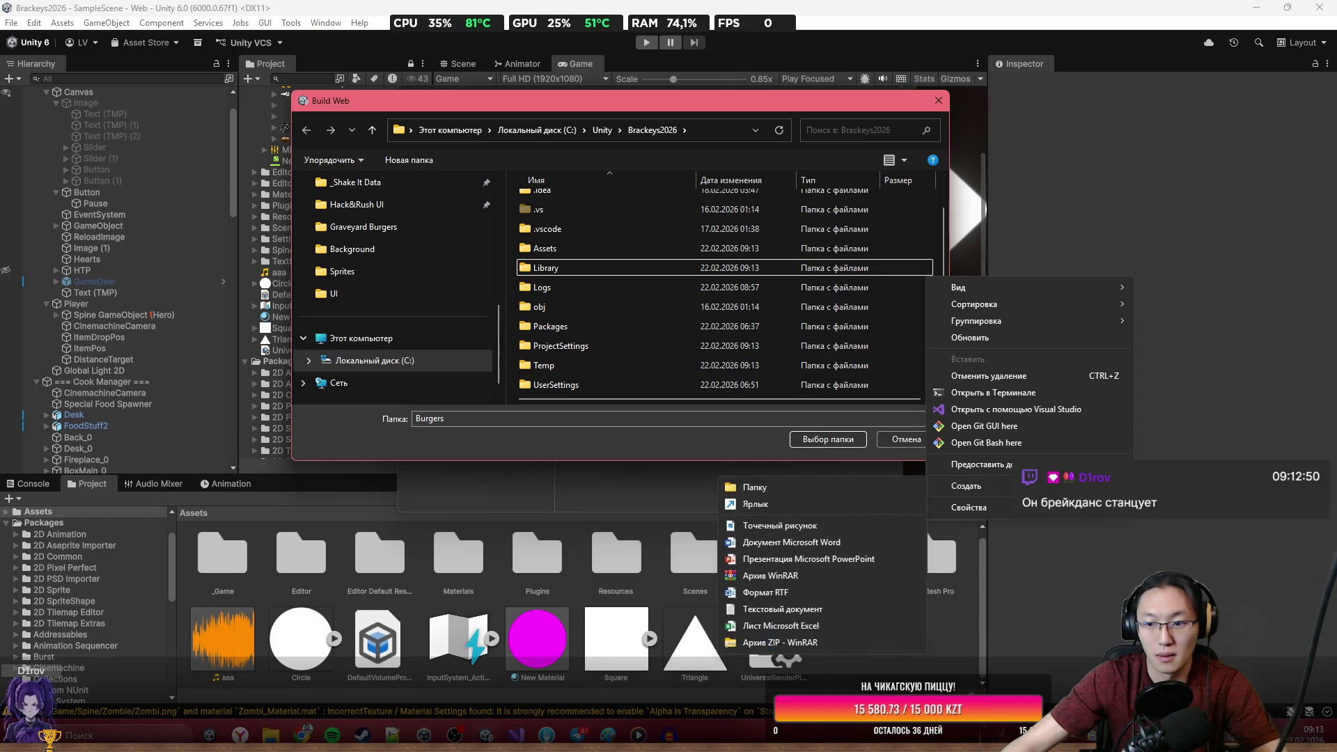
{"action": "mouse_move", "coordinate": [935, 491]}
{"action": "left_click", "coordinate": [850, 494]}
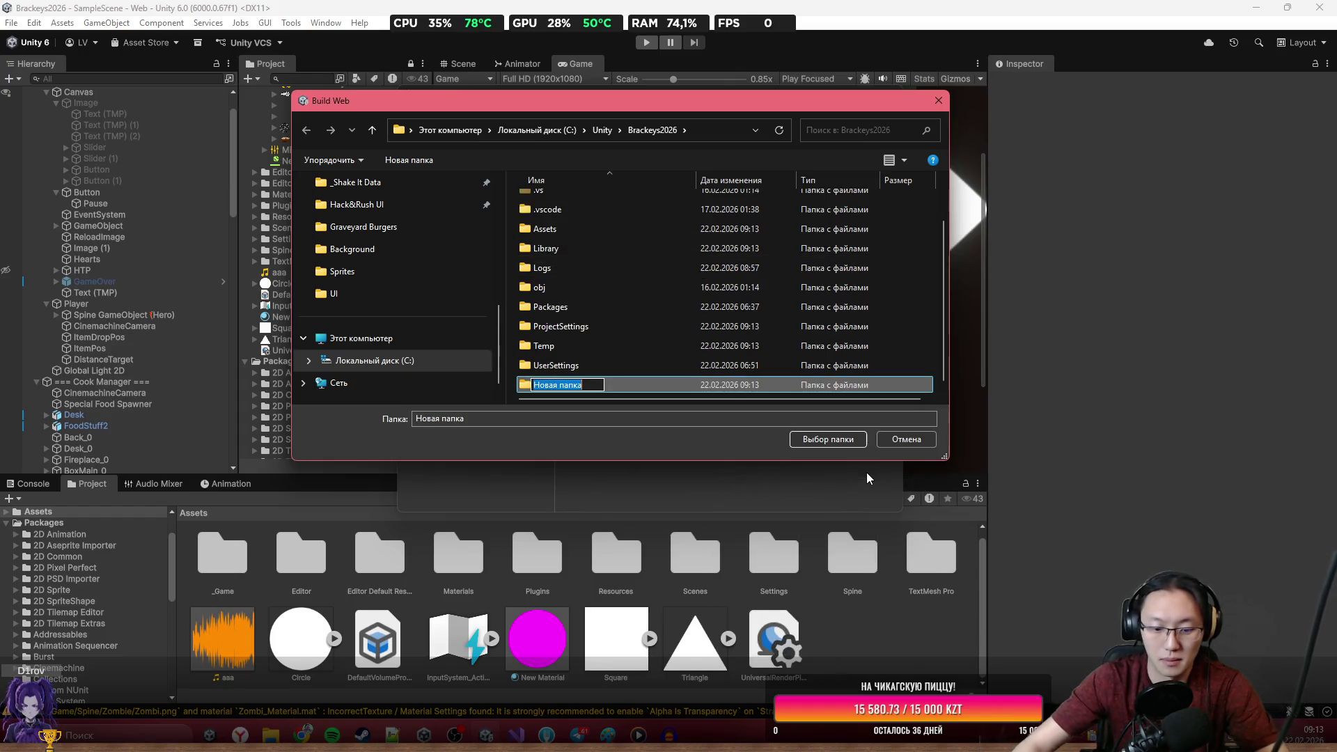
{"action": "type", "text": "Burgers"}
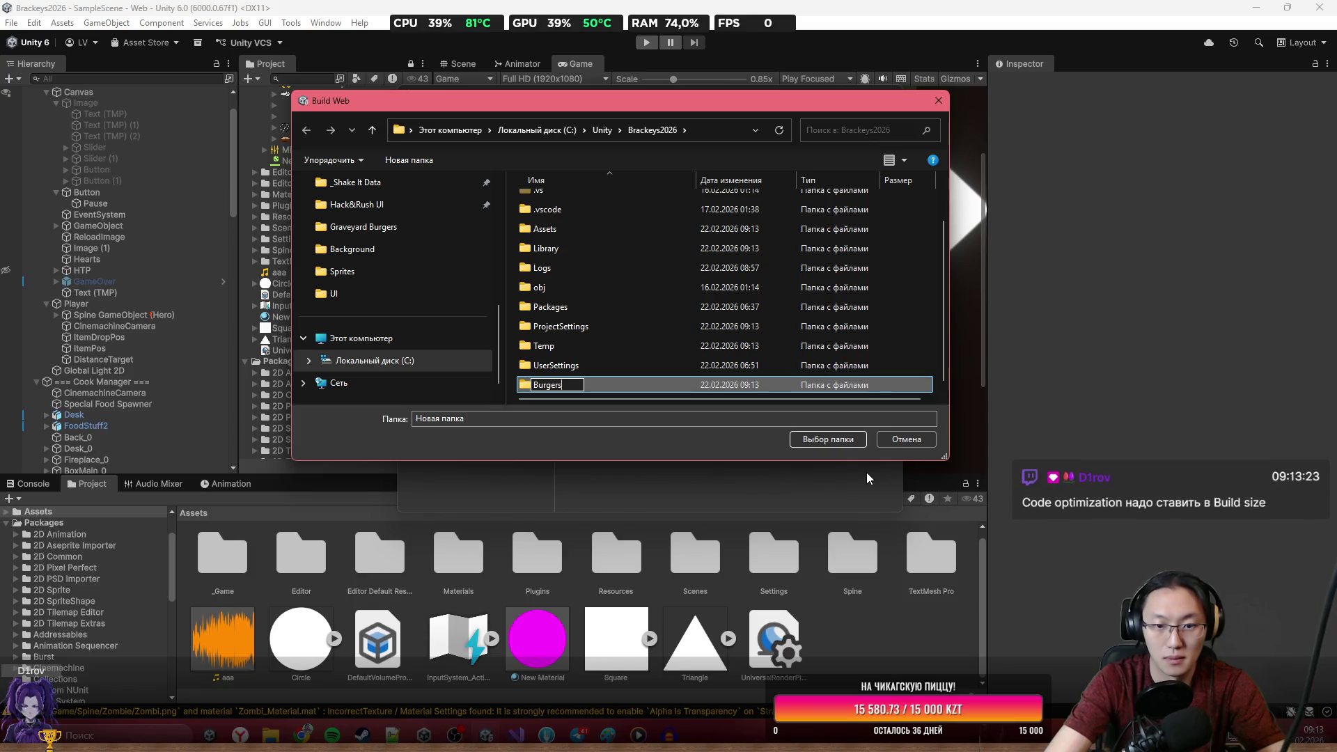
{"action": "key", "text": "Return"}
{"action": "key", "text": "Return"}
{"action": "left_click", "coordinate": [824, 437]}
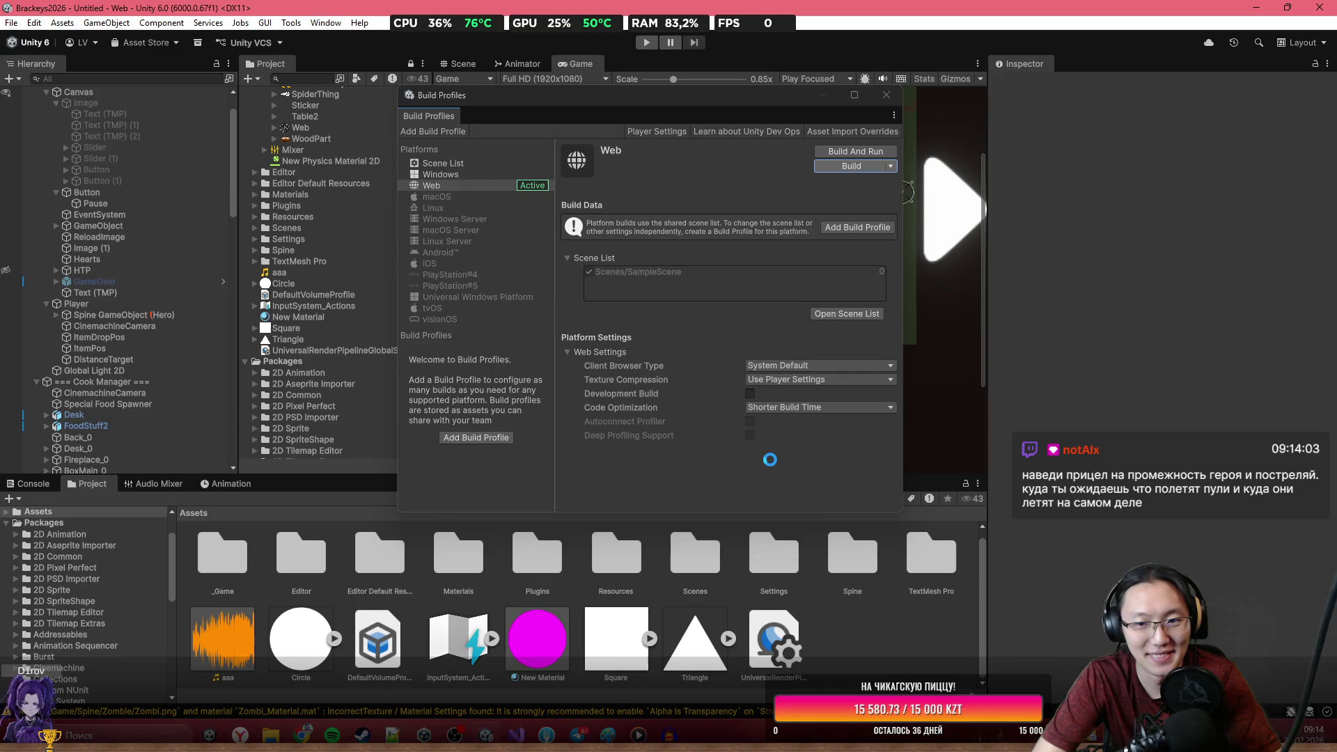
Let the Web build run, then bring the browser's jam submission page forward.
{"action": "mouse_move", "coordinate": [301, 734]}
{"action": "mouse_move", "coordinate": [401, 667]}
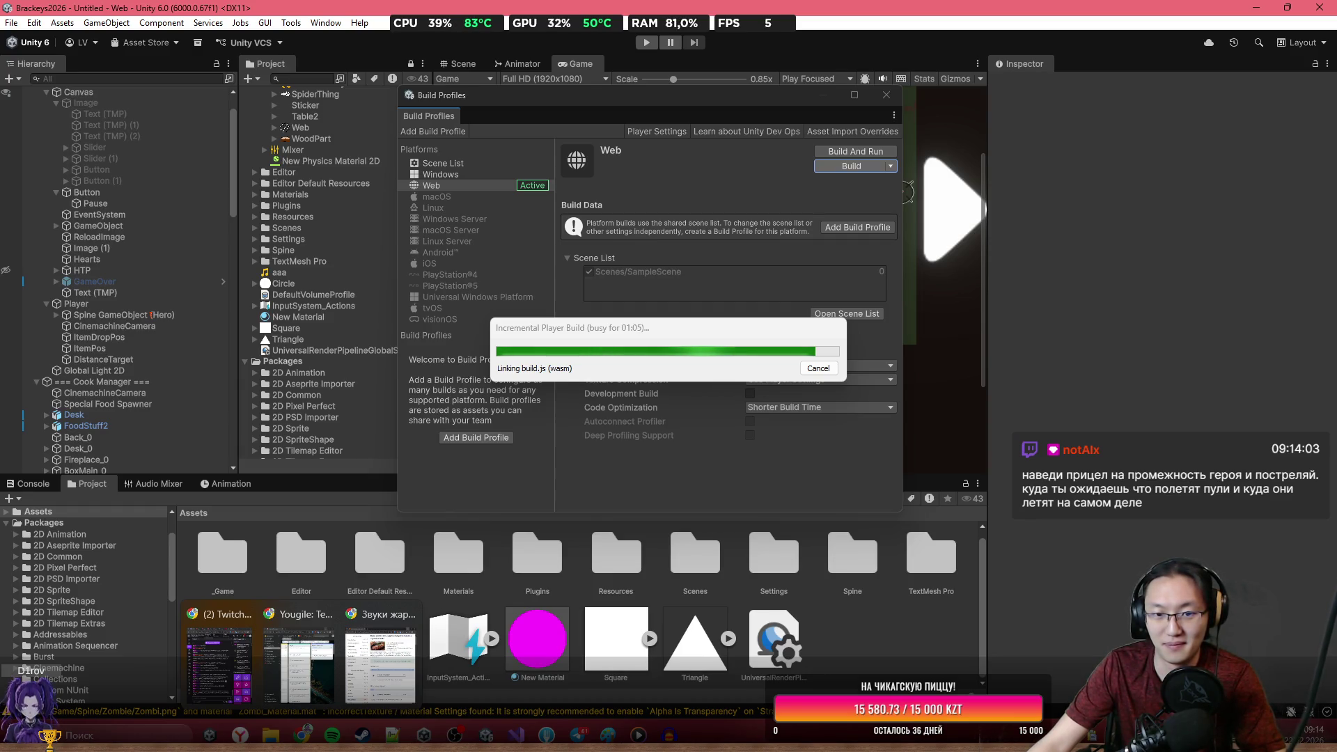
{"action": "key", "text": "alt+Tab"}
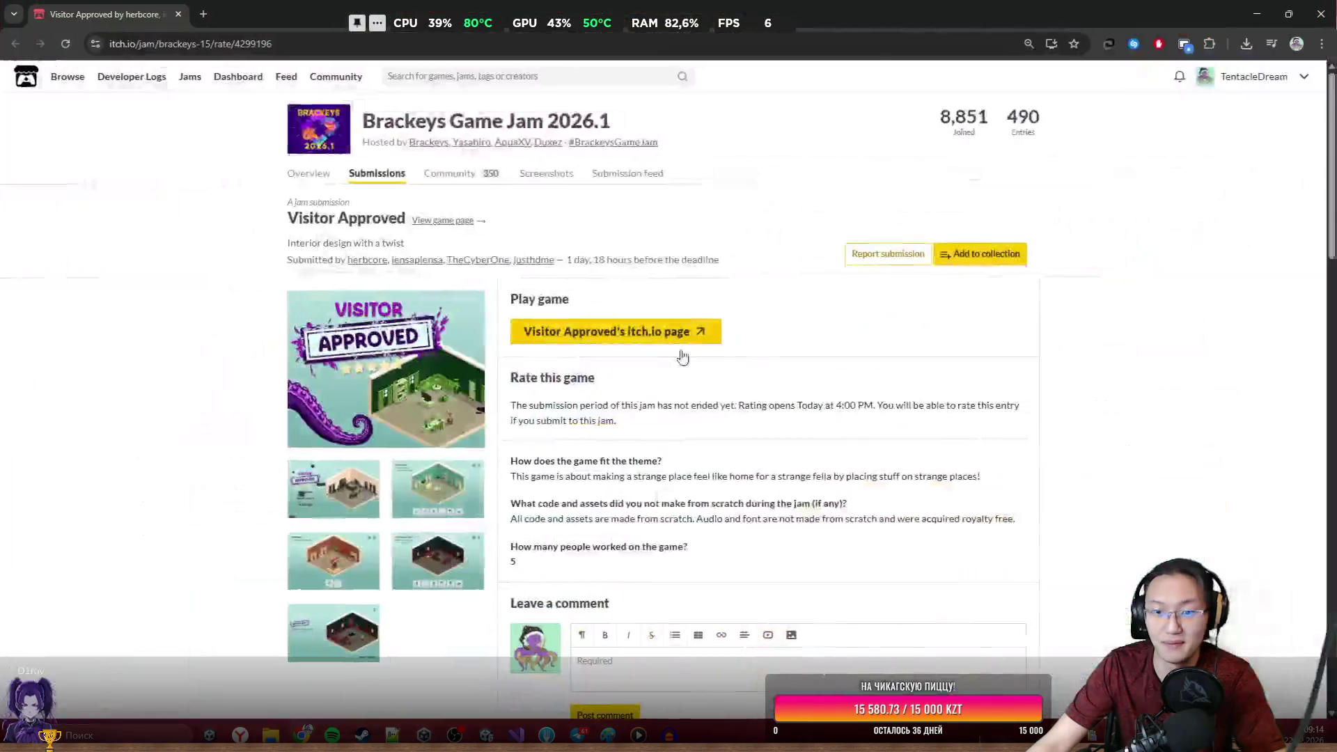
Open the Visitor Approved itch.io game page, then minimize the browser.
{"action": "left_click", "coordinate": [617, 332]}
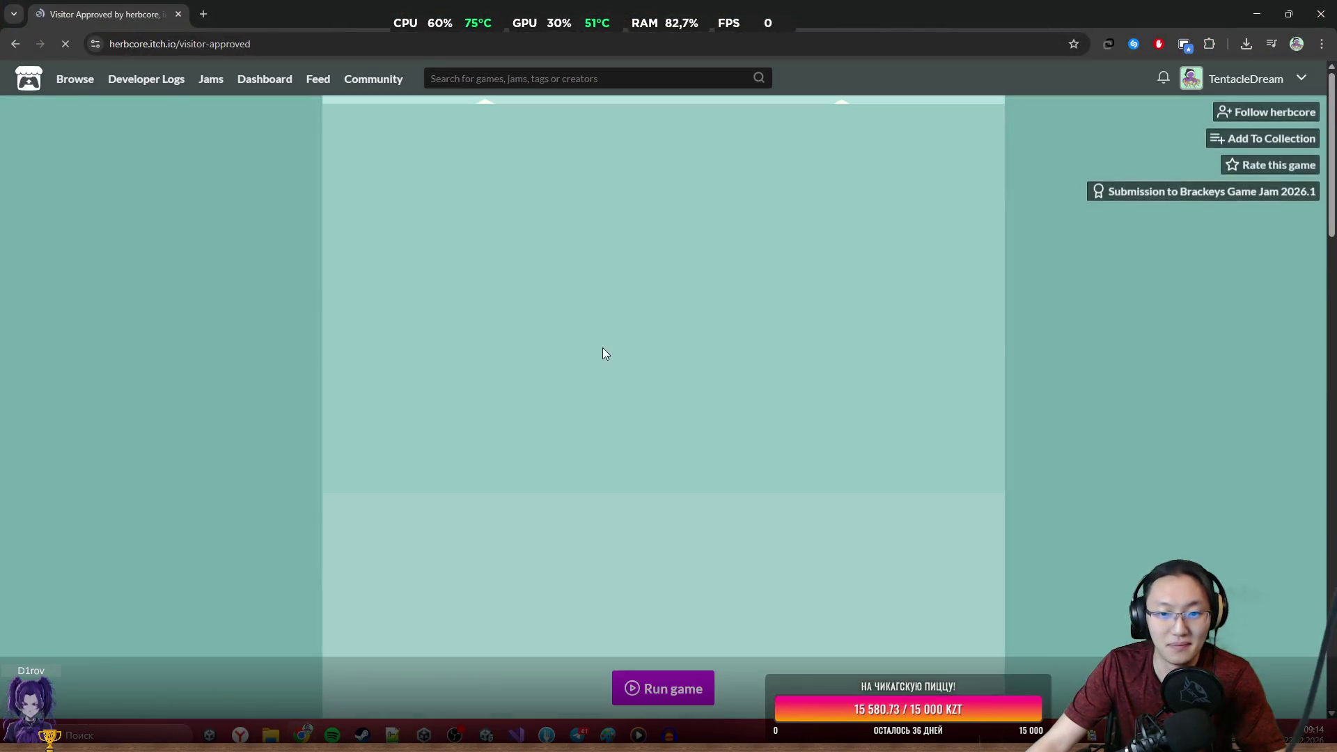
{"action": "scroll", "coordinate": [778, 464], "scroll_direction": "down", "scroll_amount": 3}
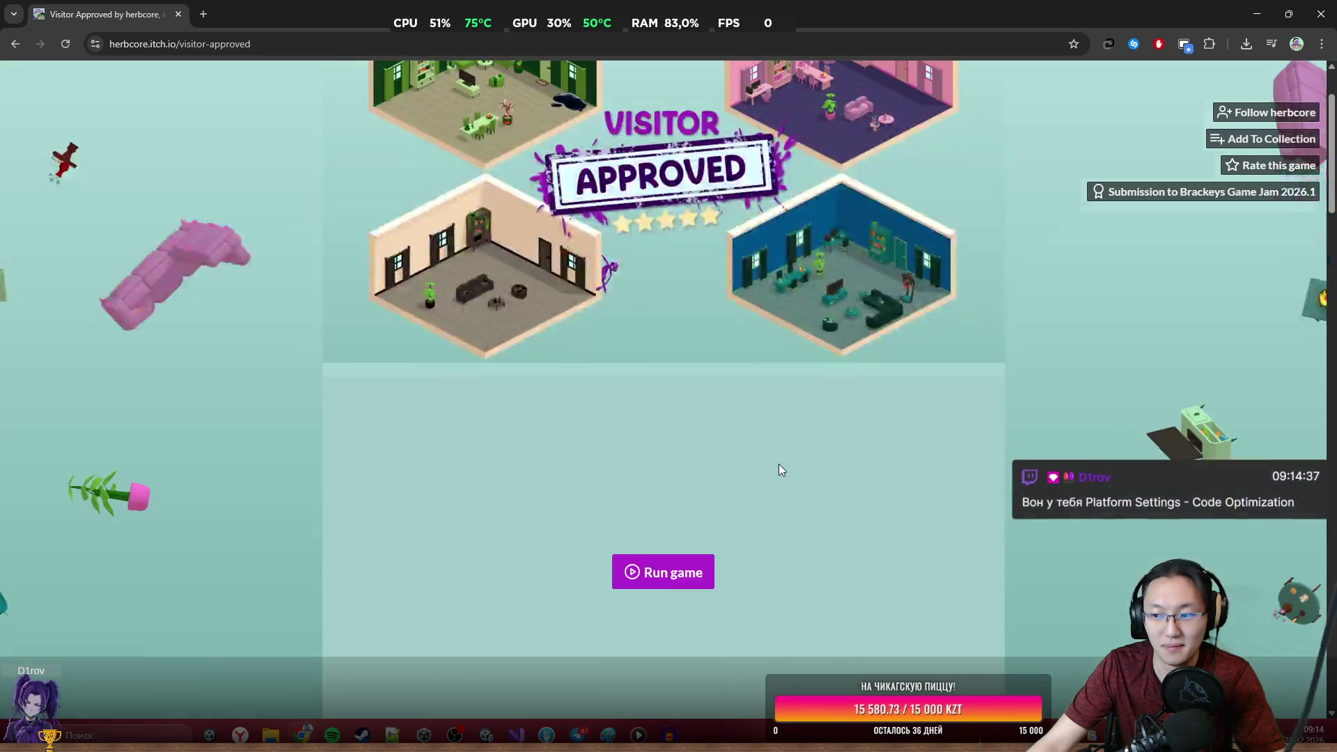
{"action": "left_click", "coordinate": [1256, 13]}
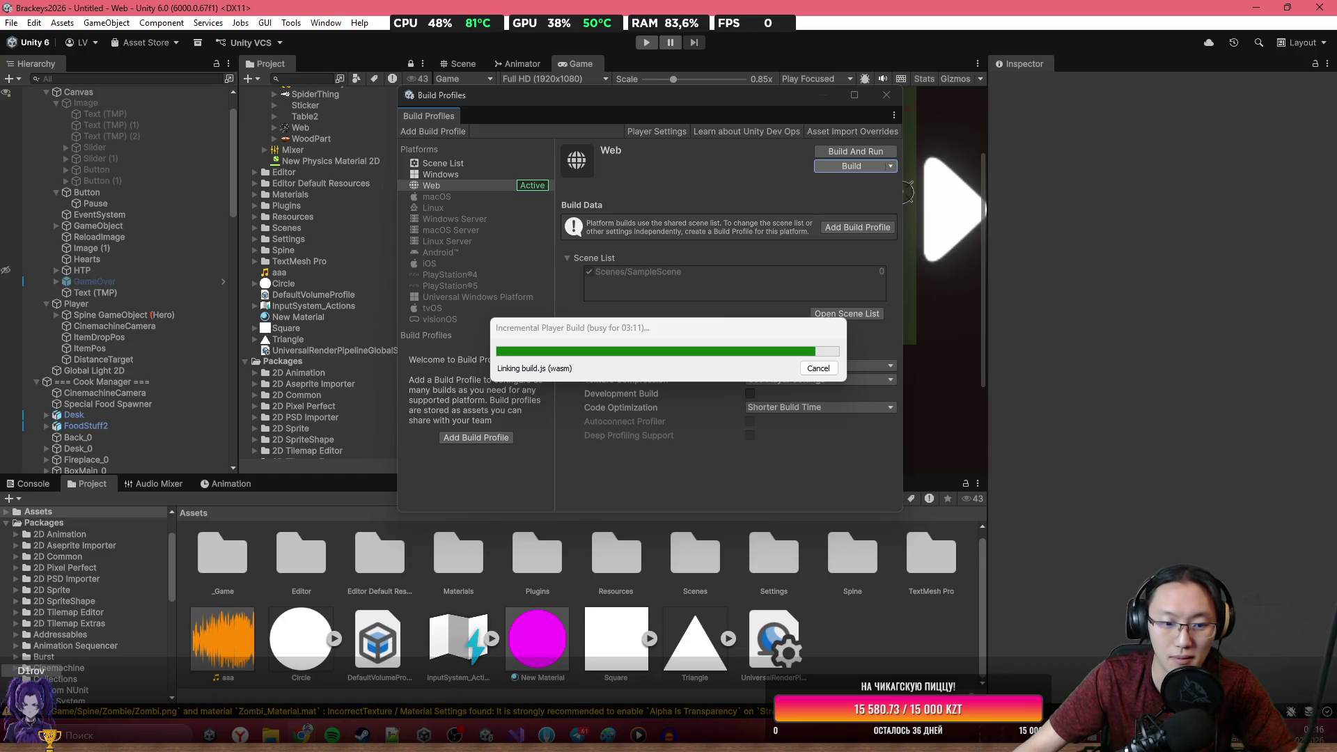
Restore the itch.io browser window and run the embedded game.
{"action": "mouse_move", "coordinate": [302, 734]}
{"action": "left_click", "coordinate": [374, 699]}
{"action": "left_click", "coordinate": [638, 452]}
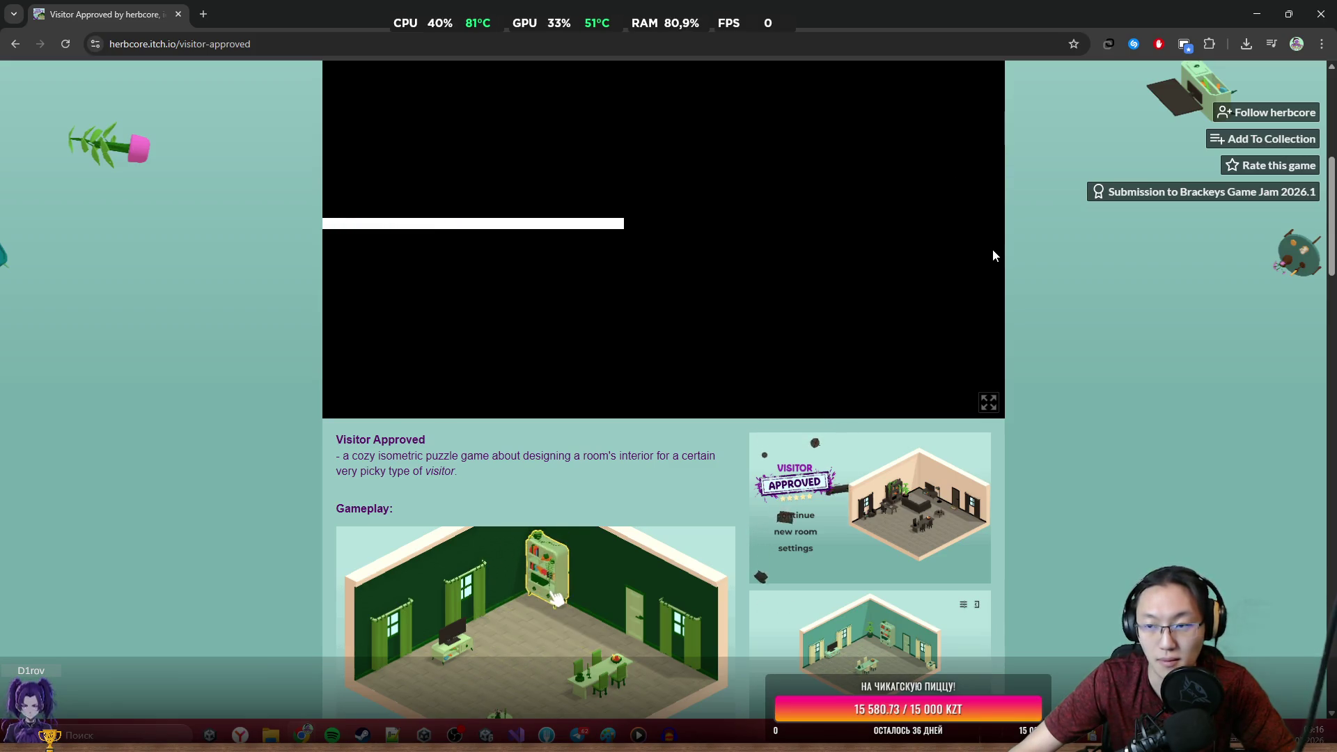
{"action": "scroll", "coordinate": [991, 301], "scroll_direction": "up", "scroll_amount": 2}
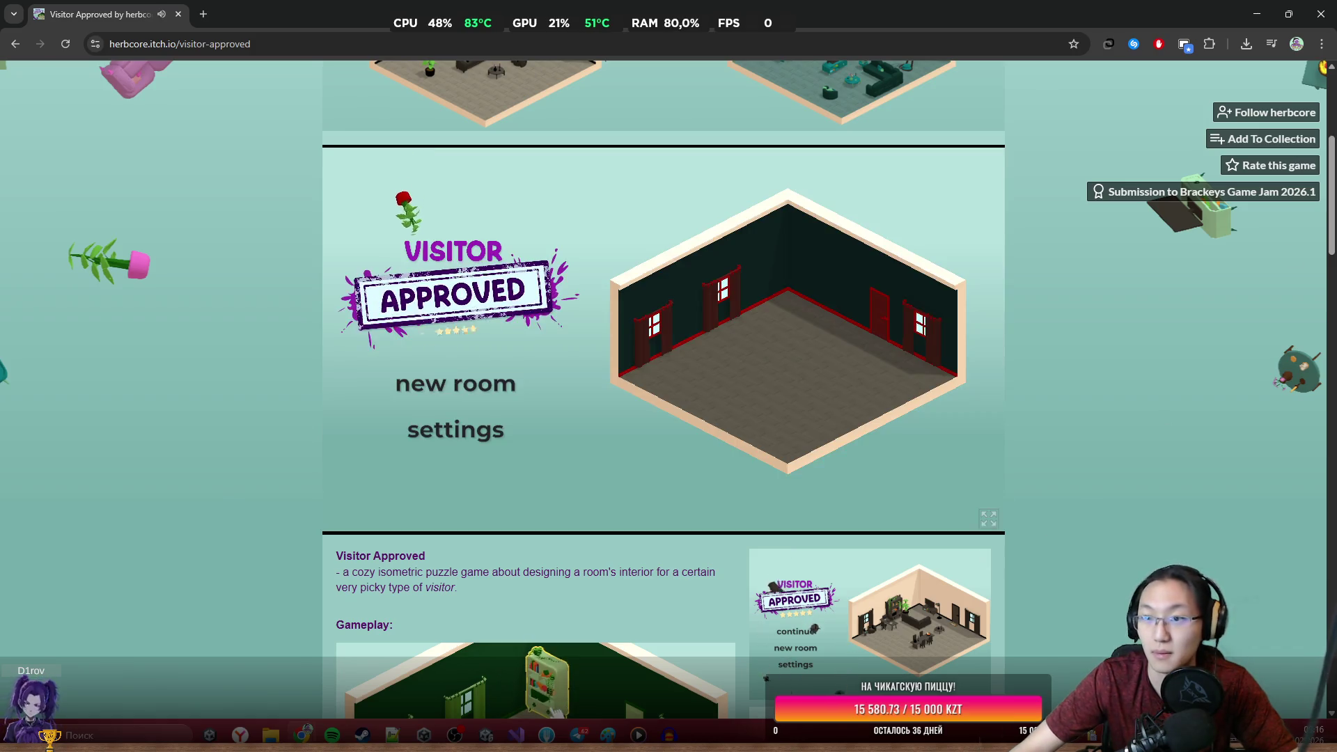
Go fullscreen, start a room, and place the couch, coffee table, Big Plant, chair and TV Setup.
{"action": "left_click", "coordinate": [997, 523]}
{"action": "left_click", "coordinate": [196, 495]}
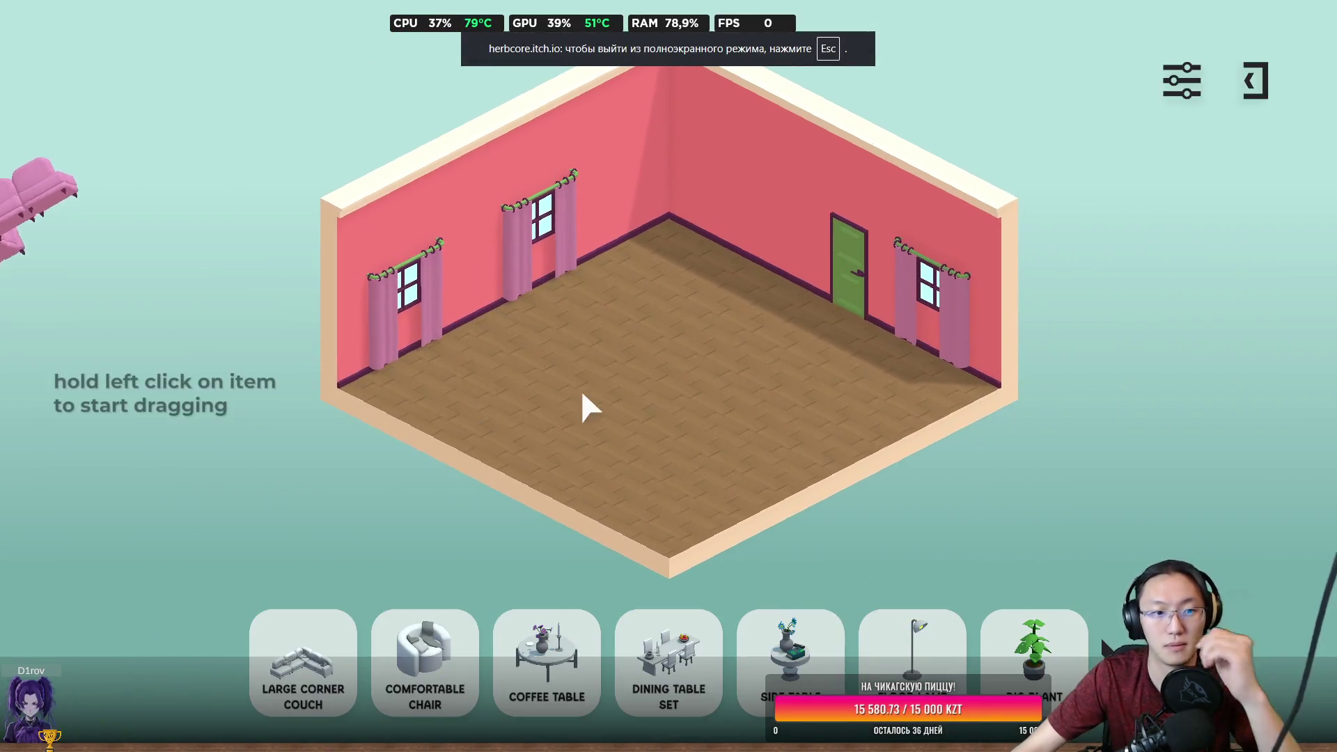
{"action": "mouse_move", "coordinate": [305, 682]}
{"action": "mouse_move", "coordinate": [310, 692]}
{"action": "left_mouse_down"}
{"action": "mouse_move", "coordinate": [710, 283]}
{"action": "mouse_move", "coordinate": [692, 239]}
{"action": "left_mouse_up"}
{"action": "mouse_move", "coordinate": [390, 693]}
{"action": "left_mouse_down"}
{"action": "mouse_move", "coordinate": [662, 531]}
{"action": "mouse_move", "coordinate": [662, 346]}
{"action": "mouse_move", "coordinate": [662, 366]}
{"action": "left_mouse_up"}
{"action": "mouse_move", "coordinate": [790, 661]}
{"action": "left_mouse_down"}
{"action": "mouse_move", "coordinate": [728, 468]}
{"action": "mouse_move", "coordinate": [367, 411]}
{"action": "mouse_move", "coordinate": [373, 420]}
{"action": "mouse_move", "coordinate": [369, 397]}
{"action": "left_mouse_up"}
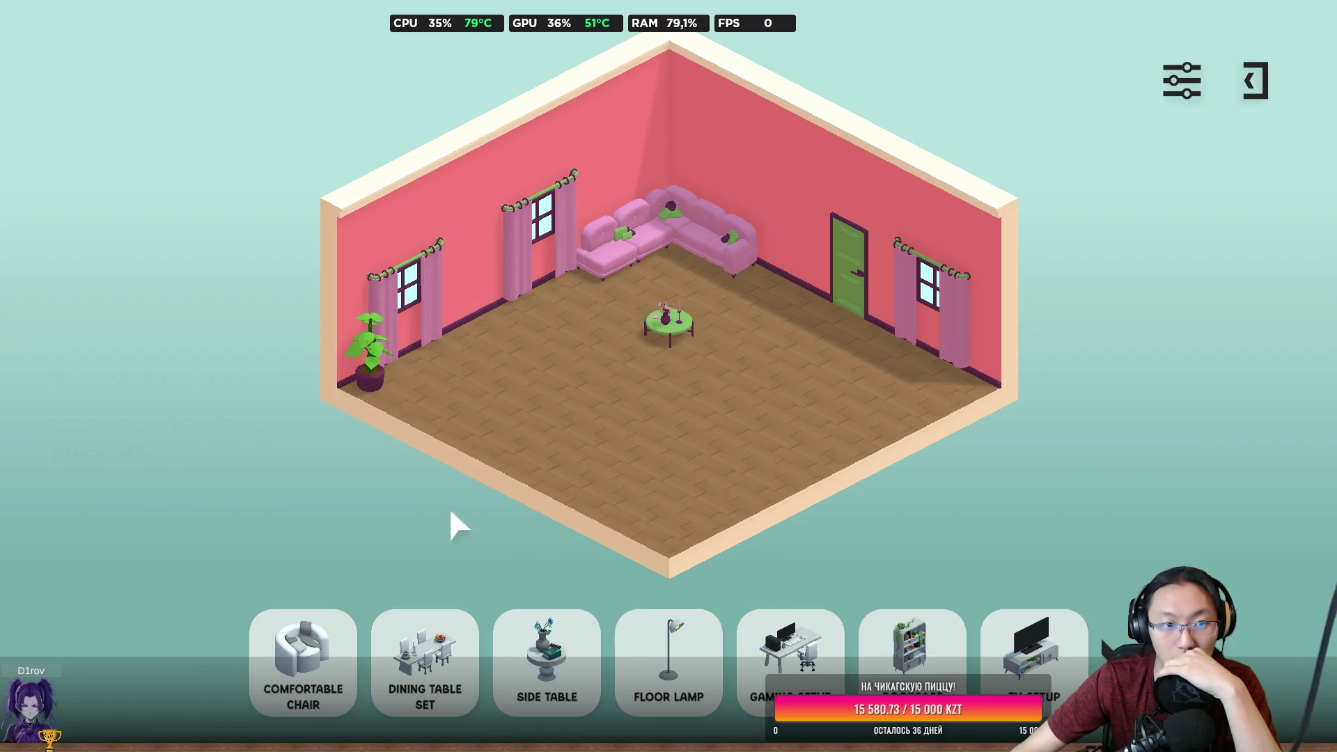
{"action": "left_click_drag", "start_coordinate": [332, 707], "coordinate": [636, 513]}
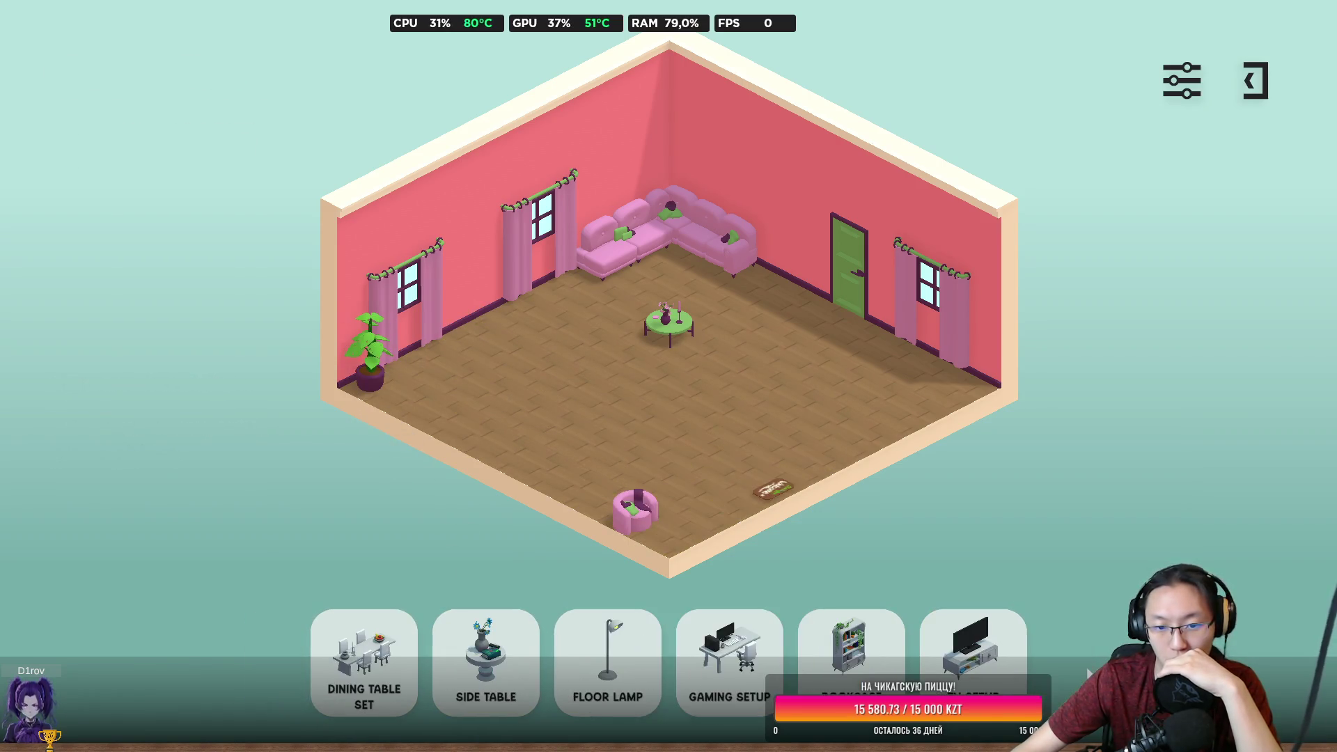
{"action": "mouse_move", "coordinate": [973, 654]}
{"action": "left_mouse_down"}
{"action": "mouse_move", "coordinate": [845, 383]}
{"action": "mouse_move", "coordinate": [740, 320]}
{"action": "mouse_move", "coordinate": [611, 314]}
{"action": "mouse_move", "coordinate": [617, 331]}
{"action": "mouse_move", "coordinate": [596, 330]}
{"action": "mouse_move", "coordinate": [659, 298]}
{"action": "mouse_move", "coordinate": [686, 314]}
{"action": "mouse_move", "coordinate": [557, 299]}
{"action": "left_mouse_up"}
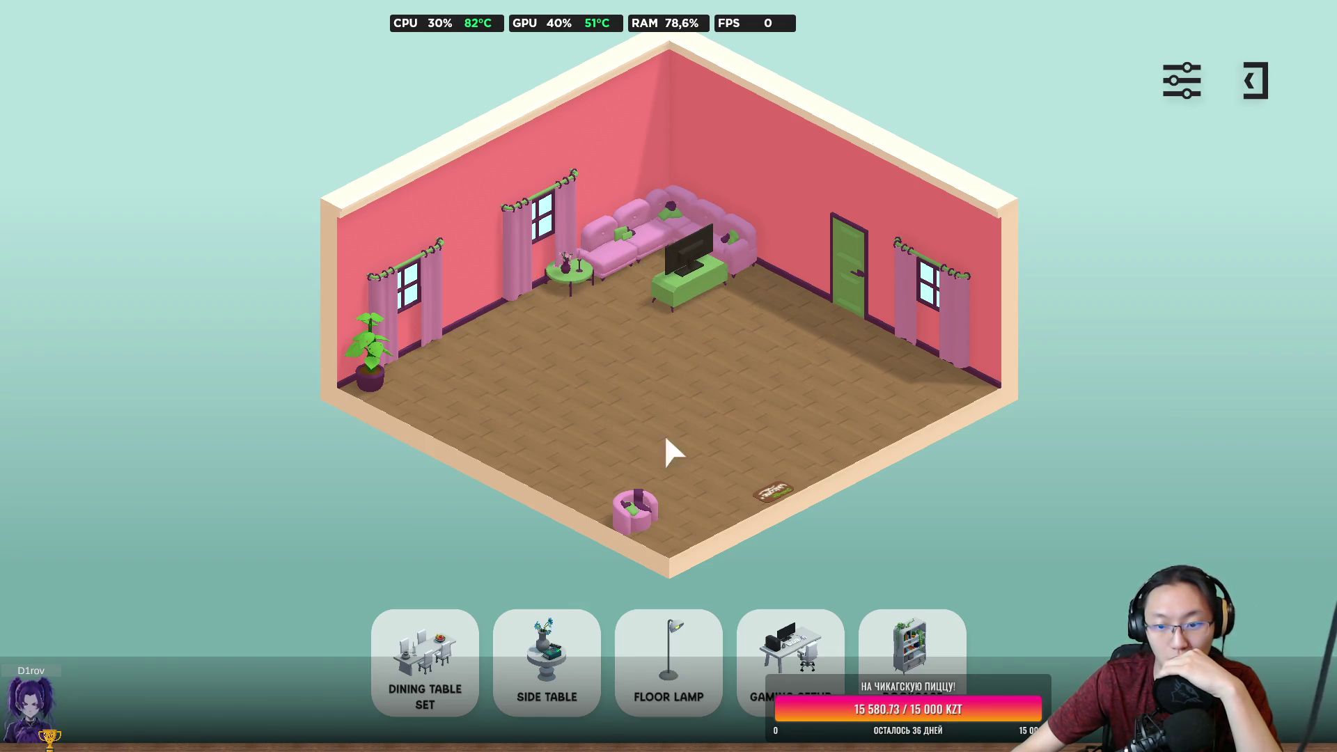
Check the volume settings, place the bookcase beside the door, and resume furnishing via the menu.
{"action": "left_click", "coordinate": [1194, 82]}
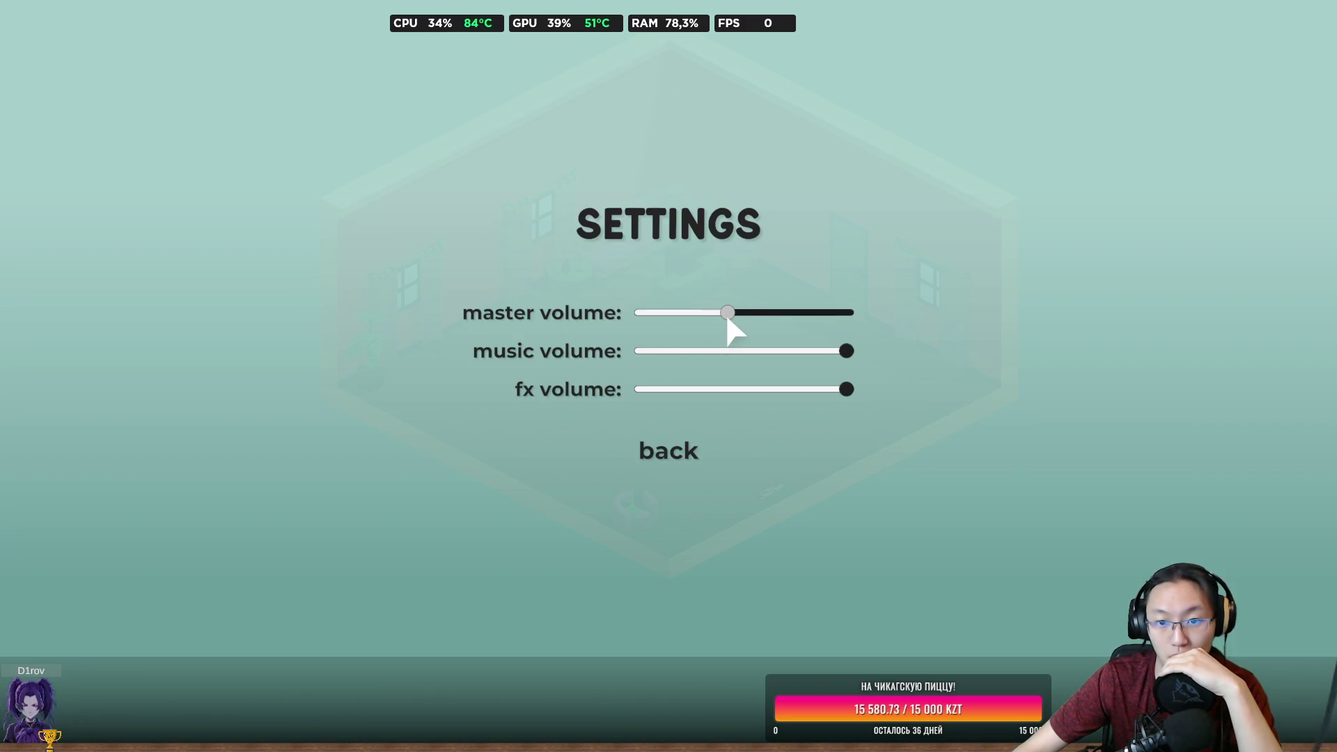
{"action": "left_click", "coordinate": [662, 451]}
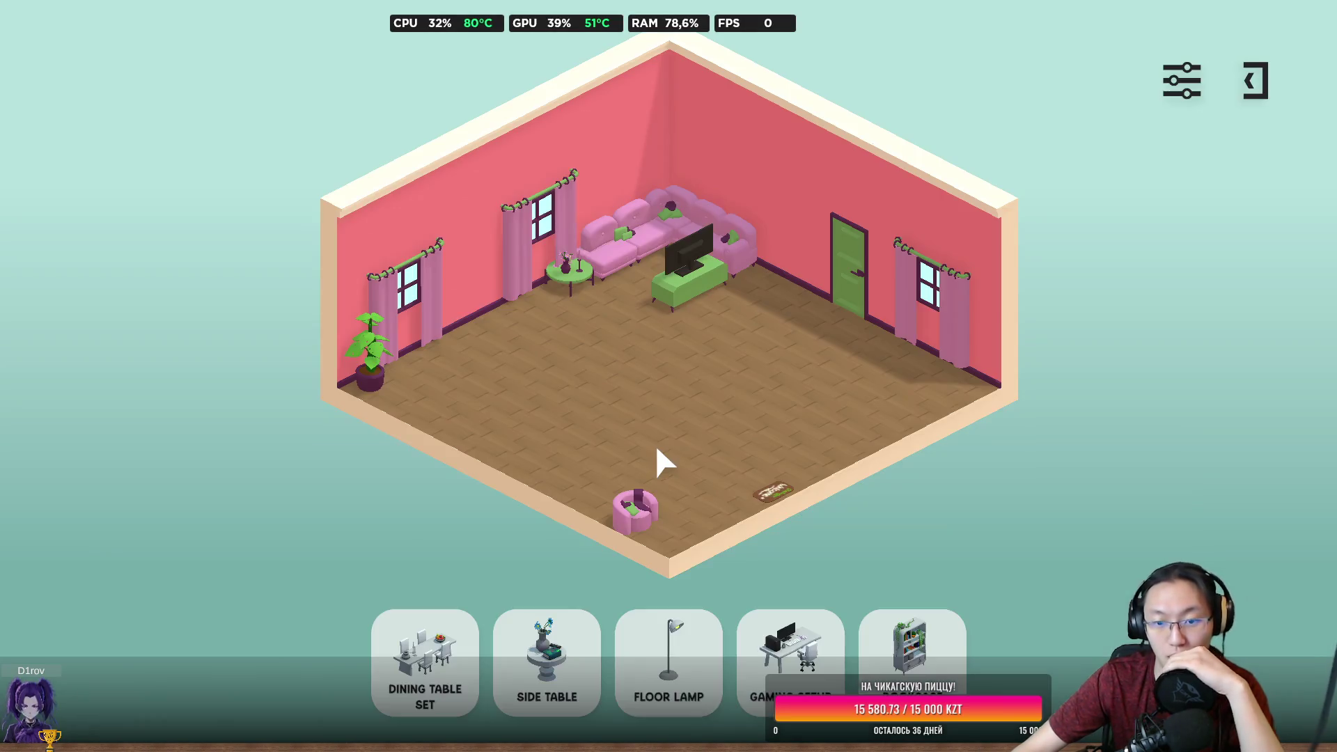
{"action": "mouse_move", "coordinate": [911, 651]}
{"action": "left_mouse_down"}
{"action": "mouse_move", "coordinate": [780, 446]}
{"action": "mouse_move", "coordinate": [770, 293]}
{"action": "mouse_move", "coordinate": [808, 306]}
{"action": "left_mouse_up"}
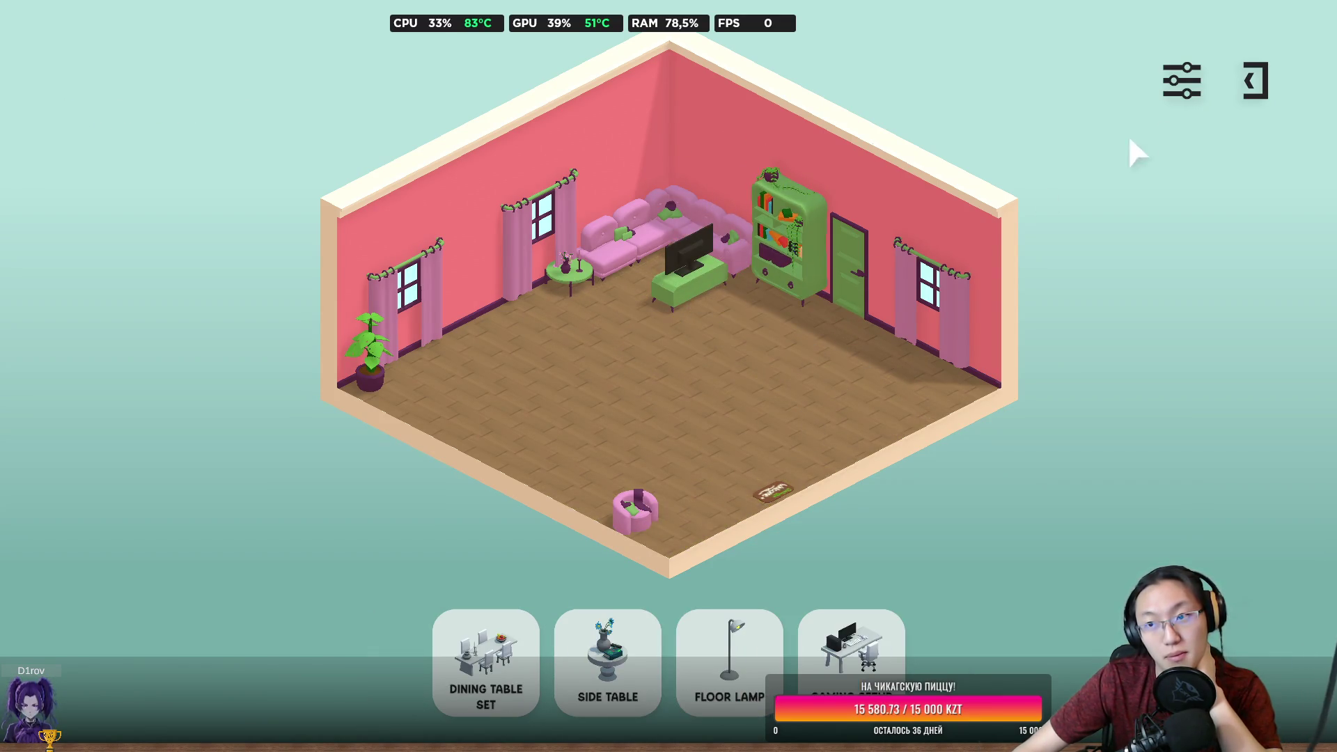
{"action": "left_click", "coordinate": [1253, 83]}
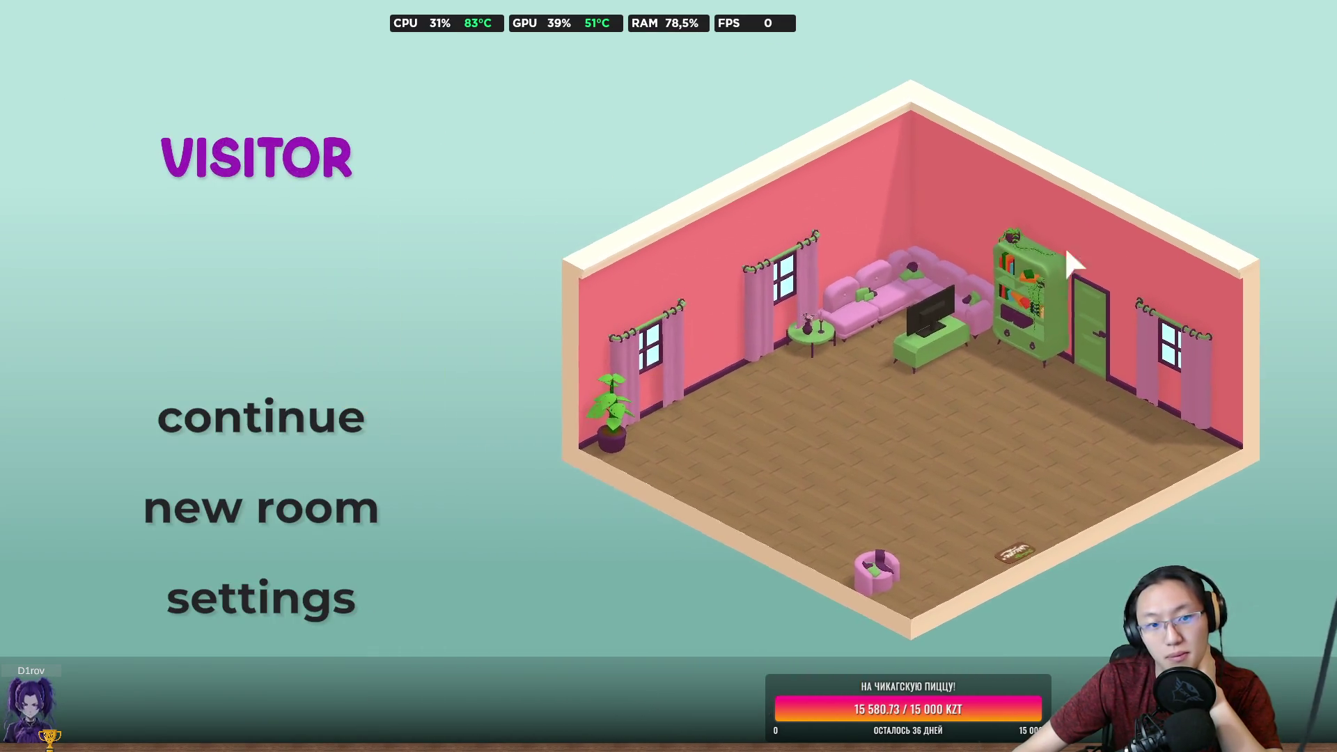
{"action": "left_click", "coordinate": [303, 440]}
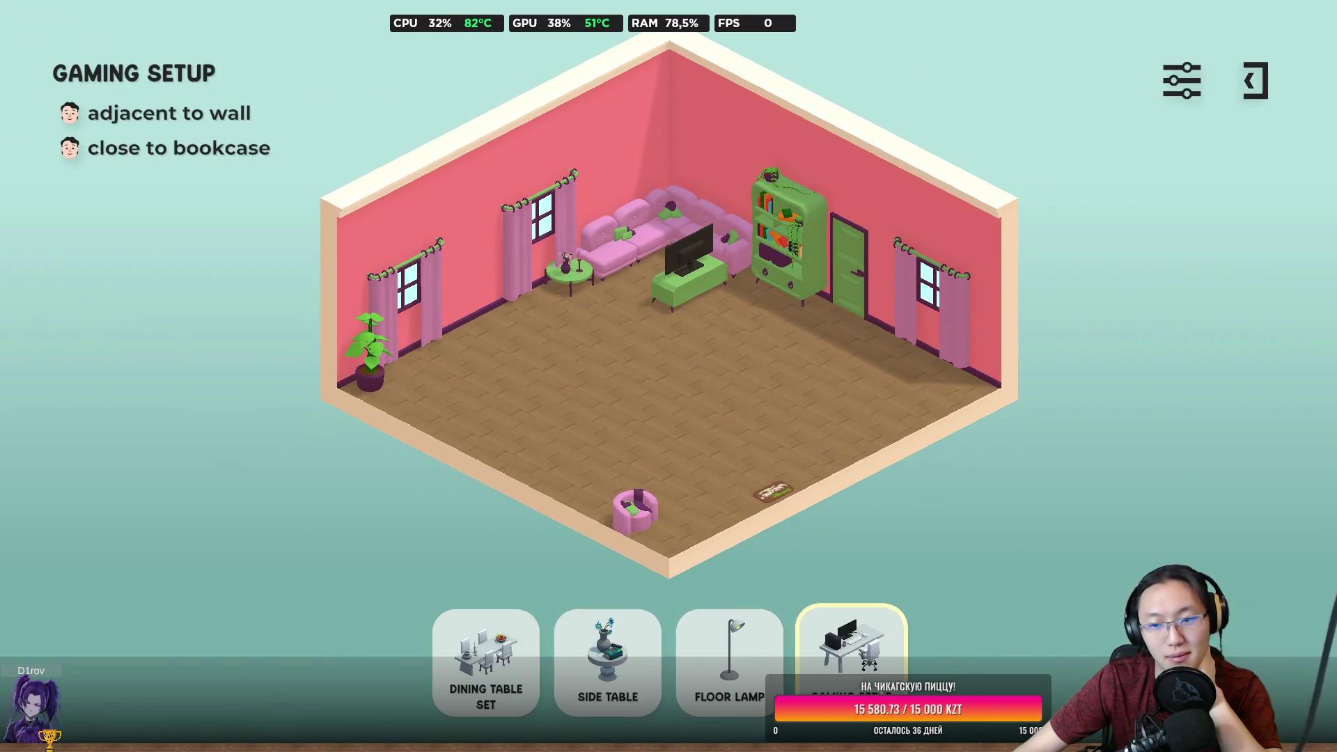
Add the Gaming Setup, Dining Table Set, Side Table and Floor Lamp, then submit for rating.
{"action": "mouse_move", "coordinate": [871, 654]}
{"action": "left_mouse_down"}
{"action": "mouse_move", "coordinate": [844, 587]}
{"action": "mouse_move", "coordinate": [842, 418]}
{"action": "mouse_move", "coordinate": [912, 396]}
{"action": "mouse_move", "coordinate": [926, 371]}
{"action": "left_mouse_up"}
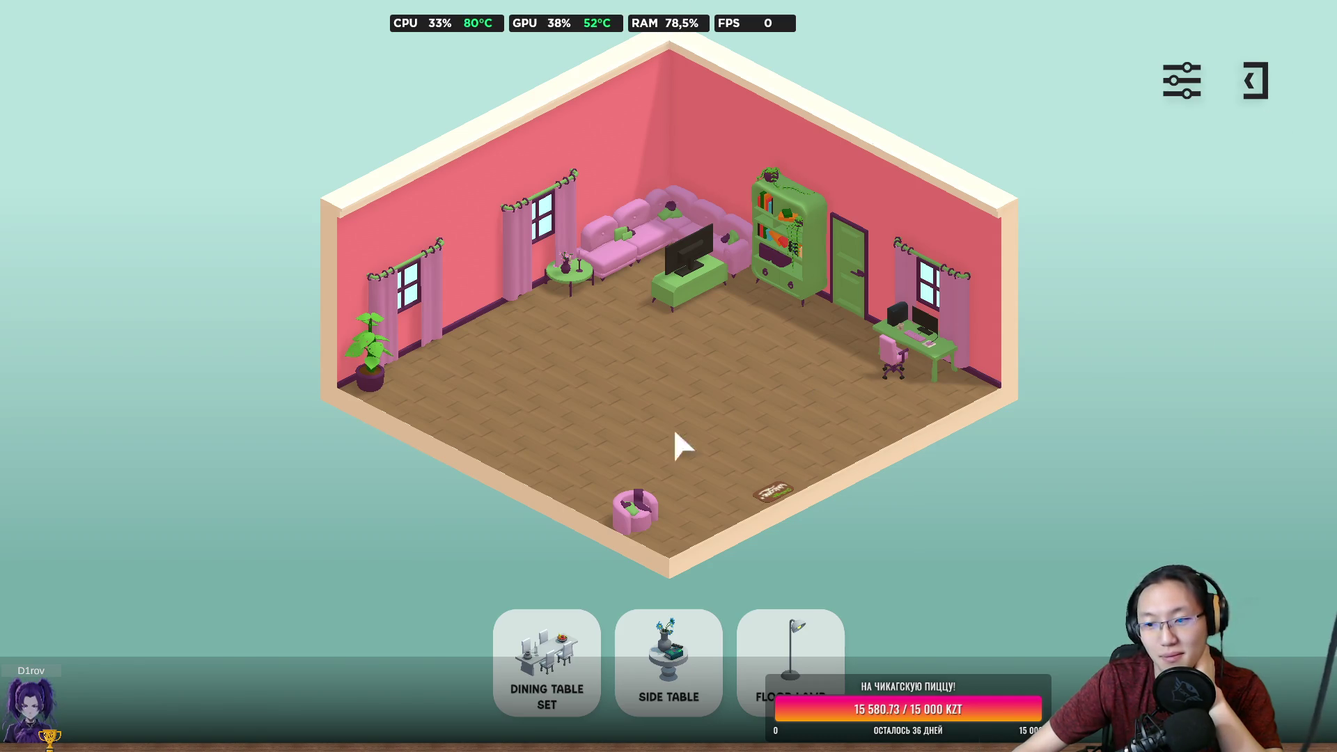
{"action": "mouse_move", "coordinate": [619, 519]}
{"action": "left_mouse_down"}
{"action": "mouse_move", "coordinate": [647, 501]}
{"action": "mouse_move", "coordinate": [498, 324]}
{"action": "left_mouse_up"}
{"action": "mouse_move", "coordinate": [546, 661]}
{"action": "left_mouse_down"}
{"action": "mouse_move", "coordinate": [566, 457]}
{"action": "mouse_move", "coordinate": [644, 508]}
{"action": "mouse_move", "coordinate": [623, 518]}
{"action": "left_mouse_up"}
{"action": "mouse_move", "coordinate": [607, 661]}
{"action": "left_mouse_down"}
{"action": "mouse_move", "coordinate": [575, 443]}
{"action": "mouse_move", "coordinate": [522, 456]}
{"action": "left_mouse_up"}
{"action": "left_click_drag", "start_coordinate": [665, 661], "coordinate": [735, 411]}
{"action": "left_click", "coordinate": [678, 674]}
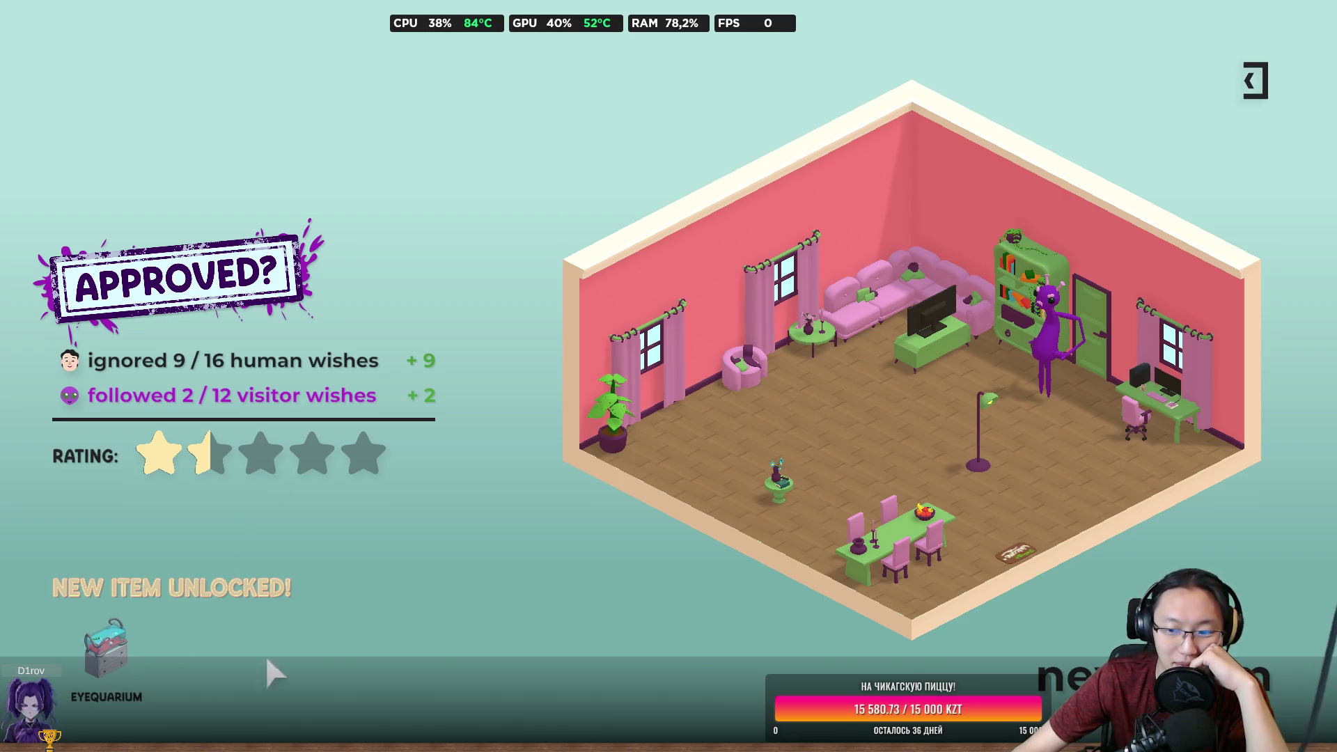
{"action": "left_click", "coordinate": [1058, 677]}
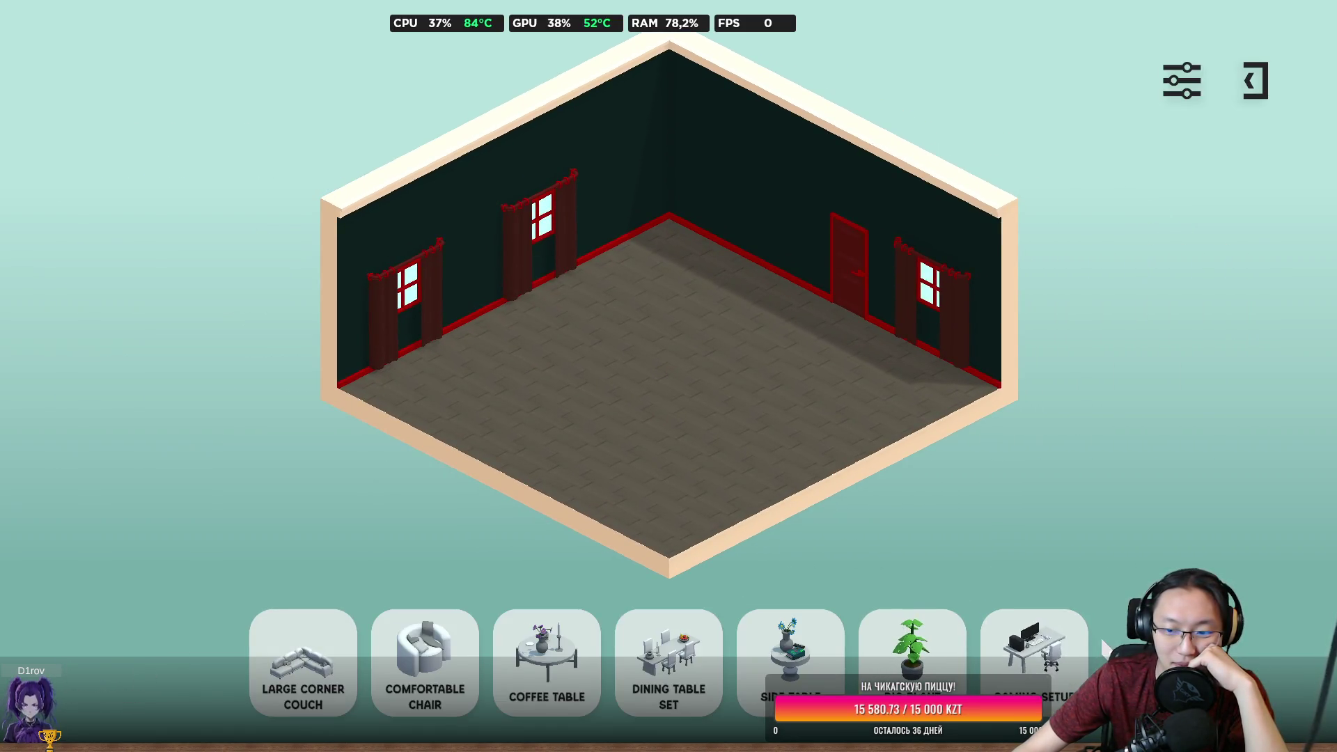
Place the Eyequarium by the left window and the Gaming Setup by the left wall.
{"action": "scroll", "coordinate": [1044, 662], "scroll_direction": "down", "scroll_amount": 3}
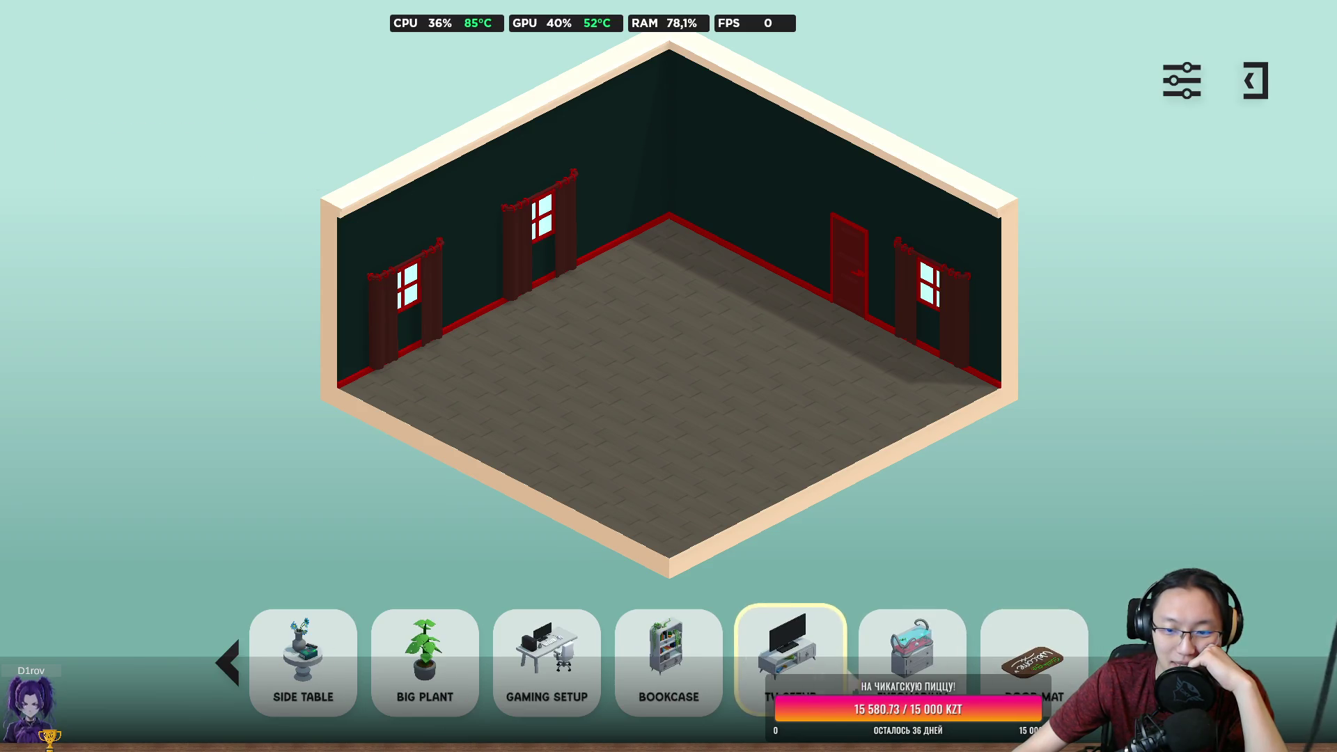
{"action": "mouse_move", "coordinate": [912, 648]}
{"action": "left_mouse_down"}
{"action": "mouse_move", "coordinate": [592, 272]}
{"action": "mouse_move", "coordinate": [490, 334]}
{"action": "mouse_move", "coordinate": [498, 369]}
{"action": "left_mouse_up"}
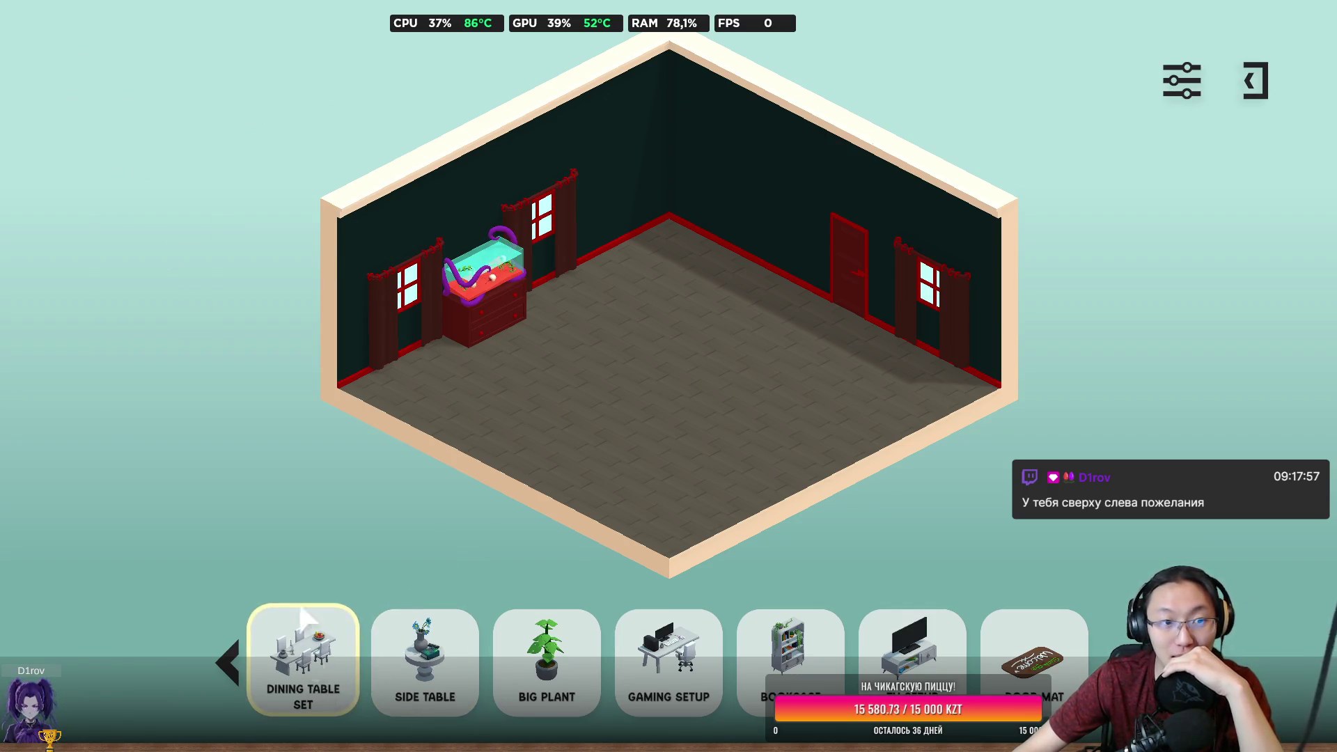
{"action": "mouse_move", "coordinate": [487, 326]}
{"action": "left_mouse_down"}
{"action": "mouse_move", "coordinate": [535, 372]}
{"action": "mouse_move", "coordinate": [525, 303]}
{"action": "mouse_move", "coordinate": [504, 308]}
{"action": "mouse_move", "coordinate": [545, 283]}
{"action": "mouse_move", "coordinate": [555, 307]}
{"action": "left_mouse_up"}
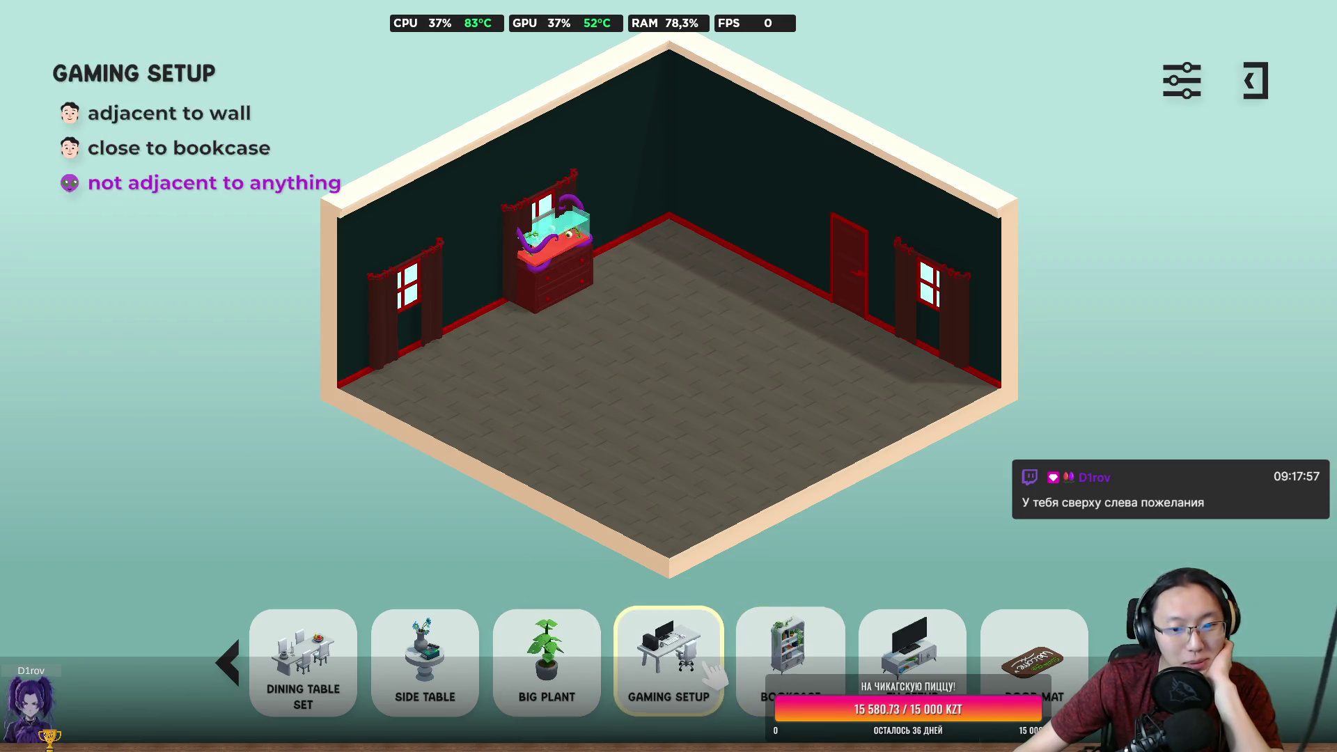
{"action": "left_click_drag", "start_coordinate": [664, 658], "coordinate": [498, 312]}
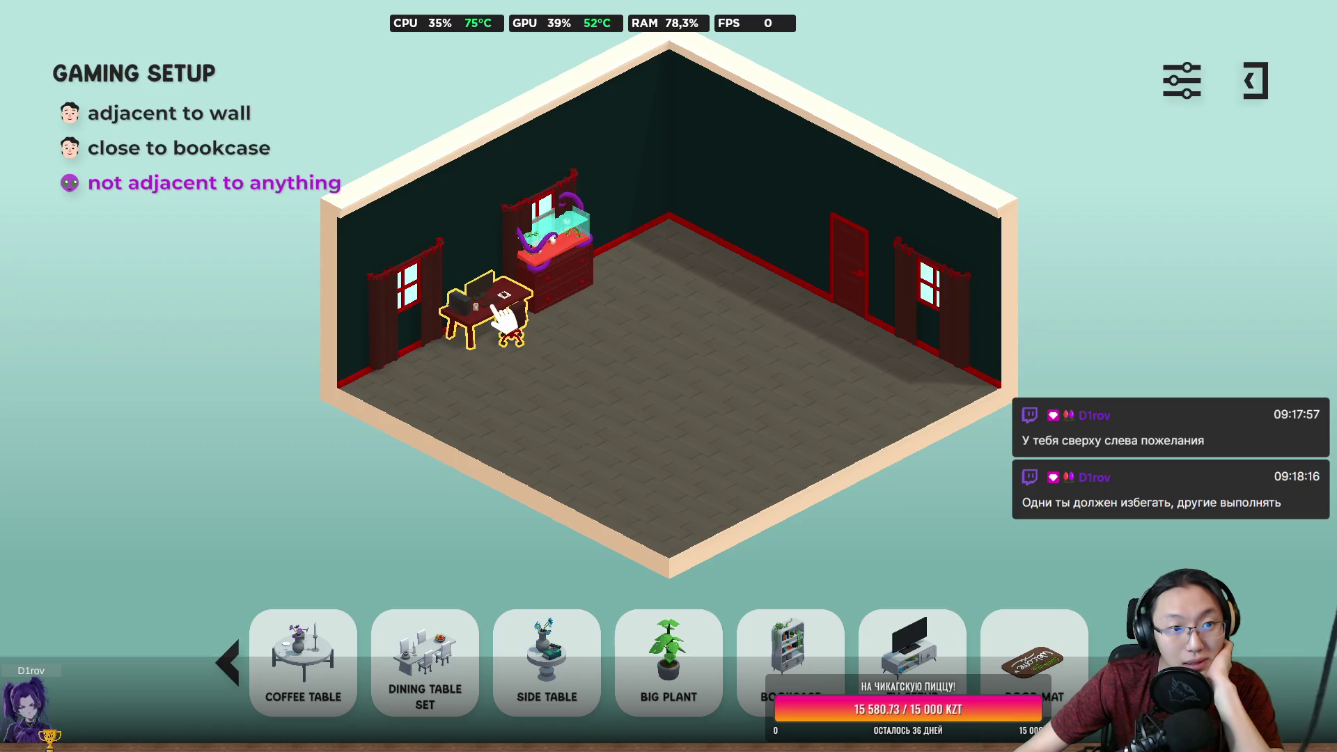
{"action": "left_click_drag", "start_coordinate": [505, 317], "coordinate": [505, 317]}
Put the bookcase against the left wall and the TV stand against the back wall.
{"action": "mouse_move", "coordinate": [787, 654]}
{"action": "left_mouse_down"}
{"action": "mouse_move", "coordinate": [427, 320]}
{"action": "mouse_move", "coordinate": [429, 357]}
{"action": "left_mouse_up"}
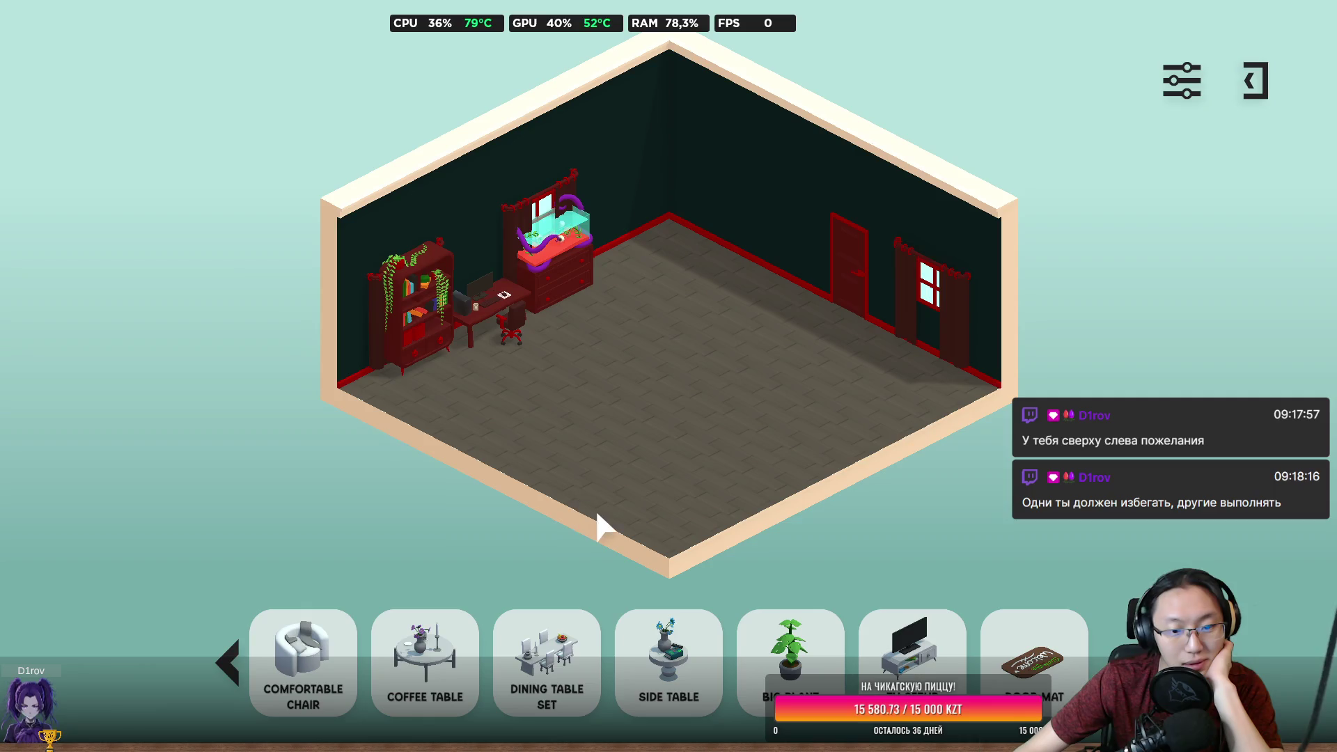
{"action": "mouse_move", "coordinate": [421, 306]}
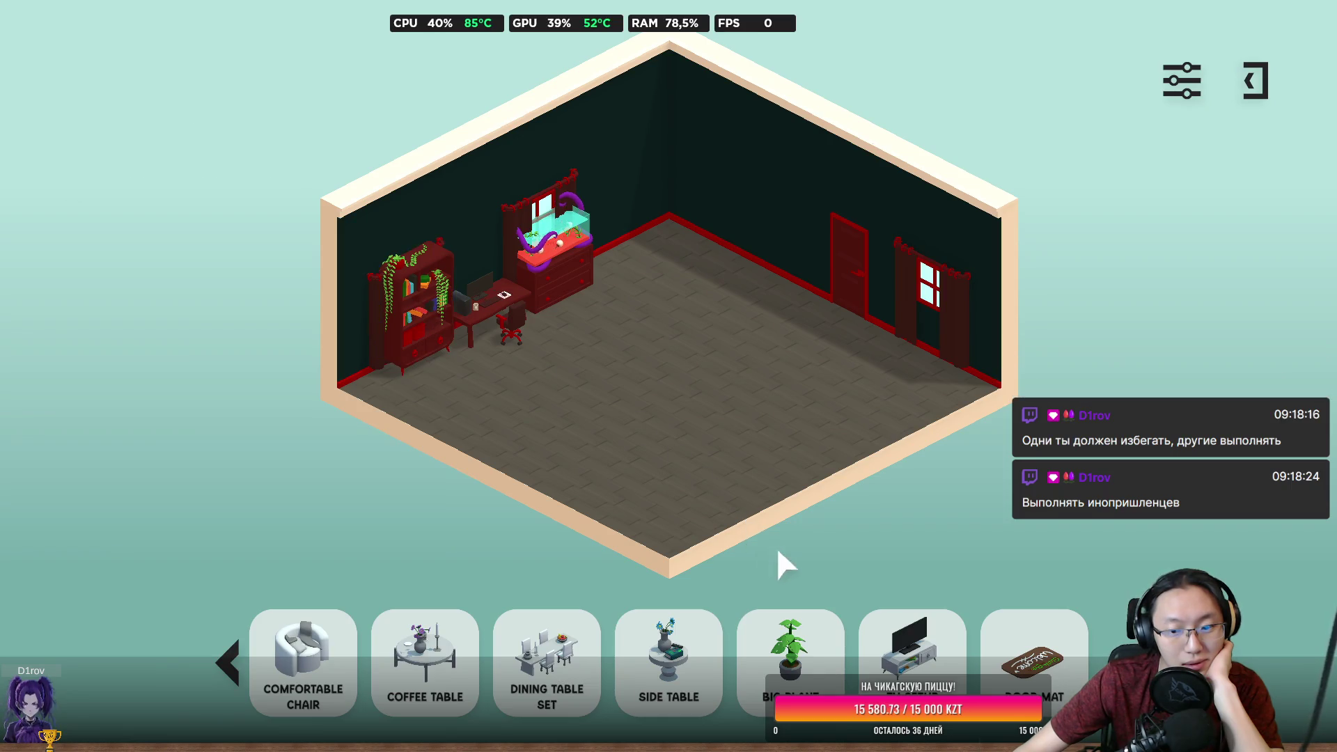
{"action": "left_click_drag", "start_coordinate": [912, 651], "coordinate": [683, 498]}
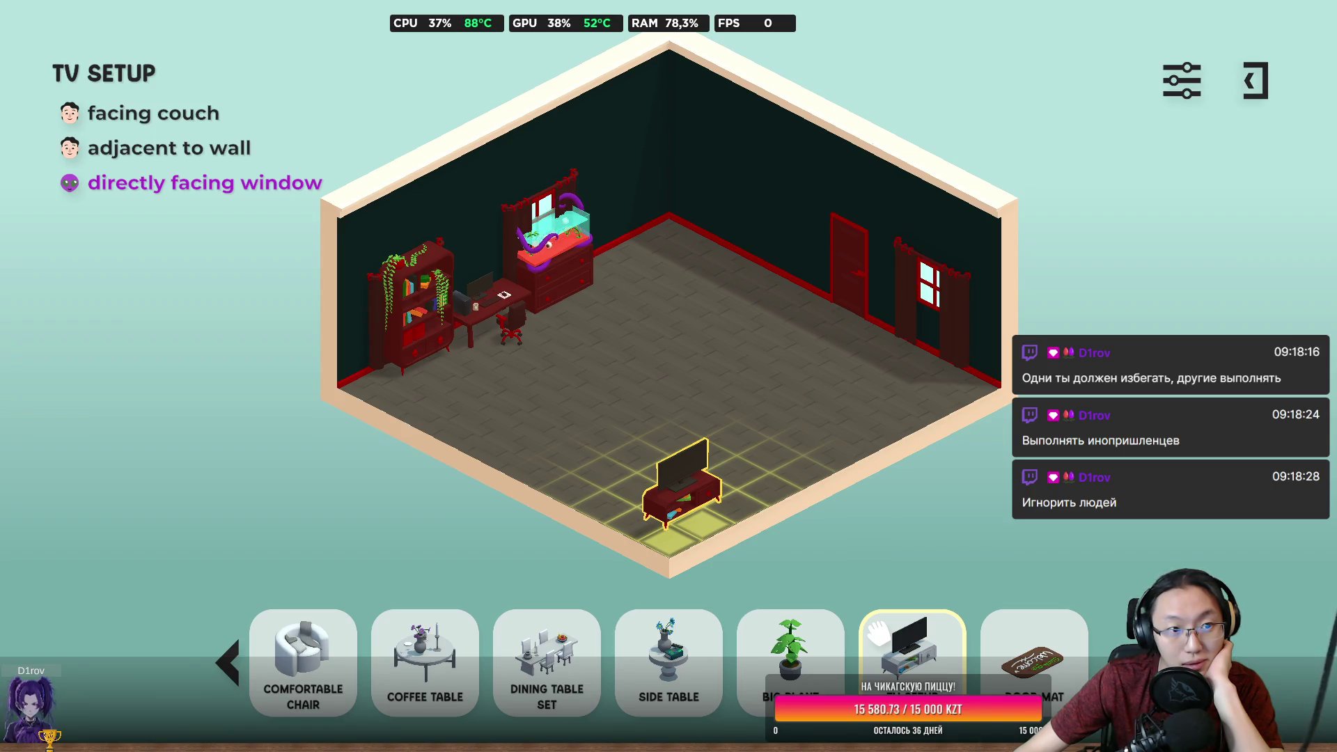
{"action": "mouse_move", "coordinate": [878, 630]}
{"action": "left_mouse_down"}
{"action": "mouse_move", "coordinate": [746, 293]}
{"action": "mouse_move", "coordinate": [636, 257]}
{"action": "mouse_move", "coordinate": [647, 258]}
{"action": "left_mouse_up"}
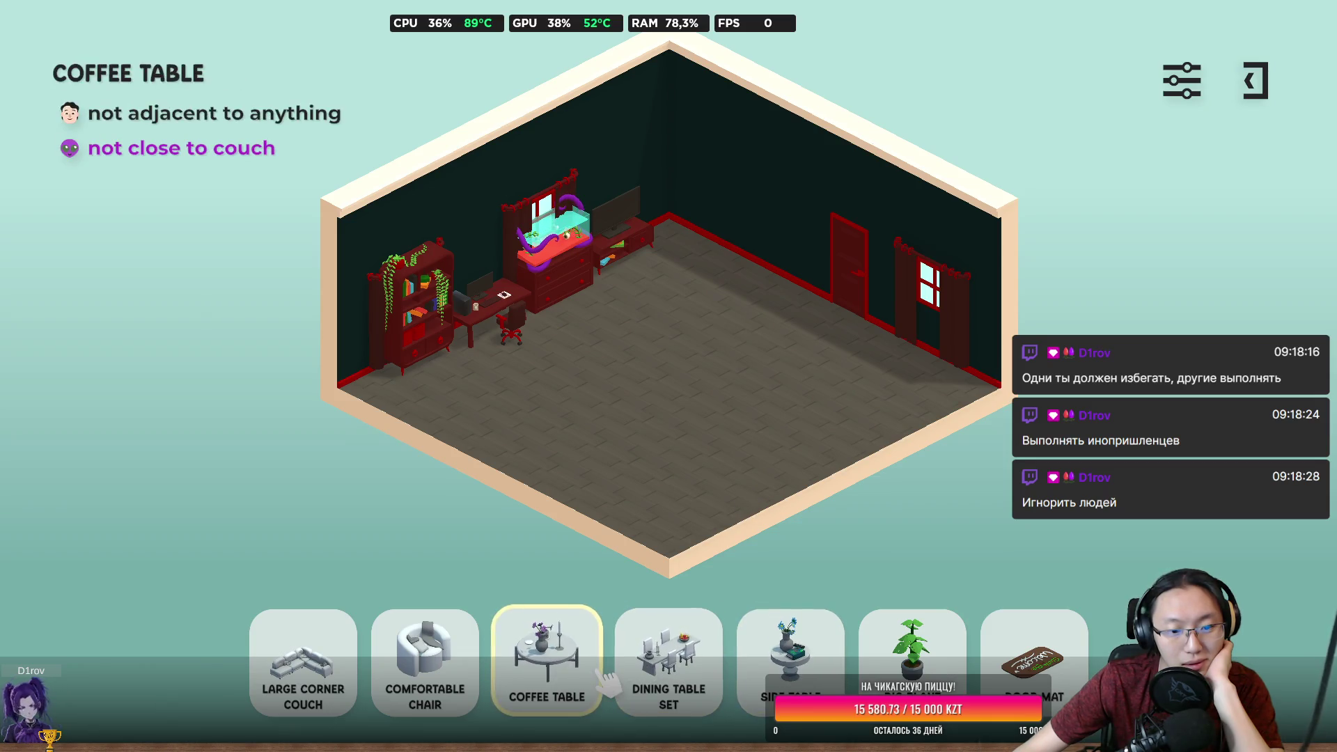
Place the Large Corner Couch, a coffee table in front, and the Comfortable Chair.
{"action": "mouse_move", "coordinate": [334, 662]}
{"action": "left_mouse_down"}
{"action": "mouse_move", "coordinate": [358, 596]}
{"action": "mouse_move", "coordinate": [633, 314]}
{"action": "mouse_move", "coordinate": [696, 307]}
{"action": "mouse_move", "coordinate": [684, 270]}
{"action": "left_mouse_up"}
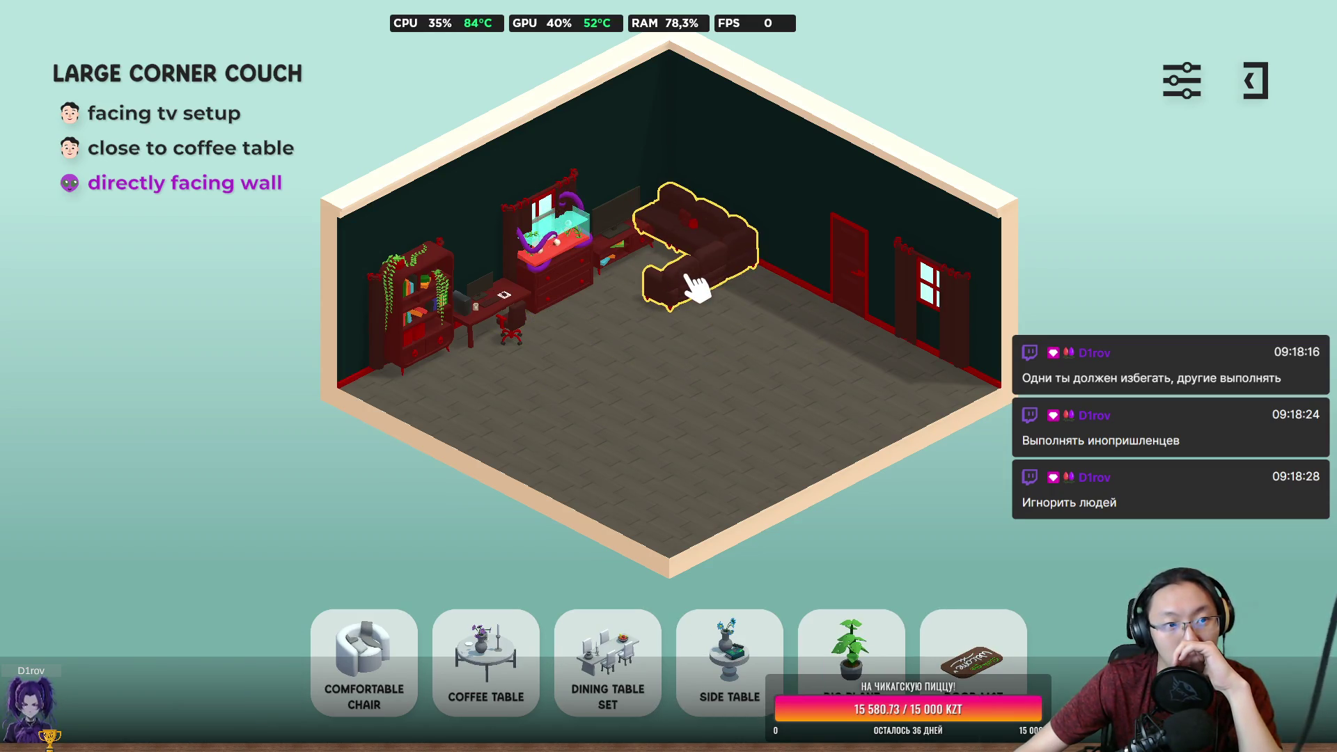
{"action": "mouse_move", "coordinate": [541, 616]}
{"action": "left_mouse_down"}
{"action": "mouse_move", "coordinate": [561, 417]}
{"action": "mouse_move", "coordinate": [622, 327]}
{"action": "left_mouse_up"}
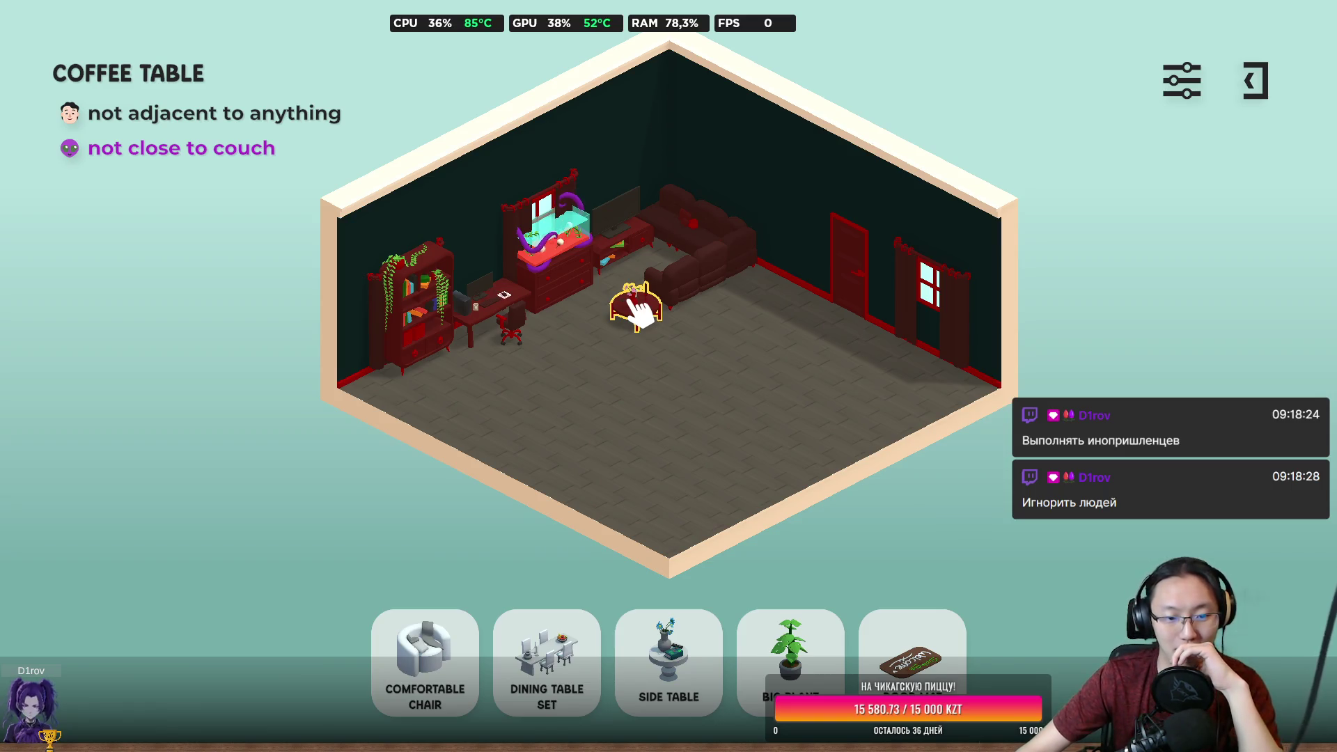
{"action": "mouse_move", "coordinate": [425, 690]}
{"action": "left_mouse_down"}
{"action": "mouse_move", "coordinate": [662, 527]}
{"action": "mouse_move", "coordinate": [523, 456]}
{"action": "mouse_move", "coordinate": [630, 532]}
{"action": "left_mouse_up"}
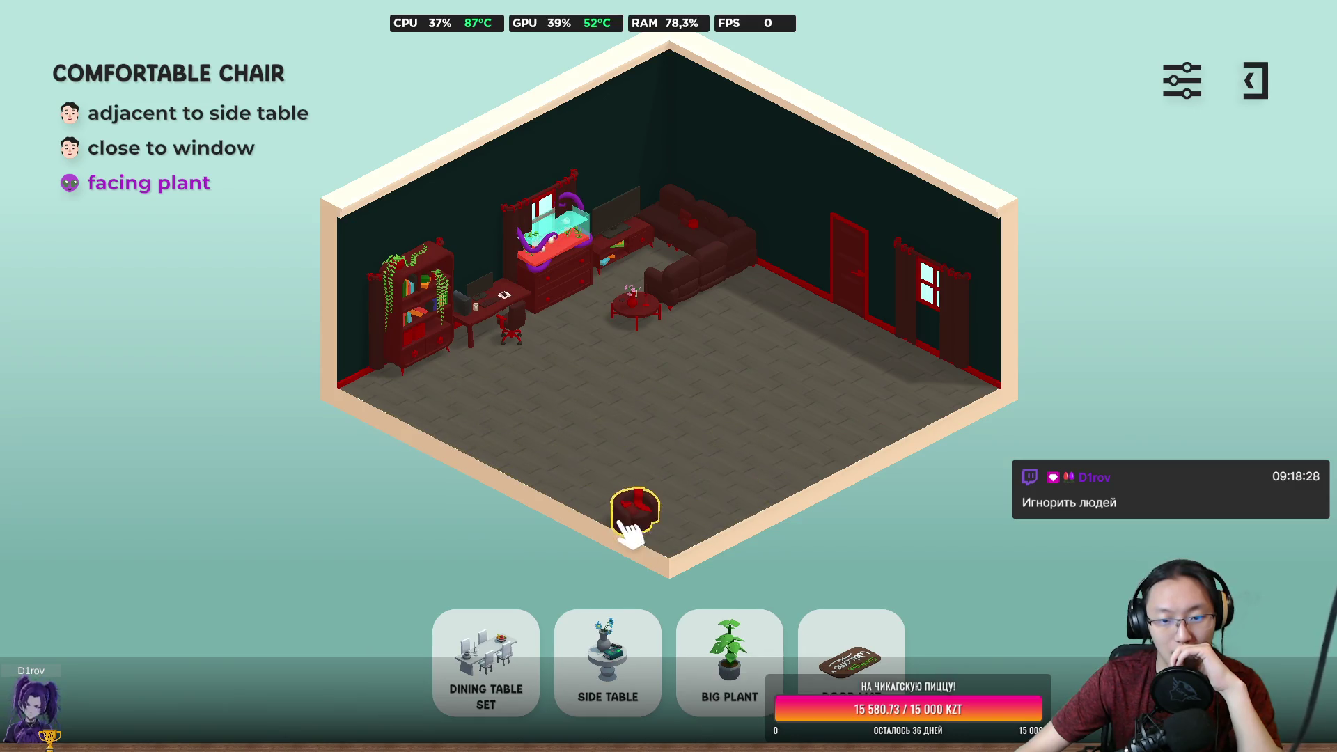
Set the Big Plant in the right window corner and the Door Mat by the door.
{"action": "left_click", "coordinate": [685, 547]}
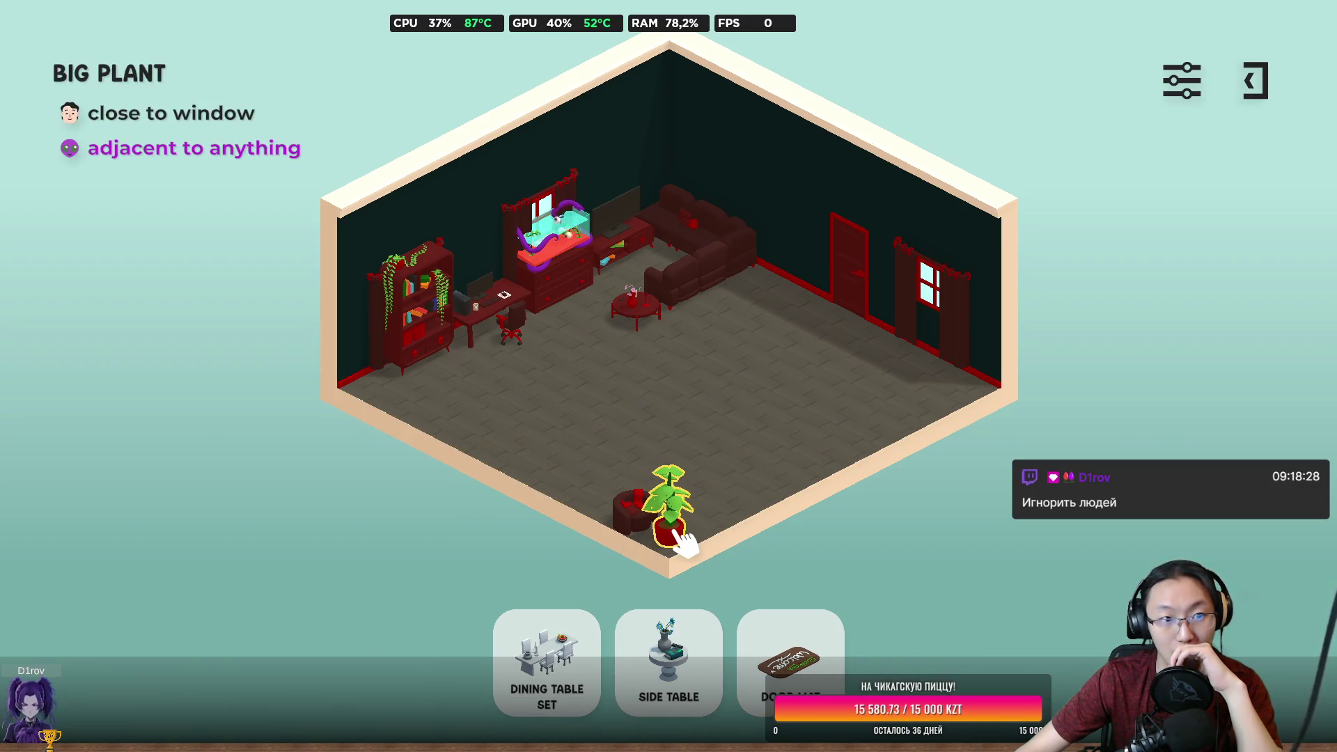
{"action": "mouse_move", "coordinate": [682, 540]}
{"action": "left_mouse_down"}
{"action": "mouse_move", "coordinate": [871, 376]}
{"action": "mouse_move", "coordinate": [936, 365]}
{"action": "mouse_move", "coordinate": [875, 410]}
{"action": "mouse_move", "coordinate": [901, 391]}
{"action": "mouse_move", "coordinate": [907, 402]}
{"action": "left_mouse_up"}
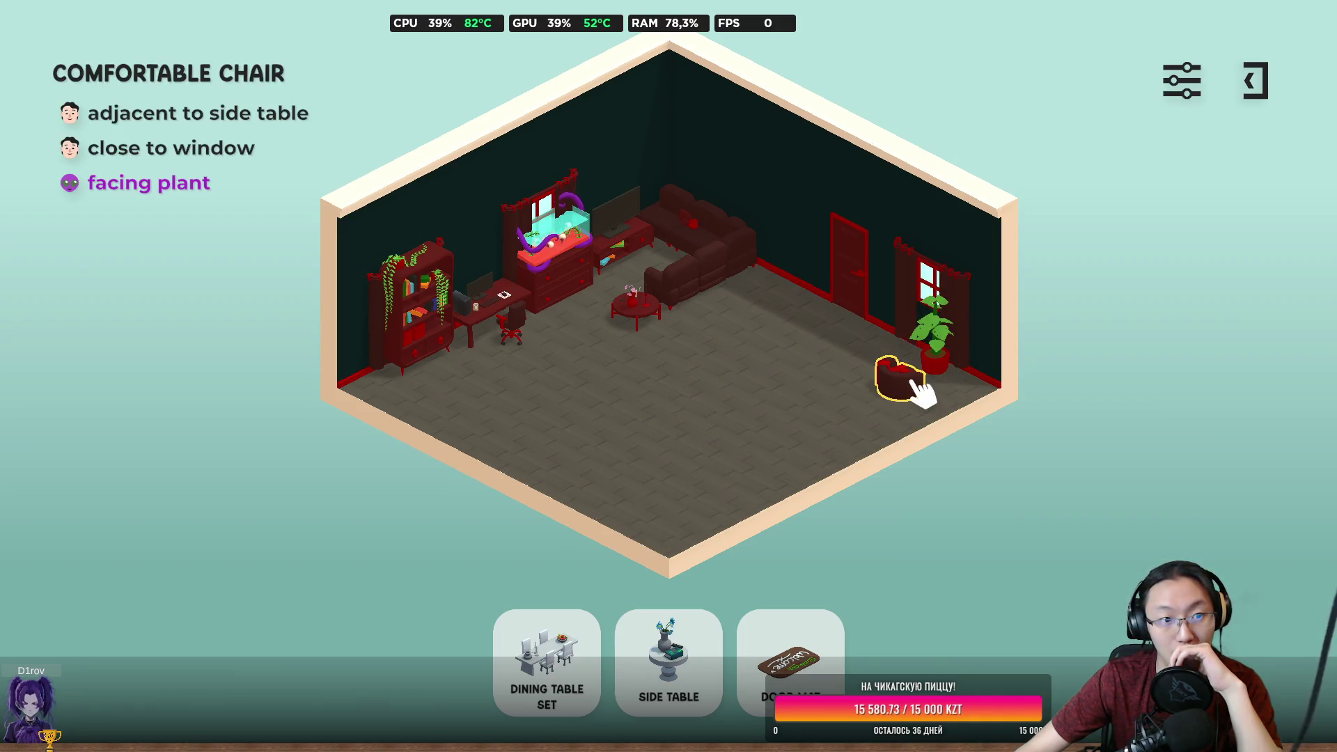
{"action": "mouse_move", "coordinate": [823, 651]}
{"action": "mouse_move", "coordinate": [823, 651]}
{"action": "left_mouse_down"}
{"action": "mouse_move", "coordinate": [775, 373]}
{"action": "mouse_move", "coordinate": [843, 321]}
{"action": "left_mouse_up"}
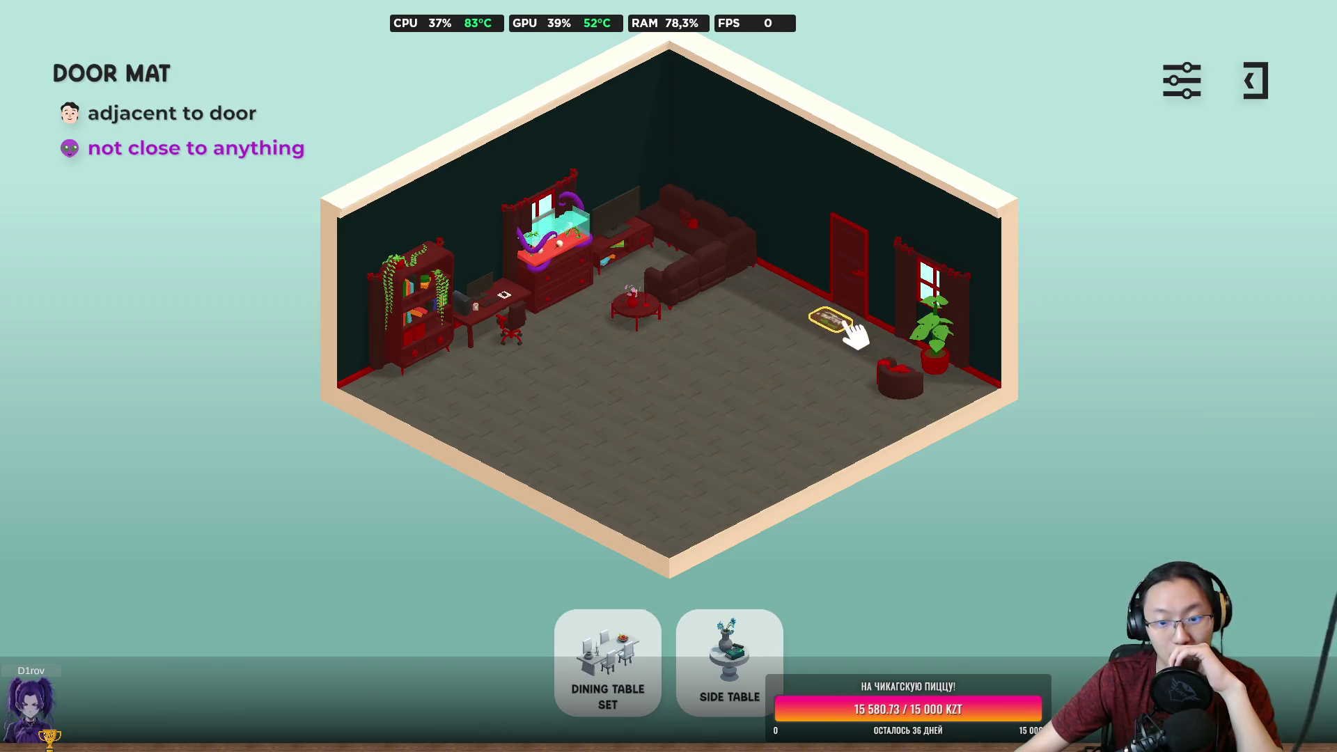
Add the side table and dining table set beside the bookcase, then close the two-star results.
{"action": "mouse_move", "coordinate": [739, 660]}
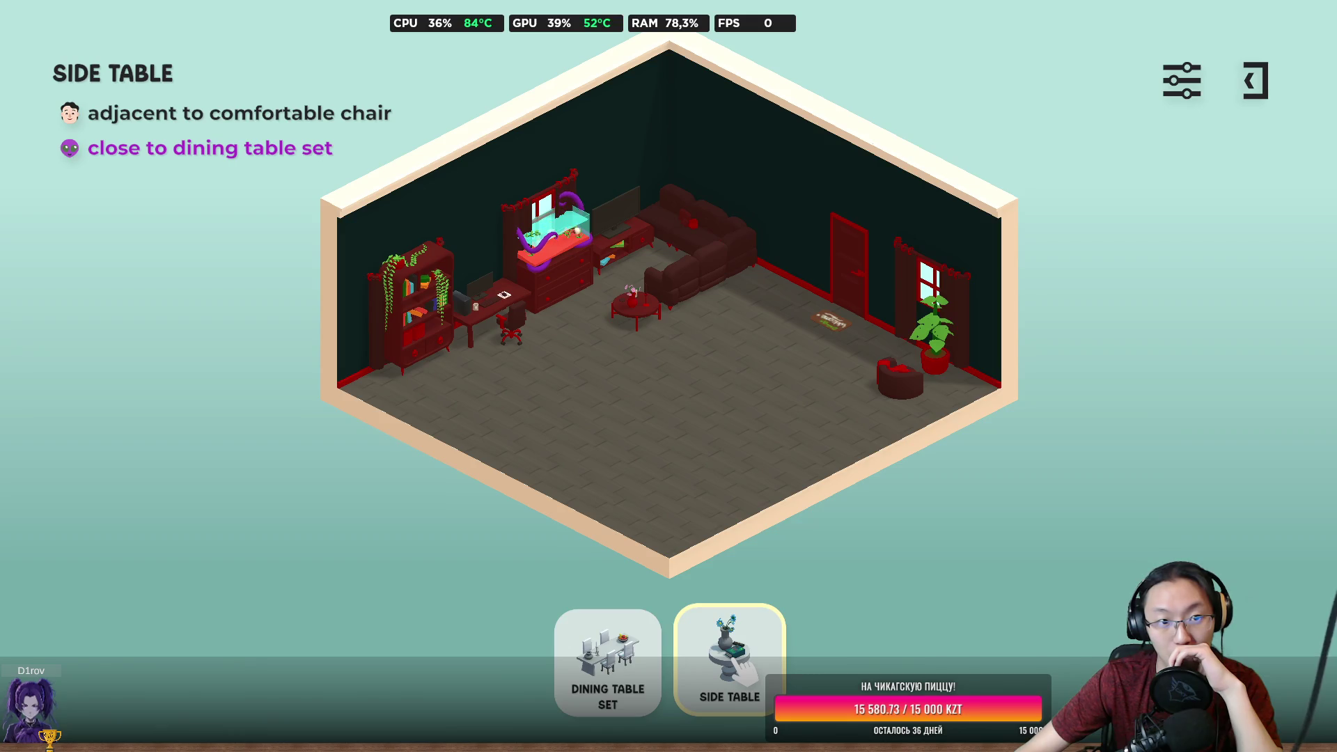
{"action": "mouse_move", "coordinate": [745, 670]}
{"action": "left_mouse_down"}
{"action": "mouse_move", "coordinate": [636, 487]}
{"action": "mouse_move", "coordinate": [610, 593]}
{"action": "left_mouse_up"}
{"action": "mouse_move", "coordinate": [655, 648]}
{"action": "left_mouse_down"}
{"action": "mouse_move", "coordinate": [660, 488]}
{"action": "mouse_move", "coordinate": [516, 420]}
{"action": "mouse_move", "coordinate": [507, 394]}
{"action": "mouse_move", "coordinate": [483, 412]}
{"action": "left_mouse_up"}
{"action": "left_click_drag", "start_coordinate": [602, 489], "coordinate": [529, 452]}
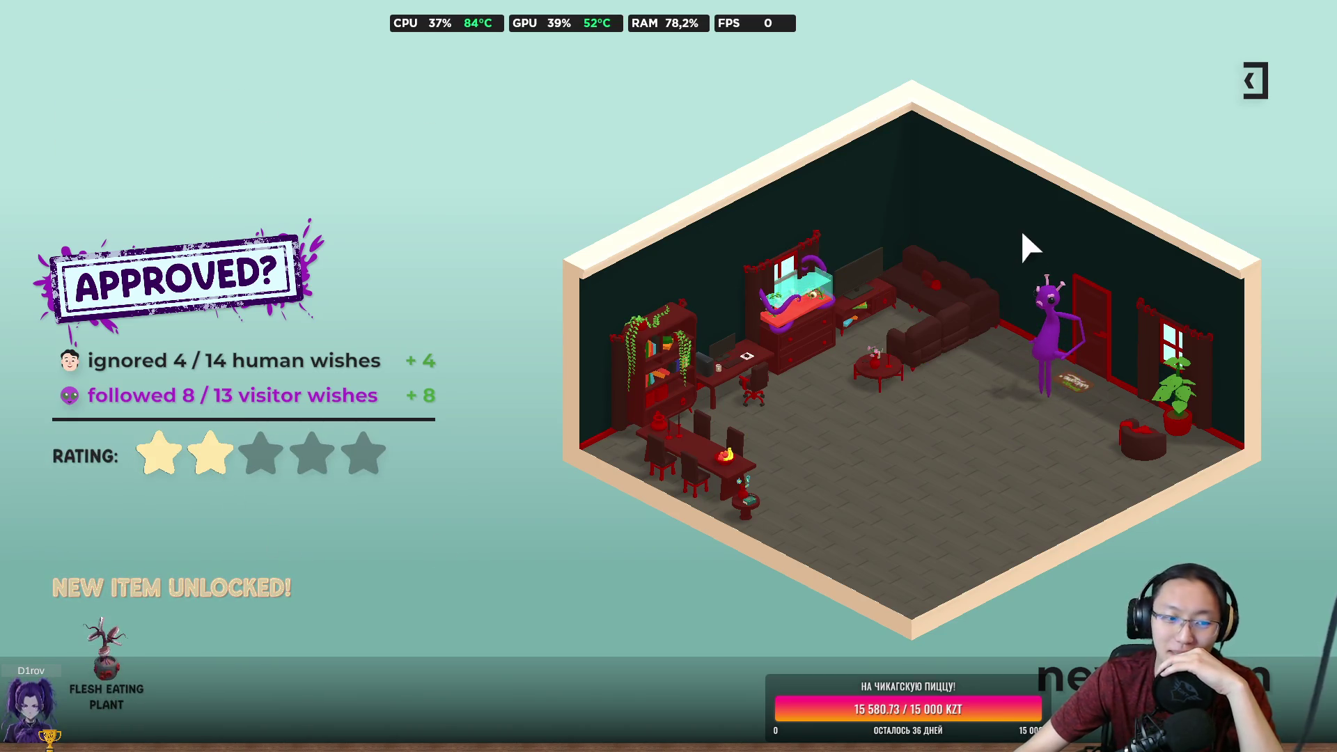
{"action": "left_click", "coordinate": [1255, 81]}
Exit the fullscreen game, switch to the Unity editor and minimize it.
{"action": "key", "text": "Escape"}
{"action": "key", "text": "alt+Tab"}
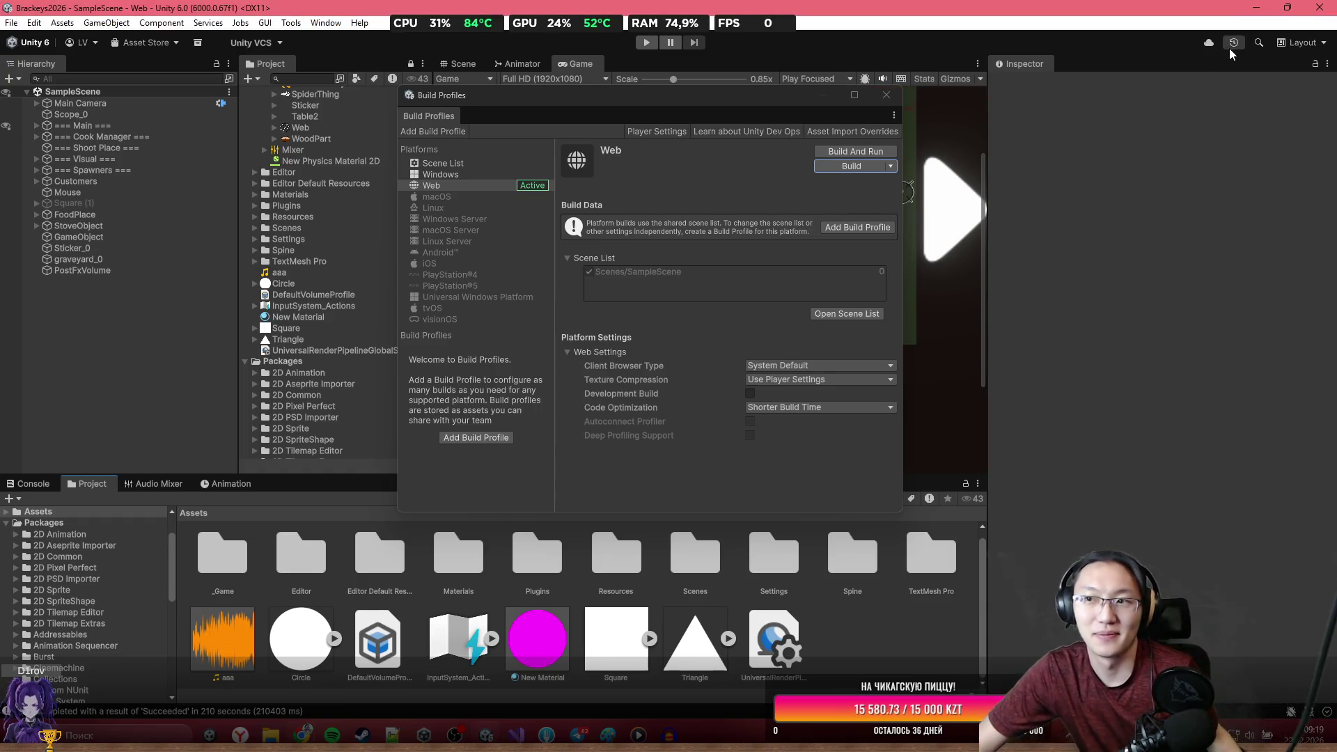
{"action": "left_click", "coordinate": [1255, 7]}
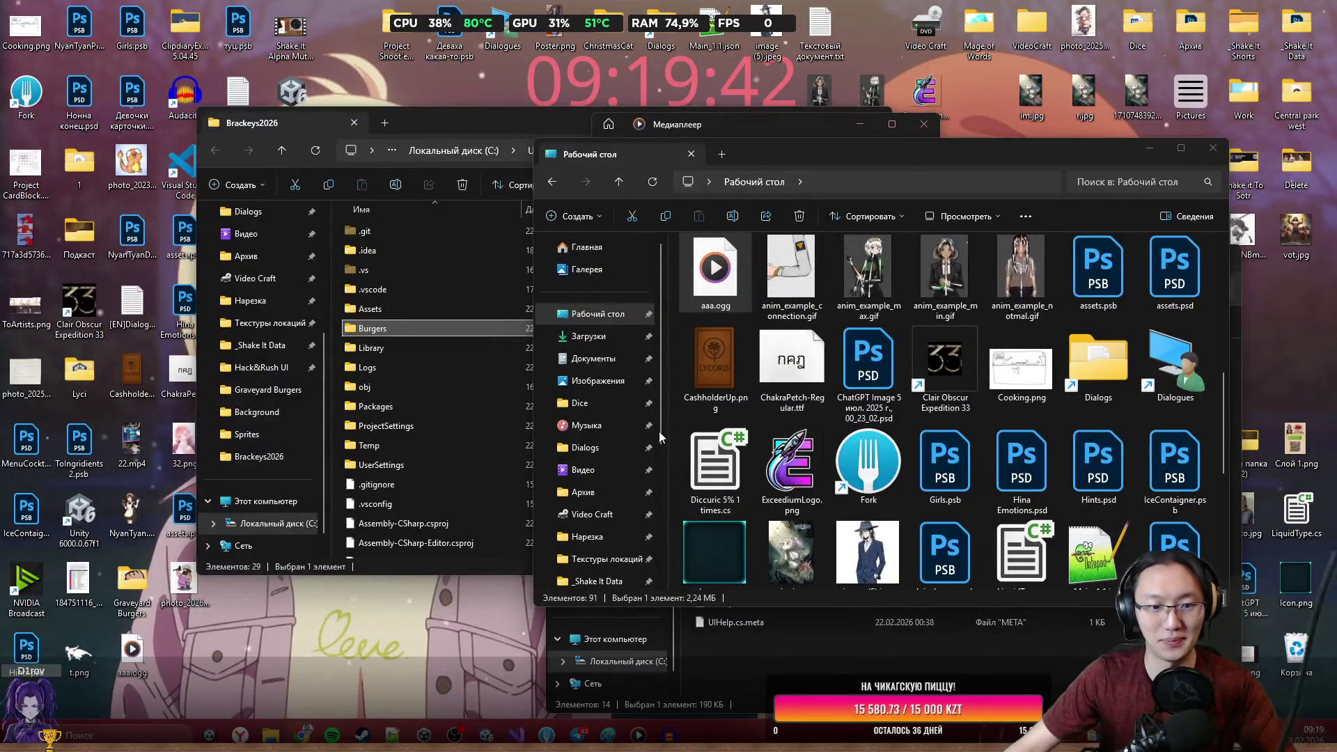
Delete the old Burgers.zip from the Brackeys2026 project folder.
{"action": "left_click", "coordinate": [497, 469]}
{"action": "scroll", "coordinate": [497, 470], "scroll_direction": "down", "scroll_amount": 4}
{"action": "left_click", "coordinate": [465, 419]}
{"action": "left_click", "coordinate": [456, 411]}
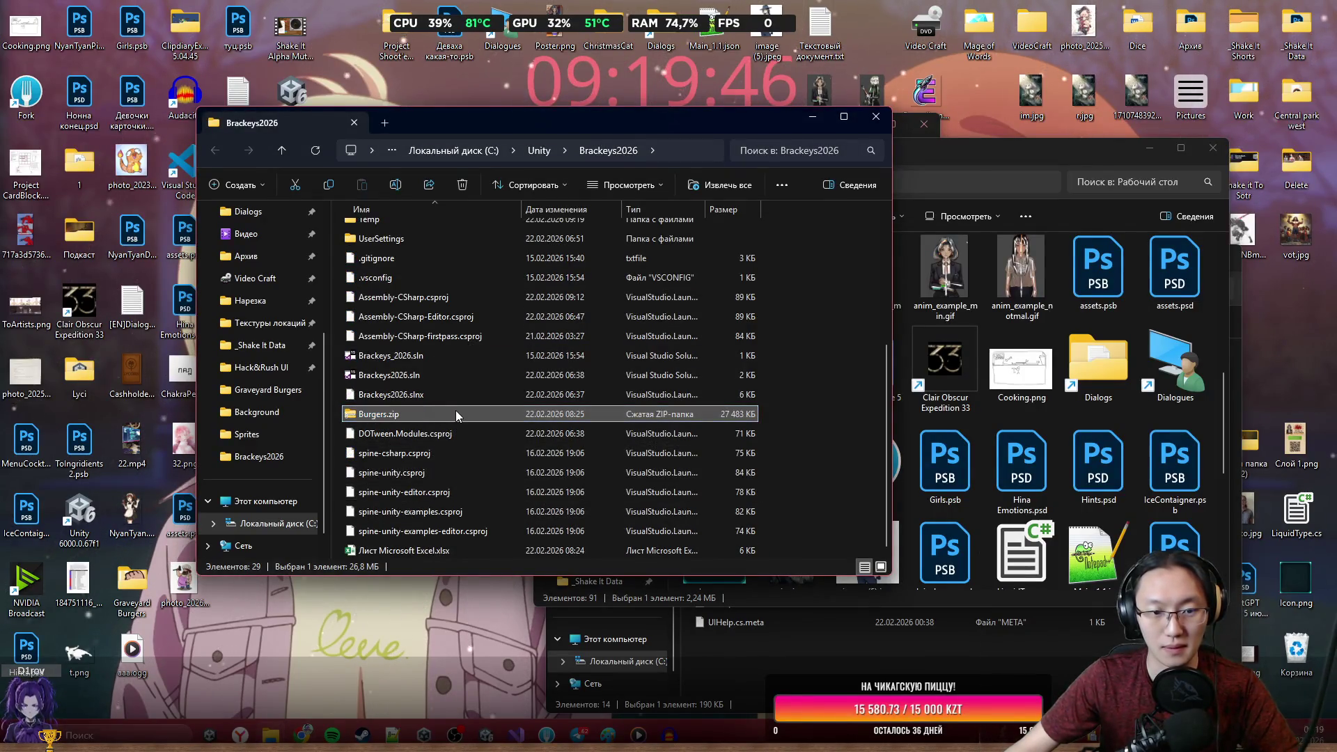
{"action": "key", "text": "Delete"}
Create a new Burgers.zip, drag the Burgers build folder into it, and close the extra browser window.
{"action": "right_click", "coordinate": [823, 409]}
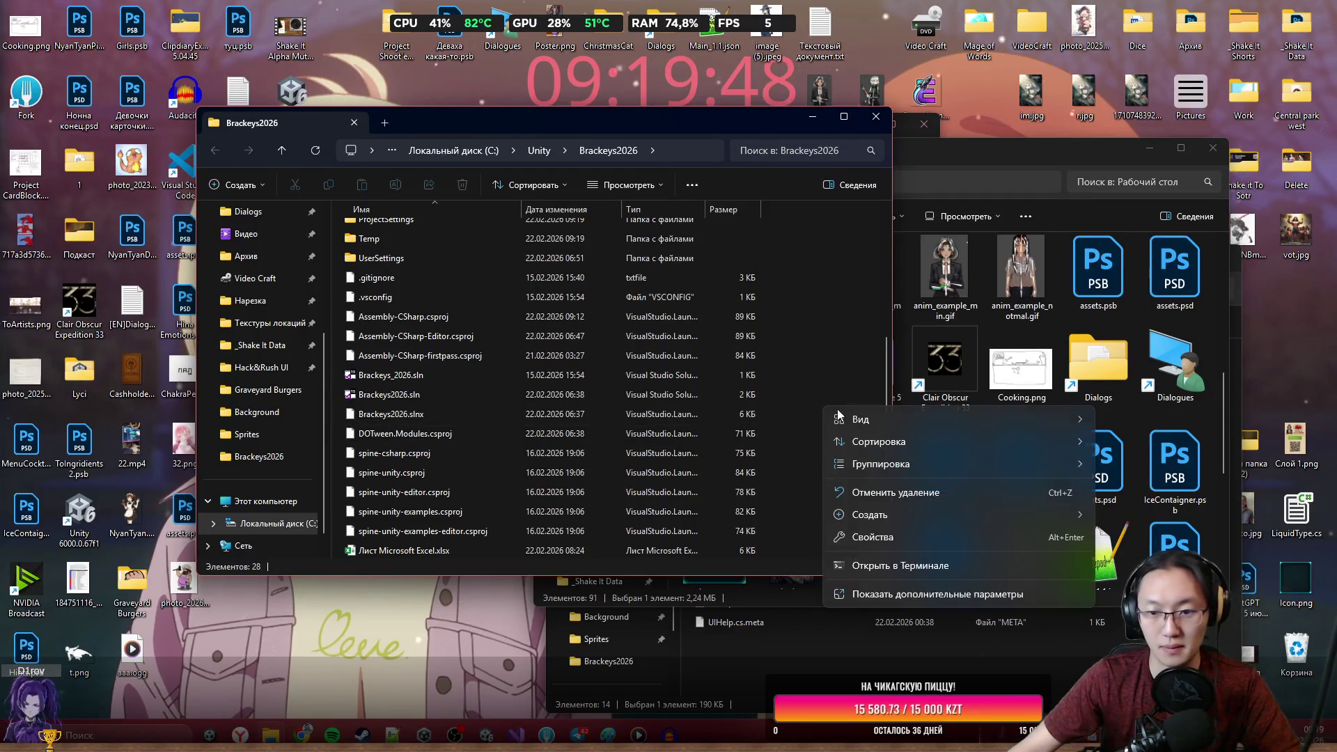
{"action": "mouse_move", "coordinate": [915, 515]}
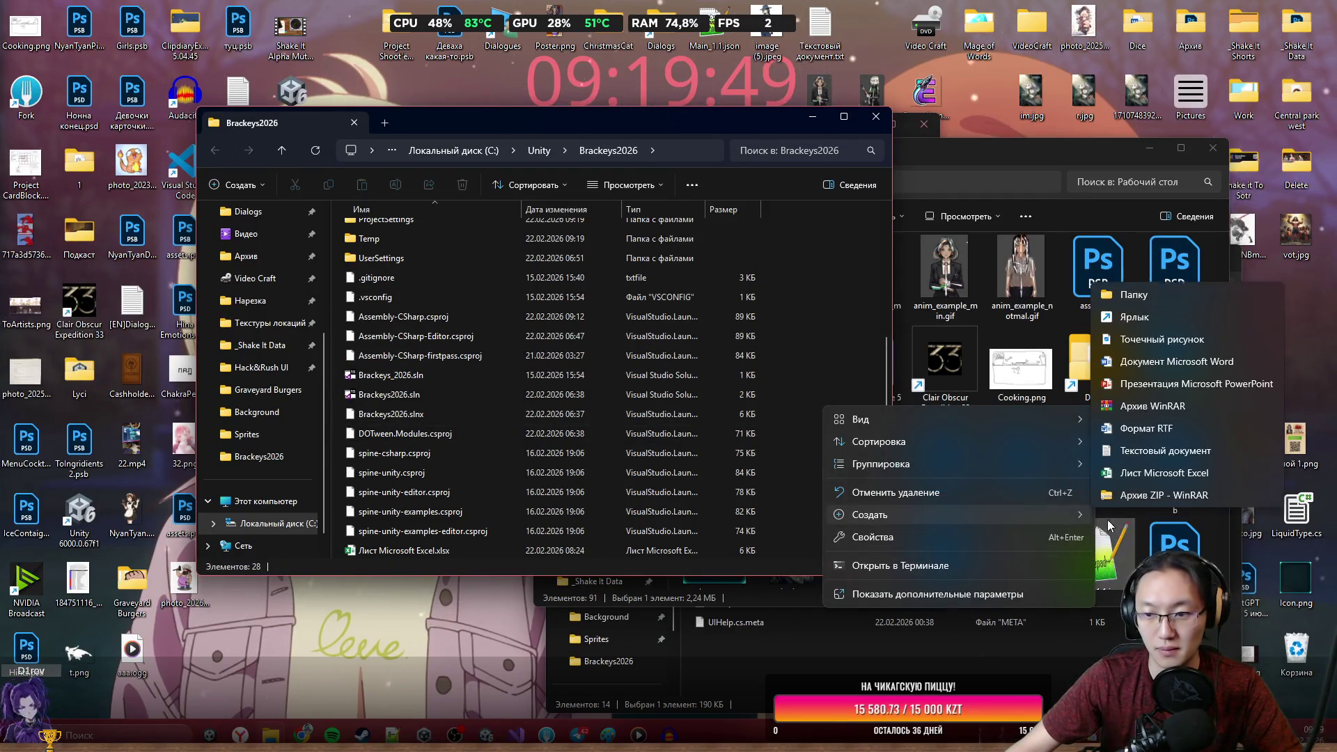
{"action": "left_click", "coordinate": [1167, 488]}
{"action": "type", "text": "Burgers"}
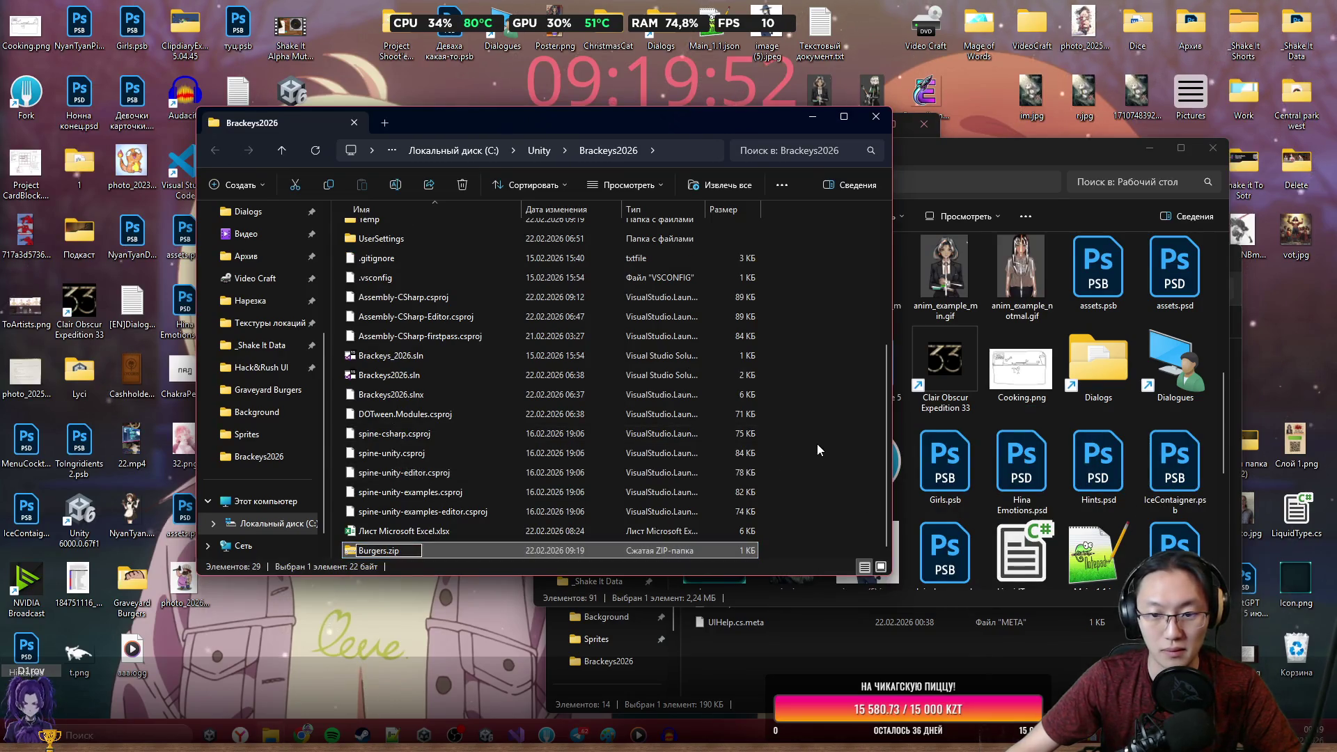
{"action": "left_click", "coordinate": [817, 444]}
{"action": "scroll", "coordinate": [411, 362], "scroll_direction": "up", "scroll_amount": 4}
{"action": "mouse_move", "coordinate": [366, 336]}
{"action": "left_mouse_down"}
{"action": "mouse_move", "coordinate": [355, 382]}
{"action": "mouse_move", "coordinate": [373, 546]}
{"action": "mouse_move", "coordinate": [399, 565]}
{"action": "mouse_move", "coordinate": [449, 512]}
{"action": "mouse_move", "coordinate": [389, 595]}
{"action": "mouse_move", "coordinate": [408, 550]}
{"action": "mouse_move", "coordinate": [387, 552]}
{"action": "left_mouse_up"}
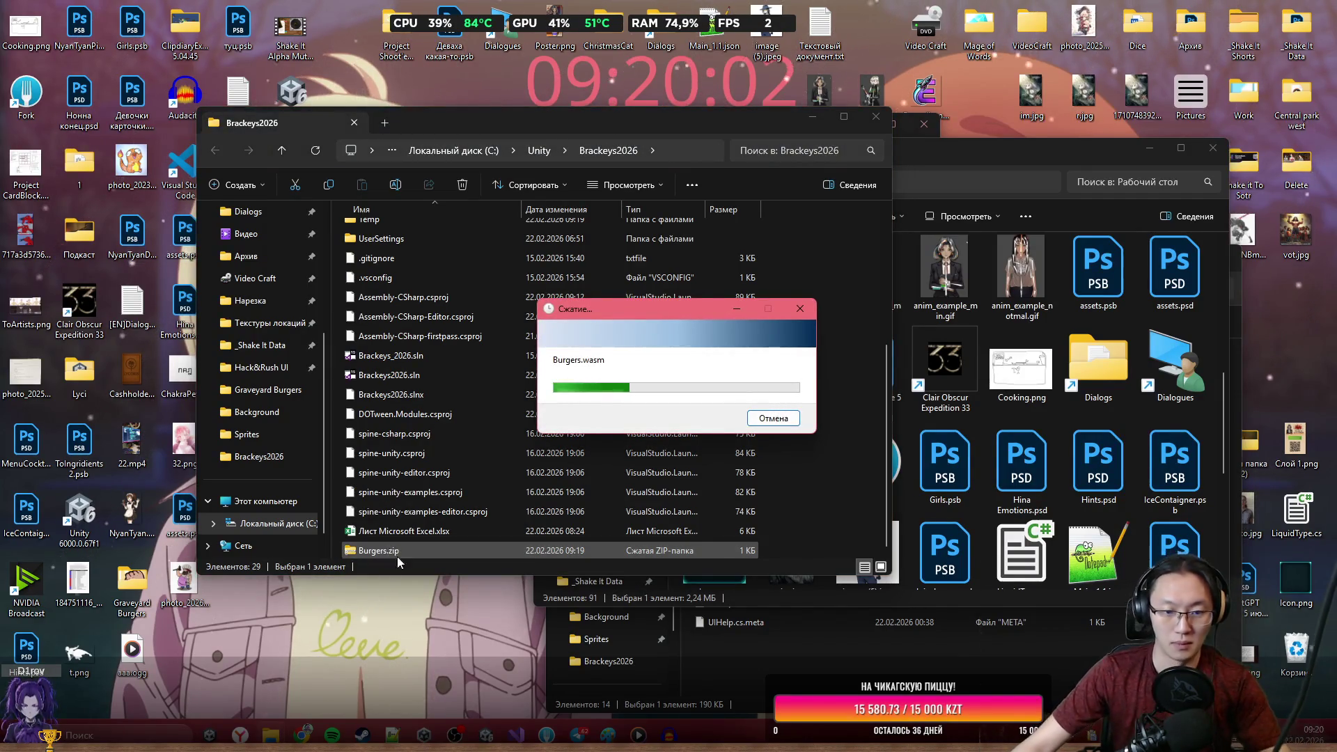
{"action": "mouse_move", "coordinate": [327, 716]}
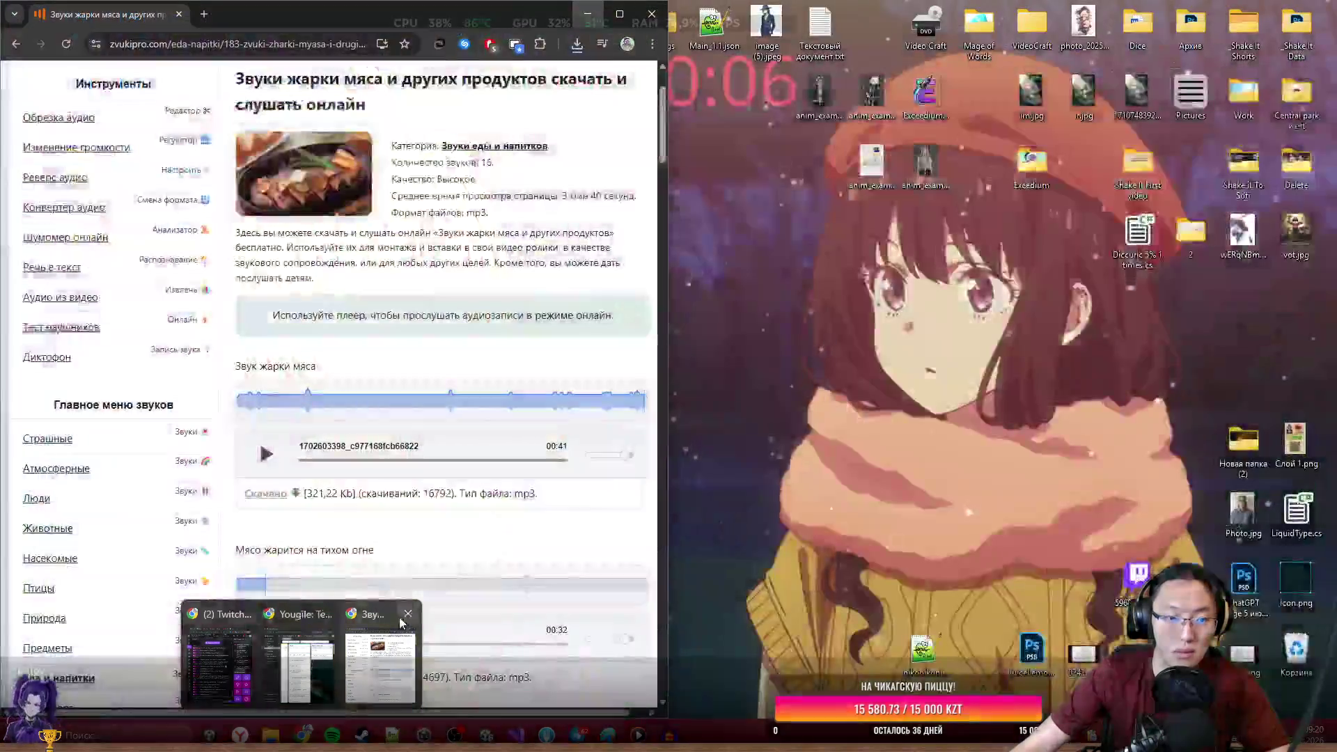
{"action": "left_click", "coordinate": [403, 617]}
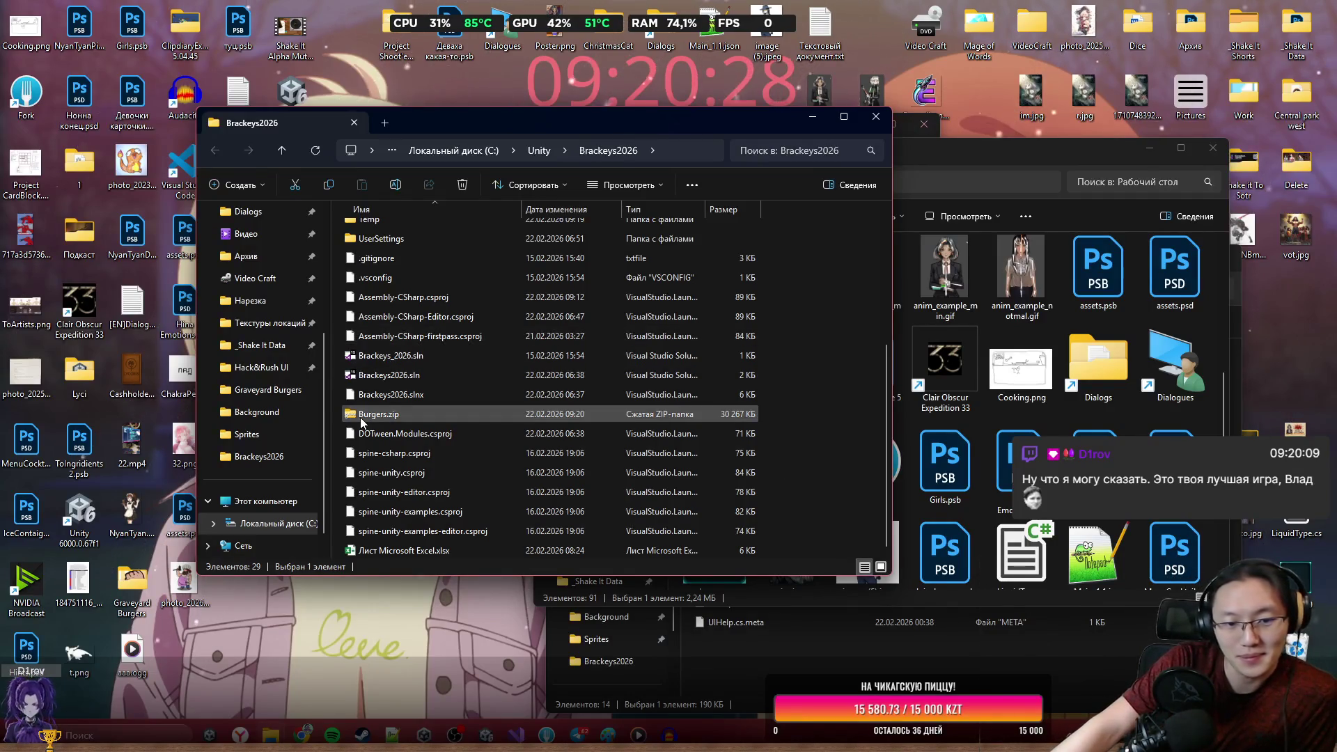
Confirm the new Burgers.zip is about 30 267 KB in the status bar.
{"action": "left_click", "coordinate": [383, 414]}
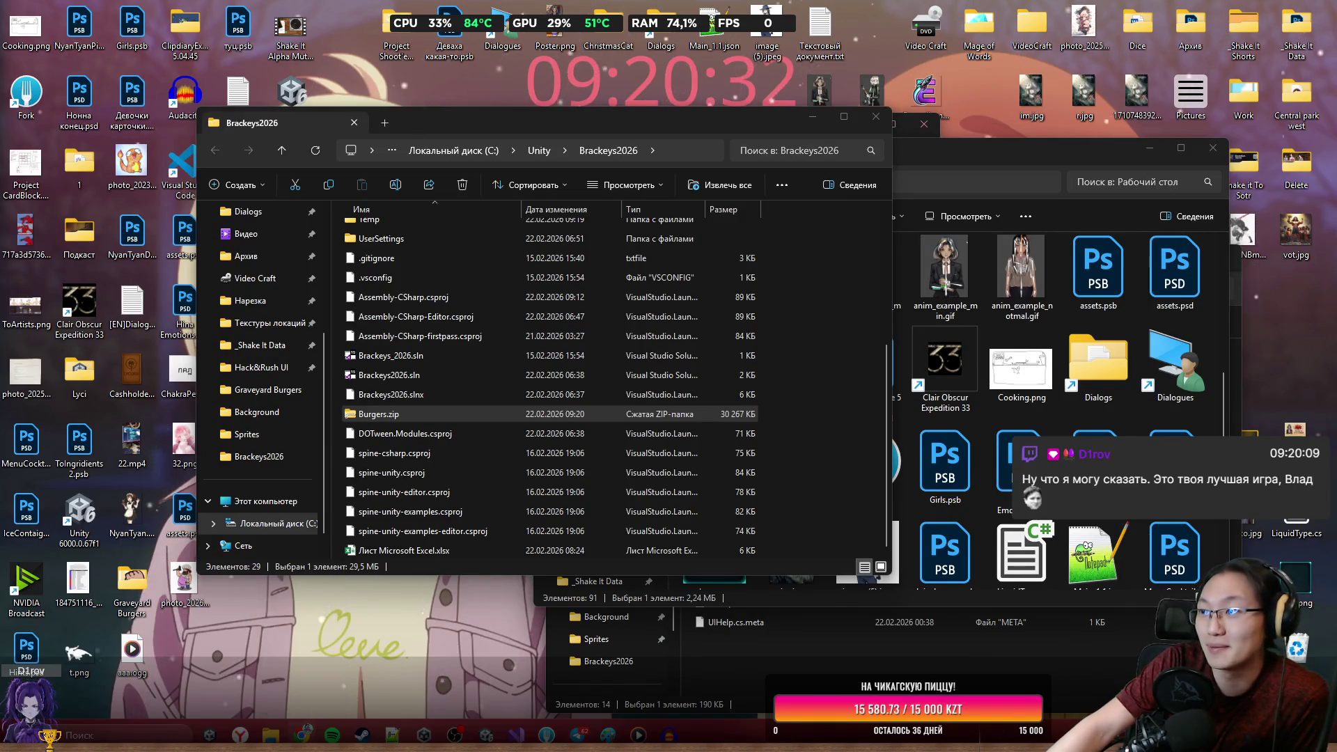
{"action": "left_click", "coordinate": [301, 735]}
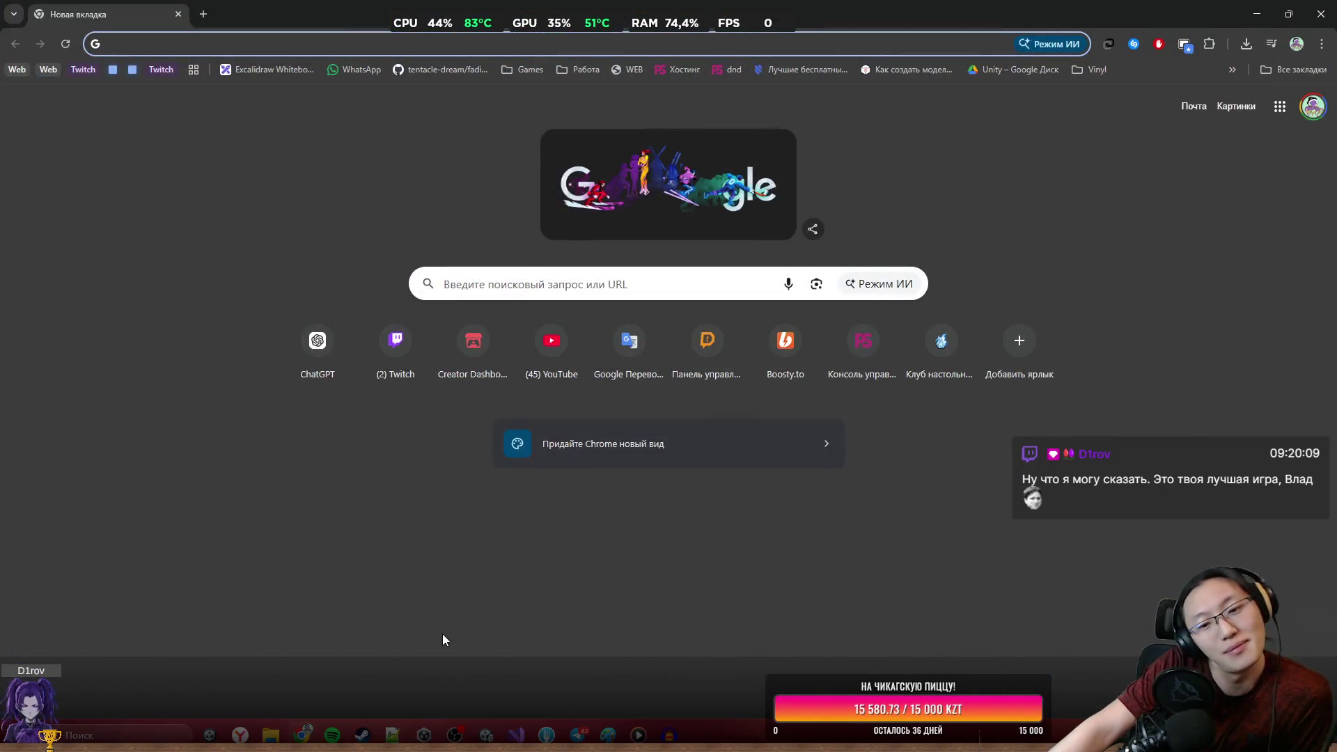
Go to the itch.io creator dashboard and open the Graveyard Burgers game page.
{"action": "type", "text": "itch"}
{"action": "key", "text": "Return"}
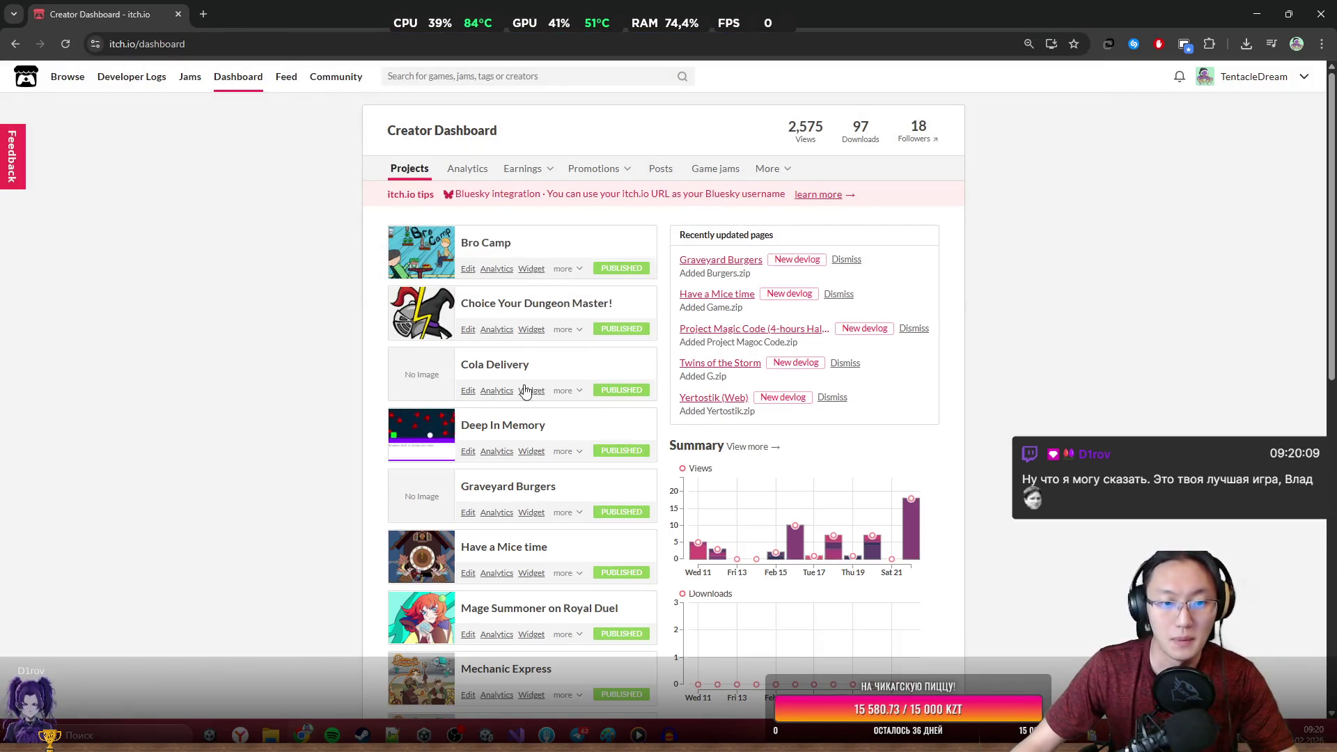
{"action": "left_click", "coordinate": [512, 486]}
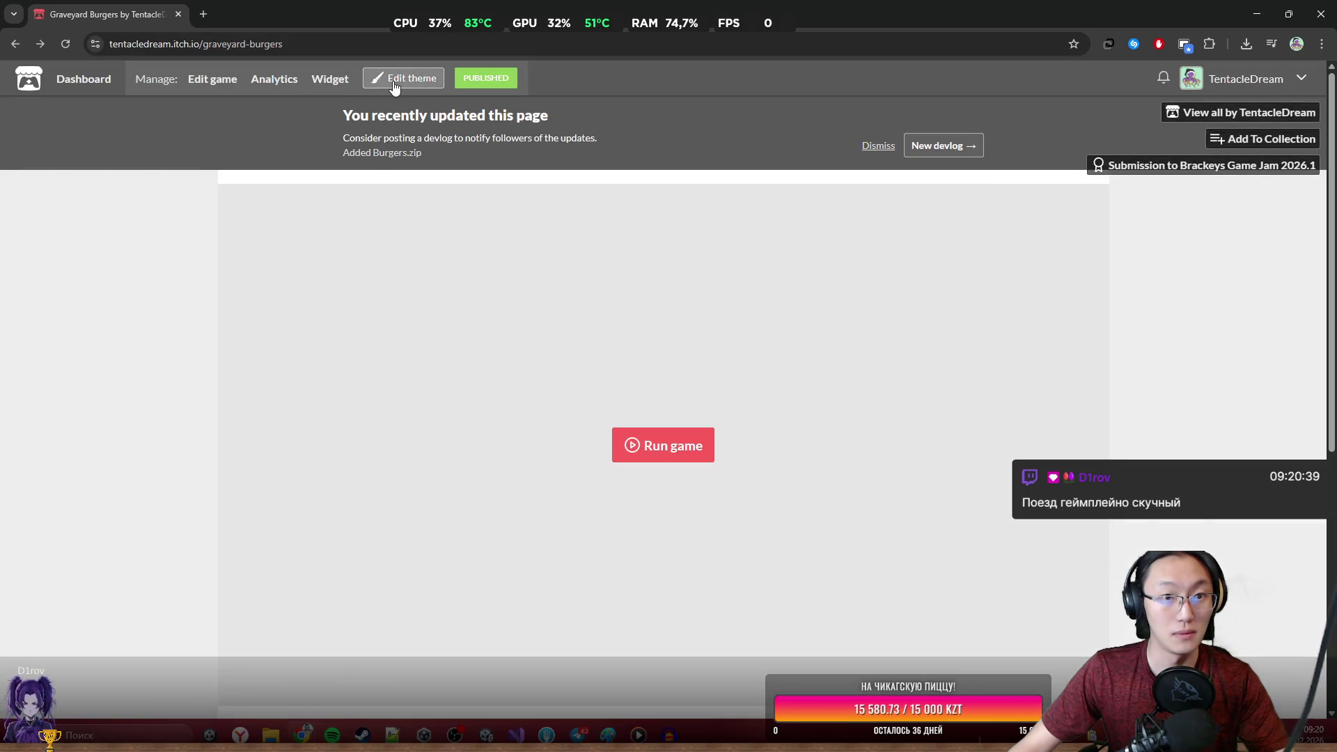
Open the Graveyard Burgers edit project page and start a new upload from Uploads.
{"action": "left_click", "coordinate": [395, 85]}
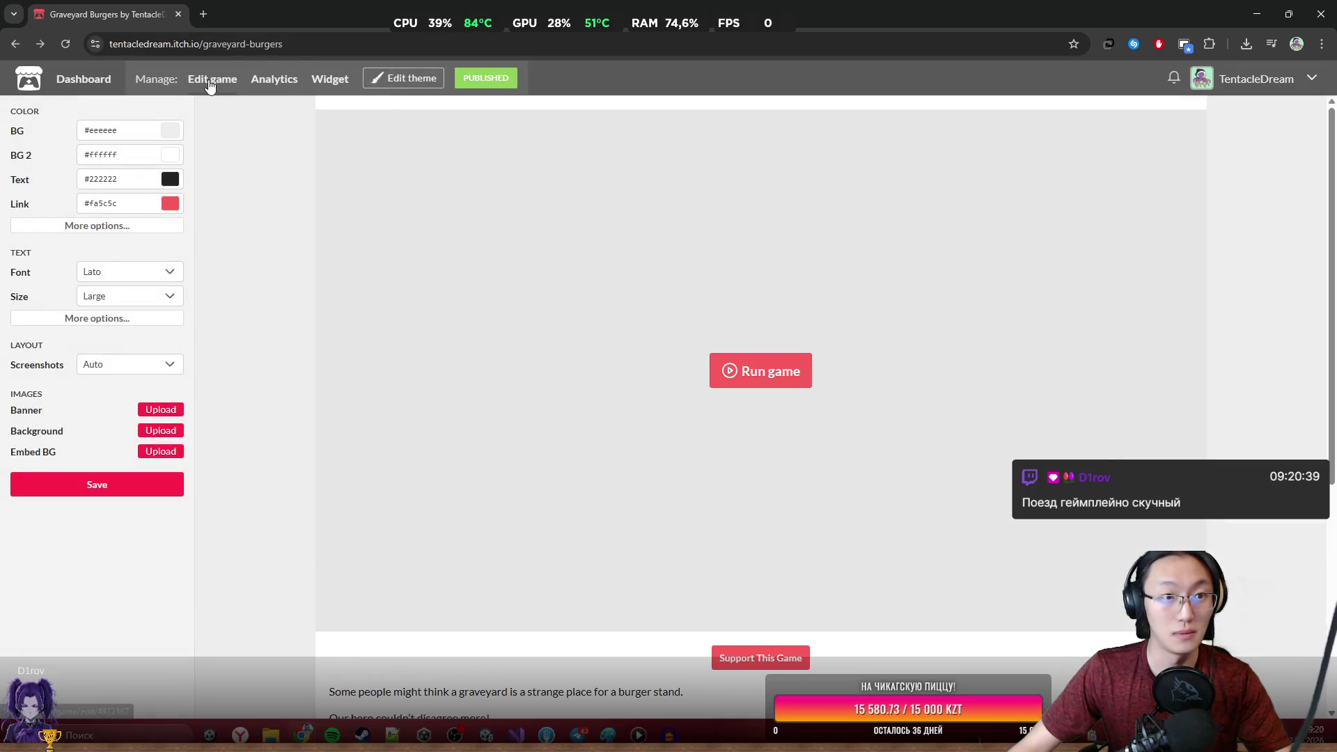
{"action": "left_click", "coordinate": [210, 85]}
{"action": "scroll", "coordinate": [550, 418], "scroll_direction": "down", "scroll_amount": 10}
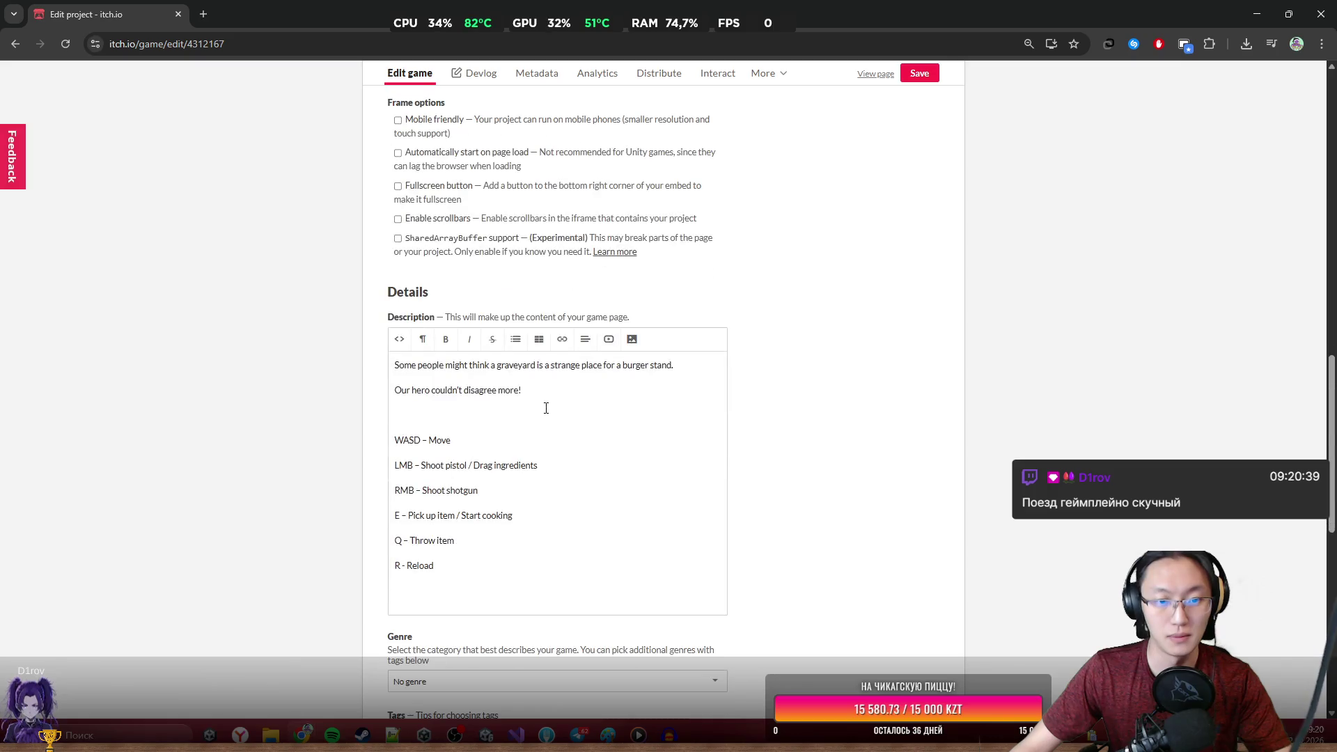
{"action": "scroll", "coordinate": [530, 348], "scroll_direction": "down", "scroll_amount": 10}
{"action": "scroll", "coordinate": [557, 376], "scroll_direction": "up", "scroll_amount": 11}
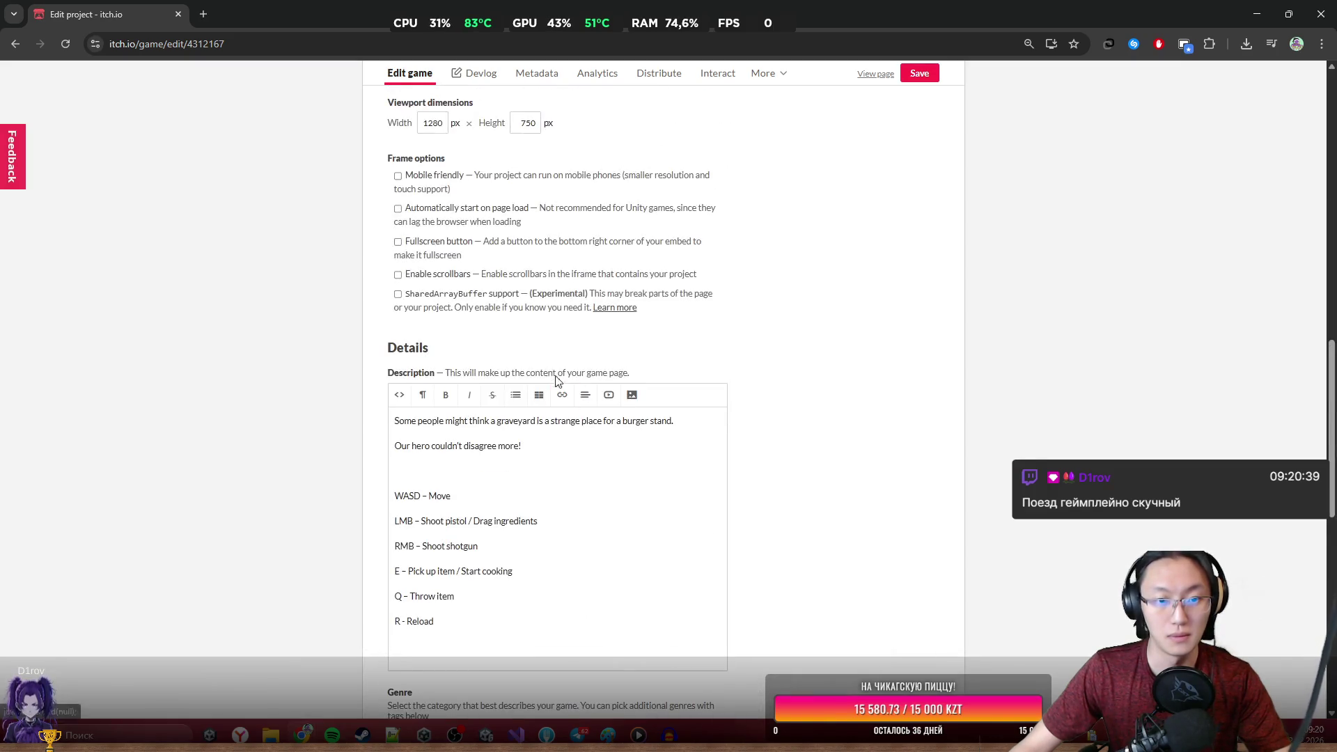
{"action": "scroll", "coordinate": [452, 244], "scroll_direction": "up", "scroll_amount": 3}
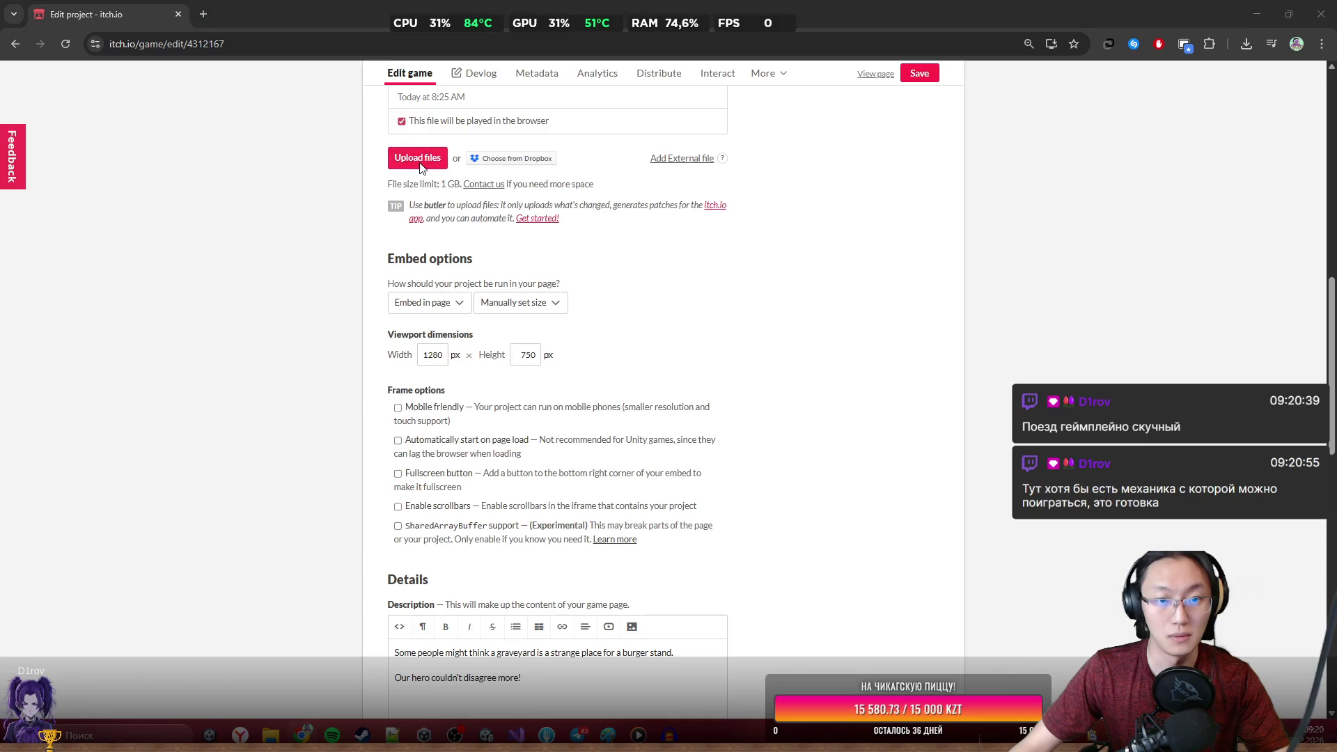
{"action": "left_click", "coordinate": [417, 160]}
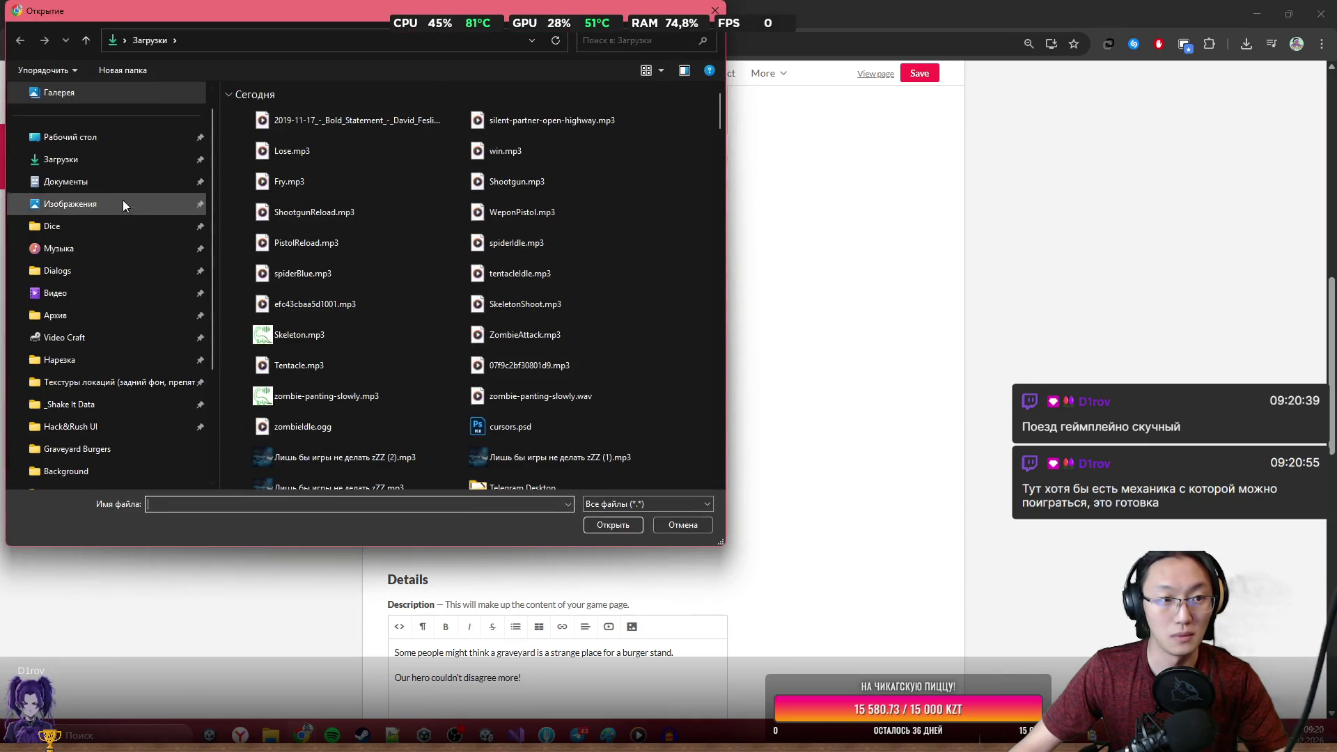
Point the file picker at C:\Unity\Brackeys2026, pasting the path from clipboard history.
{"action": "left_click", "coordinate": [119, 161]}
{"action": "left_click", "coordinate": [272, 42]}
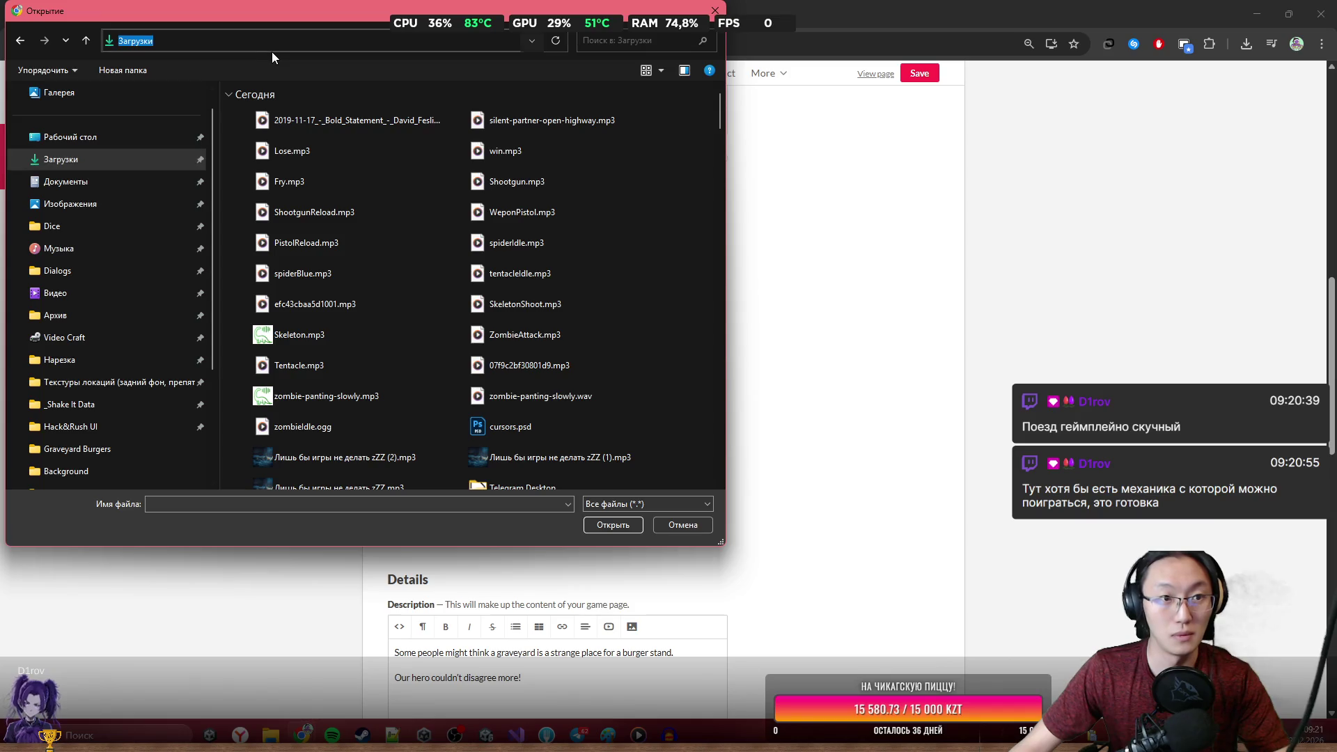
{"action": "key", "text": "ctrl+shift+Down"}
{"action": "key", "text": "ctrl+shift+Down"}
{"action": "key", "text": "ctrl+shift+Down"}
{"action": "key", "text": "ctrl+shift+Down"}
{"action": "key", "text": "ctrl+shift+Down"}
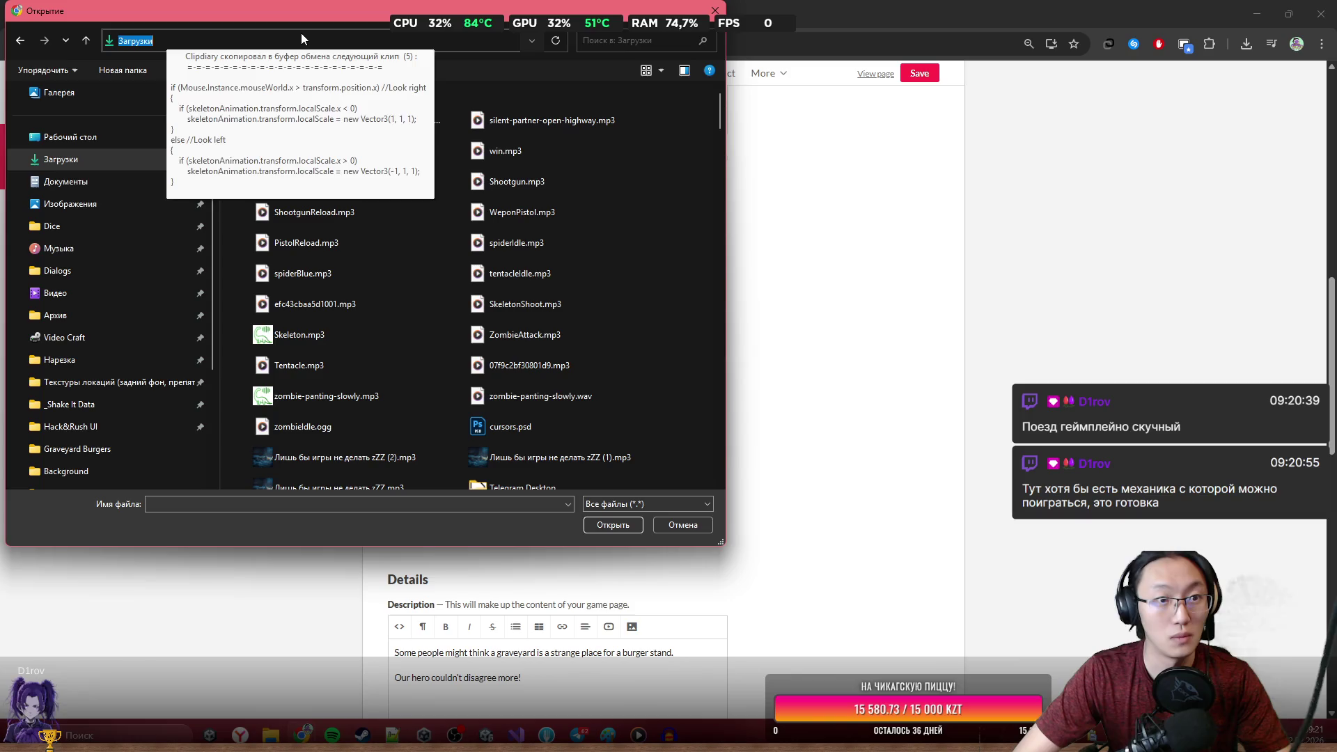
{"action": "key", "text": "ctrl+shift+Down"}
{"action": "key", "text": "ctrl+shift+Down"}
{"action": "key", "text": "ctrl+shift+Down"}
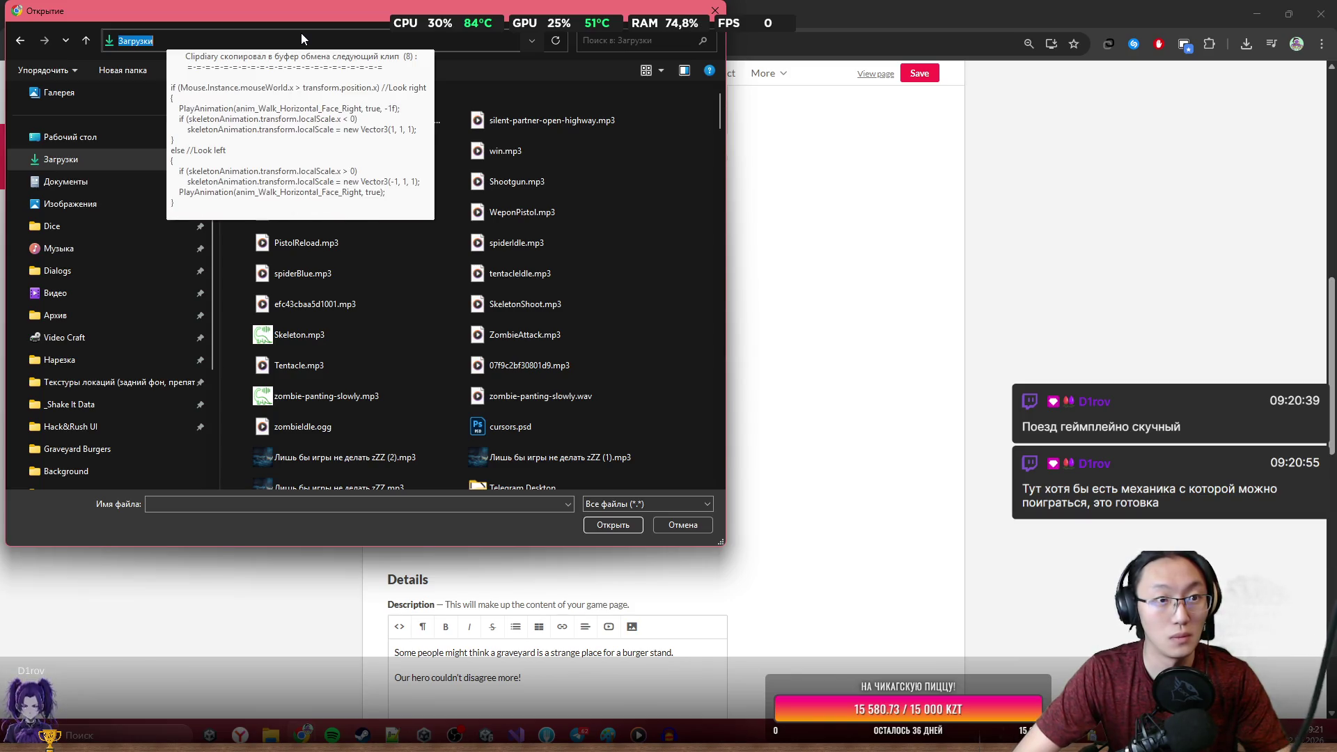
{"action": "key", "text": "ctrl+shift+Down"}
{"action": "key", "text": "ctrl+shift+Down"}
{"action": "key", "text": "ctrl+shift+Down"}
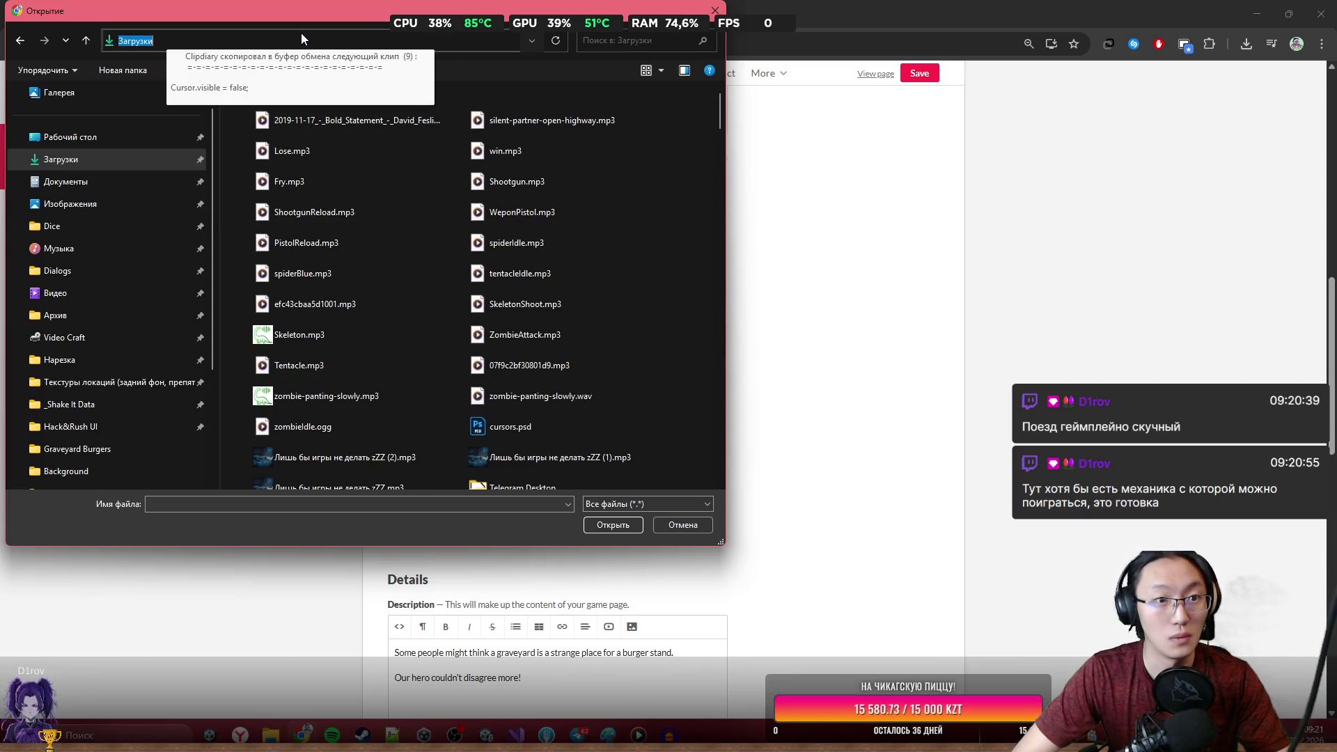
{"action": "key", "text": "ctrl+shift+Down"}
{"action": "key", "text": "ctrl+shift+Down"}
{"action": "key", "text": "ctrl+shift+Down"}
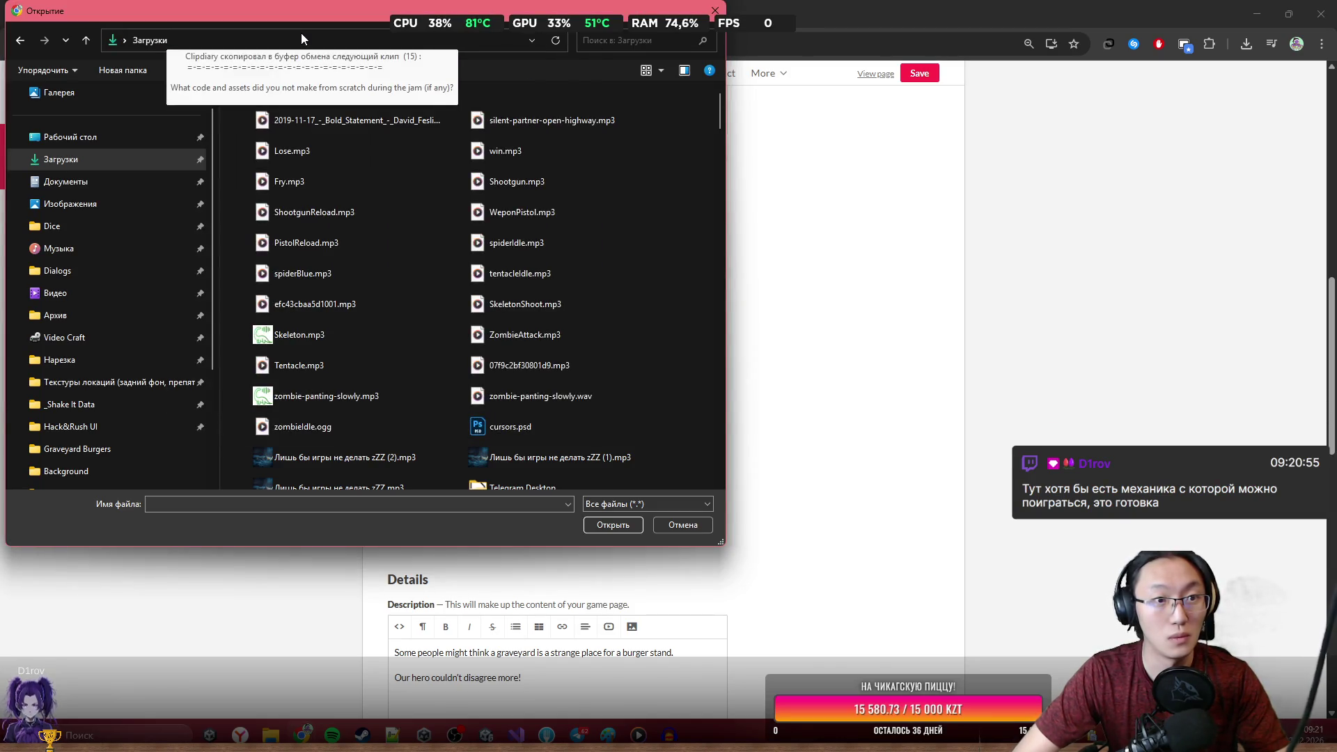
{"action": "key", "text": "ctrl+shift+Down"}
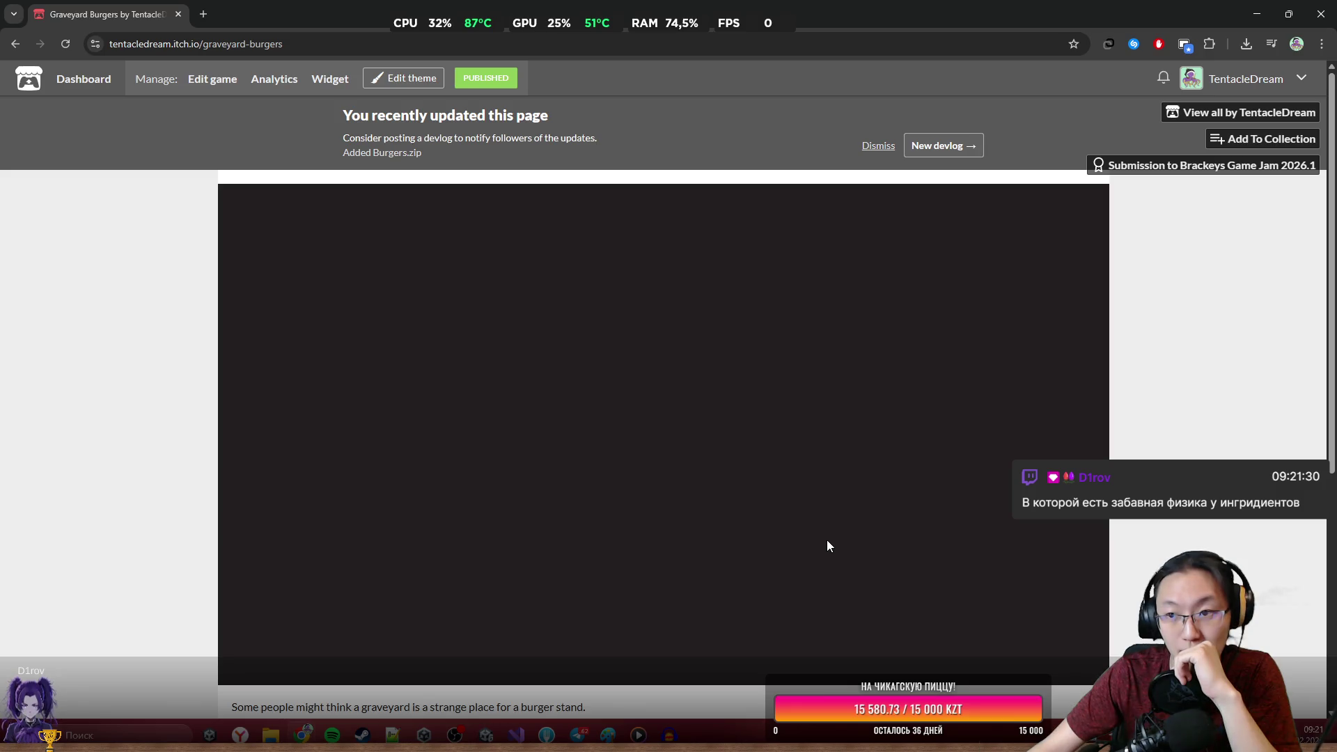
Scroll the game page while the embedded build loads to its START GAME screen.
{"action": "scroll", "coordinate": [1177, 540], "scroll_direction": "down", "scroll_amount": 1}
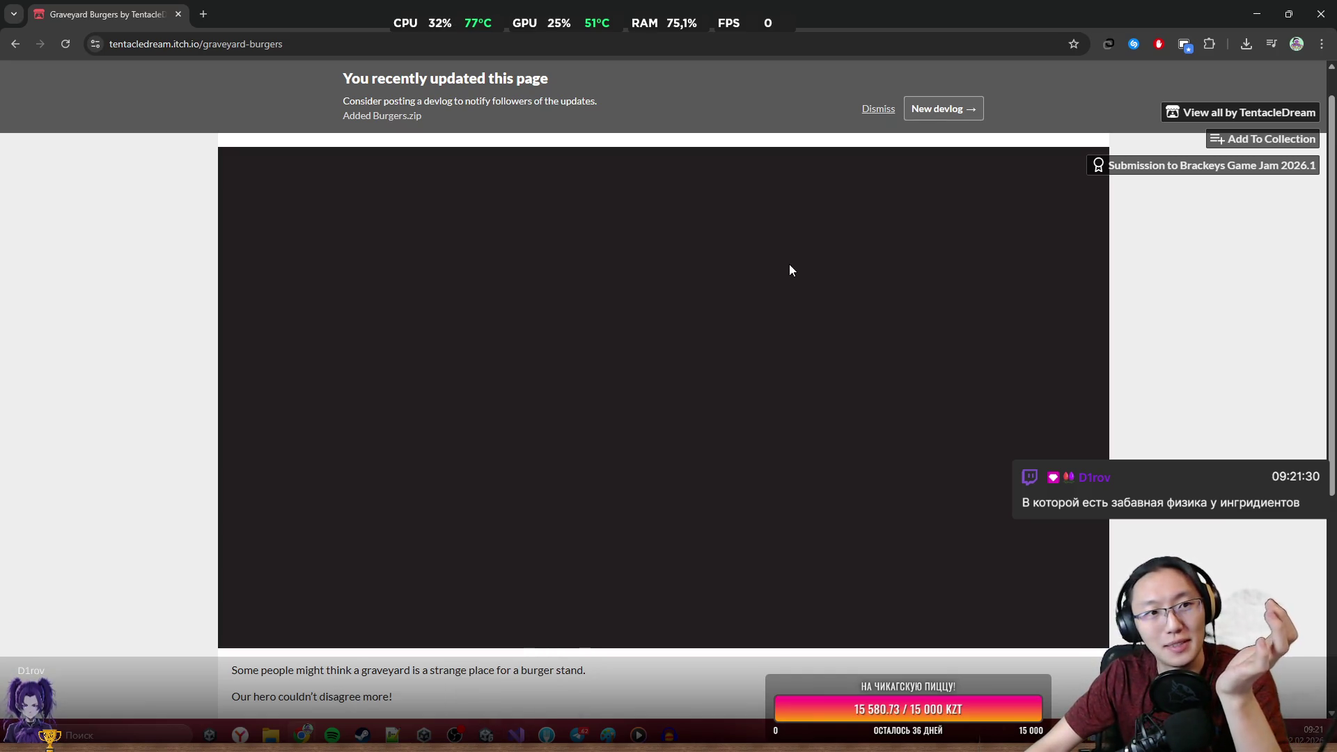
{"action": "scroll", "coordinate": [642, 470], "scroll_direction": "down", "scroll_amount": 2}
{"action": "scroll", "coordinate": [621, 437], "scroll_direction": "up", "scroll_amount": 2}
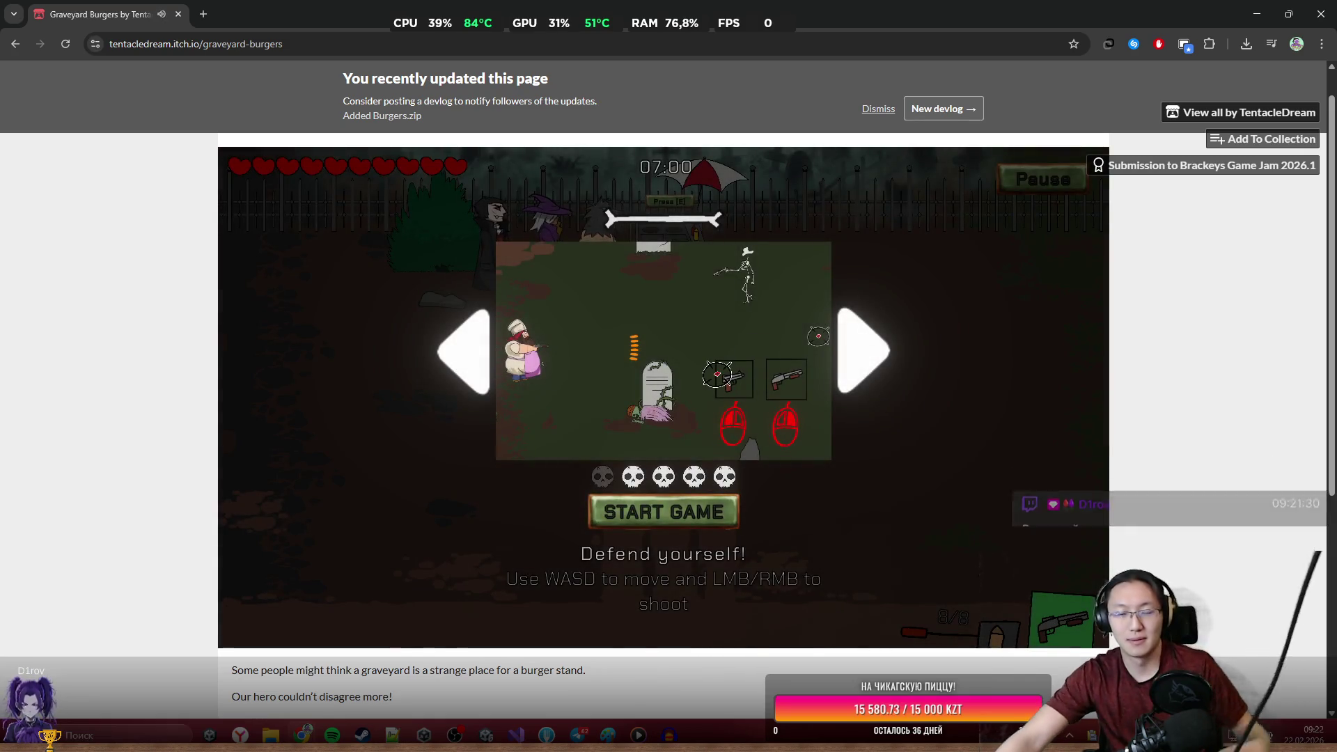
Start a new game in the embed, check the pause menu, and resume.
{"action": "left_click", "coordinate": [694, 493]}
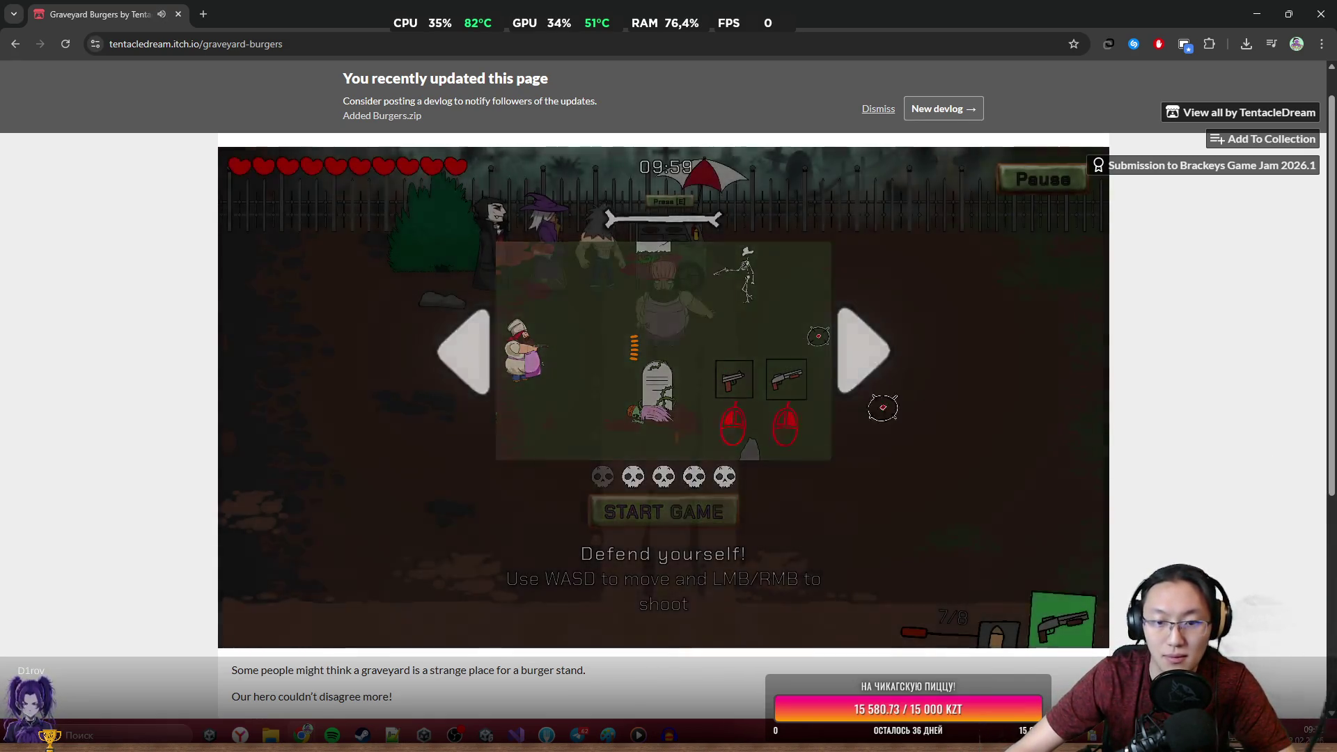
{"action": "left_click", "coordinate": [1037, 183]}
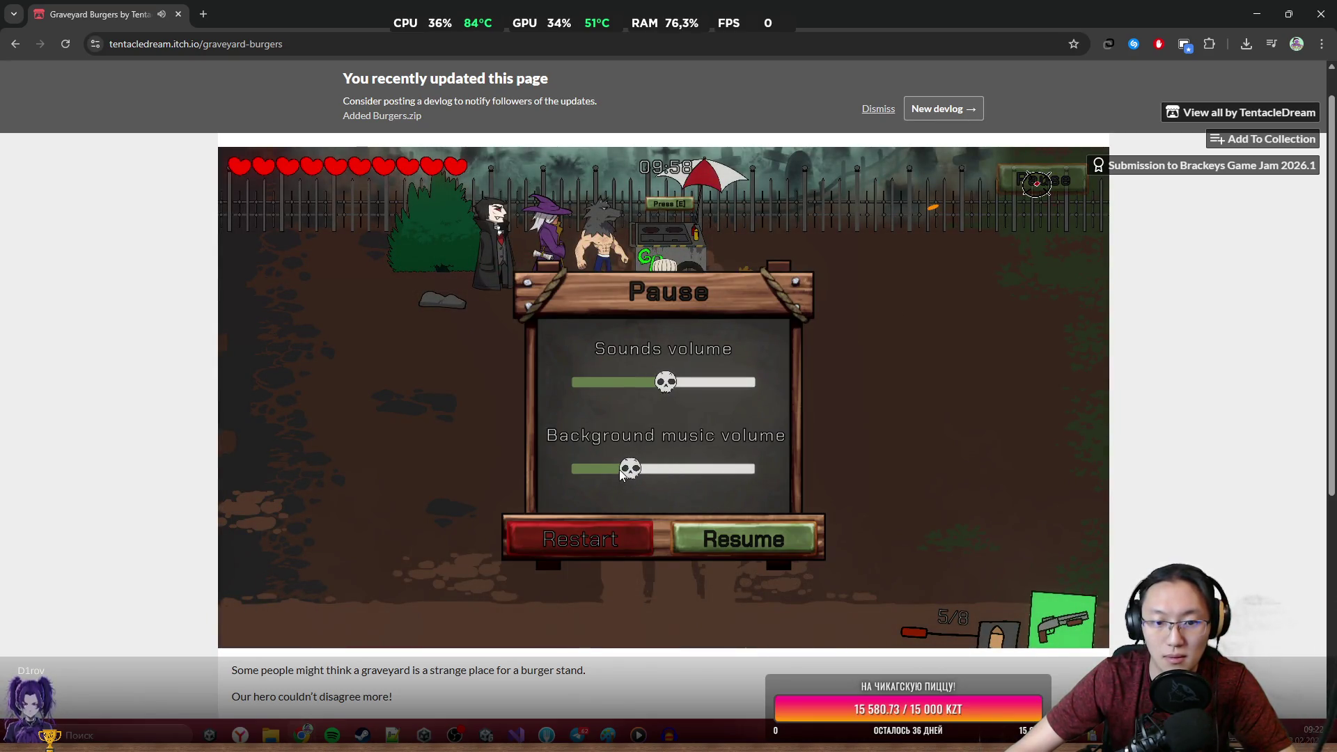
{"action": "left_click", "coordinate": [720, 540]}
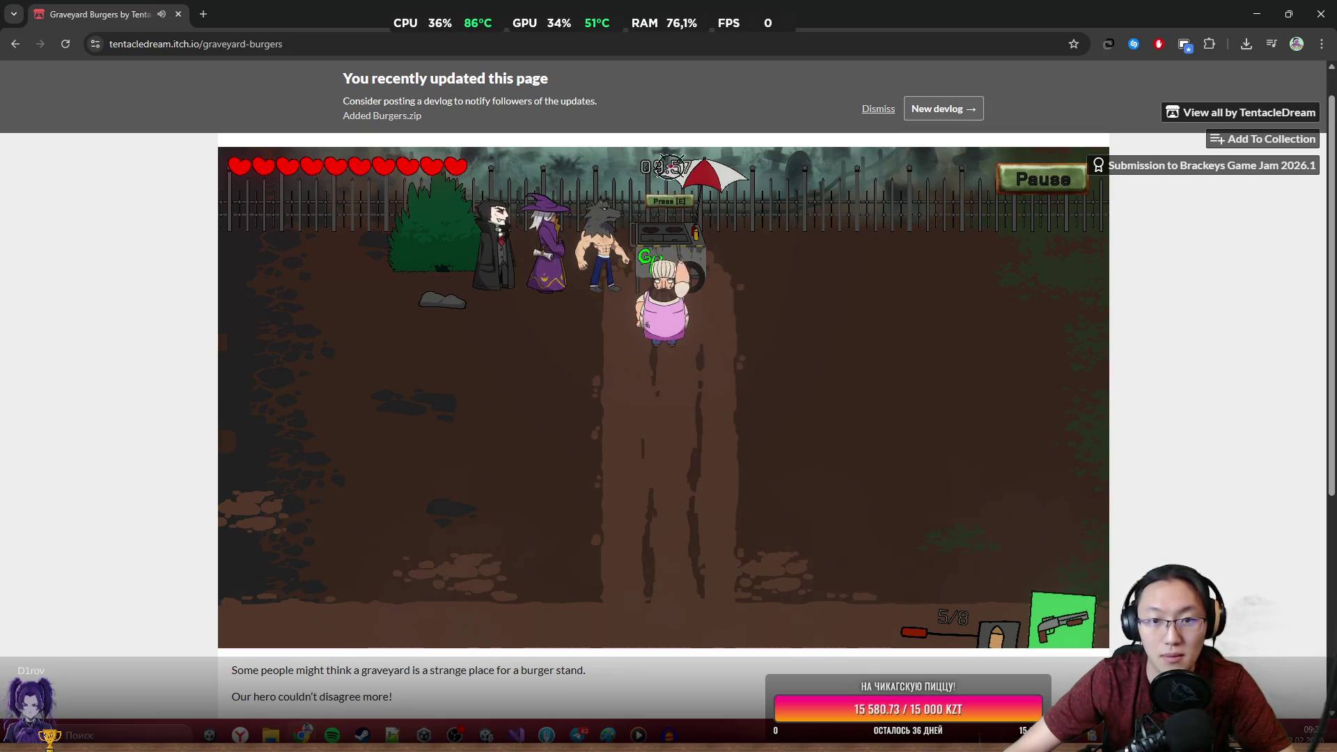
Walk the cook back to the burger cart to restock ammo and open the kitchen panel.
{"action": "key", "text": "a"}
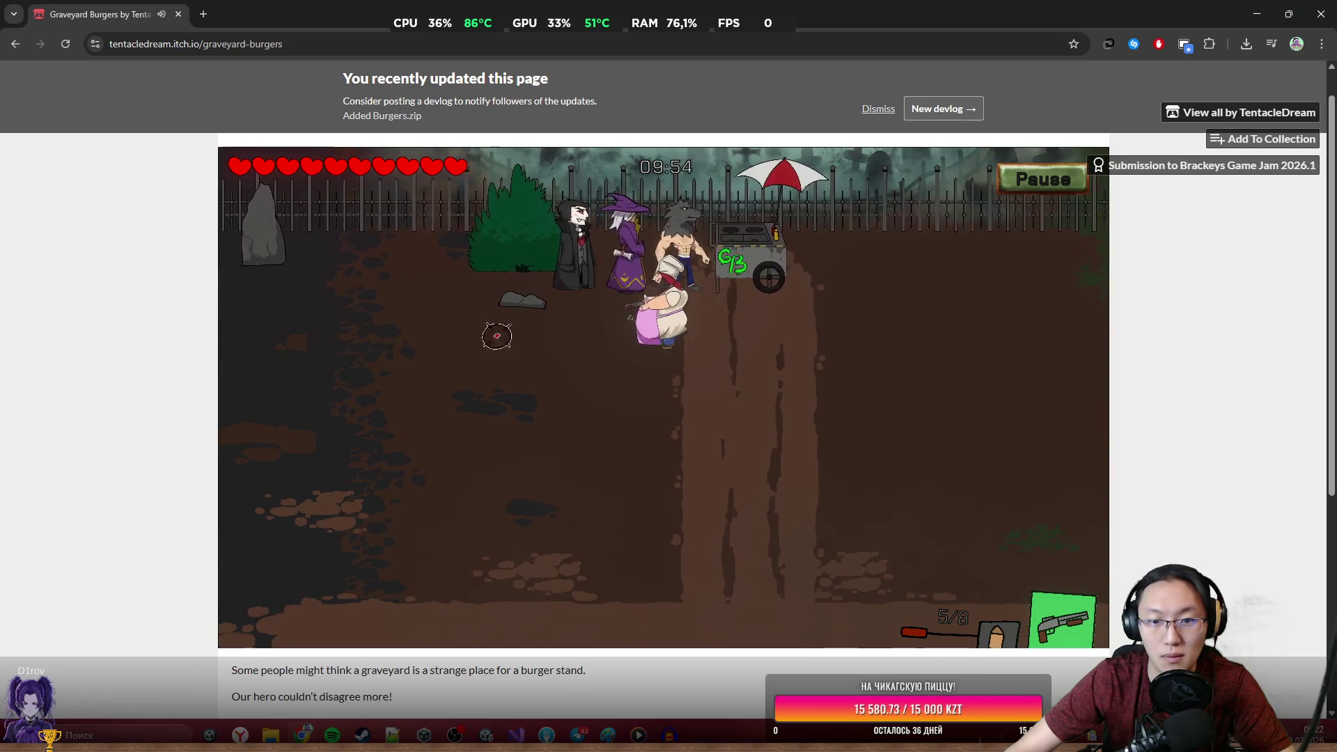
{"action": "key", "text": "d"}
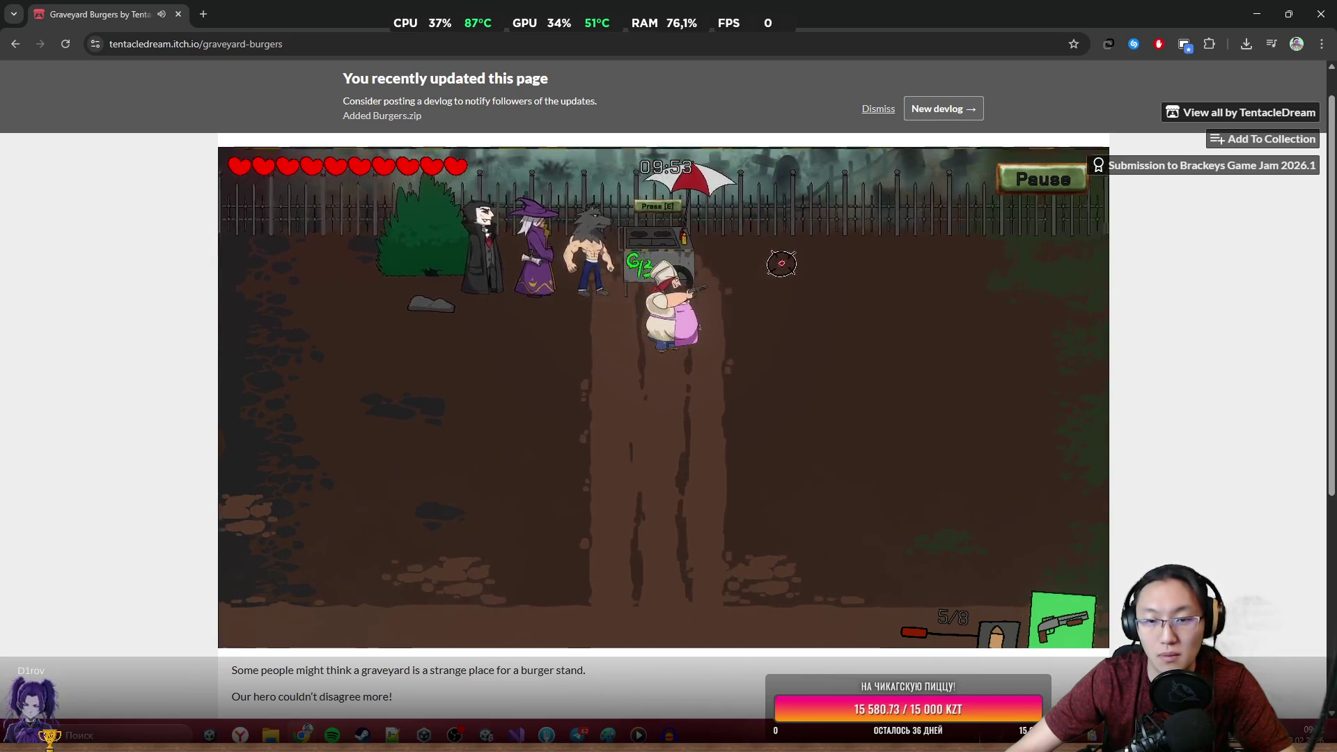
{"action": "key", "text": "e"}
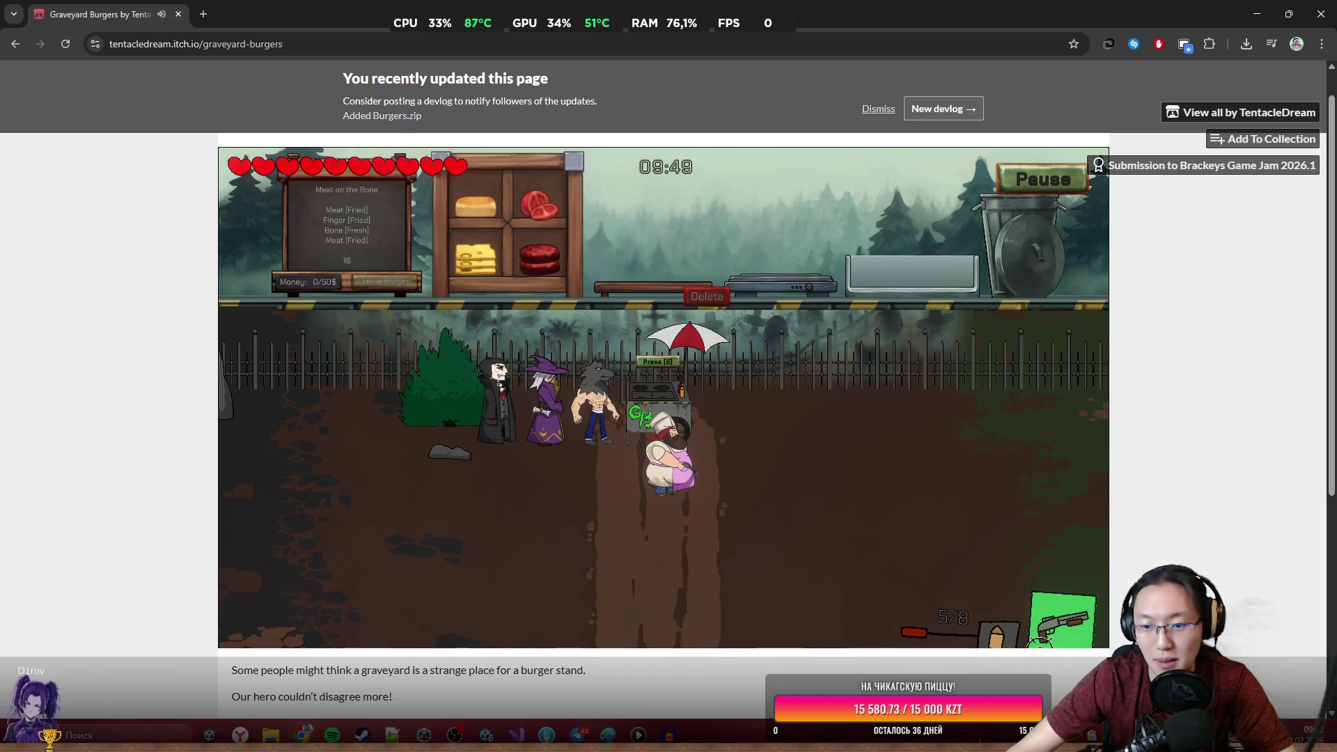
{"action": "key", "text": "s"}
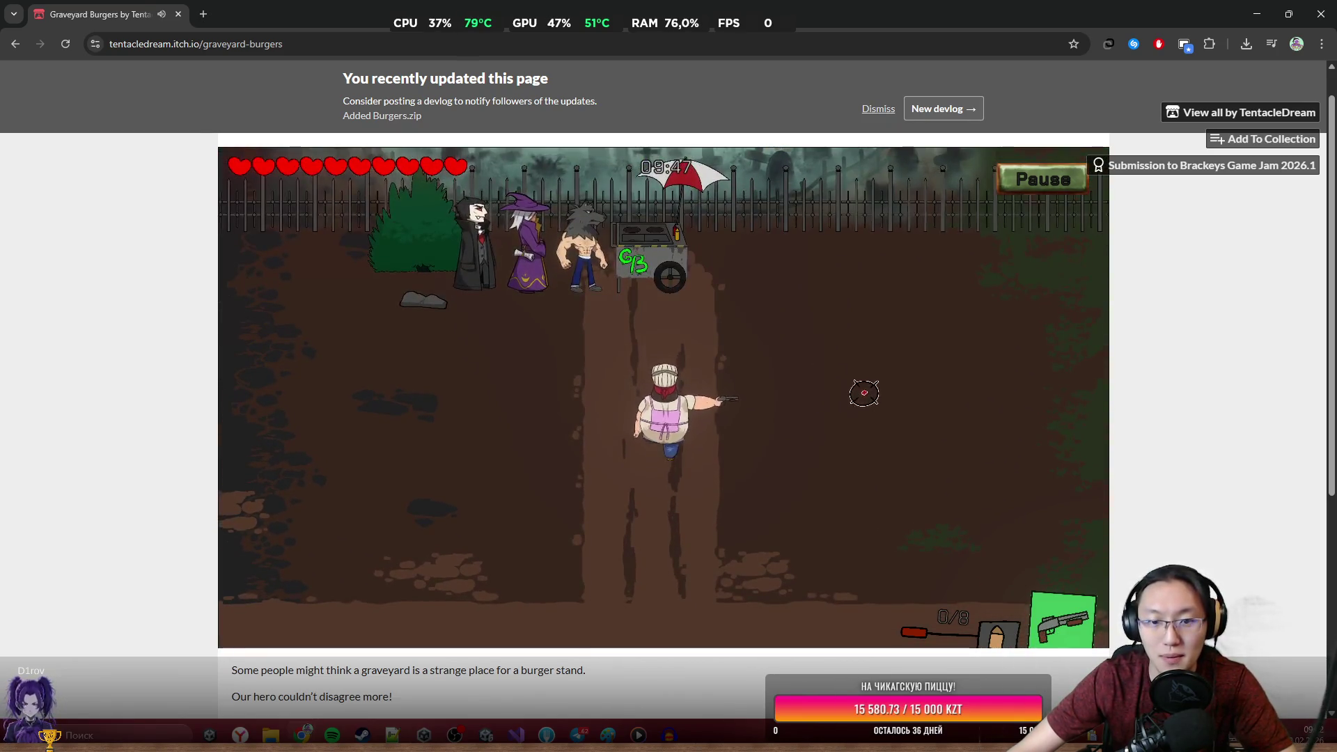
{"action": "key", "text": "w"}
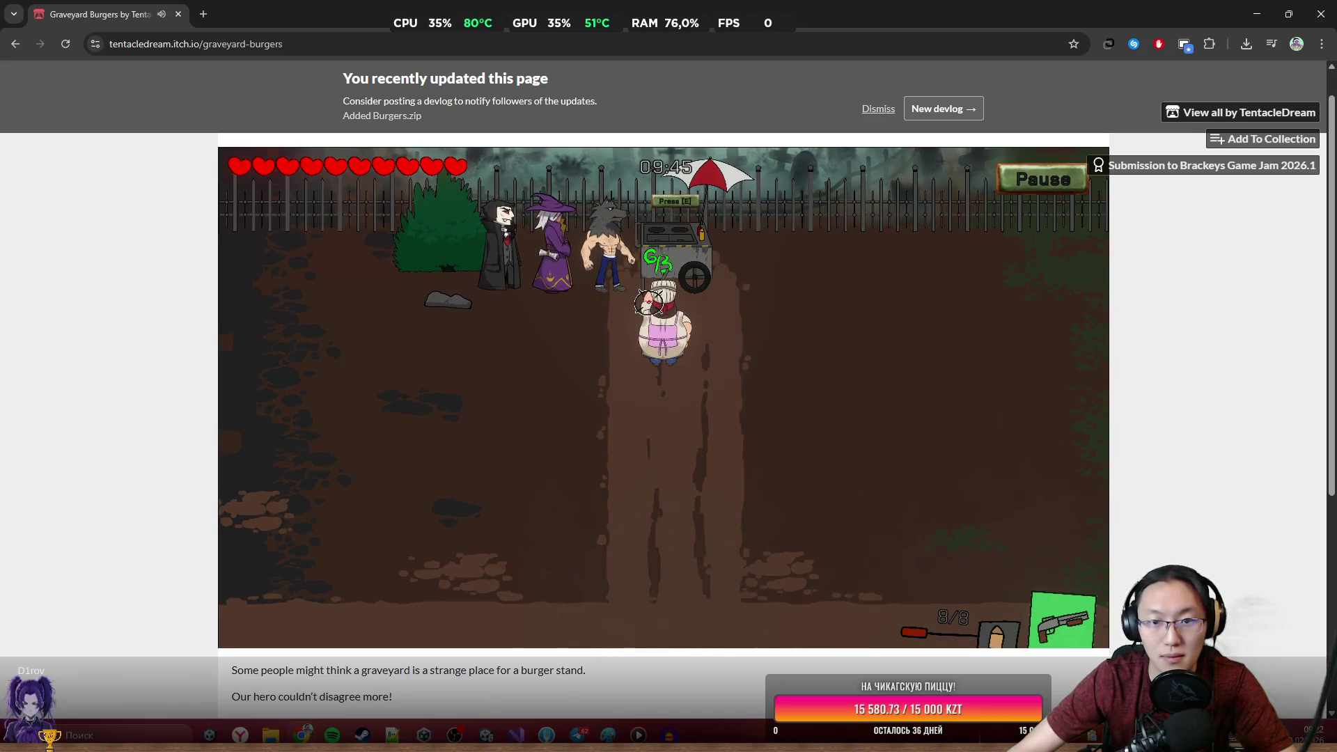
{"action": "key", "text": "e"}
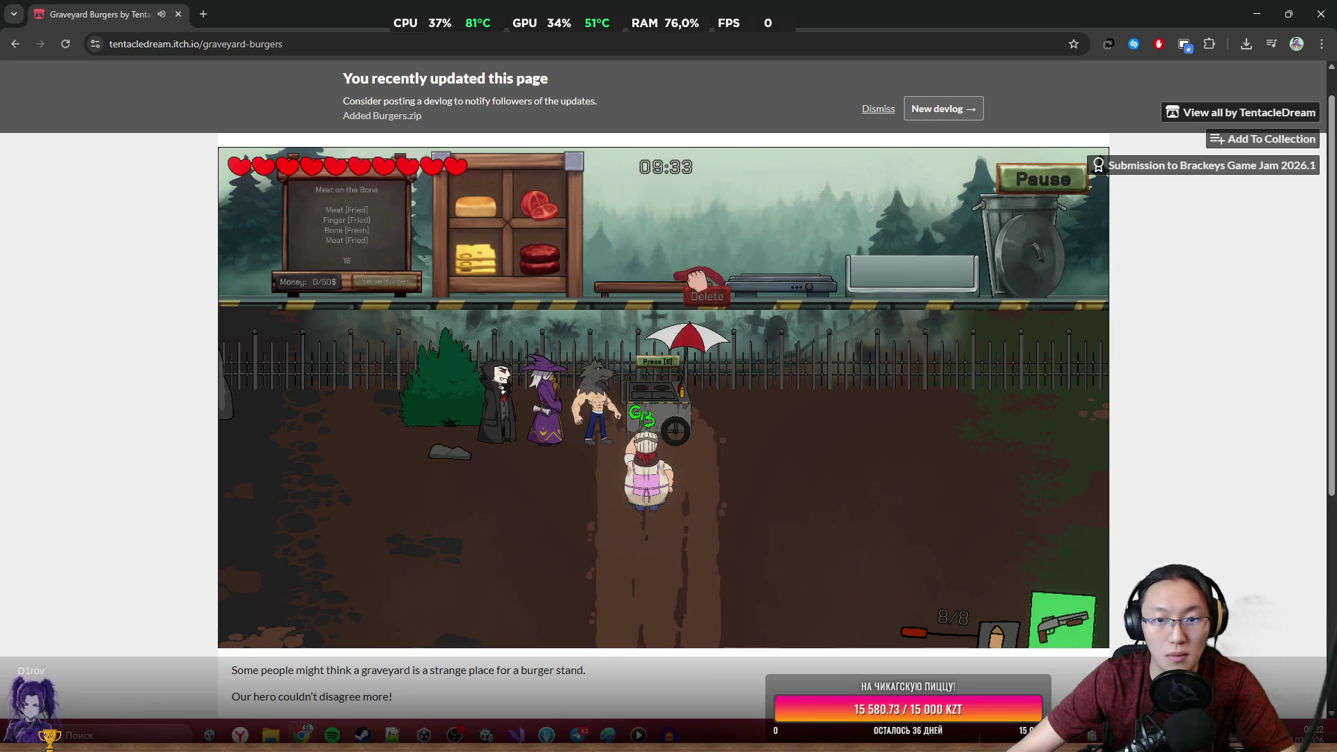
Leave the kitchen, move right and fire at the approaching enemy, then fall back up-left to reload.
{"action": "key", "text": "e"}
{"action": "key", "text": "d"}
{"action": "left_click", "coordinate": [1020, 343]}
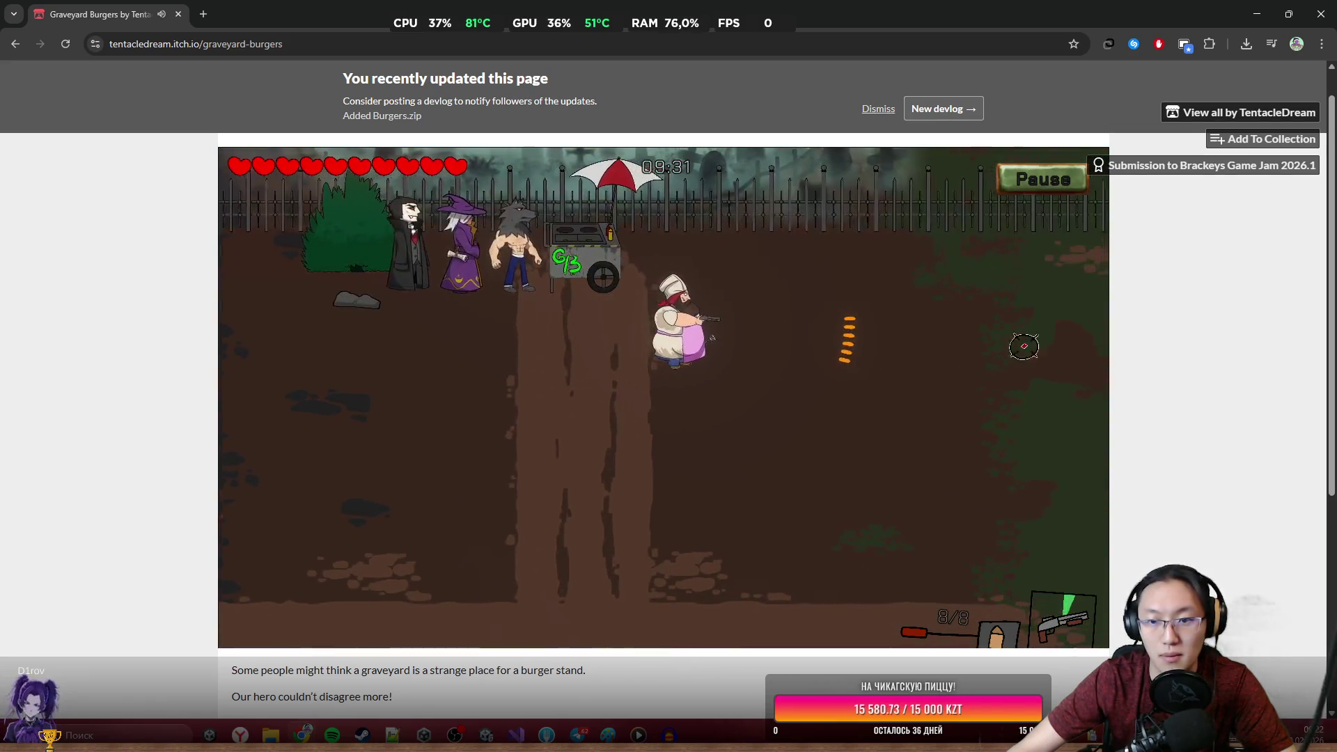
{"action": "left_click", "coordinate": [1046, 275]}
{"action": "key", "text": "d"}
{"action": "left_click", "coordinate": [1037, 293]}
{"action": "left_click", "coordinate": [1040, 292]}
{"action": "key", "text": "s"}
{"action": "left_click", "coordinate": [1038, 298]}
{"action": "left_click", "coordinate": [1058, 307]}
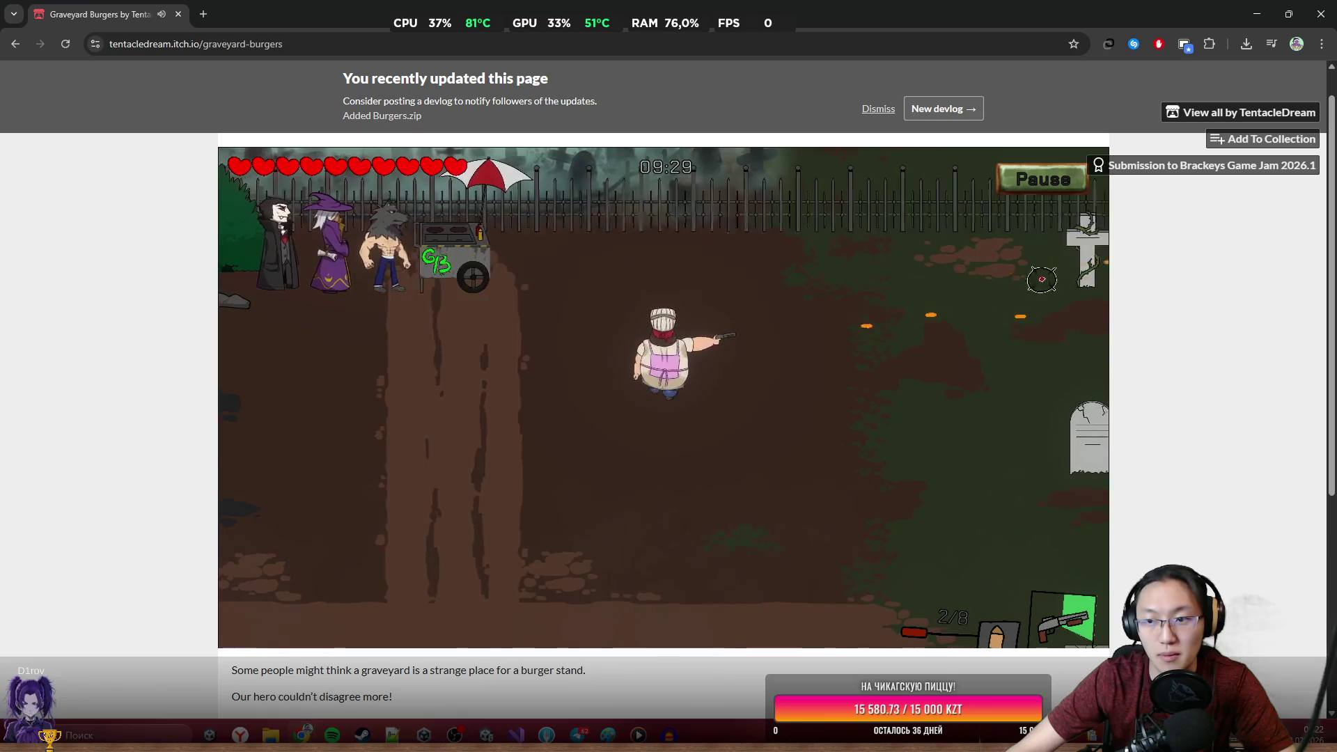
{"action": "key", "text": "a"}
{"action": "key", "text": "w"}
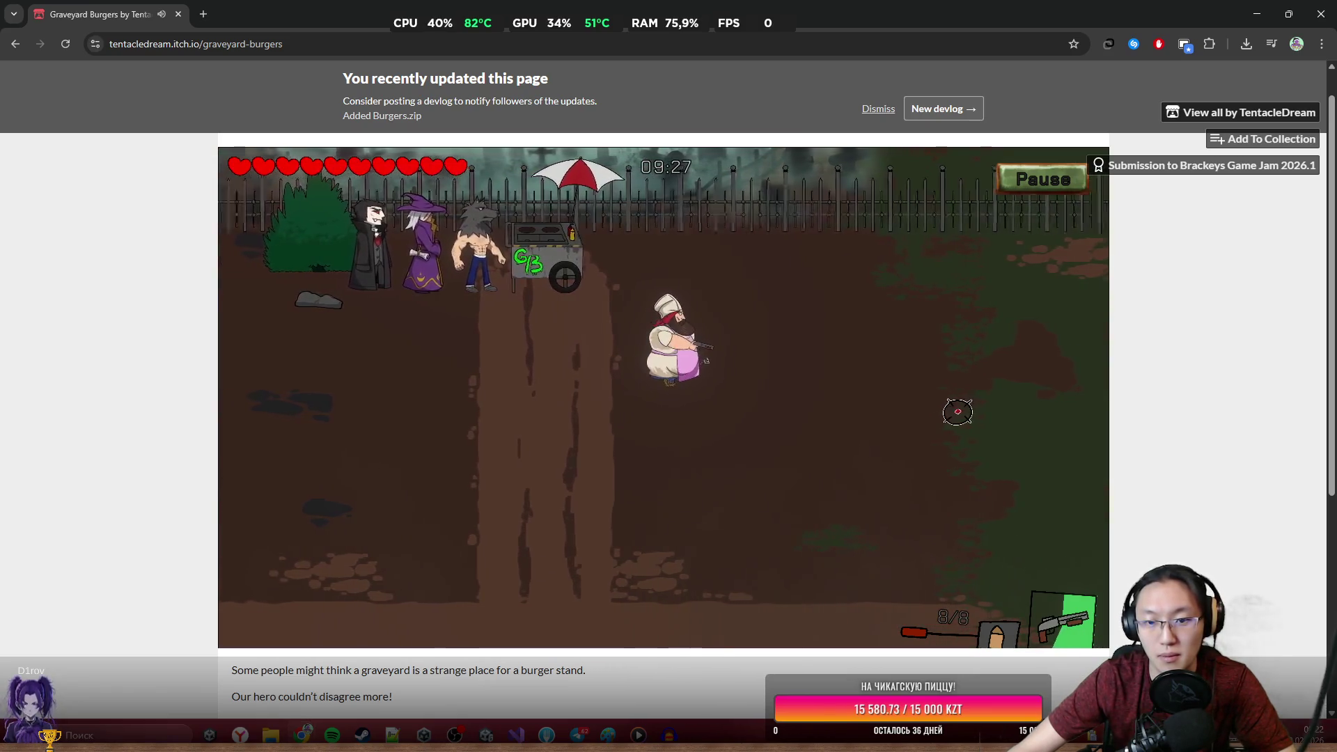
Sweep right through the gravestones shooting the skeletons, then turn back left toward the cart.
{"action": "key", "text": "d"}
{"action": "left_click", "coordinate": [1044, 424]}
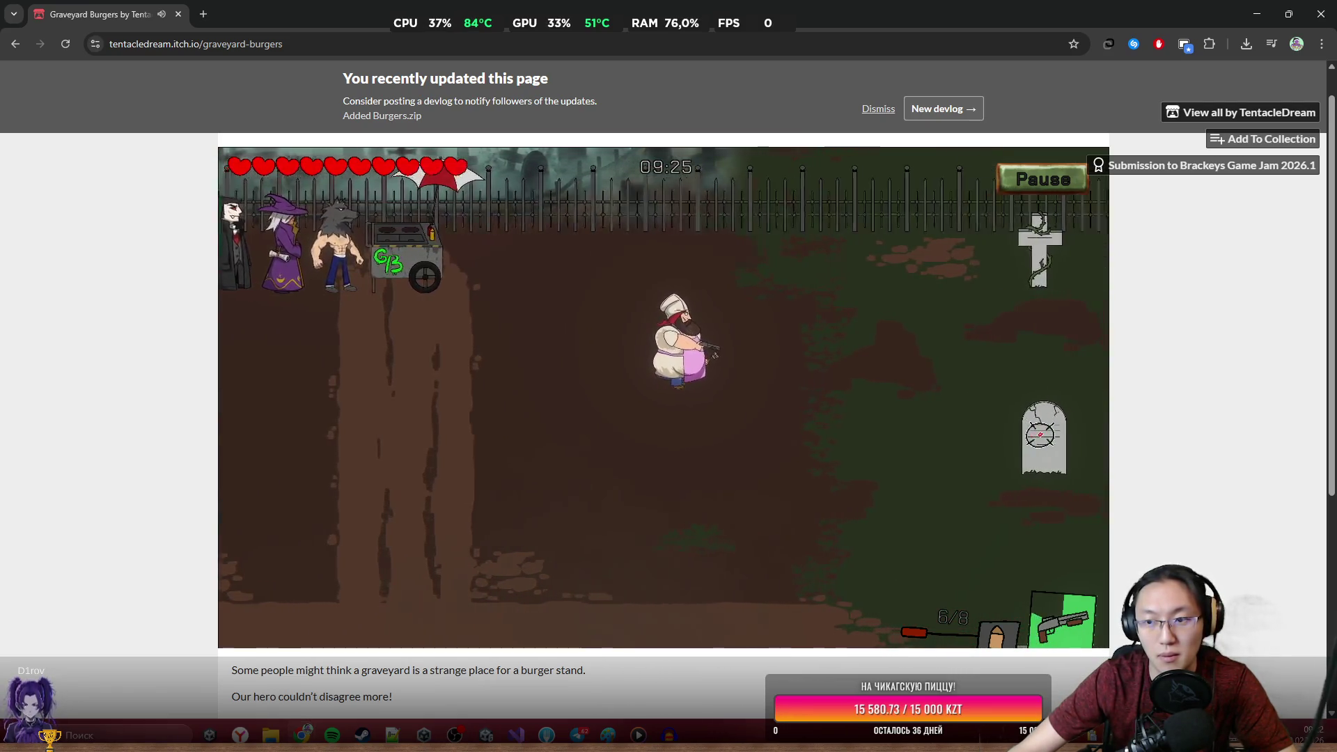
{"action": "key", "text": "d"}
{"action": "left_click", "coordinate": [1038, 432]}
{"action": "left_click", "coordinate": [1006, 450]}
{"action": "left_click", "coordinate": [1005, 450]}
{"action": "left_click", "coordinate": [1026, 307]}
{"action": "left_click", "coordinate": [1027, 307]}
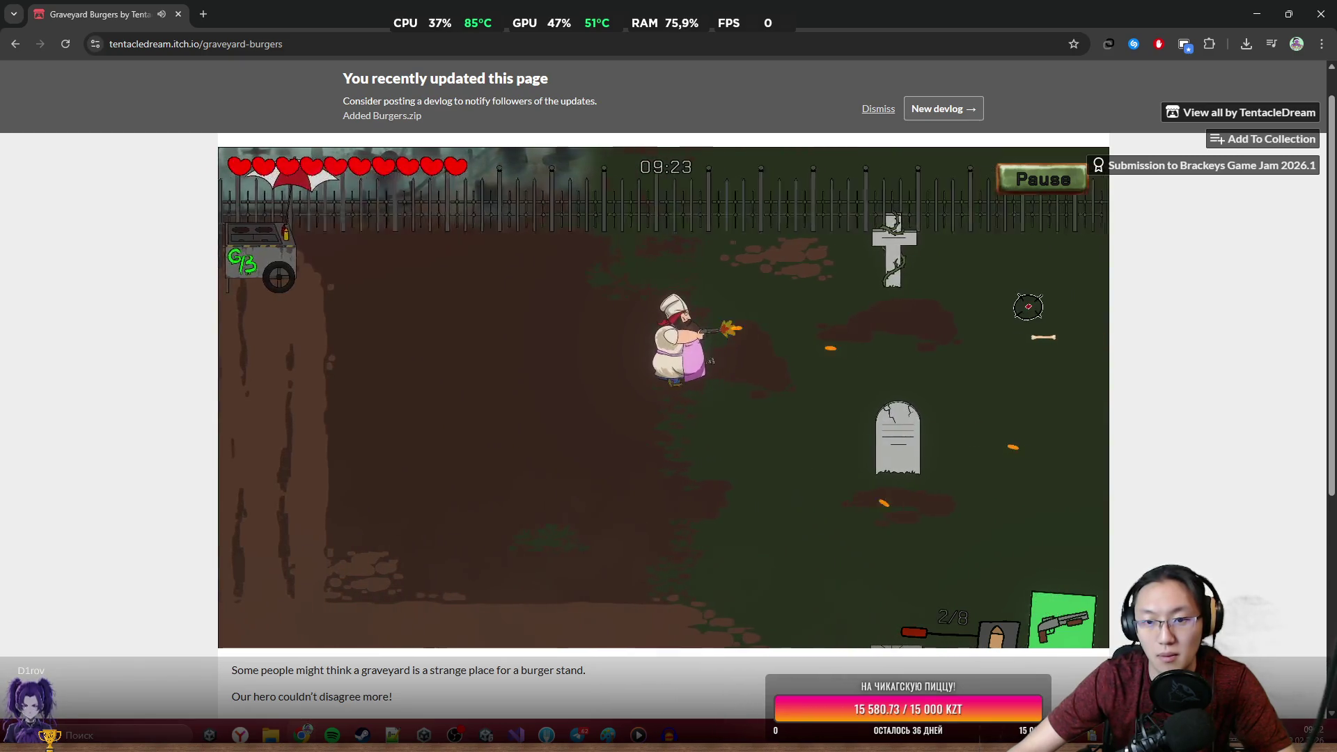
{"action": "left_click", "coordinate": [976, 393]}
{"action": "key", "text": "d"}
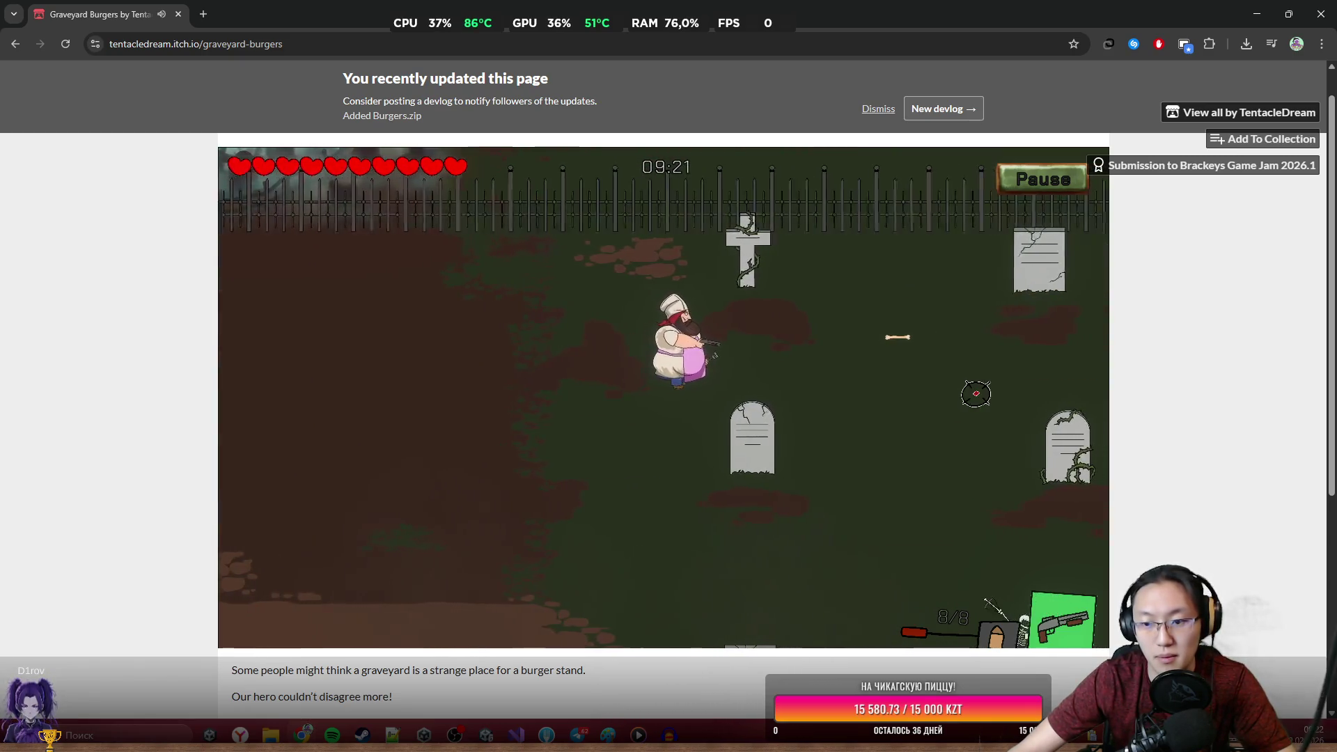
{"action": "key", "text": "d"}
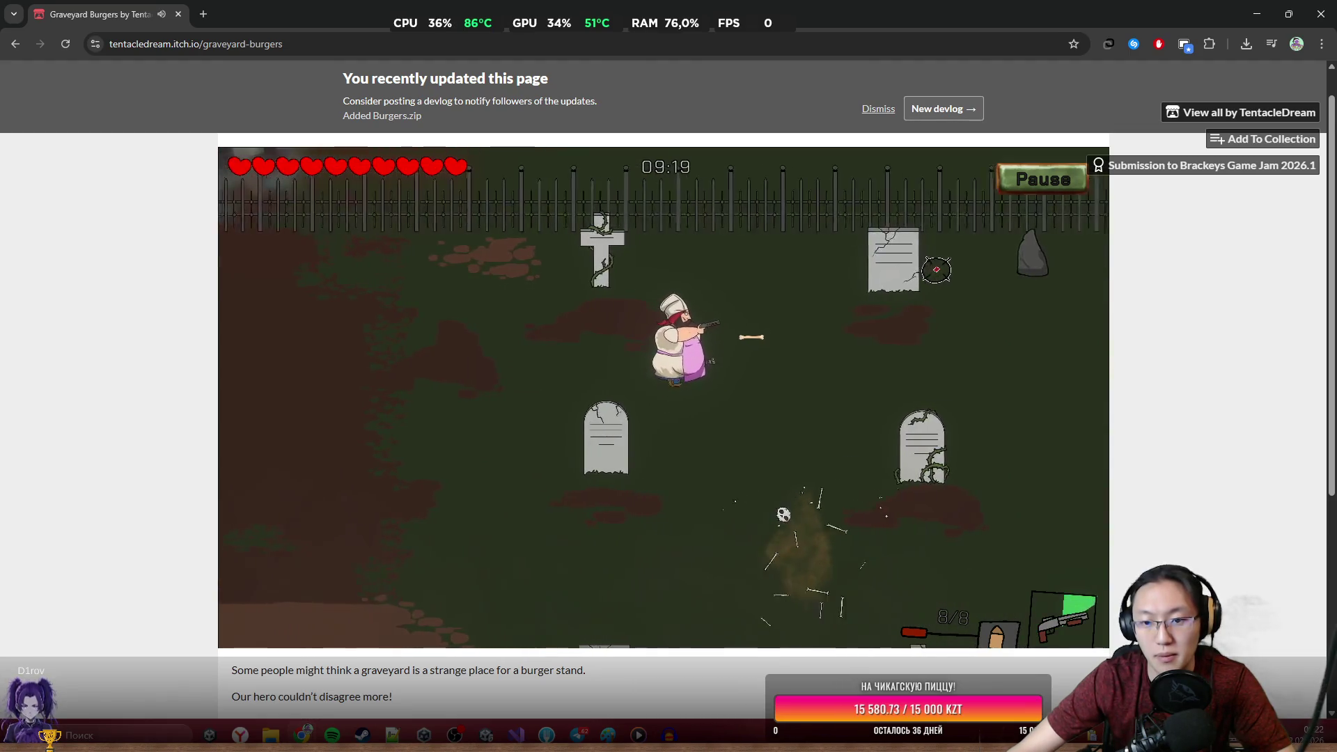
{"action": "key", "text": "w"}
{"action": "key", "text": "a"}
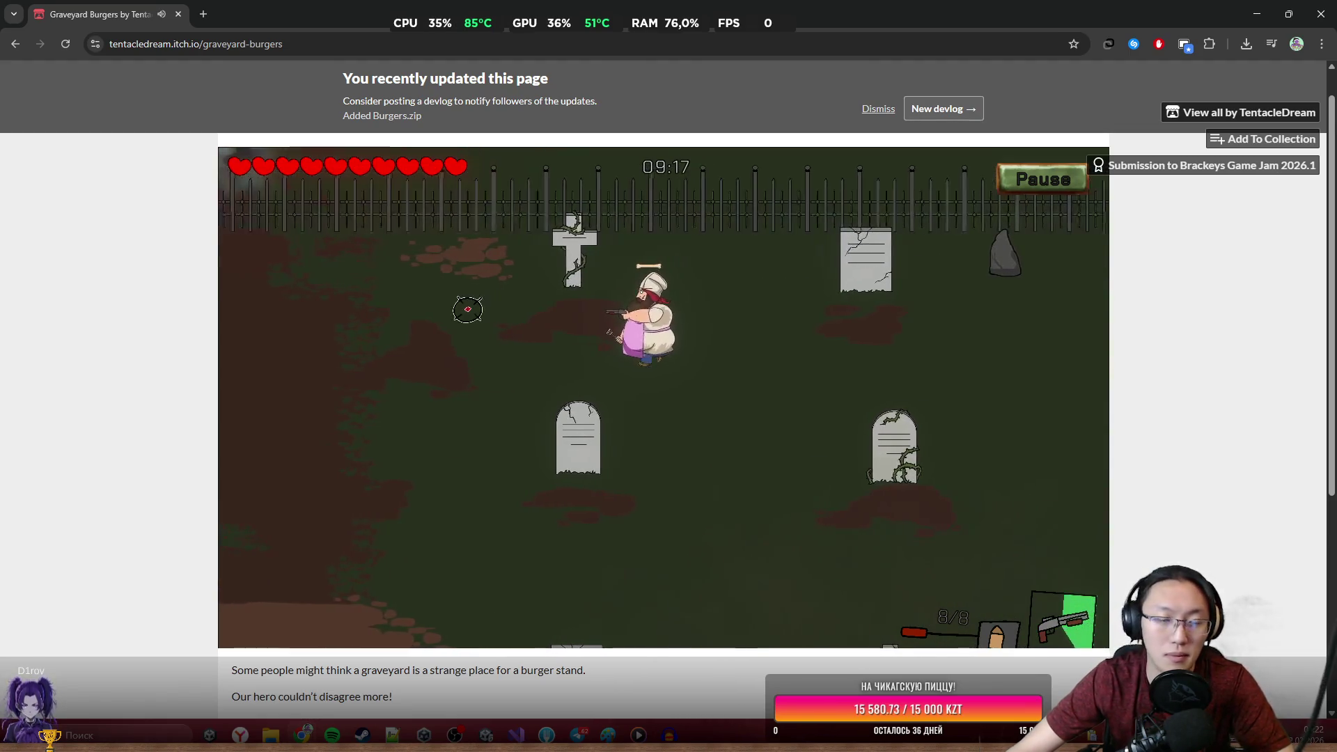
{"action": "key", "text": "a"}
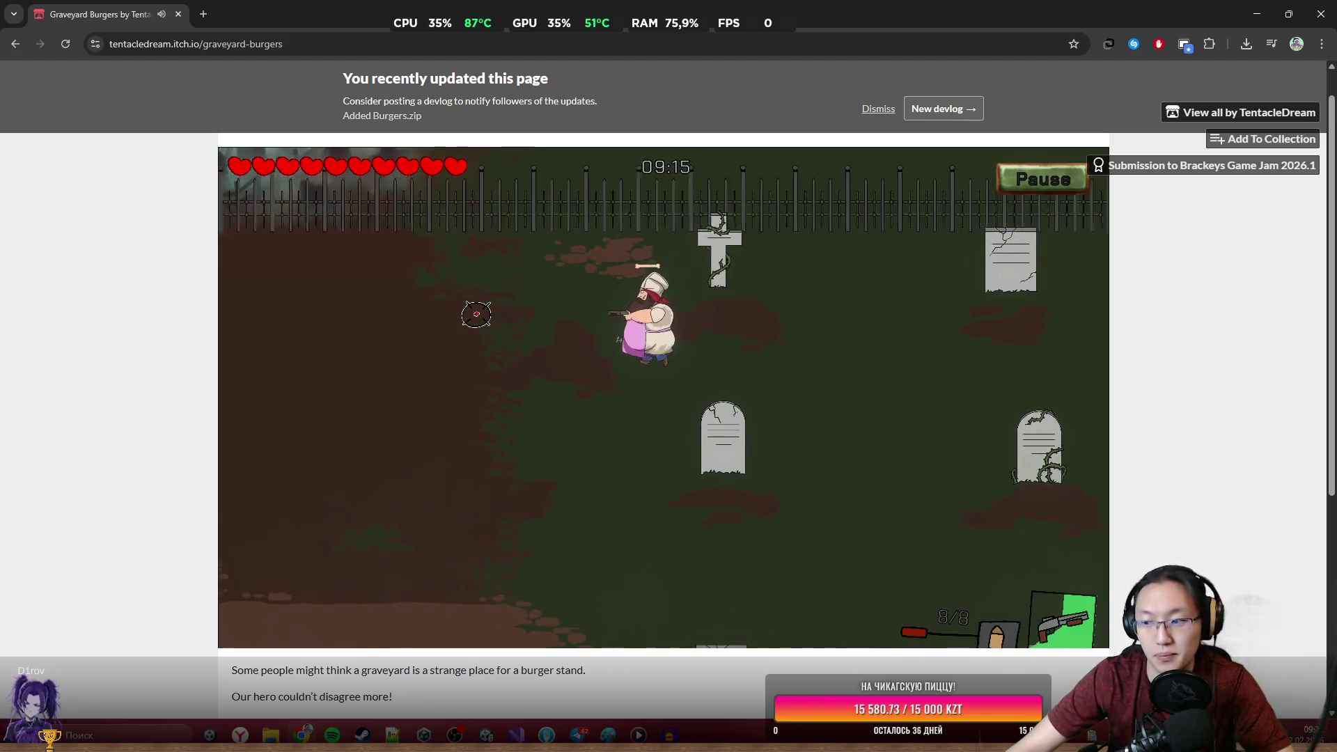
{"action": "key", "text": "a"}
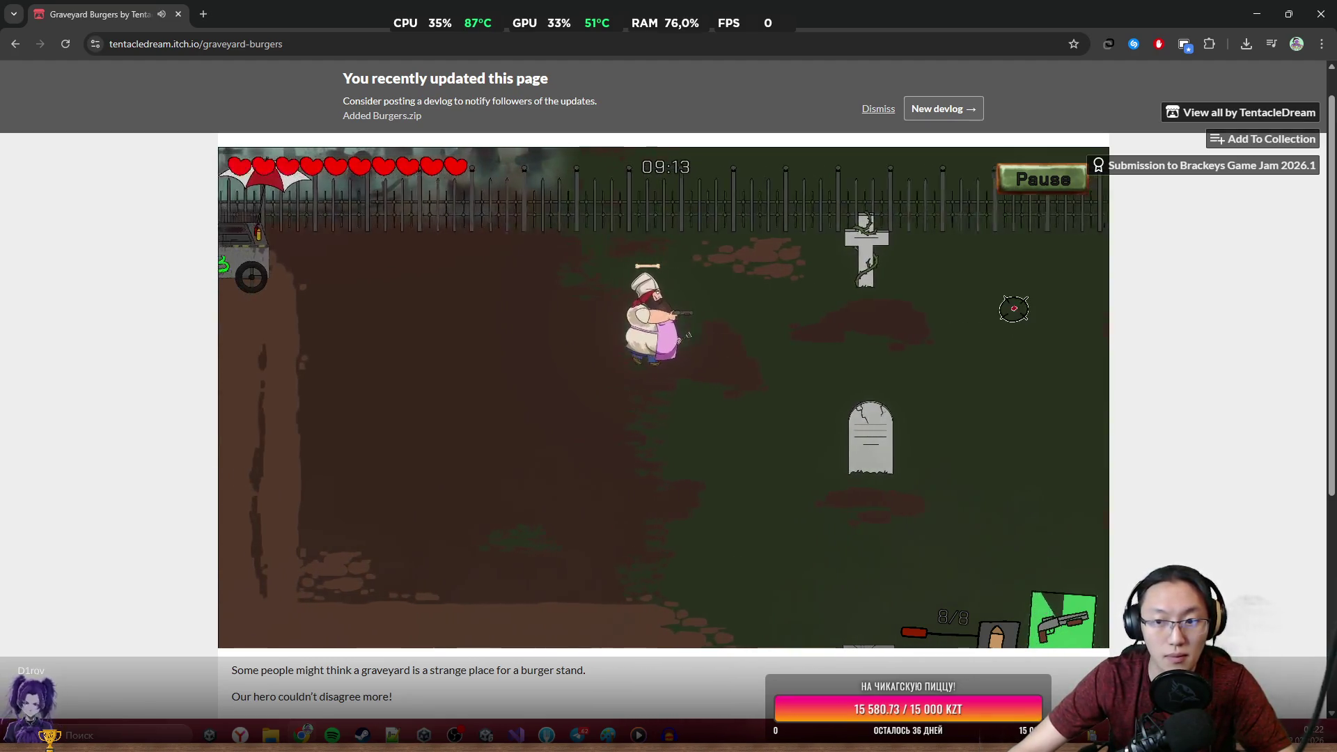
Head left toward the cart, reloading with R and shooting nearby enemies.
{"action": "left_click", "coordinate": [1014, 308]}
{"action": "left_click", "coordinate": [1014, 309]}
{"action": "key", "text": "a"}
{"action": "key", "text": "r"}
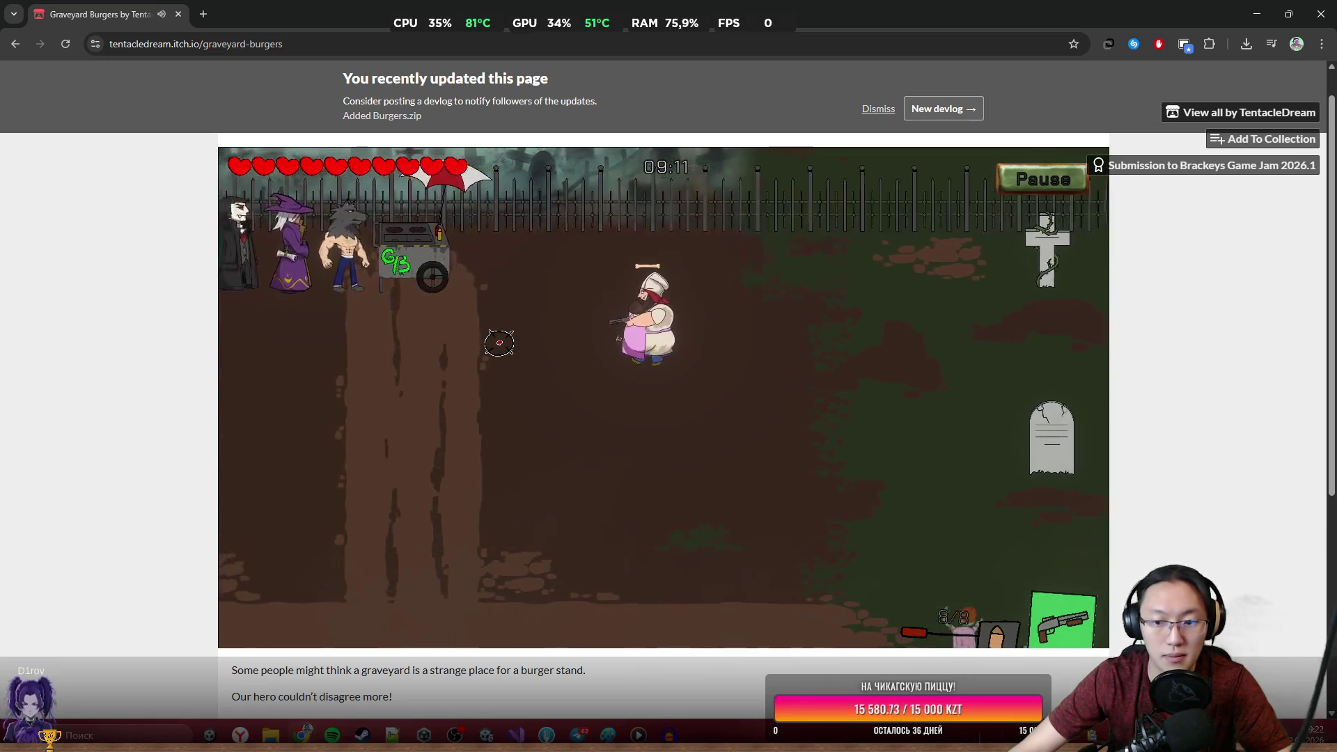
{"action": "key", "text": "a"}
{"action": "left_click", "coordinate": [829, 507]}
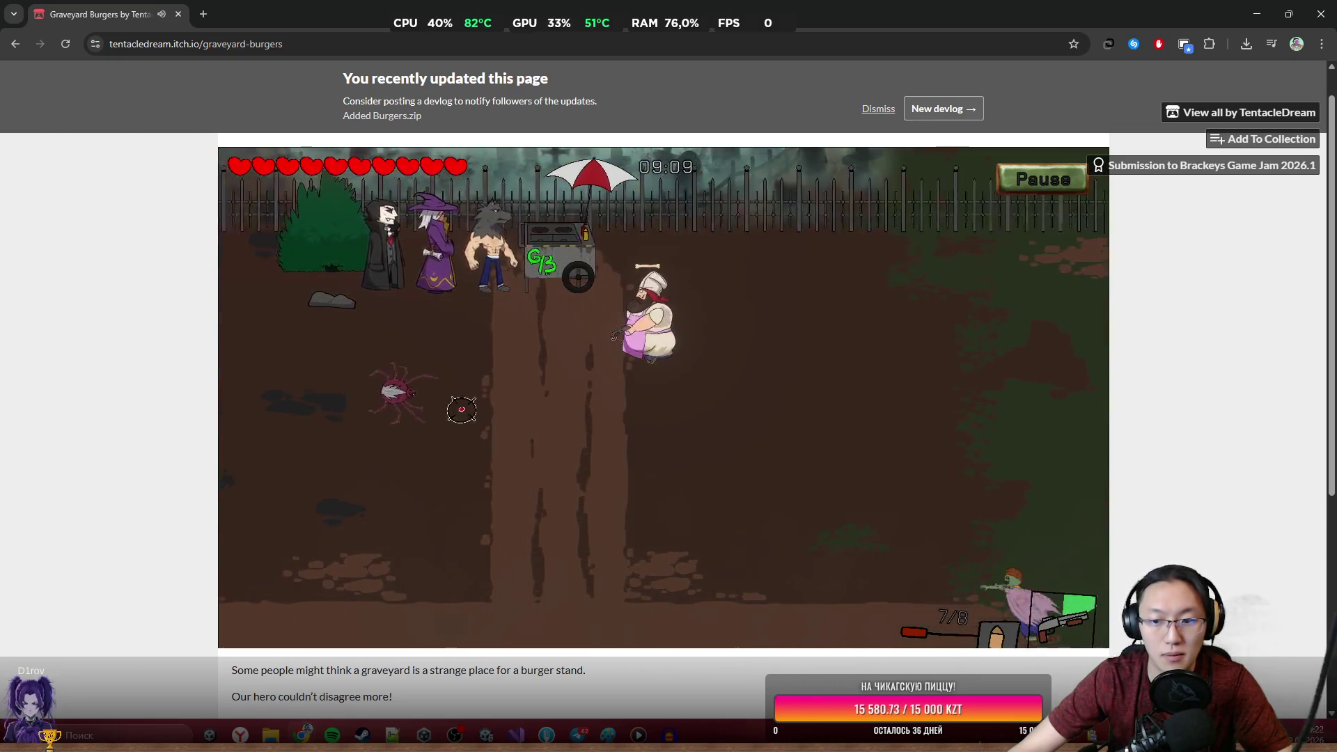
{"action": "key", "text": "a"}
Shoot down the spider beside the cook and the skeleton to the right.
{"action": "left_click", "coordinate": [431, 390]}
{"action": "left_click", "coordinate": [460, 379]}
{"action": "left_click", "coordinate": [493, 373]}
{"action": "left_click", "coordinate": [449, 368]}
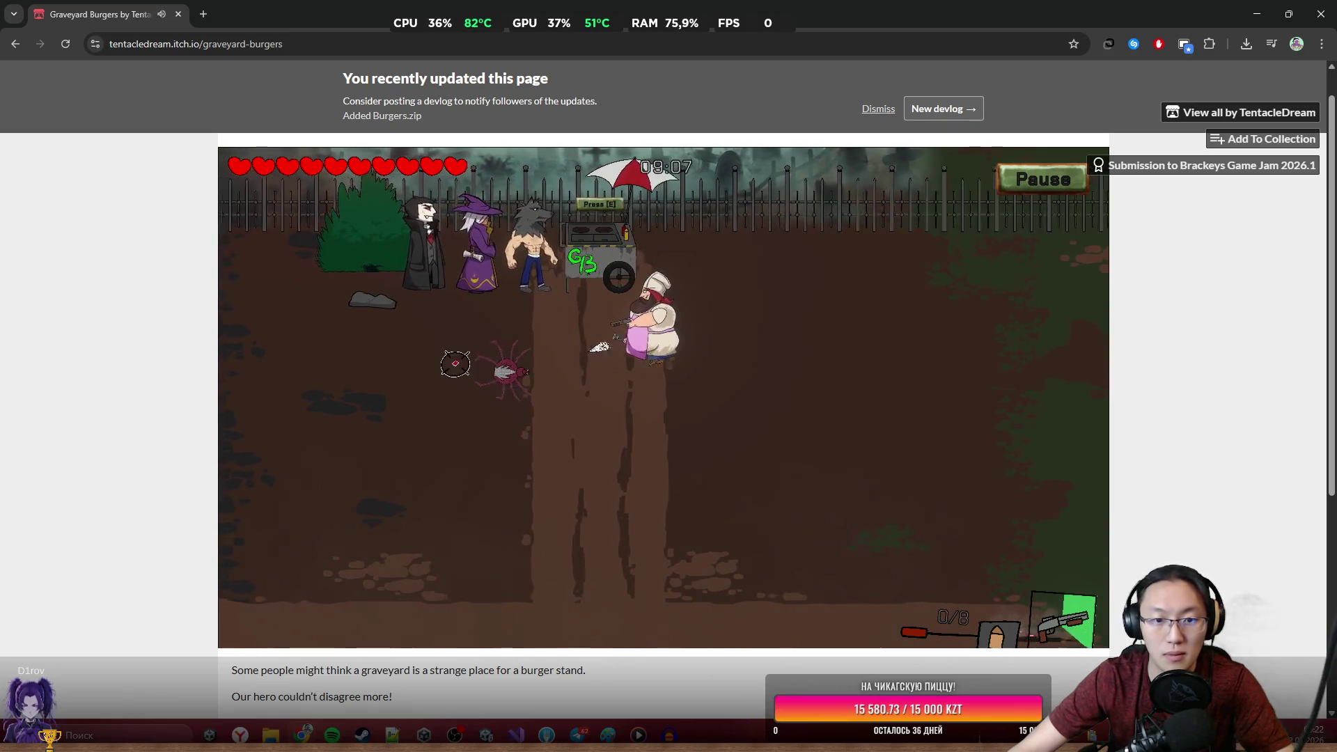
{"action": "left_click", "coordinate": [487, 352]}
{"action": "left_click", "coordinate": [517, 334]}
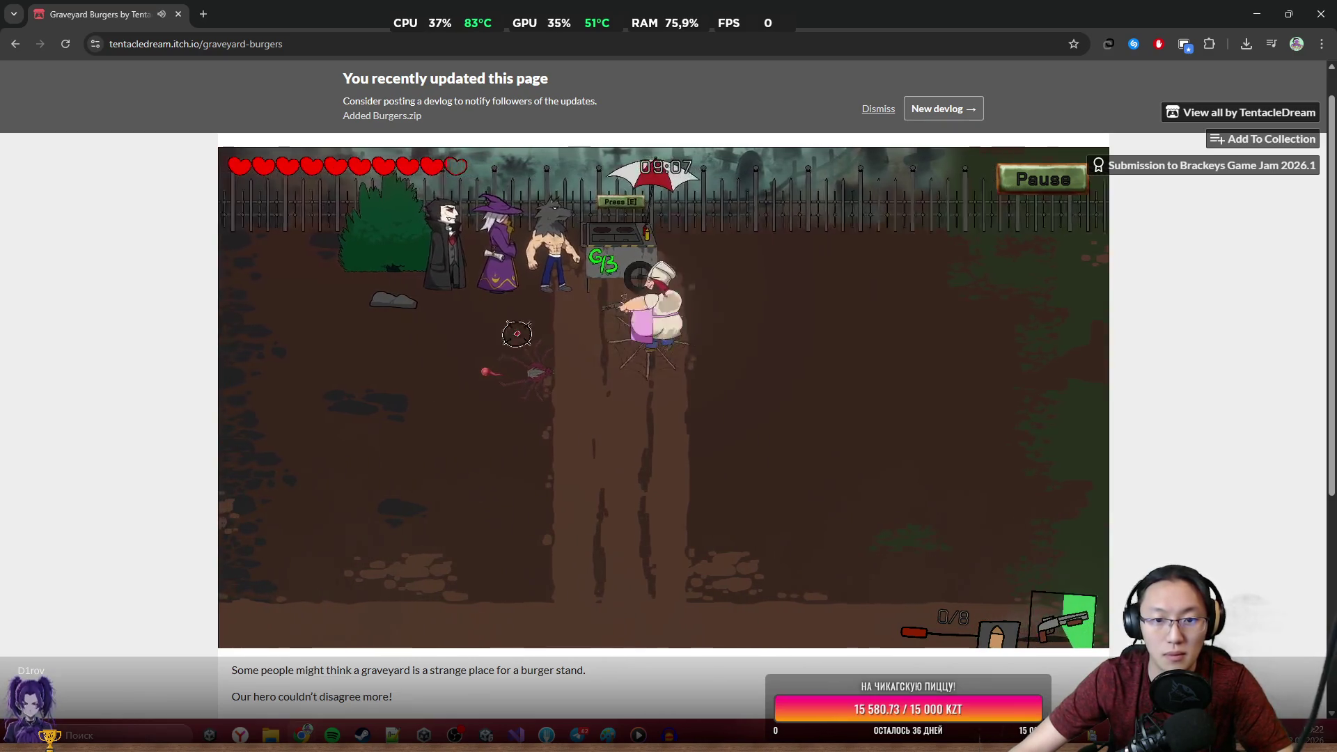
{"action": "key", "text": "a"}
{"action": "left_click", "coordinate": [964, 296]}
{"action": "left_click", "coordinate": [978, 293]}
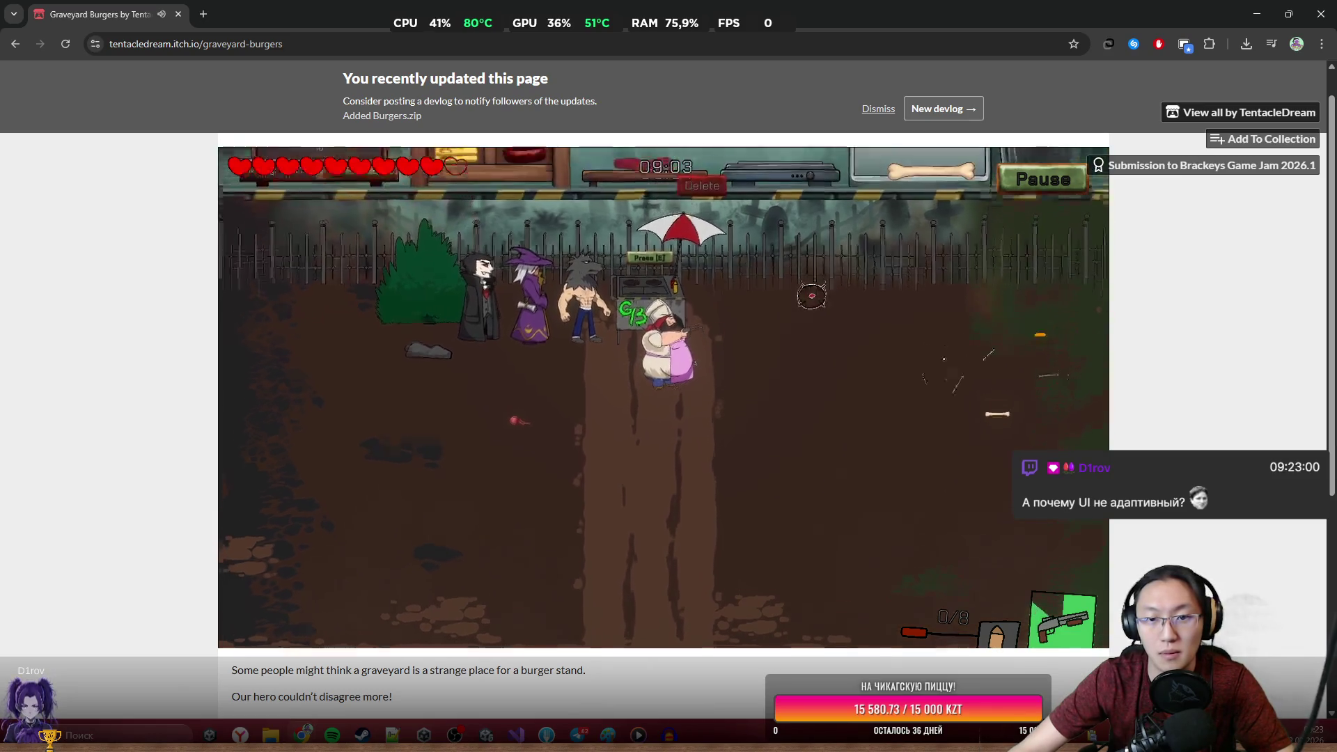
Open the kitchen at the burger stand, step away, then return and reopen it.
{"action": "key", "text": "e"}
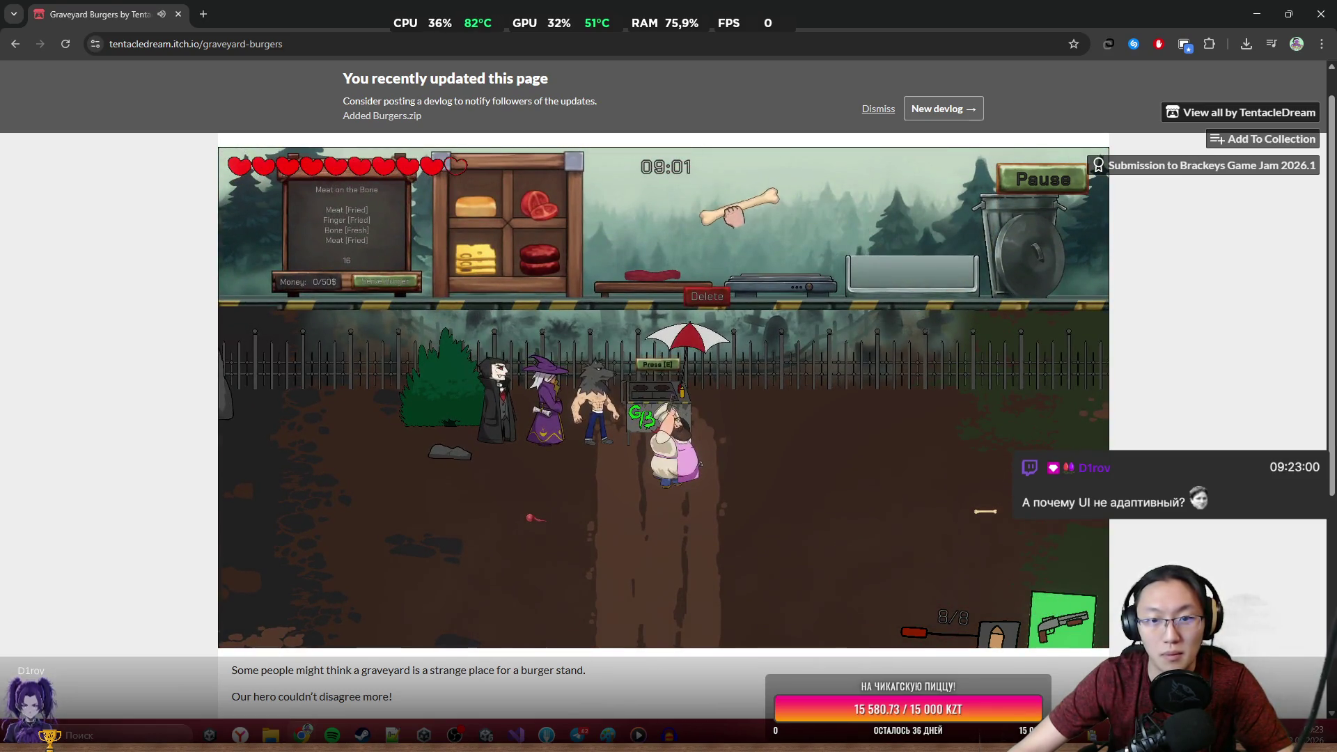
{"action": "key", "text": "d"}
{"action": "key", "text": "s"}
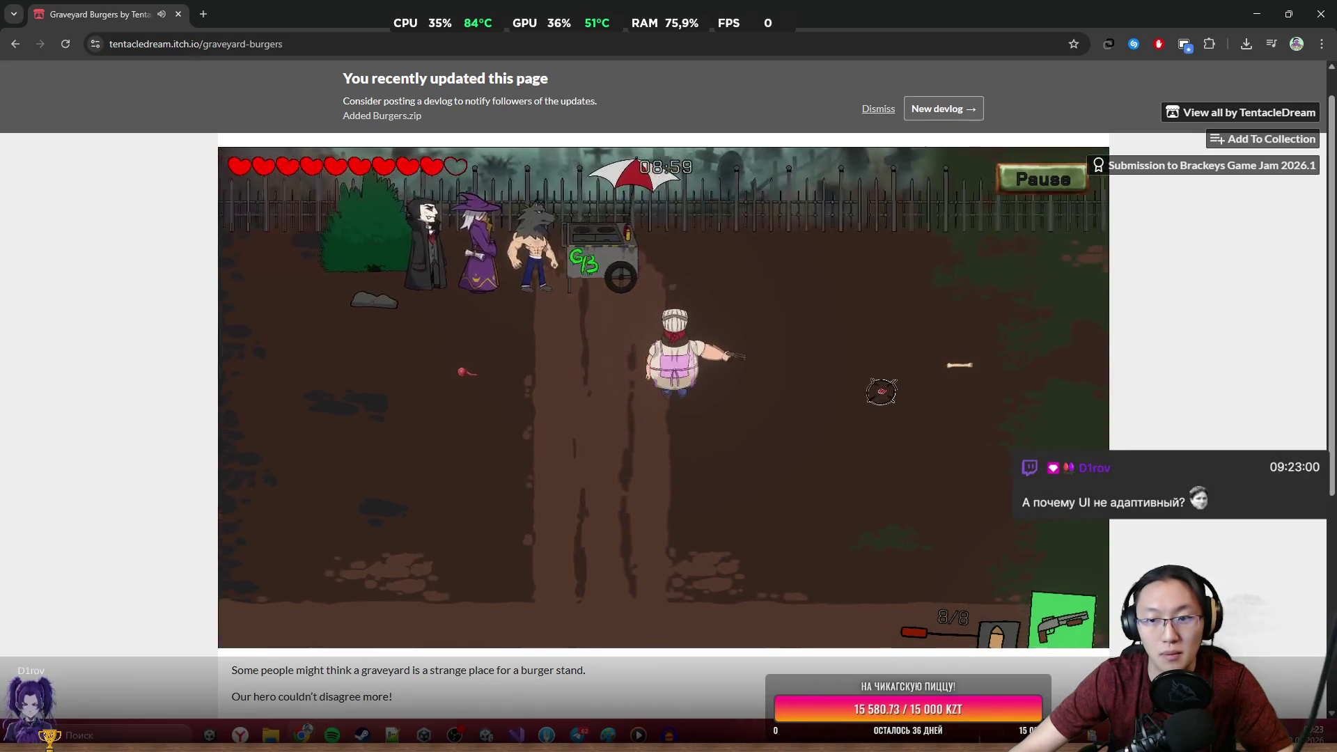
{"action": "key", "text": "w"}
{"action": "key", "text": "a"}
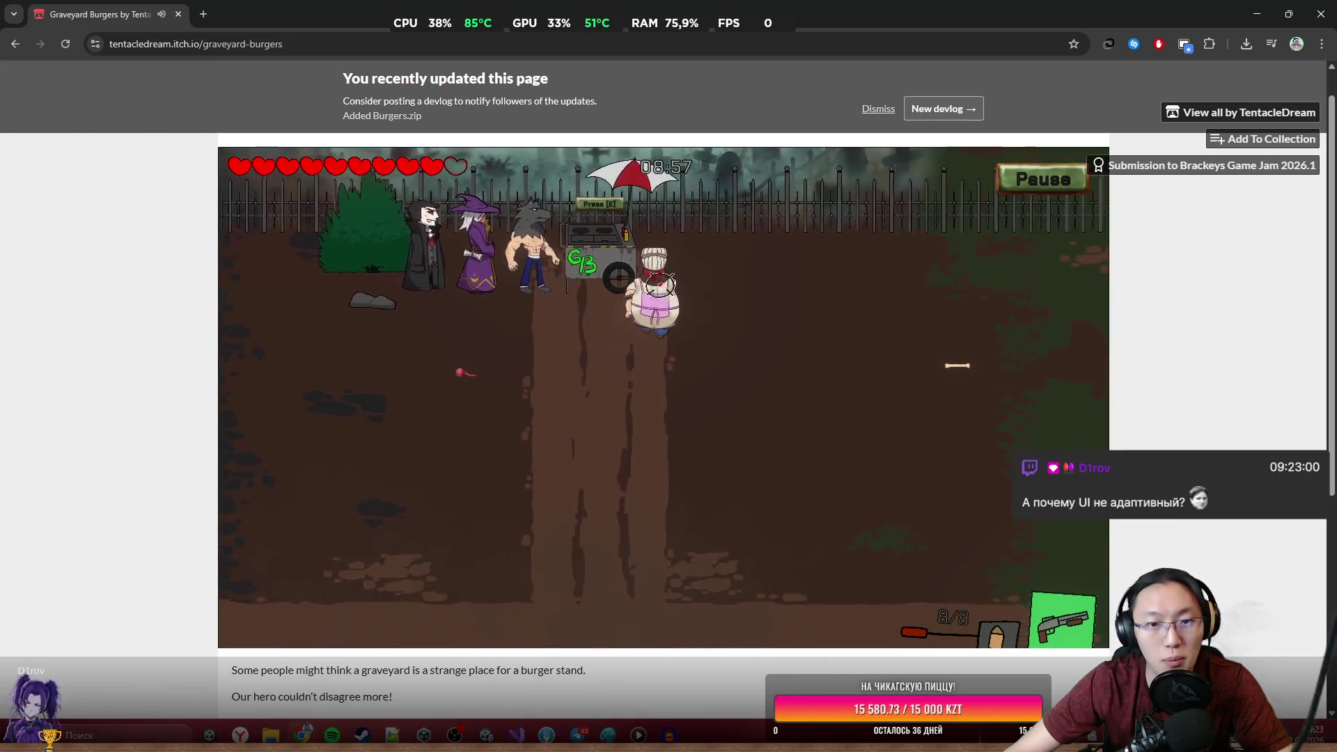
{"action": "key", "text": "e"}
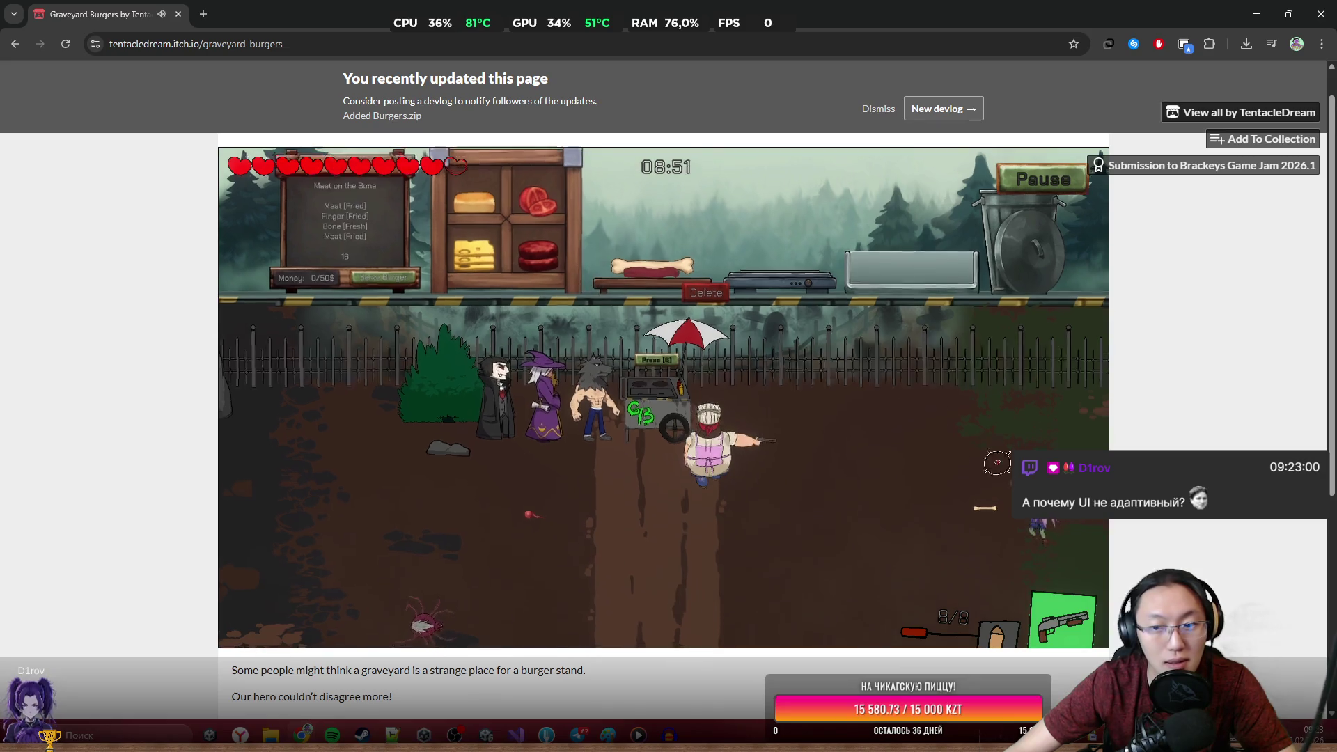
Leave the kitchen and shoot the ghost until it collapses, reloading while moving down-right.
{"action": "key", "text": "e"}
{"action": "key", "text": "s"}
{"action": "left_click", "coordinate": [698, 376]}
{"action": "left_click", "coordinate": [698, 376]}
{"action": "key", "text": "s"}
{"action": "key", "text": "d"}
{"action": "left_click", "coordinate": [698, 376]}
{"action": "left_click", "coordinate": [698, 376]}
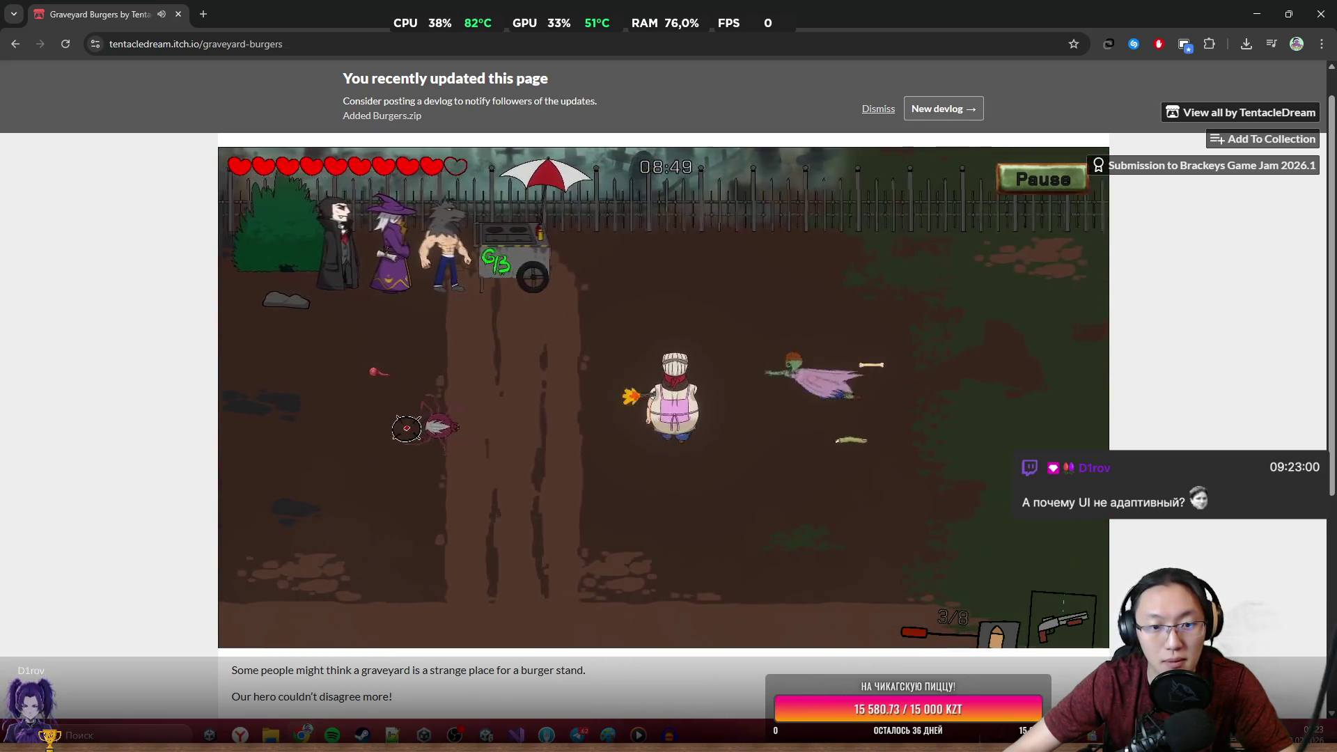
{"action": "left_click", "coordinate": [883, 438]}
{"action": "key", "text": "s"}
{"action": "key", "text": "d"}
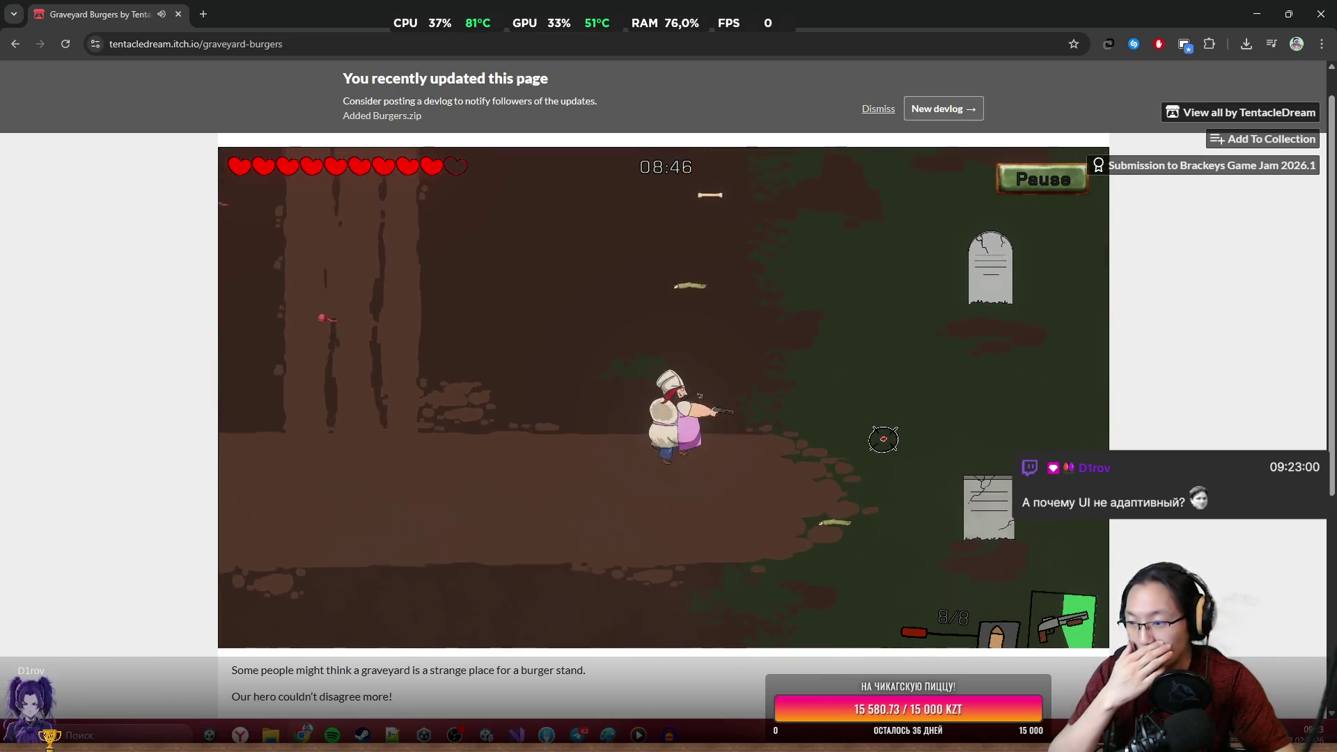
Move down-right to the zombie and shoot it dead.
{"action": "key", "text": "d"}
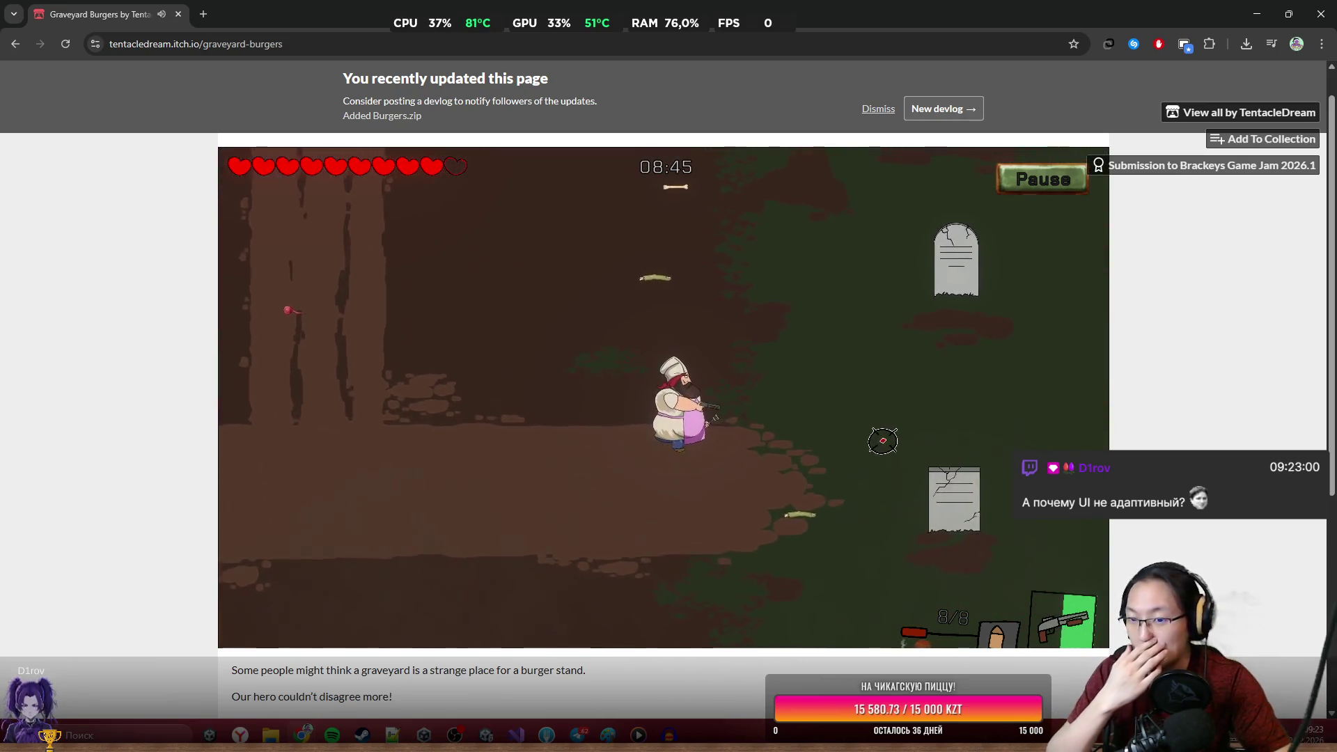
{"action": "key", "text": "s"}
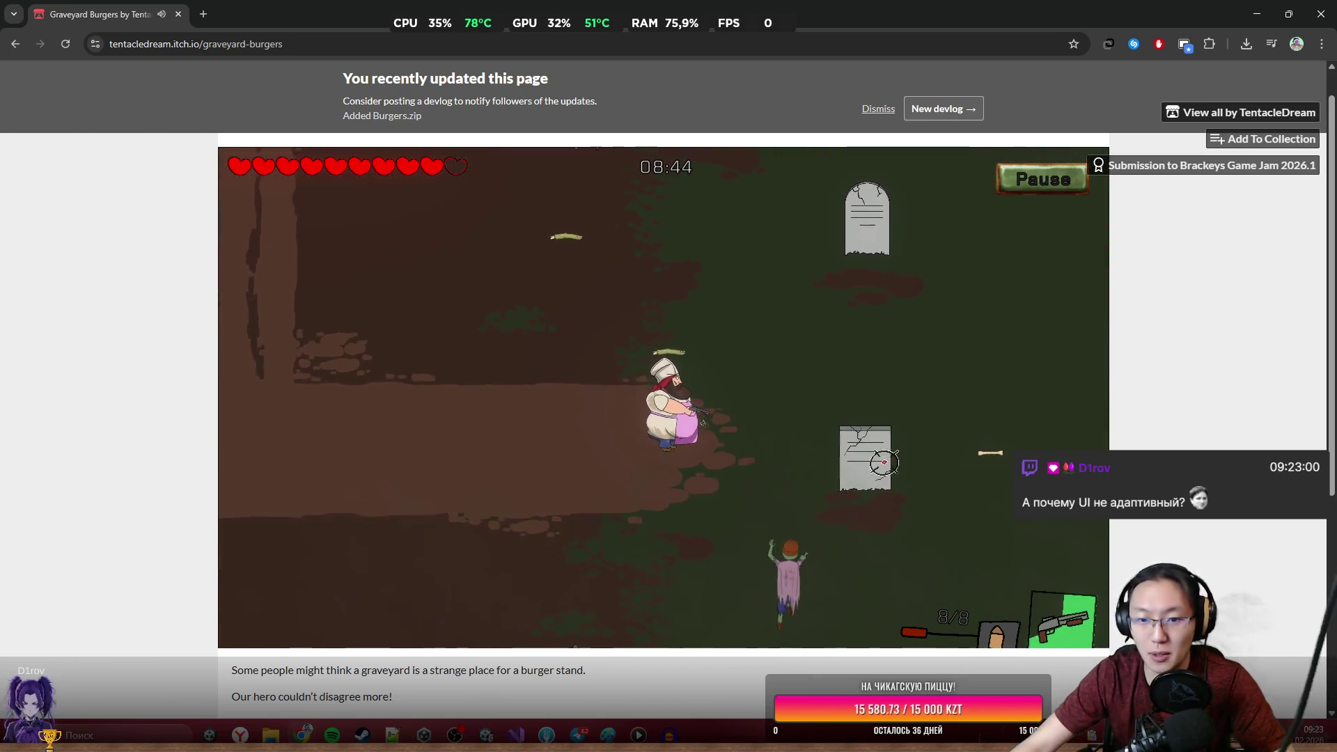
{"action": "key", "text": "a"}
{"action": "left_click", "coordinate": [731, 558]}
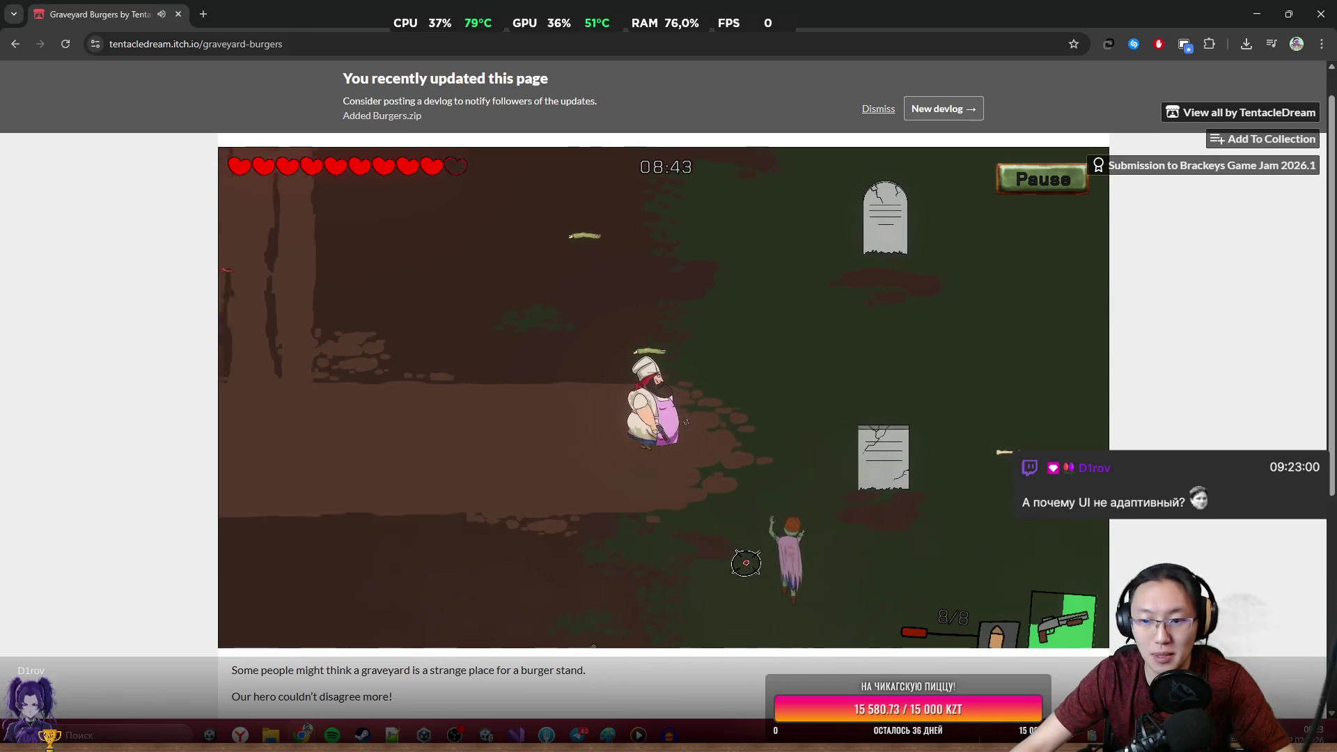
{"action": "left_click", "coordinate": [800, 529]}
{"action": "left_click", "coordinate": [815, 532]}
{"action": "left_click", "coordinate": [836, 525]}
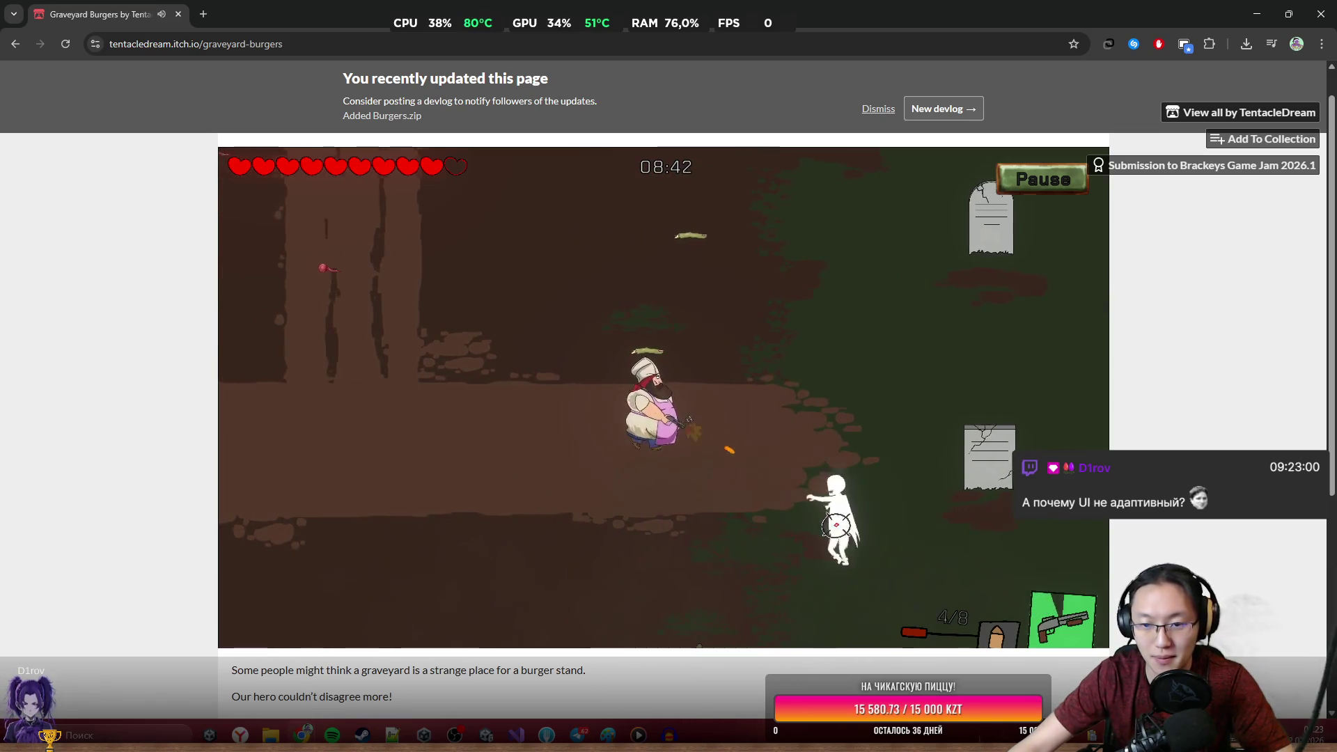
{"action": "left_click", "coordinate": [839, 529]}
{"action": "left_click", "coordinate": [845, 534]}
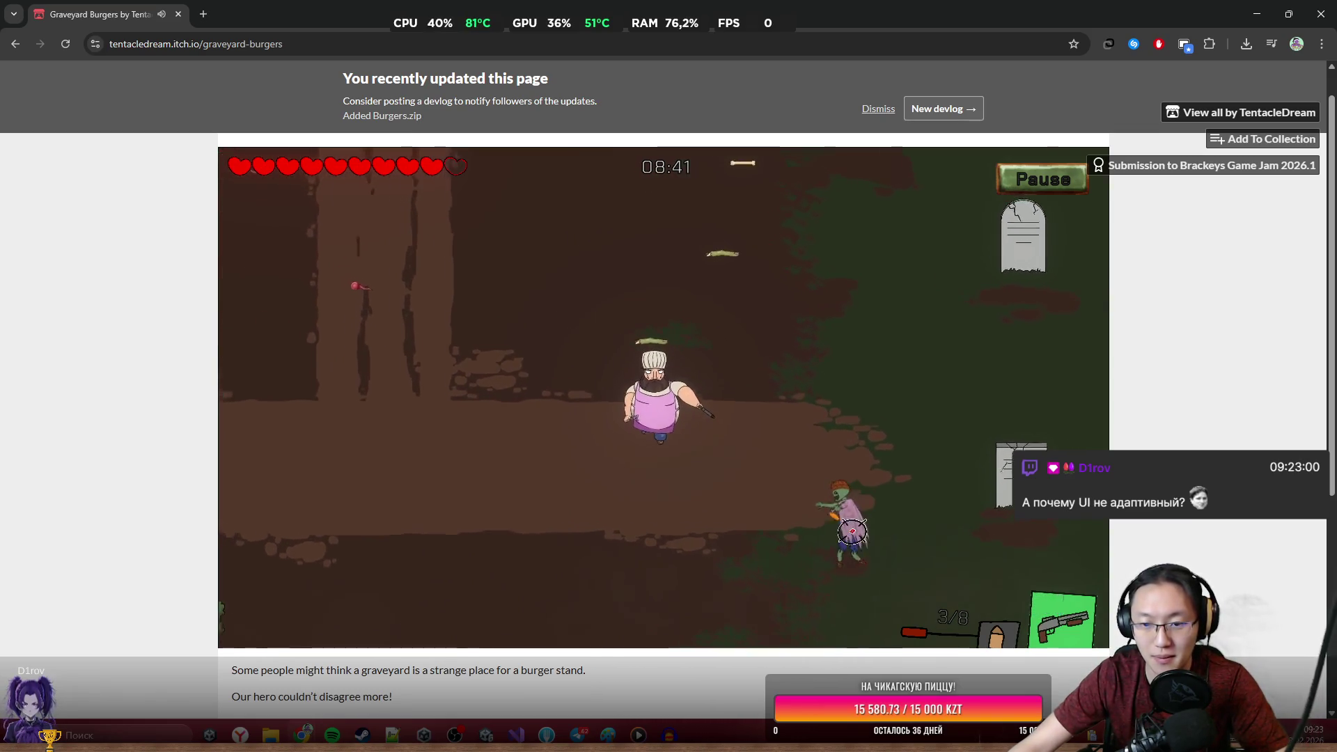
{"action": "key", "text": "w"}
{"action": "left_click", "coordinate": [850, 535]}
{"action": "left_click", "coordinate": [853, 532]}
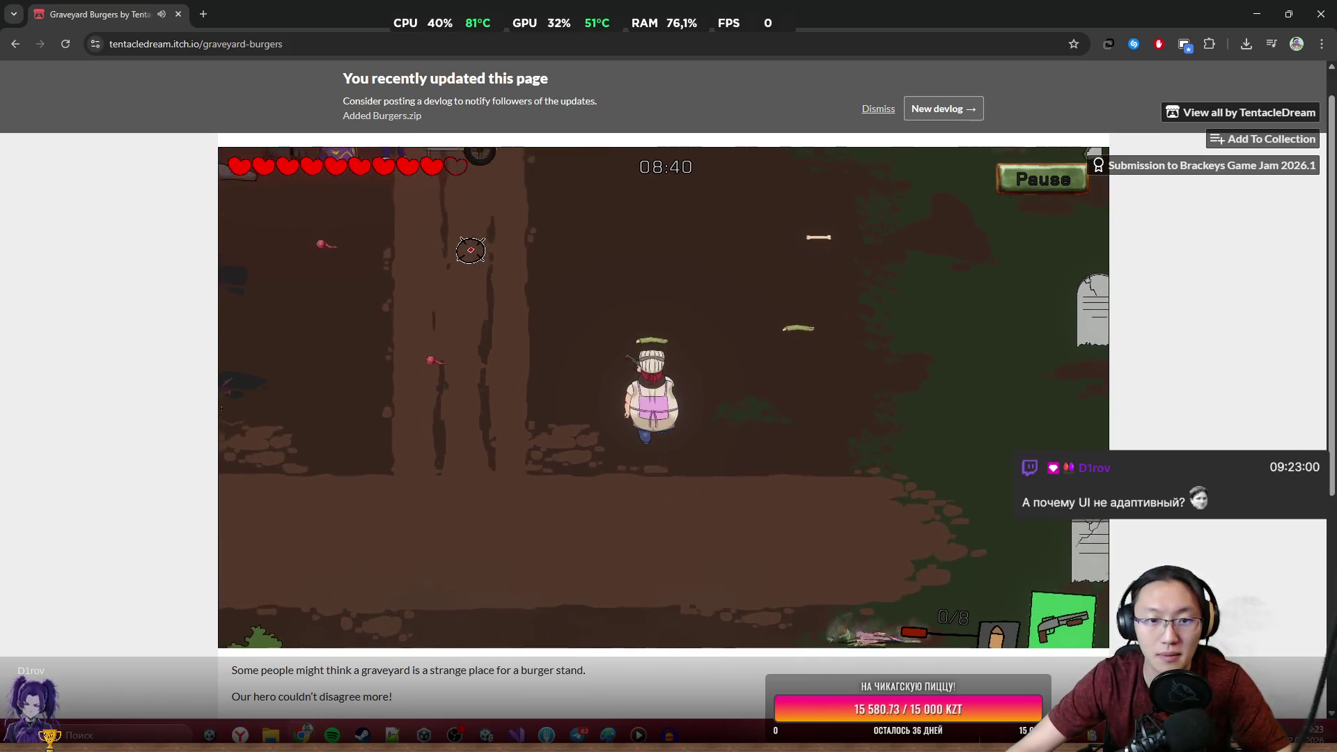
Return up-left to the burger cart and open its kitchen.
{"action": "key", "text": "w"}
{"action": "key", "text": "a"}
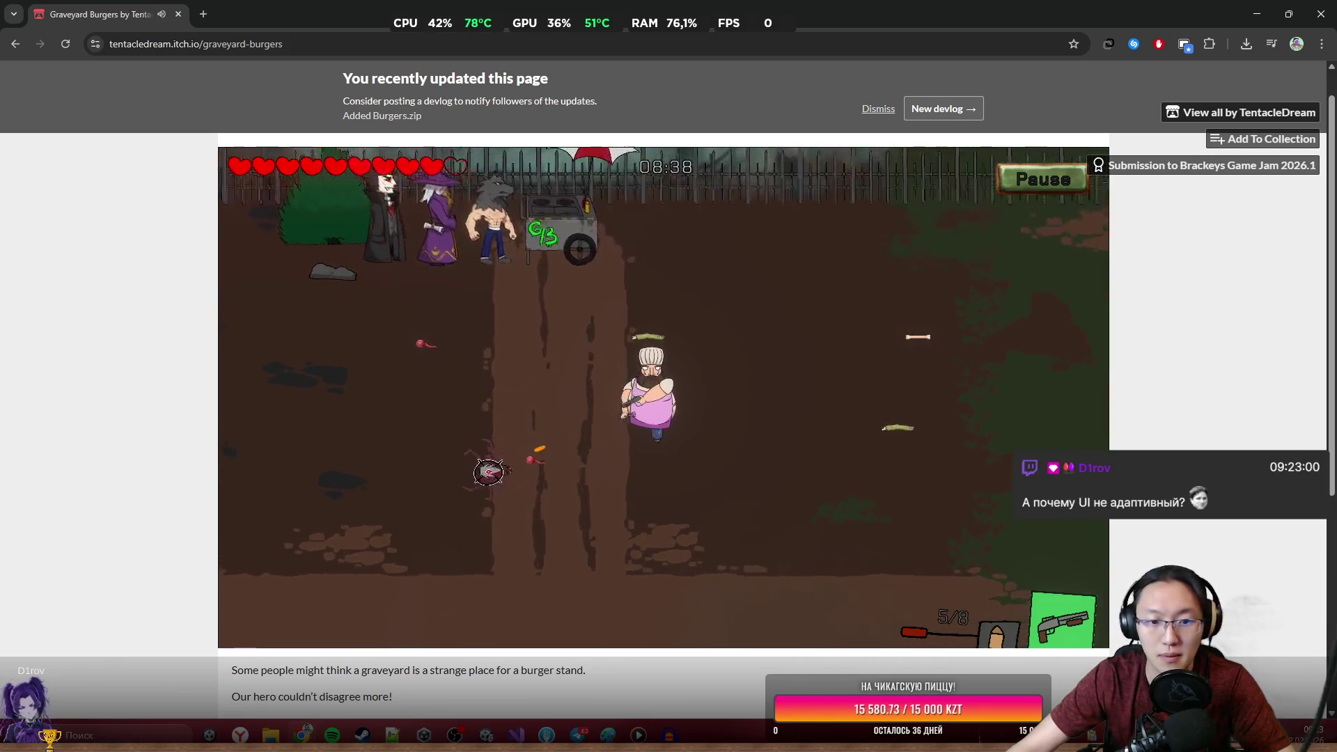
{"action": "key", "text": "w"}
{"action": "key", "text": "a"}
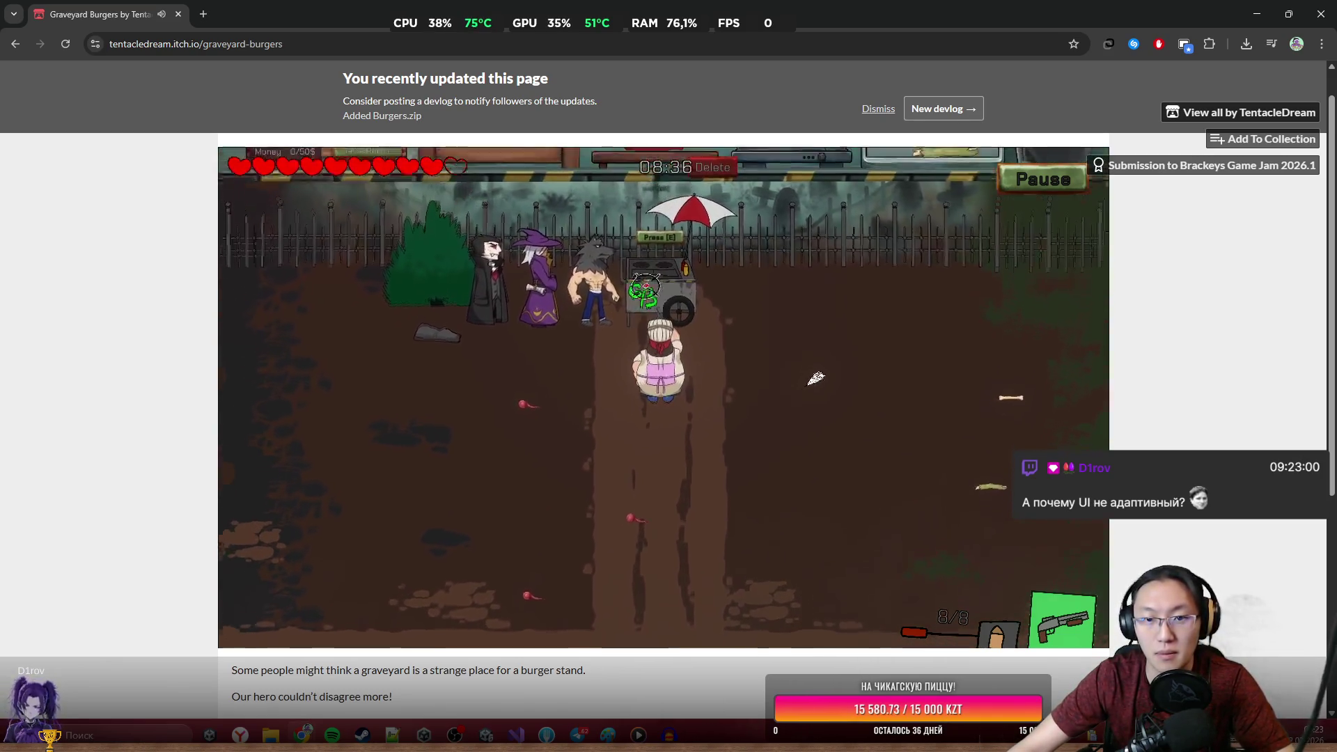
{"action": "key", "text": "e"}
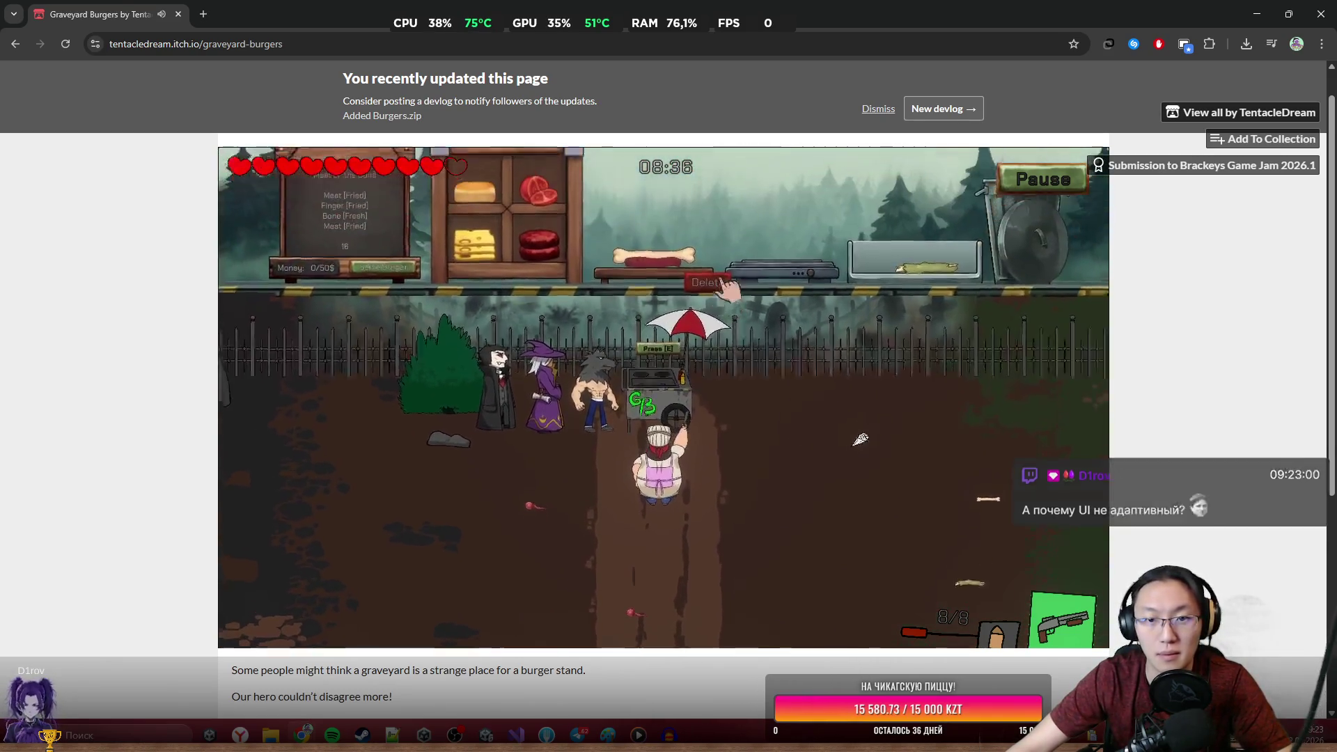
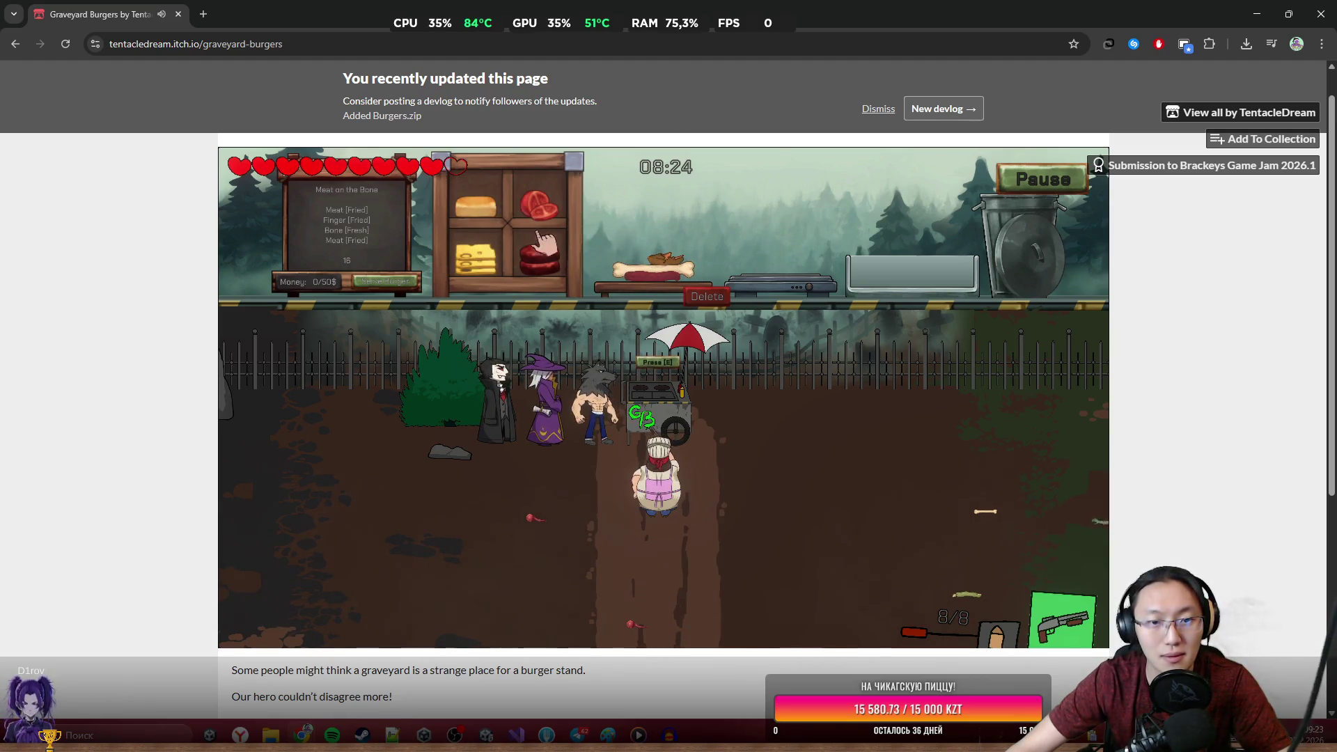
Add the finger to the Meat on the Bone burger and shoot down the spider near the cart.
{"action": "left_click_drag", "start_coordinate": [597, 255], "coordinate": [744, 209]}
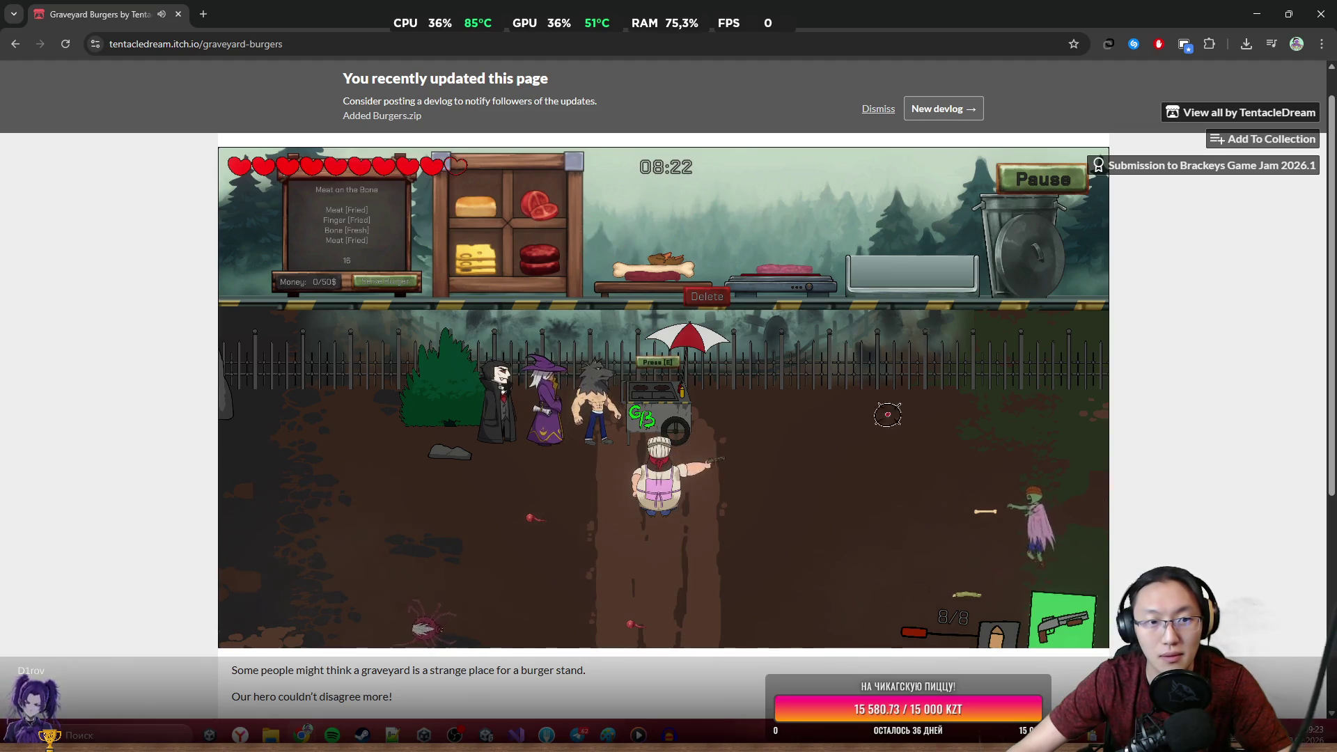
{"action": "key", "text": "e"}
{"action": "left_click", "coordinate": [368, 436]}
{"action": "mouse_move", "coordinate": [369, 436]}
{"action": "left_mouse_down"}
{"action": "mouse_move", "coordinate": [388, 418]}
{"action": "mouse_move", "coordinate": [417, 424]}
{"action": "mouse_move", "coordinate": [416, 403]}
{"action": "left_mouse_up"}
{"action": "key", "text": "w"}
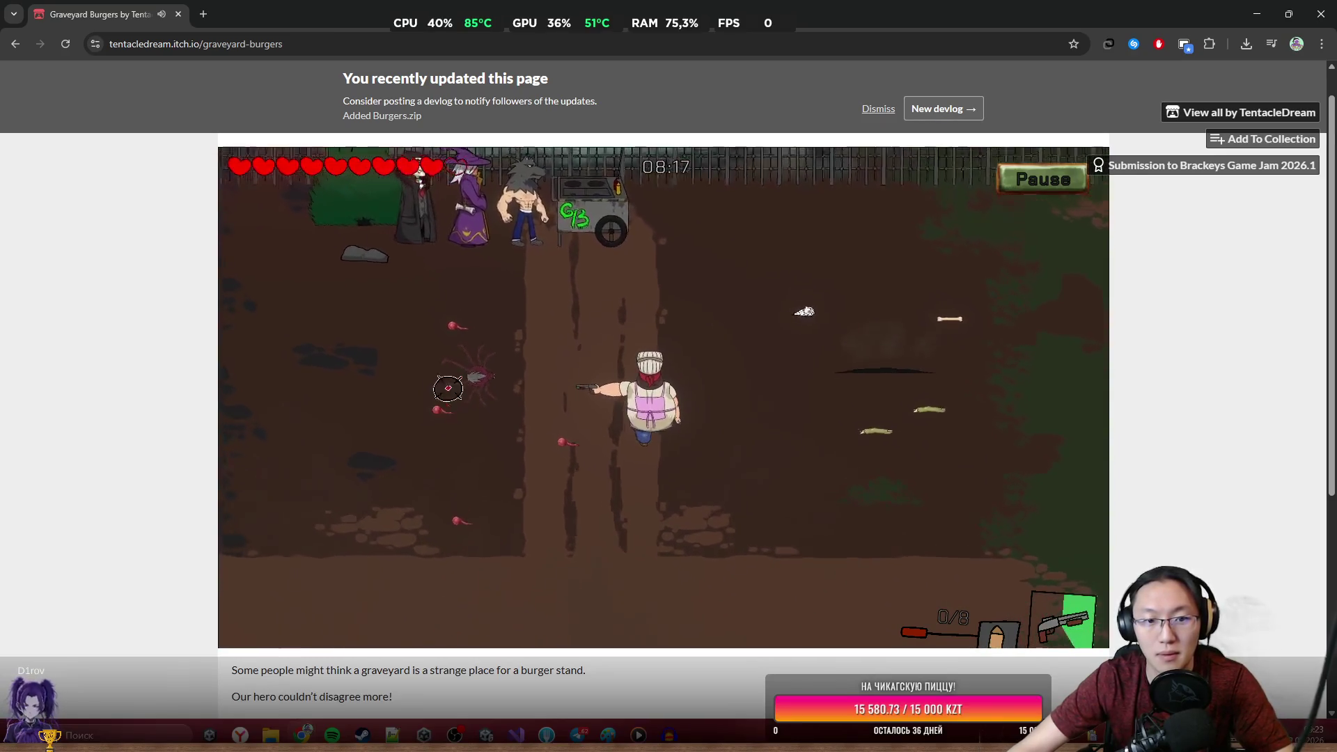
{"action": "key", "text": "e"}
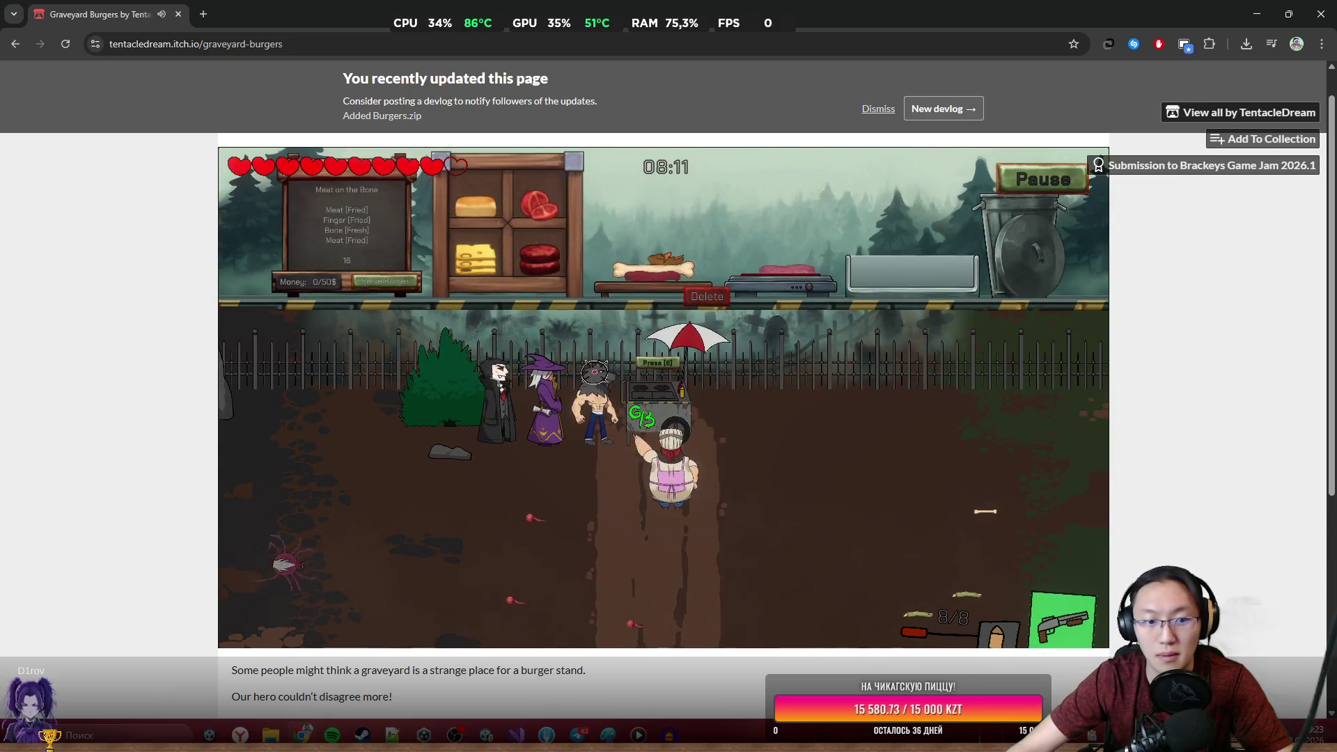
{"action": "left_click", "coordinate": [376, 550]}
{"action": "left_click", "coordinate": [376, 537]}
{"action": "left_click", "coordinate": [386, 536]}
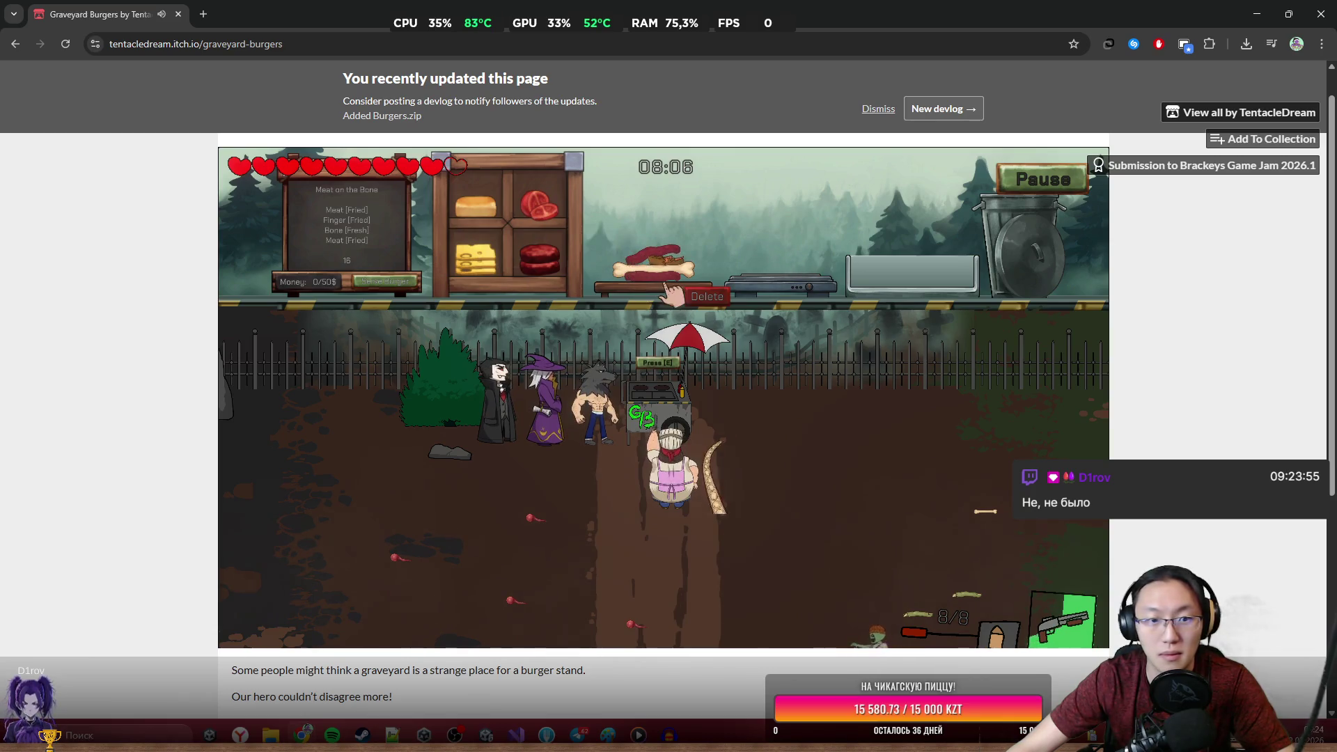
Kill the zombie coming from the right and walk back to the burger cart.
{"action": "left_click", "coordinate": [827, 400]}
{"action": "left_click", "coordinate": [859, 373]}
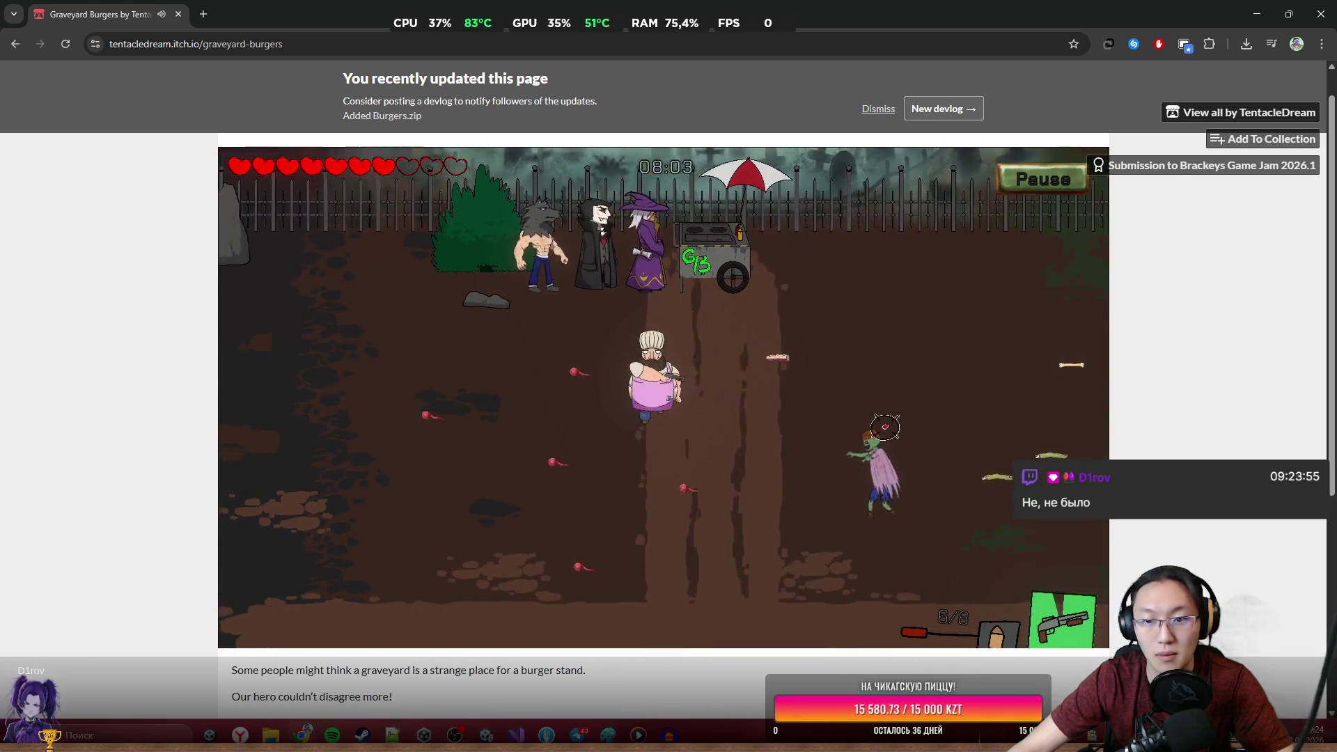
{"action": "left_click", "coordinate": [904, 459]}
{"action": "left_click", "coordinate": [898, 456]}
{"action": "left_click", "coordinate": [884, 439]}
{"action": "left_click", "coordinate": [881, 425]}
{"action": "left_click", "coordinate": [912, 390]}
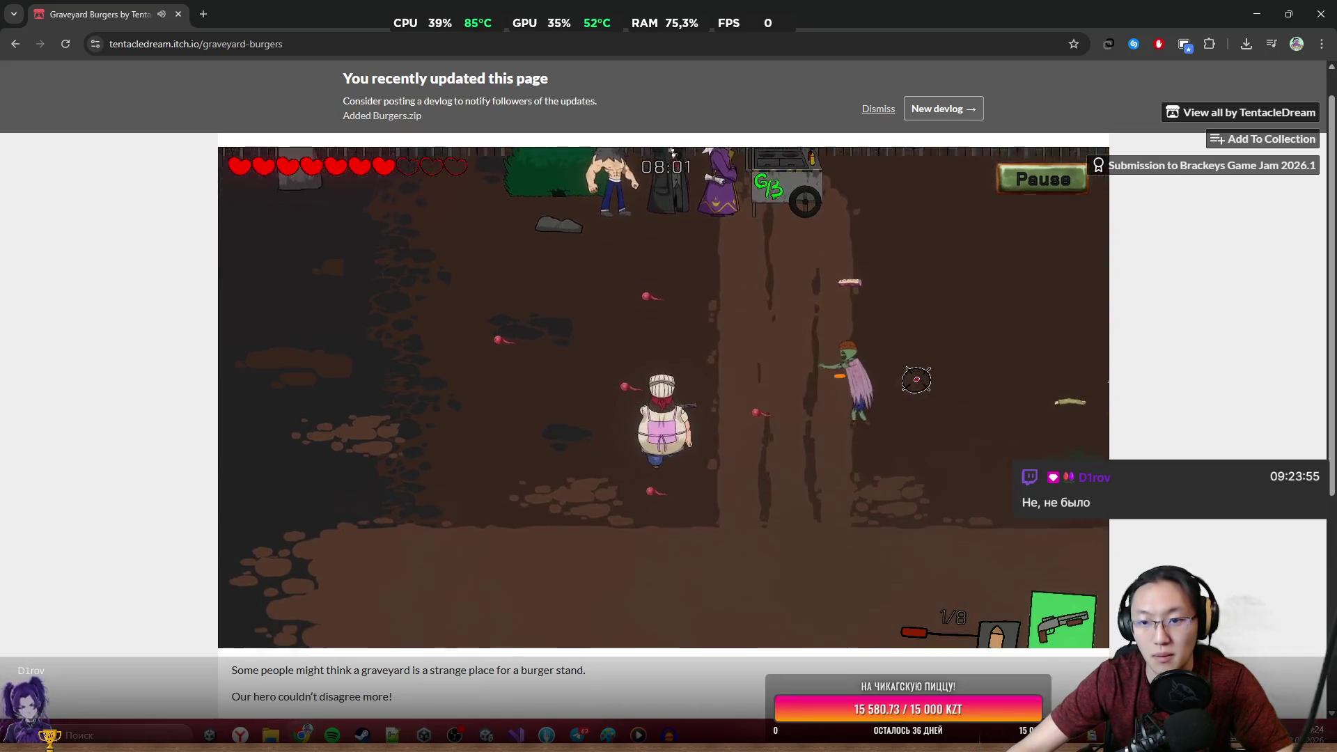
{"action": "left_click", "coordinate": [915, 379]}
{"action": "key", "text": "w"}
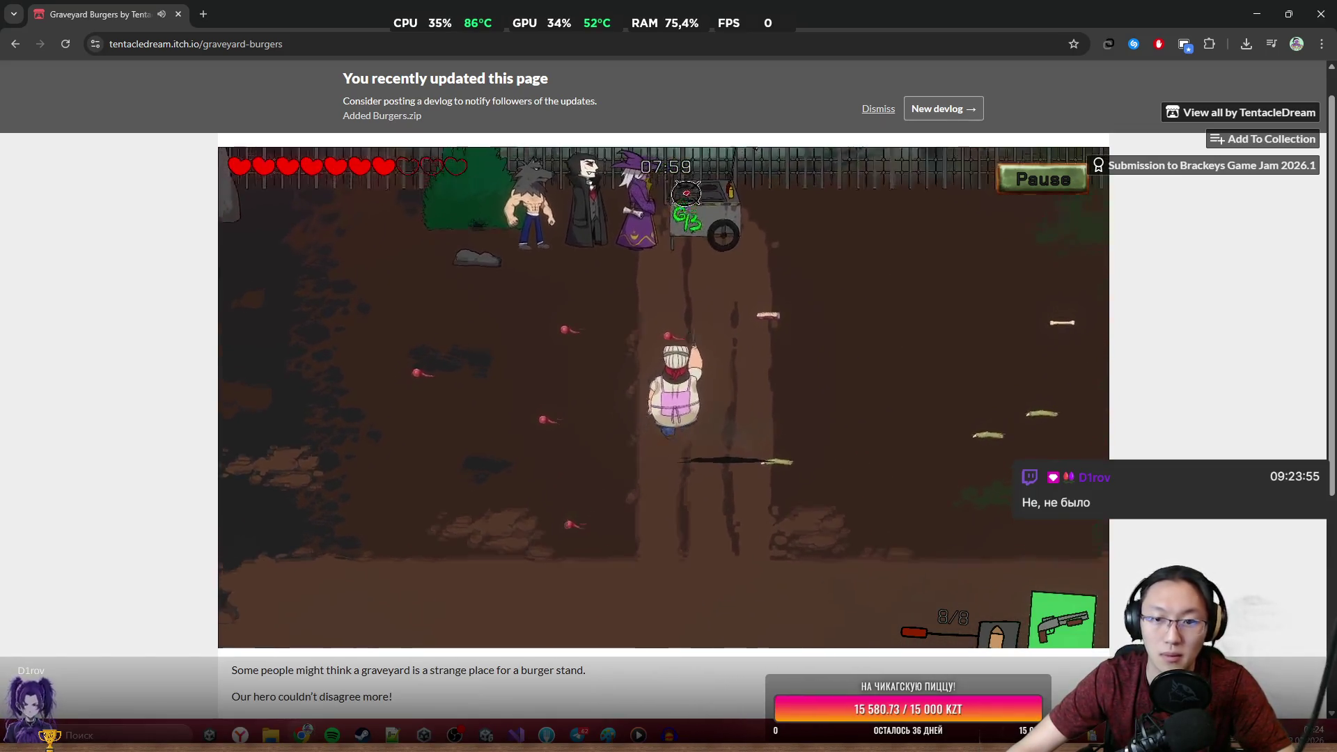
{"action": "key", "text": "d"}
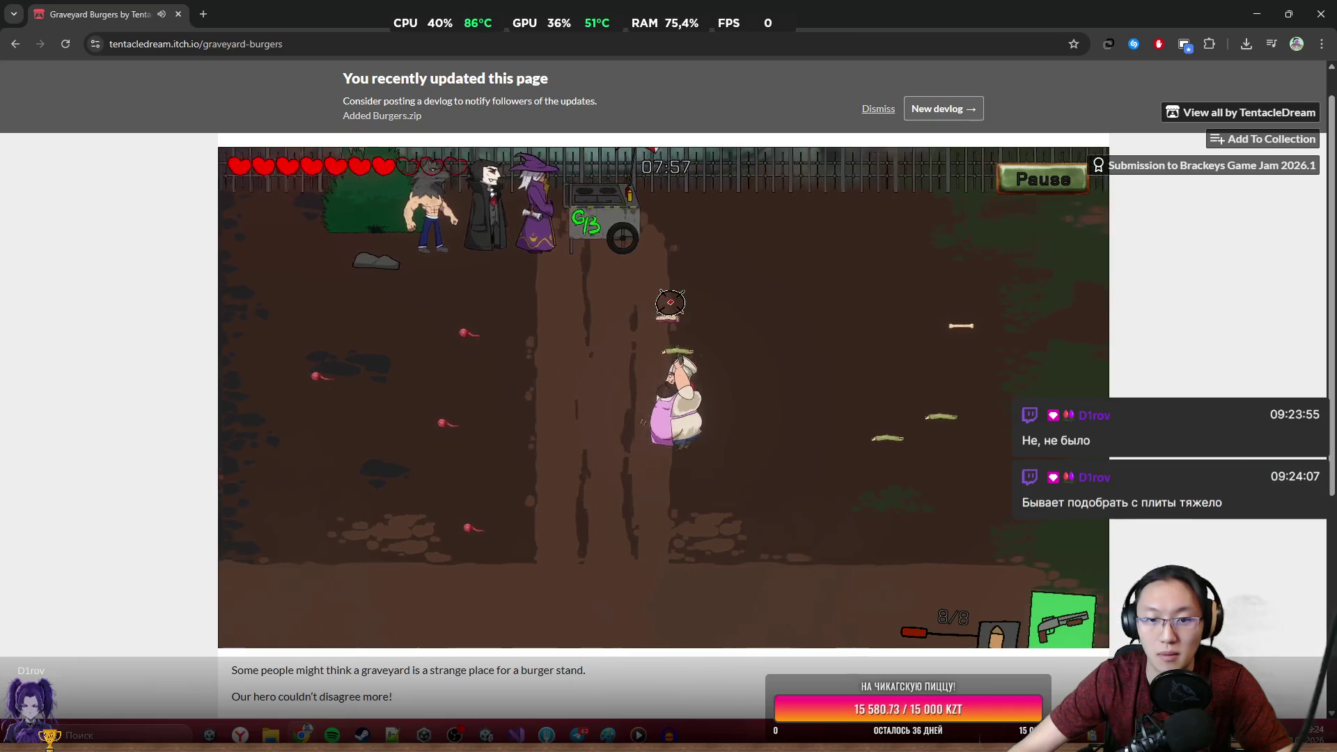
{"action": "key", "text": "w"}
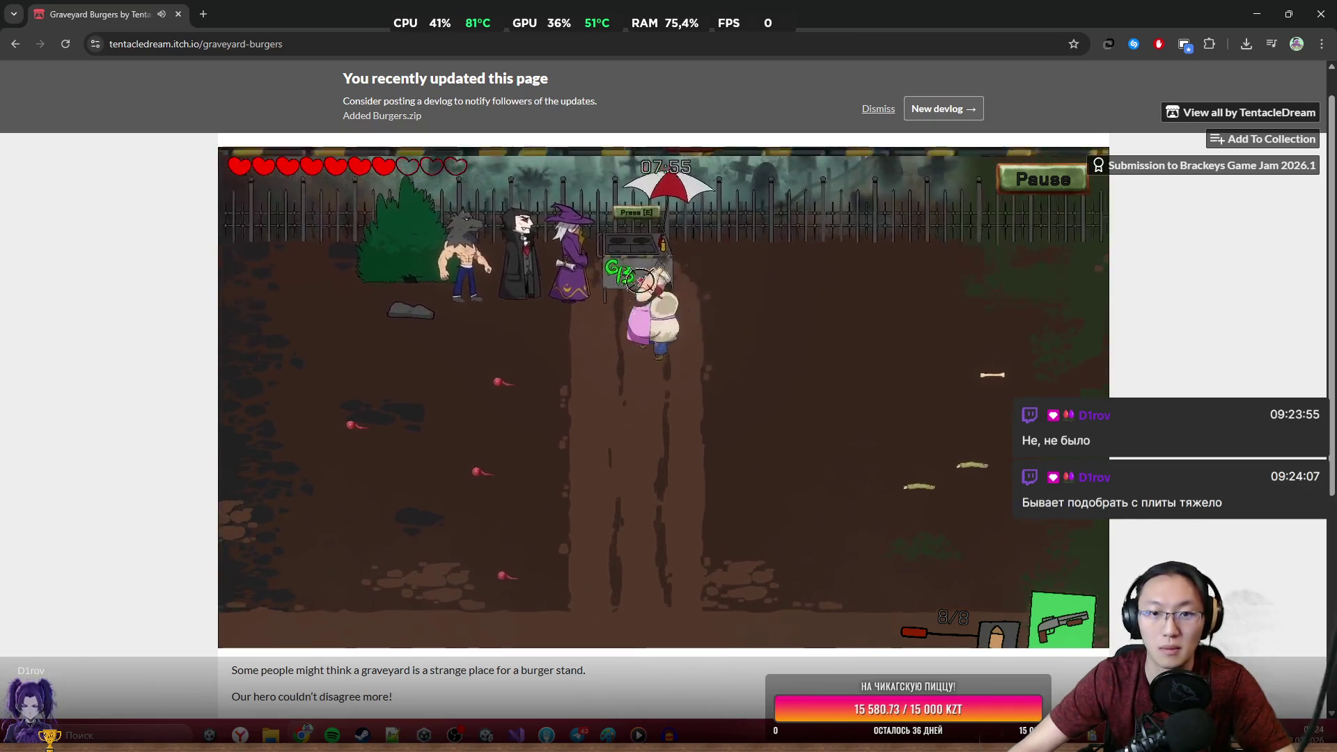
{"action": "key", "text": "e"}
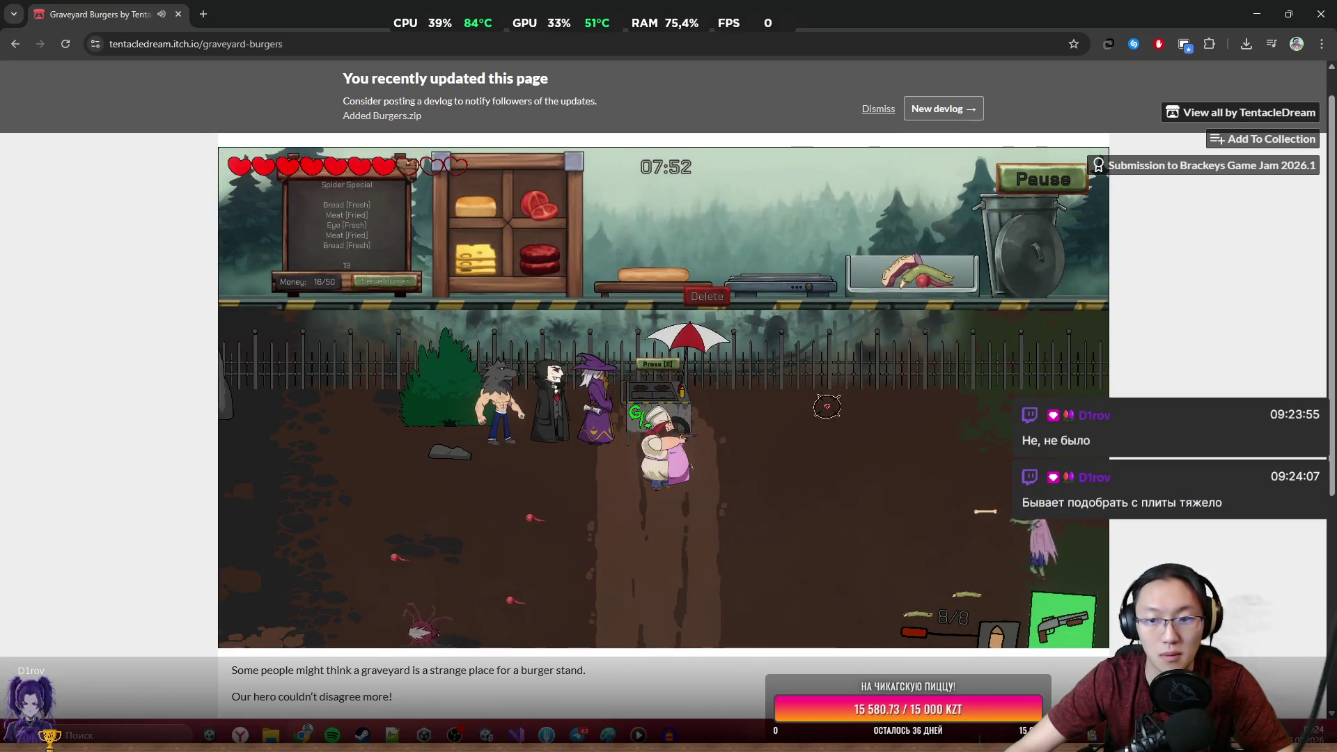
Shoot down the zombie below the cart and return to the kitchen.
{"action": "key", "text": "s"}
{"action": "left_click", "coordinate": [975, 501]}
{"action": "left_click", "coordinate": [978, 446]}
{"action": "left_click", "coordinate": [979, 377]}
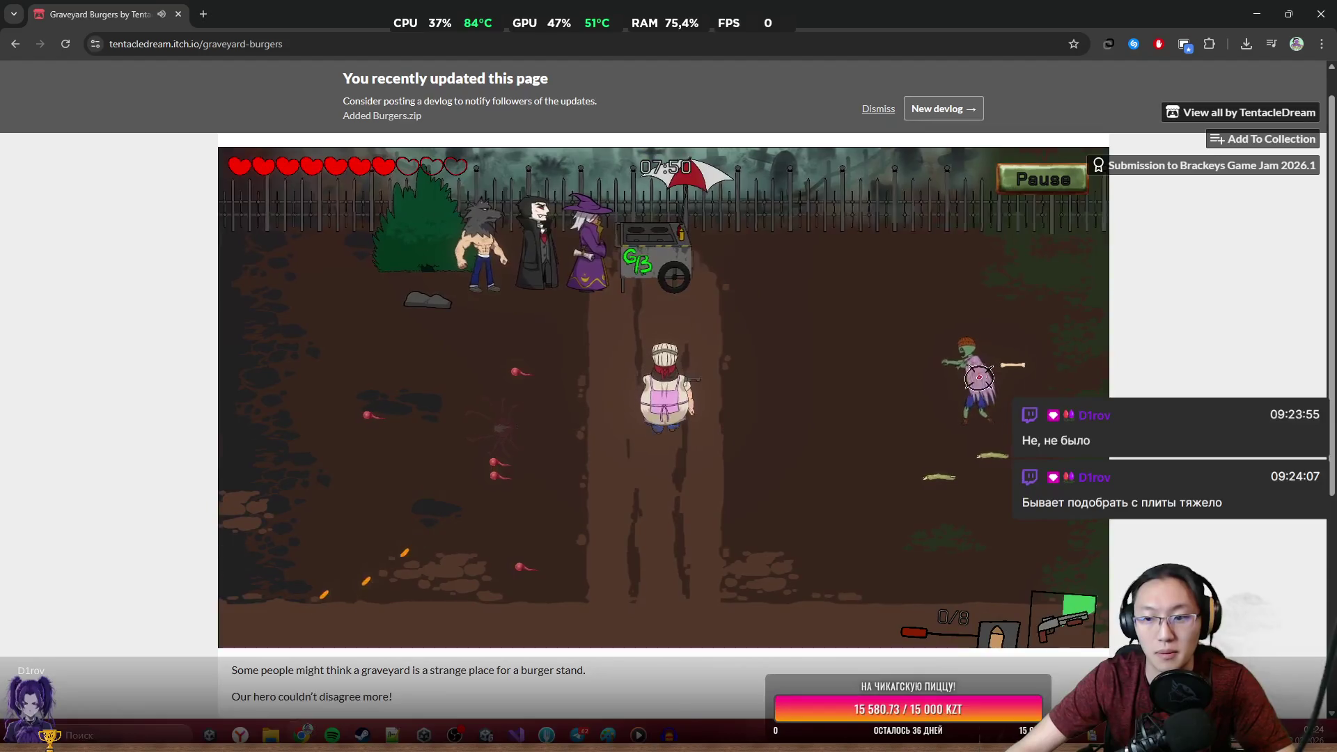
{"action": "key", "text": "w"}
{"action": "left_click", "coordinate": [929, 355]}
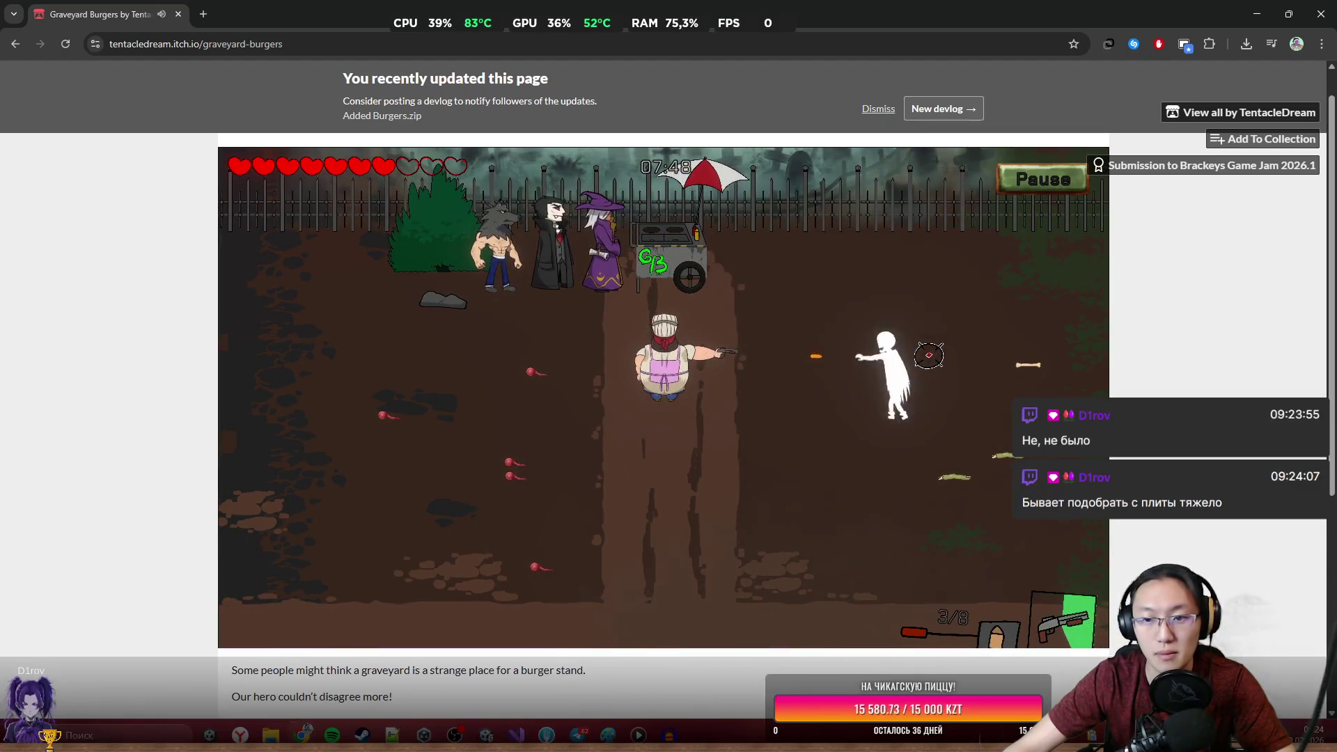
{"action": "key", "text": "w"}
{"action": "key", "text": "e"}
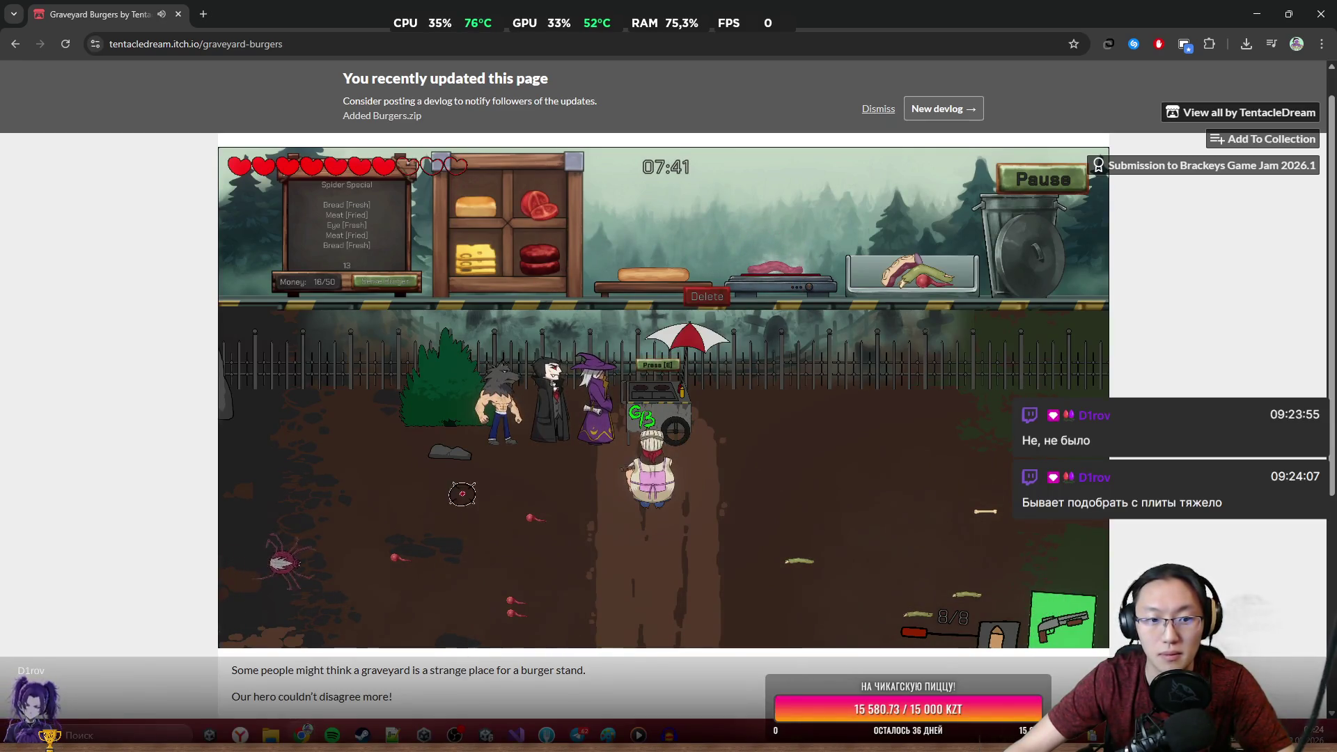
Build the Spider Special with sausage, grilled meat and a bun, and serve it.
{"action": "key", "text": "r"}
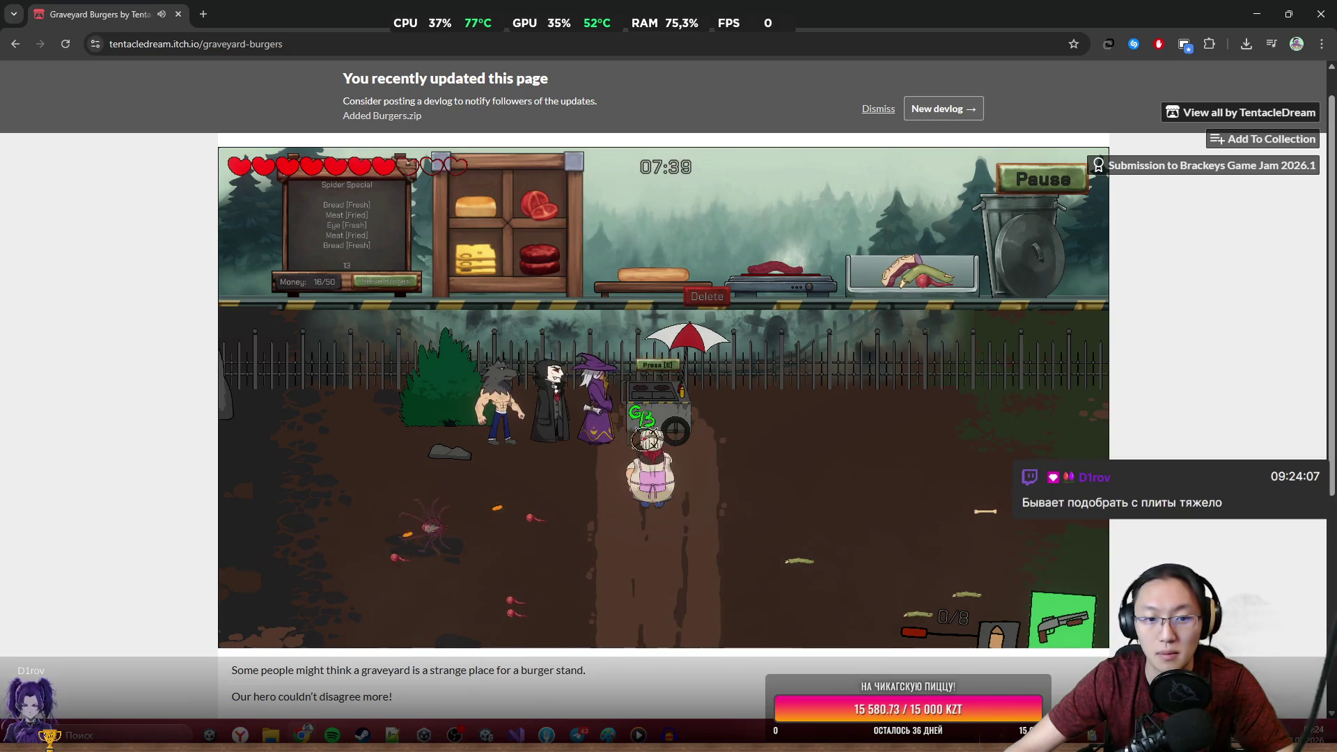
{"action": "left_click_drag", "start_coordinate": [687, 227], "coordinate": [654, 263]}
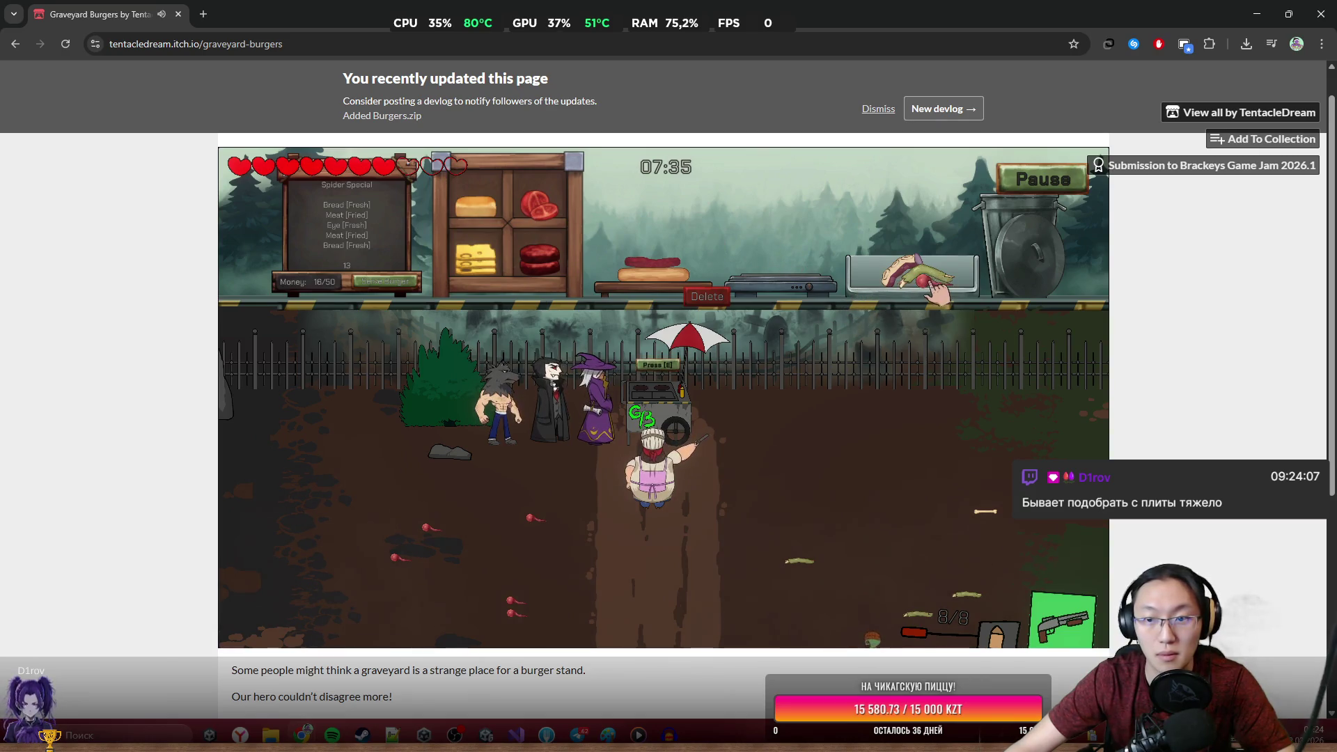
{"action": "left_click_drag", "start_coordinate": [948, 221], "coordinate": [715, 215]}
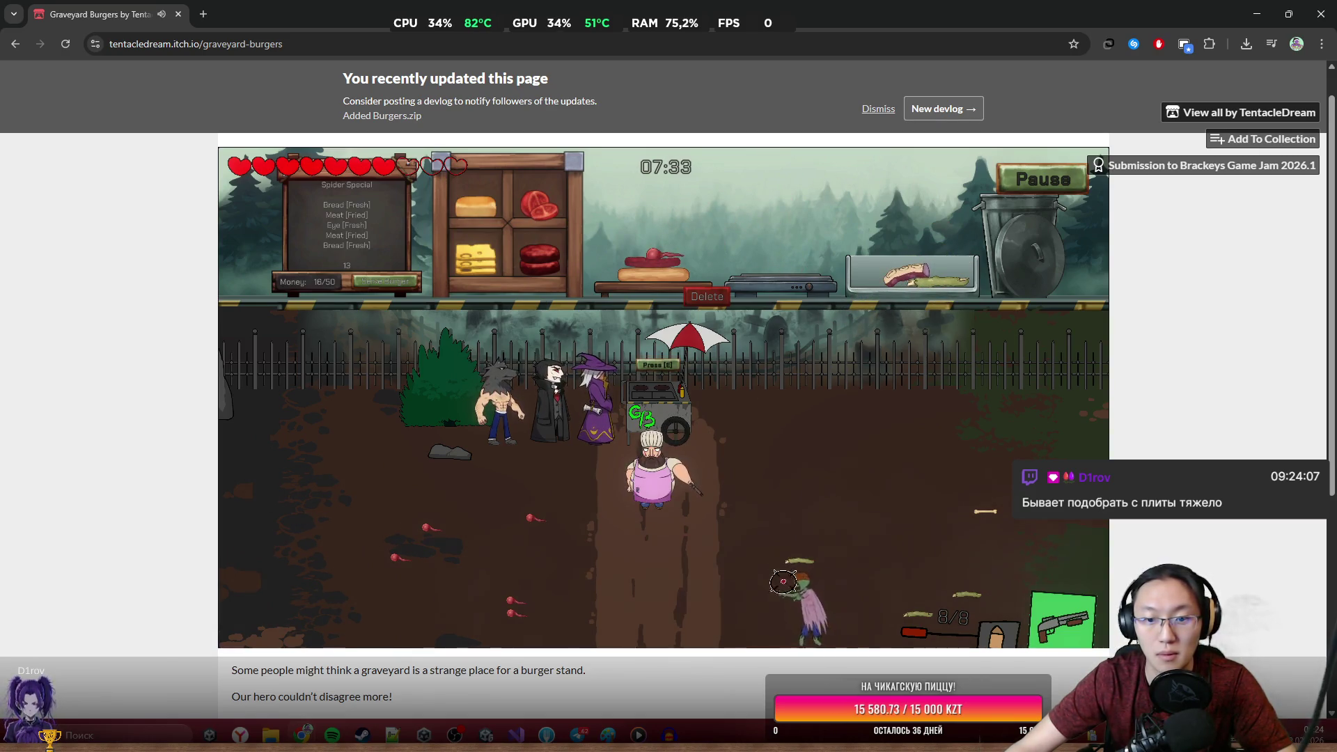
{"action": "left_click", "coordinate": [782, 579]}
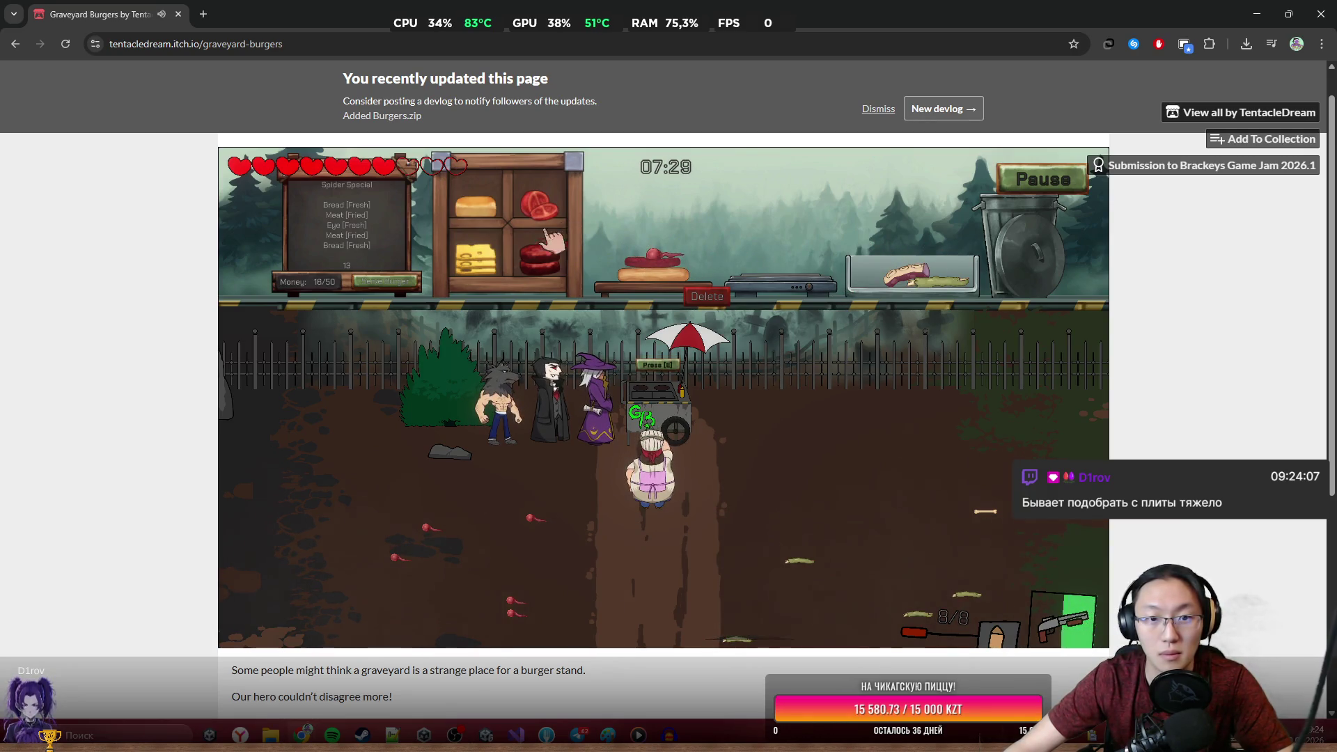
{"action": "left_click_drag", "start_coordinate": [759, 240], "coordinate": [785, 266]}
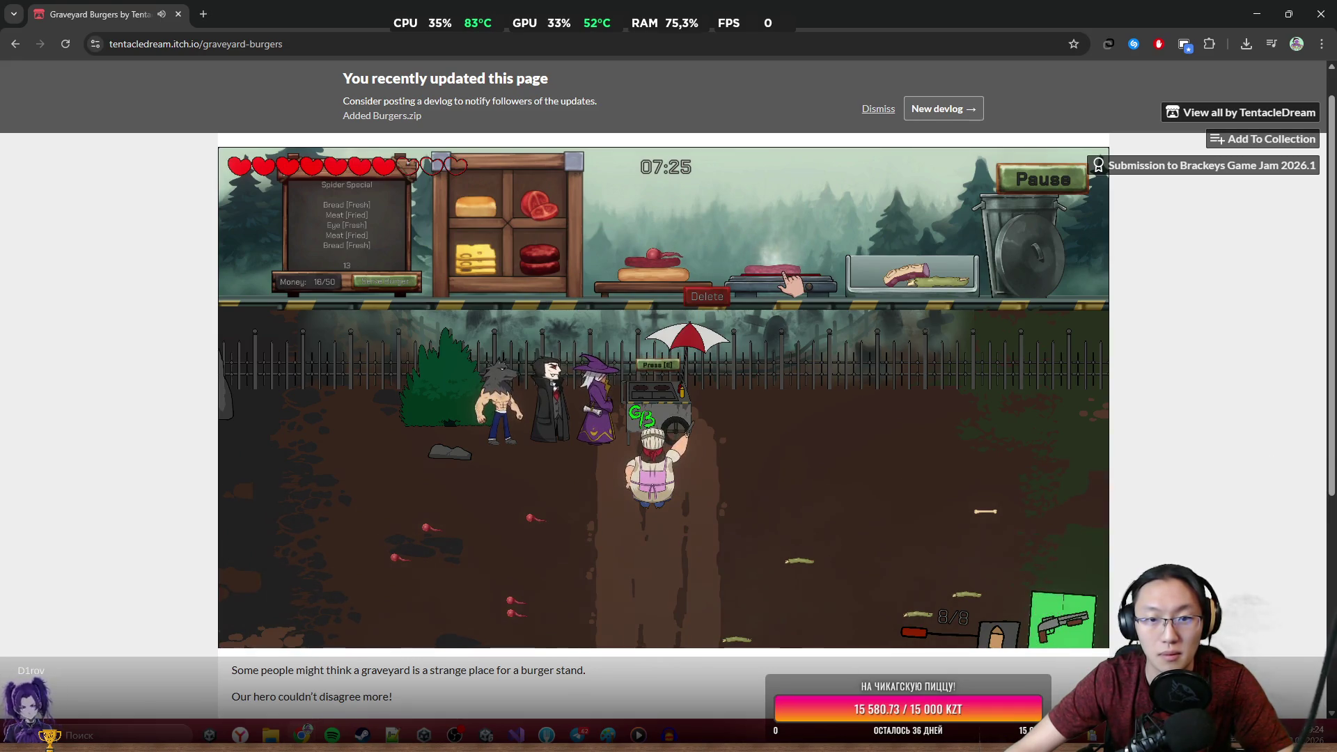
{"action": "left_click_drag", "start_coordinate": [475, 206], "coordinate": [661, 222]}
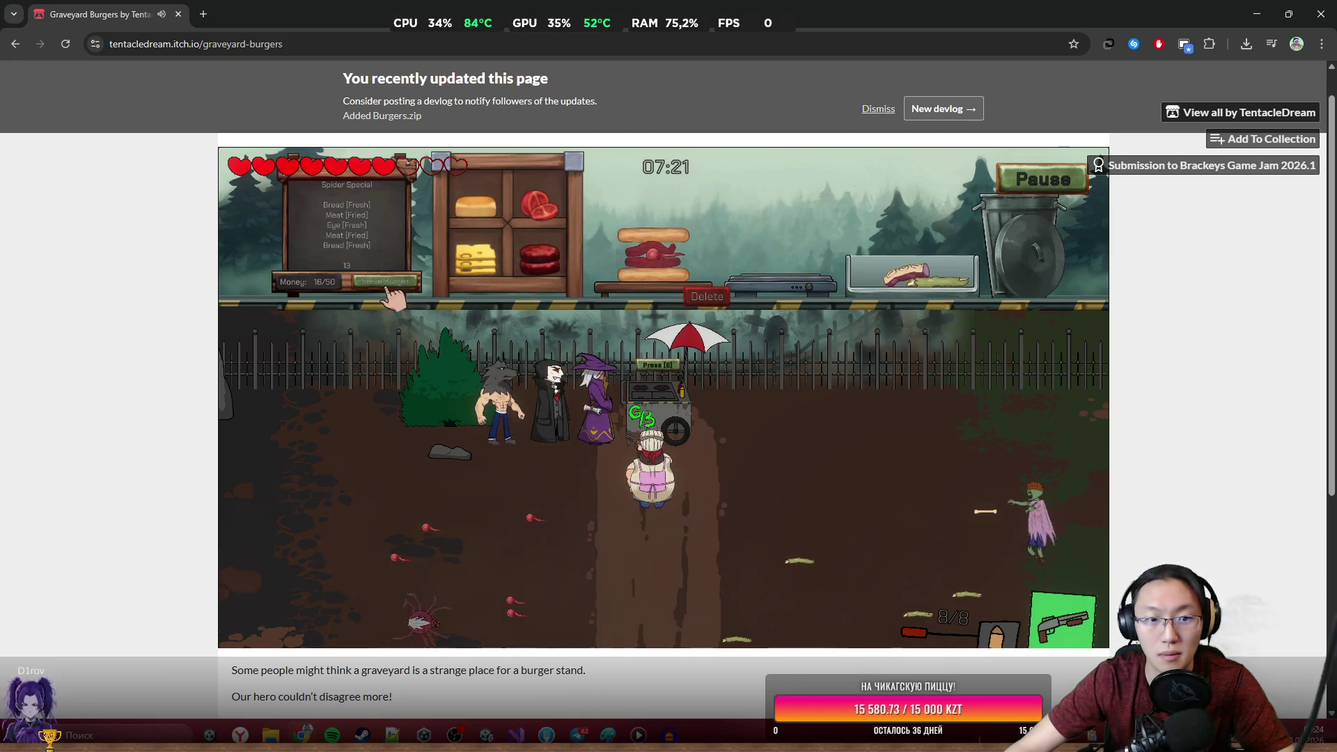
{"action": "left_click", "coordinate": [387, 281]}
Shoot the spider in the field and the zombie approaching from the right.
{"action": "left_click", "coordinate": [473, 592]}
{"action": "left_click", "coordinate": [505, 567]}
{"action": "left_click", "coordinate": [960, 502]}
{"action": "left_click", "coordinate": [947, 495]}
{"action": "left_click", "coordinate": [940, 491]}
{"action": "left_click", "coordinate": [937, 487]}
{"action": "left_click", "coordinate": [932, 486]}
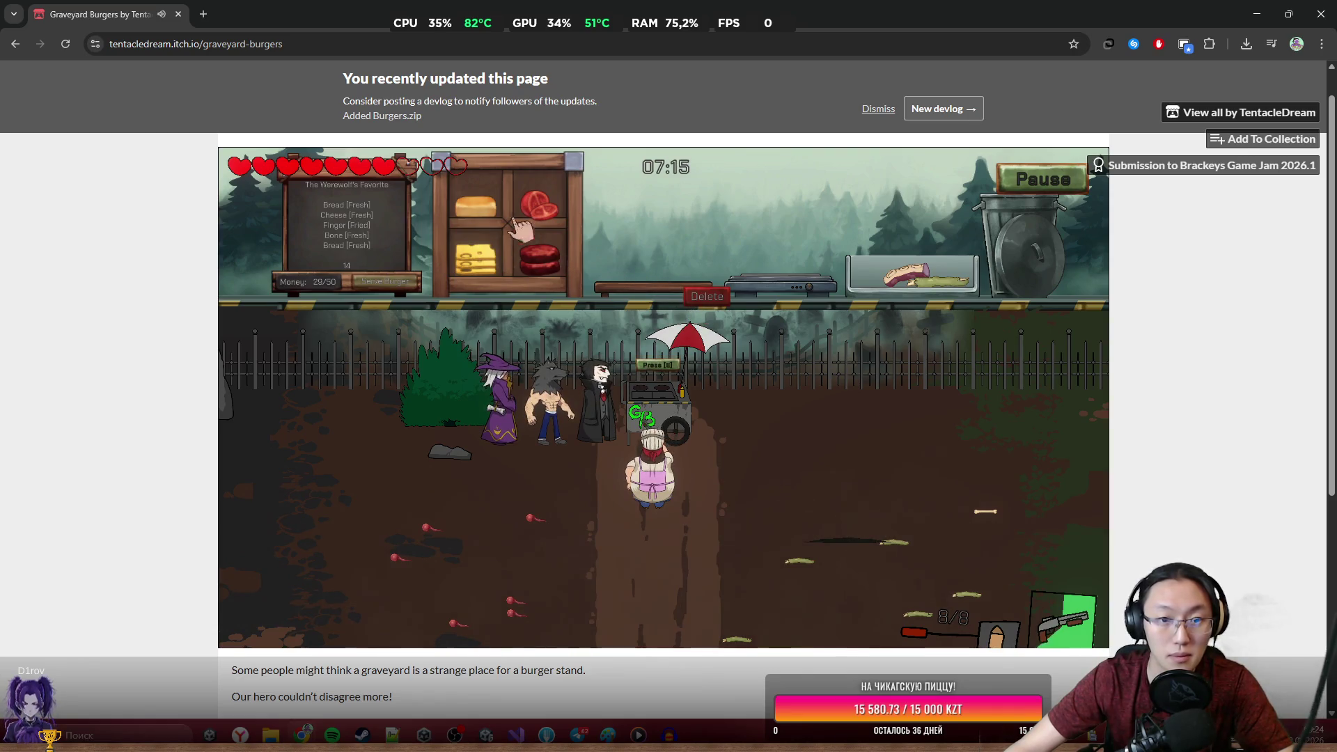
Shoot the spider in the field below the stand and head back to the cart.
{"action": "key", "text": "s"}
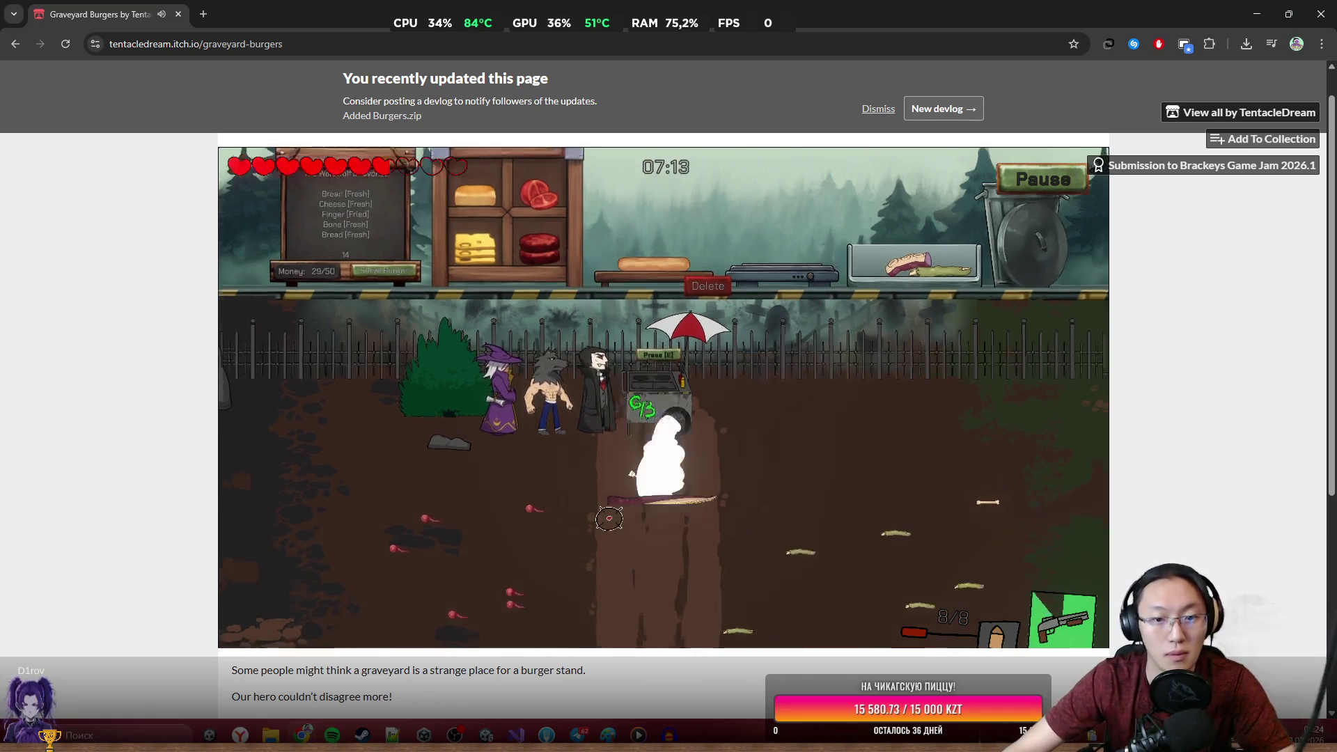
{"action": "left_click", "coordinate": [561, 468]}
{"action": "left_click", "coordinate": [565, 418]}
{"action": "left_click", "coordinate": [569, 361]}
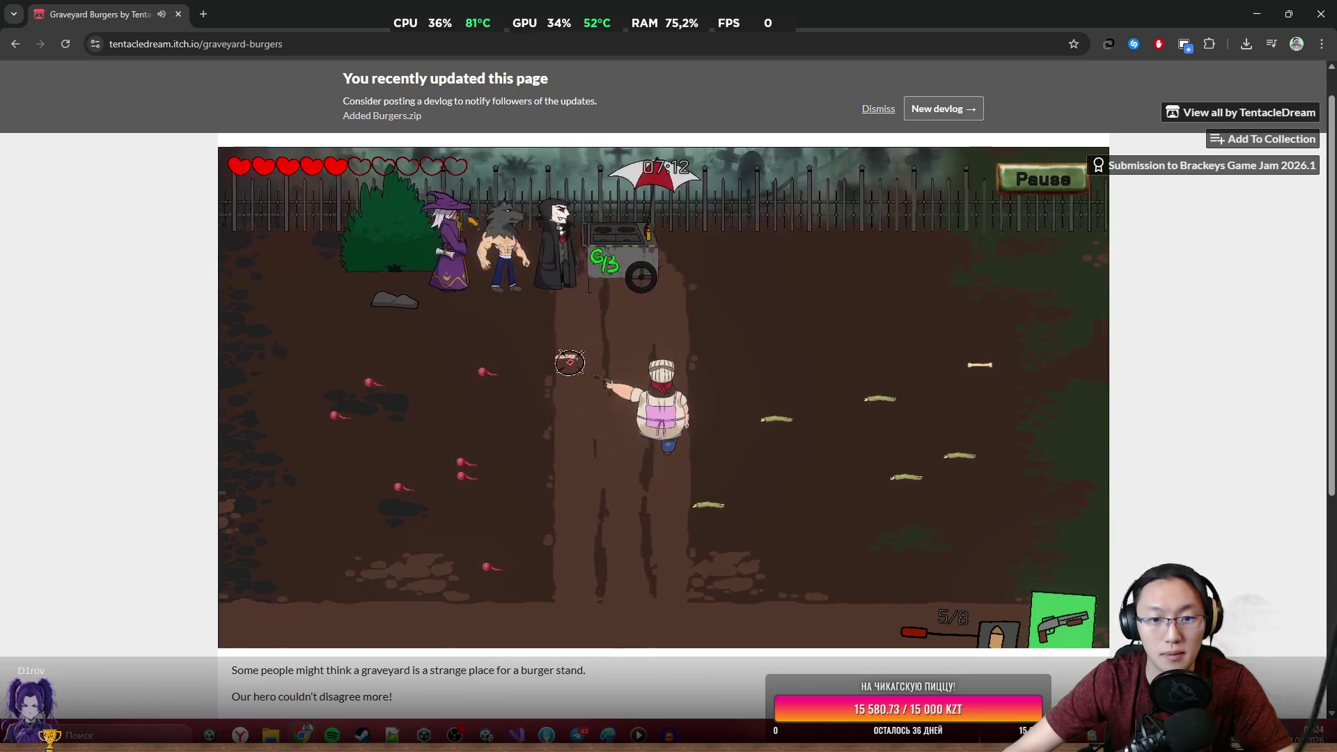
{"action": "key", "text": "a"}
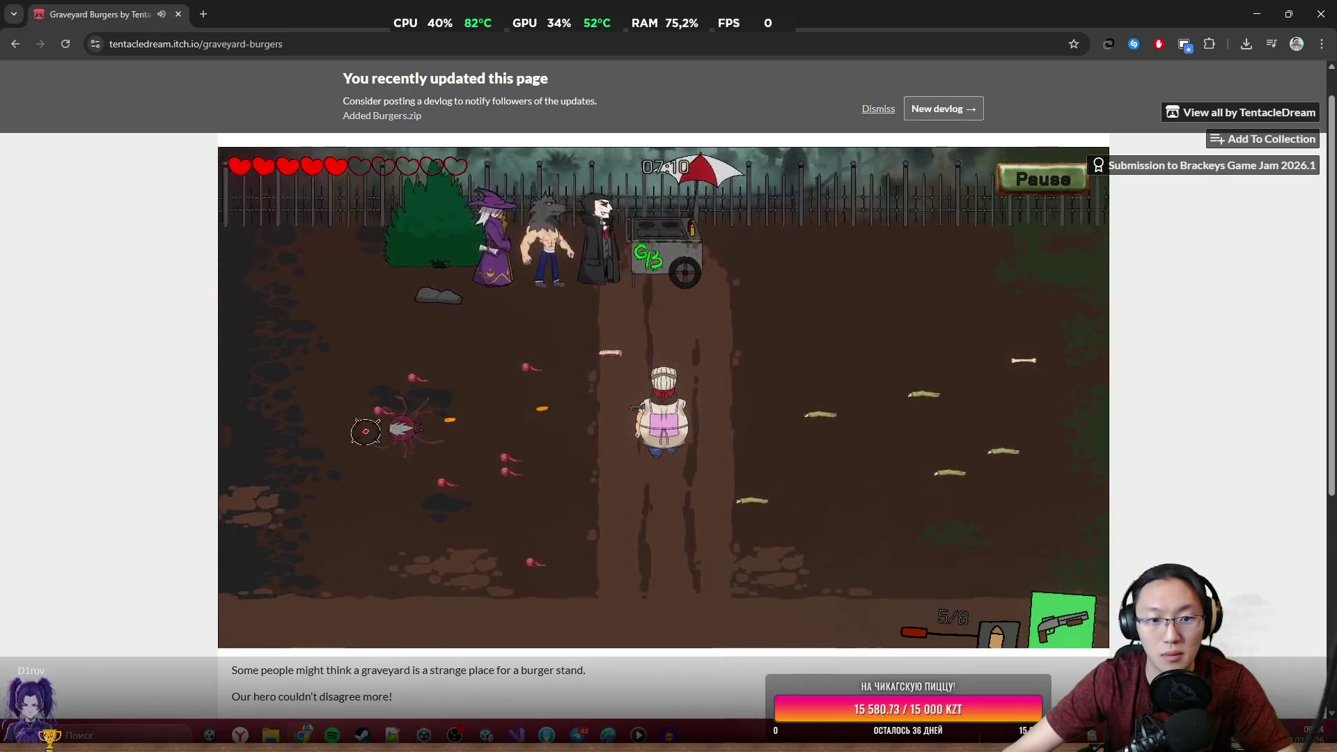
{"action": "key", "text": "w"}
{"action": "key", "text": "r"}
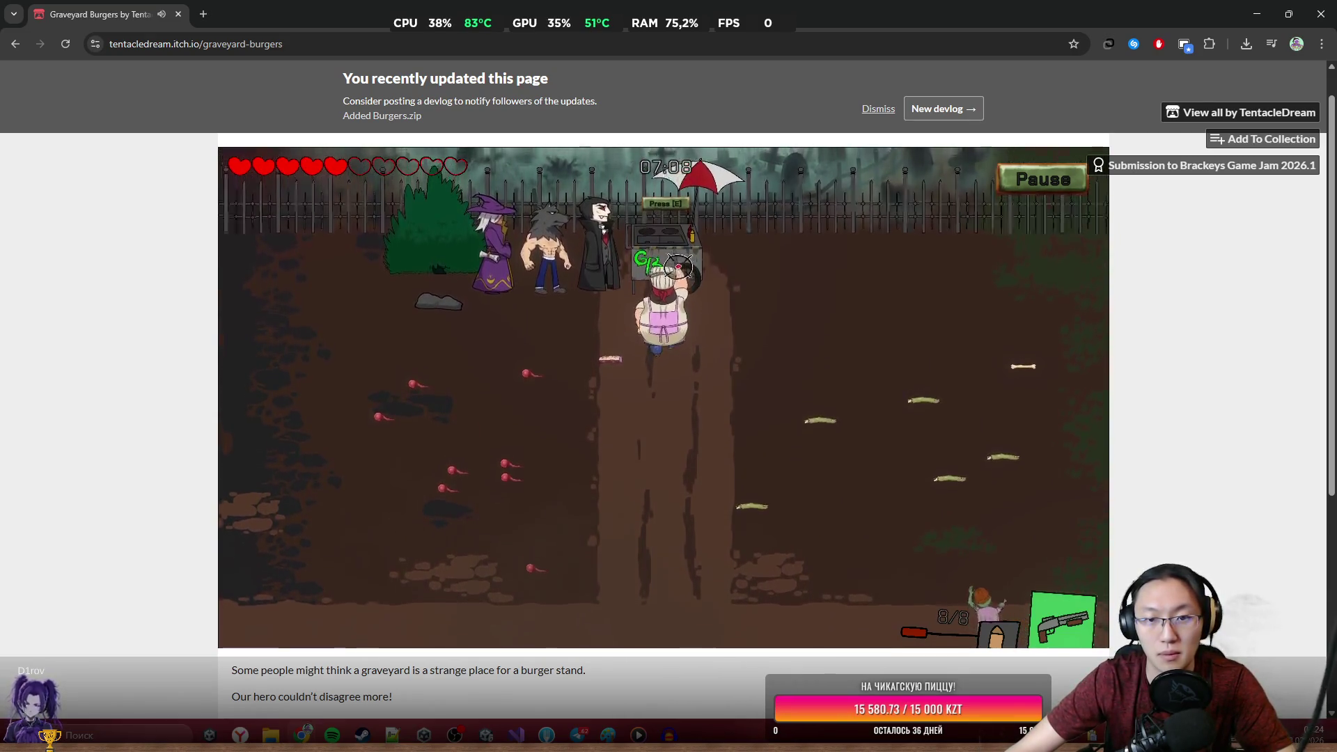
{"action": "key", "text": "e"}
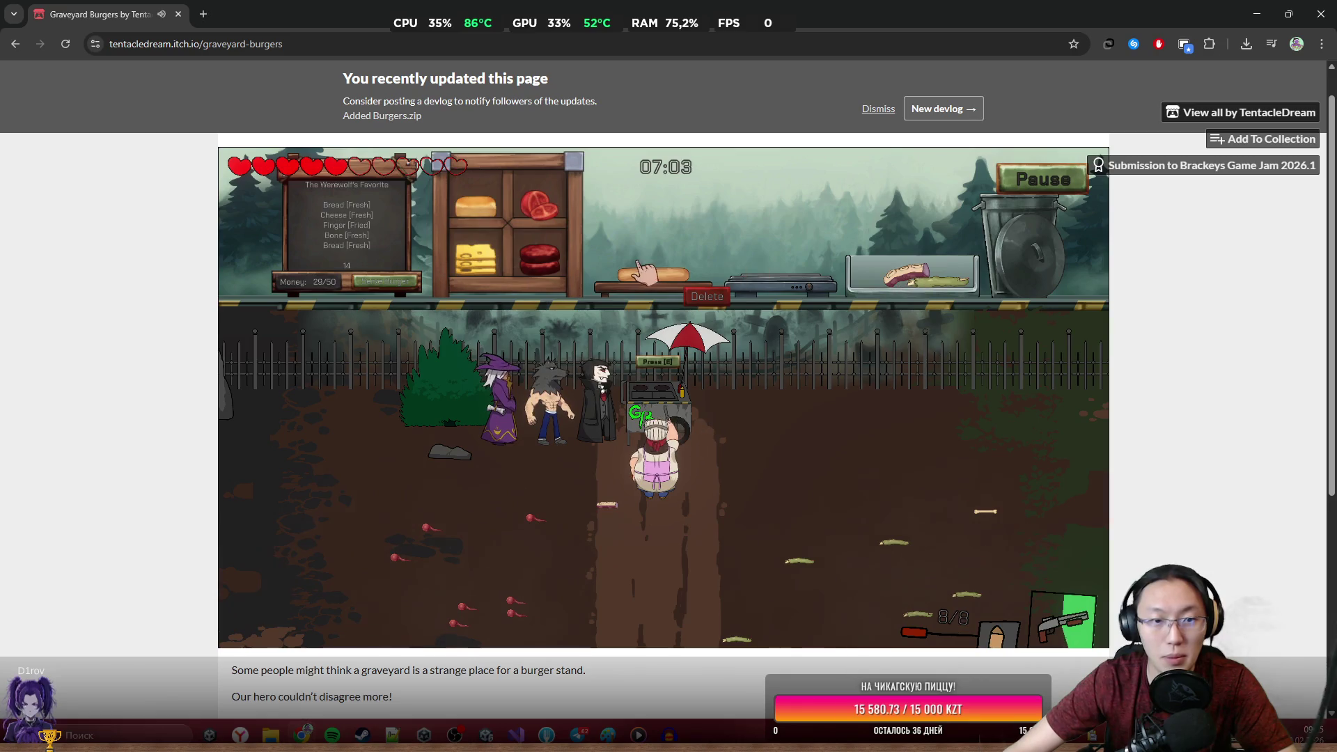
Walk right to the gravestones and shoot the zombie there.
{"action": "key", "text": "s"}
{"action": "key", "text": "d"}
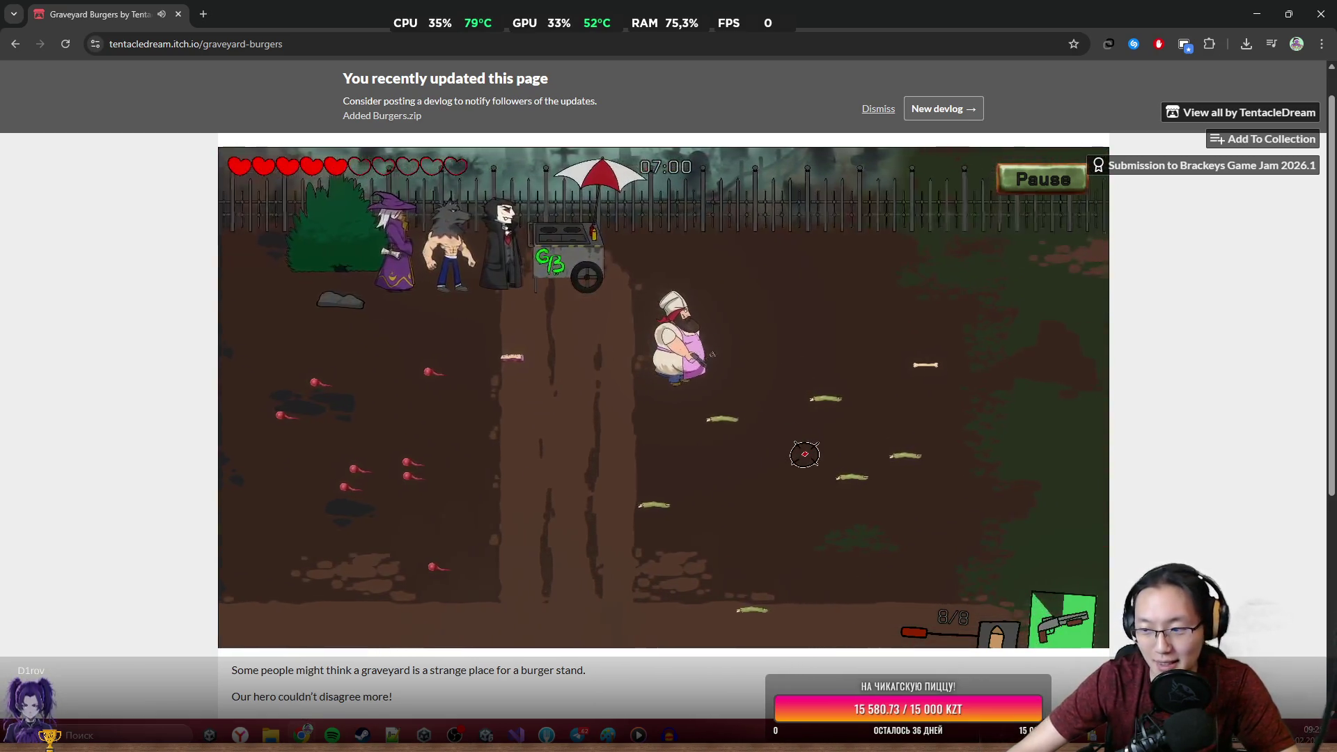
{"action": "key", "text": "d"}
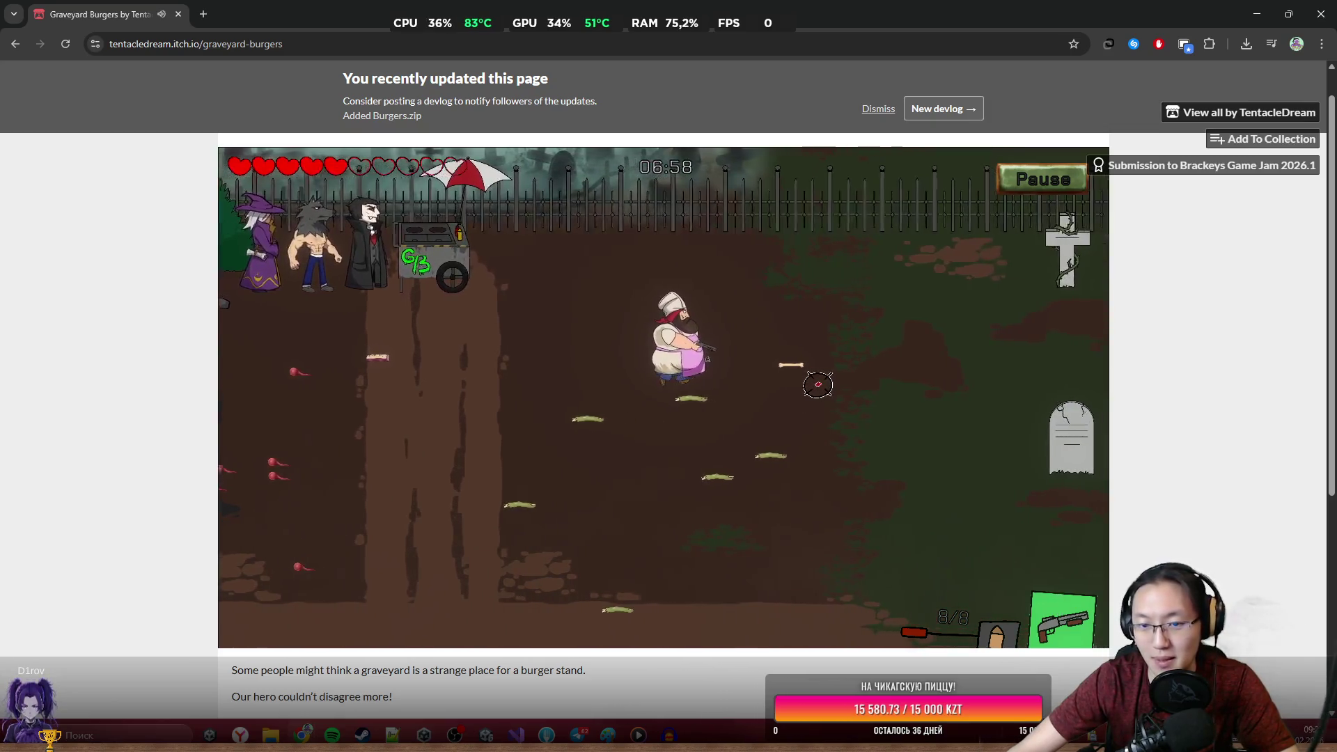
{"action": "key", "text": "d"}
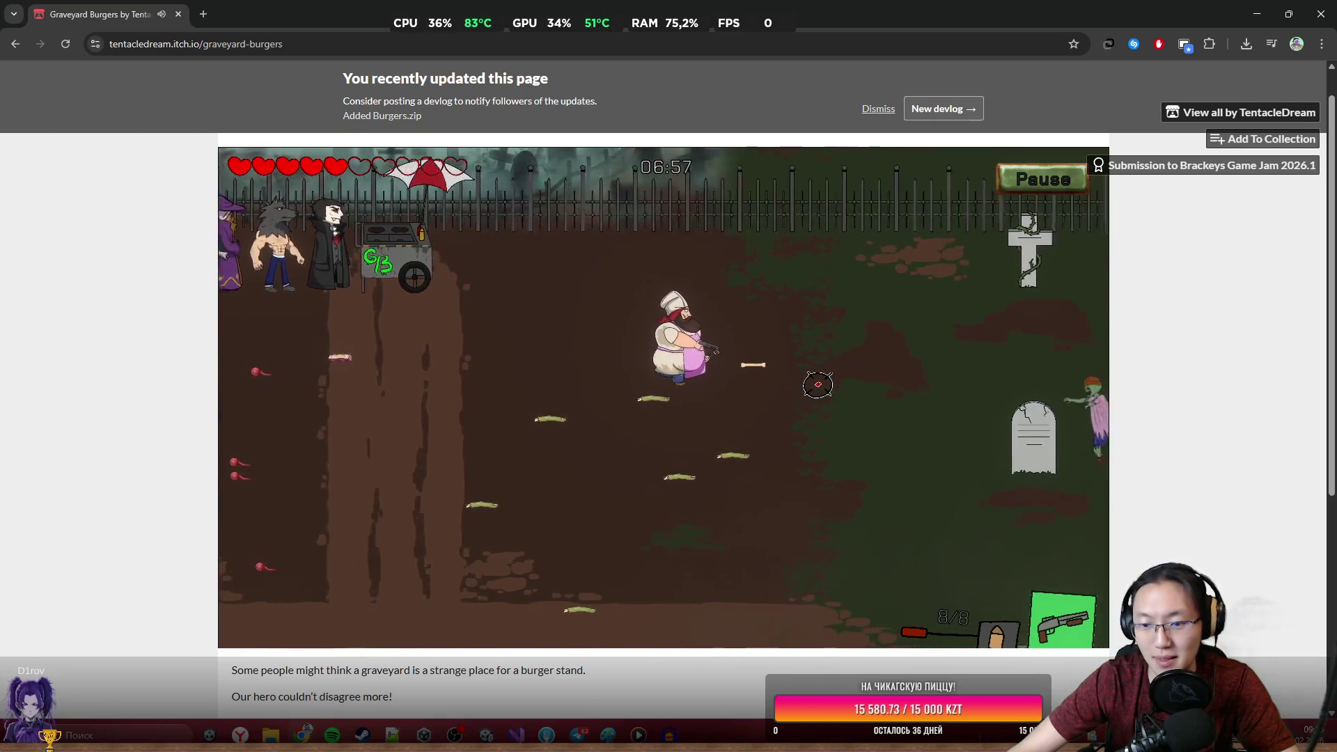
{"action": "left_click", "coordinate": [988, 384]}
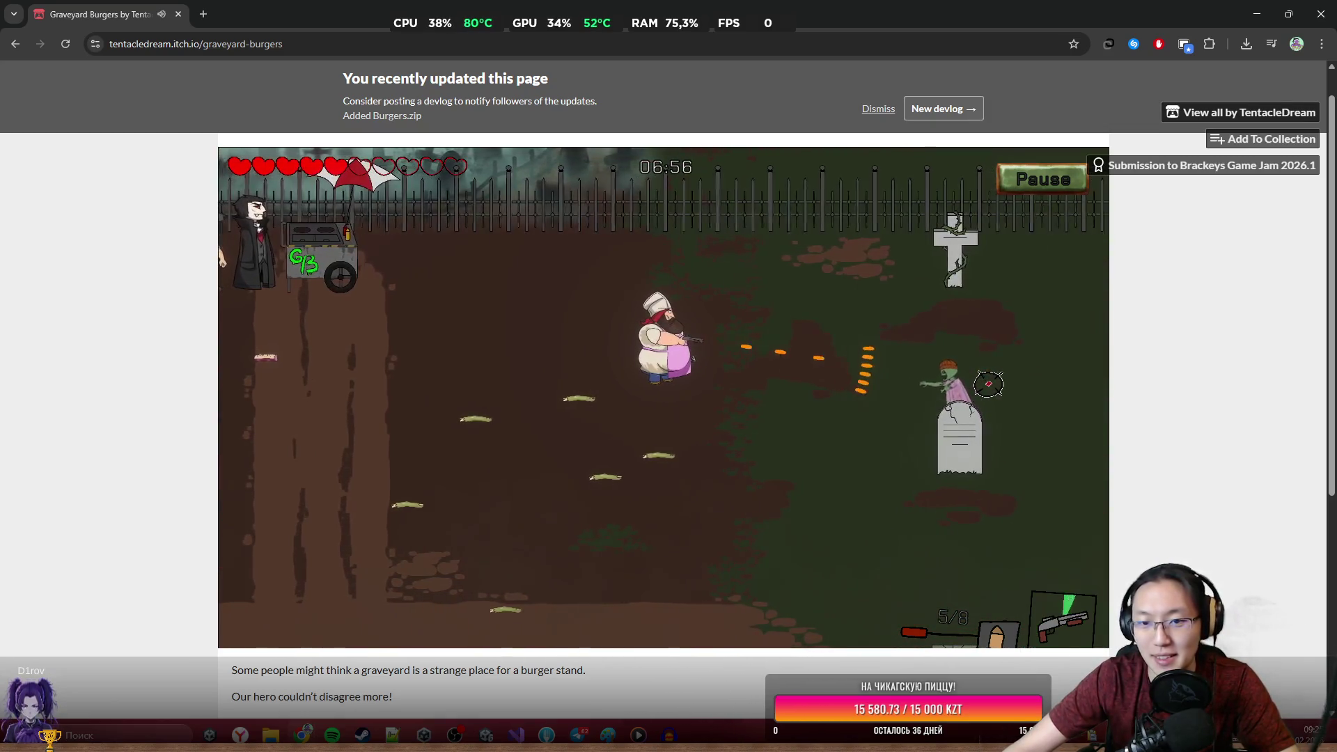
{"action": "key", "text": "r"}
Return left toward the cart, shooting the spider and nearby enemies on the way.
{"action": "key", "text": "a"}
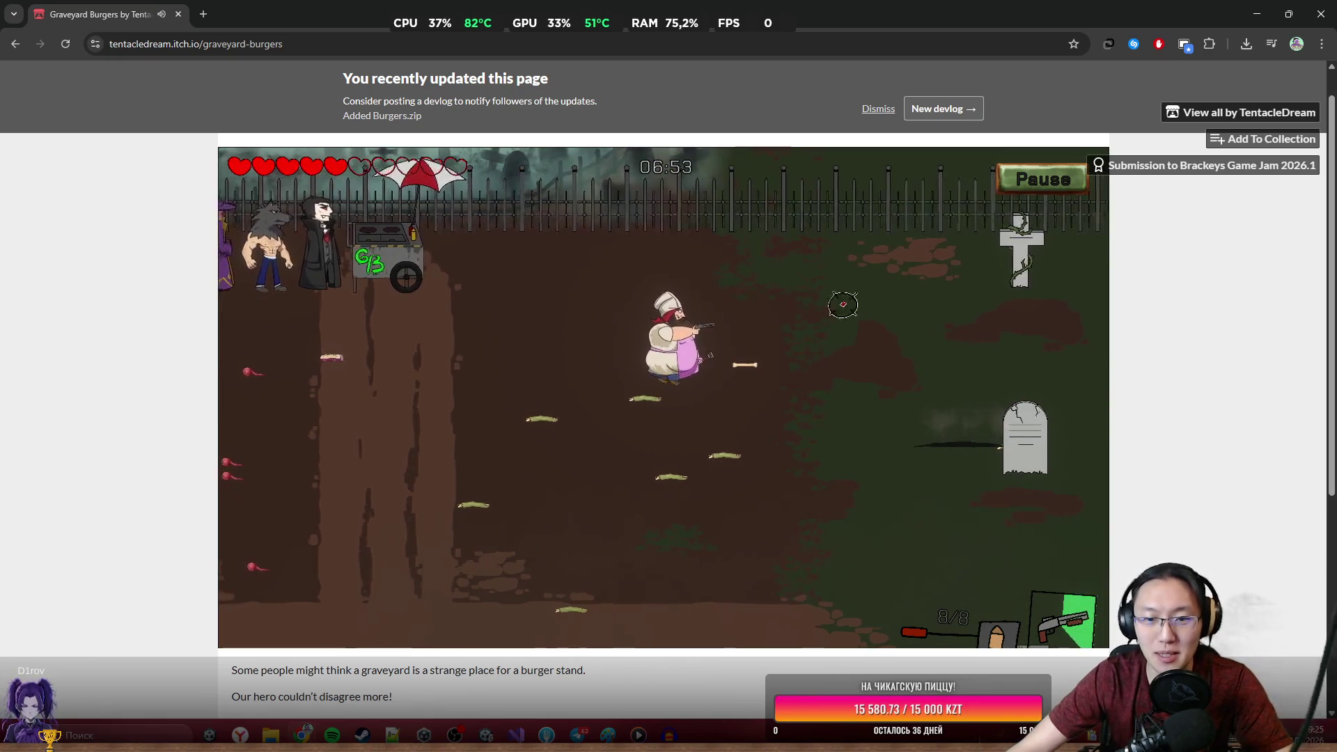
{"action": "key", "text": "a"}
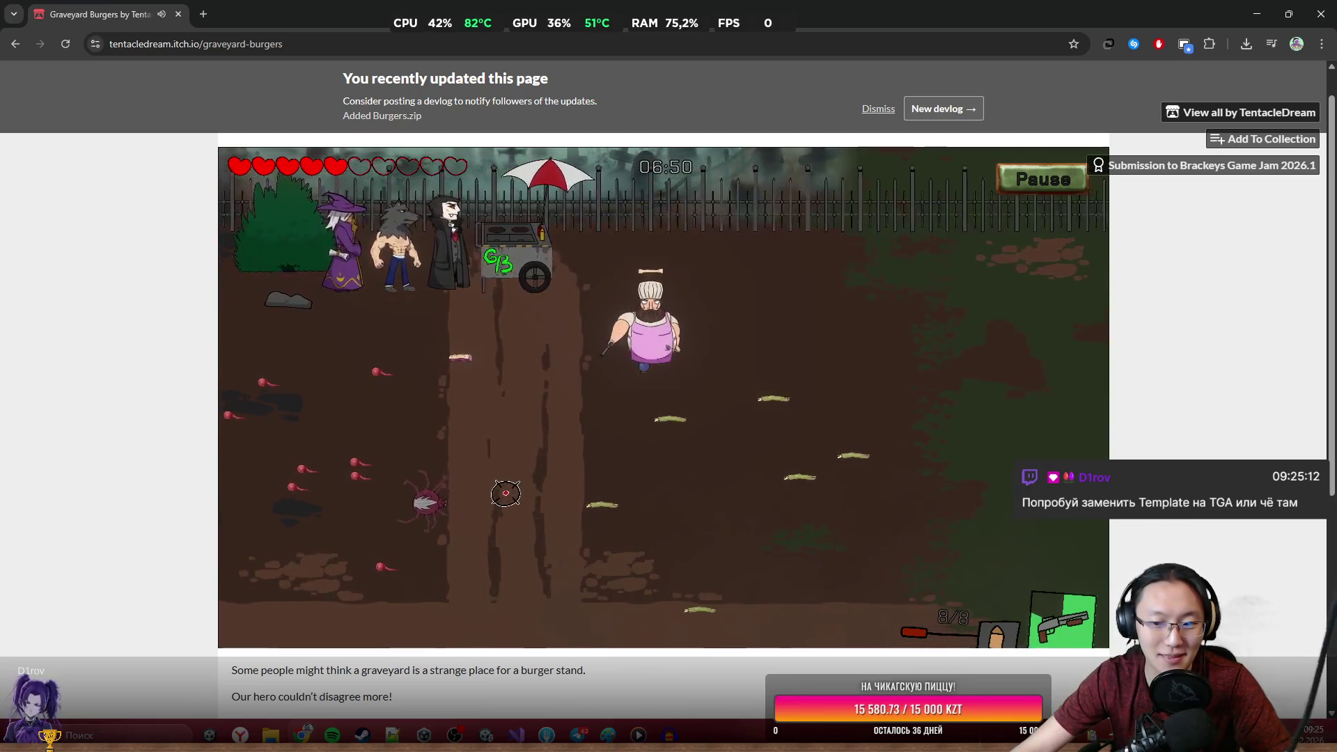
{"action": "key", "text": "a"}
{"action": "left_click", "coordinate": [505, 493]}
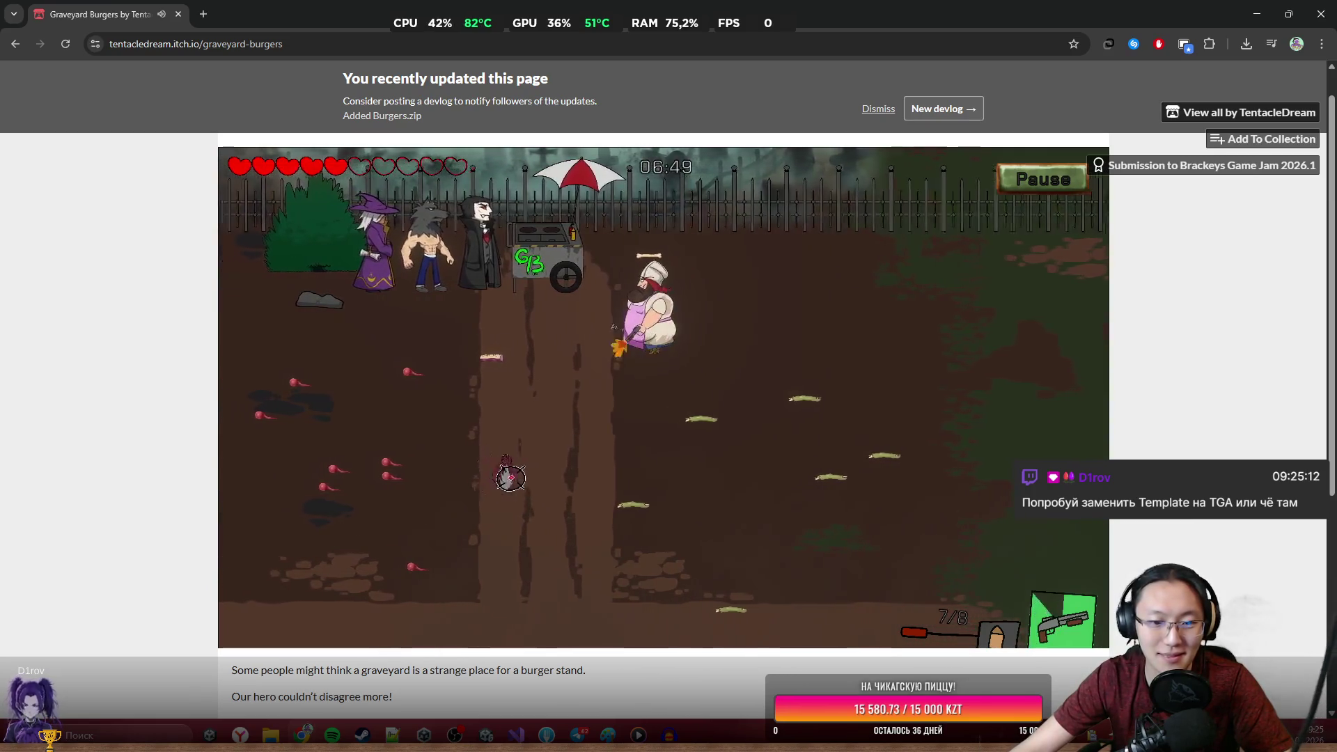
{"action": "left_click", "coordinate": [522, 463]}
{"action": "left_click", "coordinate": [585, 454]}
{"action": "left_click", "coordinate": [627, 466]}
{"action": "left_click", "coordinate": [656, 477]}
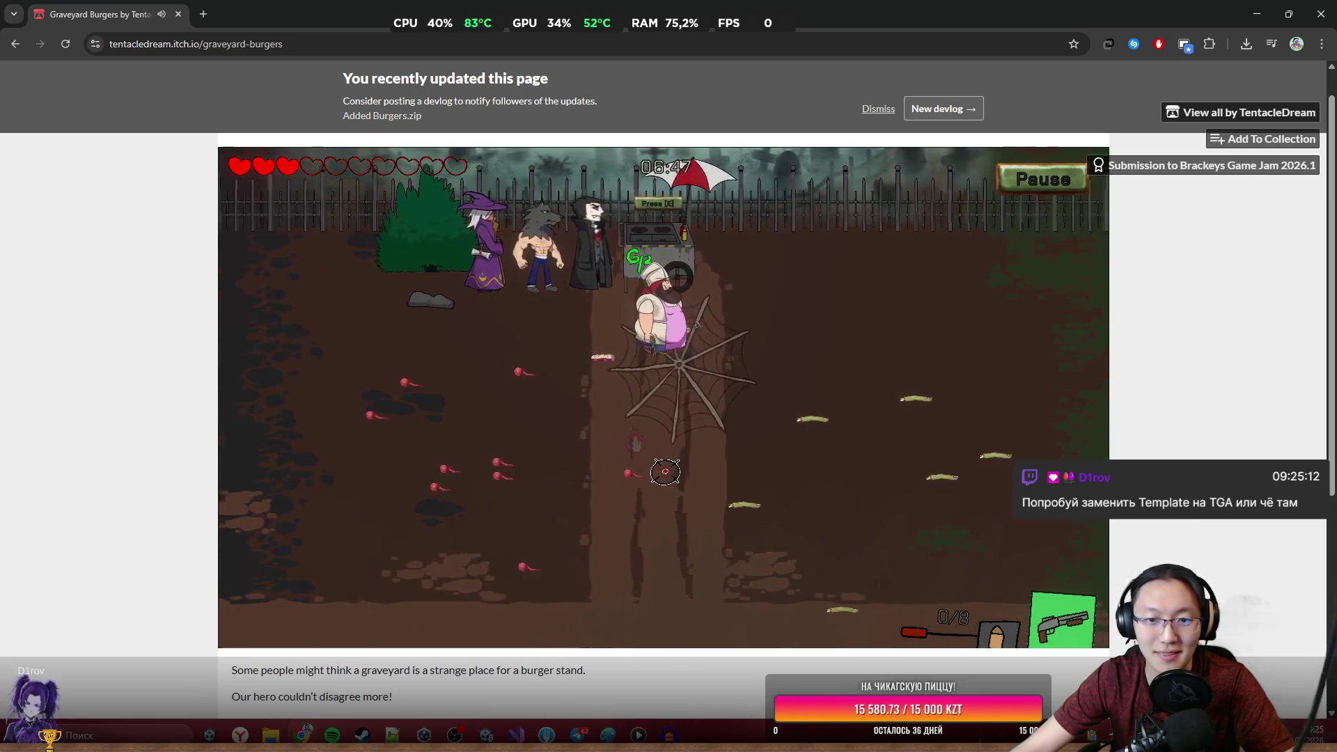
{"action": "key", "text": "e"}
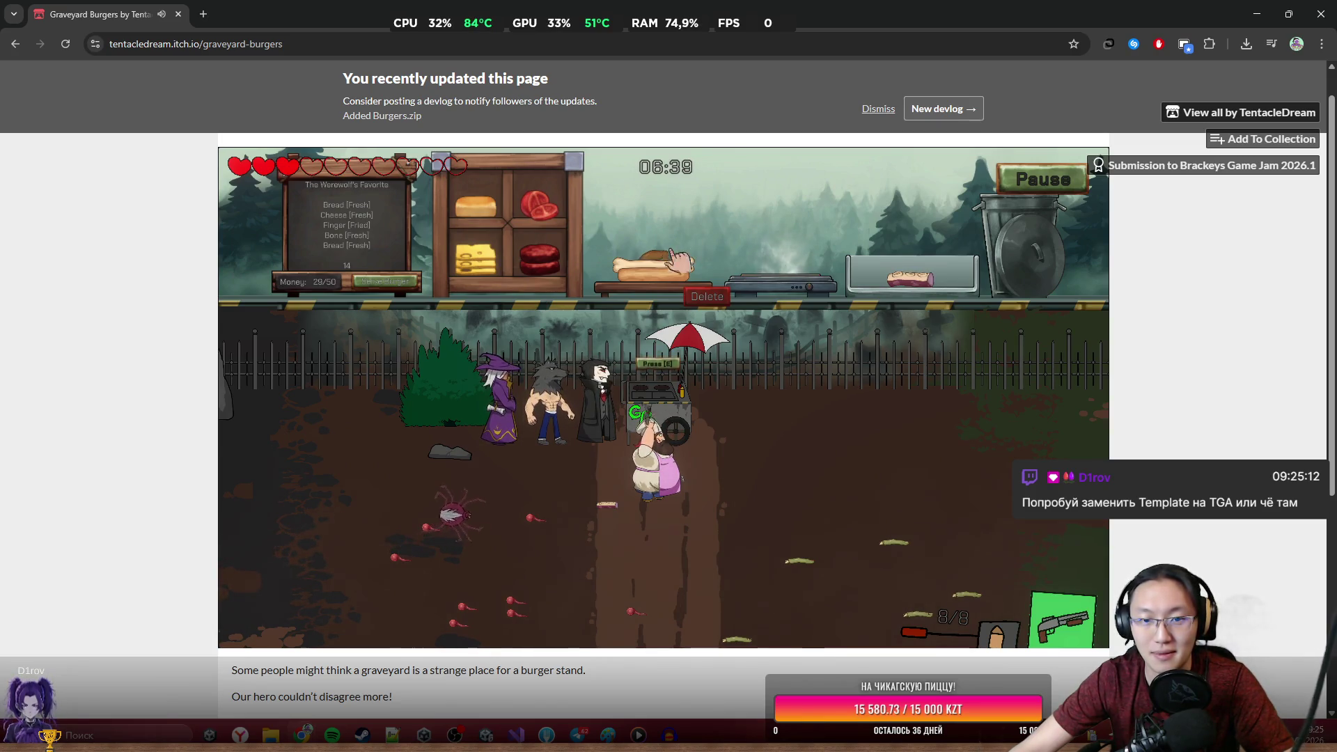
Fend off the spider and zombie, then serve the Werewolf's Favorite burger.
{"action": "key", "text": "s"}
{"action": "left_click", "coordinate": [456, 341]}
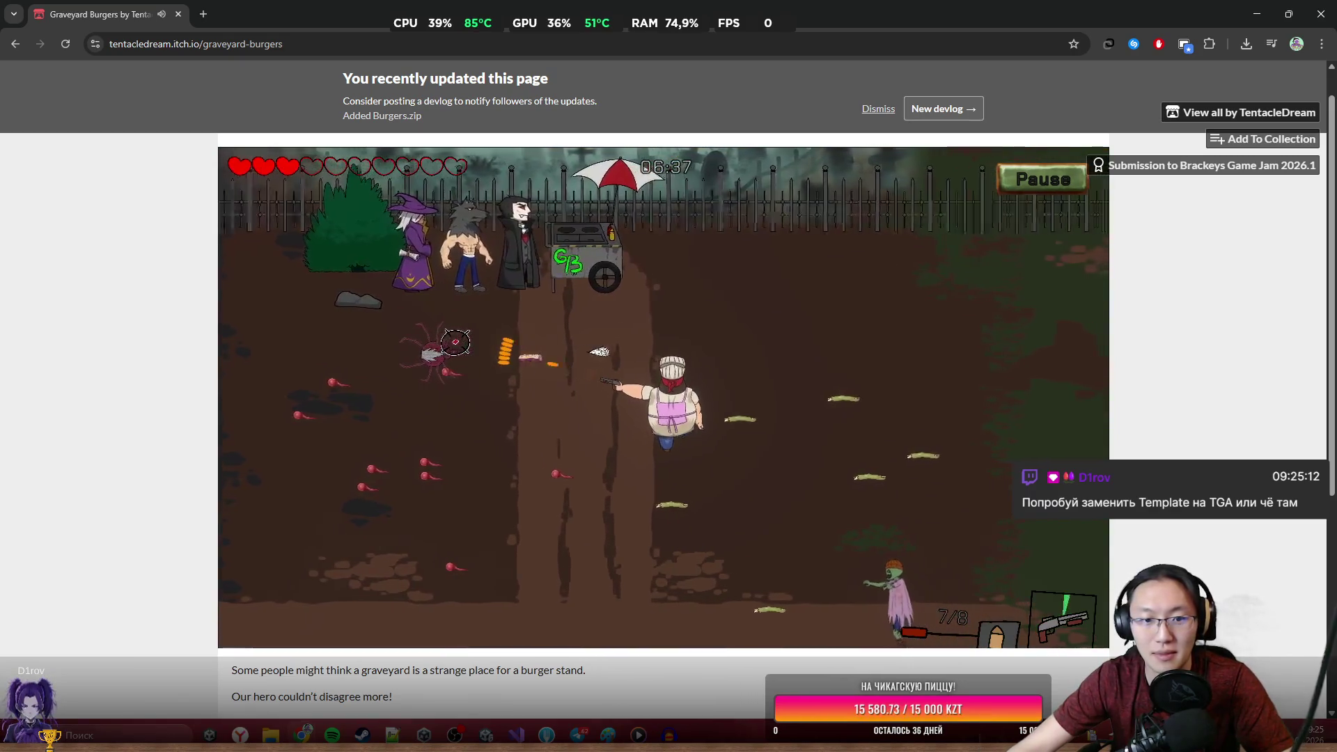
{"action": "key", "text": "a"}
{"action": "left_click", "coordinate": [455, 342]}
{"action": "left_click", "coordinate": [926, 535]}
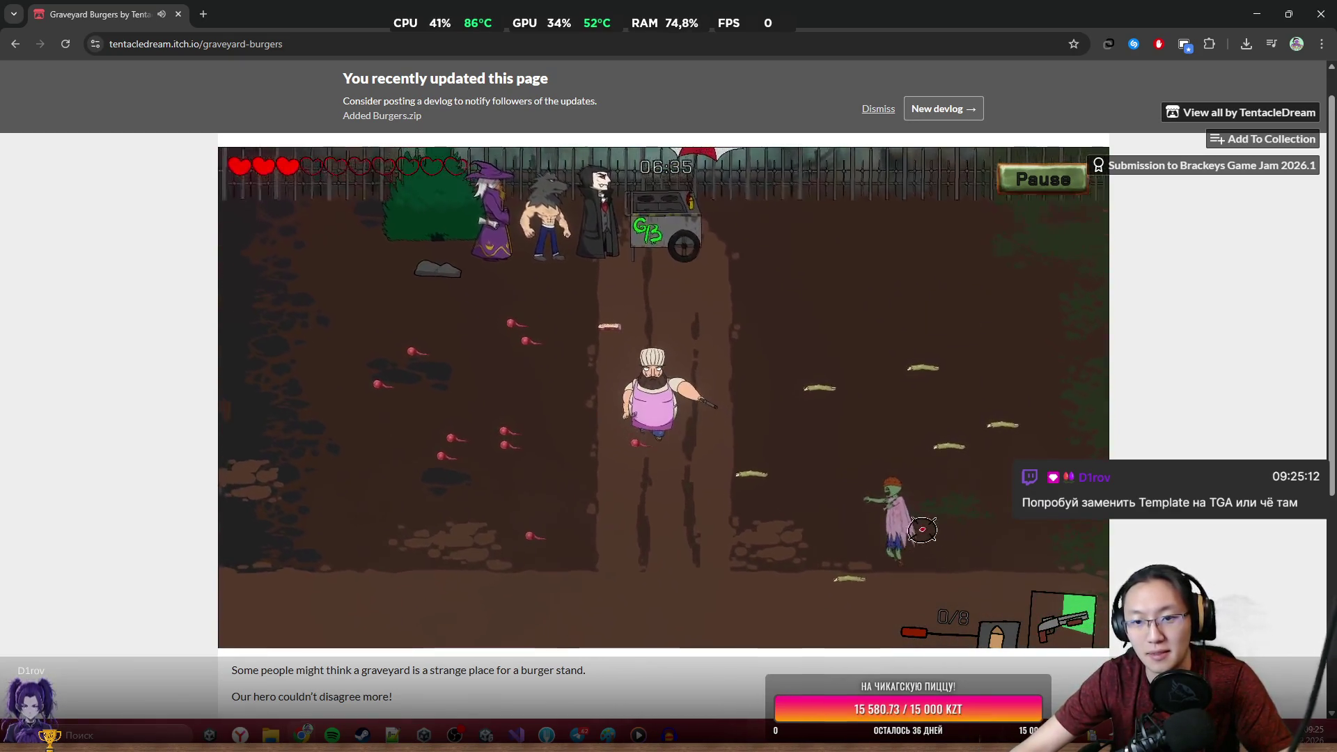
{"action": "key", "text": "w"}
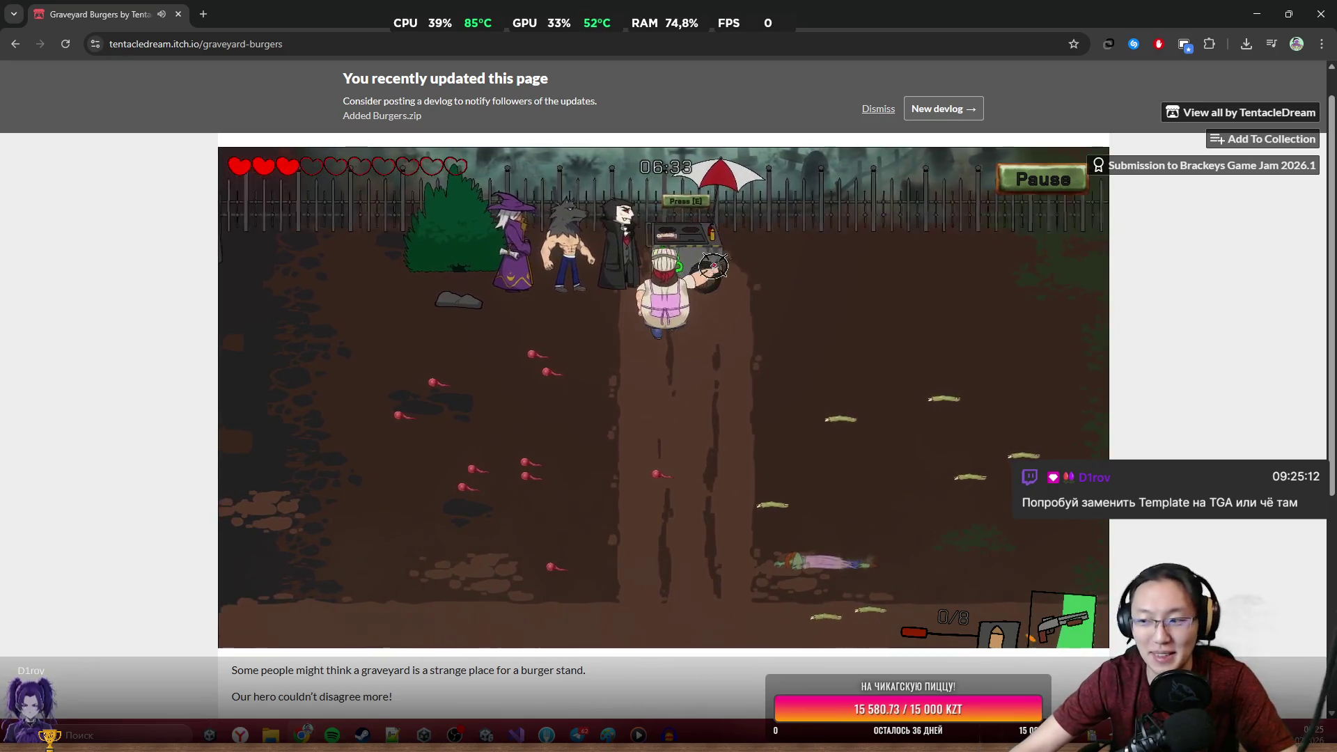
{"action": "key", "text": "e"}
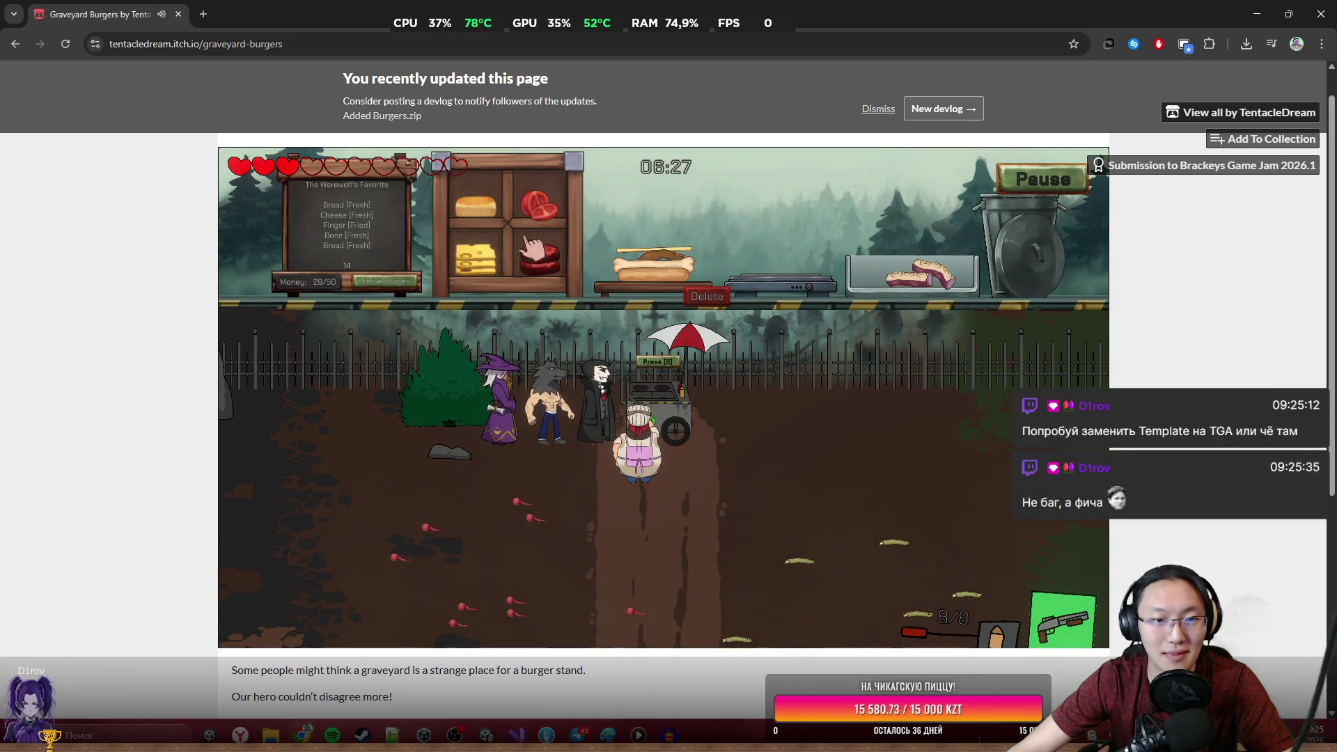
{"action": "left_click", "coordinate": [373, 280]}
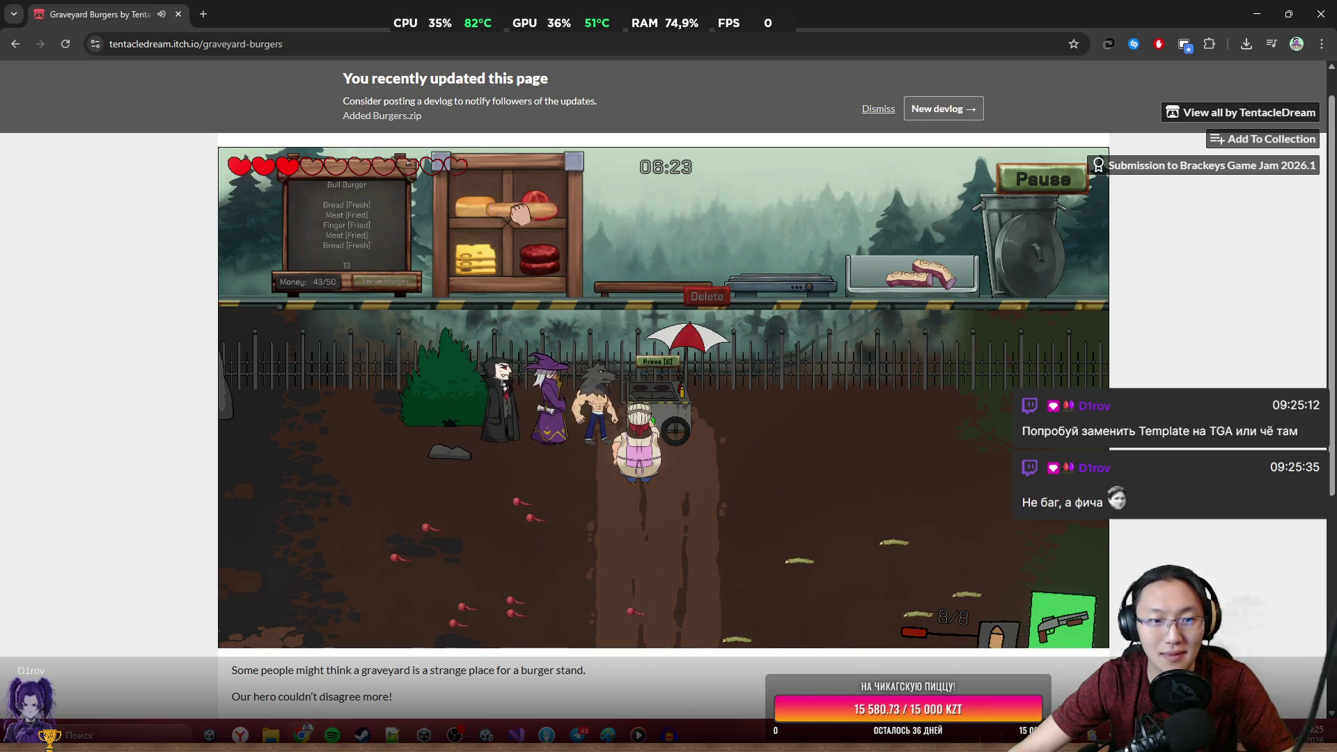
Start the Bull Burger with a bread bun, then shoot the skeleton and zombie.
{"action": "left_click", "coordinate": [479, 204]}
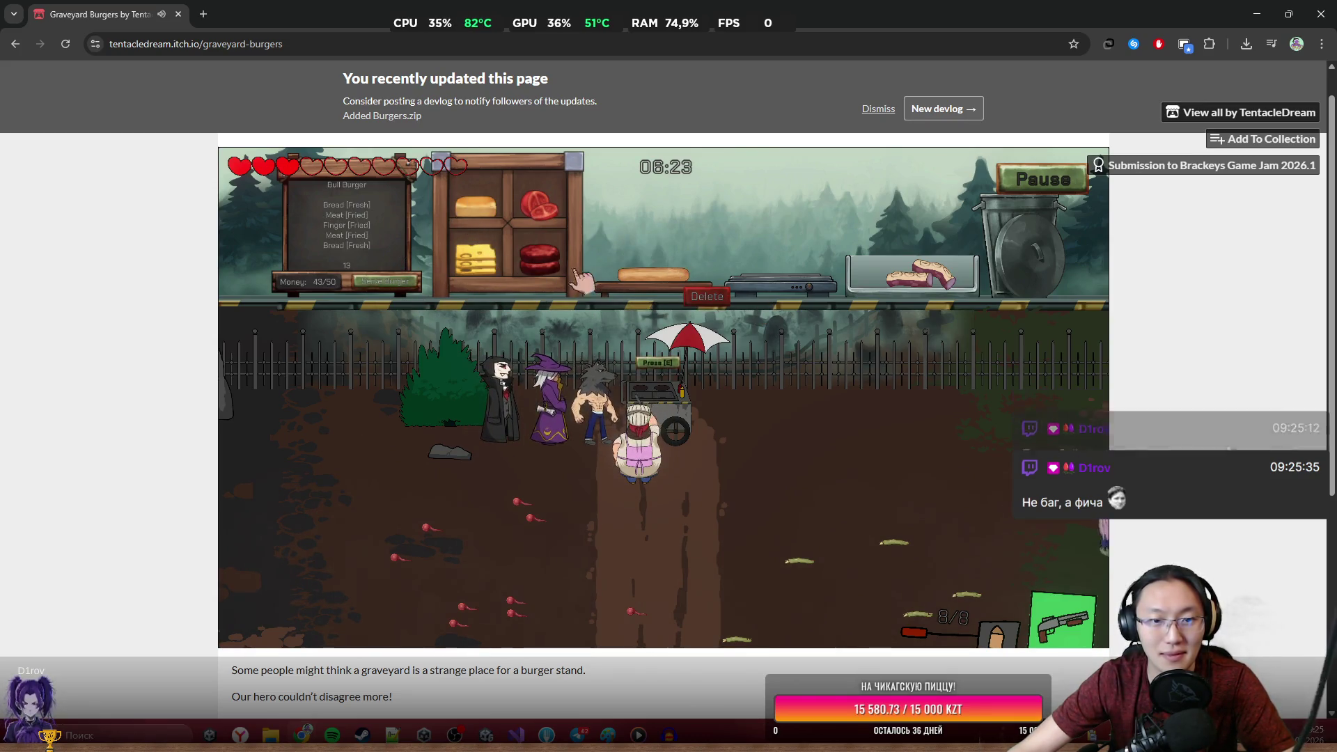
{"action": "left_click", "coordinate": [986, 459]}
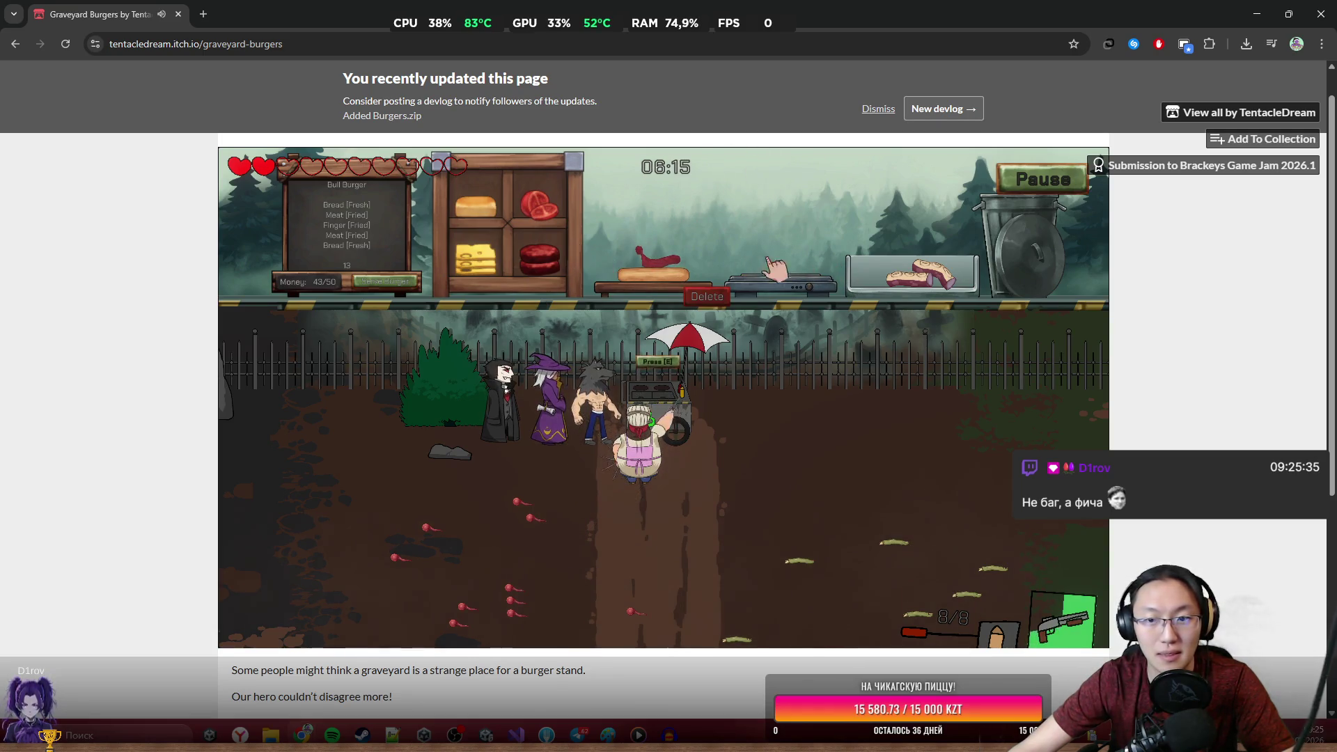
{"action": "key", "text": "s"}
{"action": "key", "text": "d"}
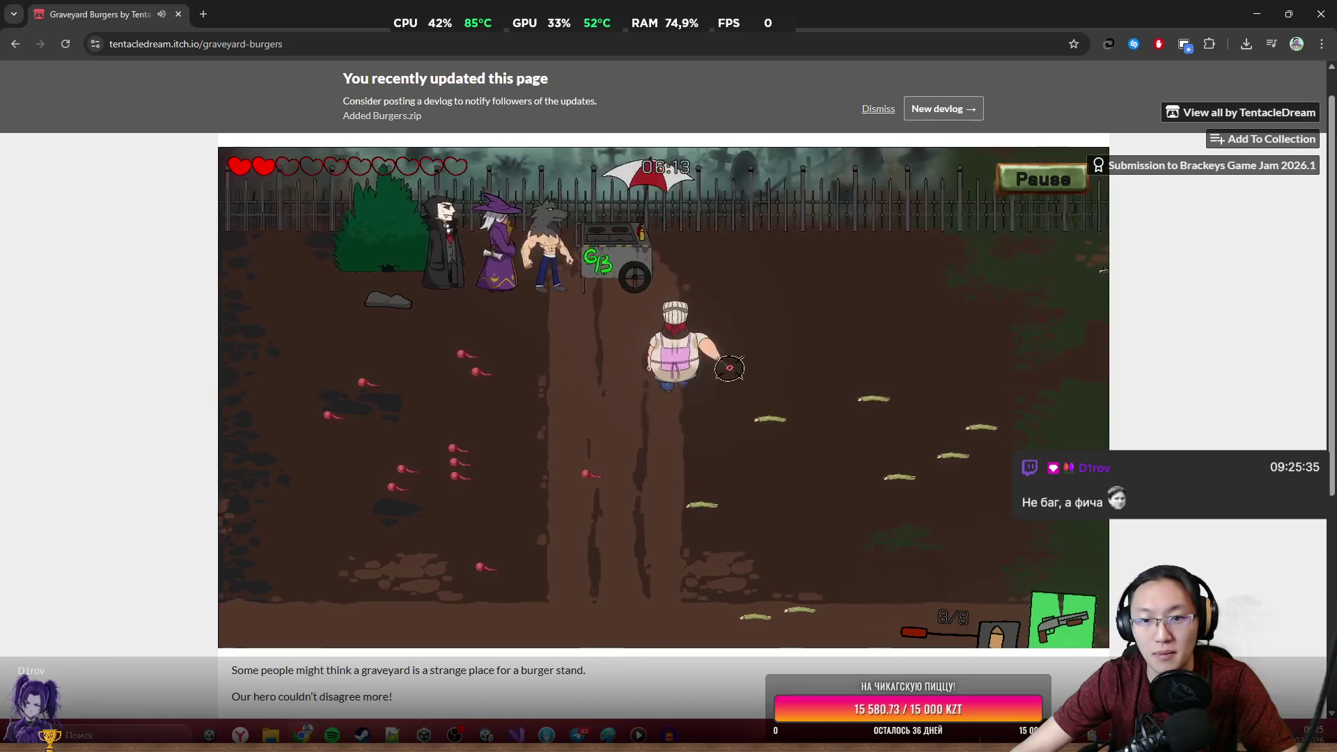
{"action": "left_click", "coordinate": [975, 286]}
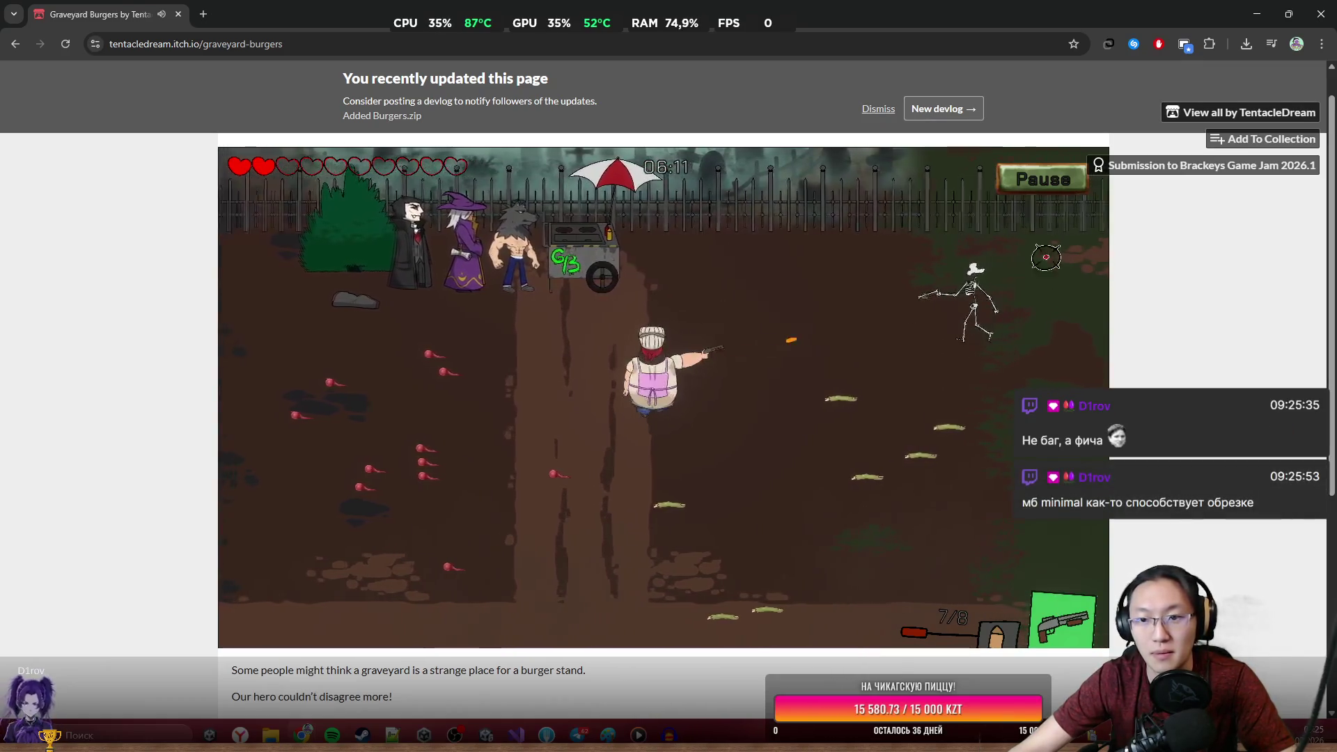
{"action": "left_click", "coordinate": [987, 276]}
{"action": "left_click", "coordinate": [987, 277]}
{"action": "key", "text": "r"}
{"action": "key", "text": "s"}
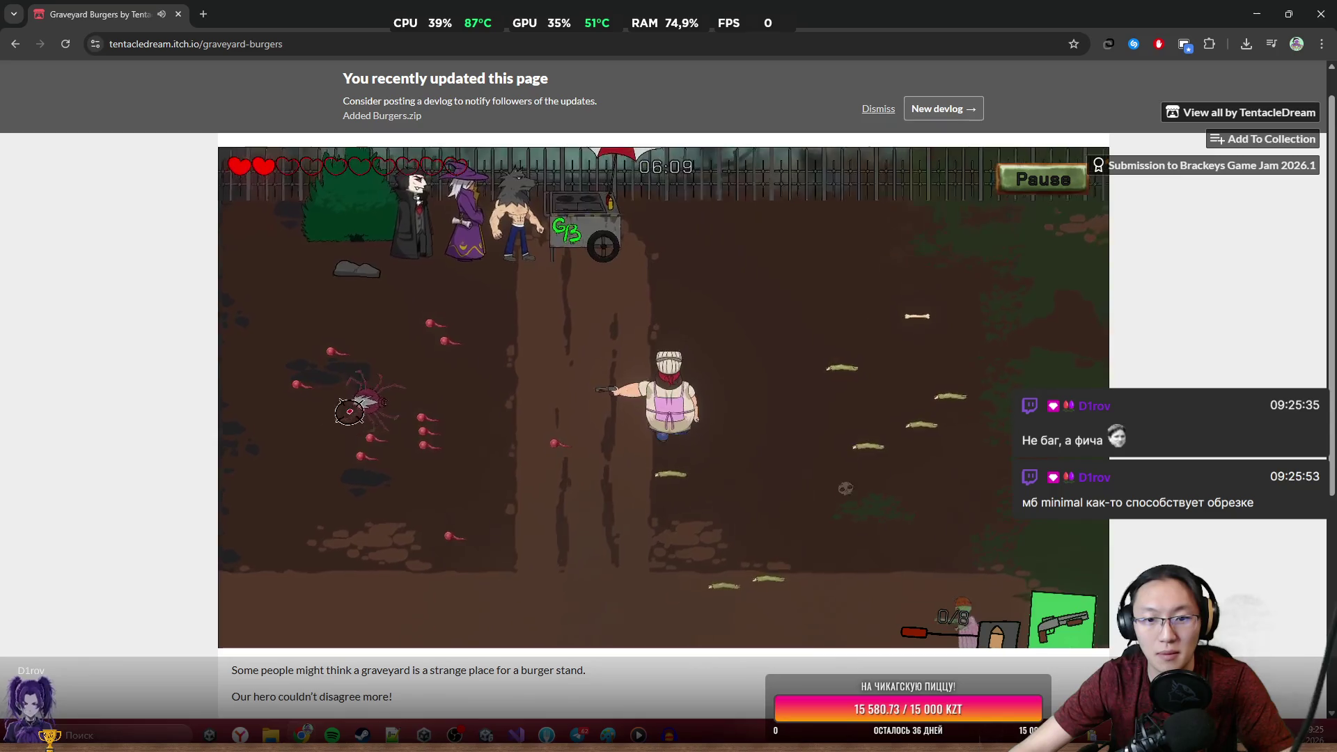
{"action": "key", "text": "w"}
{"action": "left_click", "coordinate": [913, 583]}
{"action": "left_click", "coordinate": [913, 583]}
{"action": "key", "text": "e"}
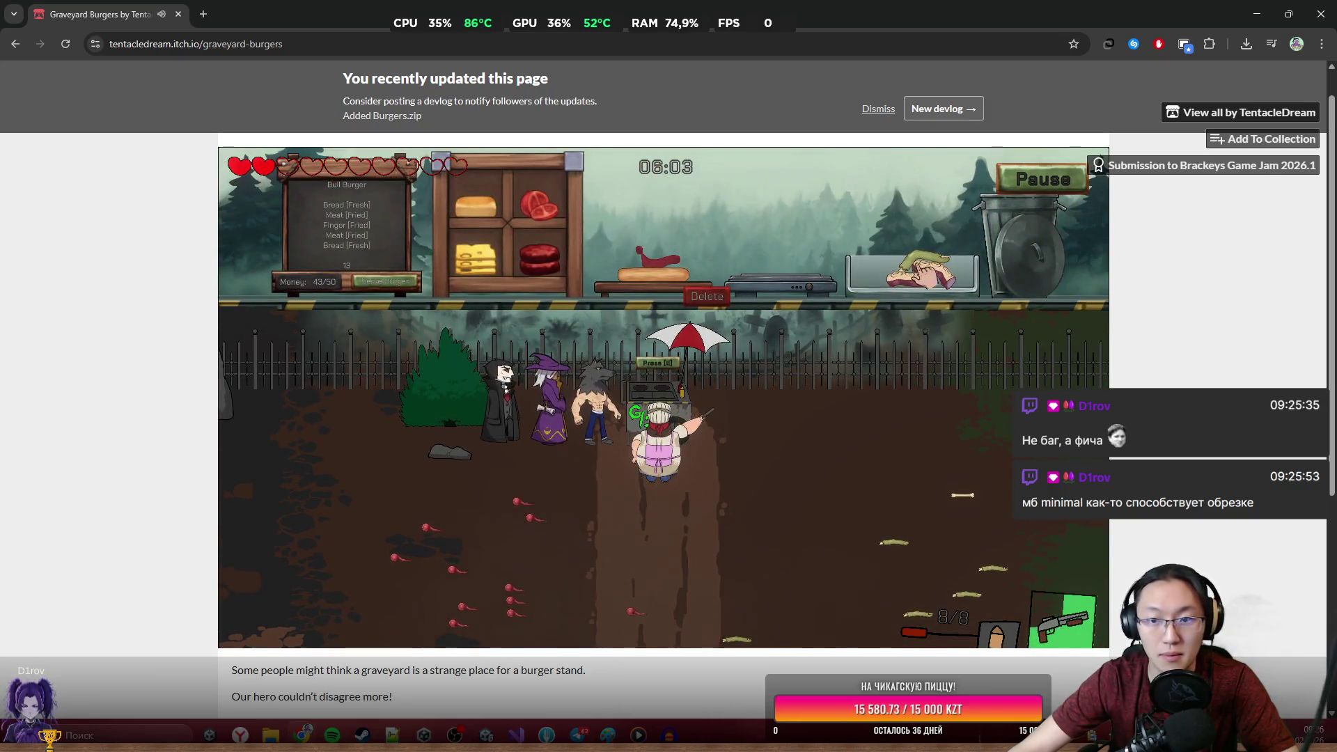
Move the finger ingredient to the stove and shoot down the zombie.
{"action": "left_click_drag", "start_coordinate": [929, 272], "coordinate": [781, 222]}
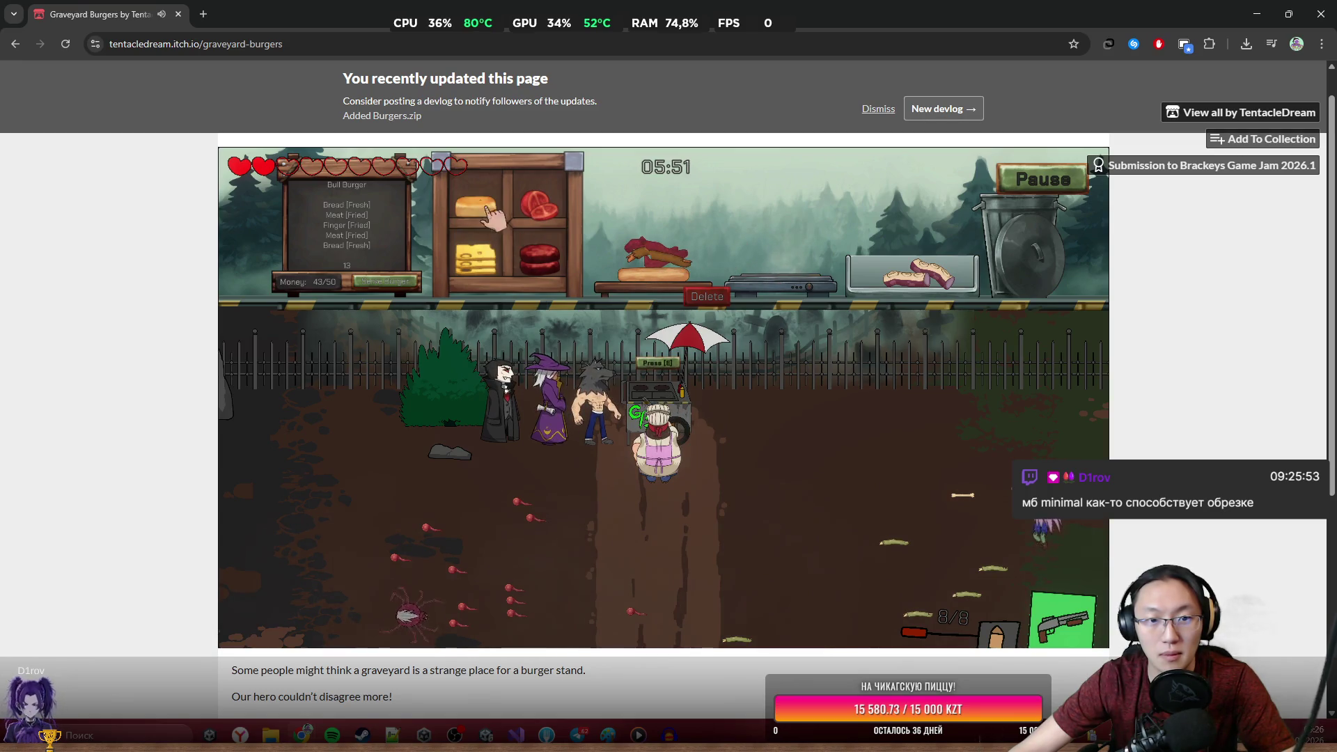
{"action": "key", "text": "e"}
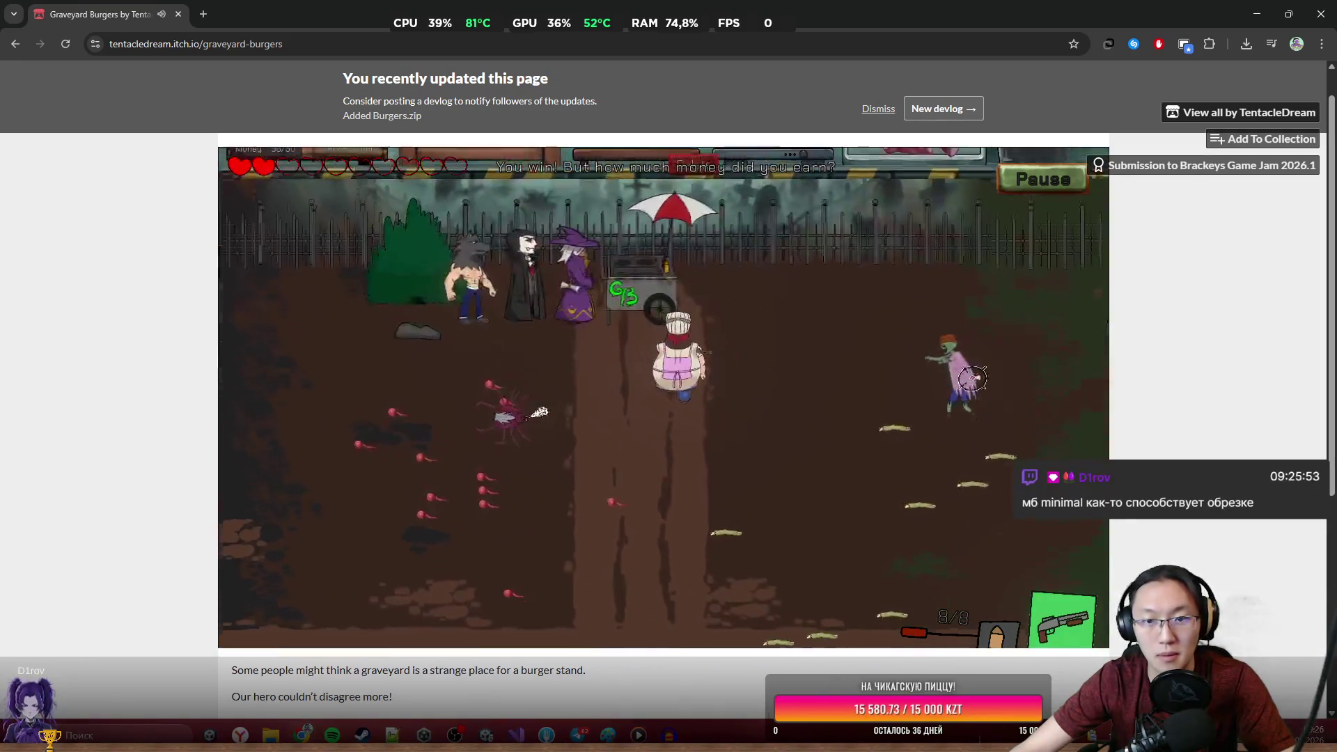
{"action": "left_click", "coordinate": [931, 279]}
{"action": "left_click", "coordinate": [931, 279]}
{"action": "key", "text": "s"}
{"action": "left_click", "coordinate": [930, 279]}
{"action": "left_click", "coordinate": [924, 277]}
{"action": "left_click", "coordinate": [923, 286]}
{"action": "left_click", "coordinate": [922, 290]}
{"action": "left_click", "coordinate": [907, 289]}
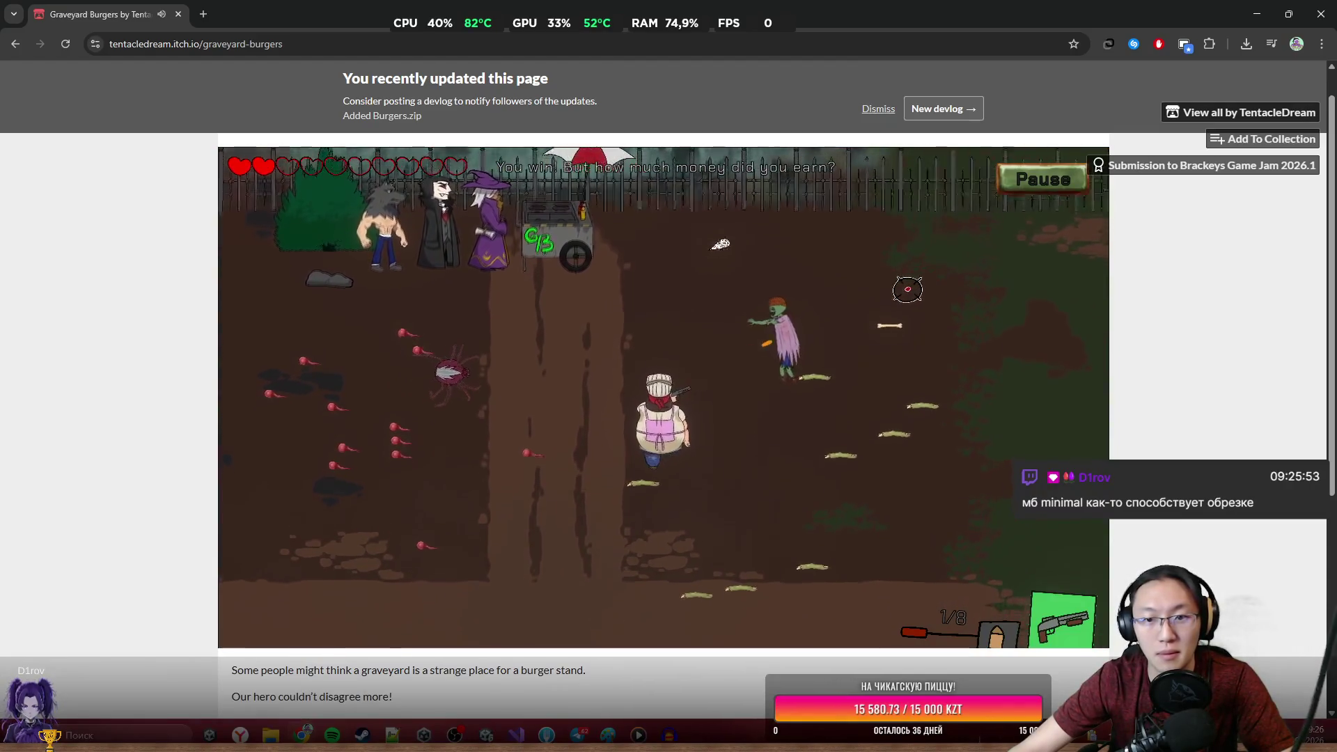
{"action": "left_click", "coordinate": [870, 292]}
{"action": "key", "text": "s"}
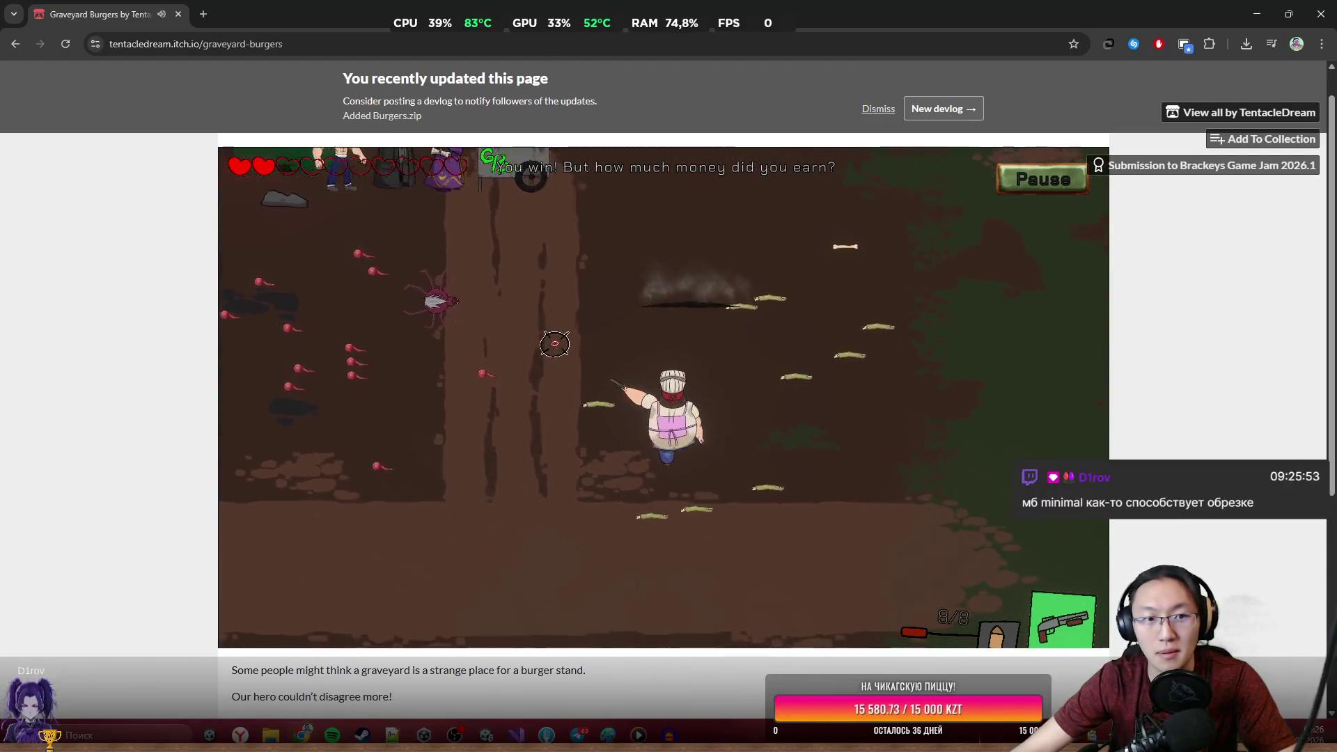
Fire at the enemies near the cart and the spider at lower left.
{"action": "left_click", "coordinate": [491, 334]}
{"action": "left_click", "coordinate": [507, 403]}
{"action": "left_click", "coordinate": [499, 415]}
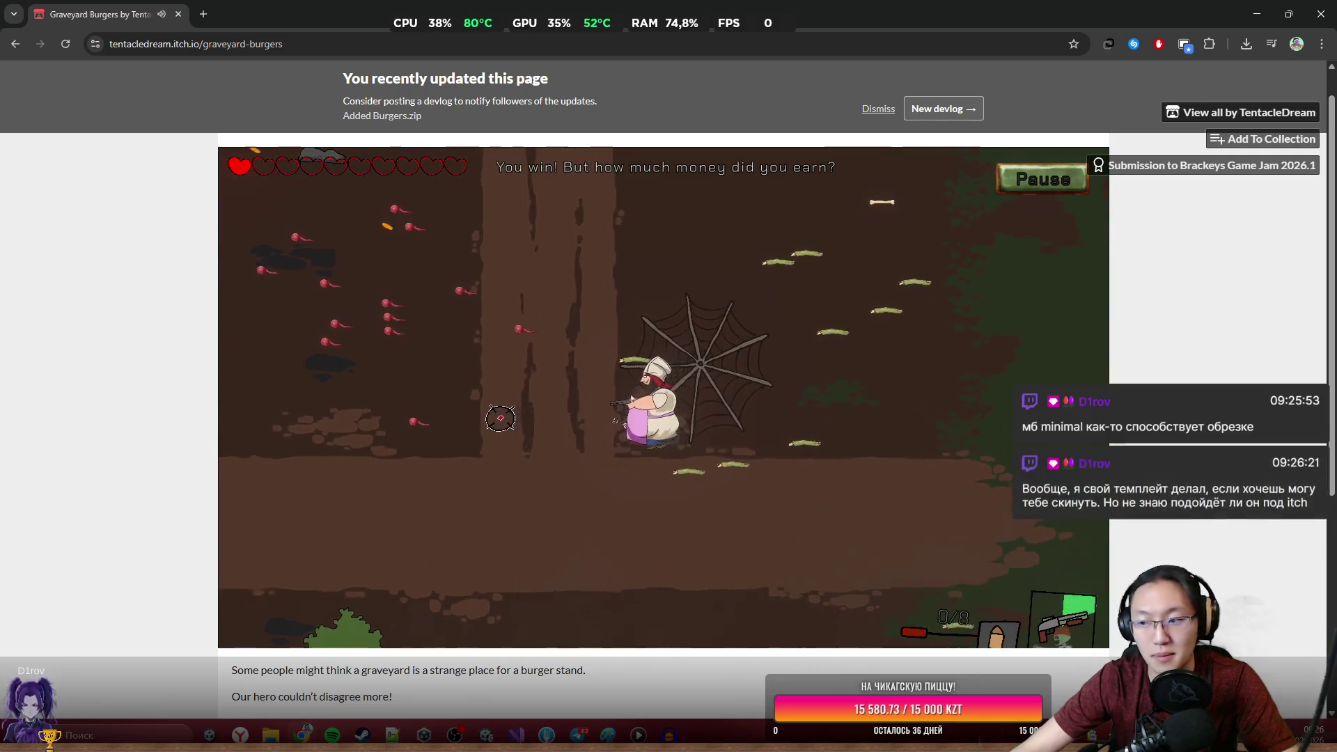
{"action": "left_click", "coordinate": [507, 402]}
{"action": "key", "text": "w"}
{"action": "key", "text": "a"}
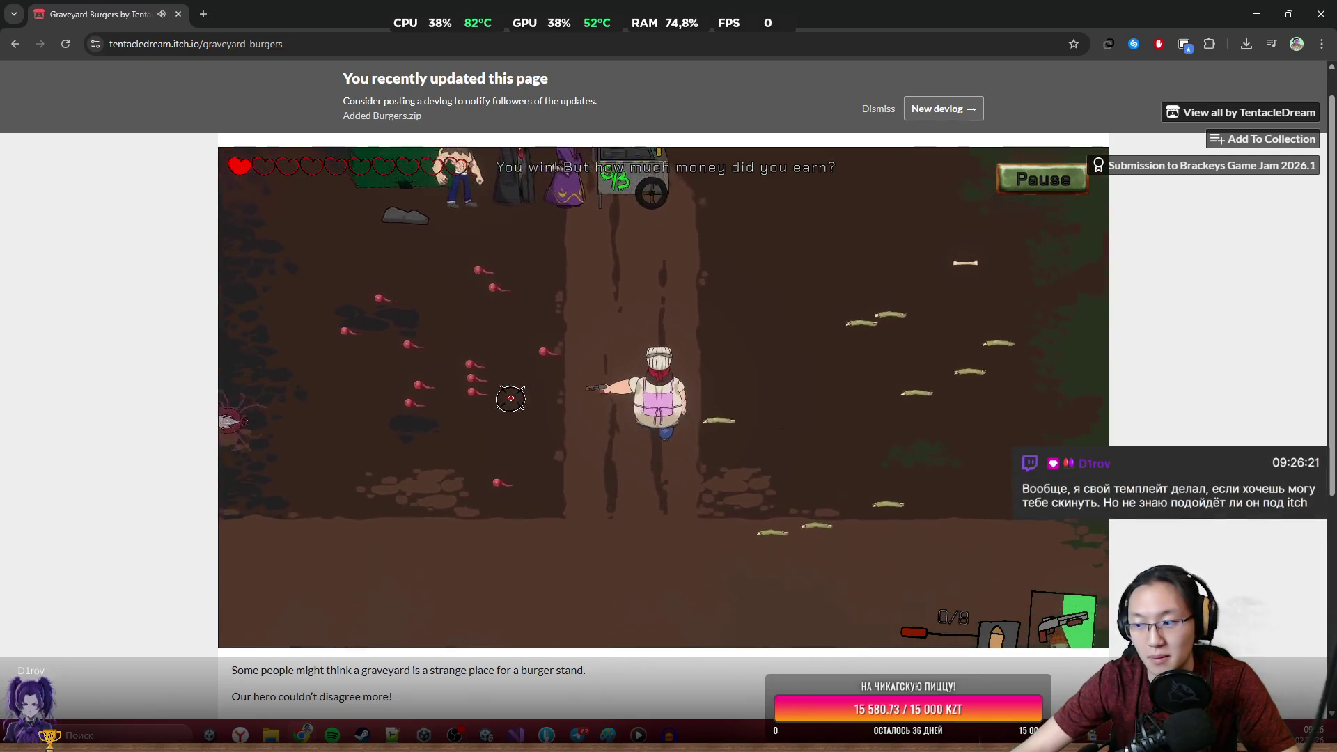
{"action": "key", "text": "d"}
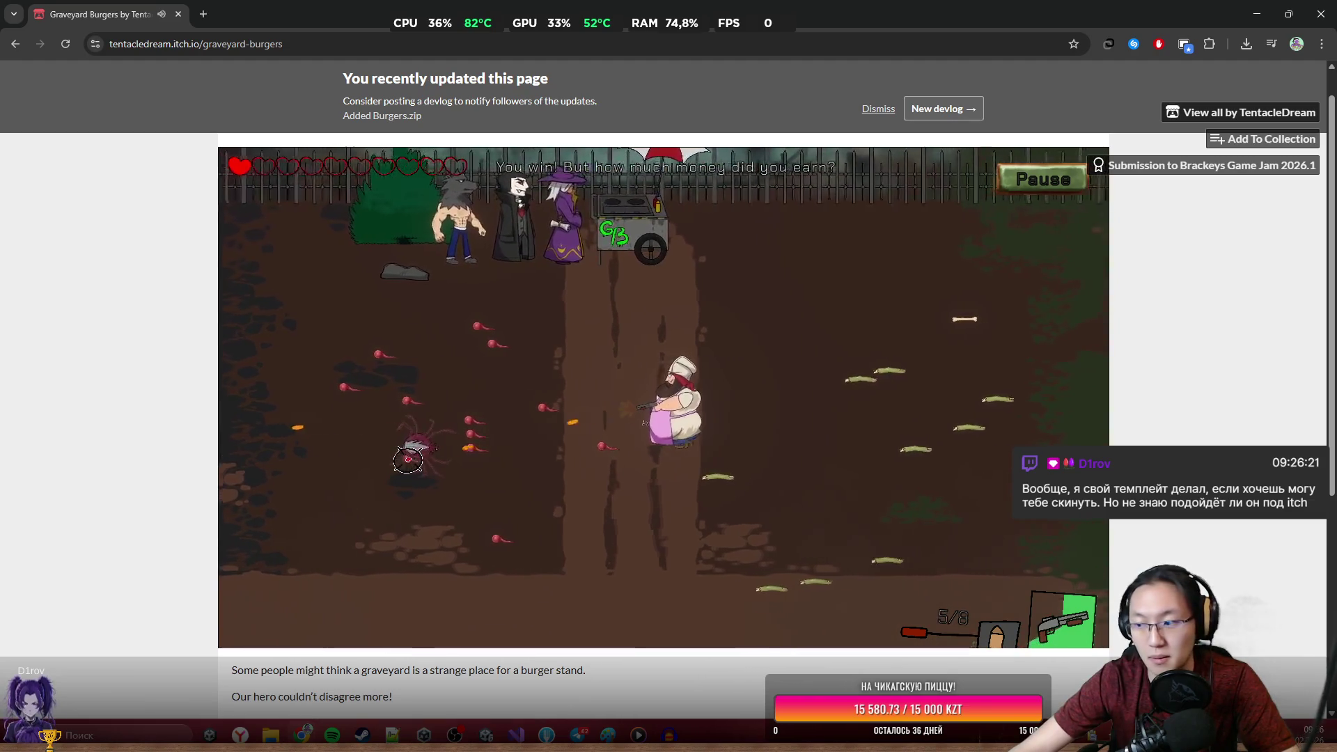
{"action": "left_click", "coordinate": [408, 446]}
Return to the cart, grill the meat patty, and pause after the You win message.
{"action": "key", "text": "s"}
{"action": "key", "text": "a"}
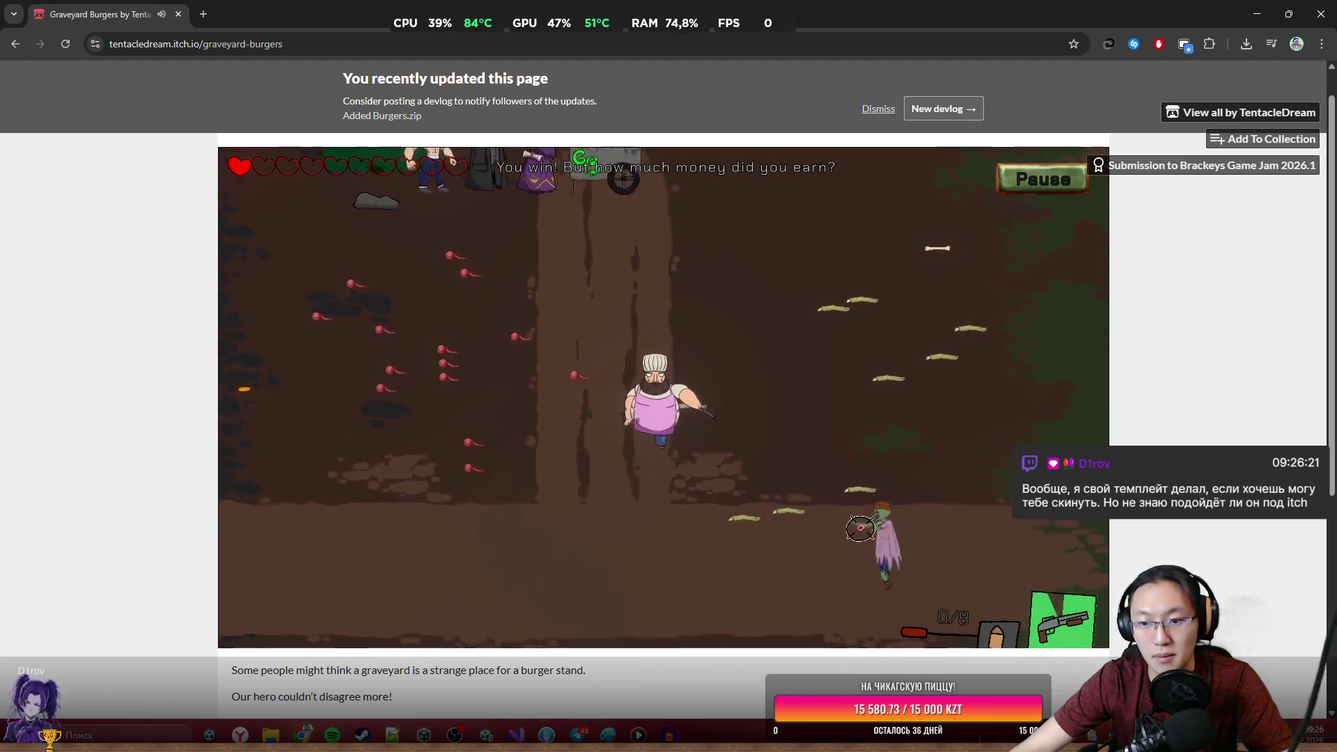
{"action": "key", "text": "w"}
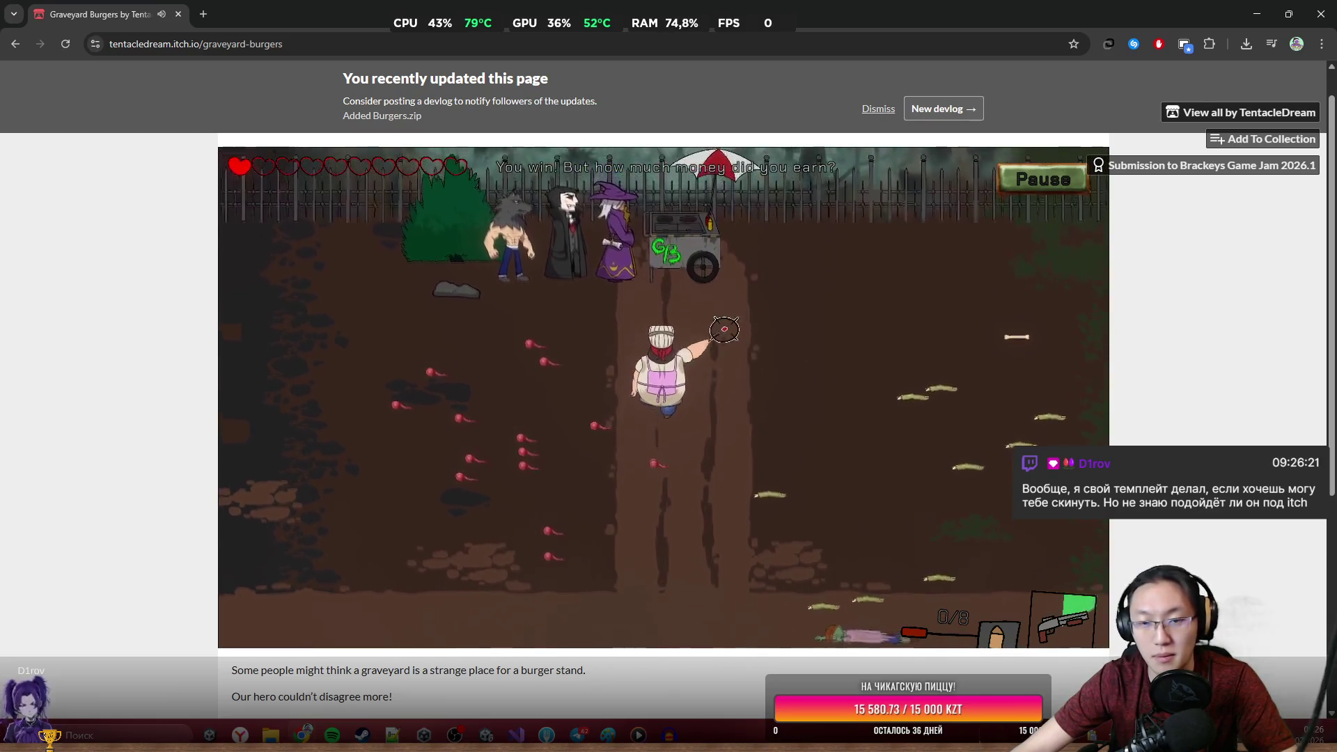
{"action": "key", "text": "e"}
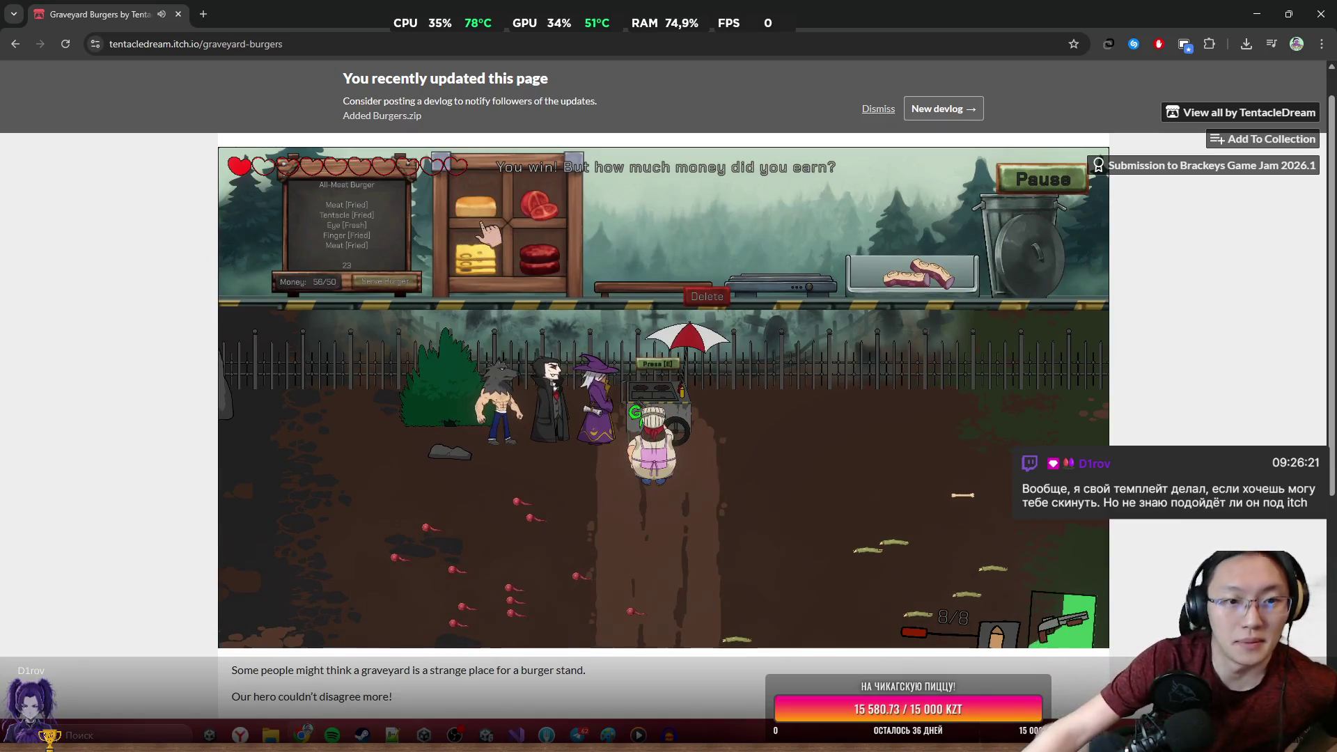
{"action": "left_click_drag", "start_coordinate": [553, 261], "coordinate": [773, 267]}
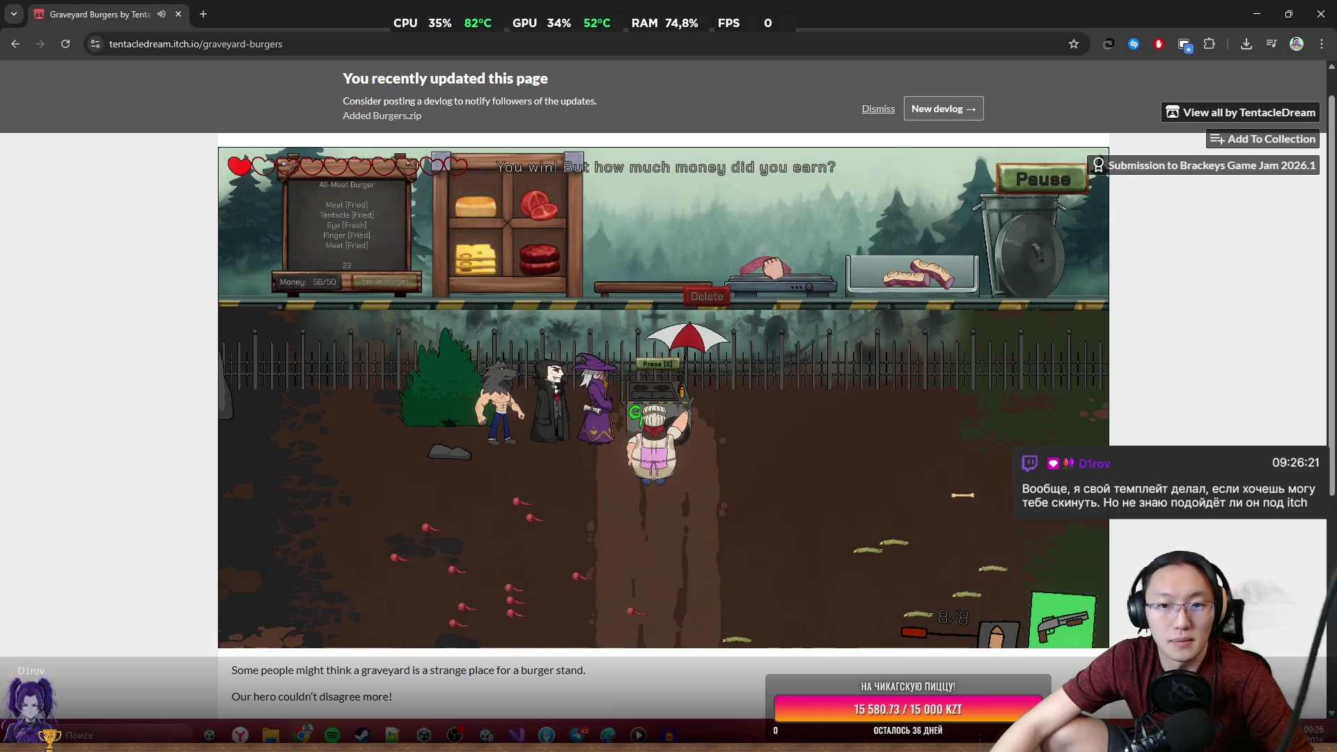
{"action": "left_click", "coordinate": [1024, 179]}
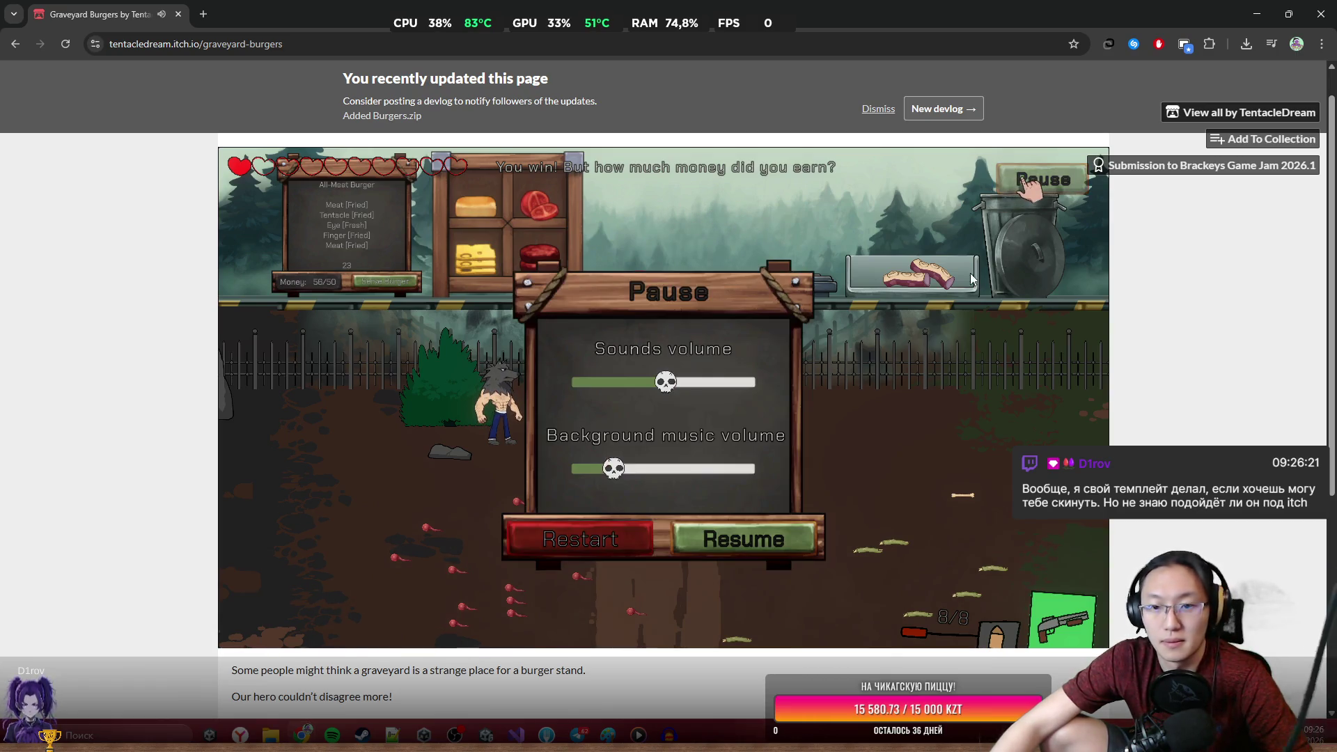
Restart Graveyard Burgers, skip through the tutorial slides, and begin a new game.
{"action": "left_click", "coordinate": [593, 548]}
{"action": "left_click", "coordinate": [870, 350]}
{"action": "left_click", "coordinate": [871, 350]}
{"action": "left_click", "coordinate": [870, 350]}
{"action": "left_click", "coordinate": [872, 354]}
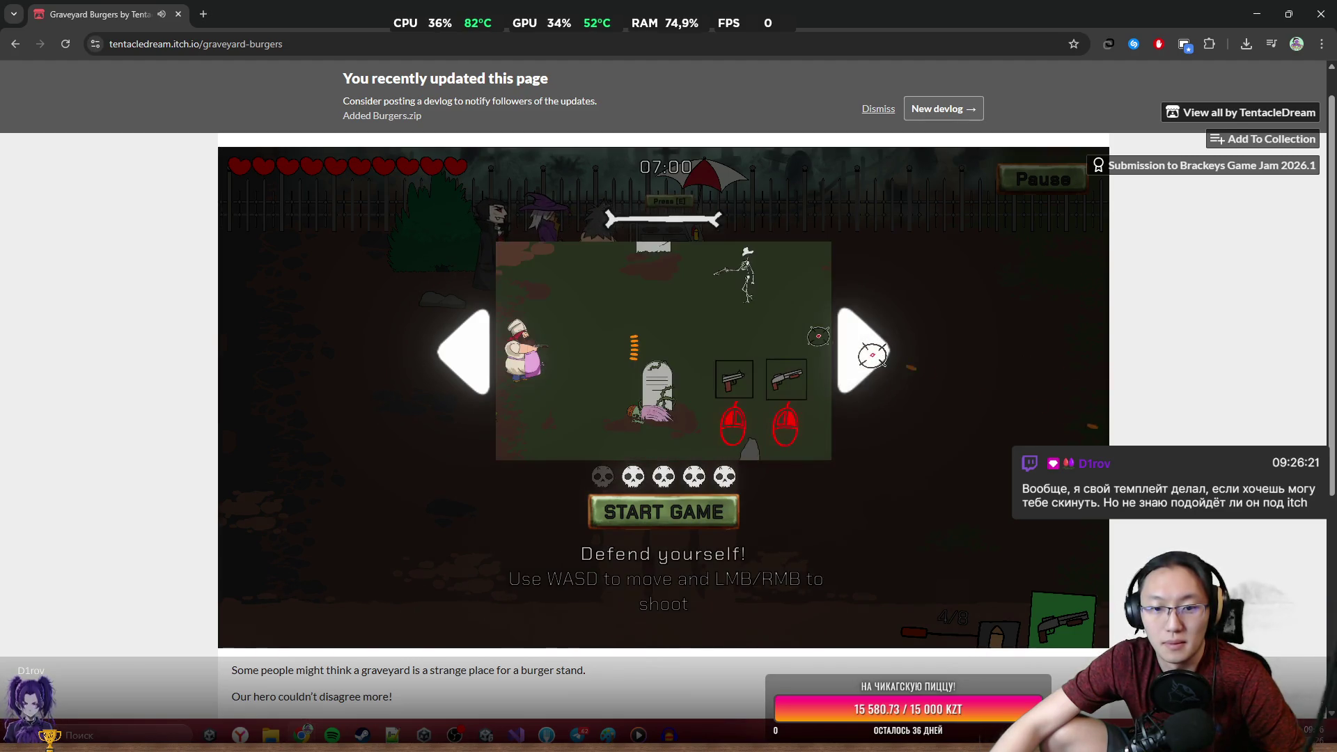
{"action": "left_click", "coordinate": [871, 354]}
{"action": "left_click", "coordinate": [872, 353]}
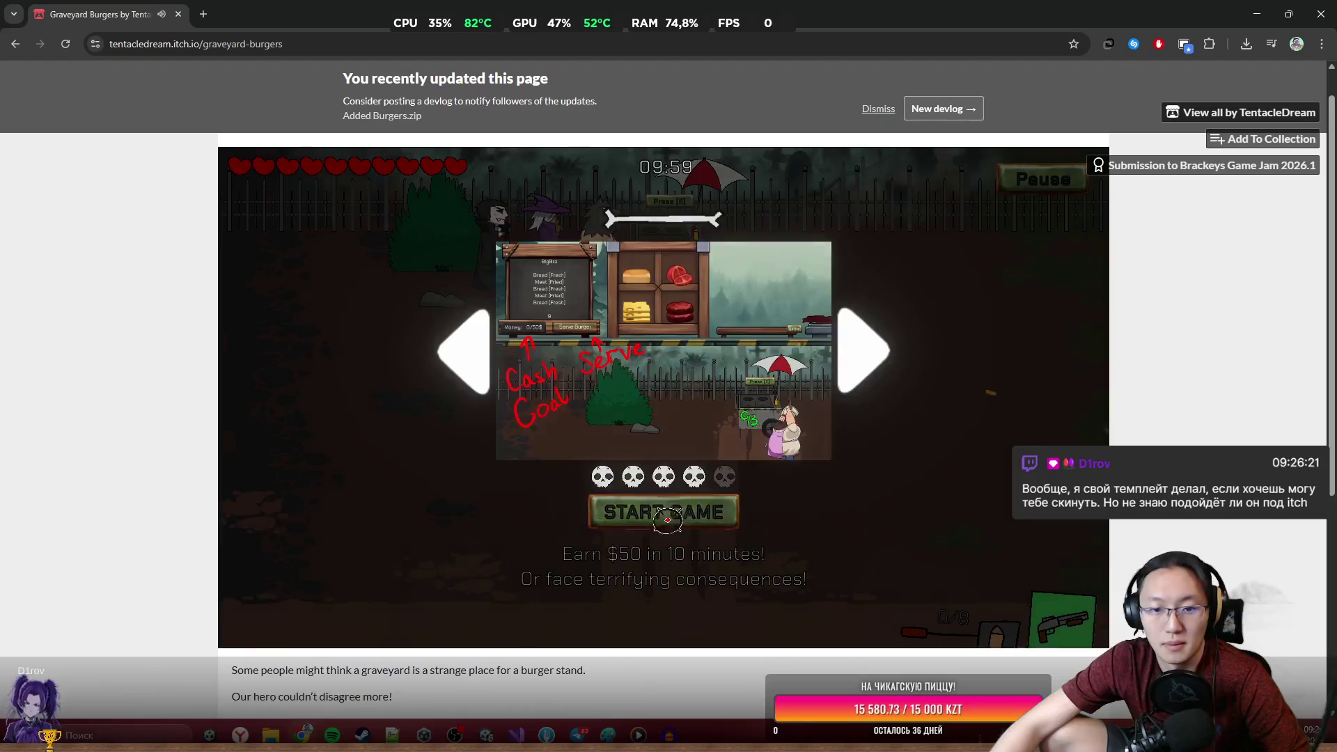
{"action": "left_click", "coordinate": [670, 516]}
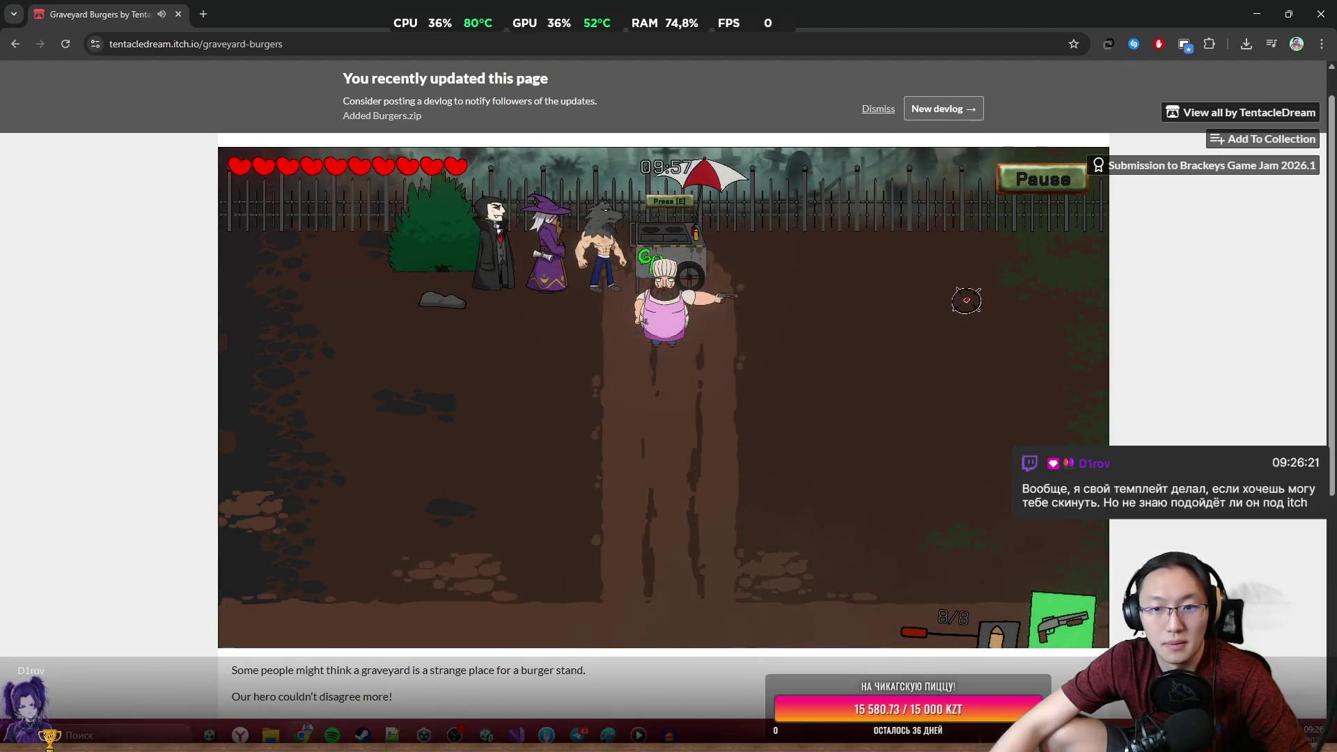
Shoot across the yard, reload, and fire at enemies near the crosshair.
{"action": "left_click", "coordinate": [836, 418]}
{"action": "left_click", "coordinate": [740, 501]}
{"action": "left_click", "coordinate": [670, 490]}
{"action": "key", "text": "r"}
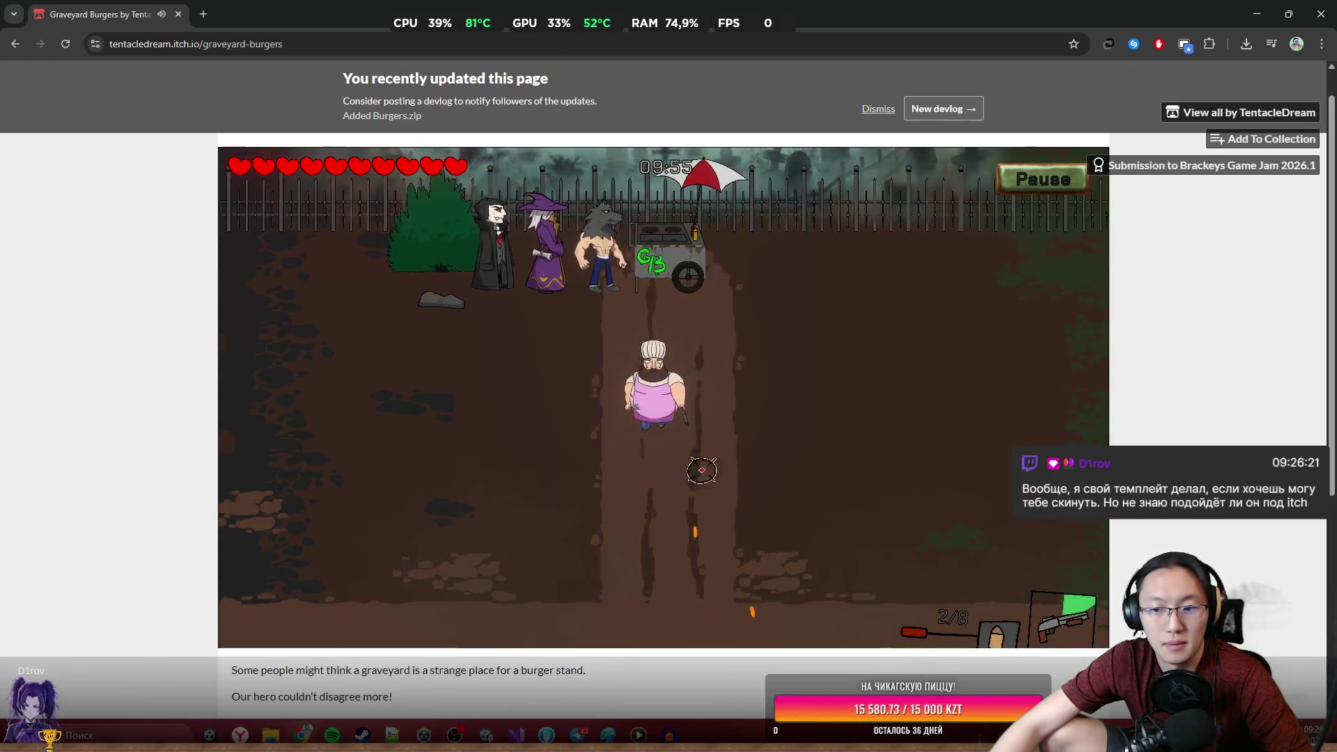
{"action": "key", "text": "w"}
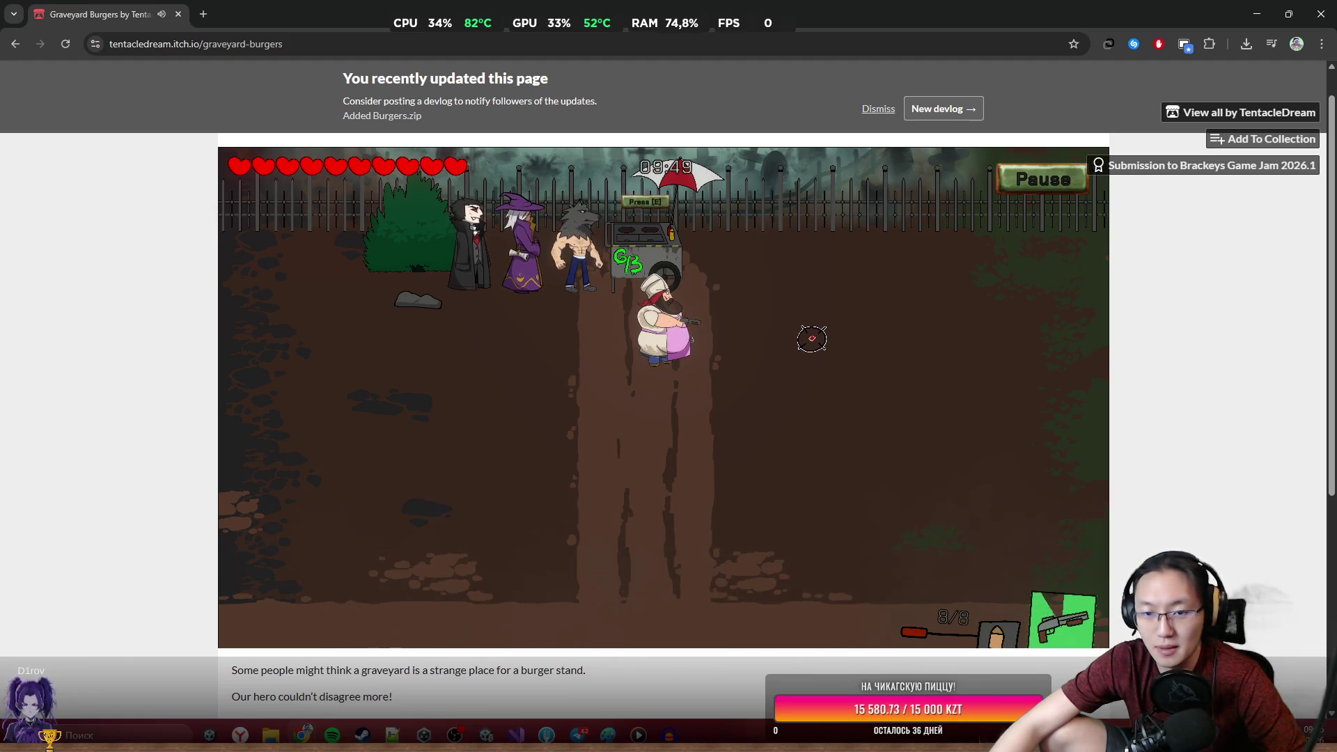
{"action": "left_click", "coordinate": [807, 356]}
{"action": "left_click", "coordinate": [830, 368]}
{"action": "left_click", "coordinate": [816, 382]}
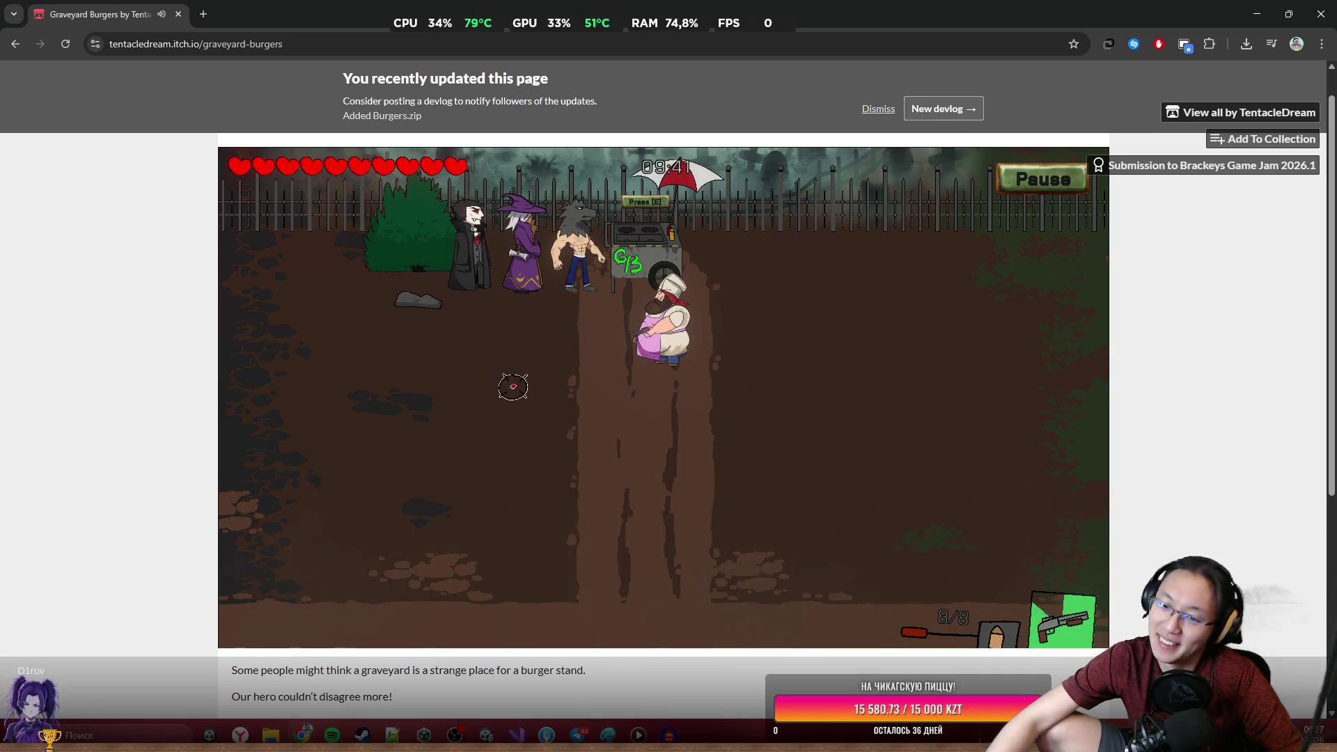
Empty the gun toward the lower left, then destroy the skeleton approaching from the right.
{"action": "left_click", "coordinate": [512, 426]}
{"action": "left_click", "coordinate": [508, 423]}
{"action": "left_click", "coordinate": [504, 420]}
{"action": "left_click", "coordinate": [515, 422]}
{"action": "left_click", "coordinate": [522, 426]}
{"action": "left_click", "coordinate": [526, 427]}
{"action": "left_click", "coordinate": [528, 433]}
{"action": "left_click", "coordinate": [529, 439]}
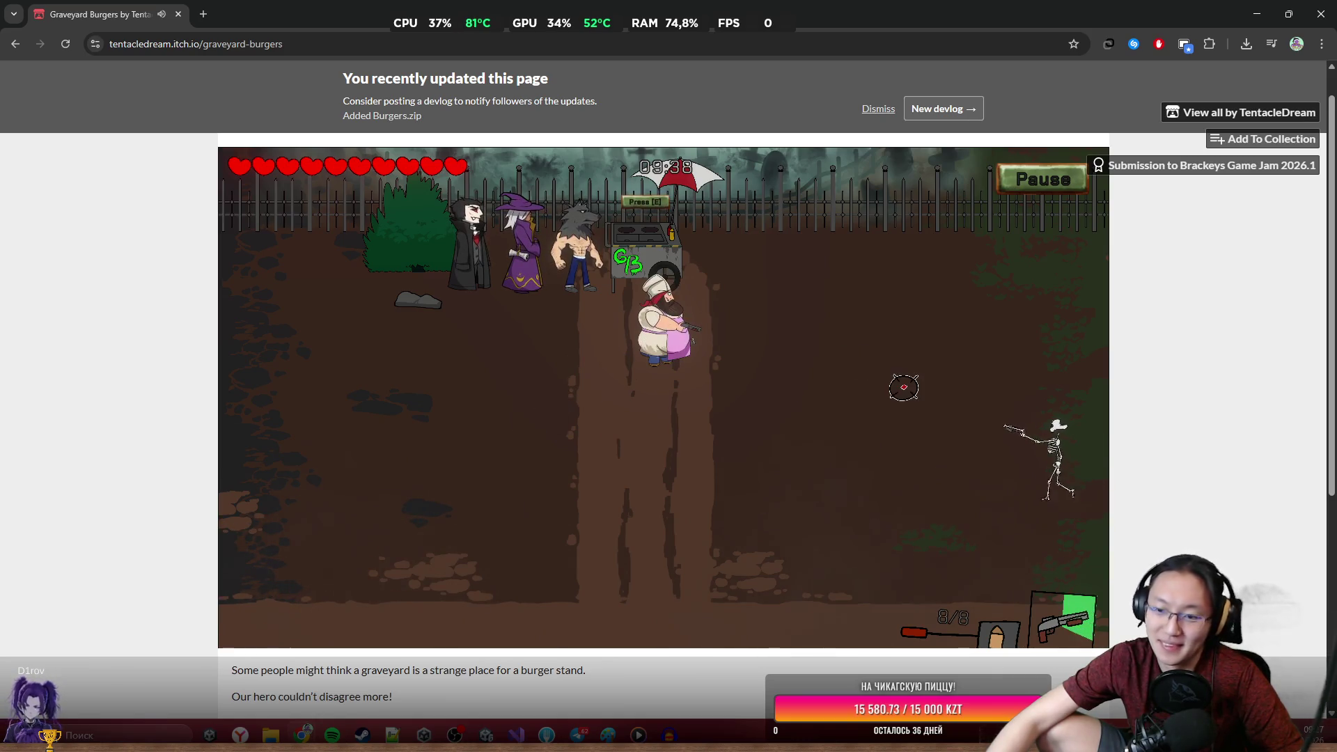
{"action": "left_click", "coordinate": [898, 390]}
{"action": "left_click", "coordinate": [955, 416]}
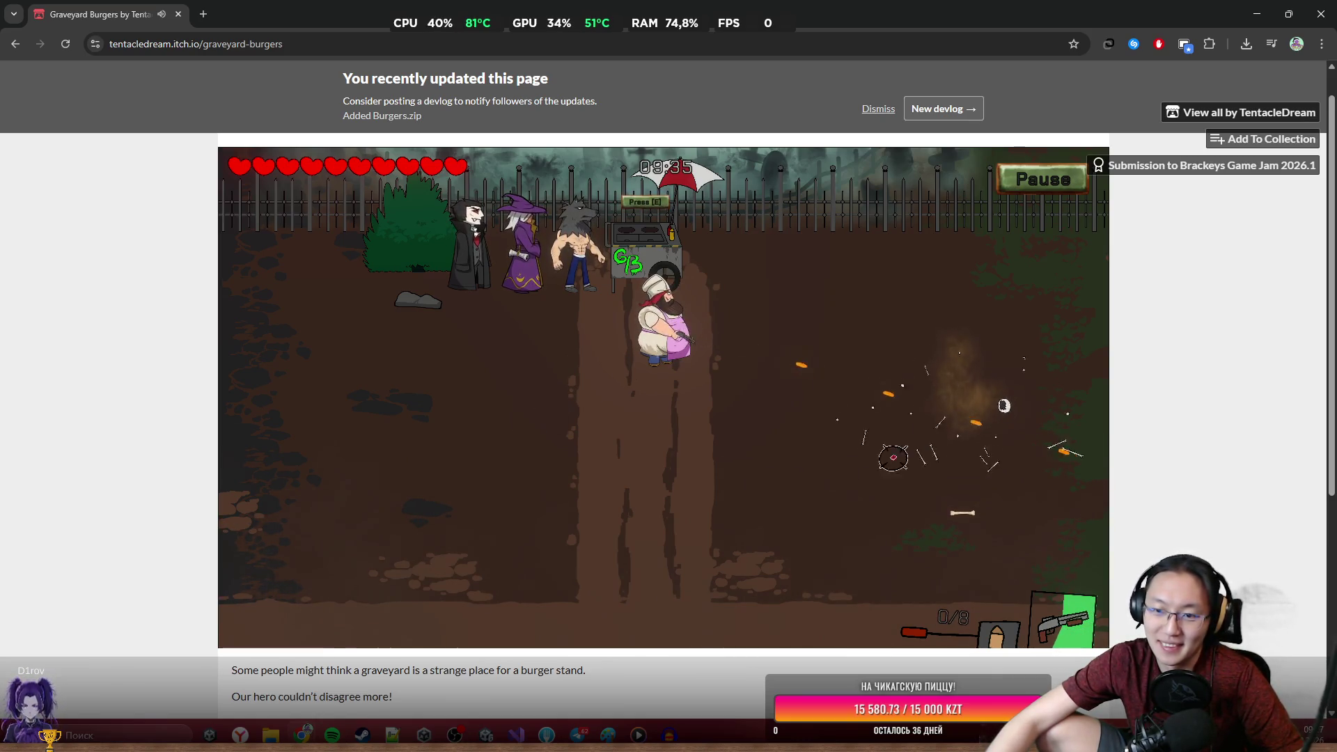
Set the itch.io embed viewport height to 740 px, save, and launch the game to test it.
{"action": "left_click", "coordinate": [65, 44]}
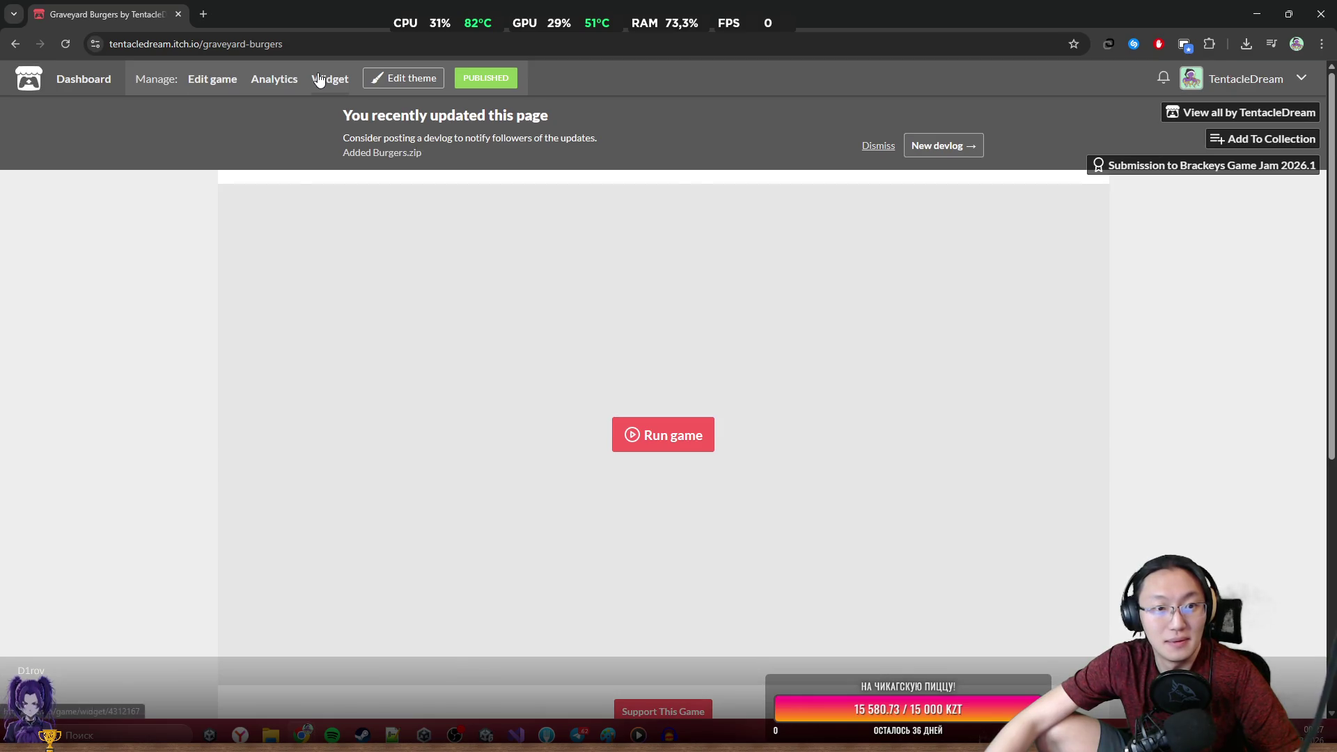
{"action": "left_click", "coordinate": [318, 80]}
{"action": "left_click", "coordinate": [14, 43]}
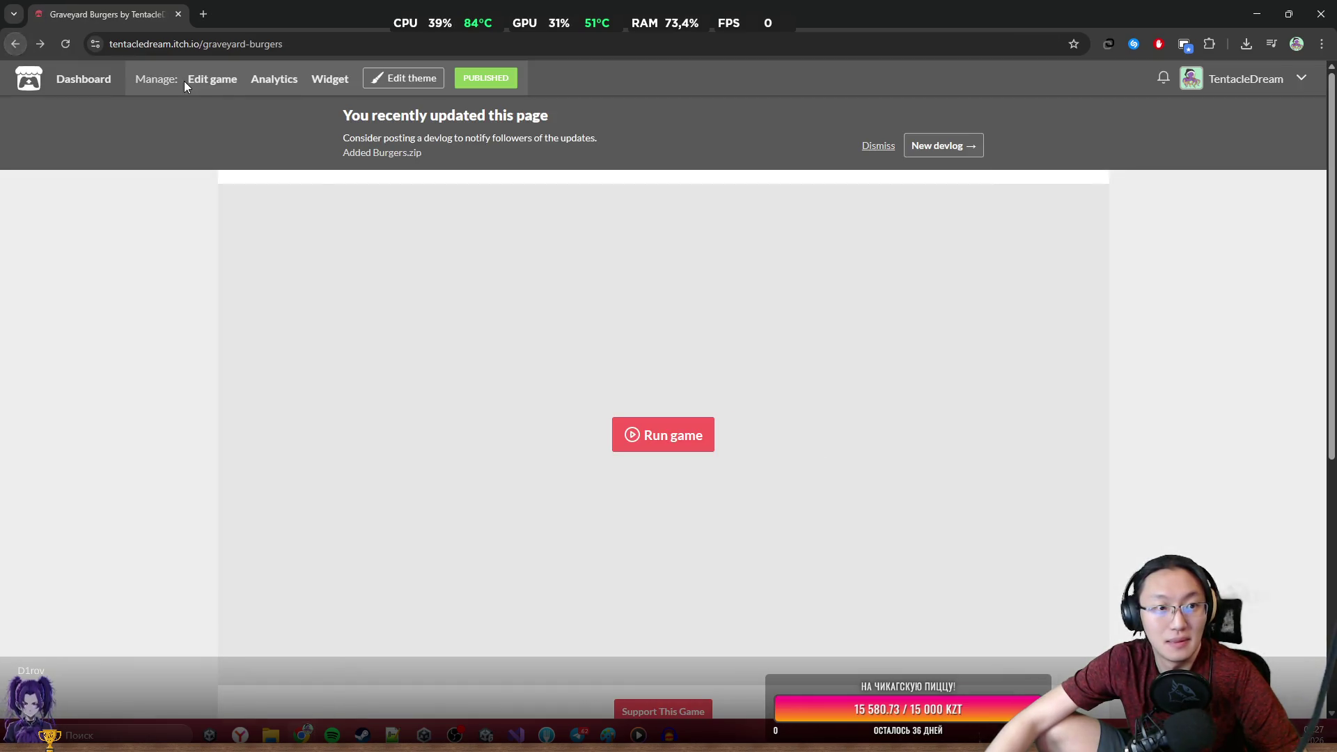
{"action": "left_click", "coordinate": [209, 79]}
{"action": "scroll", "coordinate": [577, 456], "scroll_direction": "down", "scroll_amount": 10}
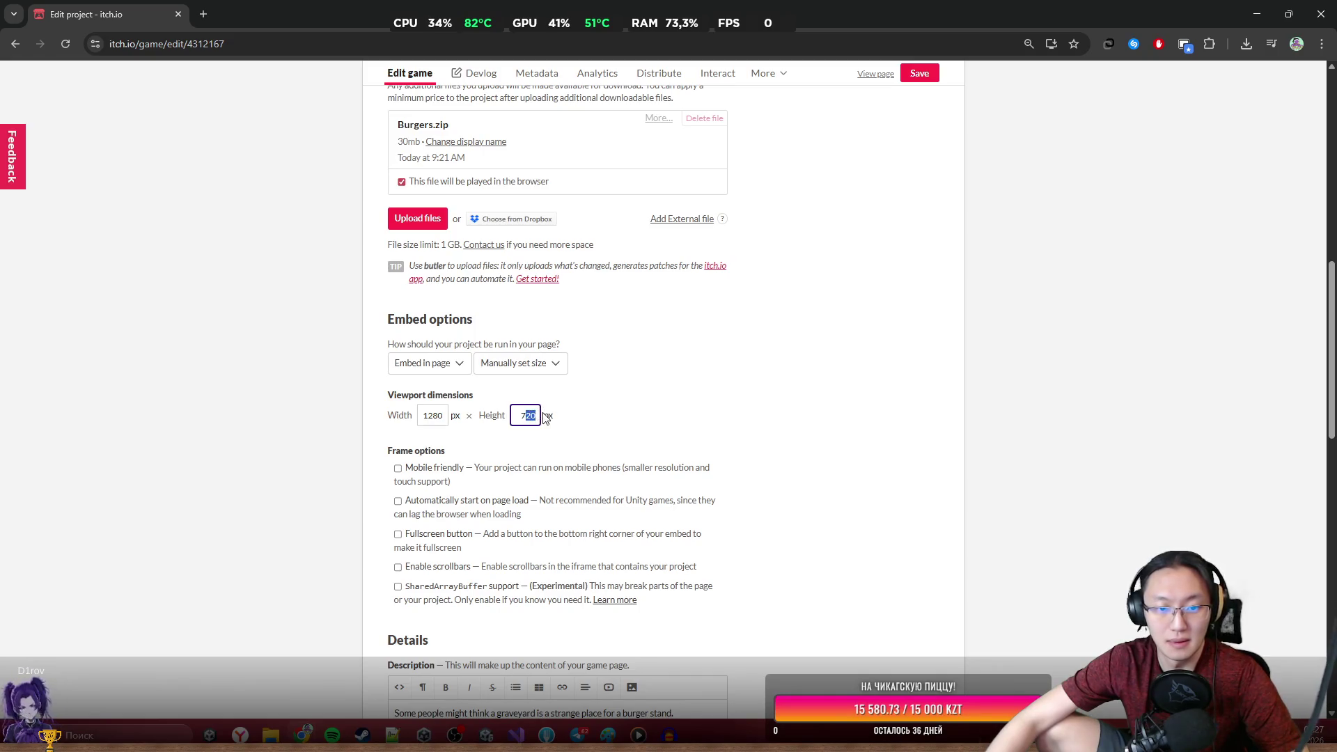
{"action": "type", "text": "0"}
{"action": "left_click", "coordinate": [920, 74]}
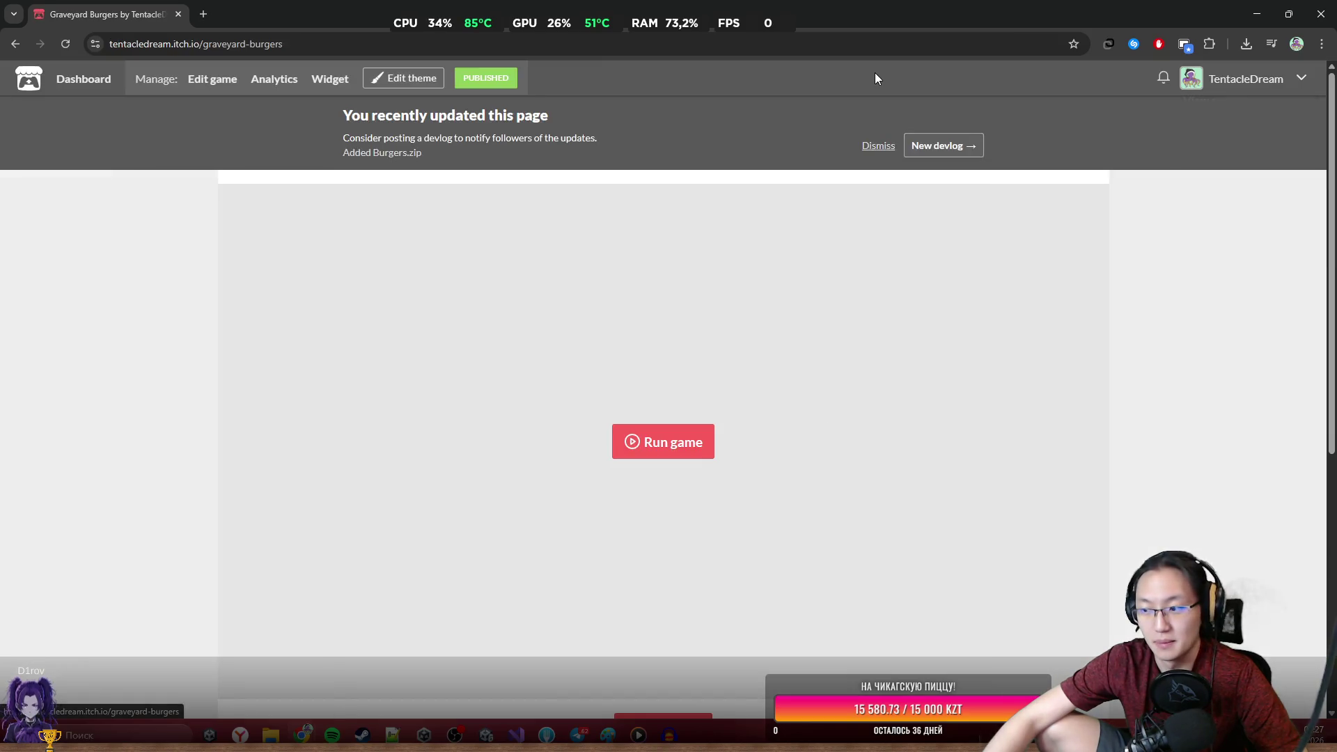
{"action": "left_click", "coordinate": [687, 451]}
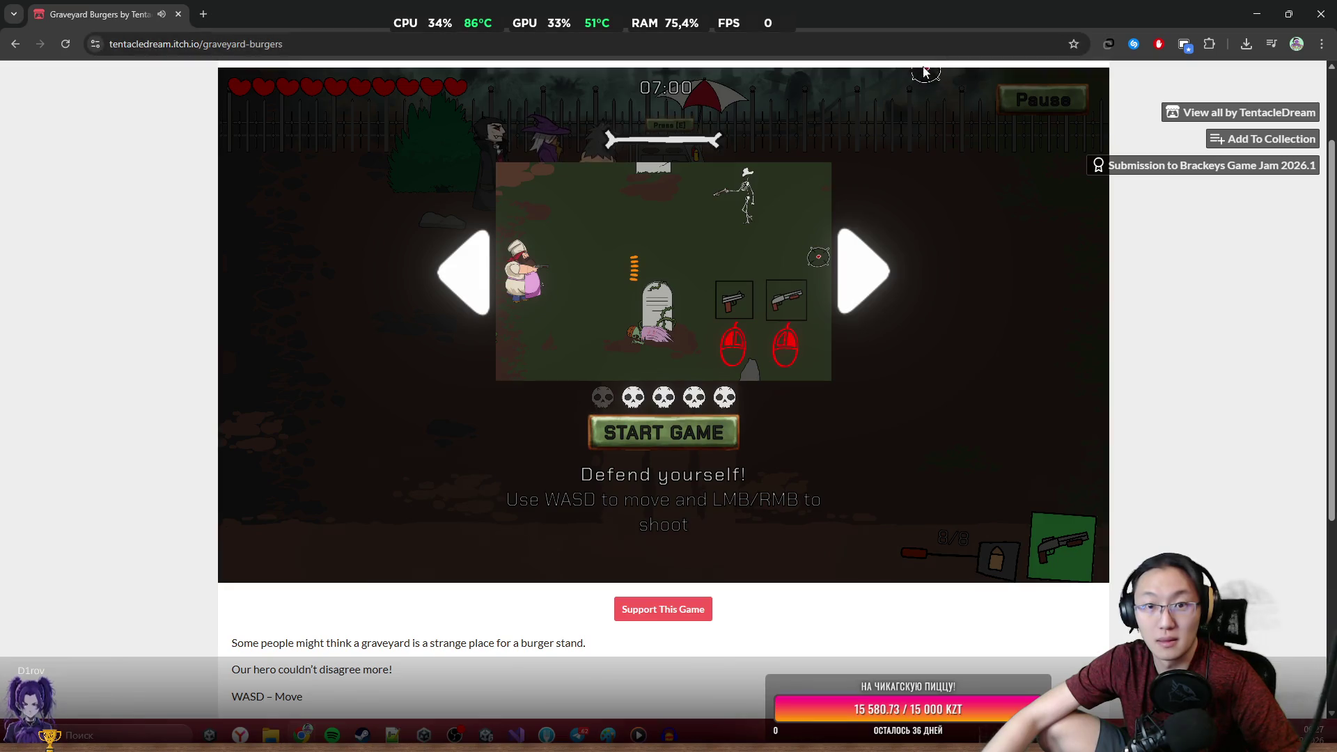
Reload the itch.io page to stop the running game and go back to the Unity editor.
{"action": "left_click", "coordinate": [57, 35]}
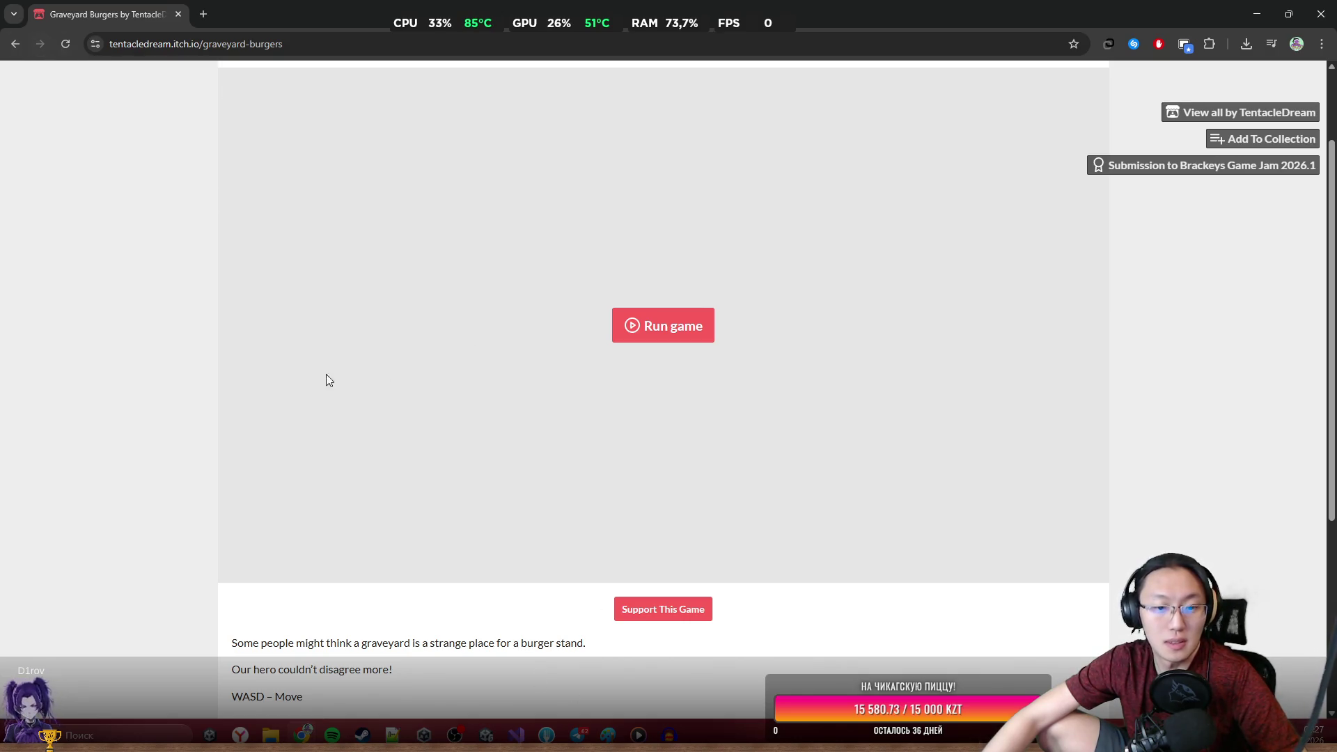
{"action": "left_click", "coordinate": [490, 734]}
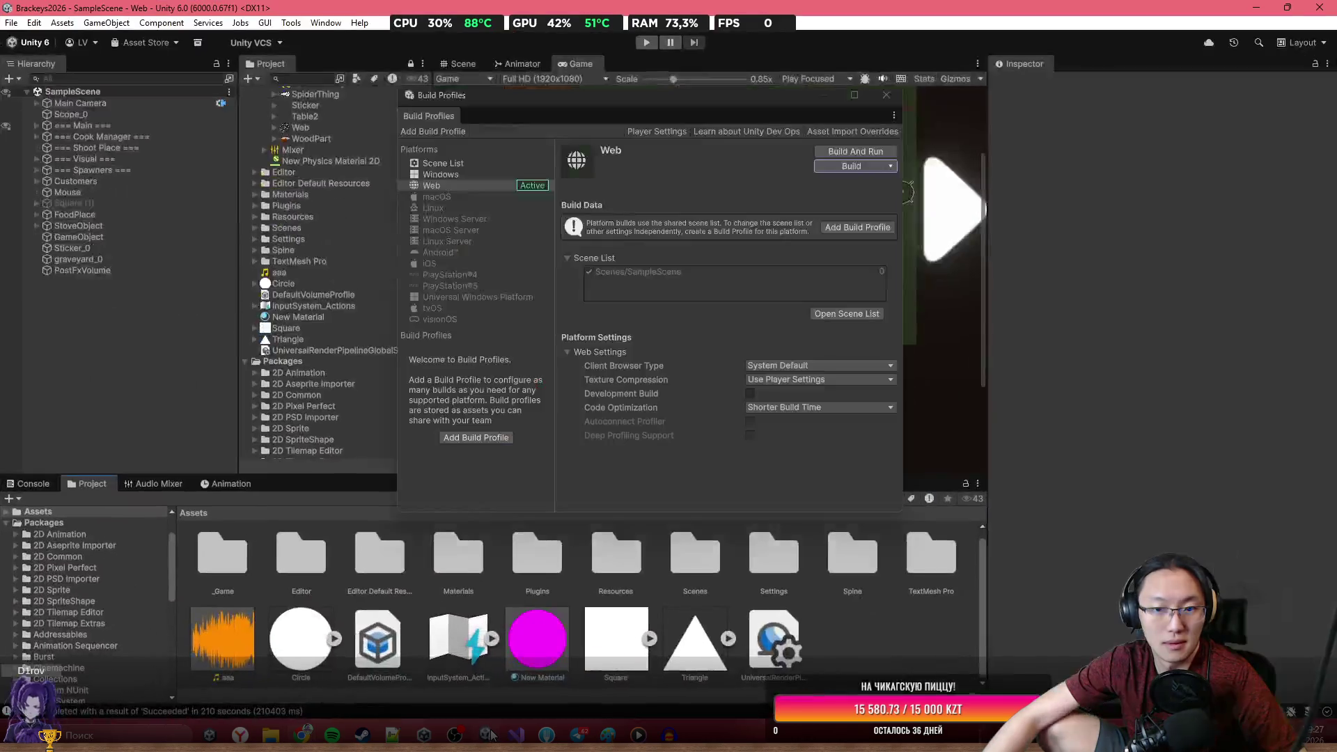
Check the Windows platform settings and shared scene list in Build Profiles, then return to the itch.io page.
{"action": "left_click", "coordinate": [447, 177]}
{"action": "left_click", "coordinate": [459, 165]}
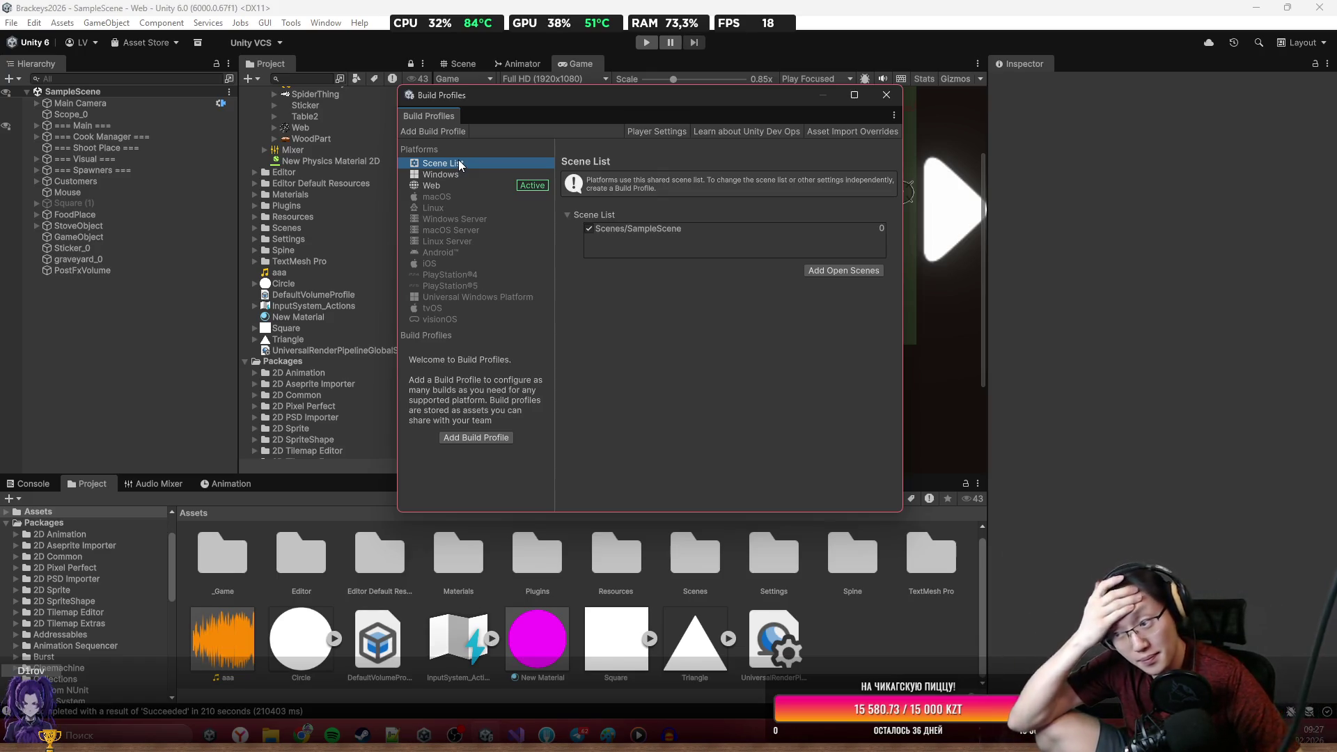
{"action": "left_click", "coordinate": [327, 655]}
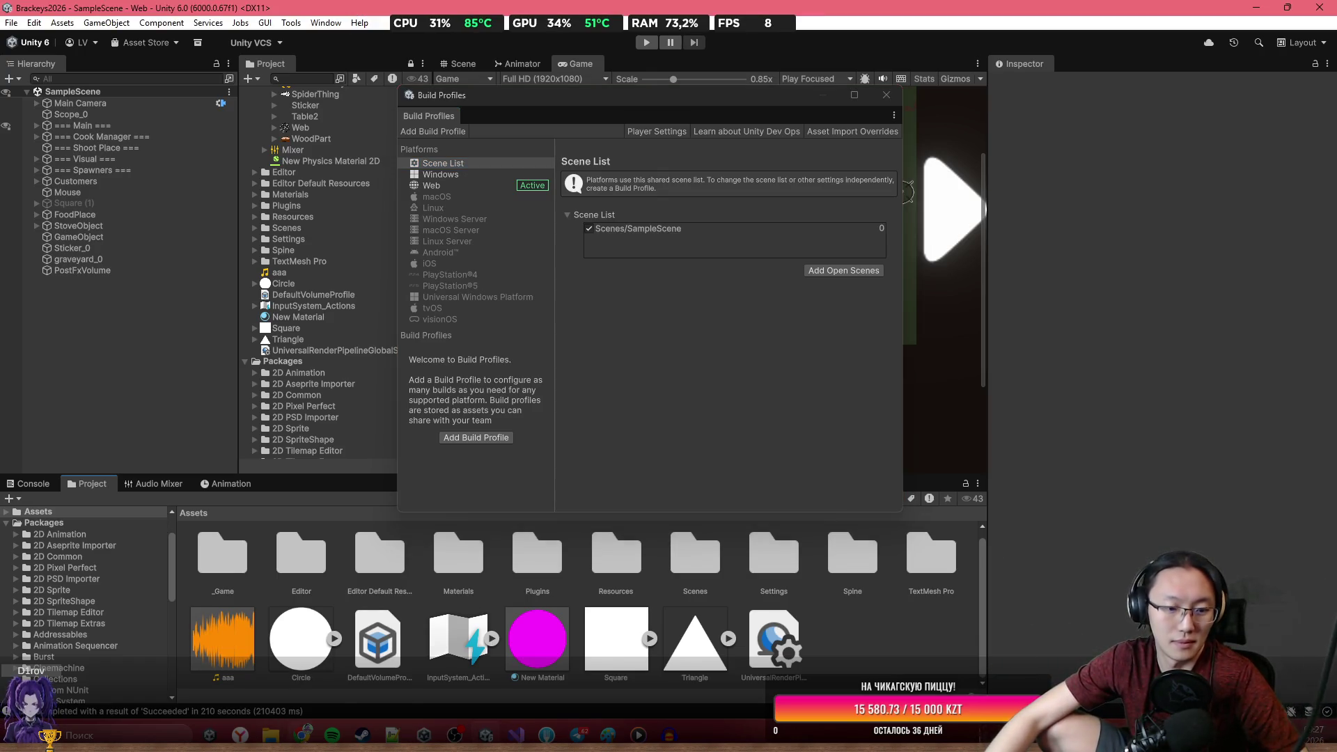
{"action": "mouse_move", "coordinate": [301, 734]}
{"action": "left_click", "coordinate": [335, 669]}
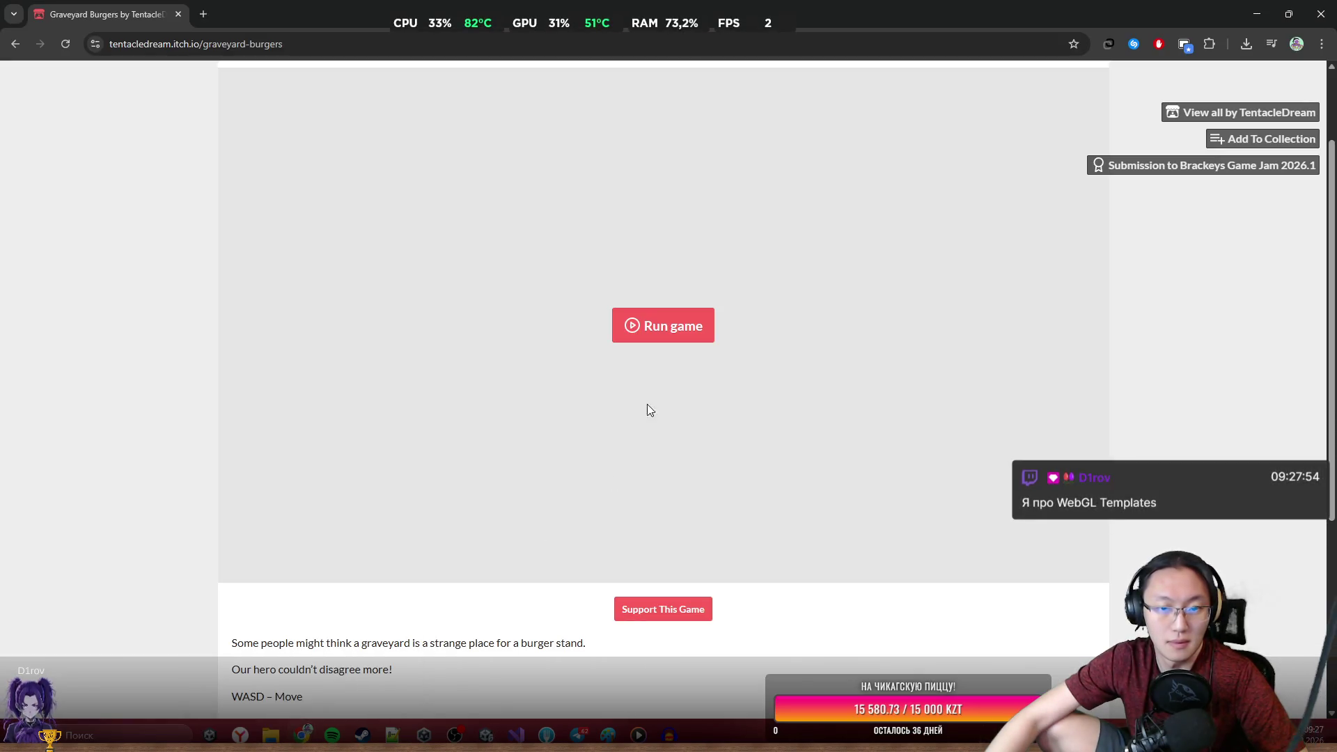
Start the browser build, reload the page, scroll down to the Burgers.zip upload, and return to Unity.
{"action": "left_click", "coordinate": [675, 330]}
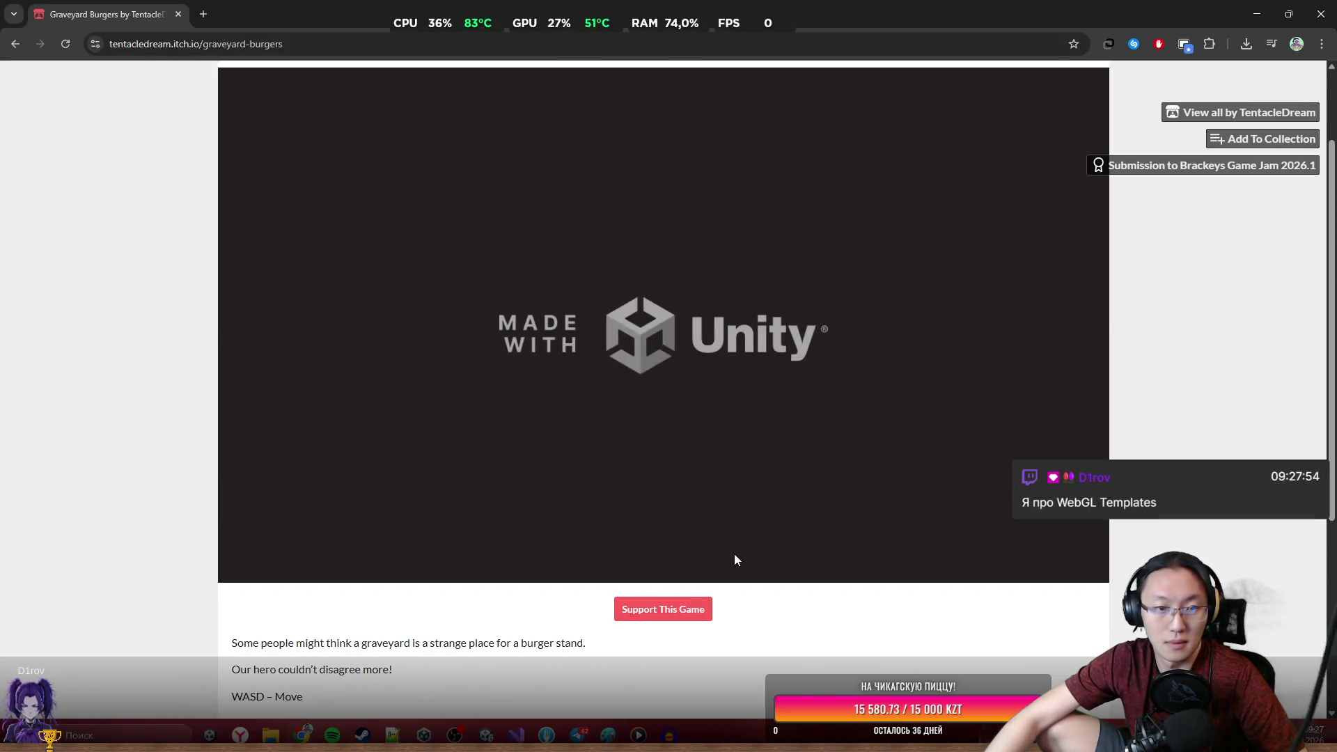
{"action": "left_click", "coordinate": [65, 44]}
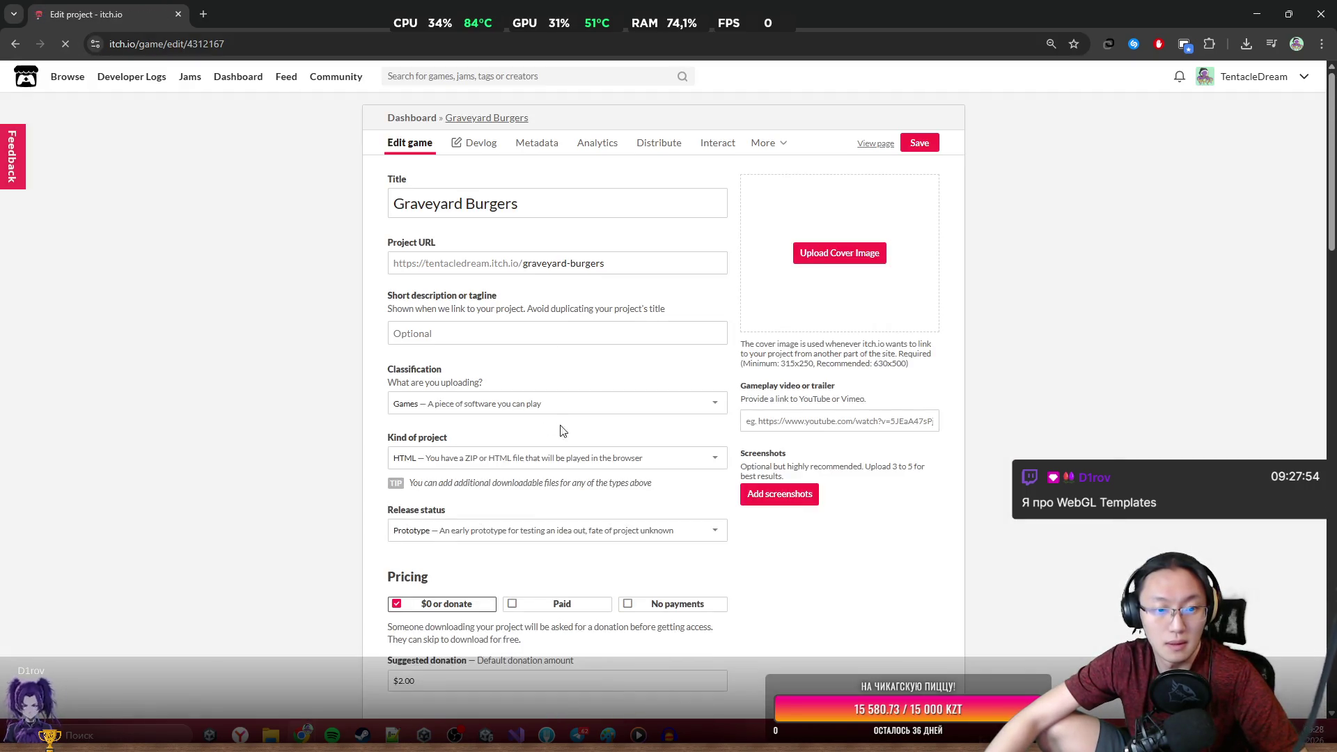
{"action": "scroll", "coordinate": [522, 434], "scroll_direction": "down", "scroll_amount": 2}
{"action": "scroll", "coordinate": [480, 355], "scroll_direction": "down", "scroll_amount": 2}
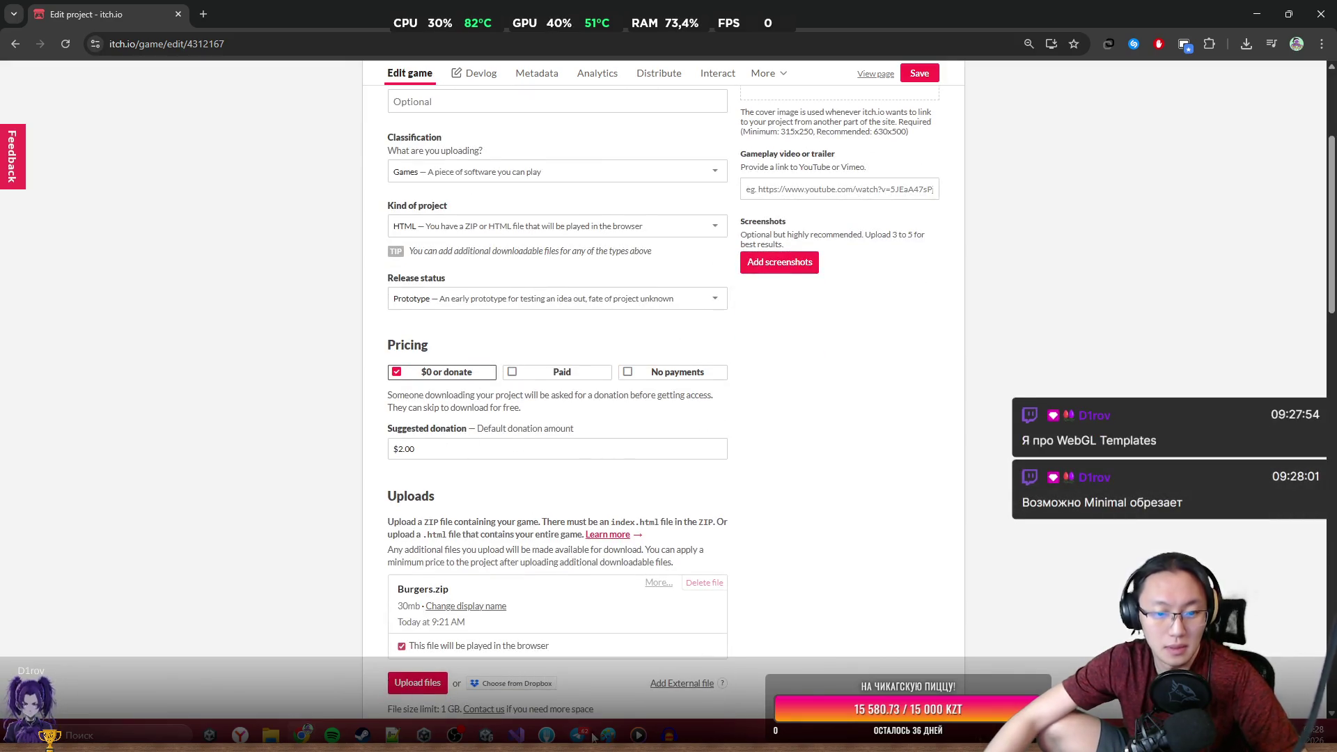
{"action": "left_click", "coordinate": [488, 735]}
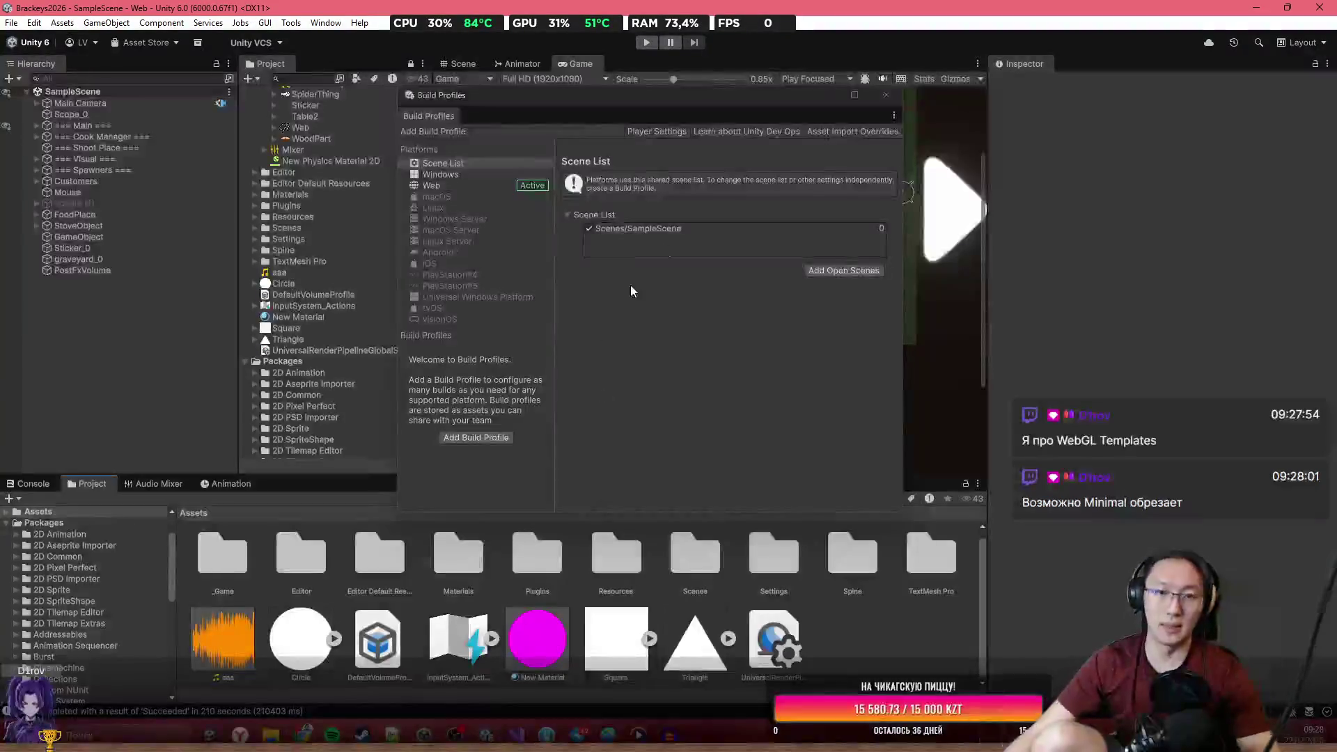
Select the Web platform and set its WebGL template to PWA in Player Settings.
{"action": "left_click", "coordinate": [498, 185]}
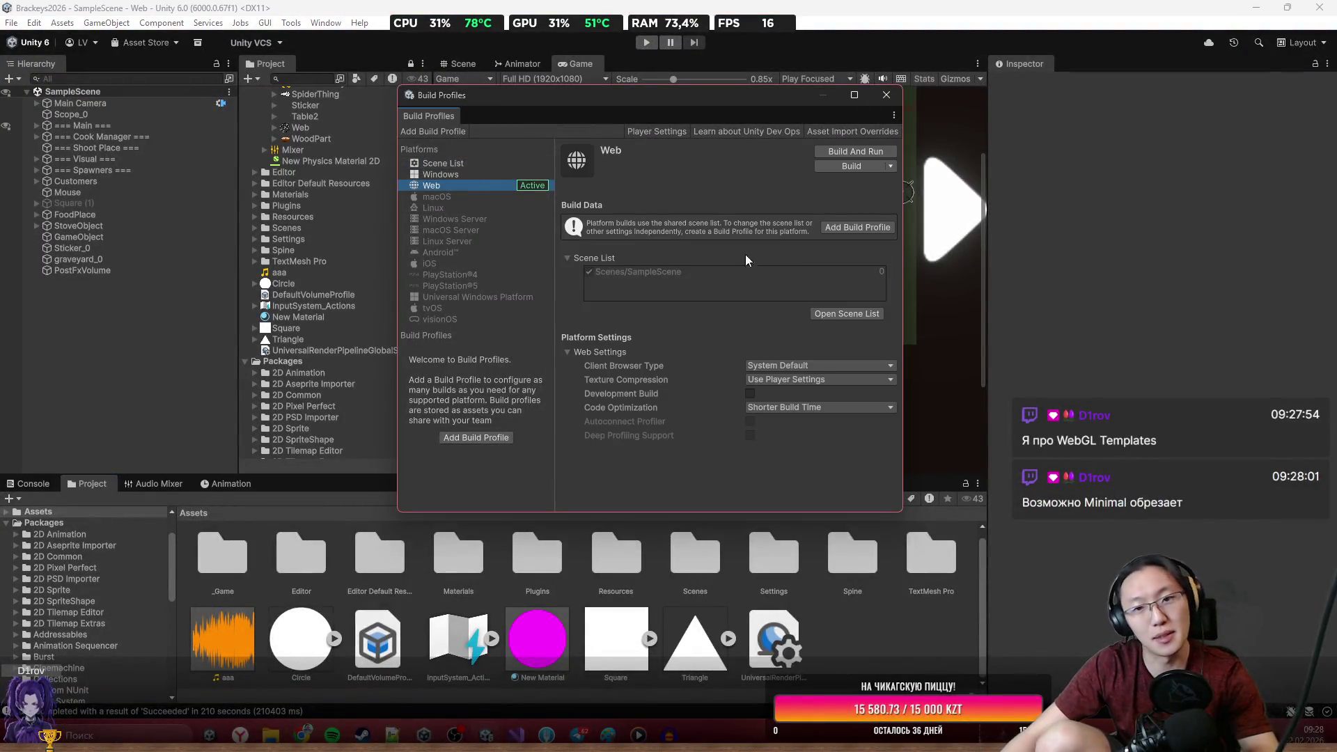
{"action": "left_click", "coordinate": [674, 132]}
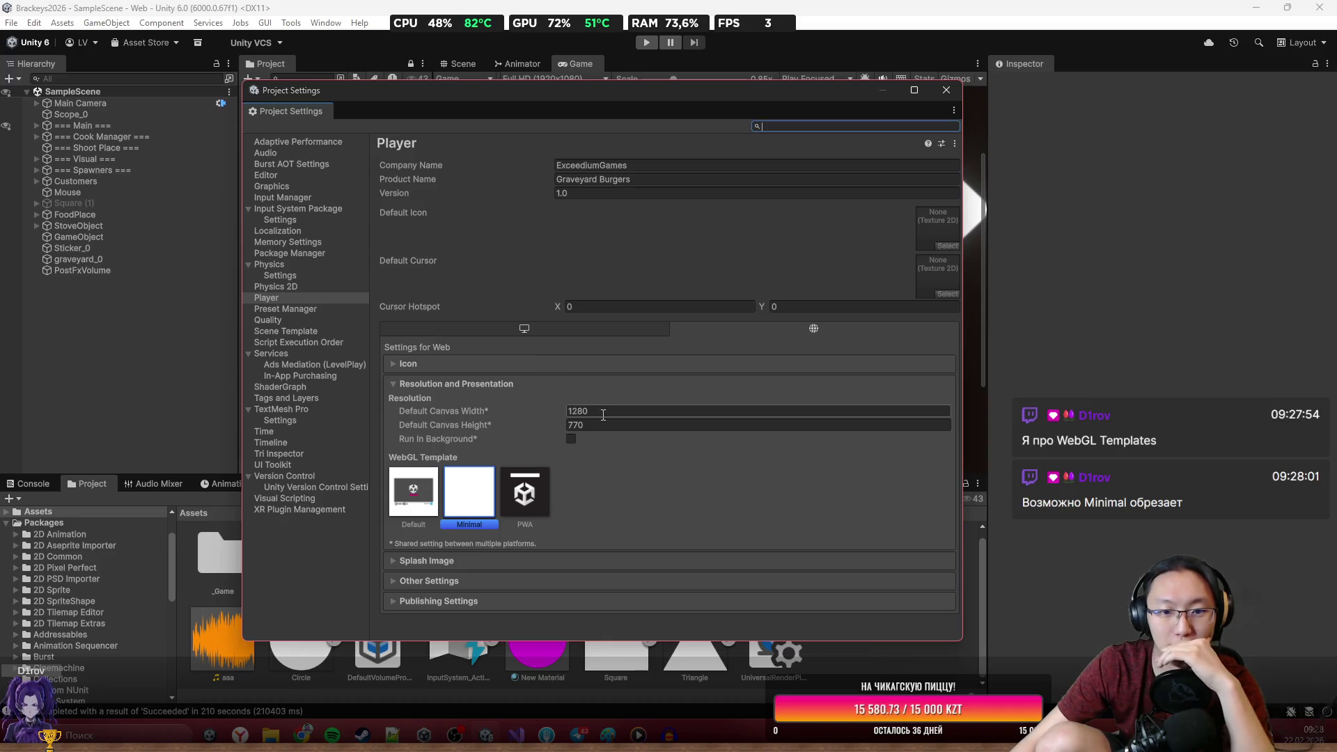
{"action": "left_click", "coordinate": [604, 422]}
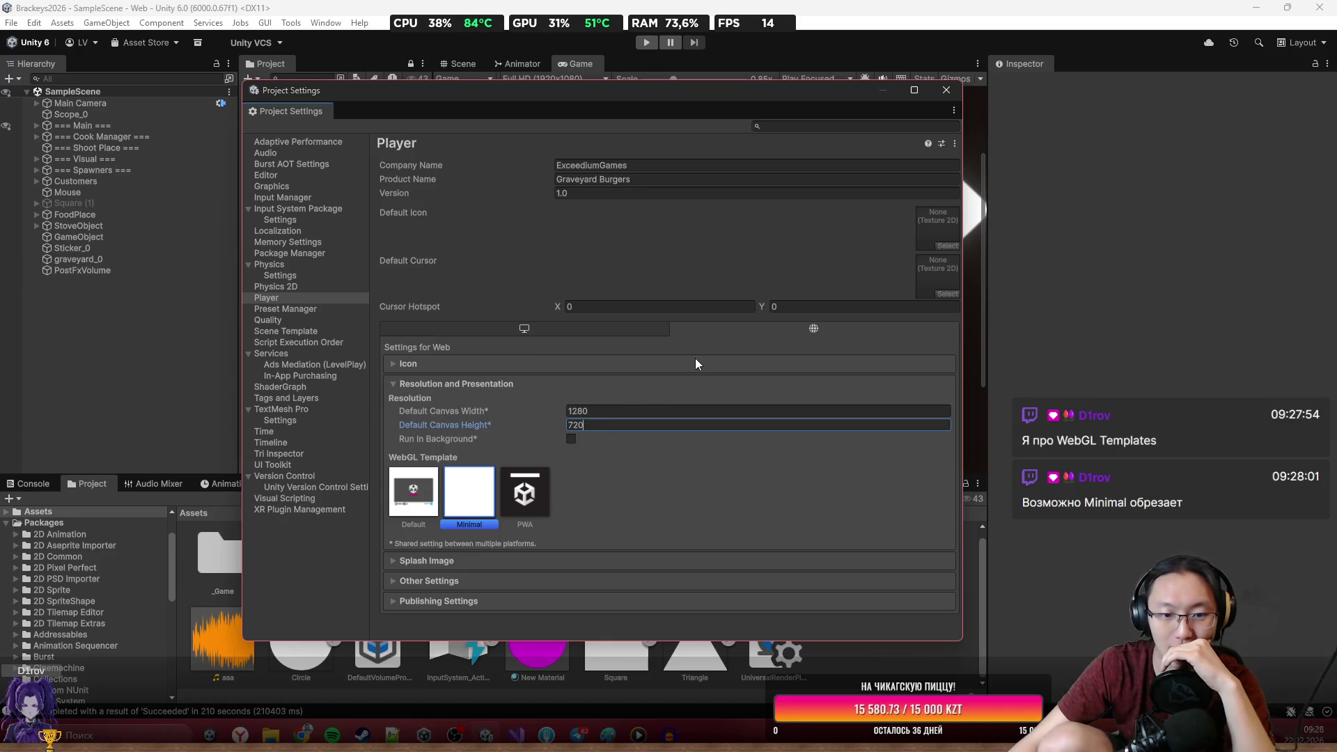
{"action": "left_click", "coordinate": [428, 500]}
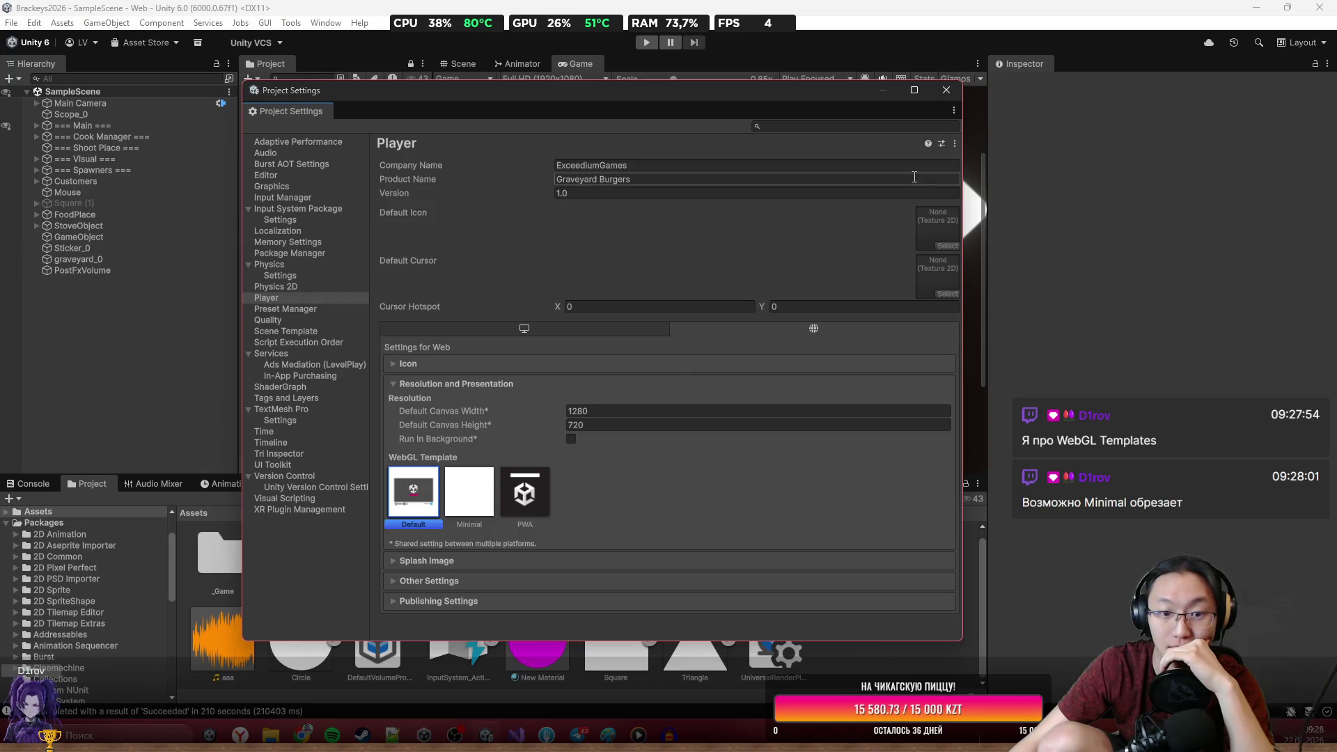
{"action": "left_click", "coordinate": [525, 501]}
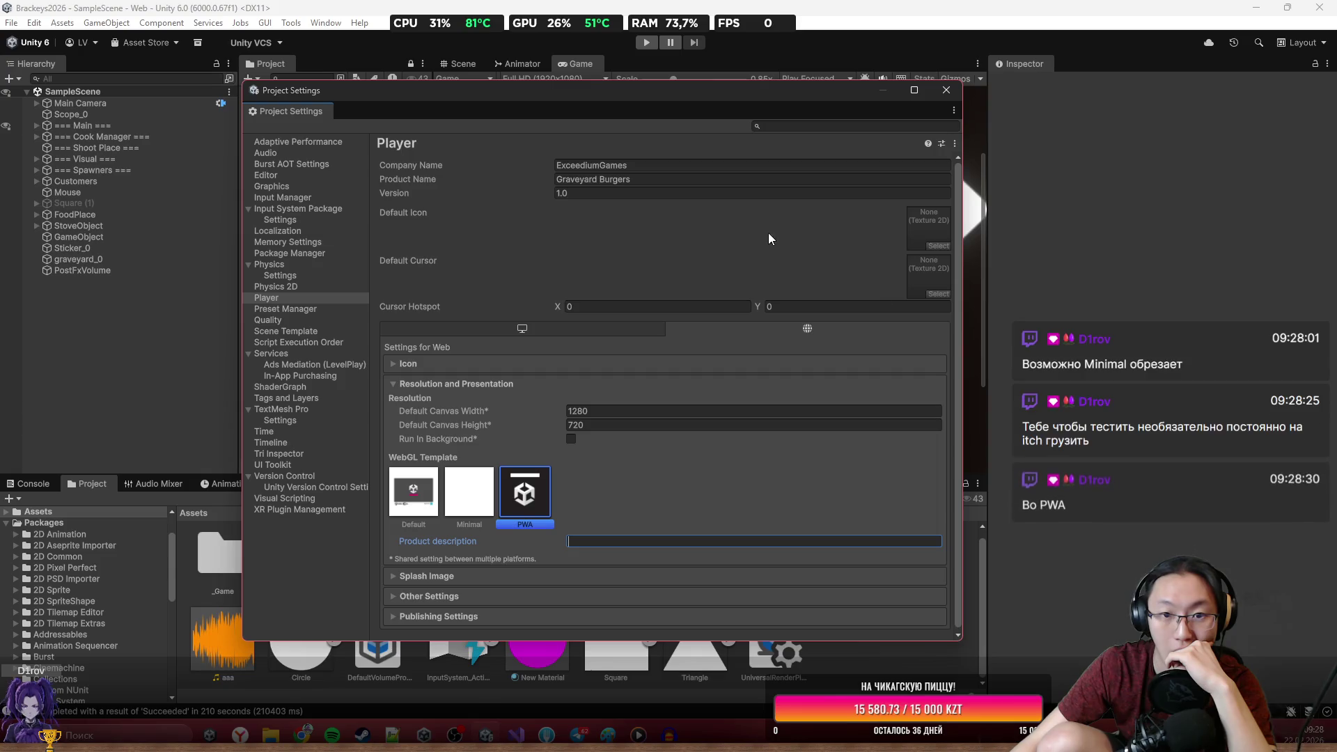
Copy the product name 'Graveyard Burgers' into Product description and close Project Settings.
{"action": "left_click", "coordinate": [560, 179]}
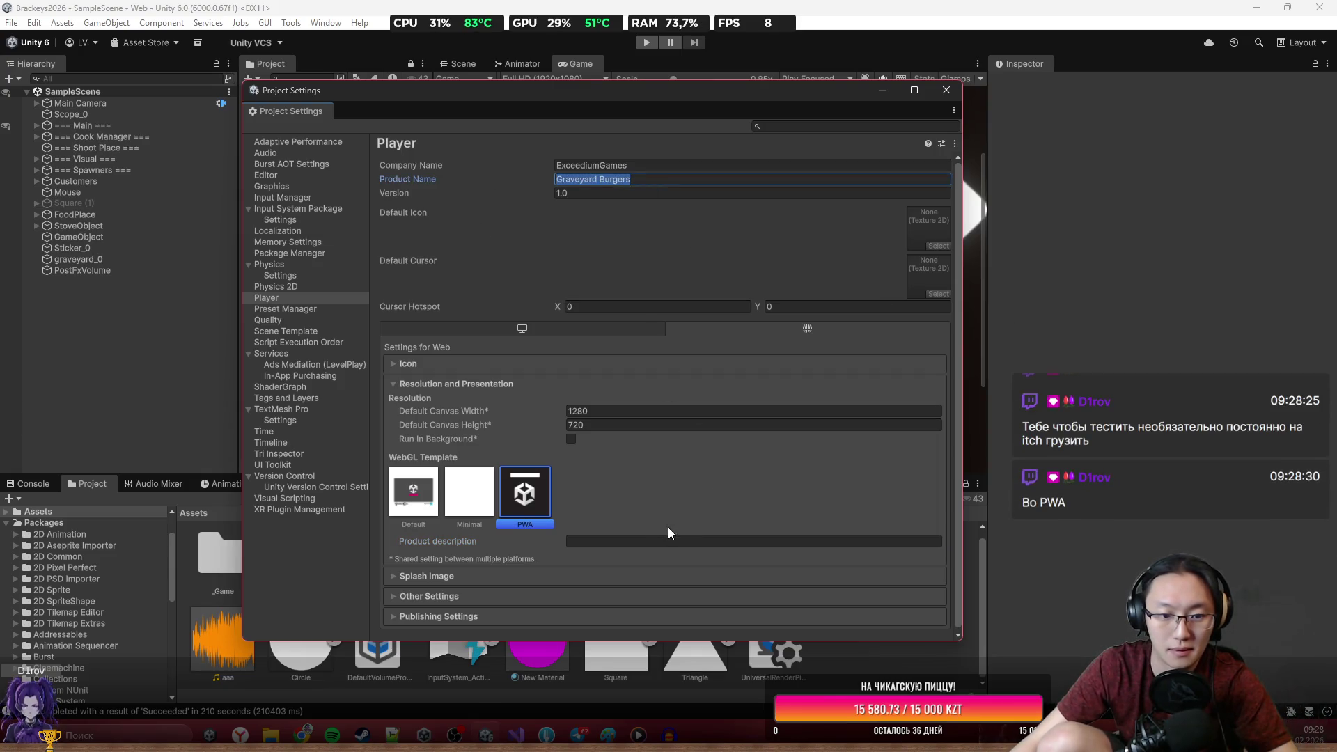
{"action": "left_click", "coordinate": [655, 541]}
{"action": "type", "text": "Graveyard Burgers"}
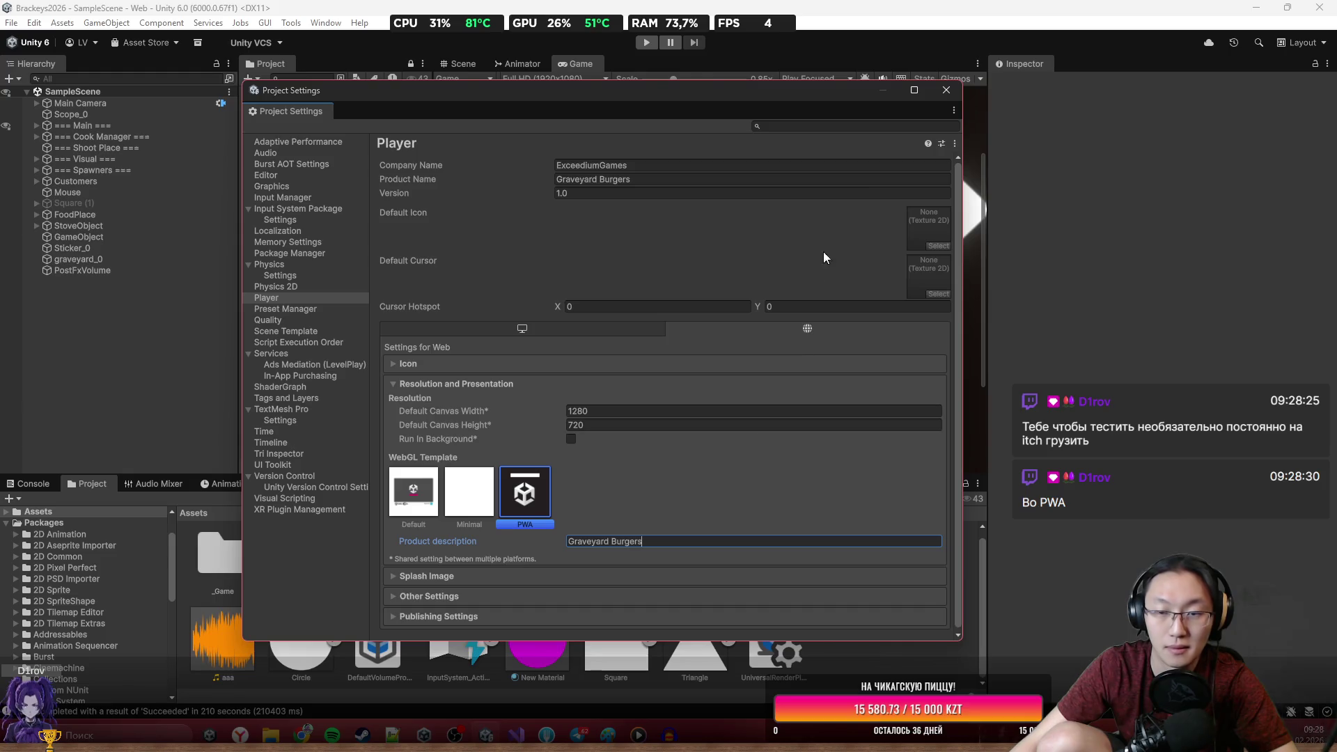
{"action": "left_click", "coordinate": [605, 411]}
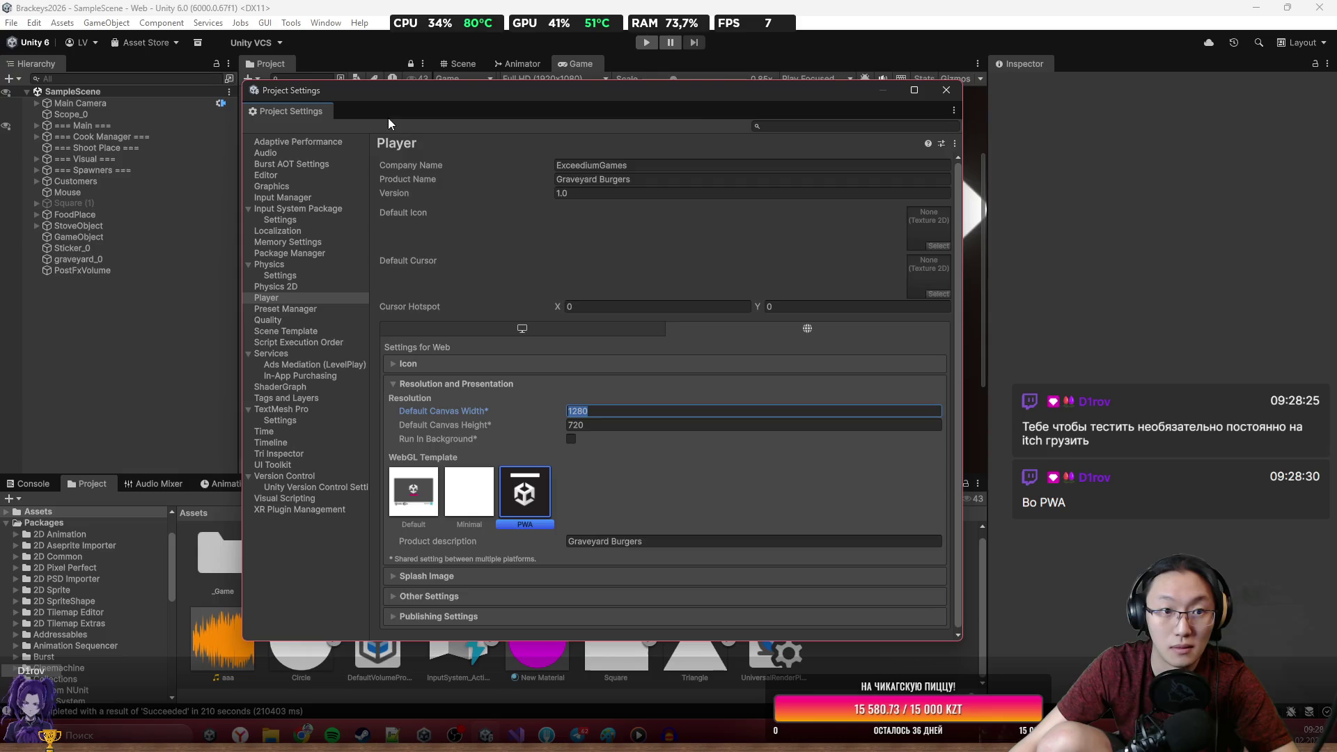
{"action": "left_click", "coordinate": [937, 91]}
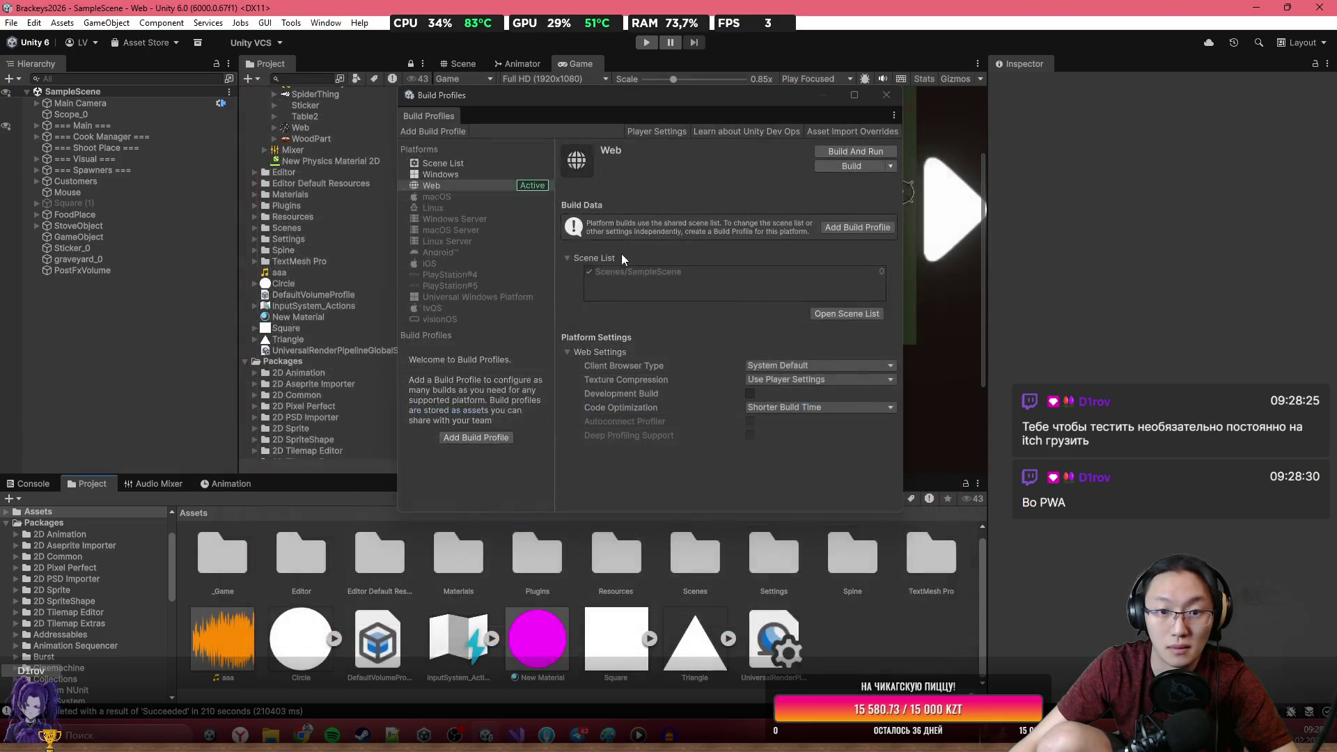
Start the Web build, create a new 'Burgers' folder in Brackeys2026, and pick it as the output.
{"action": "left_click", "coordinate": [835, 166]}
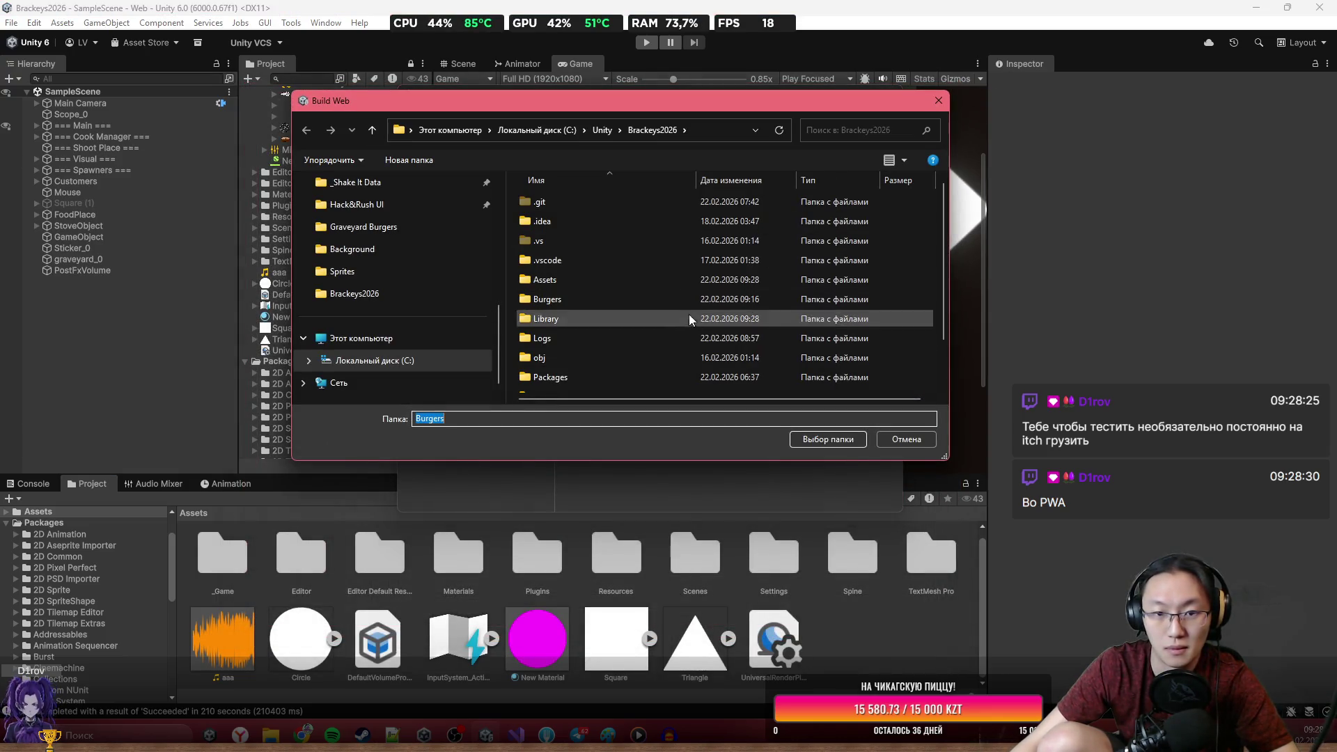
{"action": "double_click", "coordinate": [624, 301]}
{"action": "key", "text": "alt+Left"}
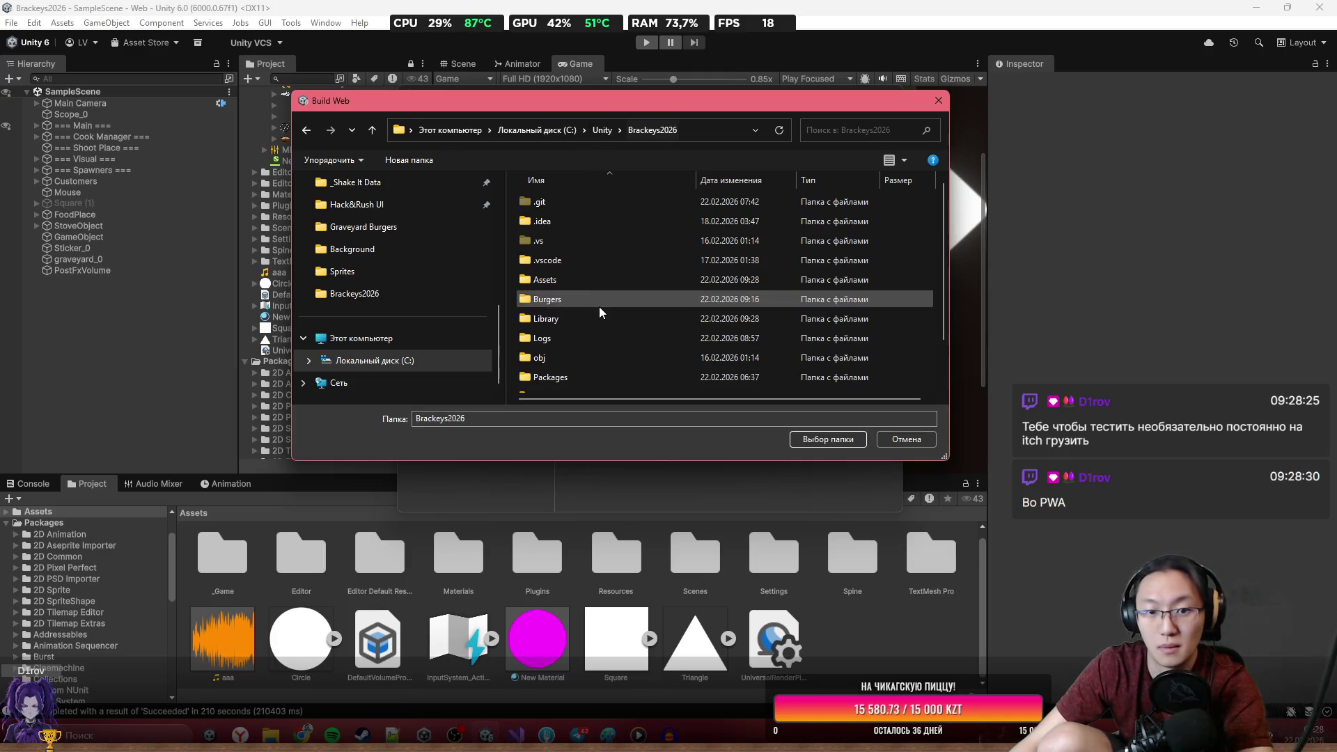
{"action": "left_click", "coordinate": [600, 304]}
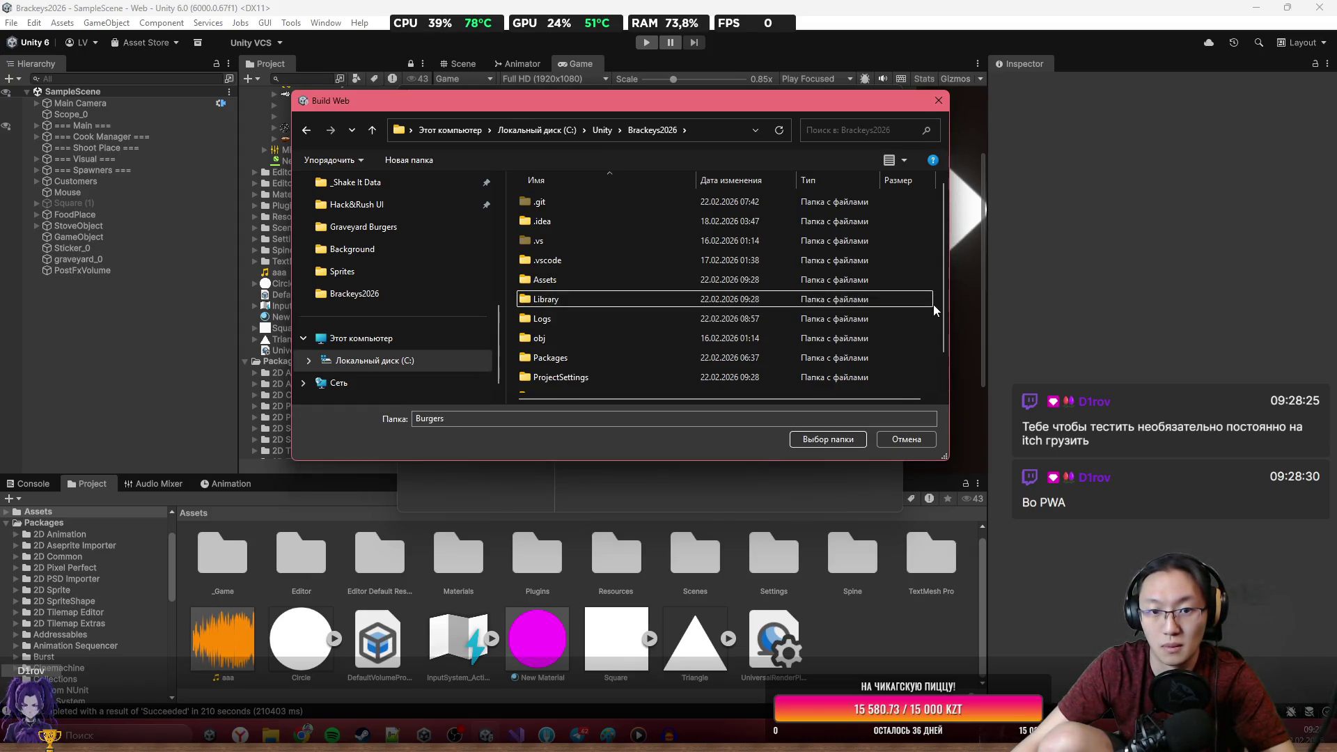
{"action": "right_click", "coordinate": [934, 310]}
{"action": "mouse_move", "coordinate": [999, 519]}
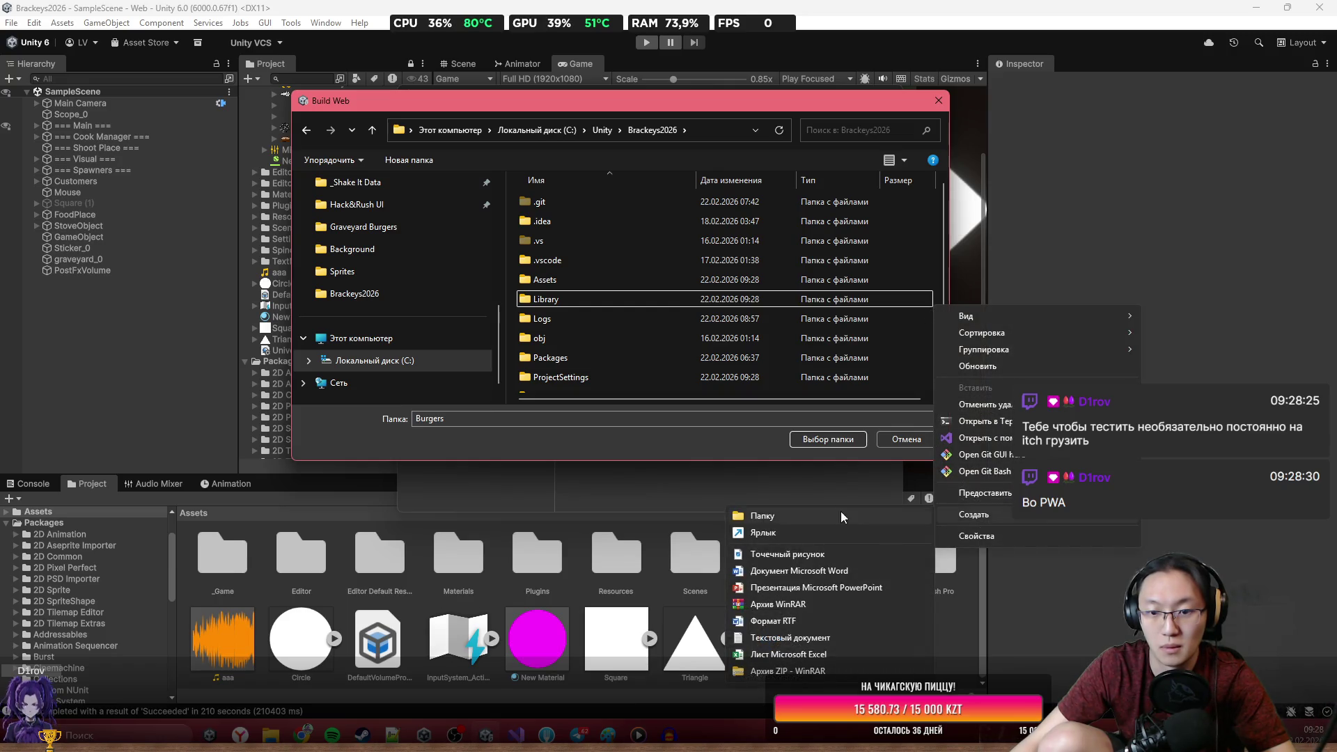
{"action": "left_click", "coordinate": [808, 516]}
{"action": "type", "text": "Bur"}
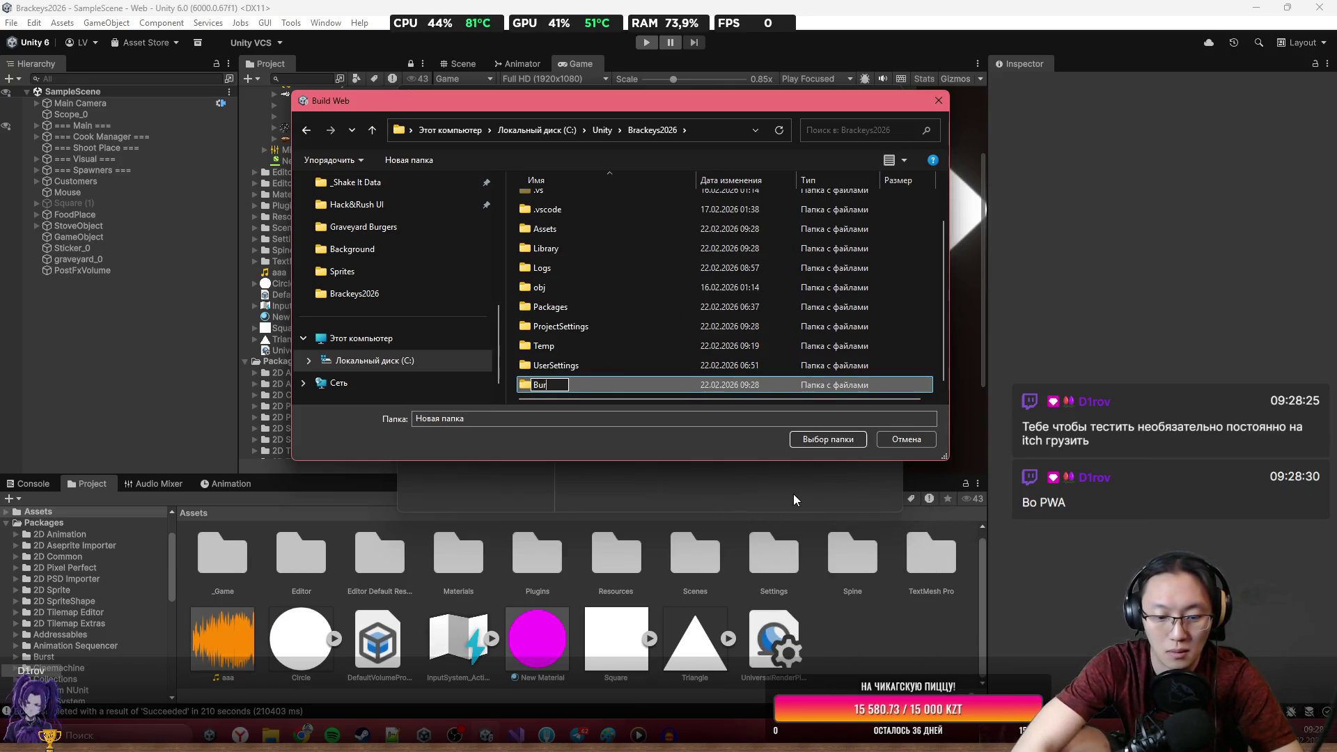
{"action": "key", "text": "Return"}
{"action": "key", "text": "Return"}
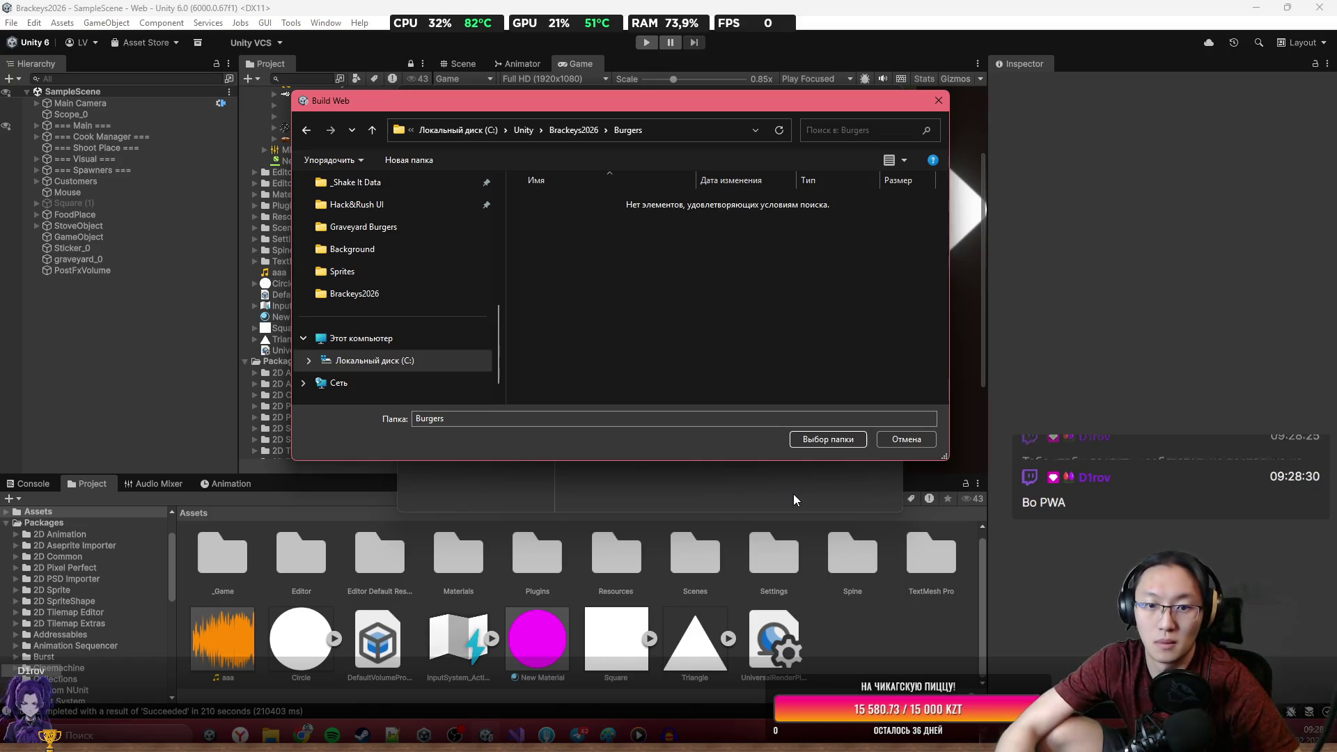
{"action": "left_click", "coordinate": [858, 444]}
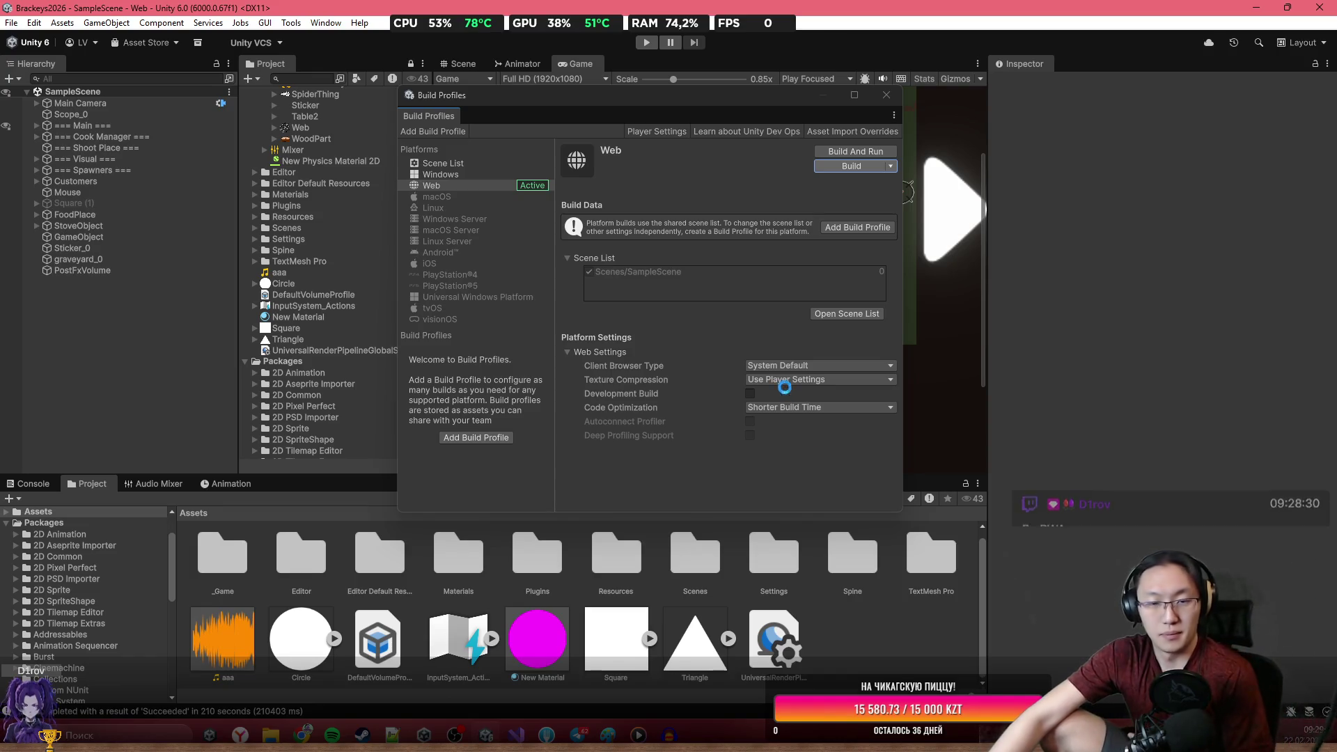
Switch to the itch.io Edit project page and scroll down to its Uploads and Embed options.
{"action": "mouse_move", "coordinate": [301, 734]}
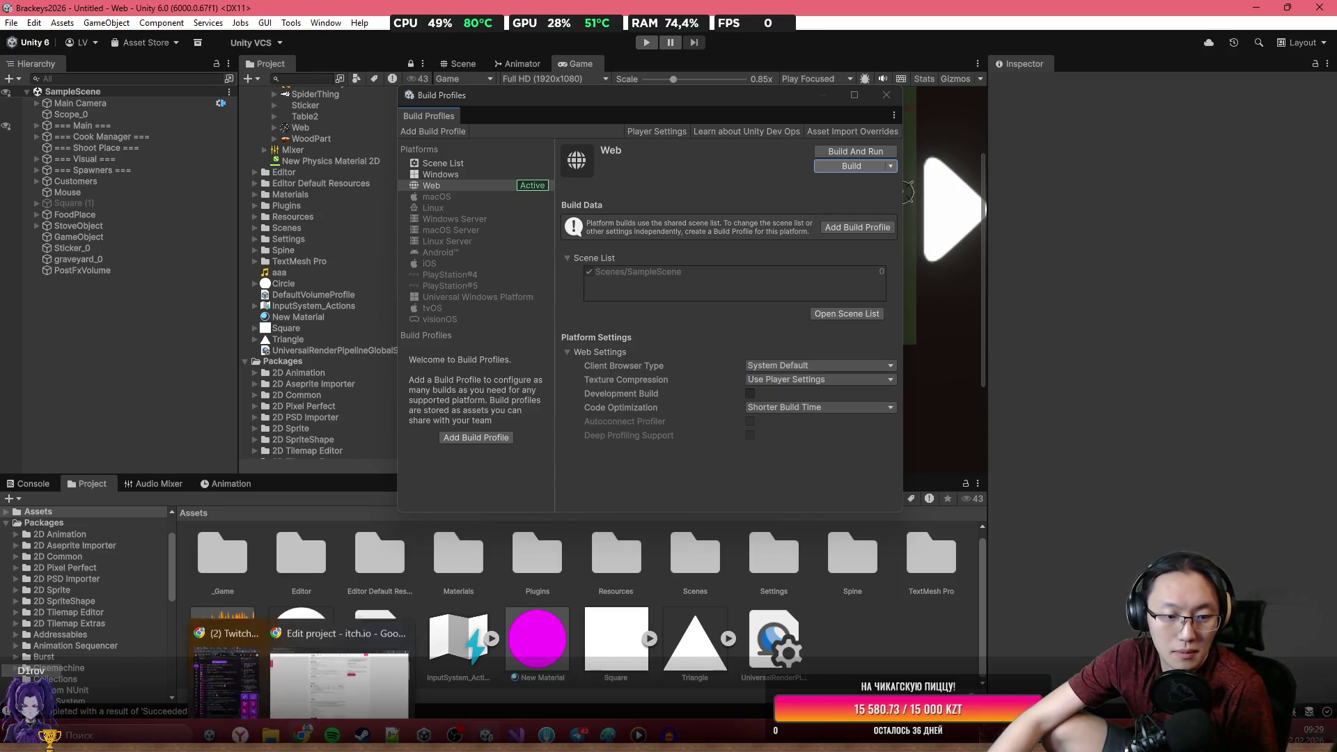
{"action": "left_click", "coordinate": [340, 647]}
{"action": "scroll", "coordinate": [574, 339], "scroll_direction": "up", "scroll_amount": 3}
{"action": "scroll", "coordinate": [597, 388], "scroll_direction": "down", "scroll_amount": 8}
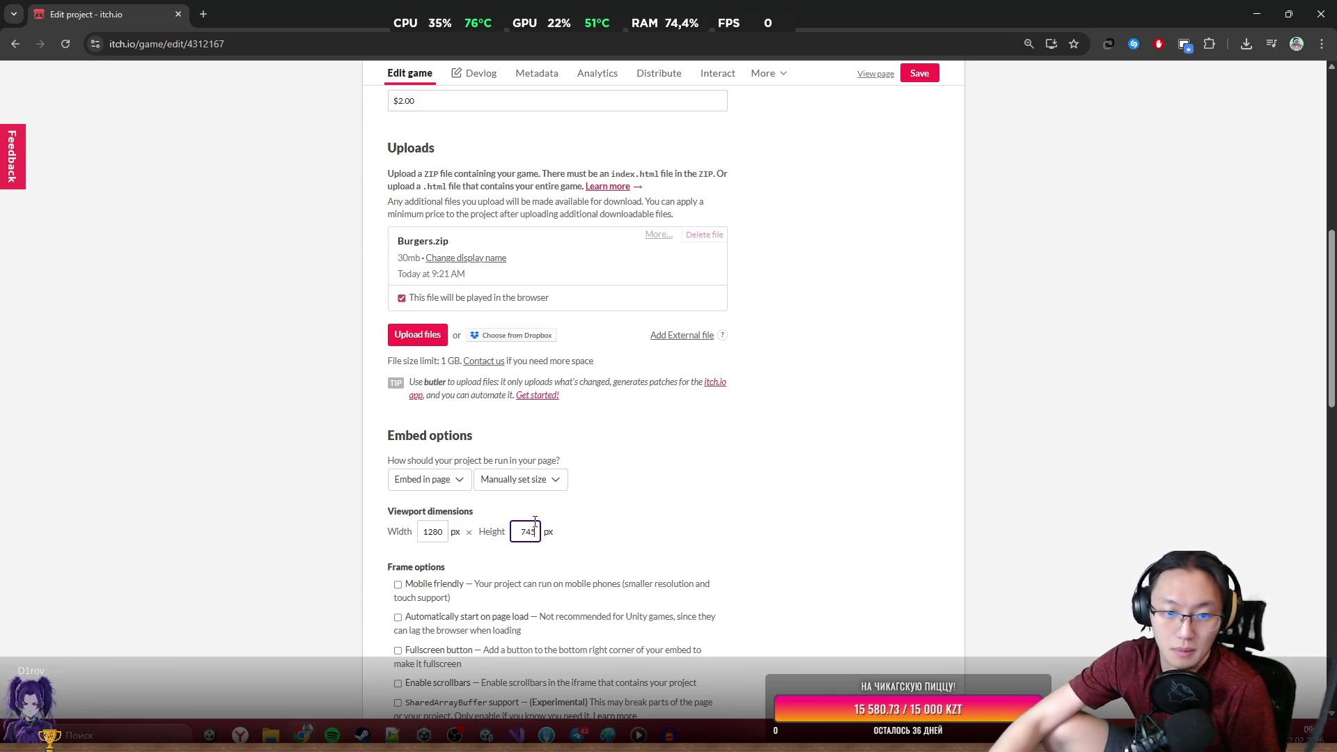
{"action": "scroll", "coordinate": [550, 505], "scroll_direction": "down", "scroll_amount": 2}
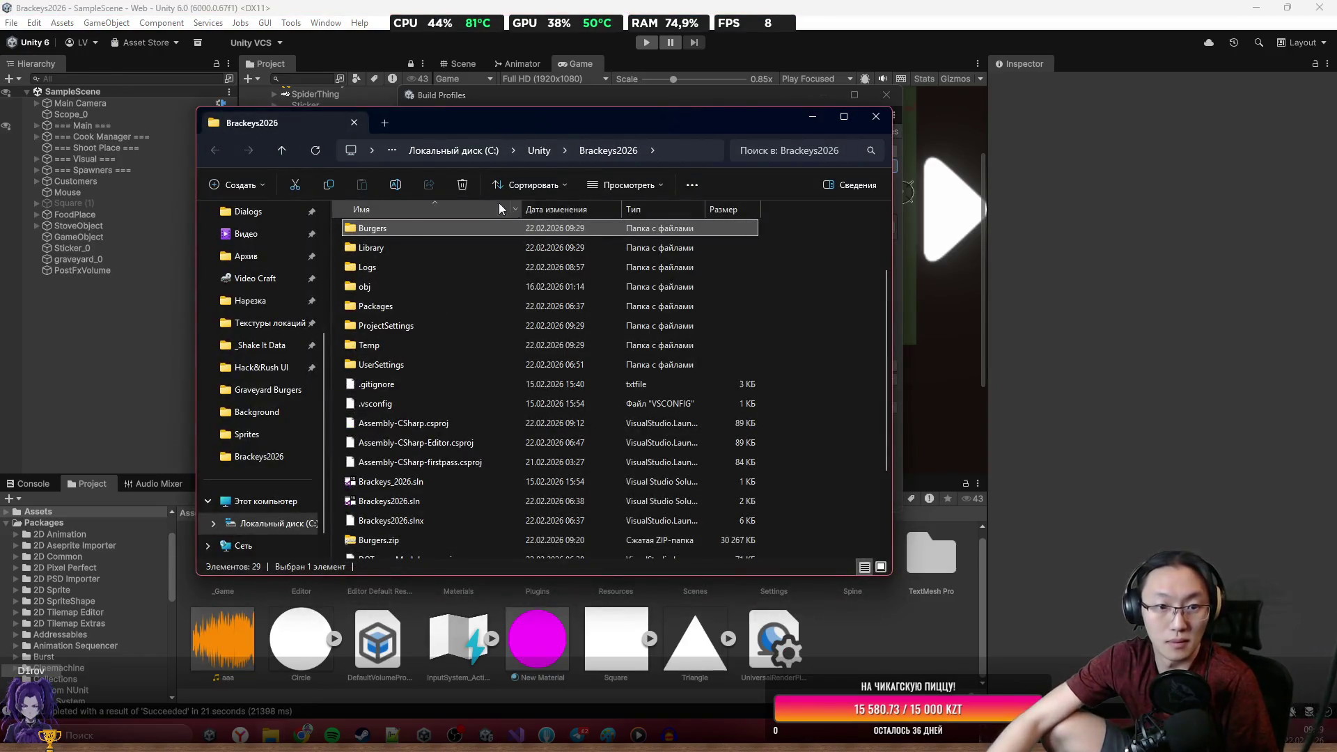
Delete the old Burgers.zip and create a new empty ZIP archive named Burgers.zip.
{"action": "left_click", "coordinate": [460, 536]}
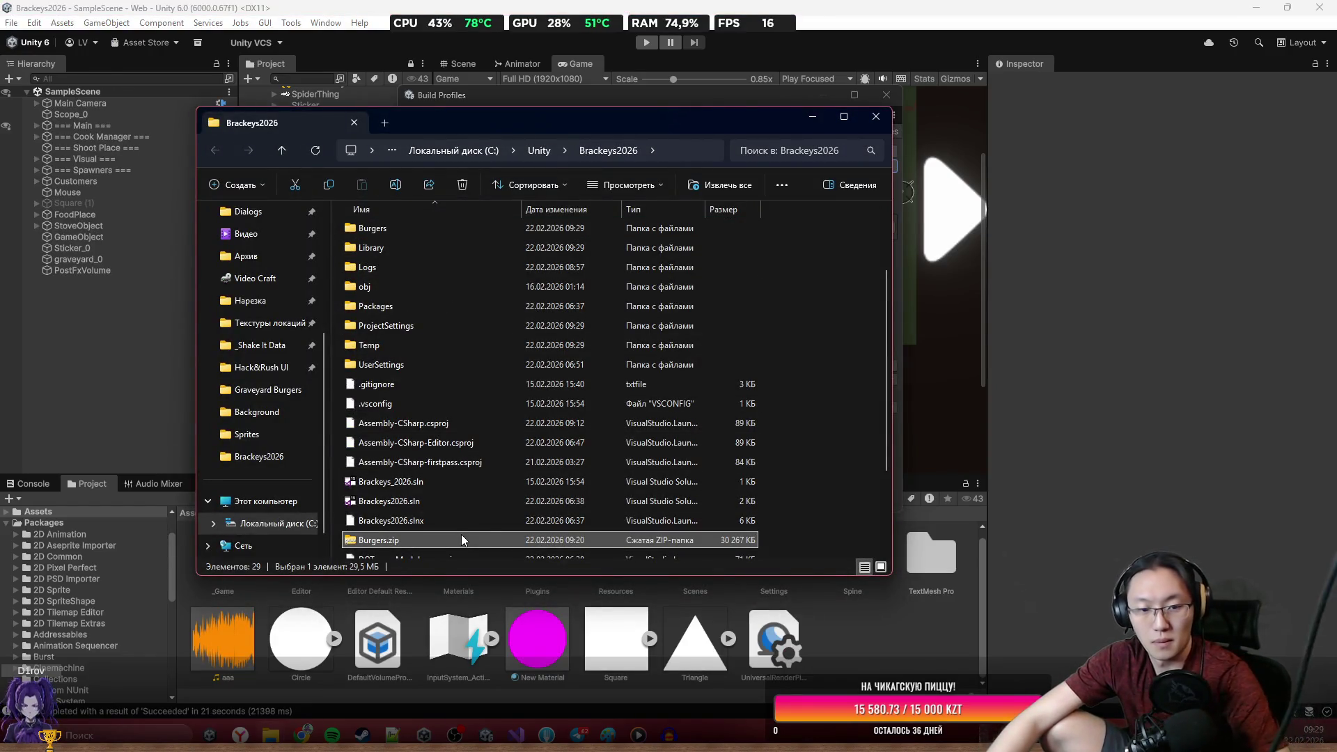
{"action": "key", "text": "Delete"}
{"action": "right_click", "coordinate": [832, 523]}
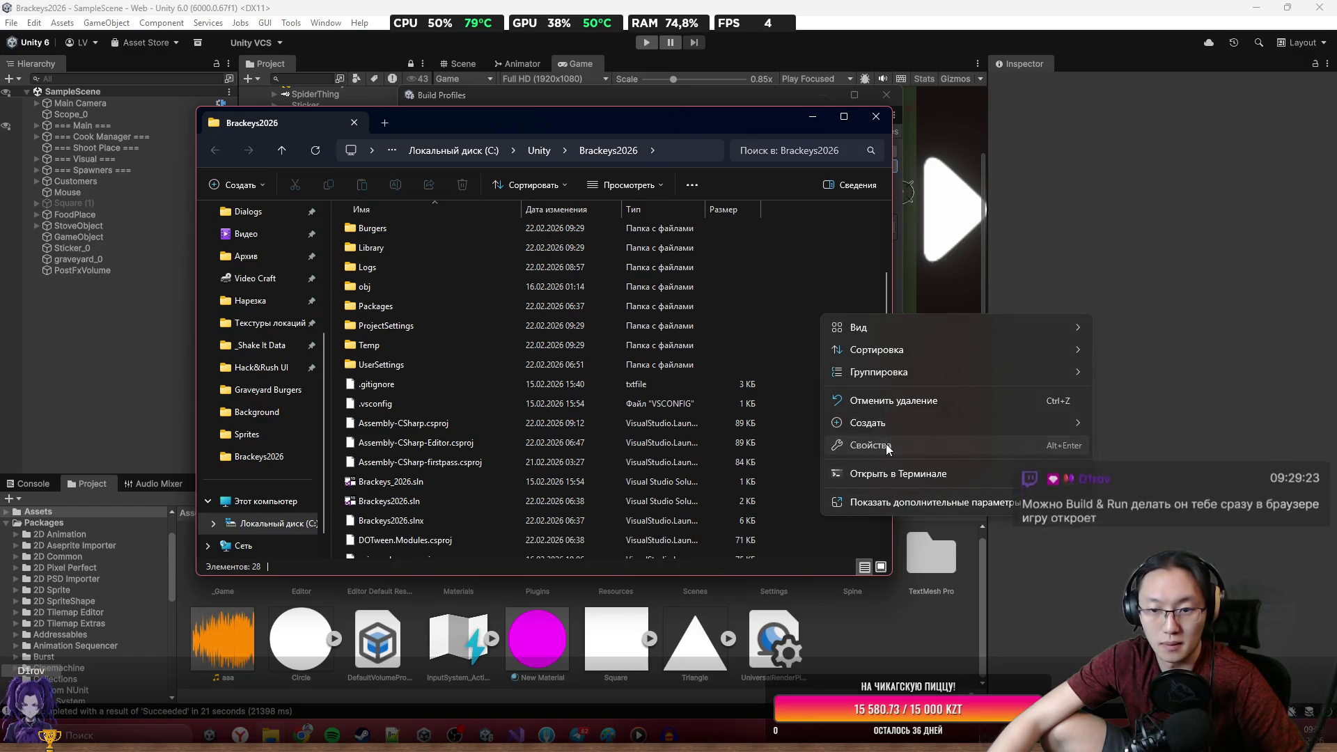
{"action": "mouse_move", "coordinate": [940, 423]}
{"action": "left_click", "coordinate": [1145, 626]}
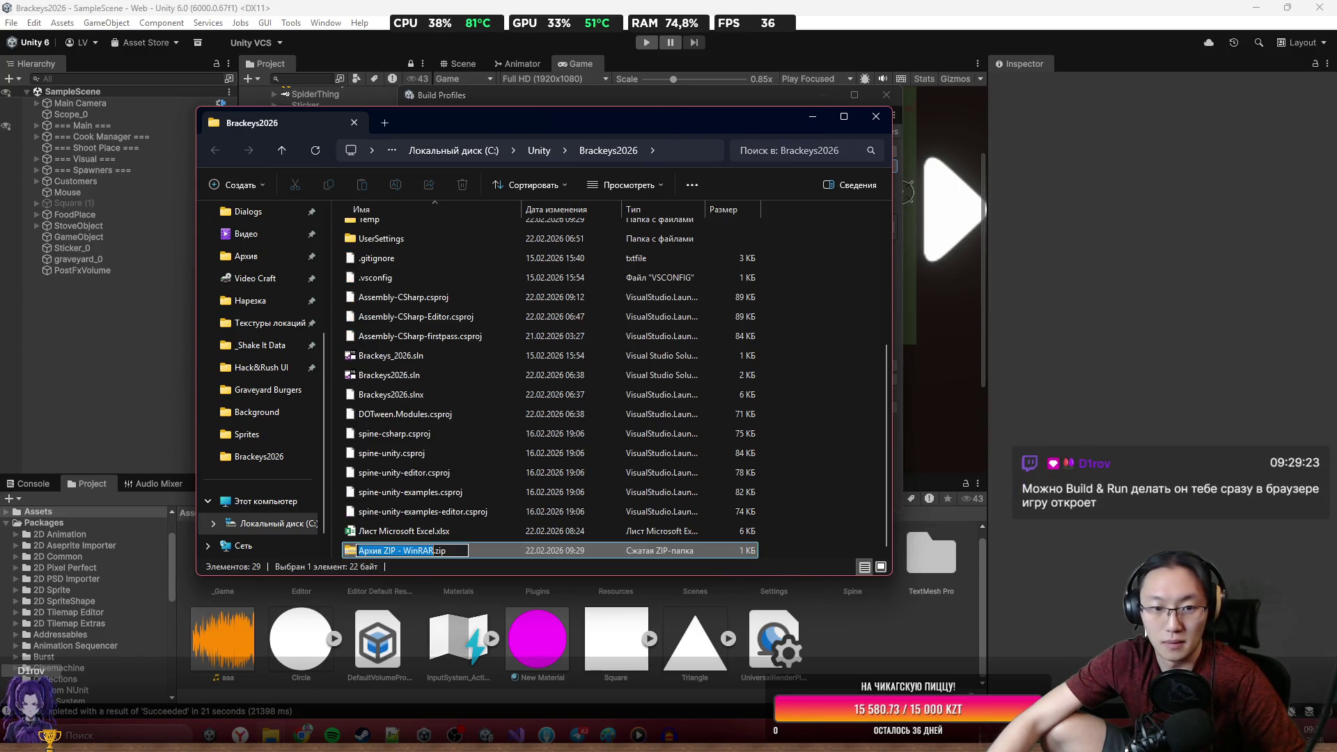
{"action": "type", "text": "Burge"}
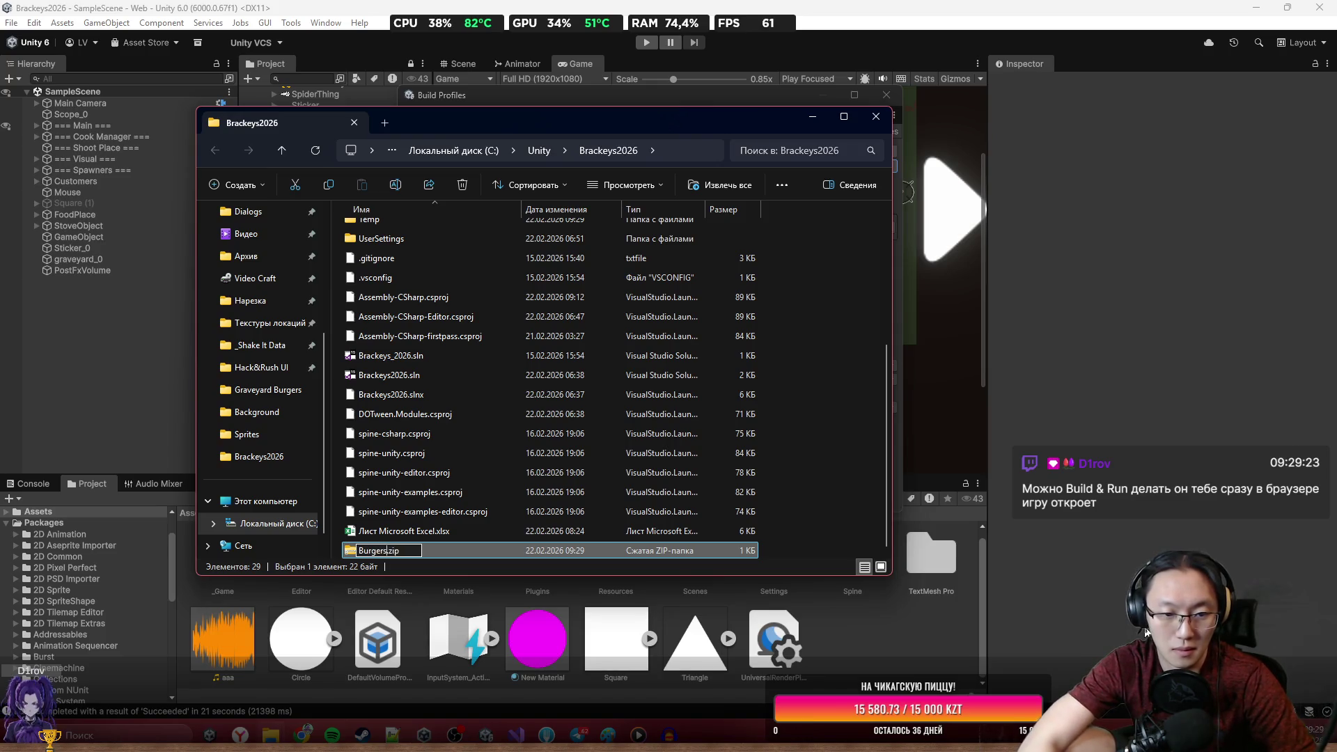
{"action": "type", "text": "rs"}
{"action": "key", "text": "Return"}
Drag the Burgers build folder into Burgers.zip and confirm its 30 288 KB size.
{"action": "scroll", "coordinate": [448, 269], "scroll_direction": "up", "scroll_amount": 5}
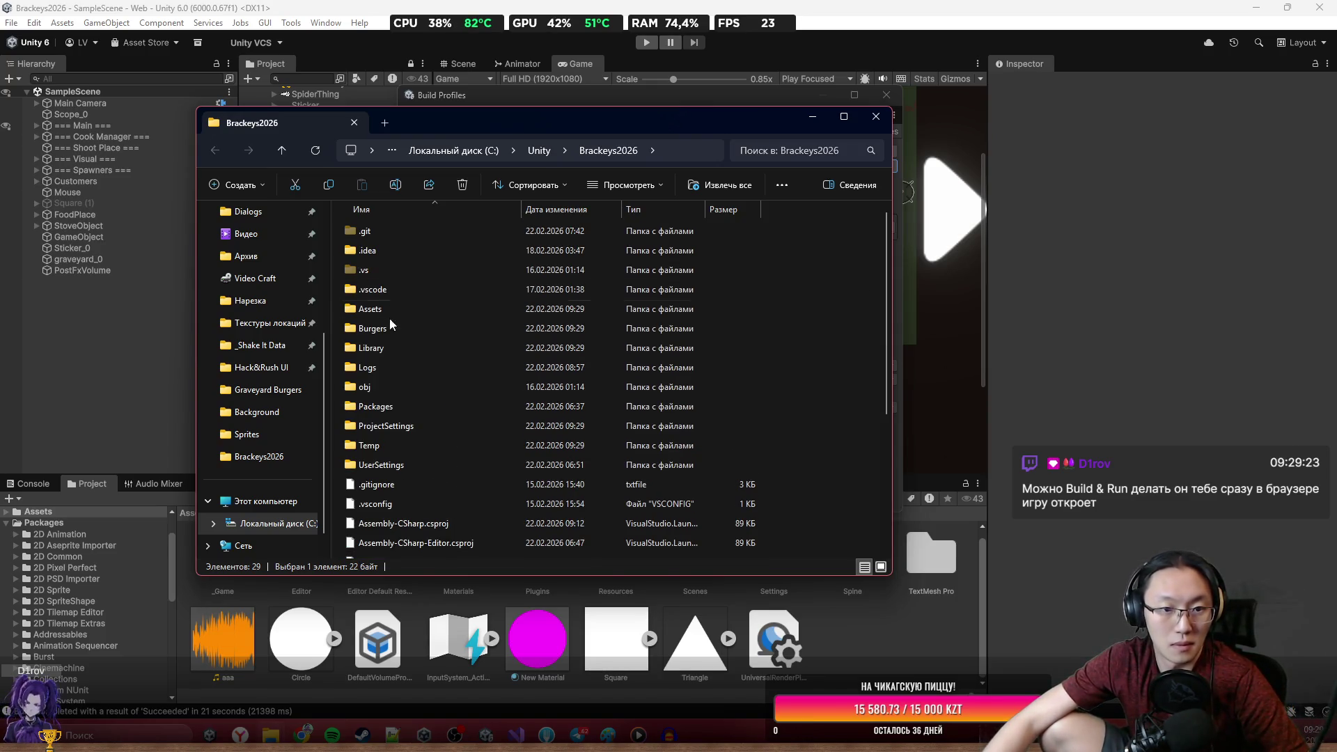
{"action": "mouse_move", "coordinate": [390, 328]}
{"action": "left_mouse_down"}
{"action": "mouse_move", "coordinate": [415, 386]}
{"action": "mouse_move", "coordinate": [406, 551]}
{"action": "left_mouse_up"}
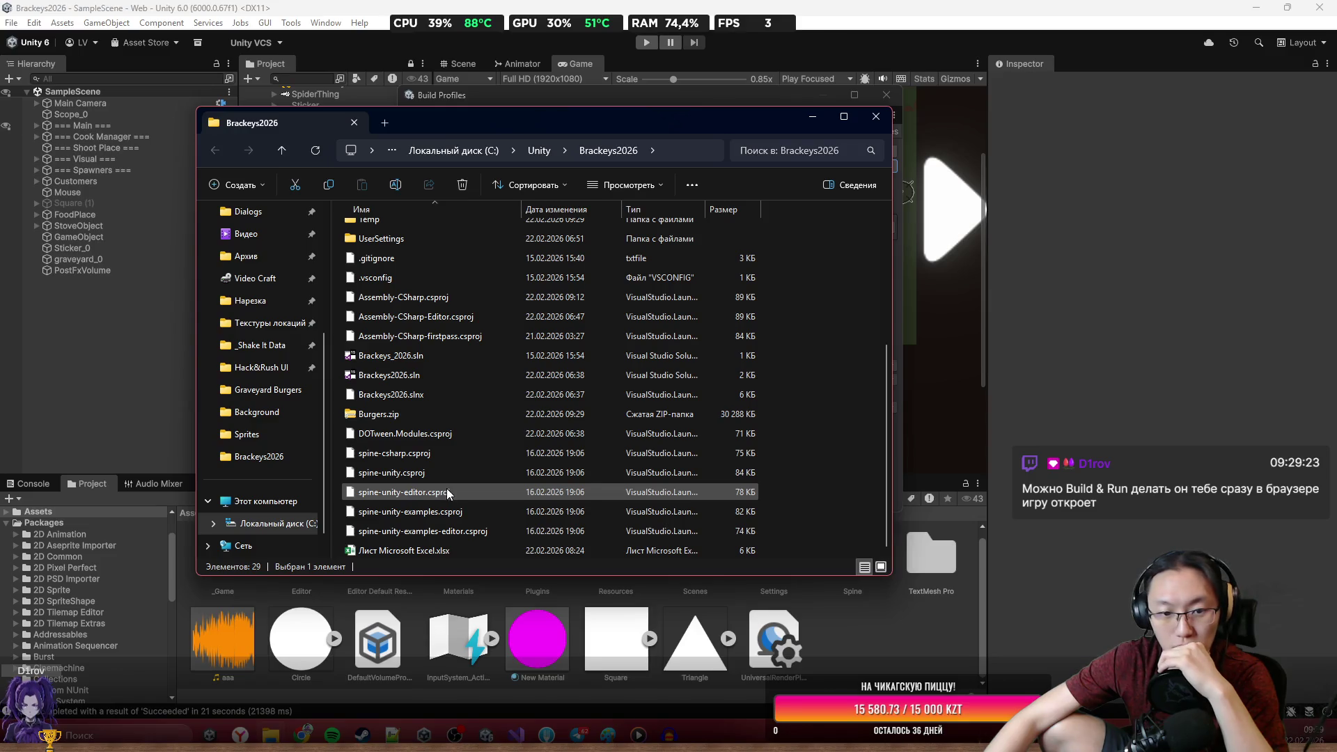
{"action": "left_click", "coordinate": [390, 415]}
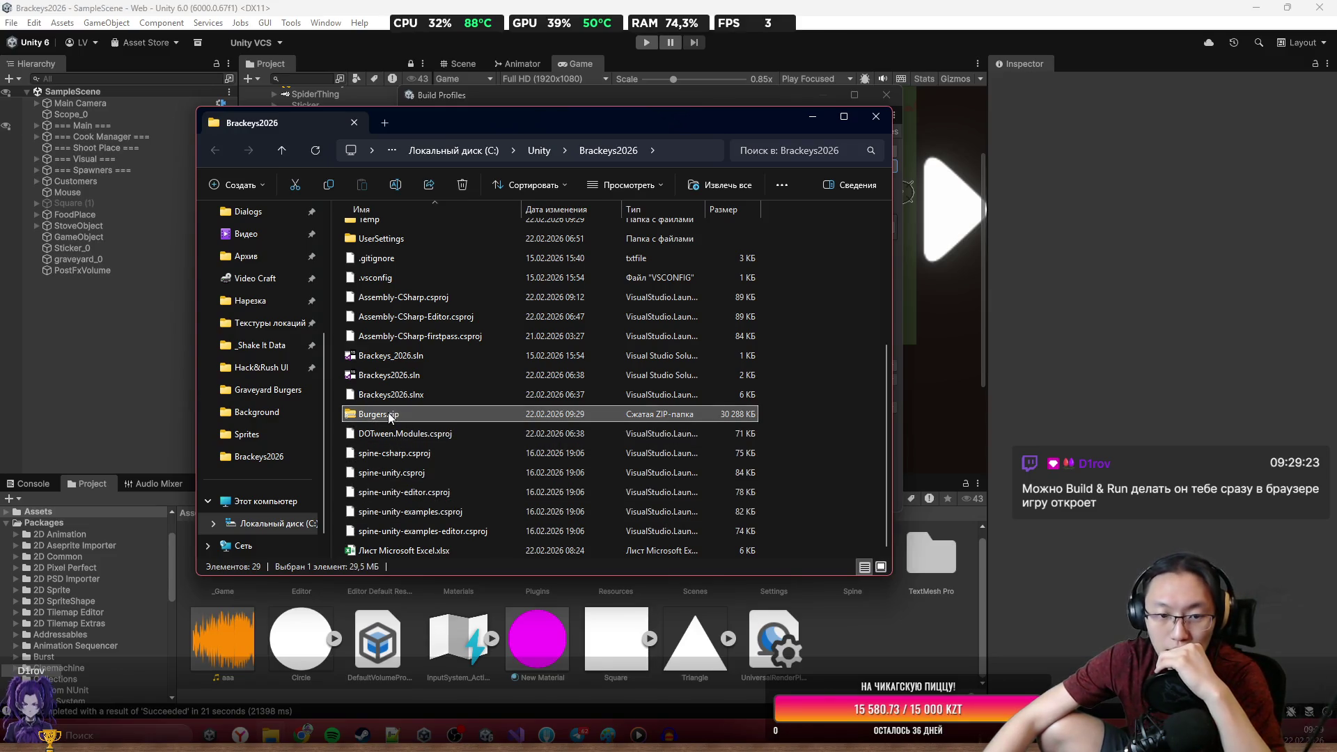
{"action": "left_click", "coordinate": [312, 732]}
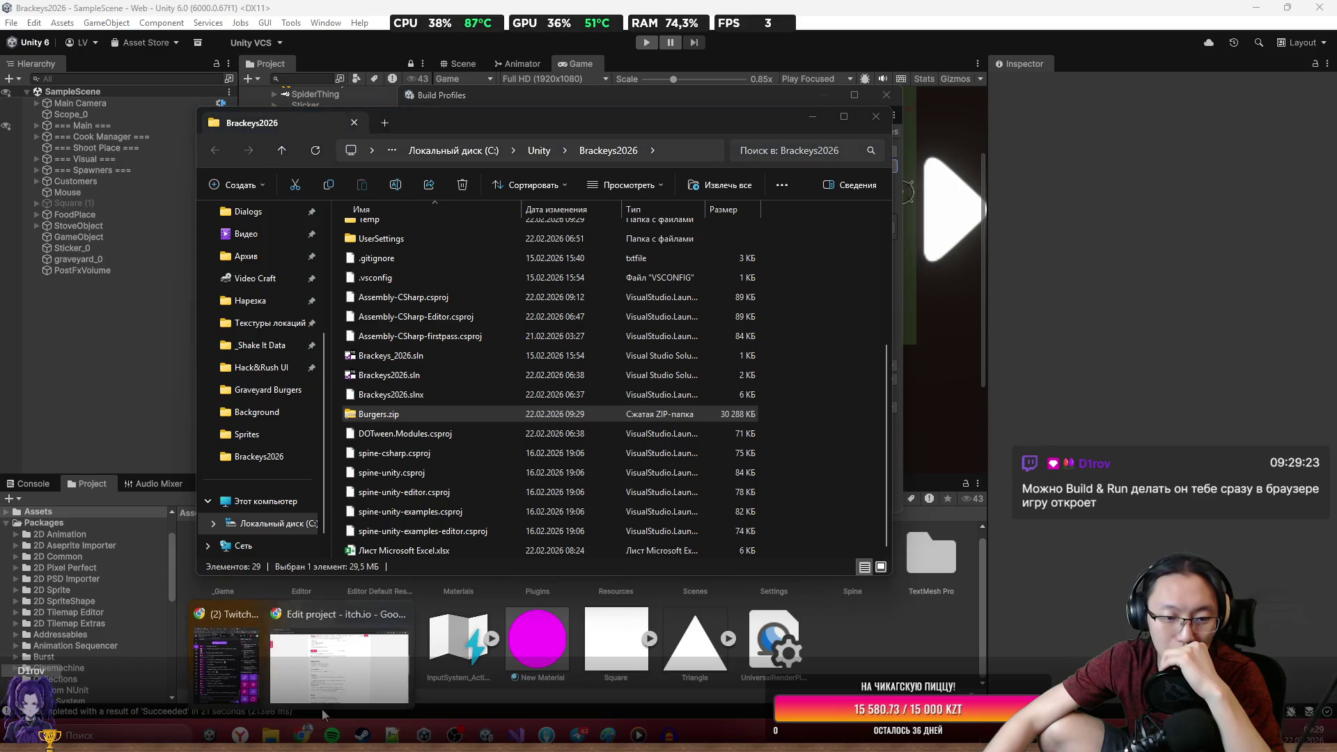
Upload the new Burgers.zip from the Brackeys2026 folder on the itch.io Edit project page.
{"action": "left_click", "coordinate": [334, 665]}
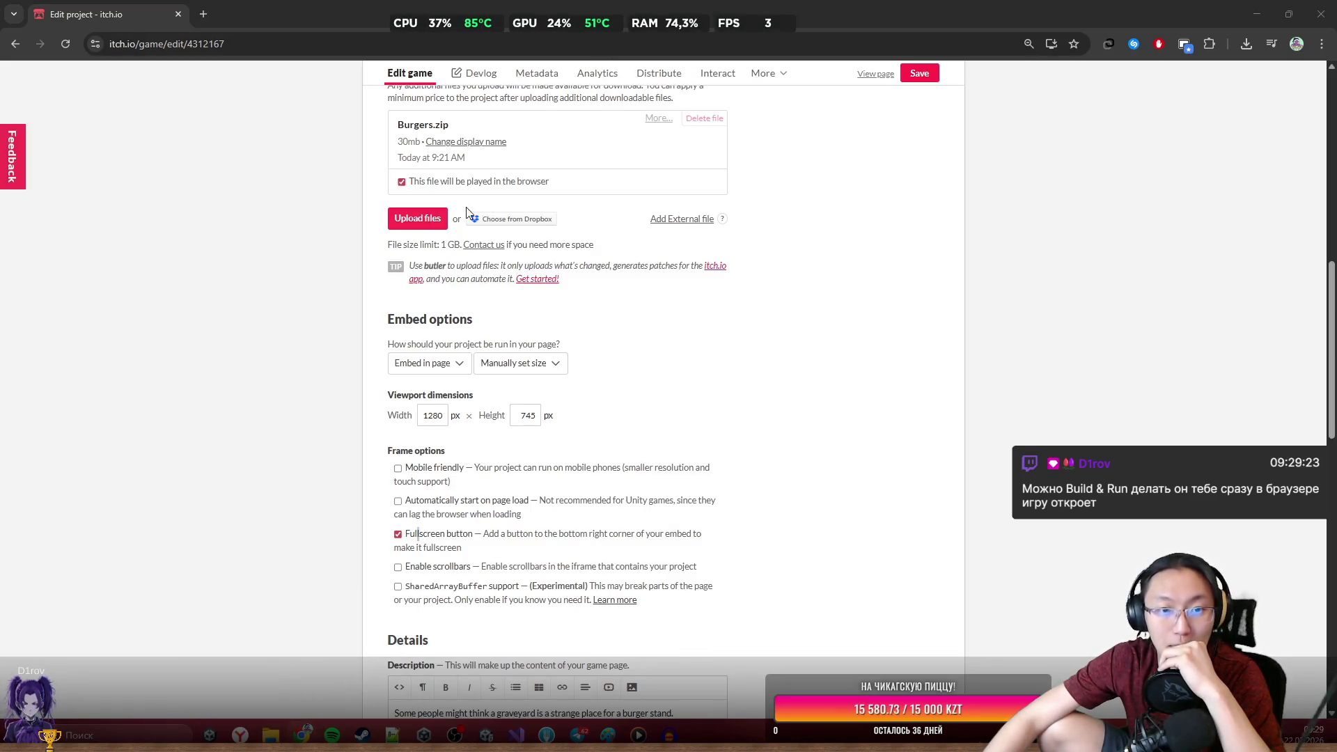
{"action": "left_click", "coordinate": [432, 229]}
{"action": "scroll", "coordinate": [316, 398], "scroll_direction": "down", "scroll_amount": 3}
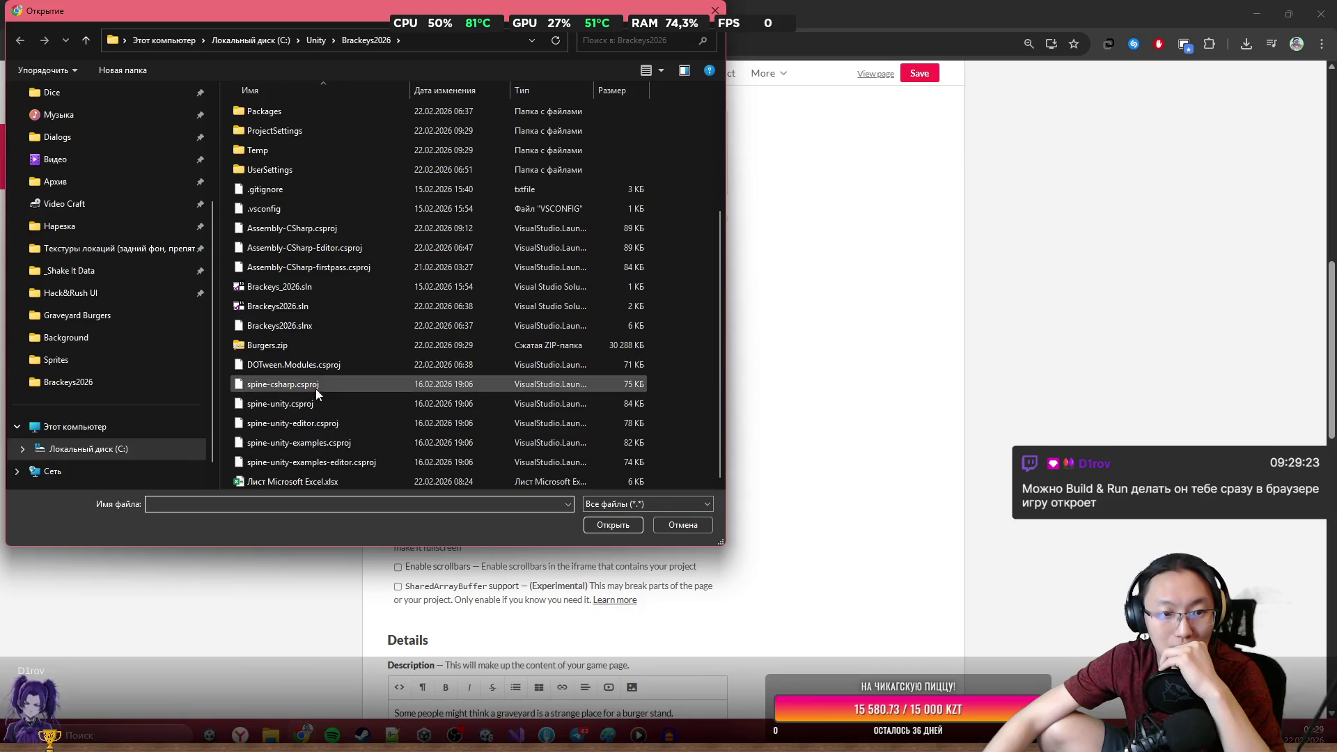
{"action": "double_click", "coordinate": [316, 344]}
{"action": "mouse_move", "coordinate": [721, 209]}
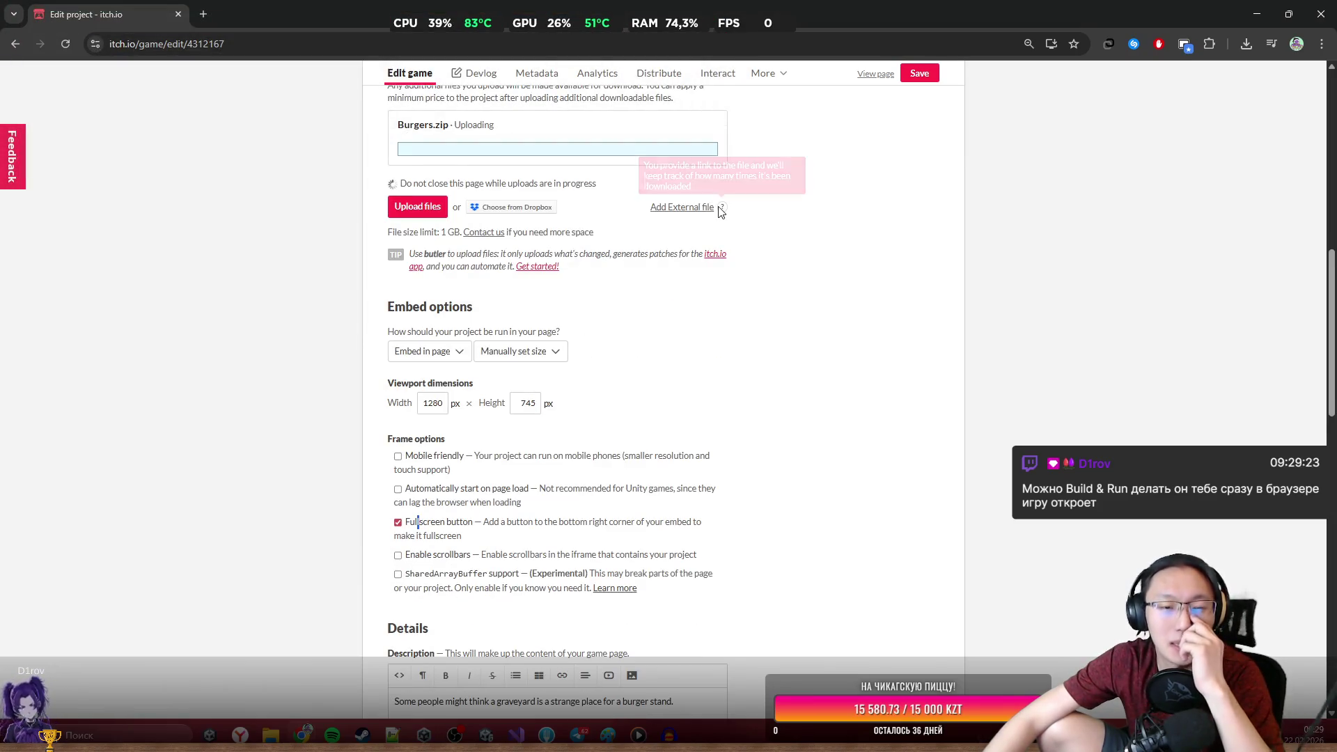
{"action": "scroll", "coordinate": [791, 472], "scroll_direction": "up", "scroll_amount": 5}
{"action": "scroll", "coordinate": [800, 480], "scroll_direction": "down", "scroll_amount": 2}
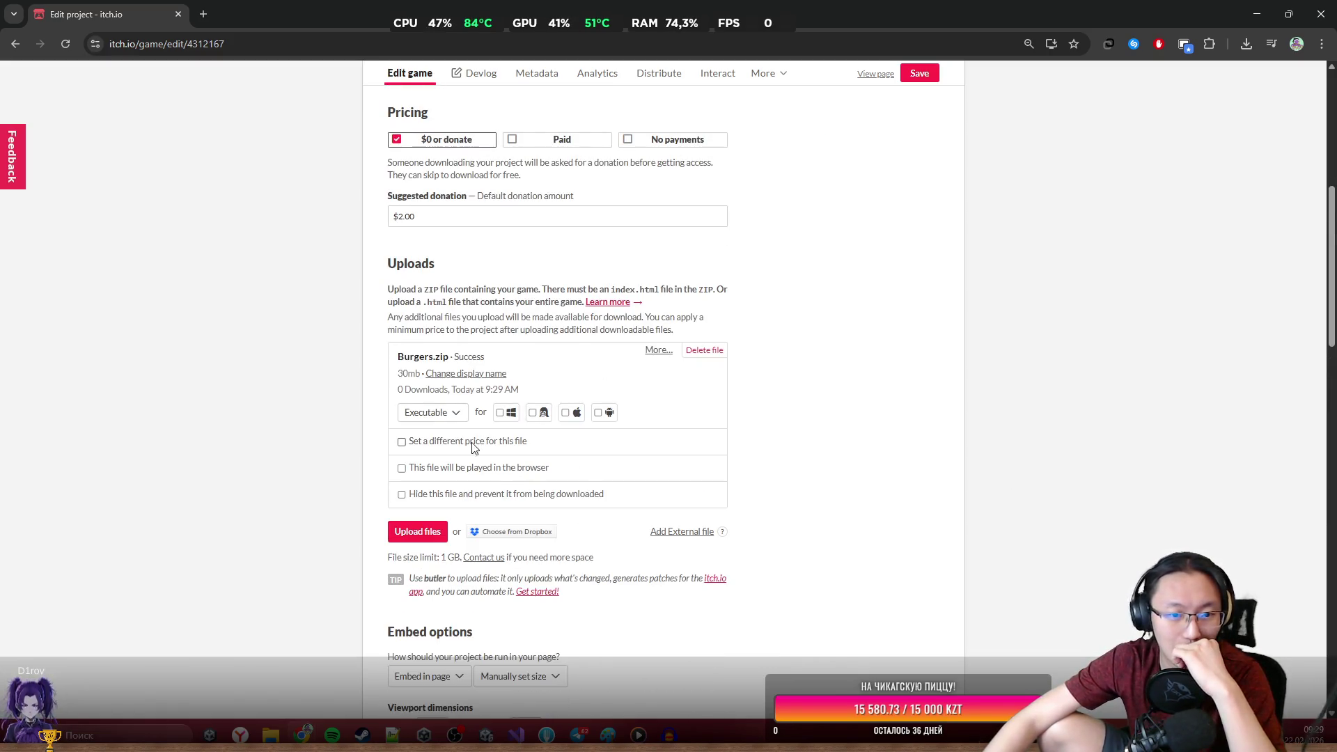
Mark Burgers.zip as 'This file will be played in the browser' and save the game page.
{"action": "left_click", "coordinate": [471, 468]}
{"action": "left_click", "coordinate": [426, 454]}
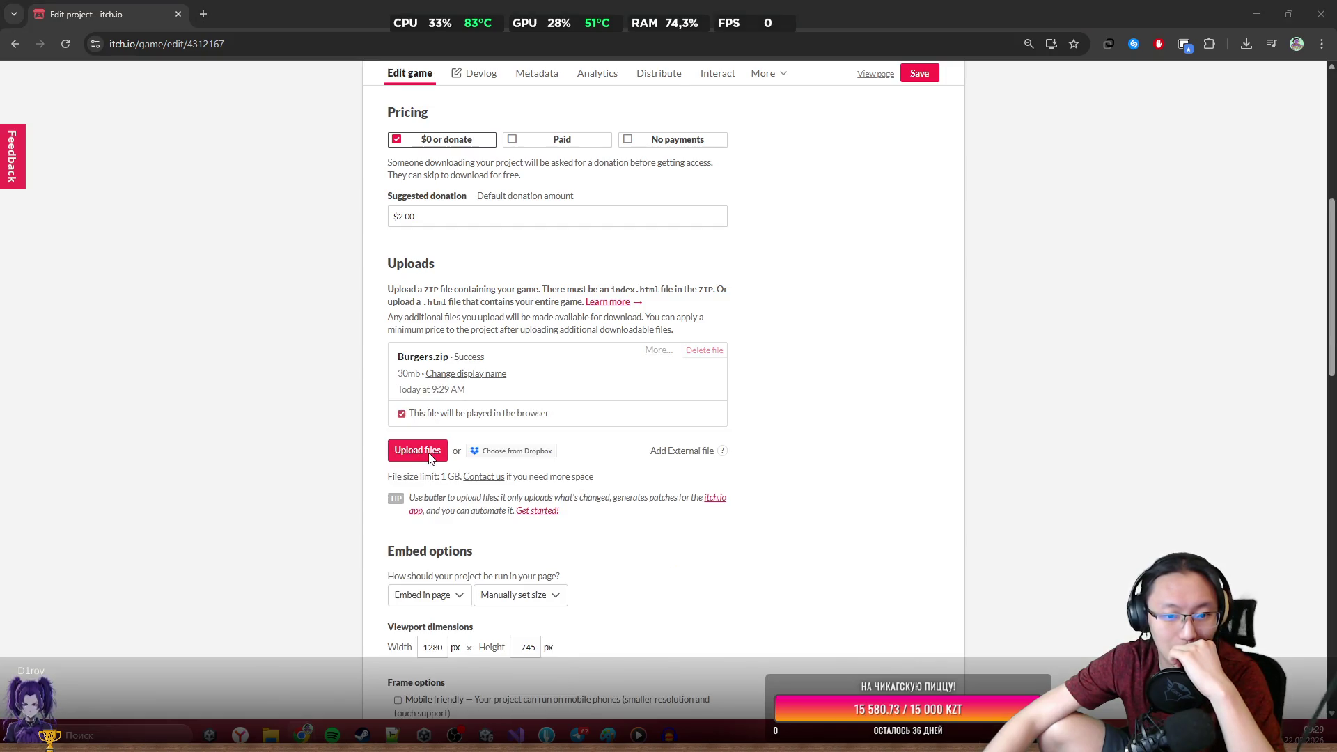
{"action": "left_click", "coordinate": [680, 527]}
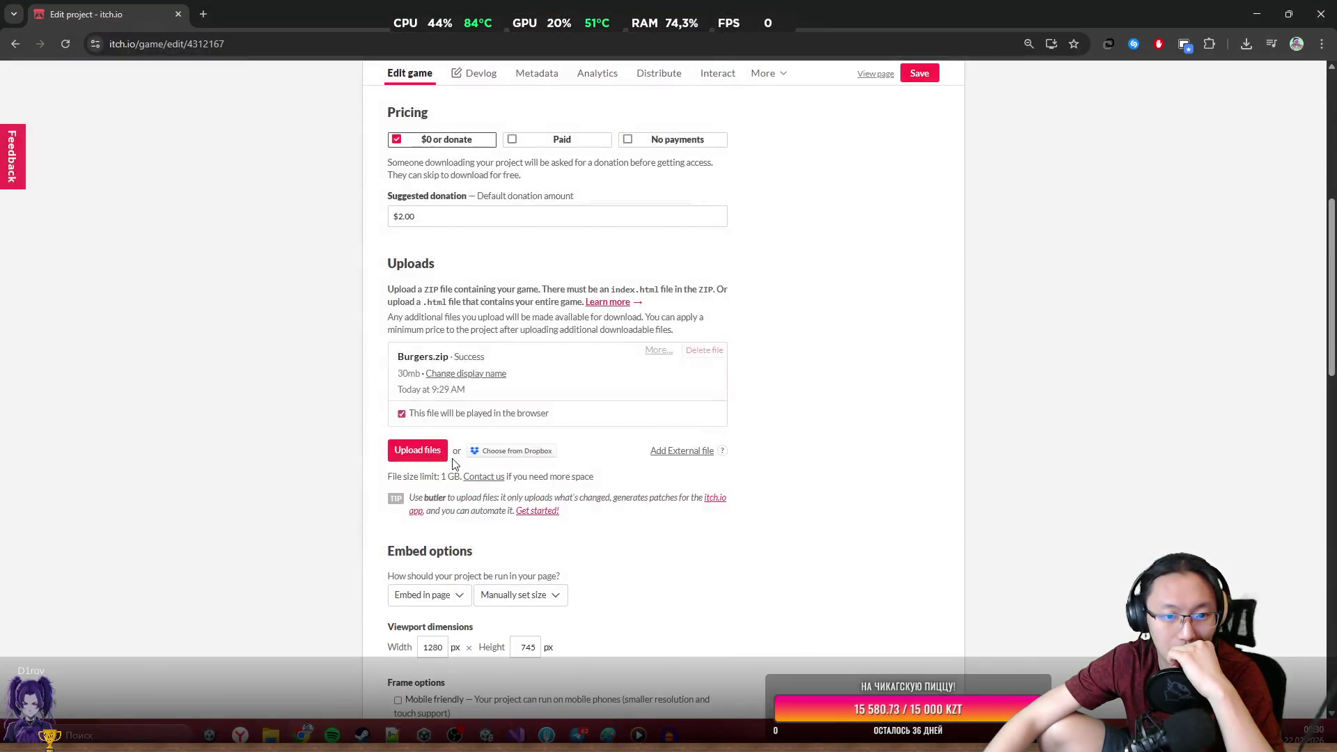
{"action": "left_click", "coordinate": [914, 76]}
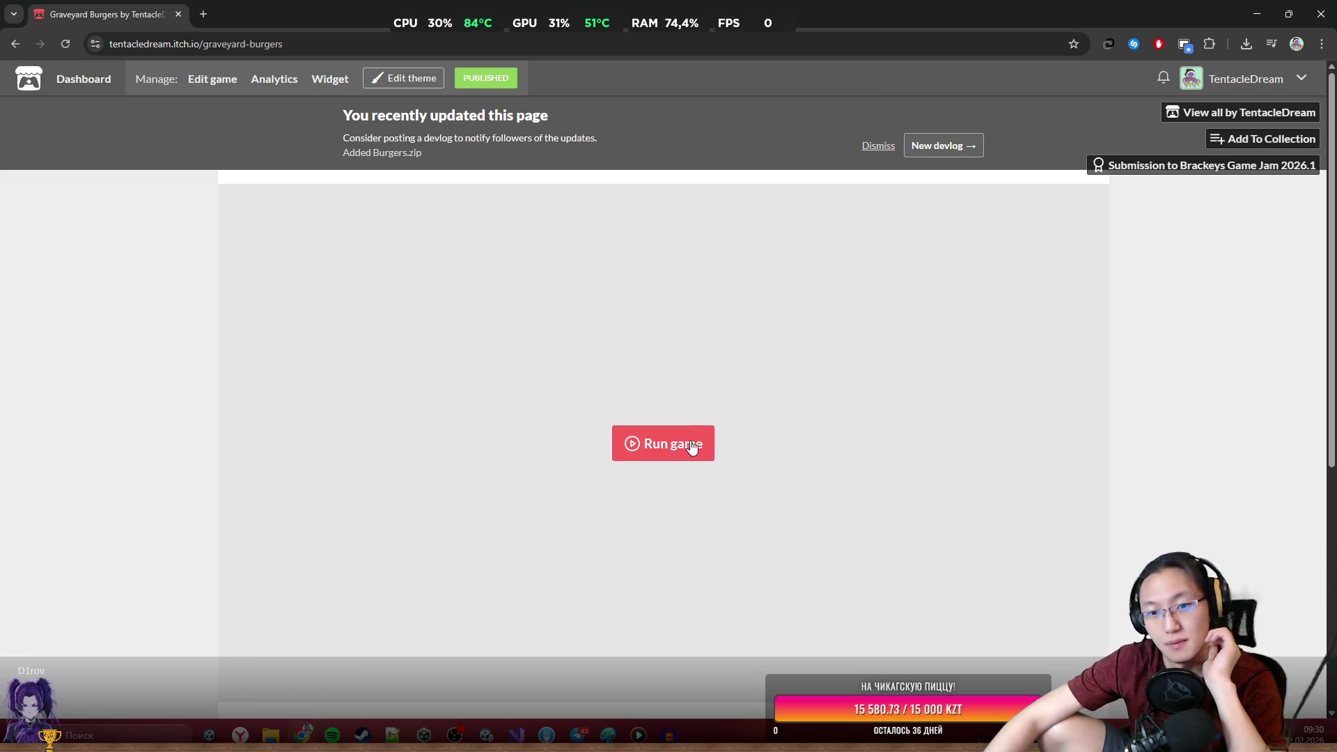
Run the embedded game and wait until the new build shows the tutorial Start Game screen.
{"action": "left_click", "coordinate": [691, 447]}
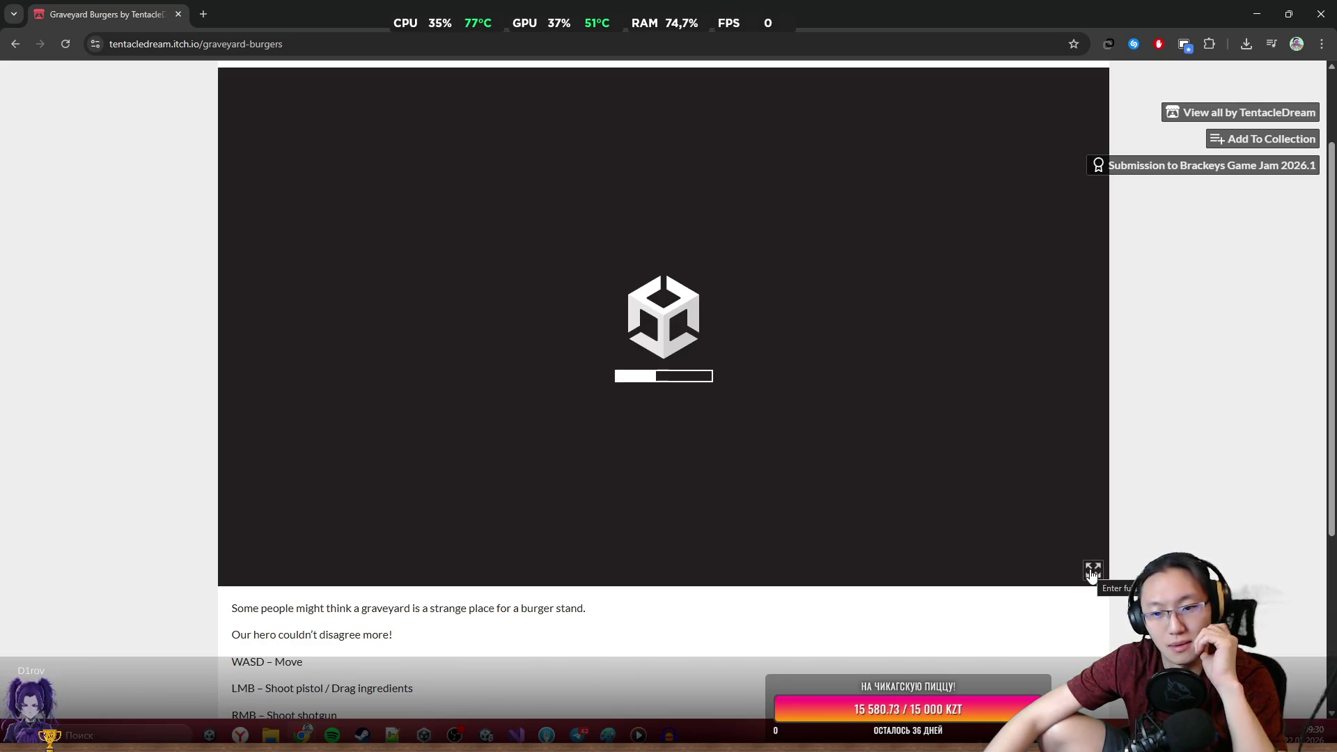
{"action": "scroll", "coordinate": [1050, 532], "scroll_direction": "up", "scroll_amount": 2}
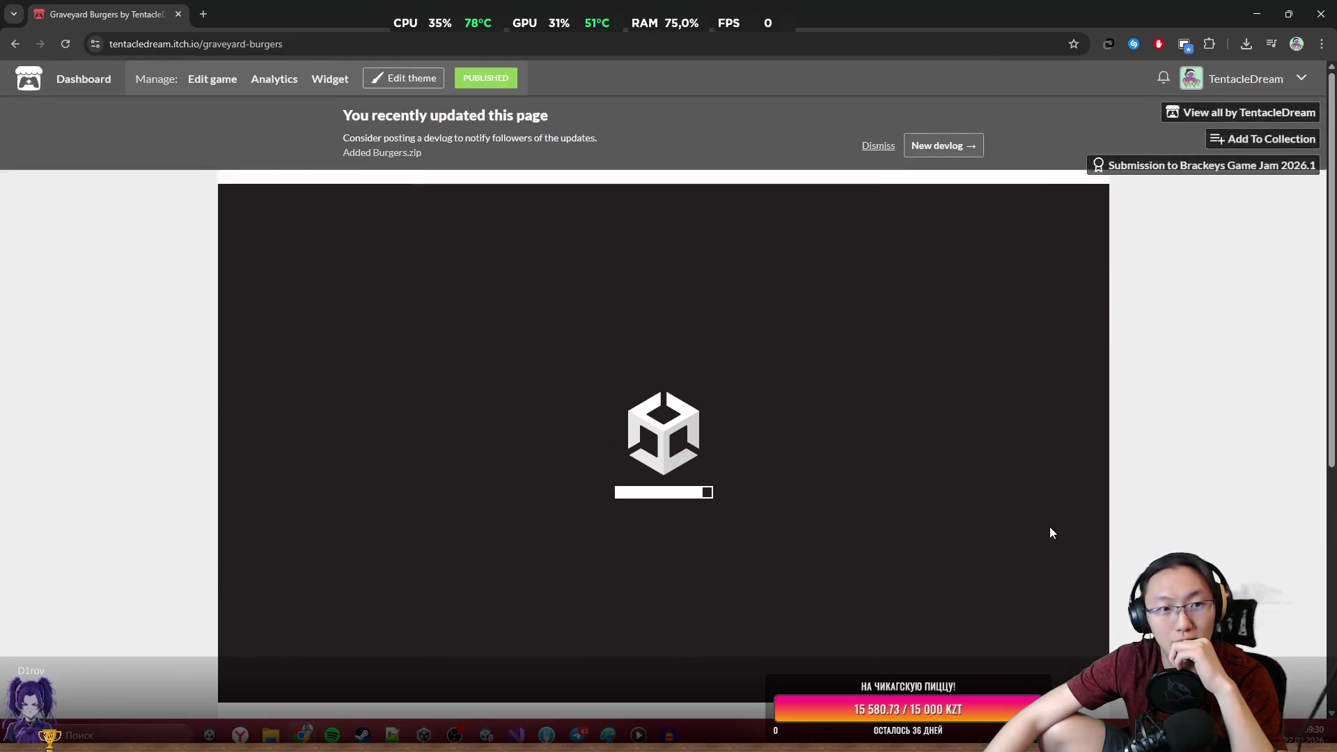
{"action": "scroll", "coordinate": [1050, 532], "scroll_direction": "down", "scroll_amount": 2}
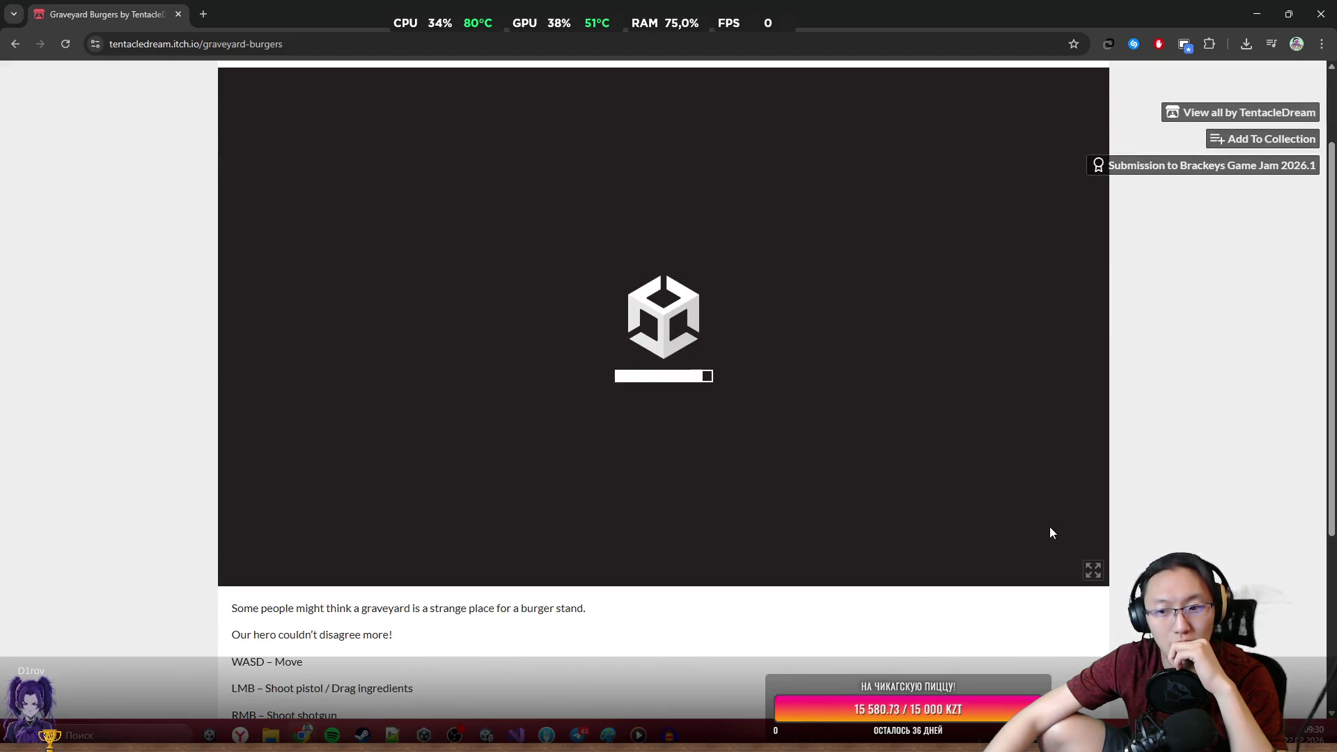
{"action": "scroll", "coordinate": [1050, 532], "scroll_direction": "up", "scroll_amount": 2}
{"action": "scroll", "coordinate": [1050, 528], "scroll_direction": "down", "scroll_amount": 2}
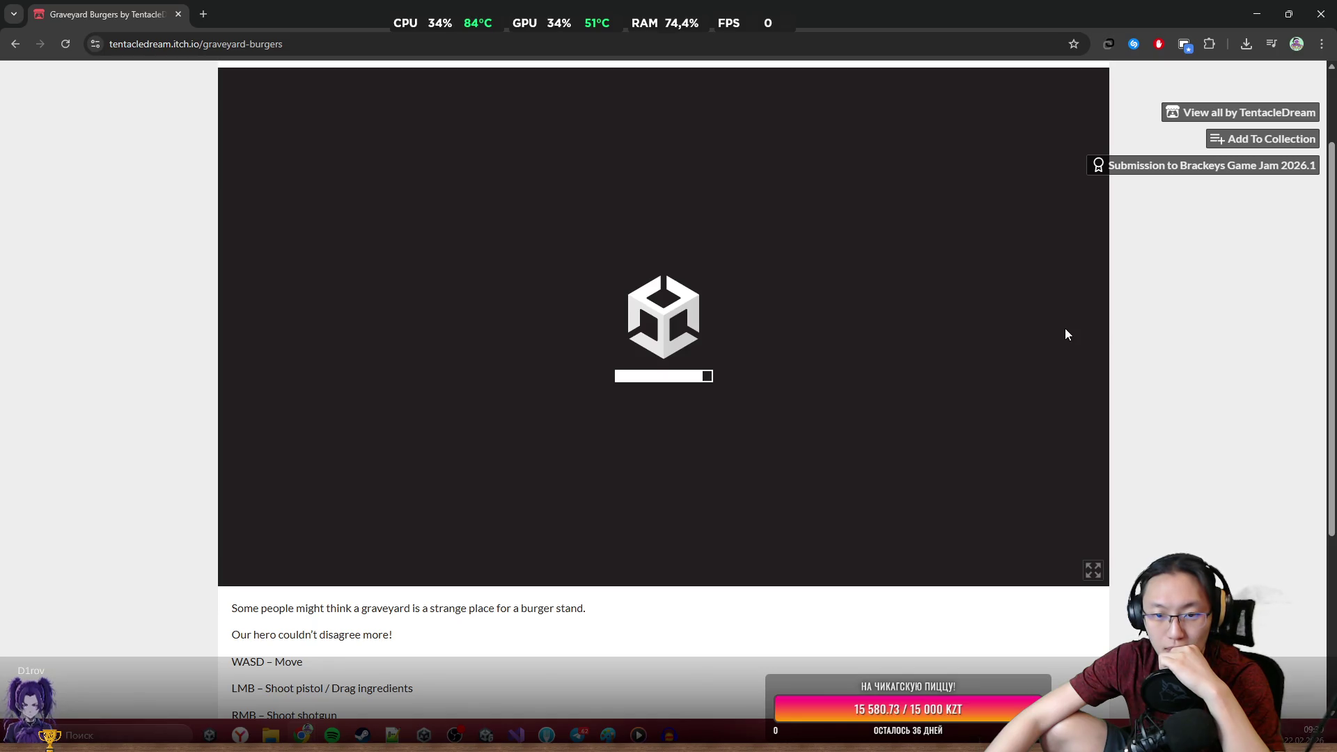
{"action": "scroll", "coordinate": [863, 324], "scroll_direction": "up", "scroll_amount": 2}
{"action": "scroll", "coordinate": [864, 323], "scroll_direction": "down", "scroll_amount": 2}
{"action": "scroll", "coordinate": [663, 390], "scroll_direction": "up", "scroll_amount": 2}
{"action": "scroll", "coordinate": [664, 390], "scroll_direction": "down", "scroll_amount": 2}
{"action": "scroll", "coordinate": [663, 390], "scroll_direction": "up", "scroll_amount": 2}
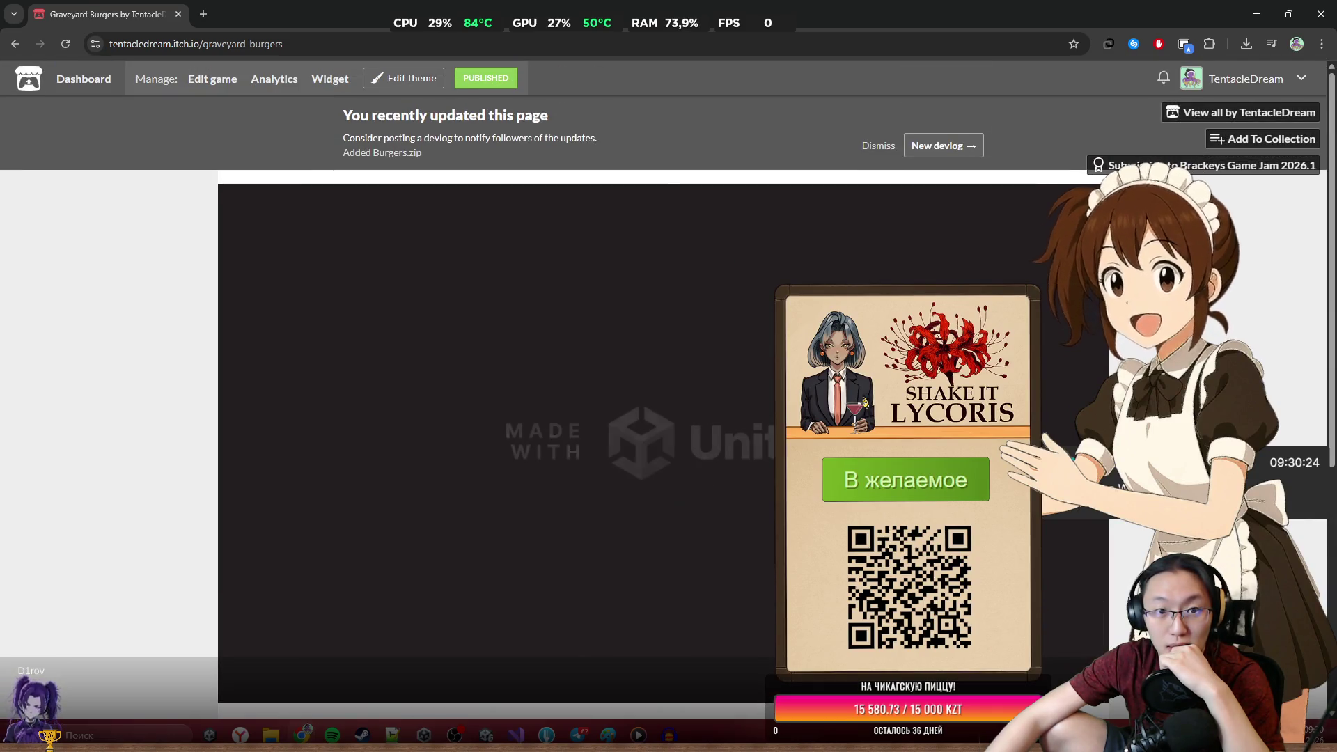
{"action": "scroll", "coordinate": [663, 390], "scroll_direction": "down", "scroll_amount": 2}
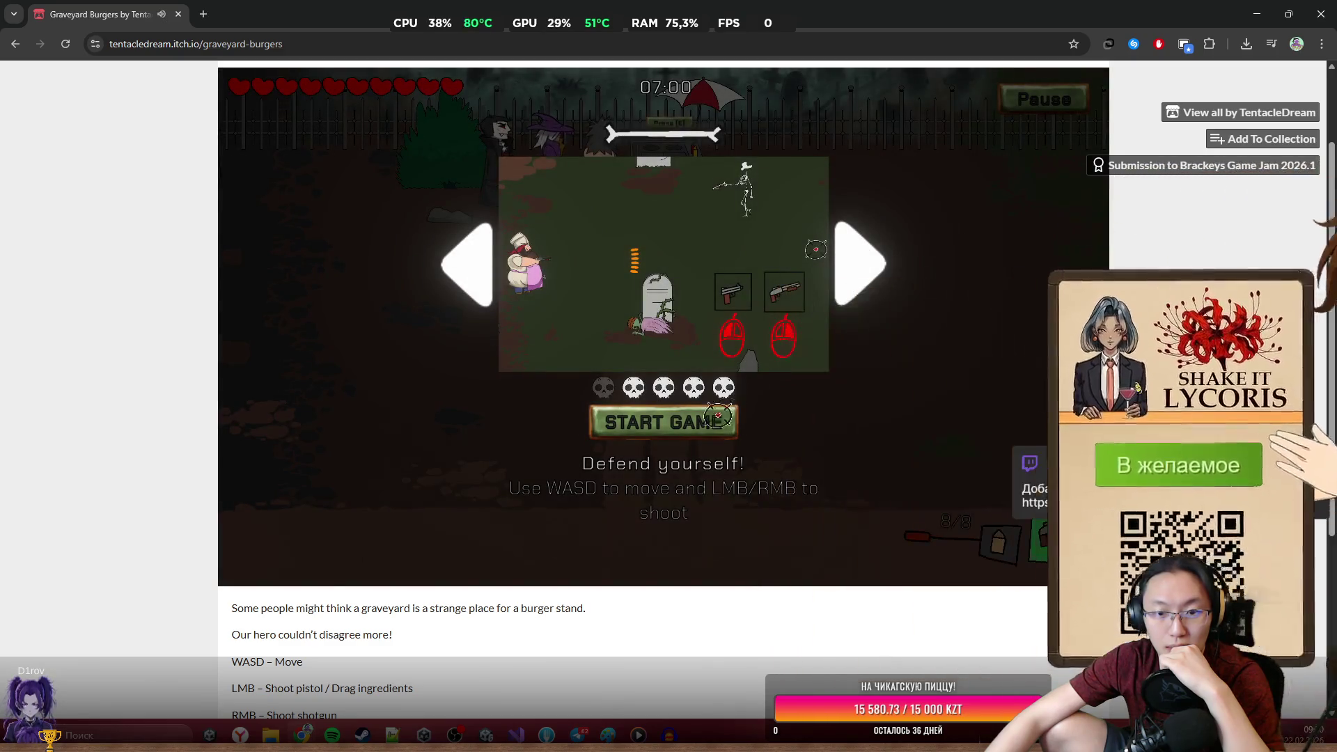
Page through the tutorial tips and start the game.
{"action": "left_click", "coordinate": [866, 279]}
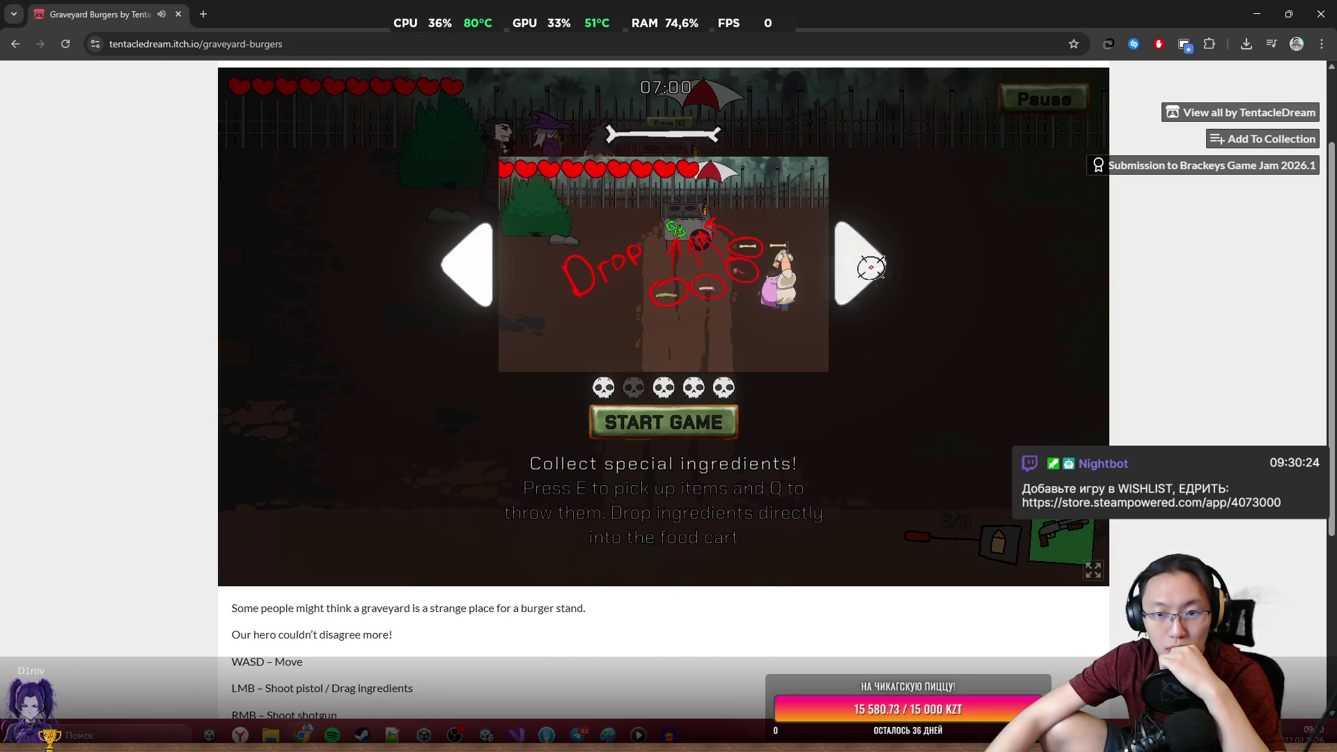
{"action": "left_click", "coordinate": [870, 267]}
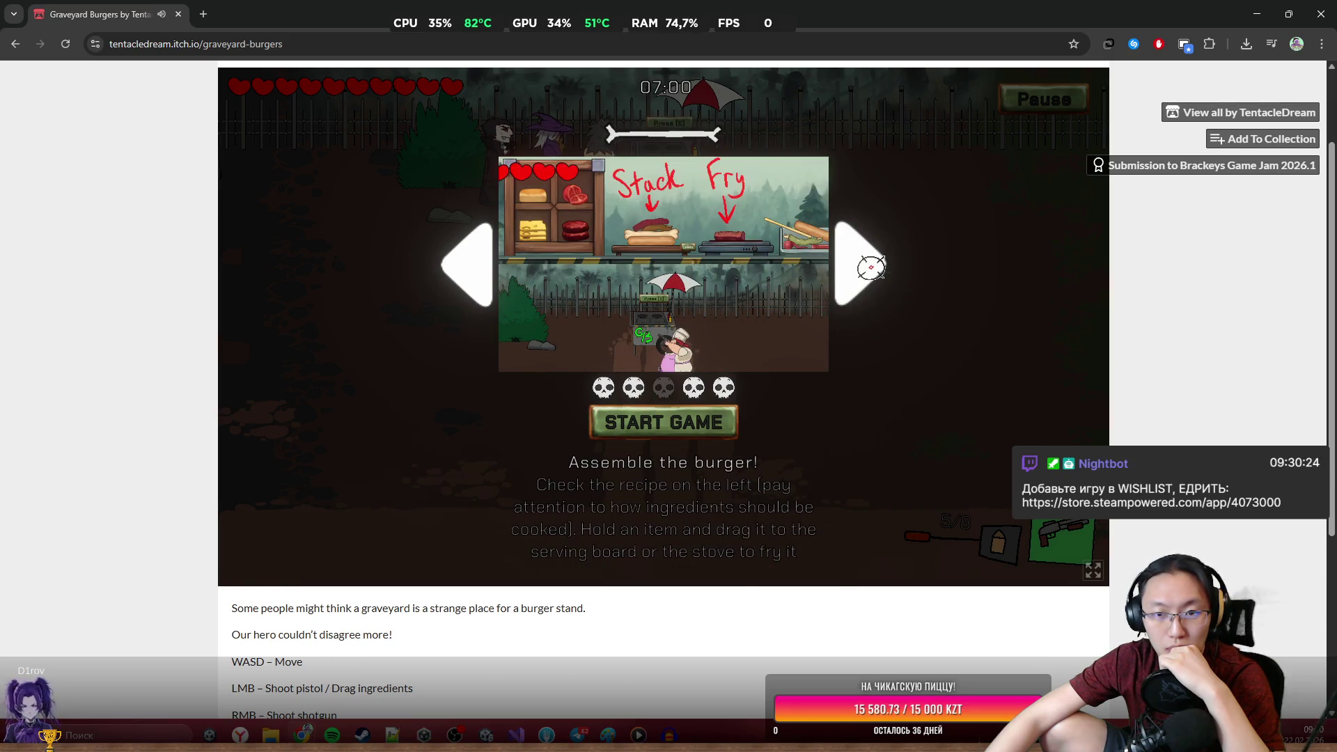
{"action": "left_click", "coordinate": [871, 268]}
{"action": "left_click", "coordinate": [871, 267]}
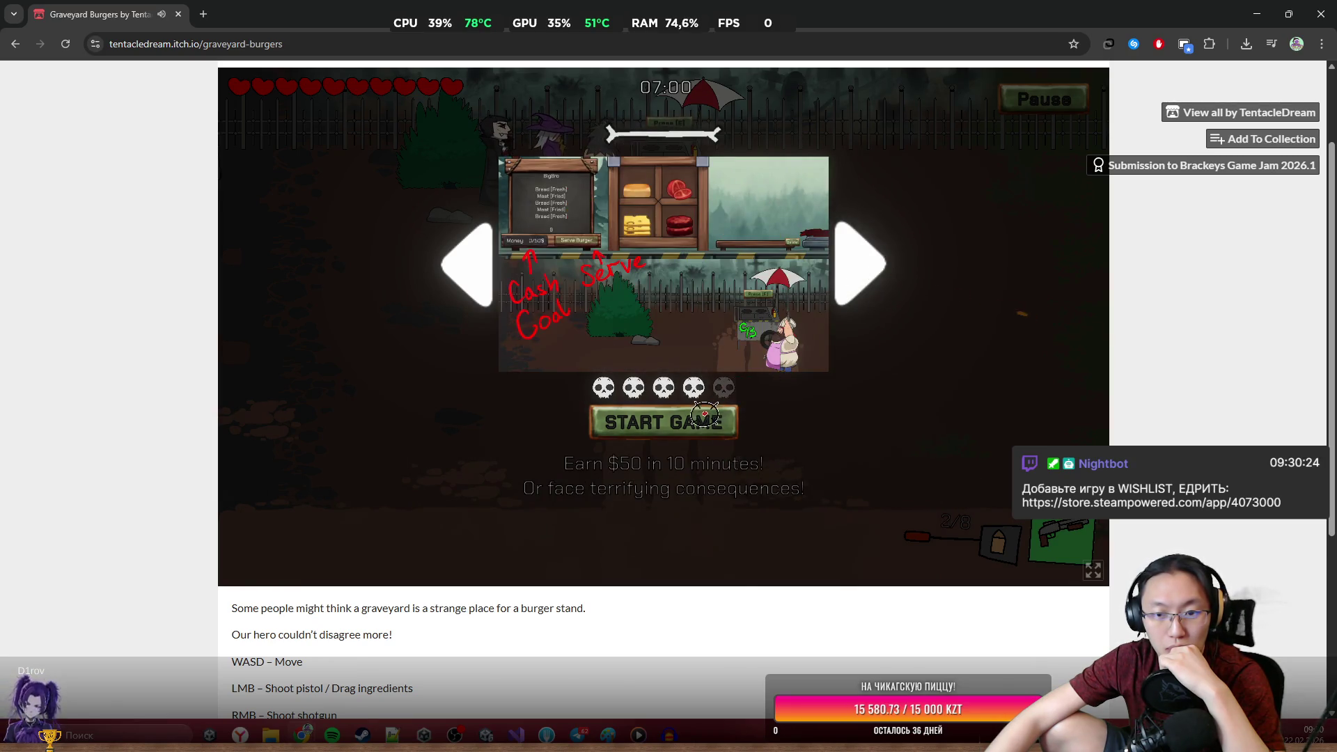
{"action": "left_click", "coordinate": [704, 415]}
Lower the sounds volume to about half and the music volume slightly, then resume.
{"action": "left_click", "coordinate": [1048, 94]}
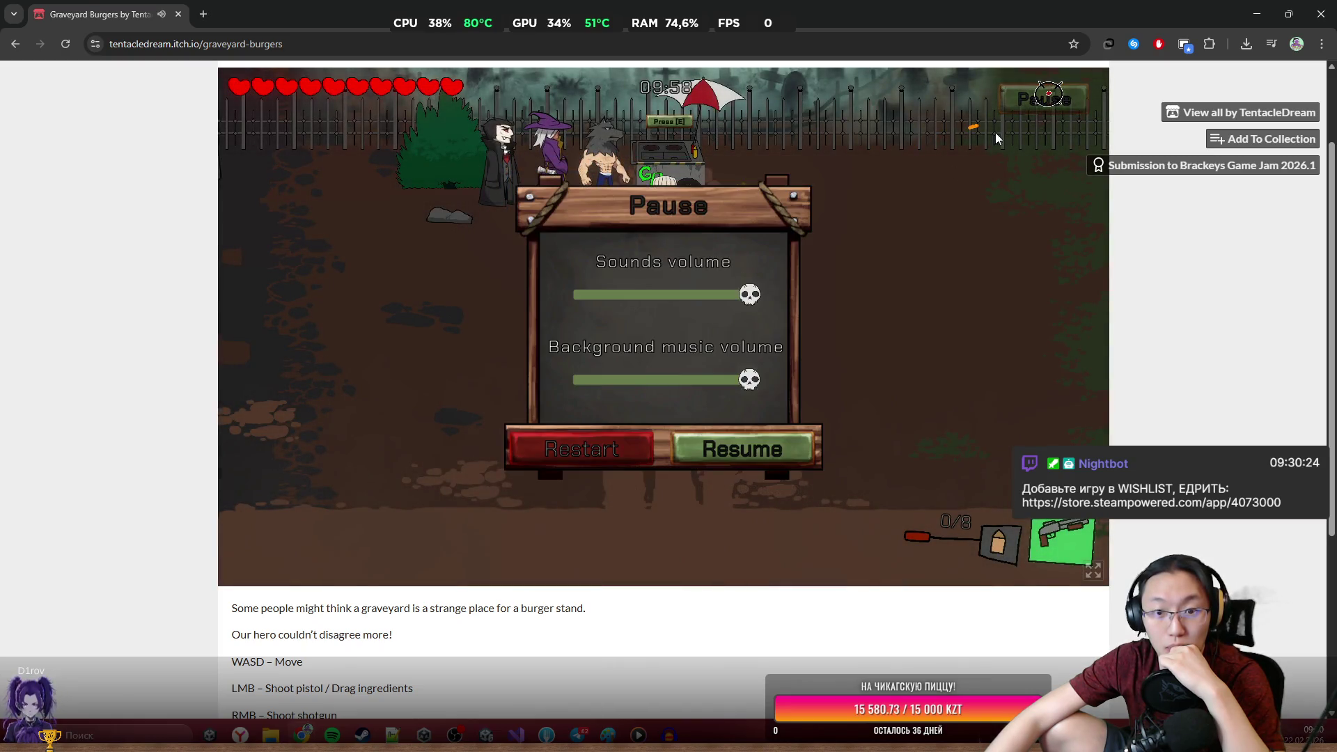
{"action": "left_click_drag", "start_coordinate": [752, 298], "coordinate": [658, 295]}
{"action": "left_click_drag", "start_coordinate": [659, 379], "coordinate": [632, 382]}
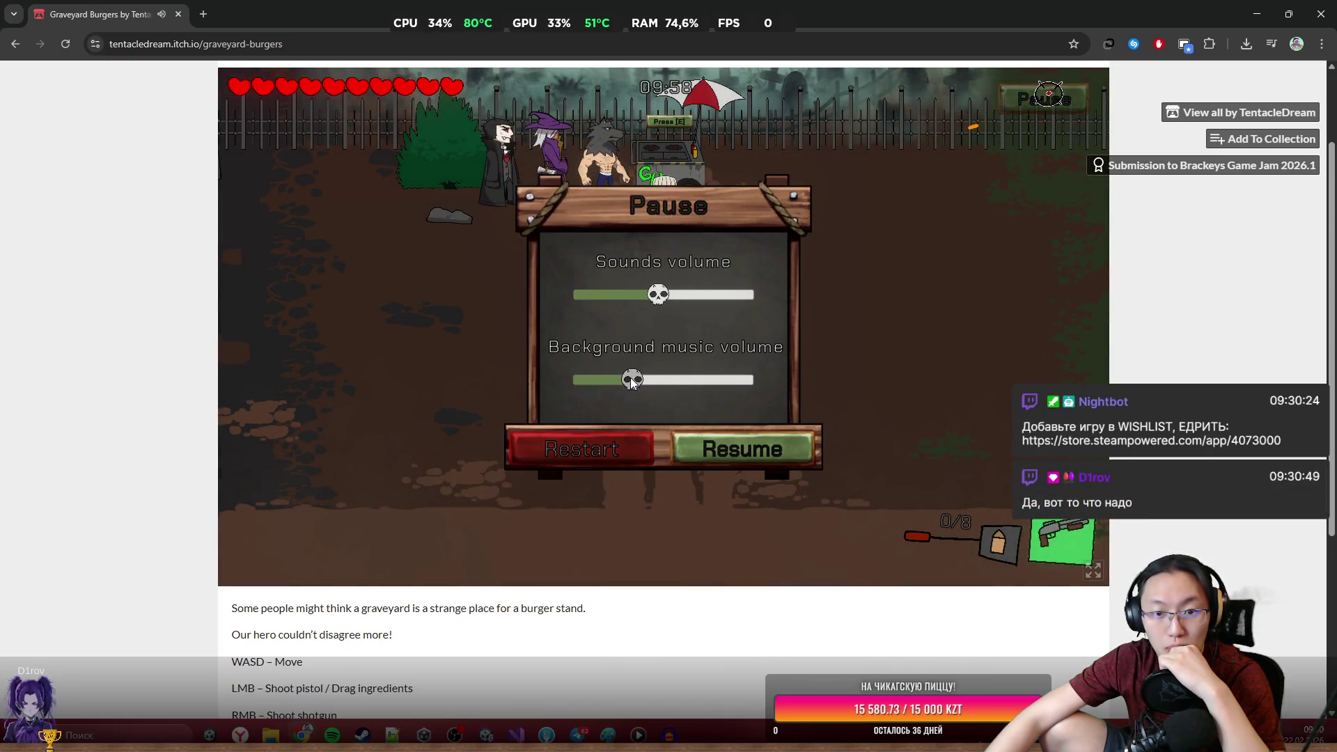
{"action": "left_click", "coordinate": [732, 449]}
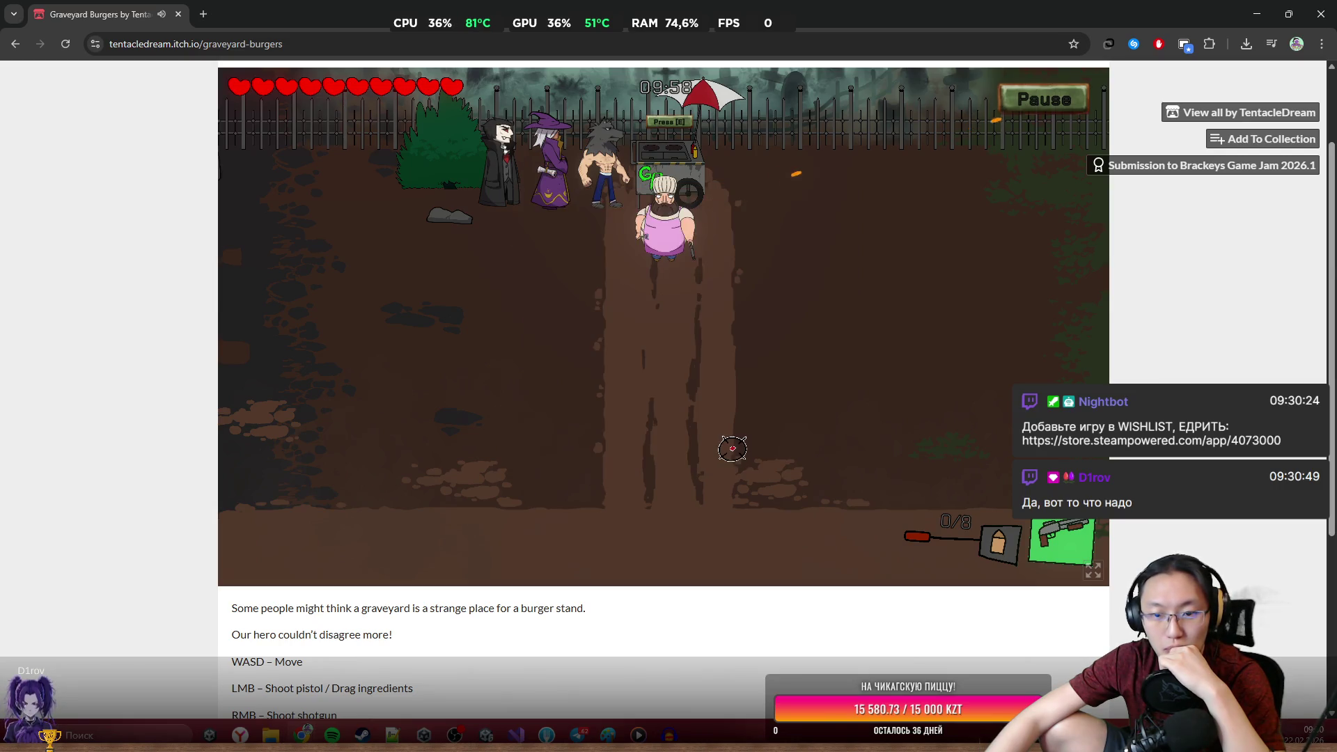
Fire the pistol repeatedly at the aimed spot.
{"action": "left_click", "coordinate": [936, 337]}
{"action": "left_click", "coordinate": [955, 323]}
{"action": "left_click", "coordinate": [969, 313]}
{"action": "left_click", "coordinate": [985, 304]}
{"action": "left_click", "coordinate": [984, 301]}
{"action": "left_click", "coordinate": [984, 299]}
{"action": "left_click", "coordinate": [990, 302]}
Walk the chef around the cart, blast the skeleton with the shotgun, and go fullscreen.
{"action": "key", "text": "s"}
{"action": "key", "text": "a"}
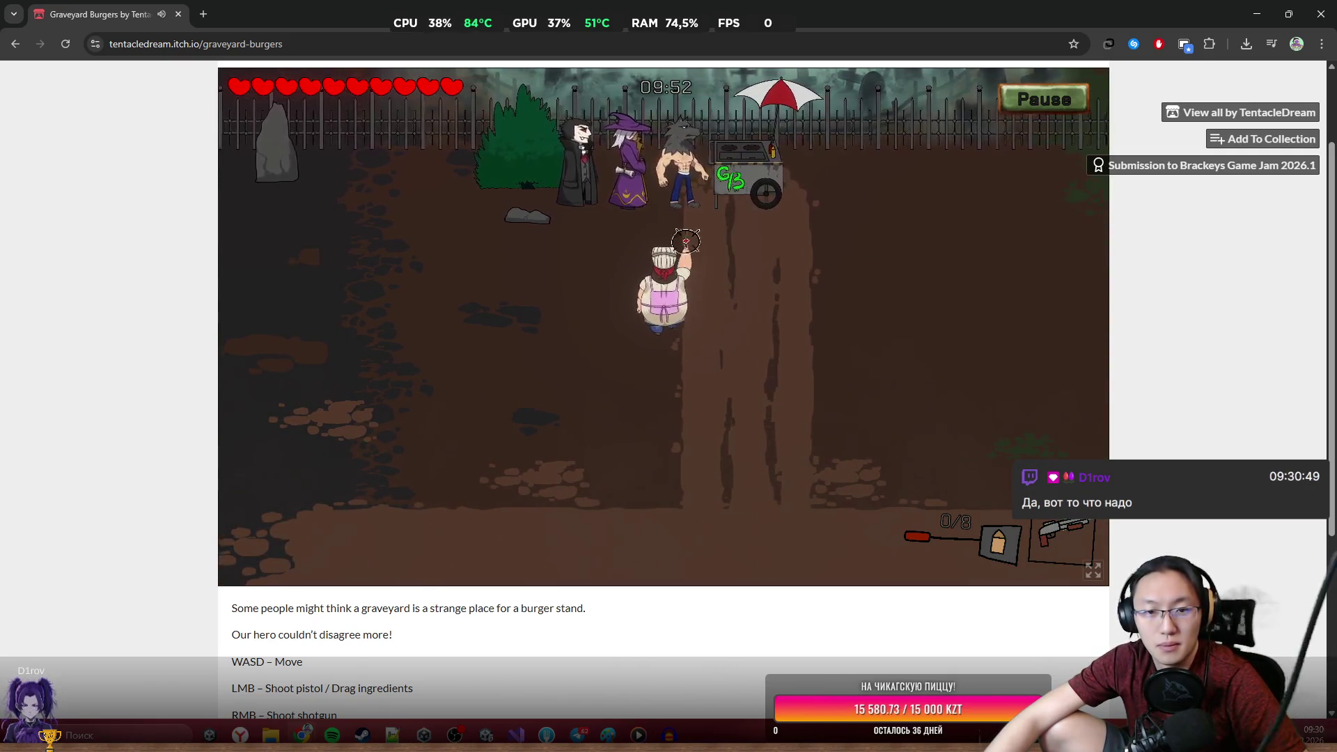
{"action": "key", "text": "w"}
{"action": "key", "text": "d"}
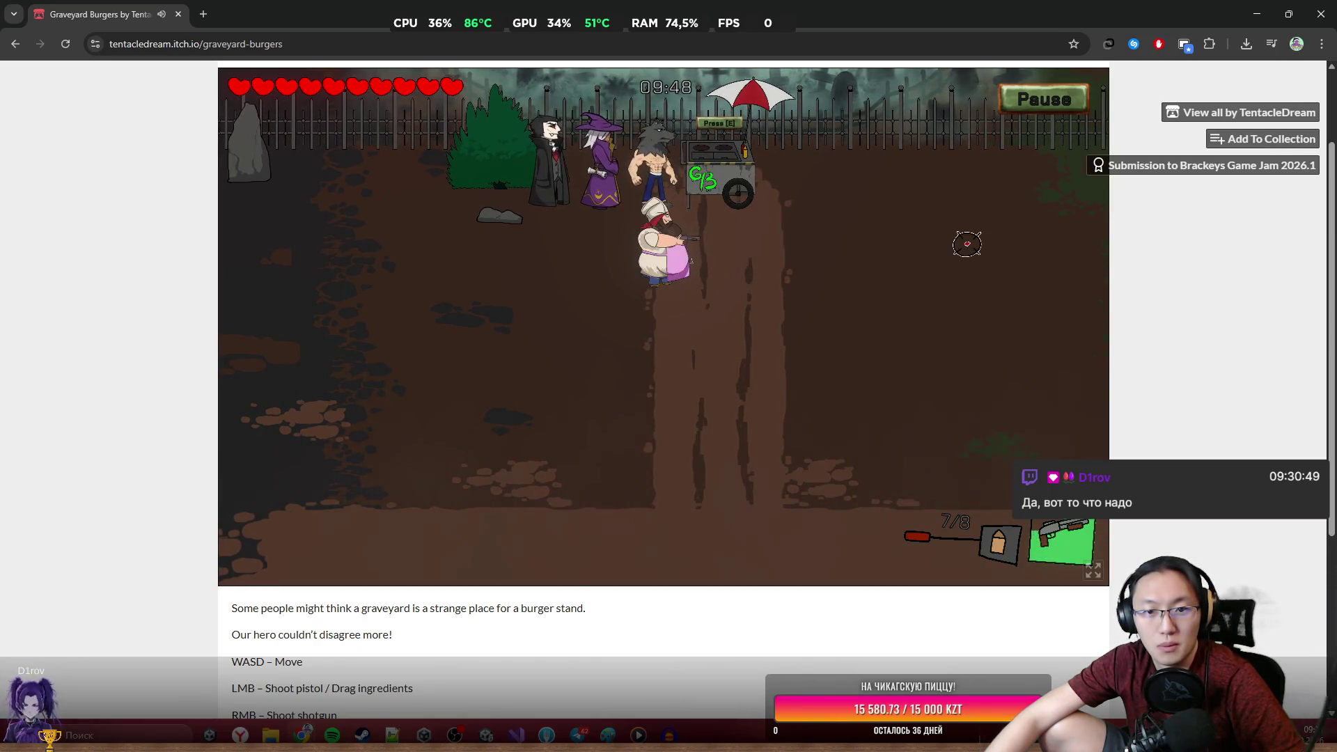
{"action": "key", "text": "d"}
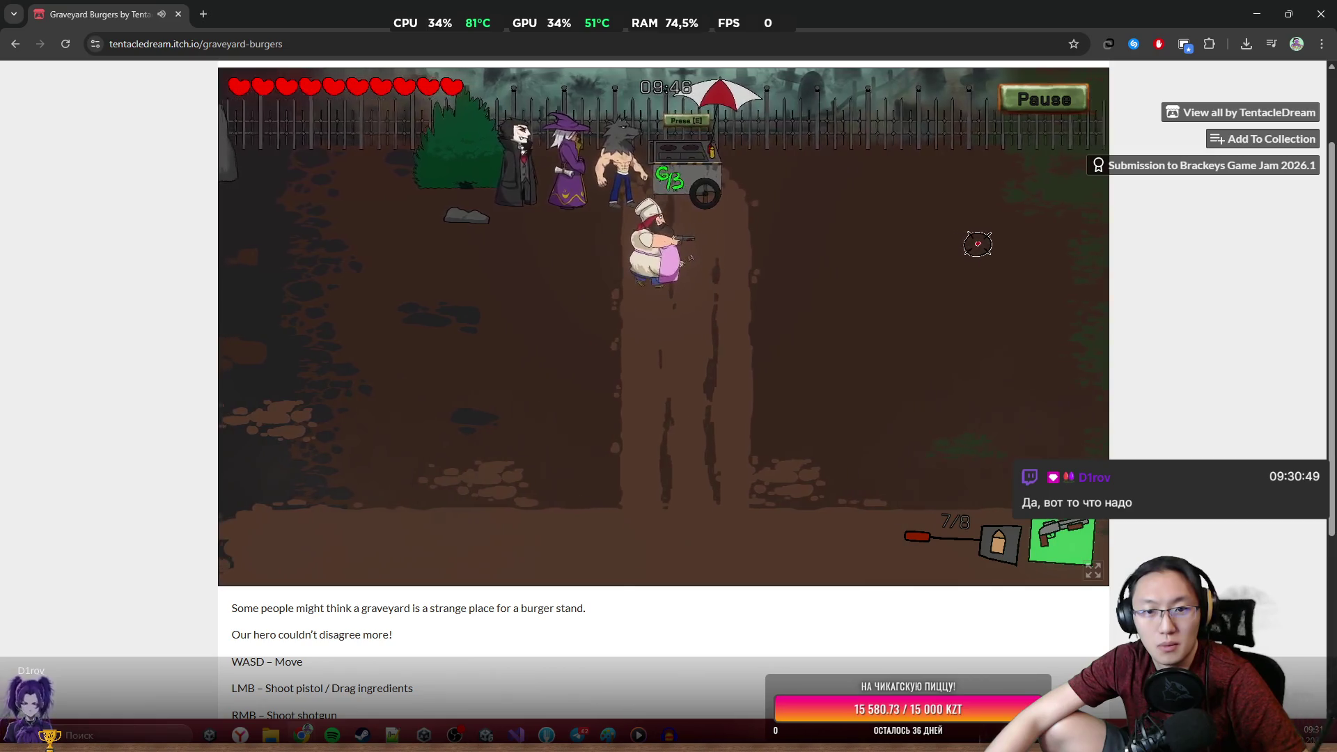
{"action": "key", "text": "d"}
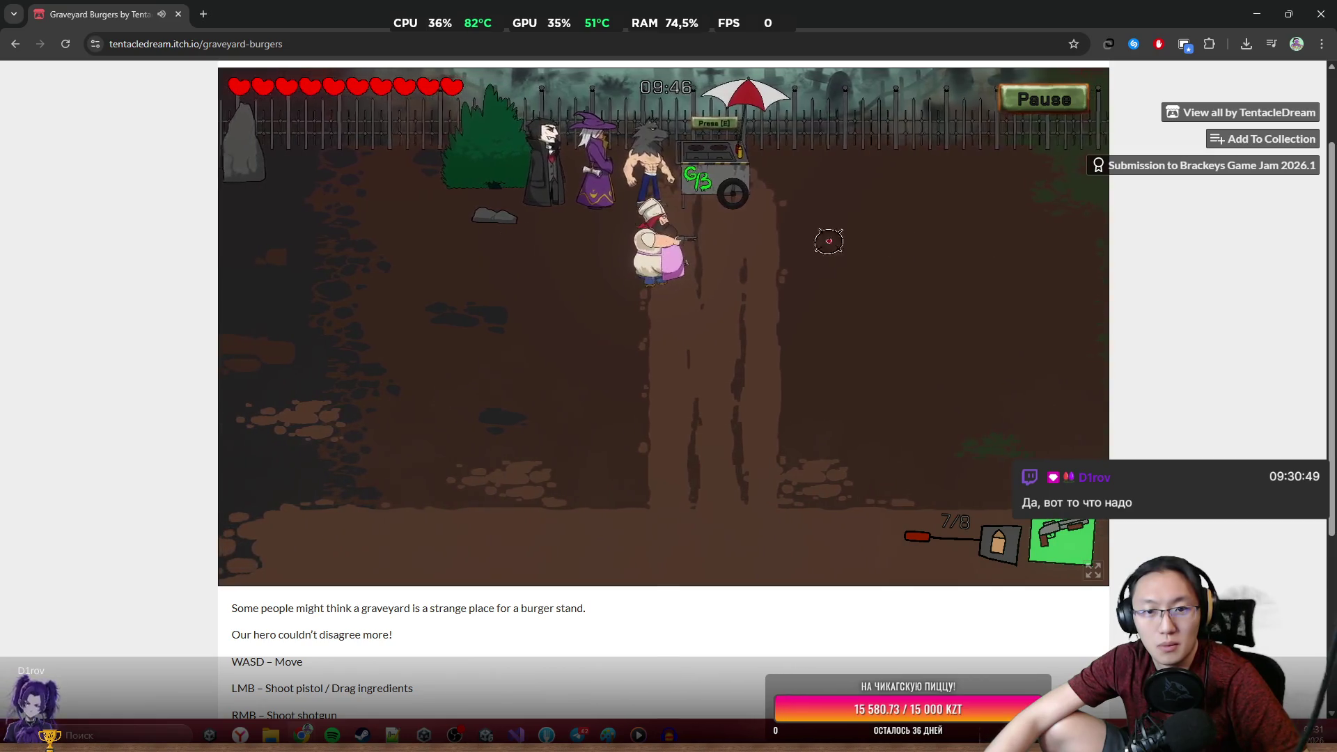
{"action": "key", "text": "d"}
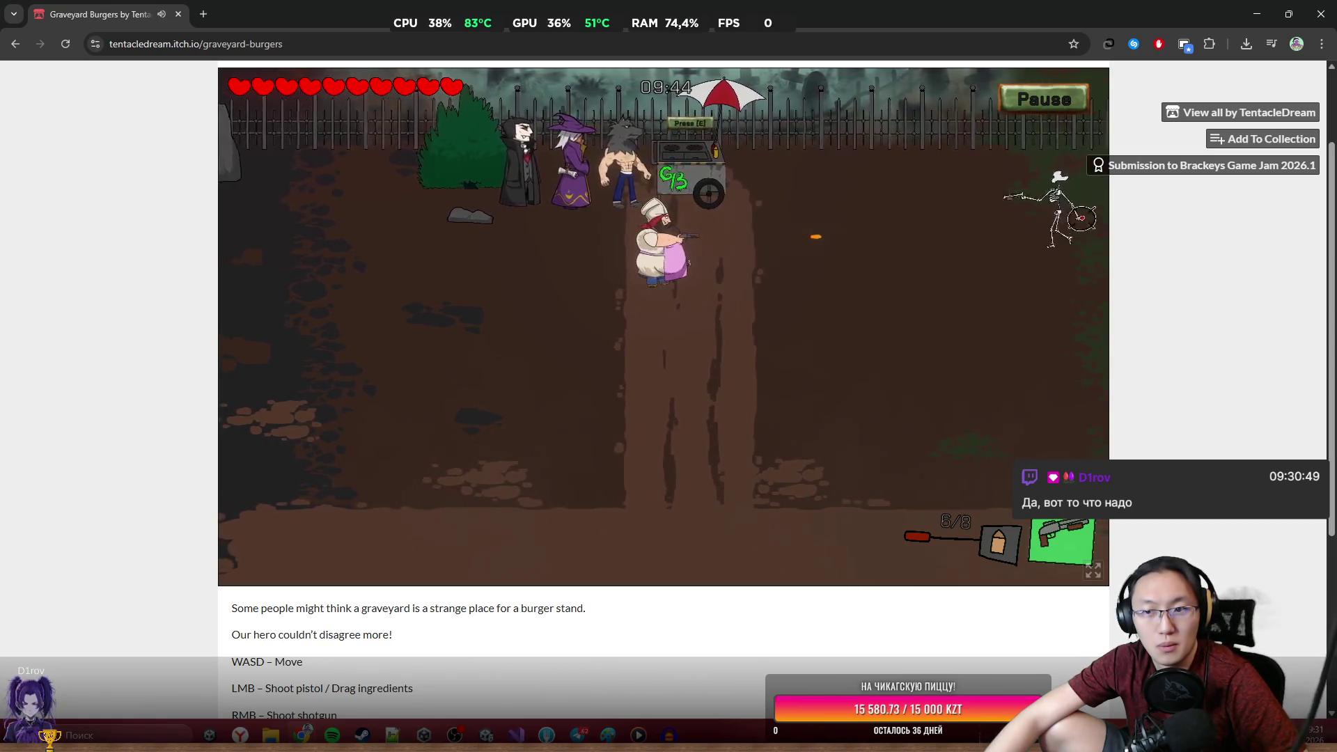
{"action": "right_click", "coordinate": [773, 236]}
{"action": "key", "text": "w"}
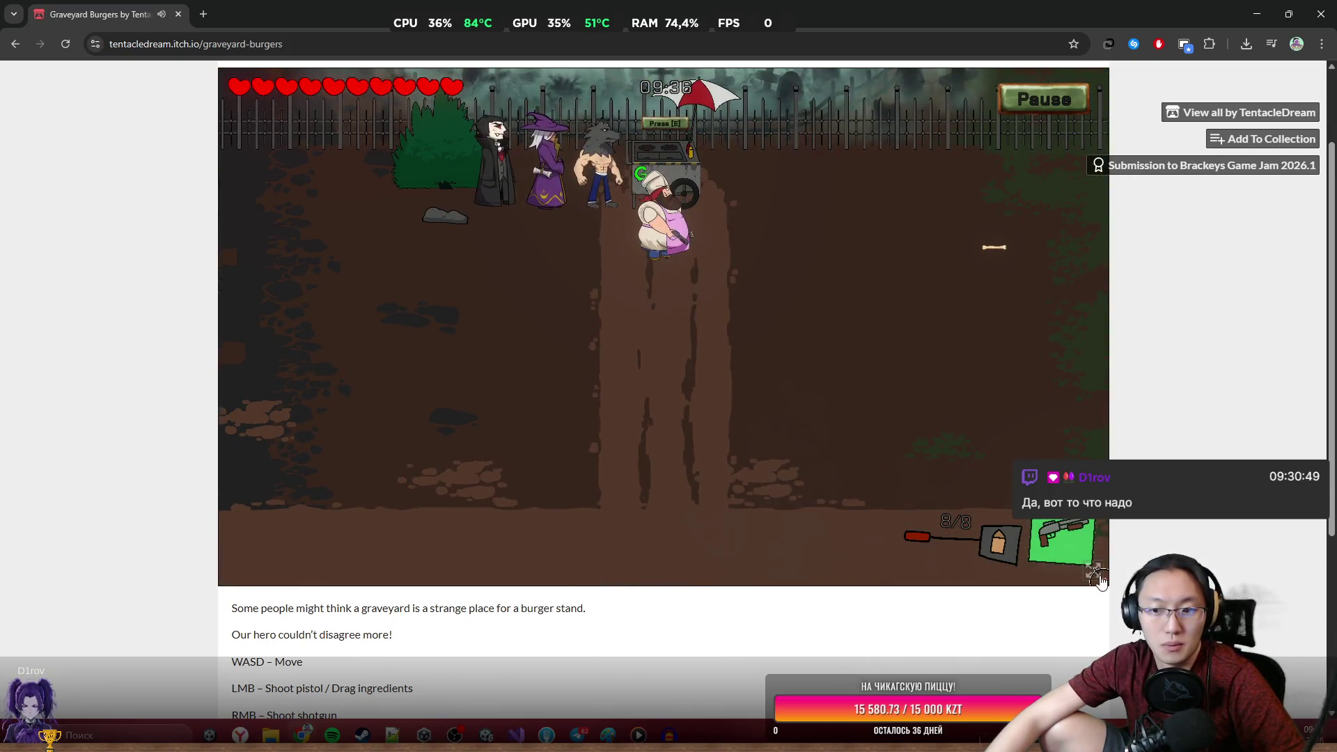
{"action": "left_click", "coordinate": [1094, 574]}
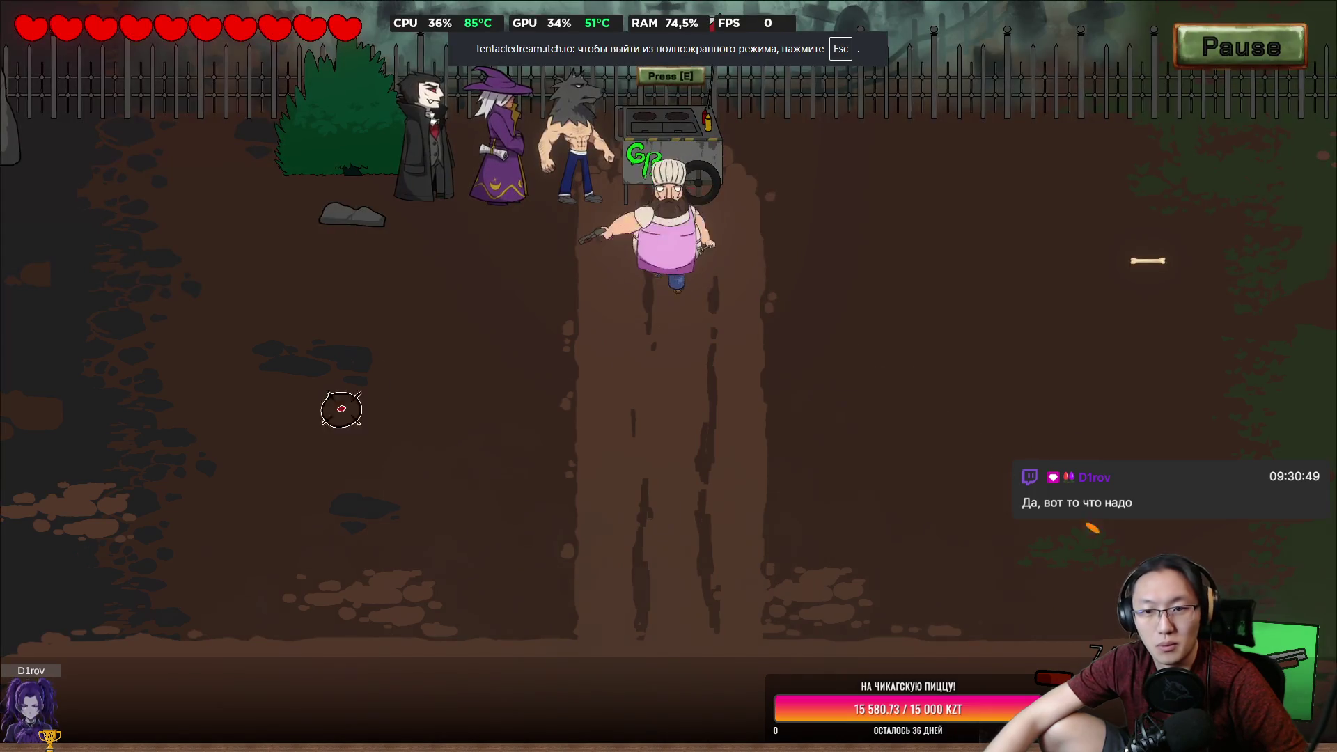
Pause and resume the game, then walk the chef around the yard back to the food cart.
{"action": "key", "text": "w"}
{"action": "left_click", "coordinate": [1260, 59]}
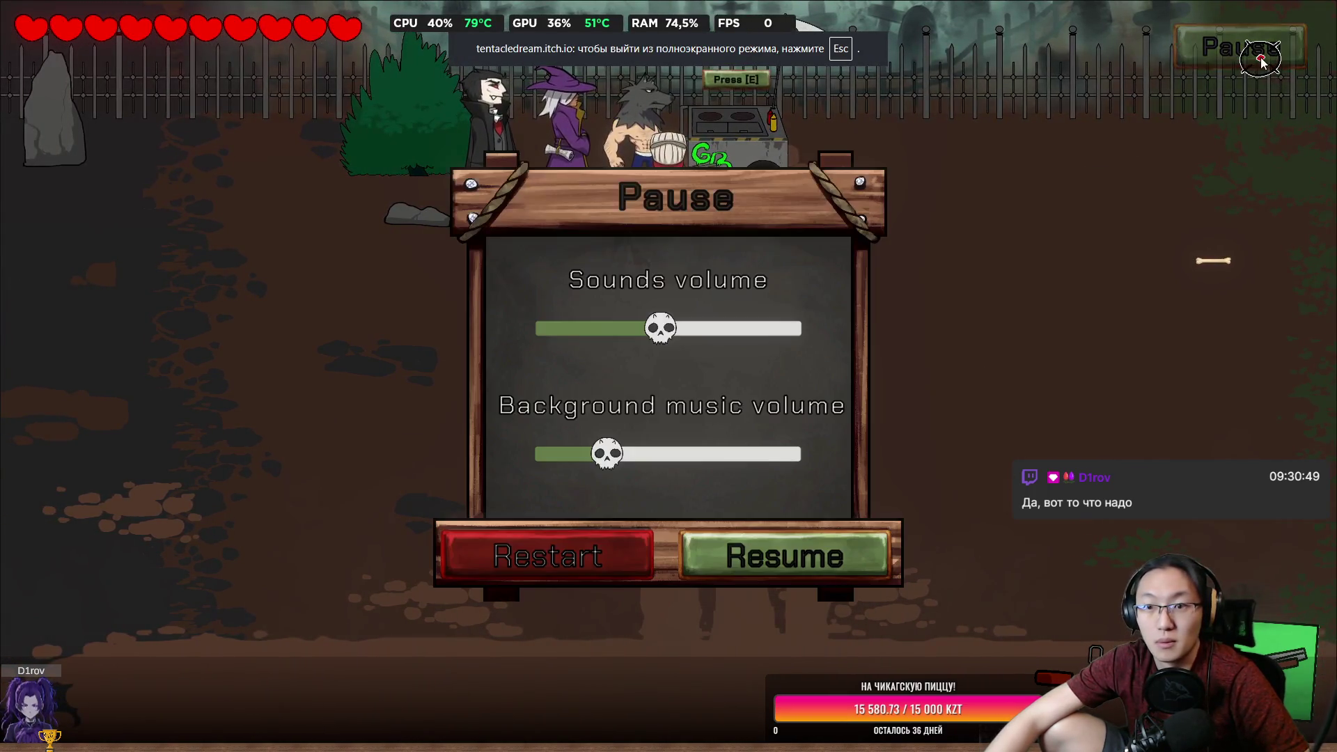
{"action": "left_click", "coordinate": [803, 534]}
{"action": "key", "text": "s"}
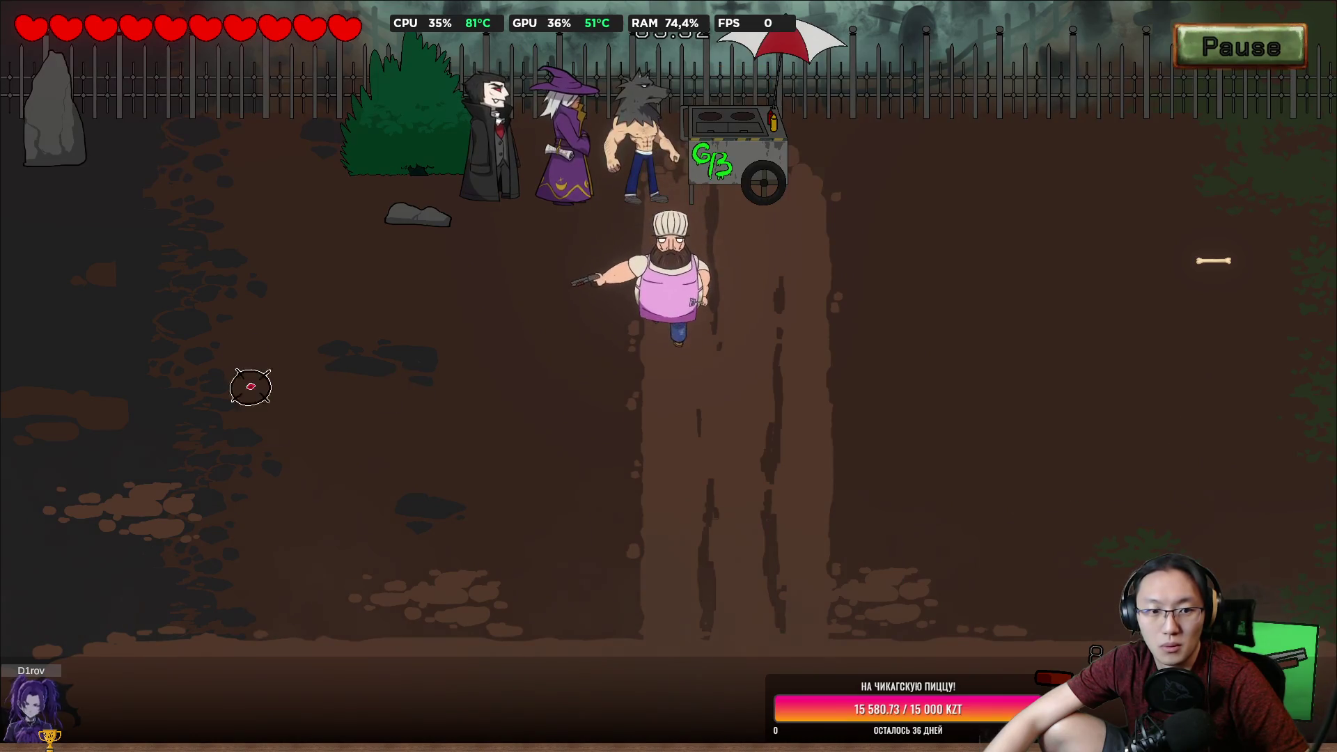
{"action": "key", "text": "d"}
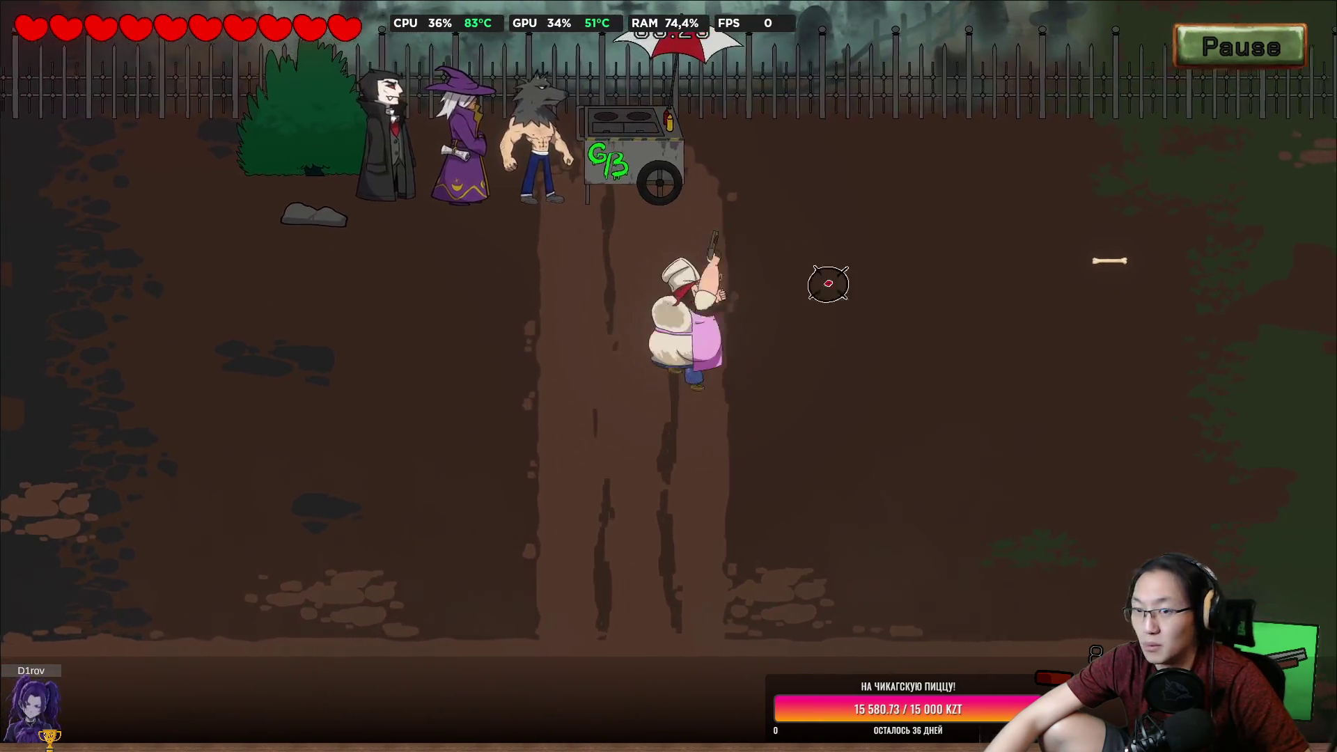
{"action": "key", "text": "d"}
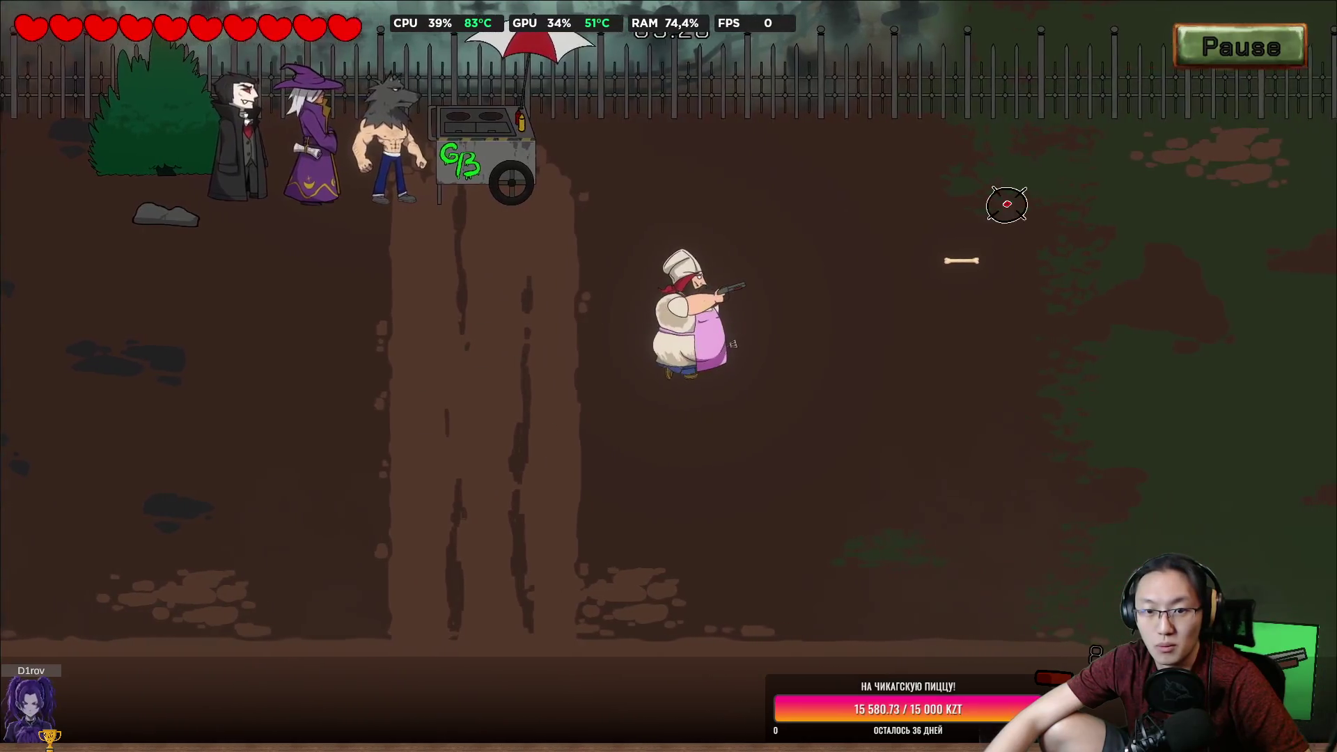
{"action": "key", "text": "d"}
{"action": "key", "text": "w"}
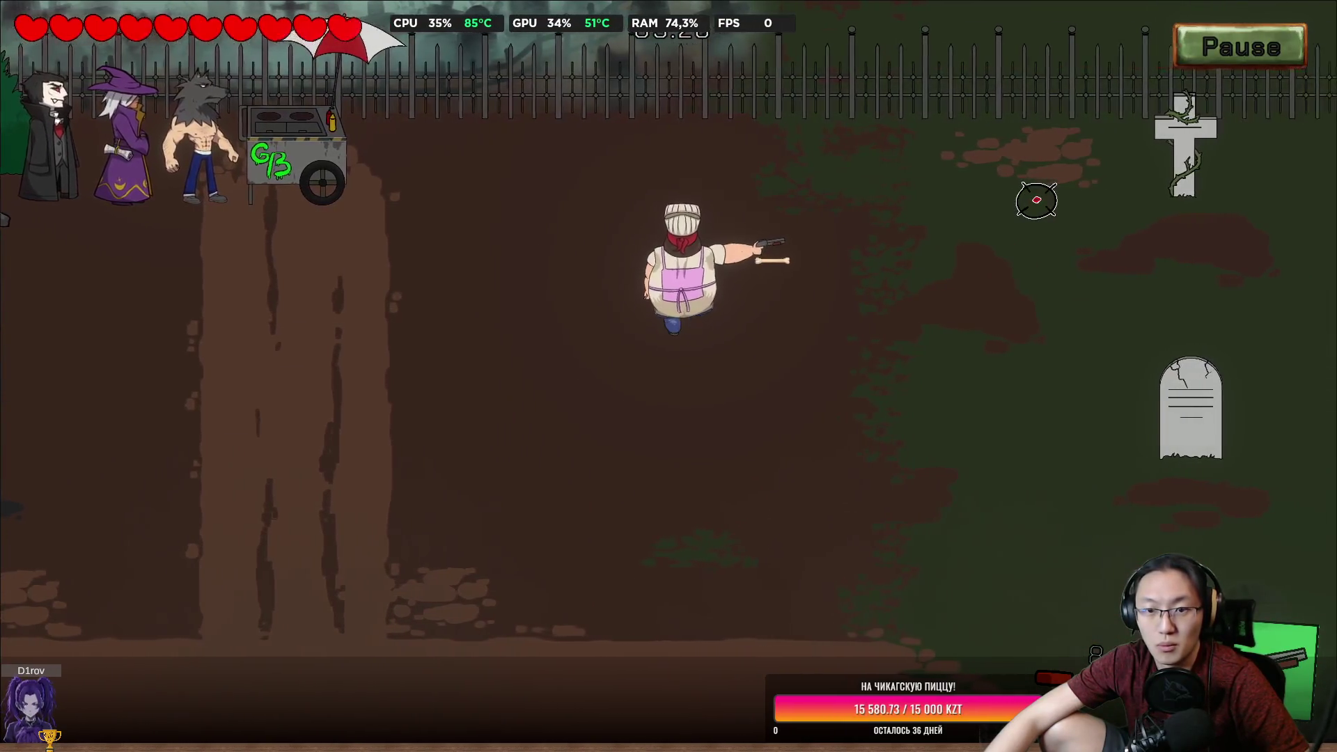
{"action": "key", "text": "a"}
{"action": "key", "text": "w"}
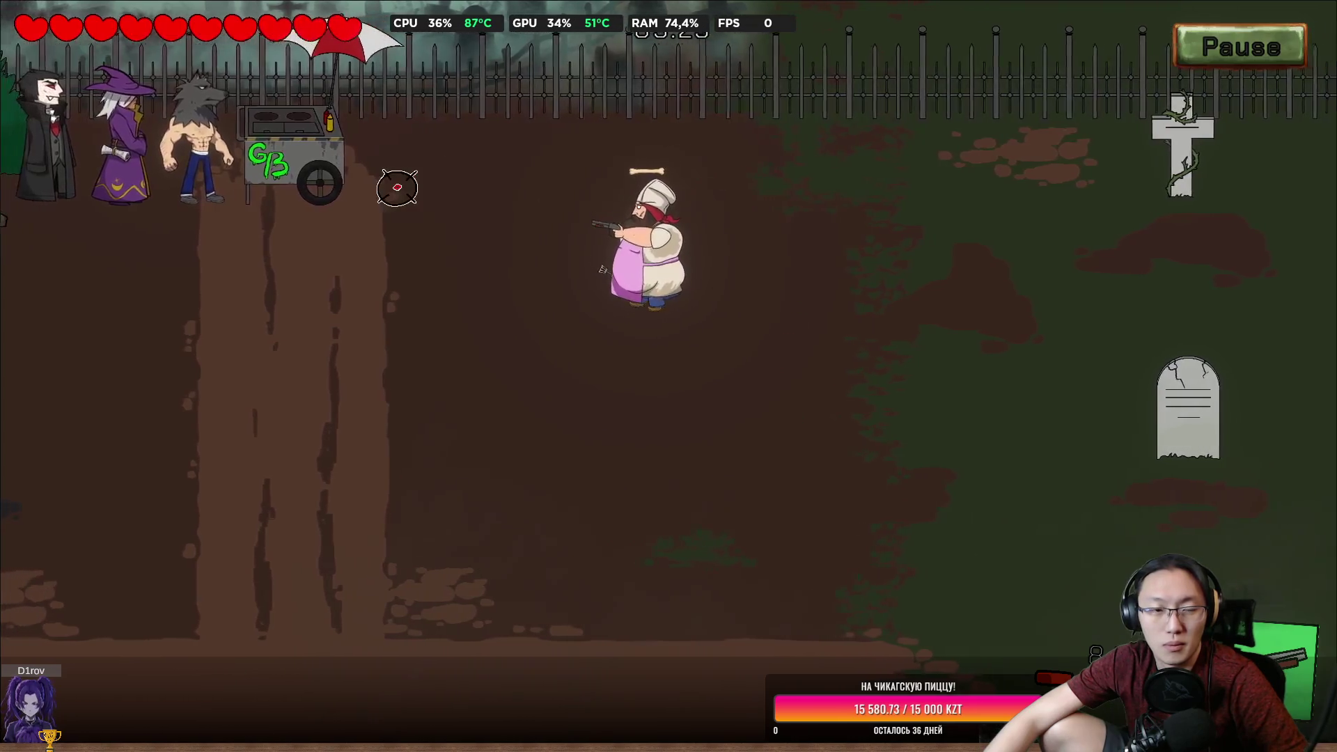
{"action": "key", "text": "a"}
{"action": "key", "text": "w"}
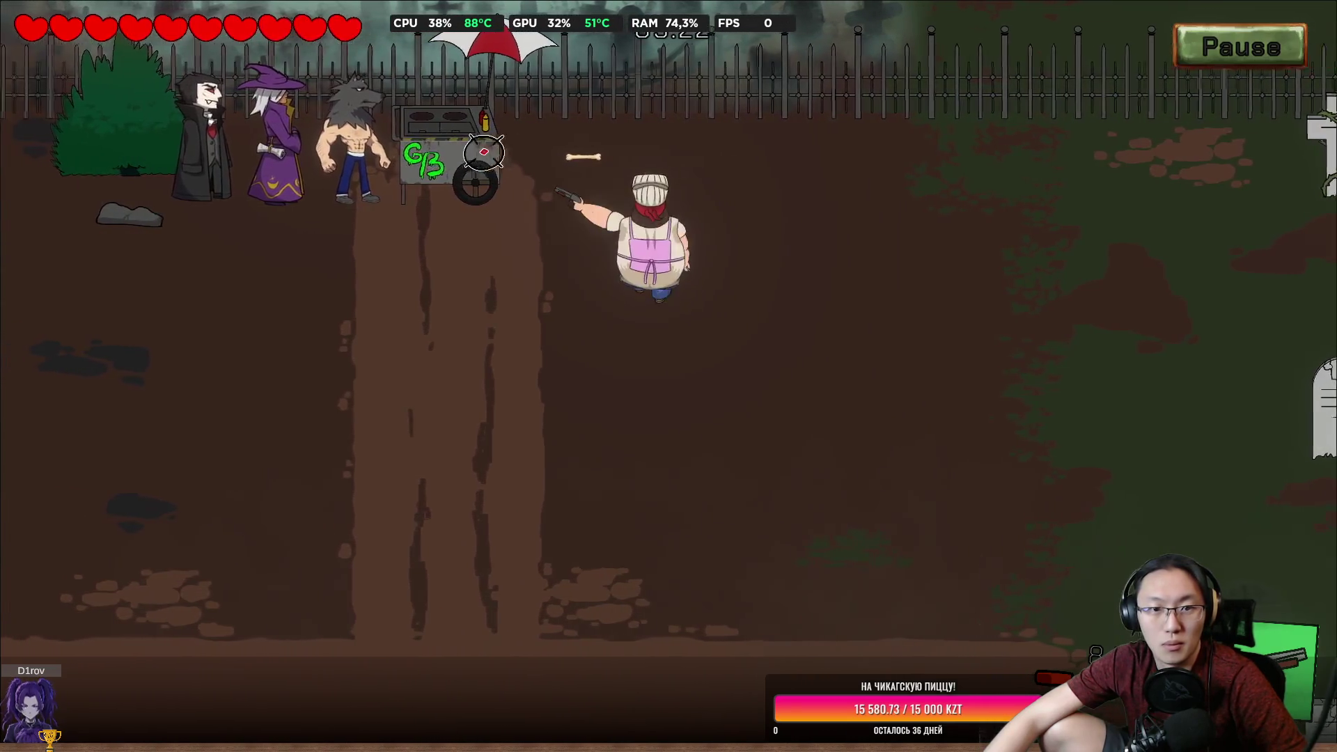
{"action": "key", "text": "a"}
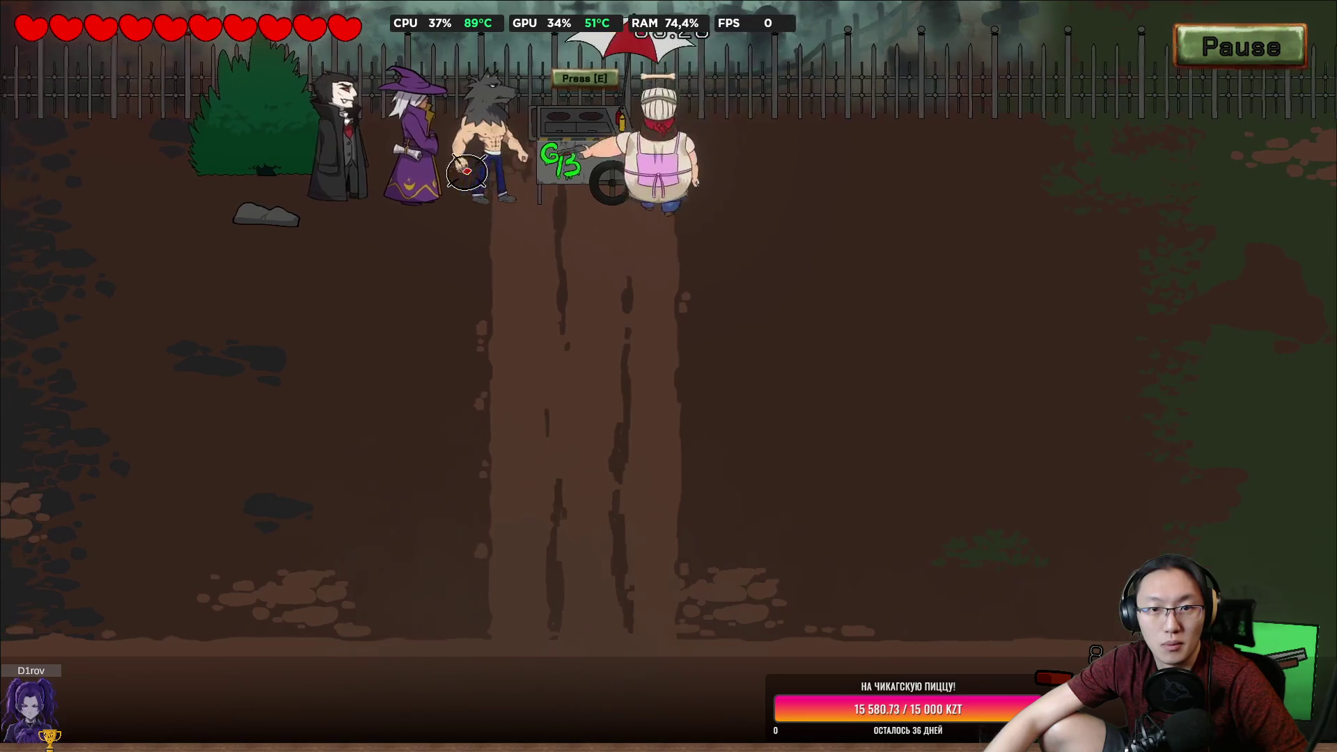
Move the bone onto the serving board, then shoot the spider and incoming enemies.
{"action": "key", "text": "e"}
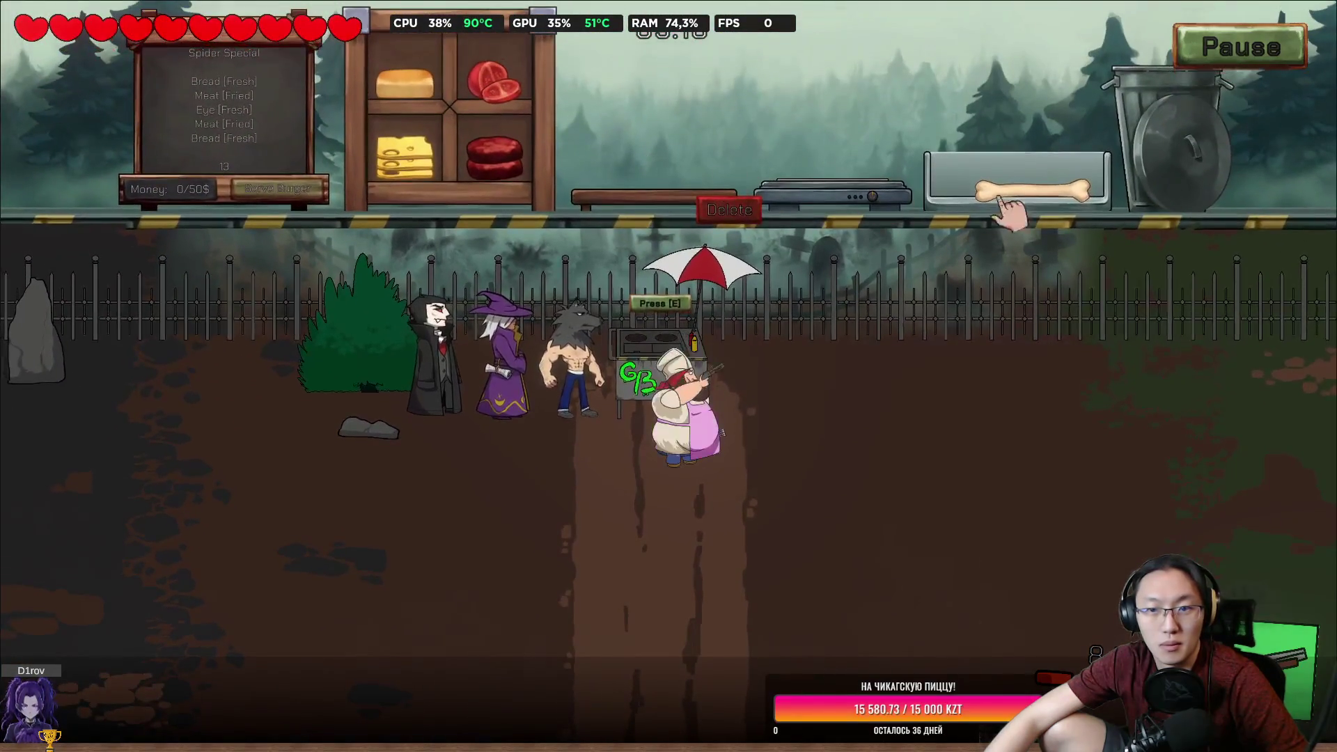
{"action": "left_click_drag", "start_coordinate": [1078, 197], "coordinate": [997, 87]}
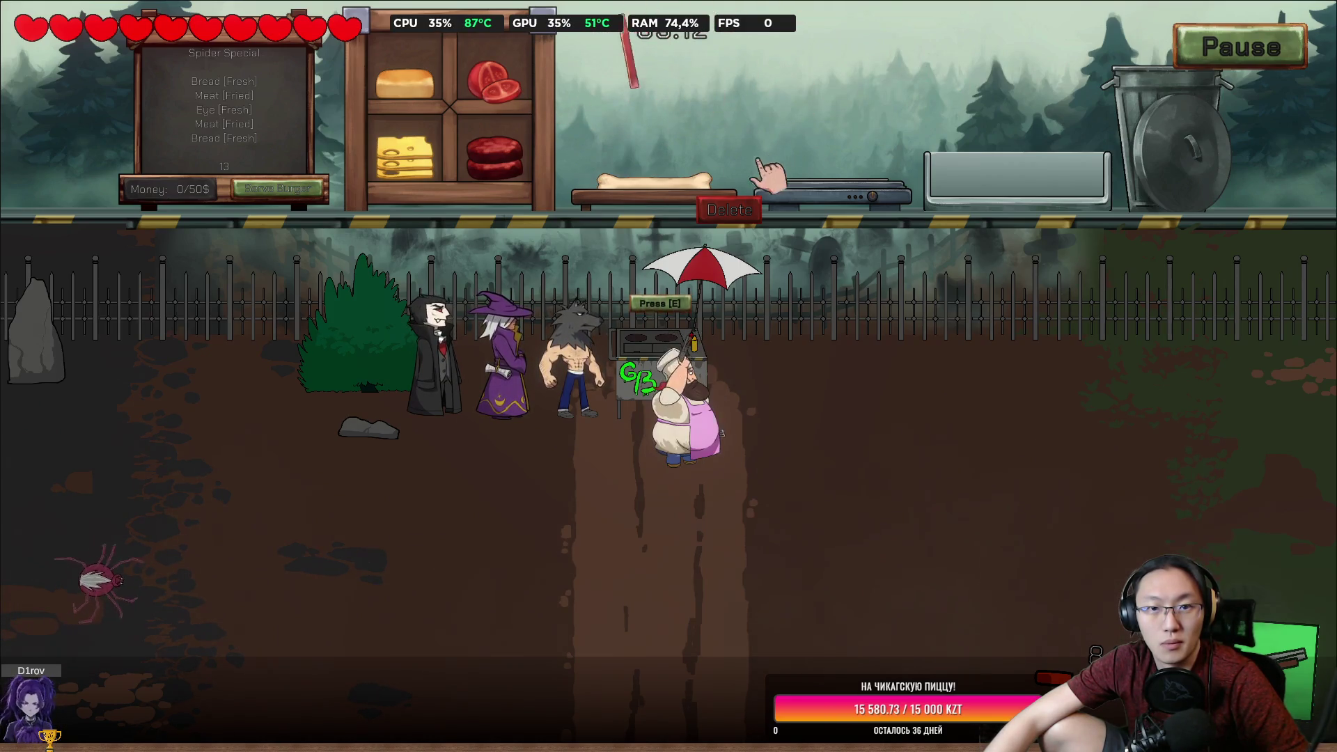
{"action": "key", "text": "e"}
{"action": "left_click", "coordinate": [252, 416]}
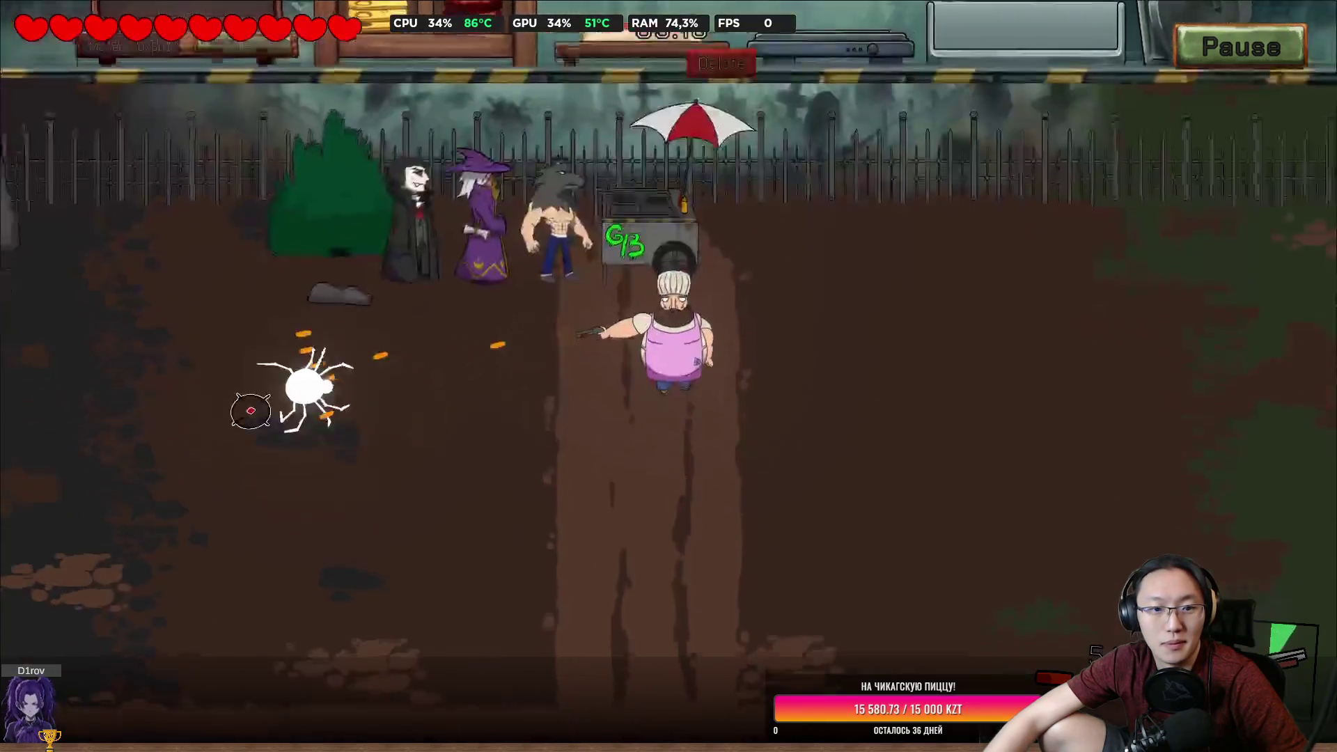
{"action": "key", "text": "a"}
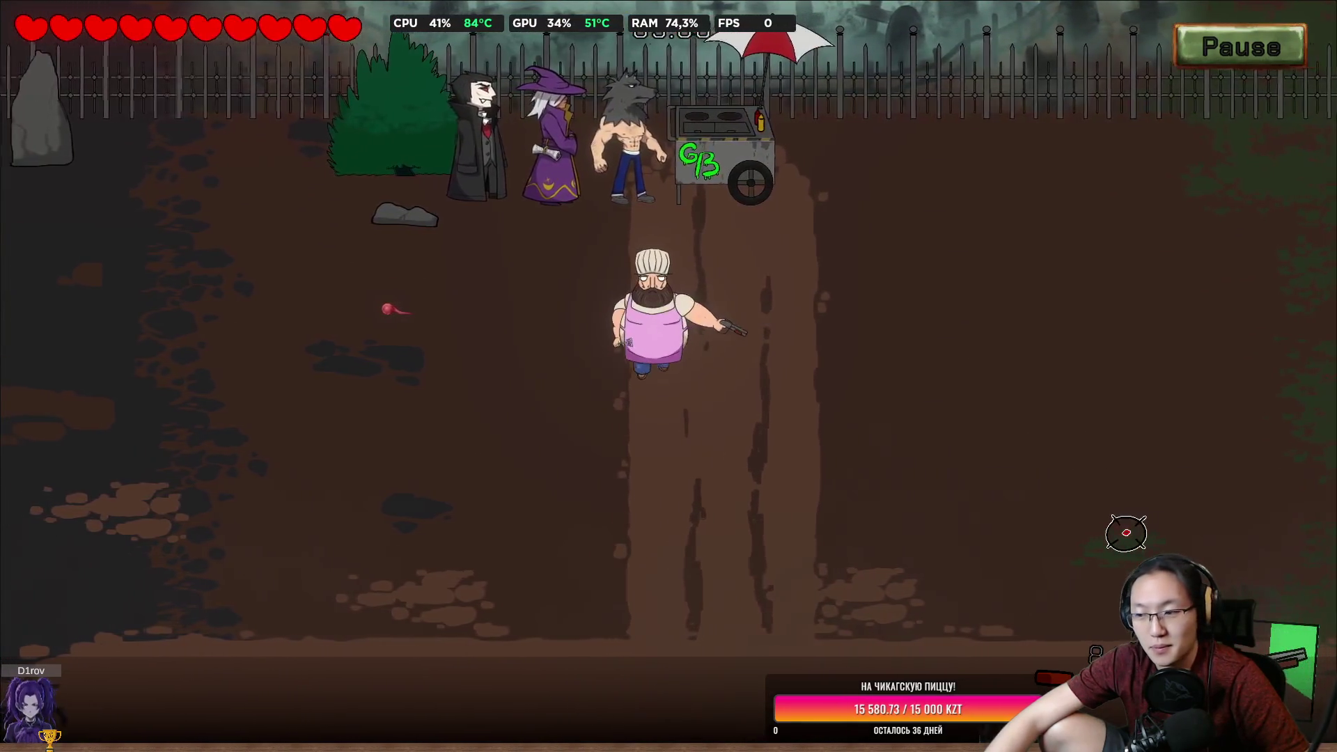
{"action": "key", "text": "s"}
{"action": "left_click", "coordinate": [1125, 533]}
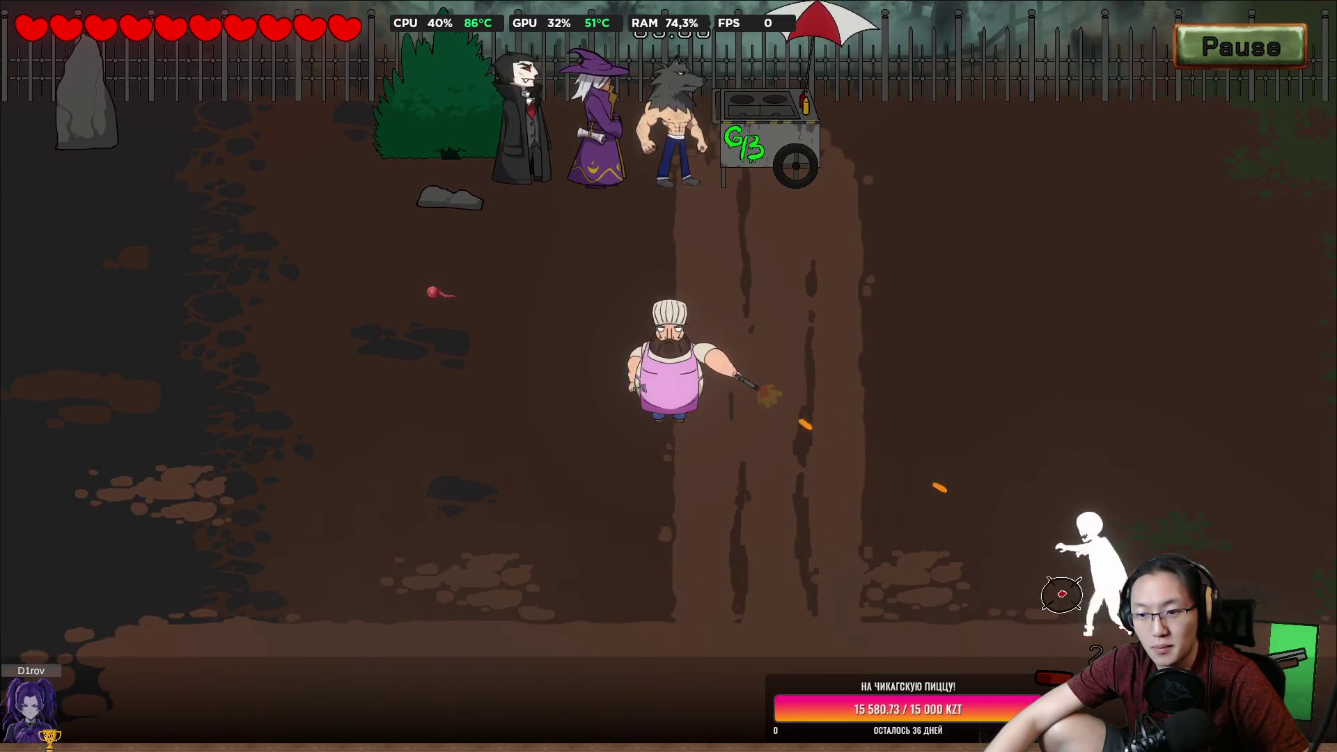
{"action": "key", "text": "w"}
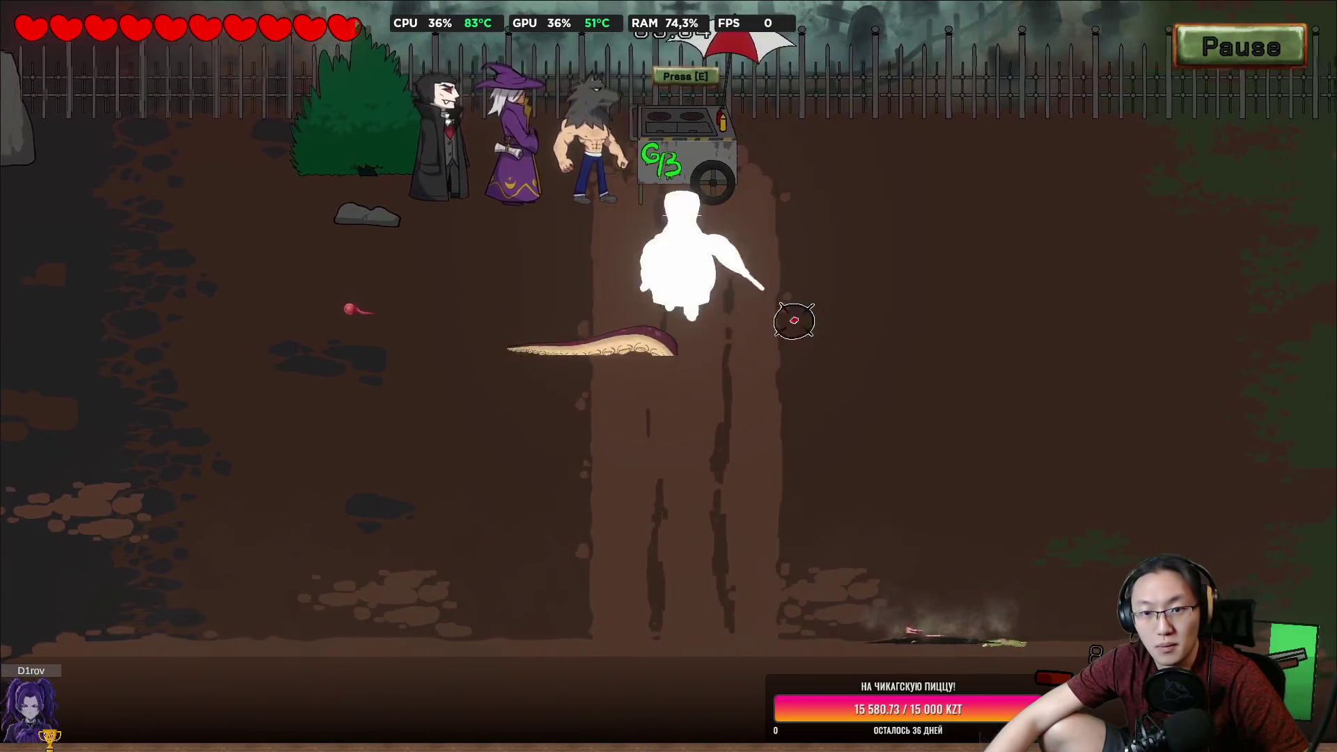
{"action": "key", "text": "s"}
{"action": "left_click", "coordinate": [540, 352]}
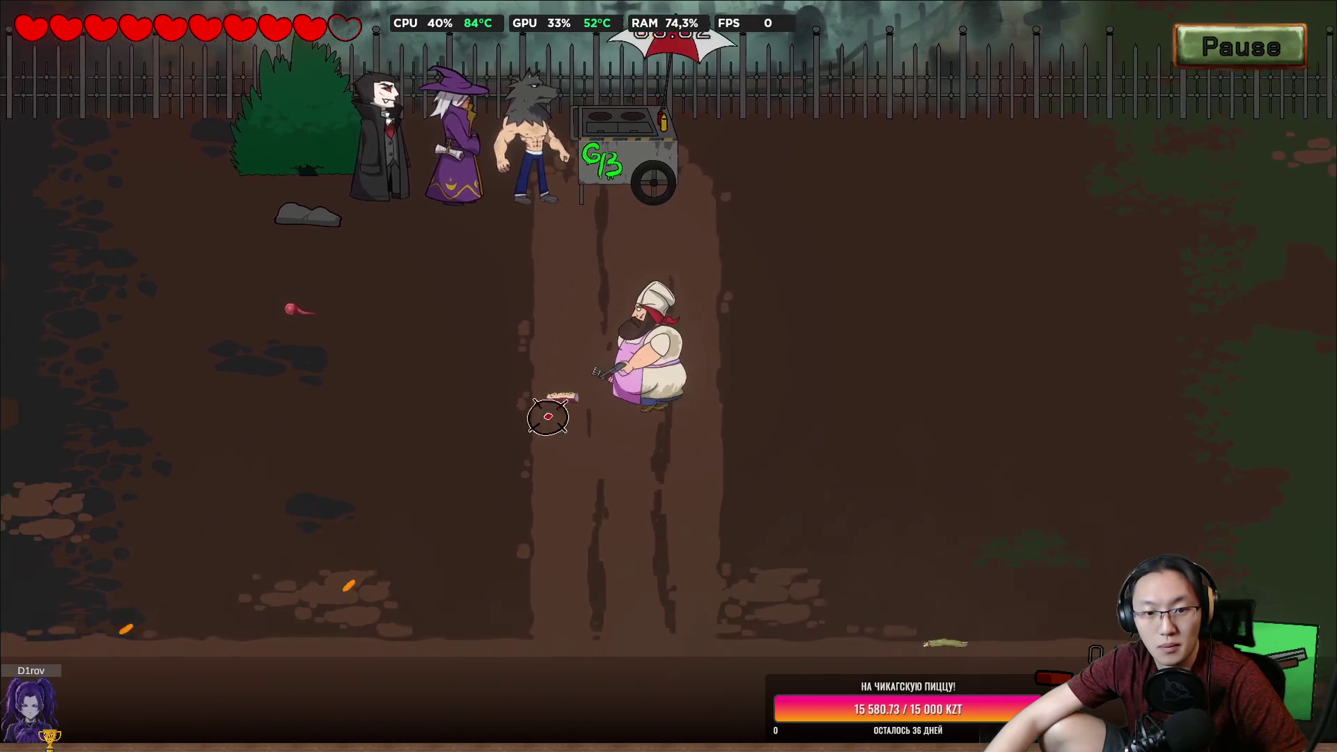
{"action": "key", "text": "w"}
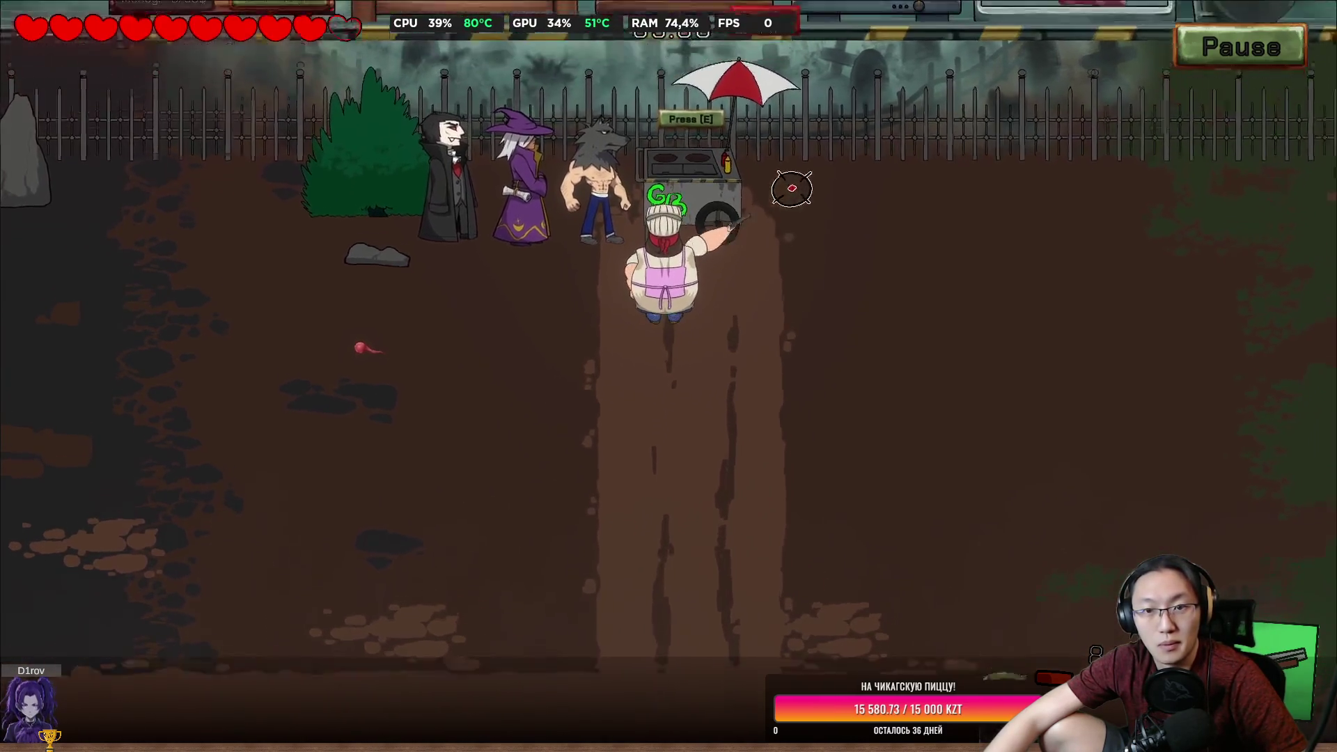
Lift the meat from the tray, shoot the zombie and spider, then put the fried patty on the bun.
{"action": "key", "text": "e"}
{"action": "left_click_drag", "start_coordinate": [1023, 193], "coordinate": [1022, 155]}
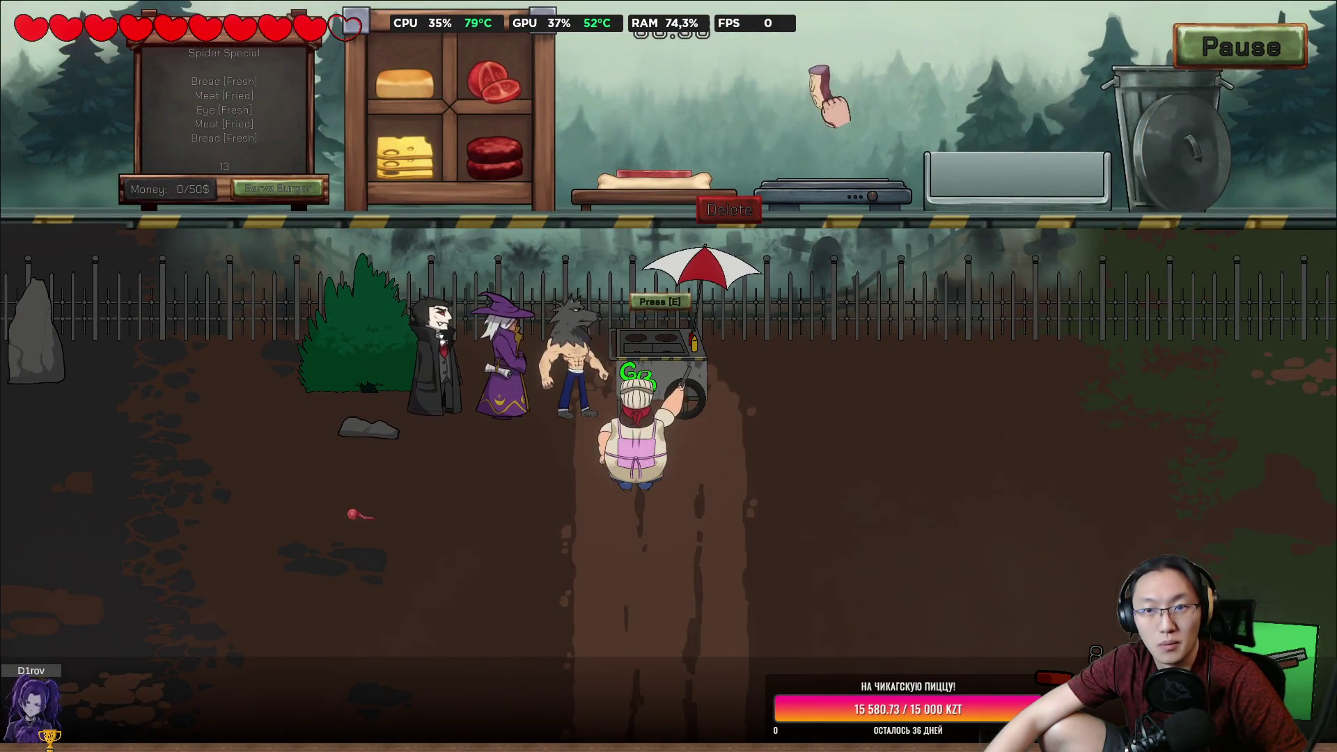
{"action": "mouse_move", "coordinate": [1184, 501]}
{"action": "left_mouse_down"}
{"action": "mouse_move", "coordinate": [1213, 513]}
{"action": "mouse_move", "coordinate": [960, 550]}
{"action": "mouse_move", "coordinate": [785, 450]}
{"action": "mouse_move", "coordinate": [462, 534]}
{"action": "mouse_move", "coordinate": [441, 513]}
{"action": "mouse_move", "coordinate": [443, 367]}
{"action": "mouse_move", "coordinate": [470, 327]}
{"action": "left_mouse_up"}
{"action": "key", "text": "e"}
{"action": "key", "text": "s"}
{"action": "mouse_move", "coordinate": [703, 277]}
{"action": "left_mouse_down"}
{"action": "mouse_move", "coordinate": [492, 370]}
{"action": "mouse_move", "coordinate": [494, 348]}
{"action": "left_mouse_up"}
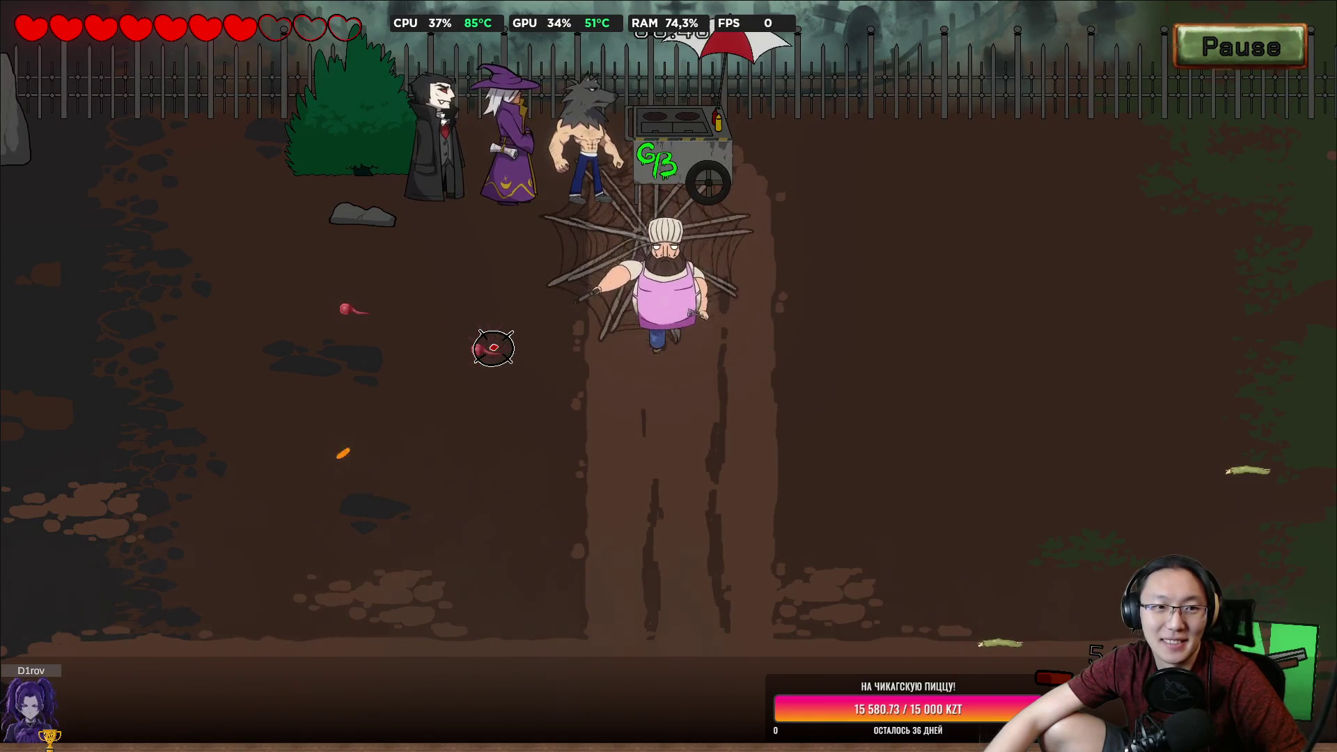
{"action": "key", "text": "w"}
{"action": "key", "text": "e"}
{"action": "mouse_move", "coordinate": [856, 190]}
{"action": "left_mouse_down"}
{"action": "mouse_move", "coordinate": [807, 139]}
{"action": "mouse_move", "coordinate": [738, 112]}
{"action": "mouse_move", "coordinate": [665, 167]}
{"action": "left_mouse_up"}
Shoot the skeleton, spider and zombie while walking back to the cart, then exit fullscreen.
{"action": "key", "text": "s"}
{"action": "left_click", "coordinate": [940, 387]}
{"action": "left_click", "coordinate": [236, 297]}
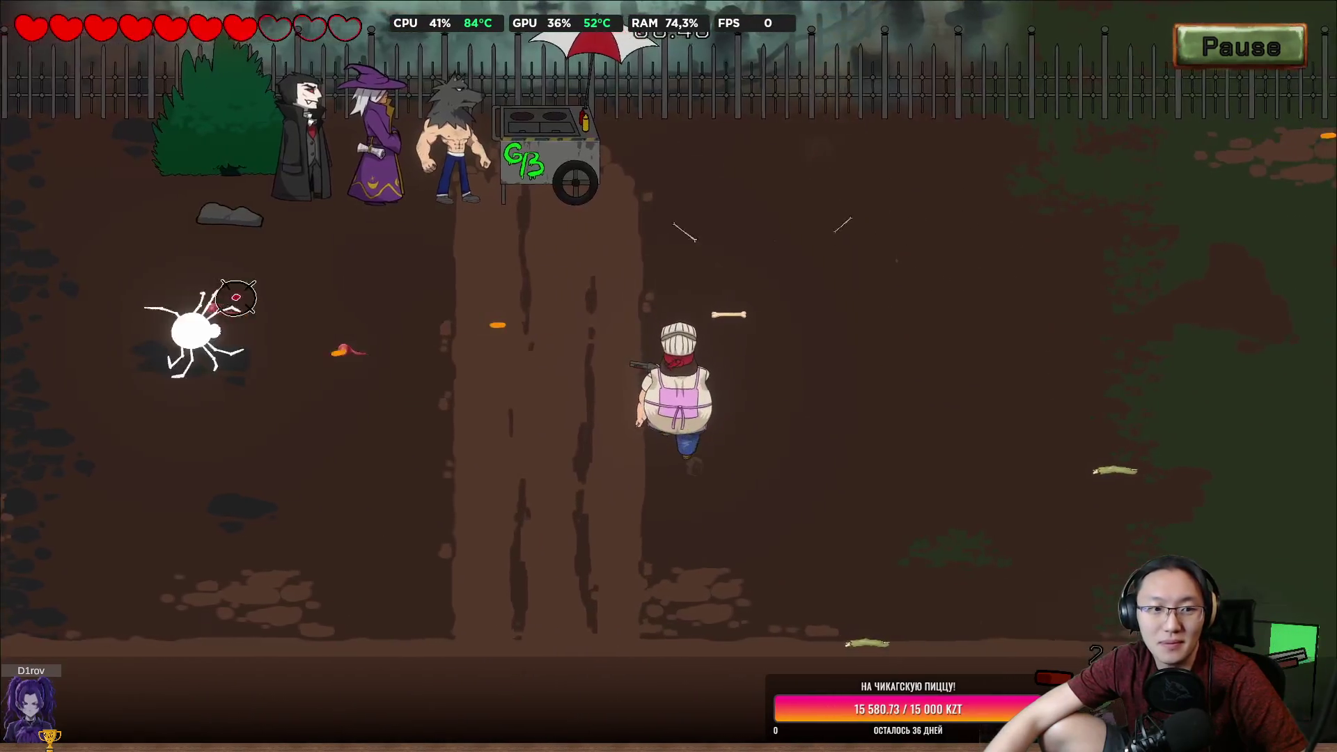
{"action": "key", "text": "s"}
{"action": "left_click", "coordinate": [592, 165]}
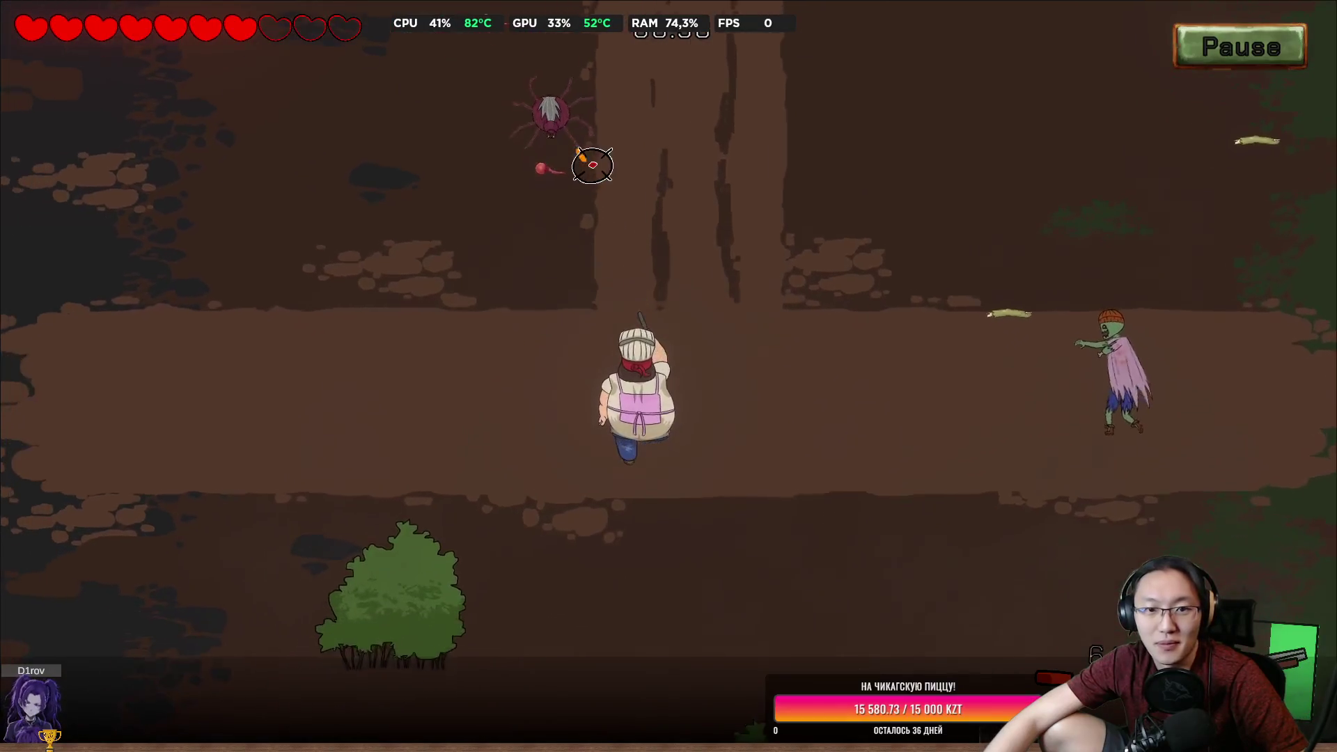
{"action": "key", "text": "a"}
{"action": "left_click", "coordinate": [1134, 253]}
{"action": "left_click", "coordinate": [1193, 239]}
{"action": "key", "text": "w"}
{"action": "left_click", "coordinate": [1208, 297]}
{"action": "left_click", "coordinate": [1234, 441]}
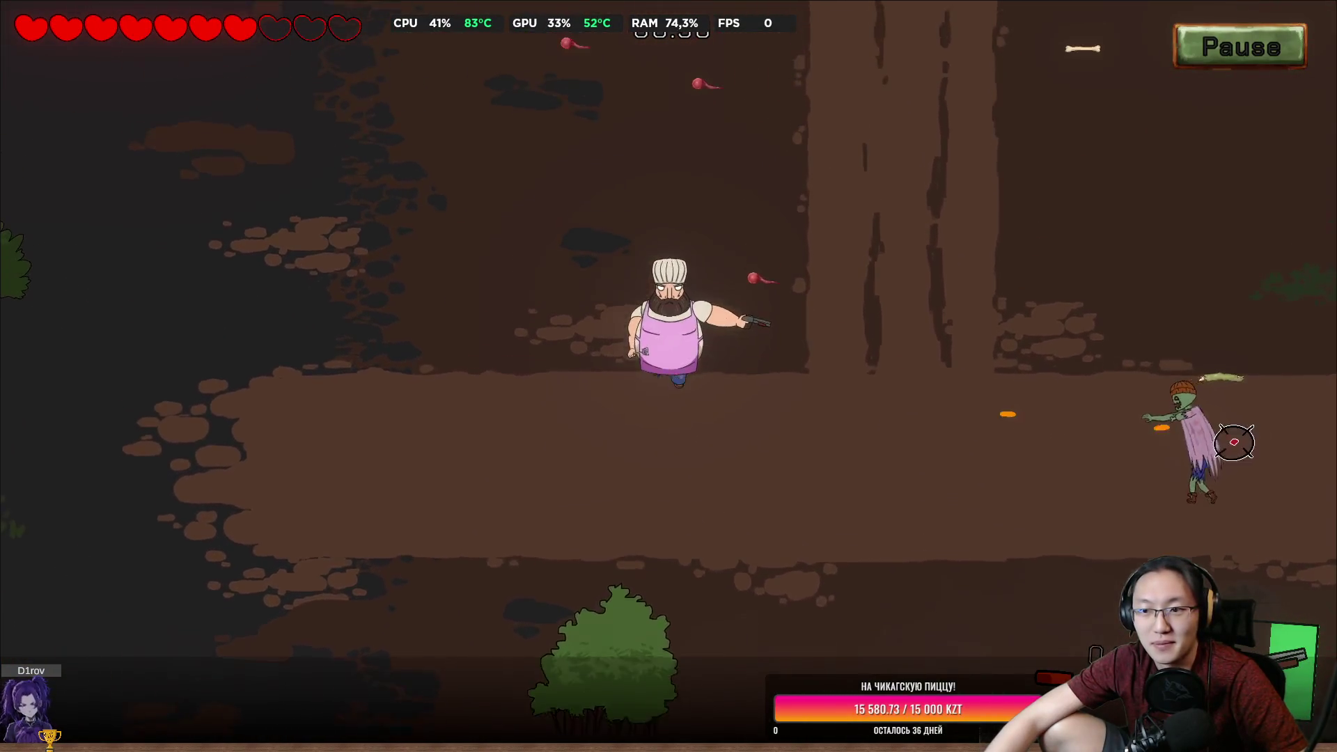
{"action": "key", "text": "w"}
{"action": "left_click", "coordinate": [1086, 557]}
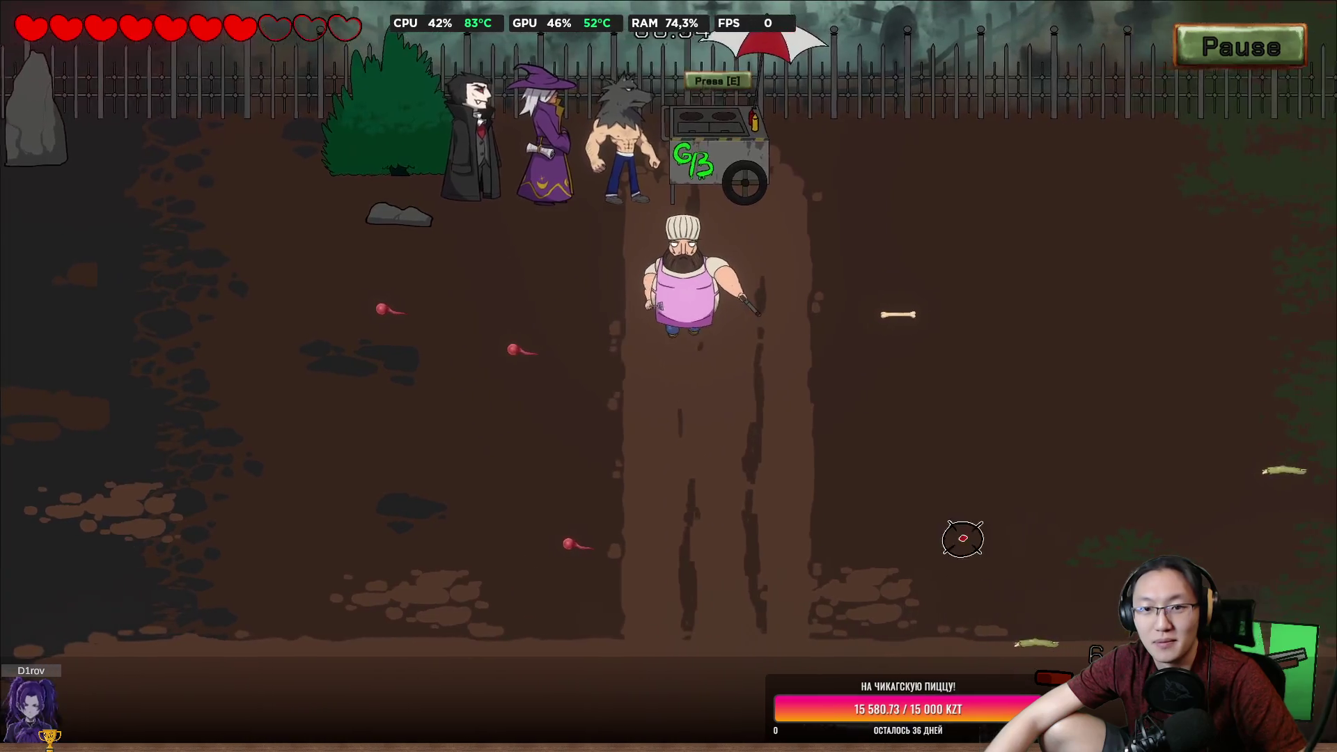
{"action": "key", "text": "Escape"}
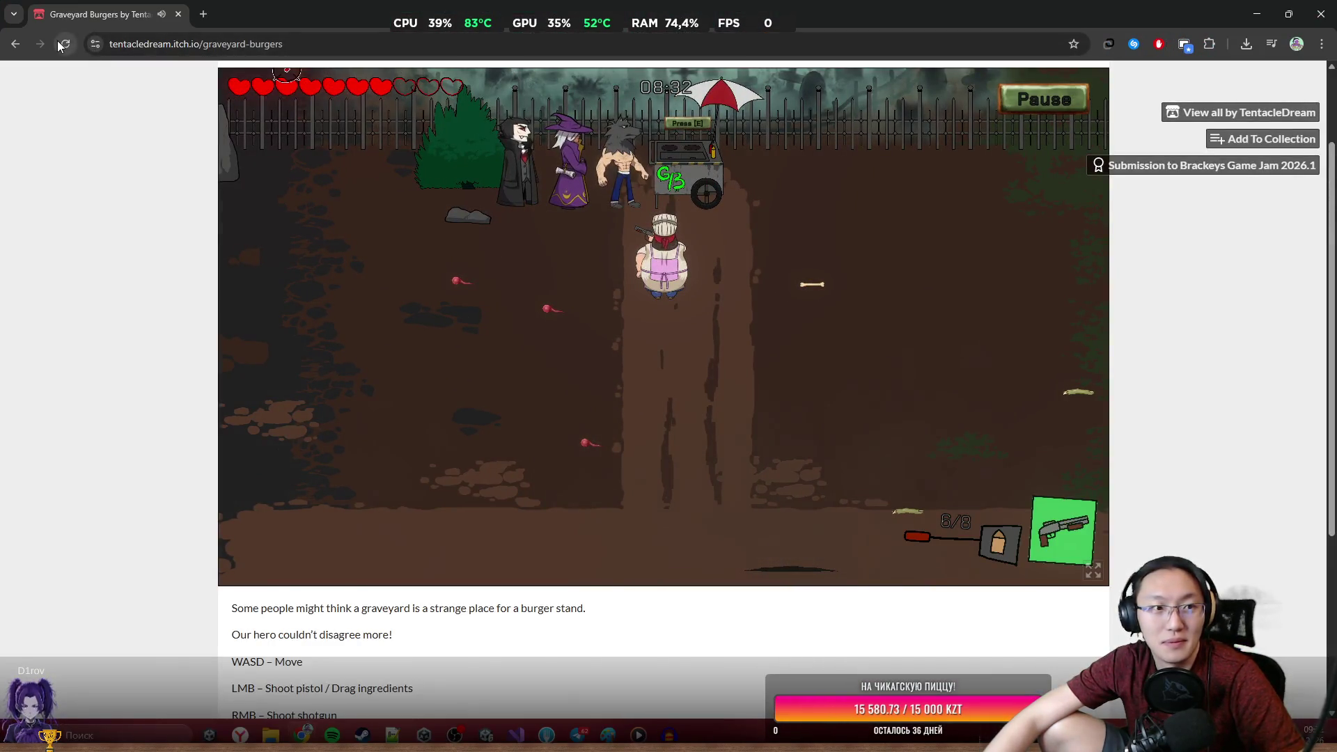
Reload the itch.io page, close Chrome, Explorer and Build Profiles, and show the Scene view.
{"action": "left_click", "coordinate": [62, 43]}
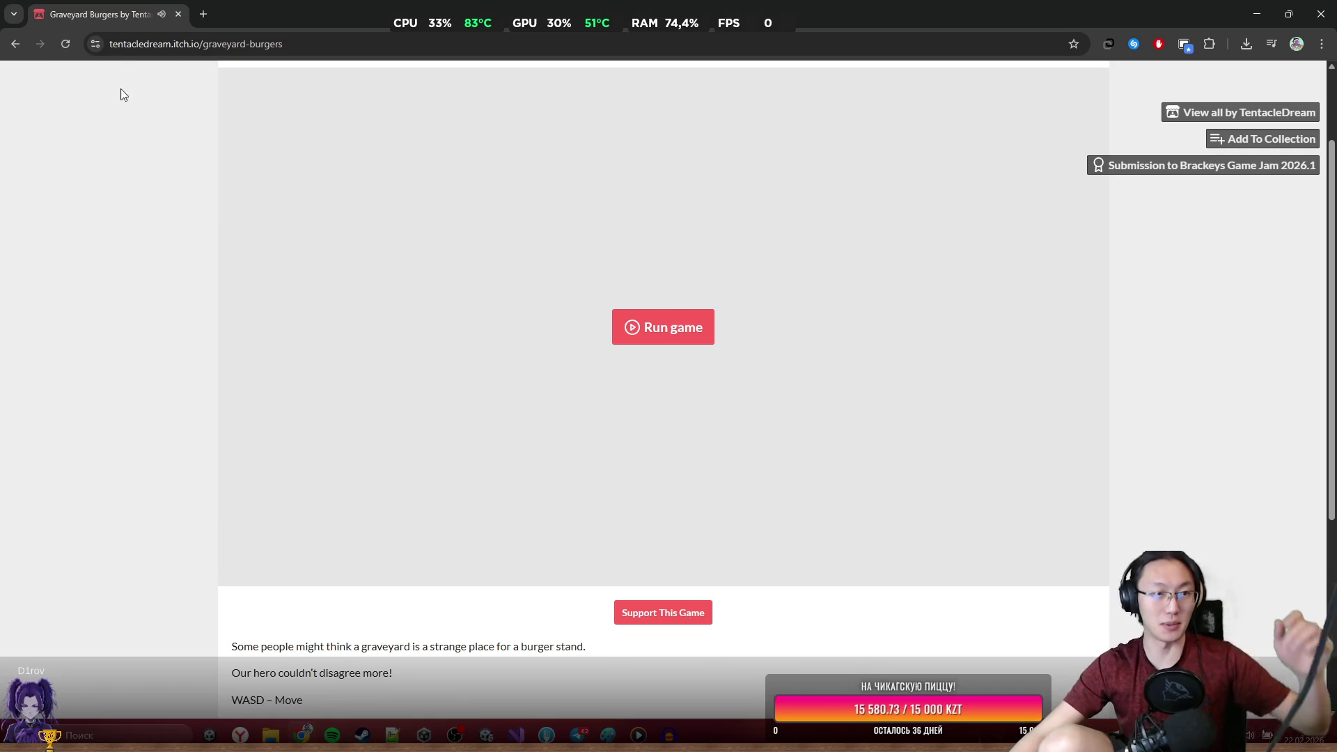
{"action": "left_click_drag", "start_coordinate": [1093, 14], "coordinate": [662, 185]}
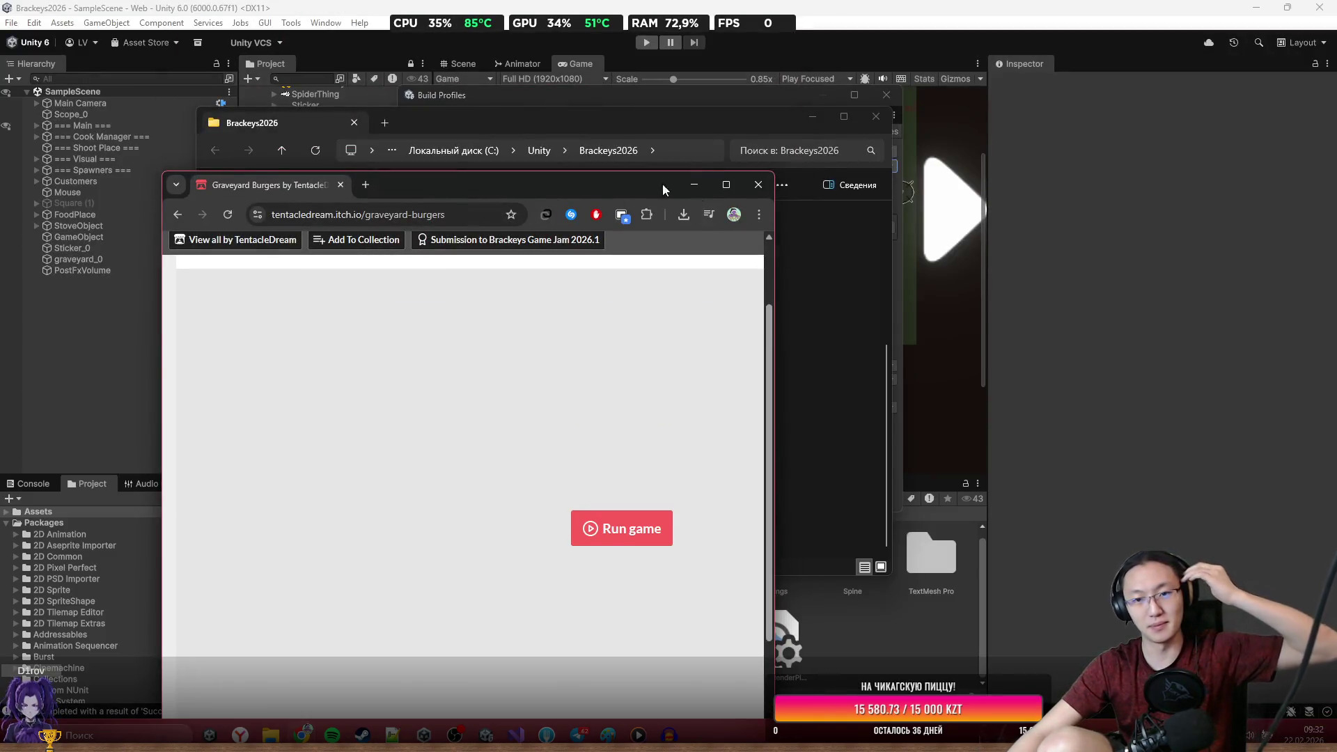
{"action": "left_click", "coordinate": [748, 195]}
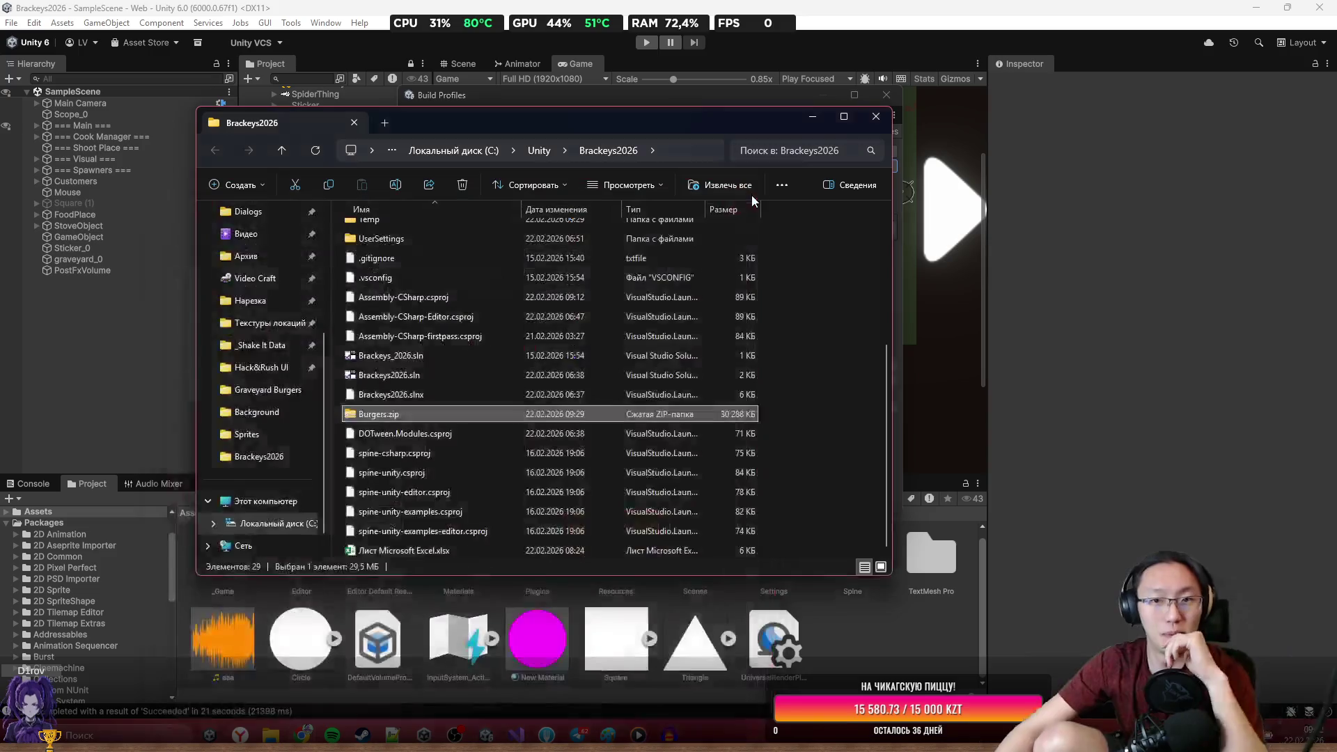
{"action": "left_click", "coordinate": [875, 117]}
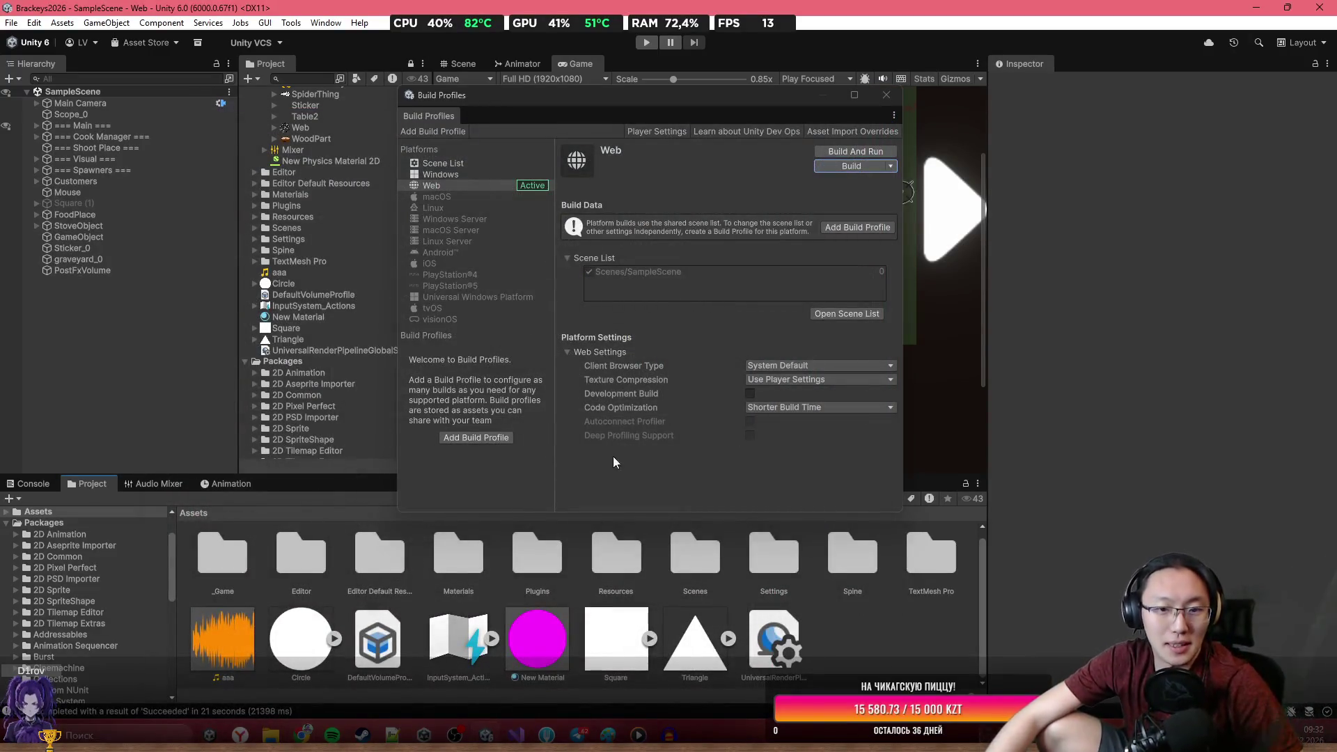
{"action": "left_click", "coordinate": [887, 95]}
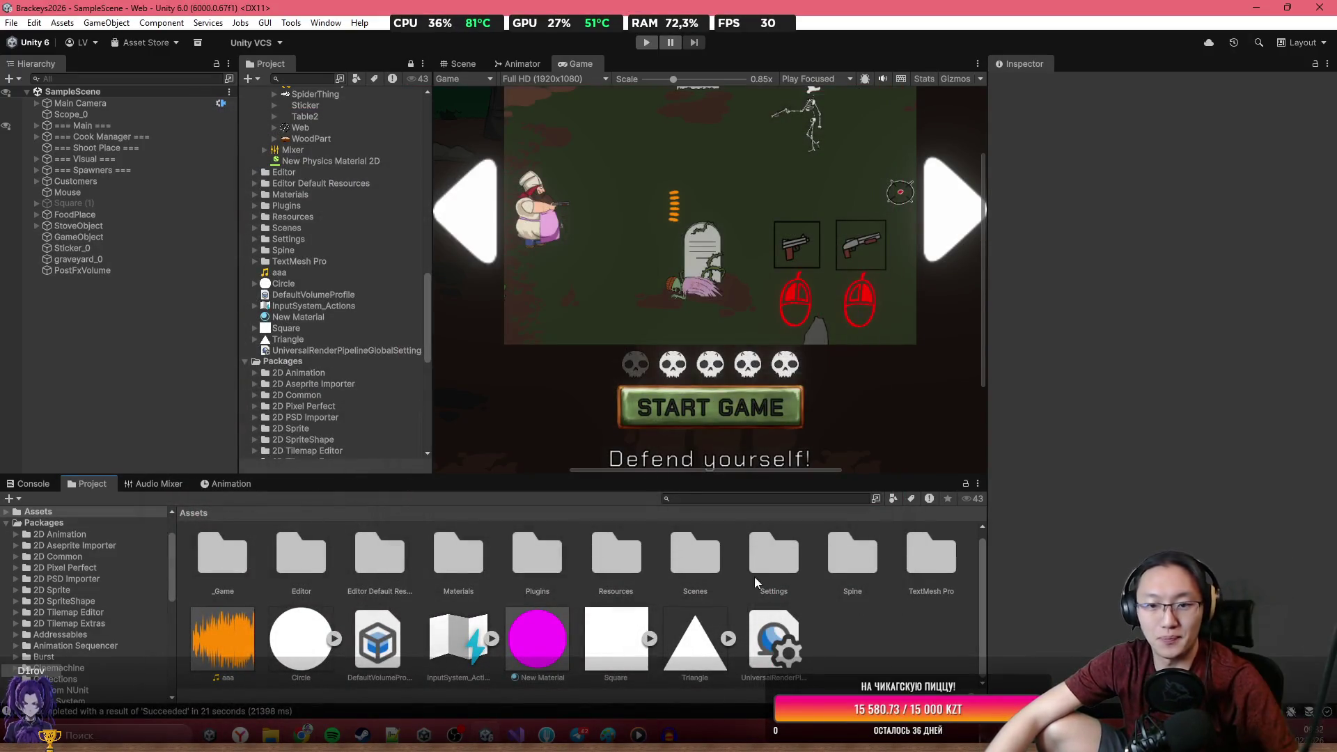
{"action": "scroll", "coordinate": [761, 427], "scroll_direction": "down", "scroll_amount": 5}
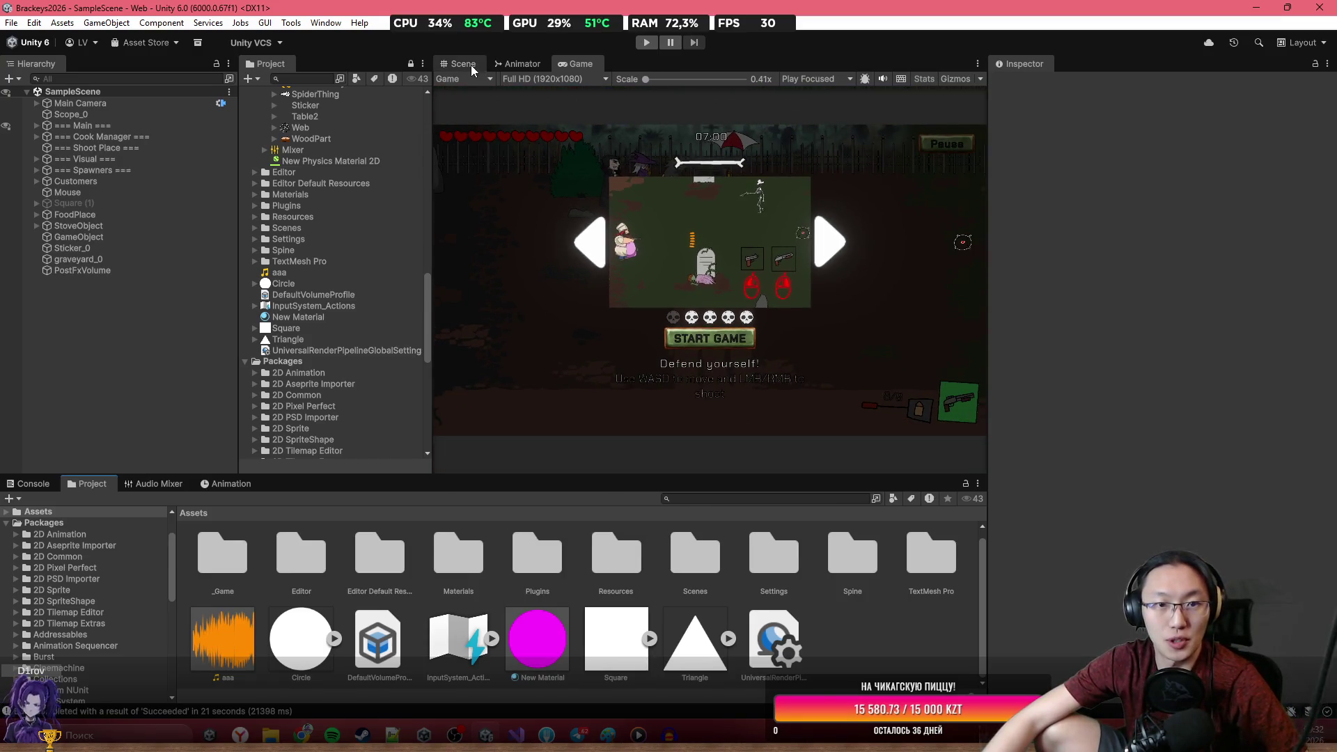
{"action": "left_click", "coordinate": [463, 64]}
Quit Paint without saving the image and close the media player.
{"action": "left_click", "coordinate": [579, 665]}
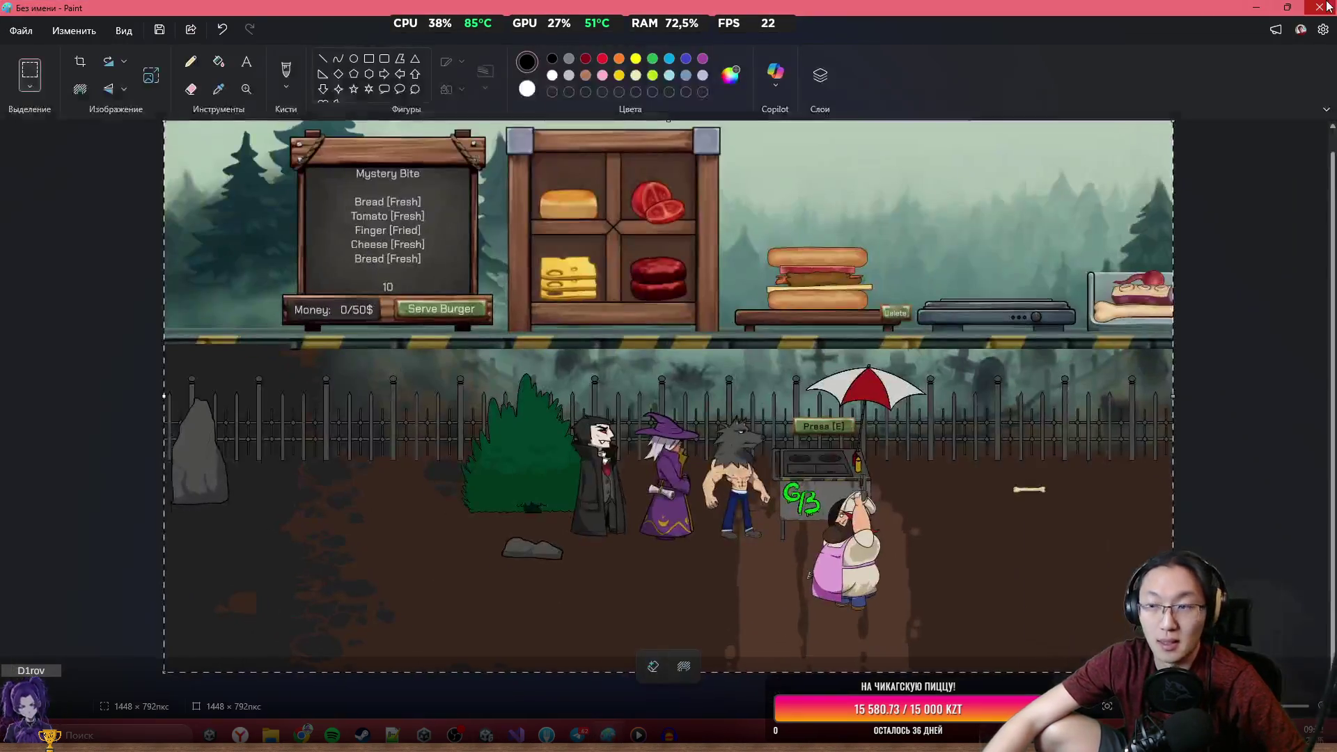
{"action": "key", "text": "alt+F4"}
{"action": "left_click", "coordinate": [655, 401]}
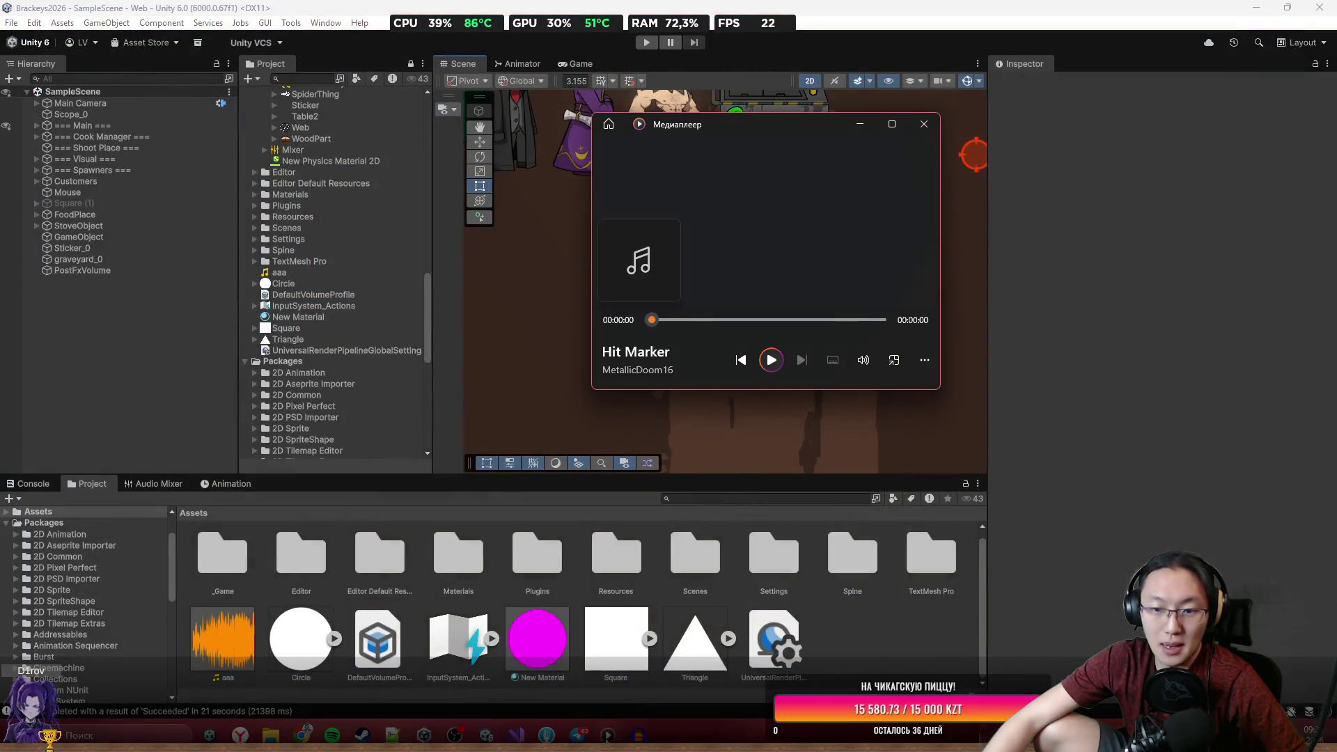
{"action": "left_click", "coordinate": [925, 124]}
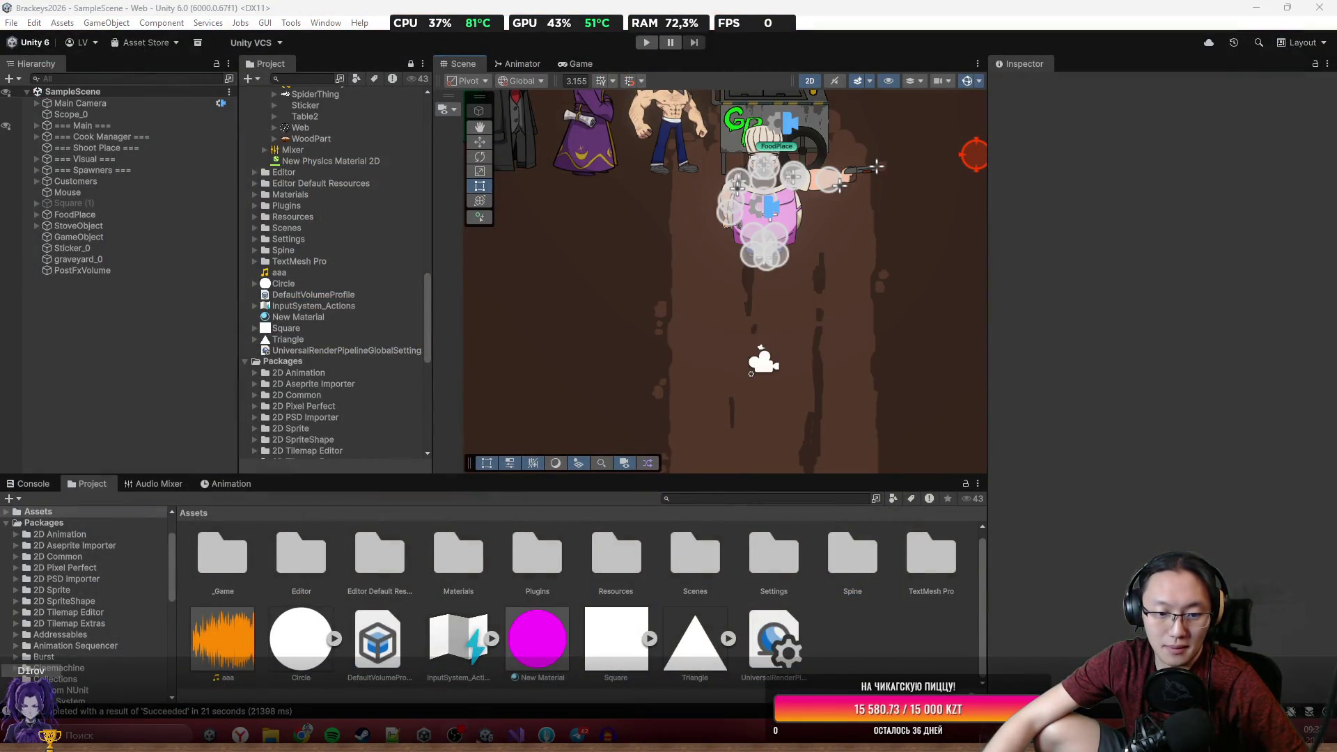
Select the Canvas object under Main, then select every unstaged change in Fork.
{"action": "scroll", "coordinate": [656, 256], "scroll_direction": "down", "scroll_amount": 3}
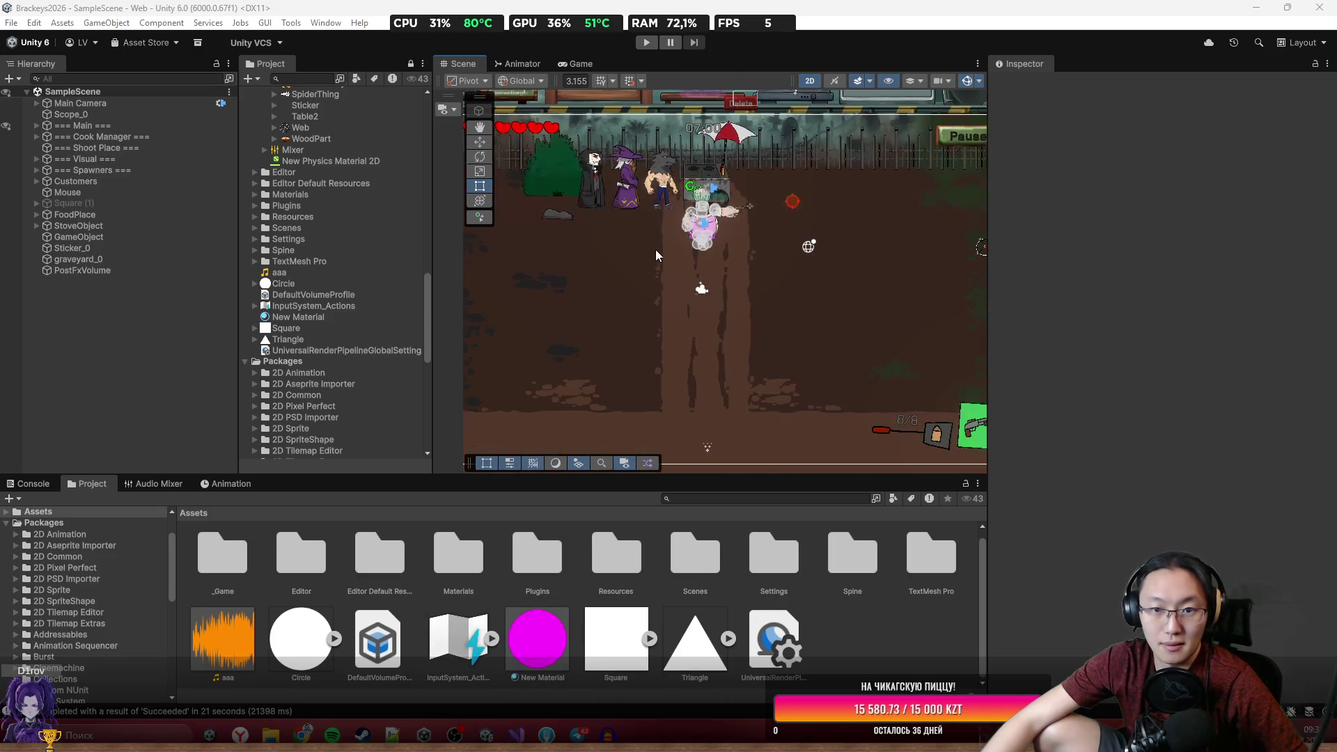
{"action": "scroll", "coordinate": [656, 256], "scroll_direction": "up", "scroll_amount": 5}
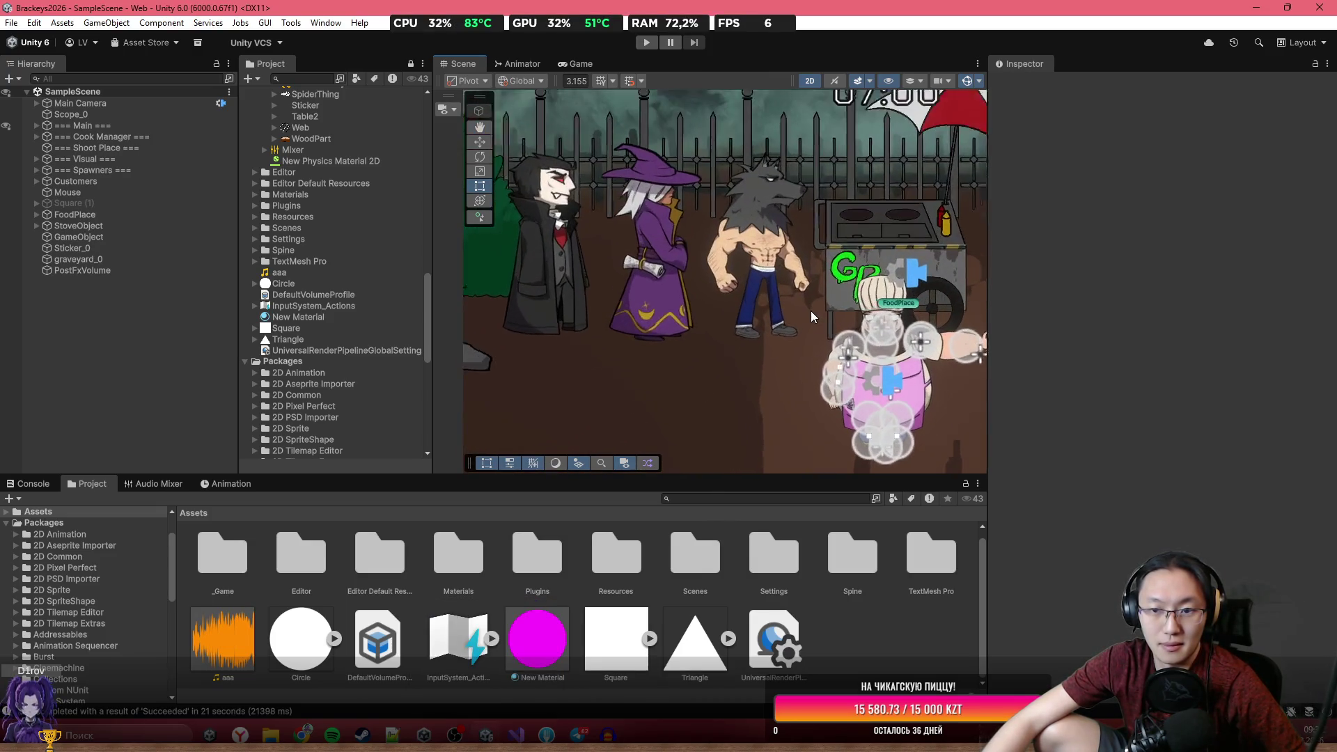
{"action": "scroll", "coordinate": [822, 324], "scroll_direction": "up", "scroll_amount": 2}
{"action": "left_click", "coordinate": [887, 376]}
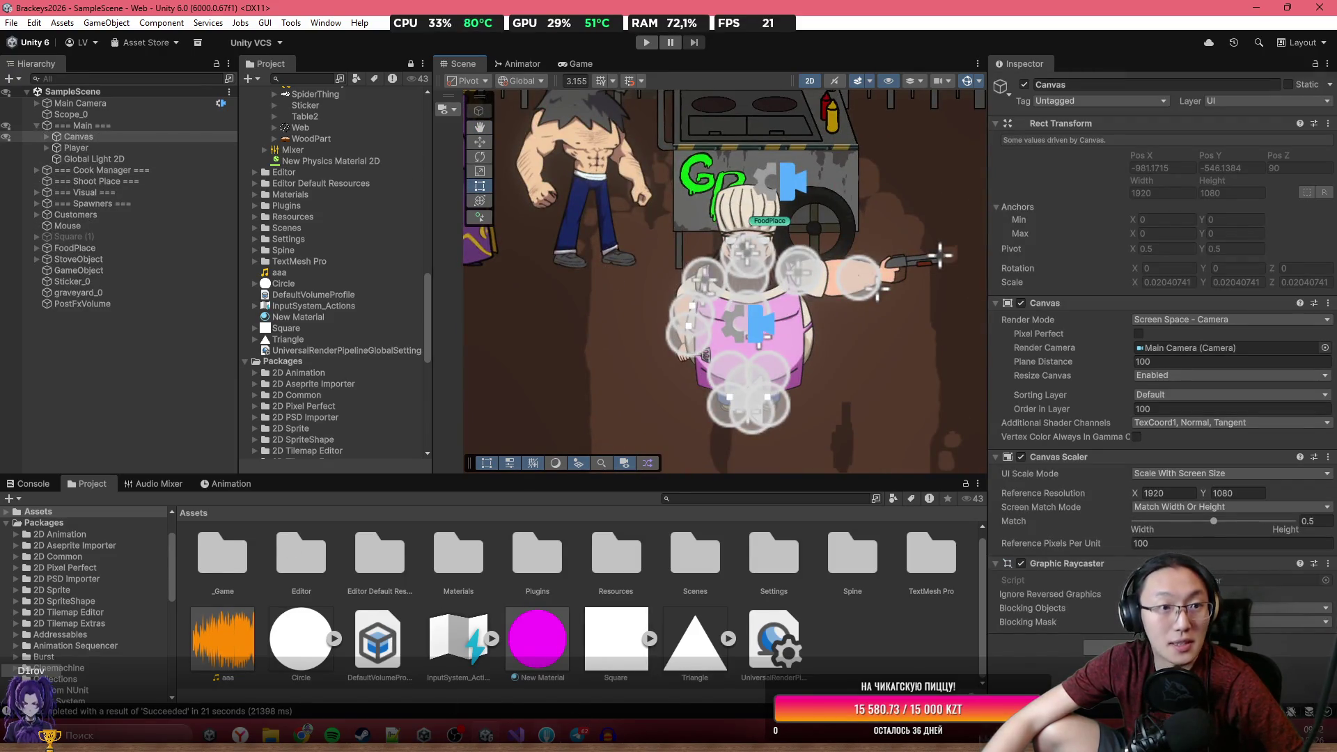
{"action": "key", "text": "alt+Tab"}
{"action": "left_click", "coordinate": [262, 108]}
{"action": "key", "text": "ctrl+a"}
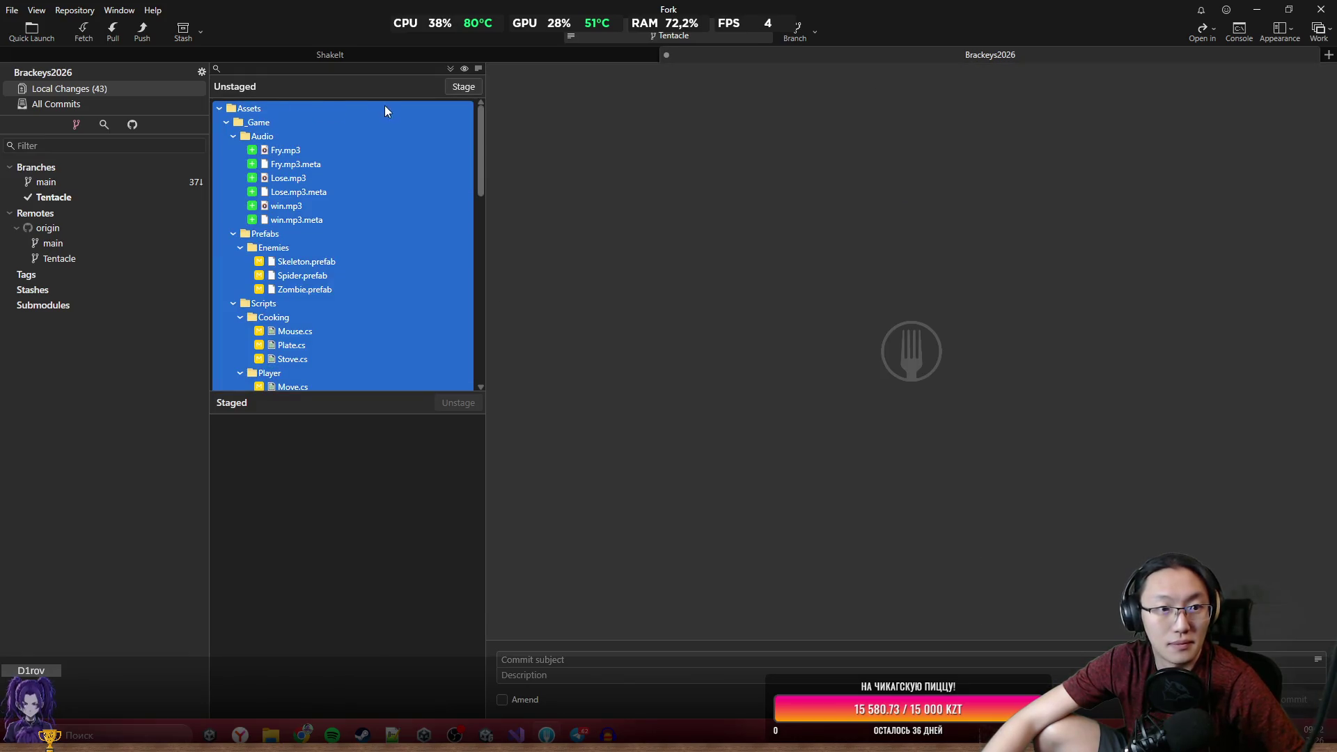
Stage all changes, commit them as 'Completed Game', push to origin/Tentacle, and minimise Fork.
{"action": "left_click", "coordinate": [465, 88]}
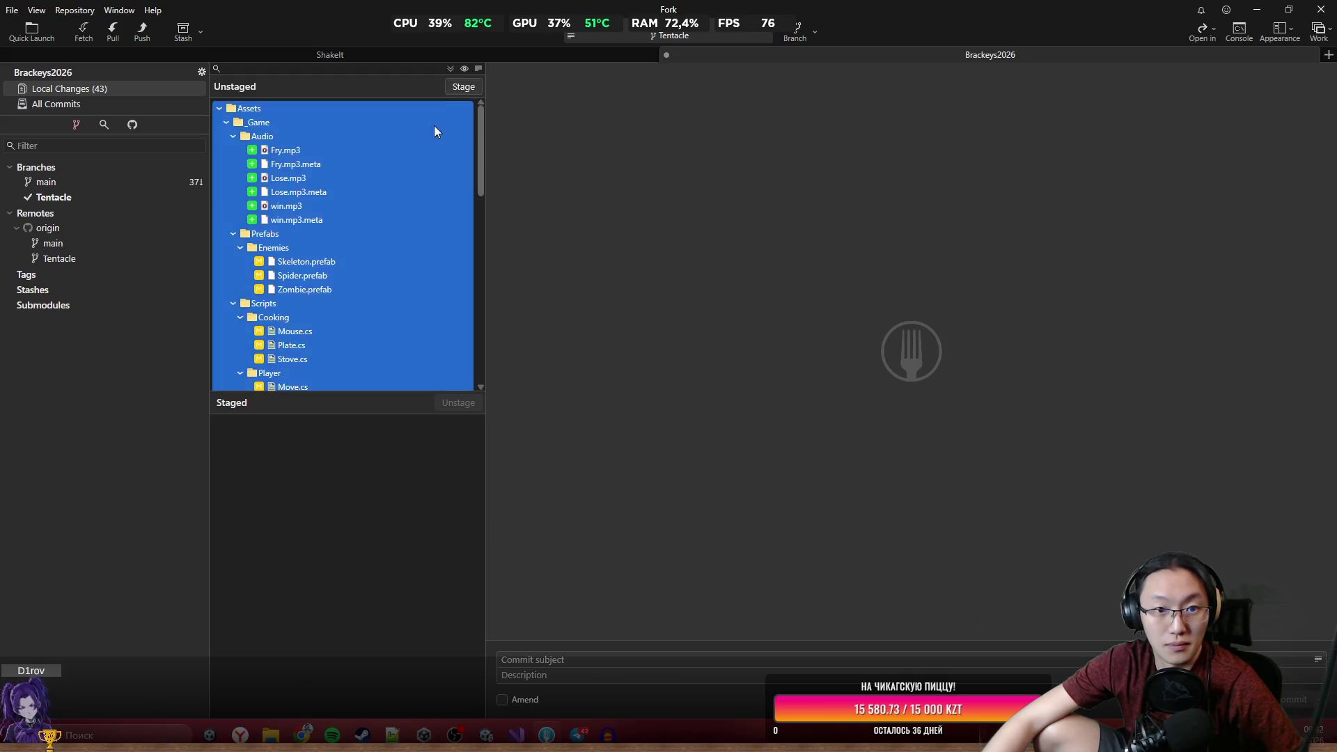
{"action": "left_click", "coordinate": [726, 654]}
{"action": "type", "text": "Completed Game"}
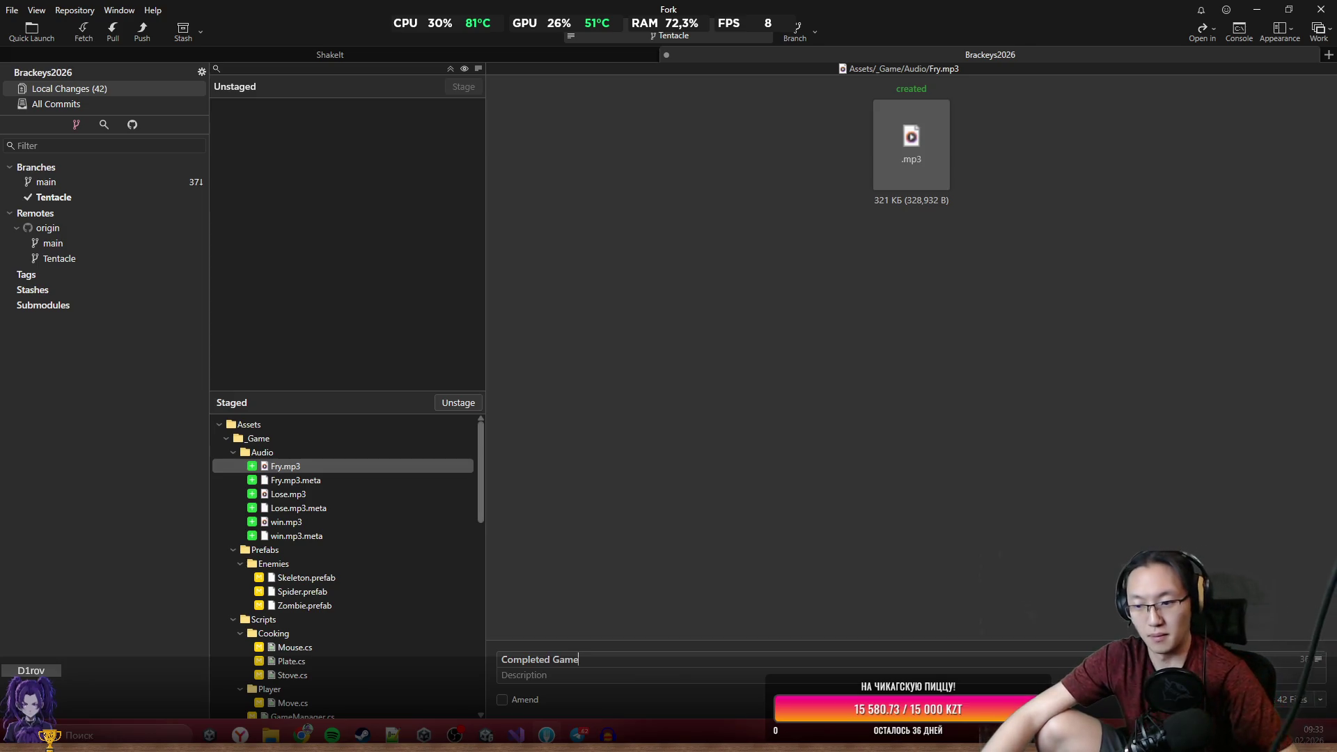
{"action": "key", "text": "ctrl+Return"}
{"action": "key", "text": "ctrl+shift+p"}
{"action": "left_click", "coordinate": [751, 407]}
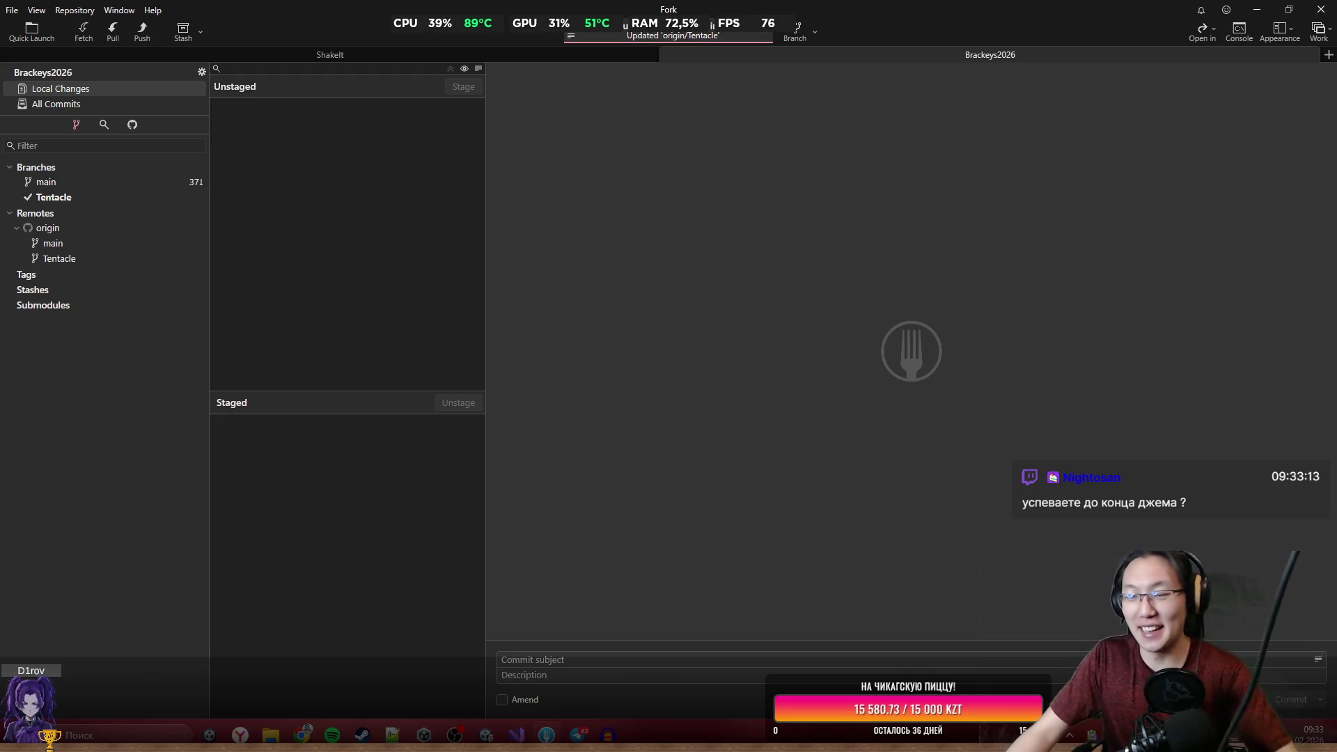
{"action": "left_click", "coordinate": [1255, 13]}
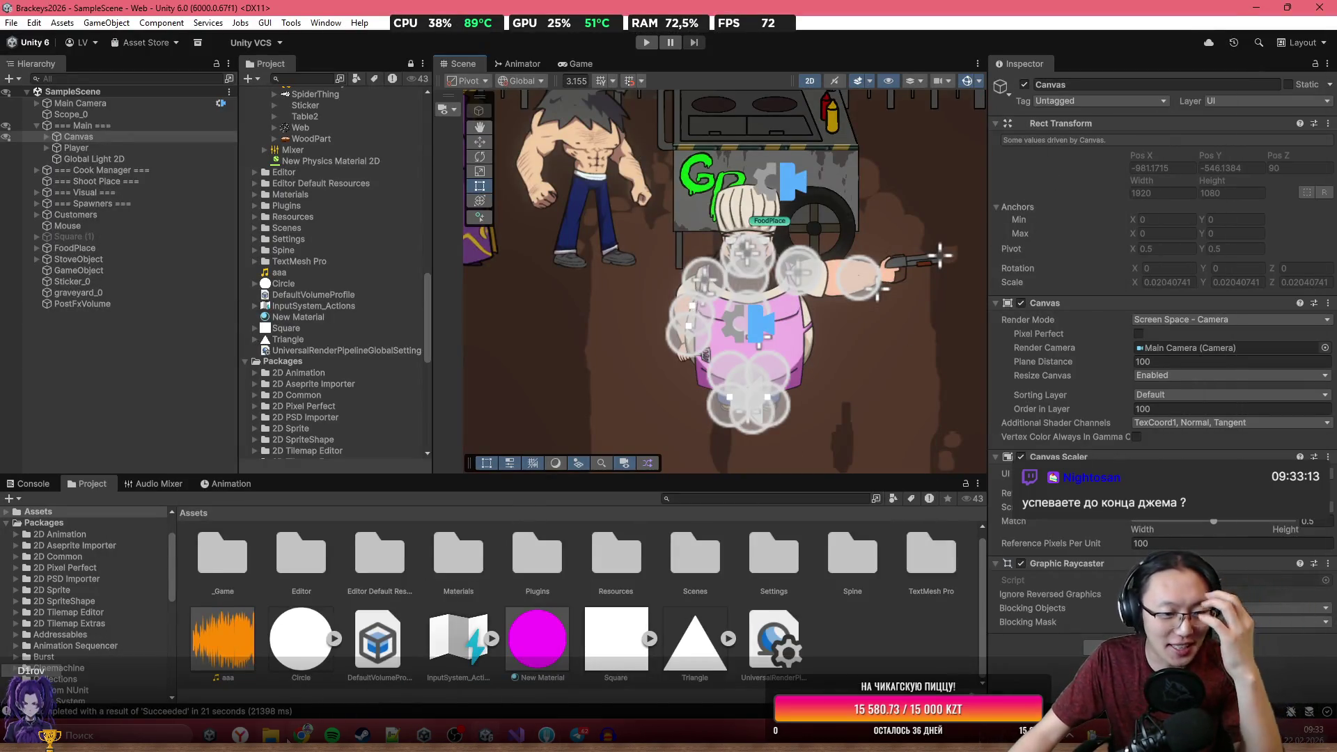
Zoom around the level in the Scene view, then bring Visual Studio forward.
{"action": "mouse_move", "coordinate": [271, 730]}
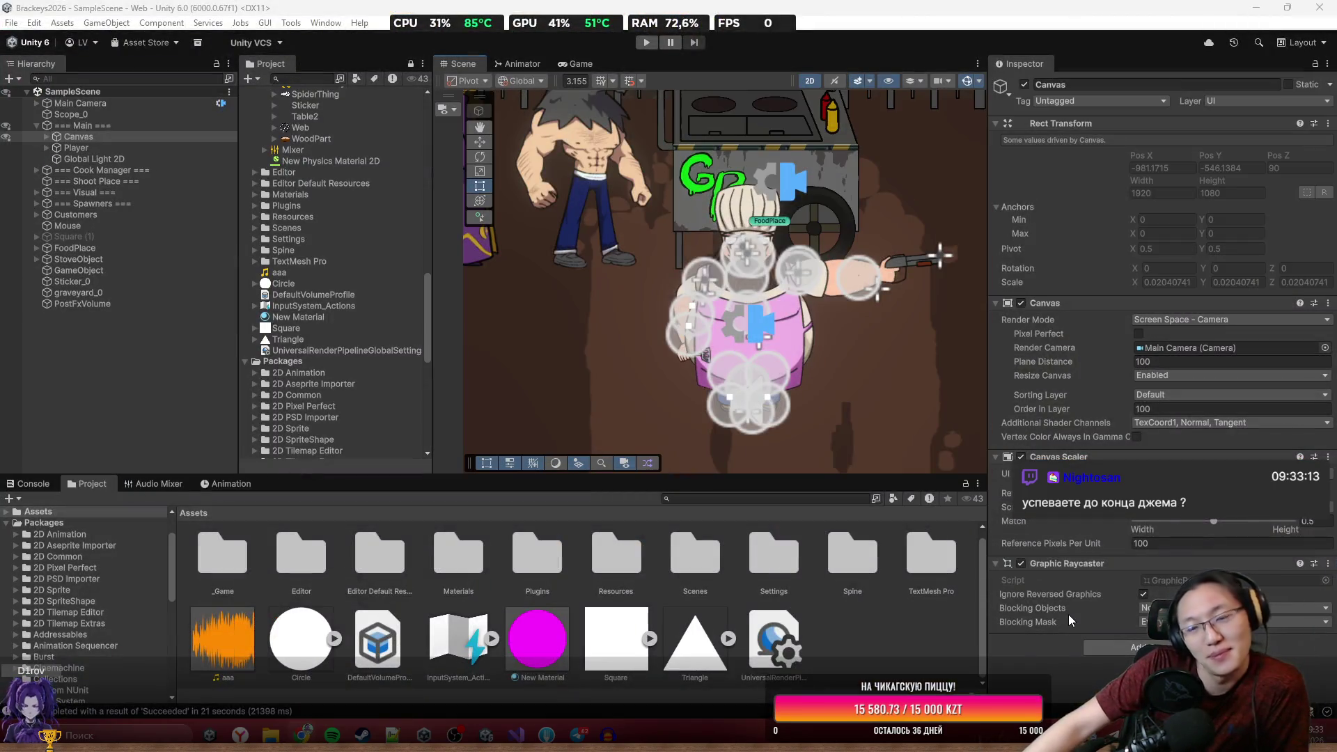
{"action": "scroll", "coordinate": [796, 274], "scroll_direction": "down", "scroll_amount": 5}
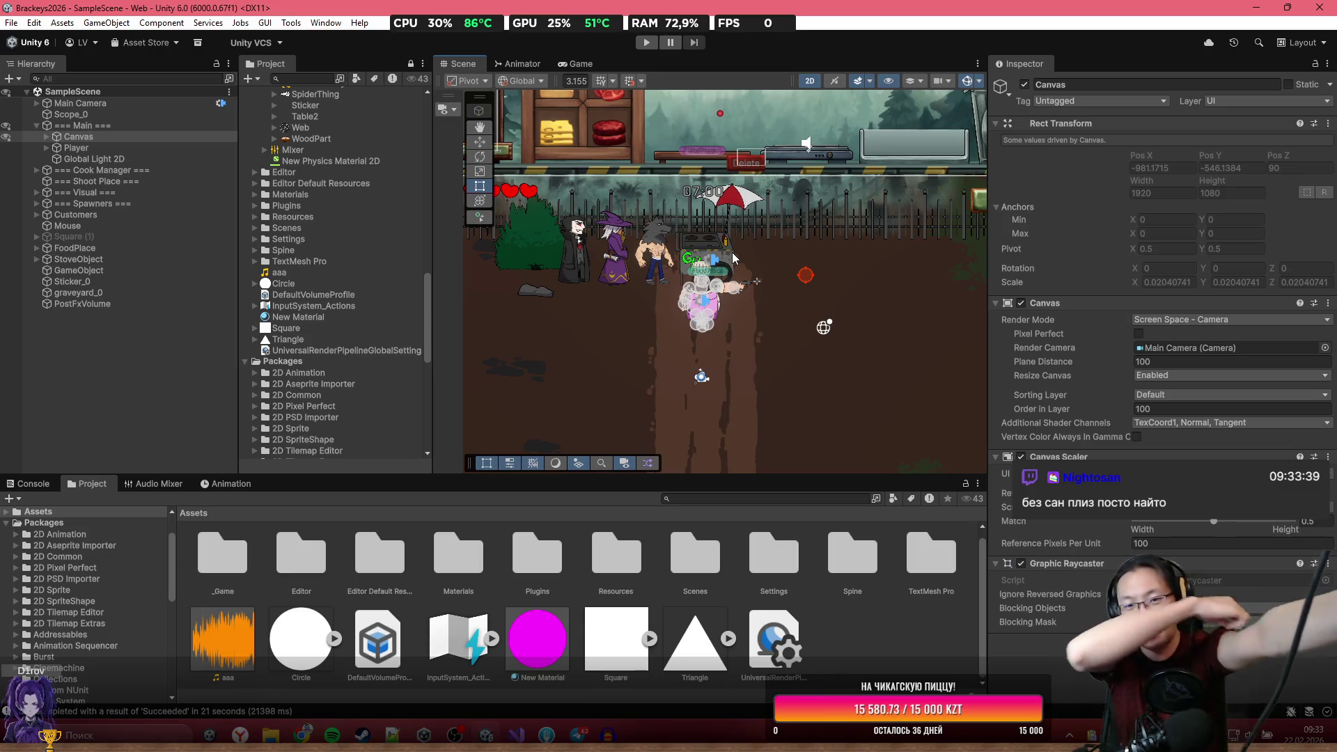
{"action": "scroll", "coordinate": [733, 257], "scroll_direction": "down", "scroll_amount": 5}
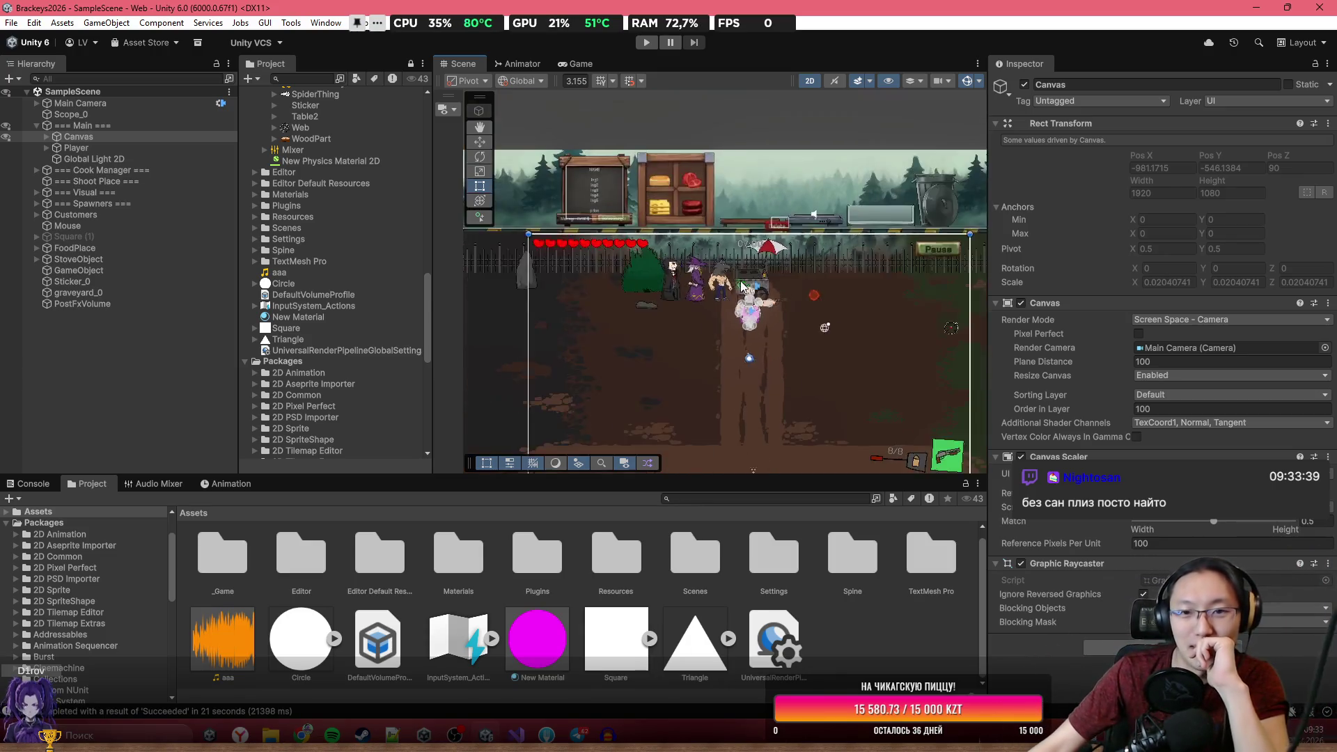
{"action": "scroll", "coordinate": [733, 251], "scroll_direction": "up", "scroll_amount": 5}
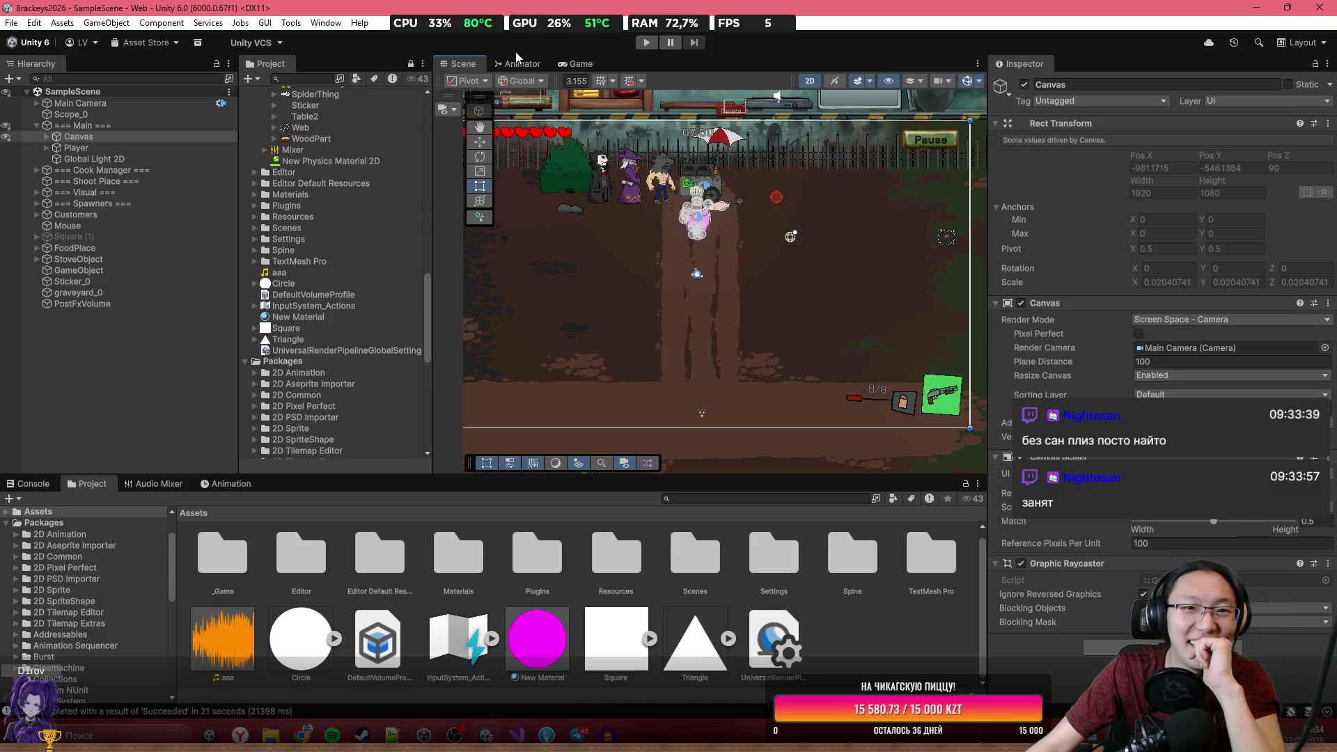
{"action": "scroll", "coordinate": [795, 273], "scroll_direction": "down", "scroll_amount": 2}
{"action": "scroll", "coordinate": [795, 273], "scroll_direction": "up", "scroll_amount": 1}
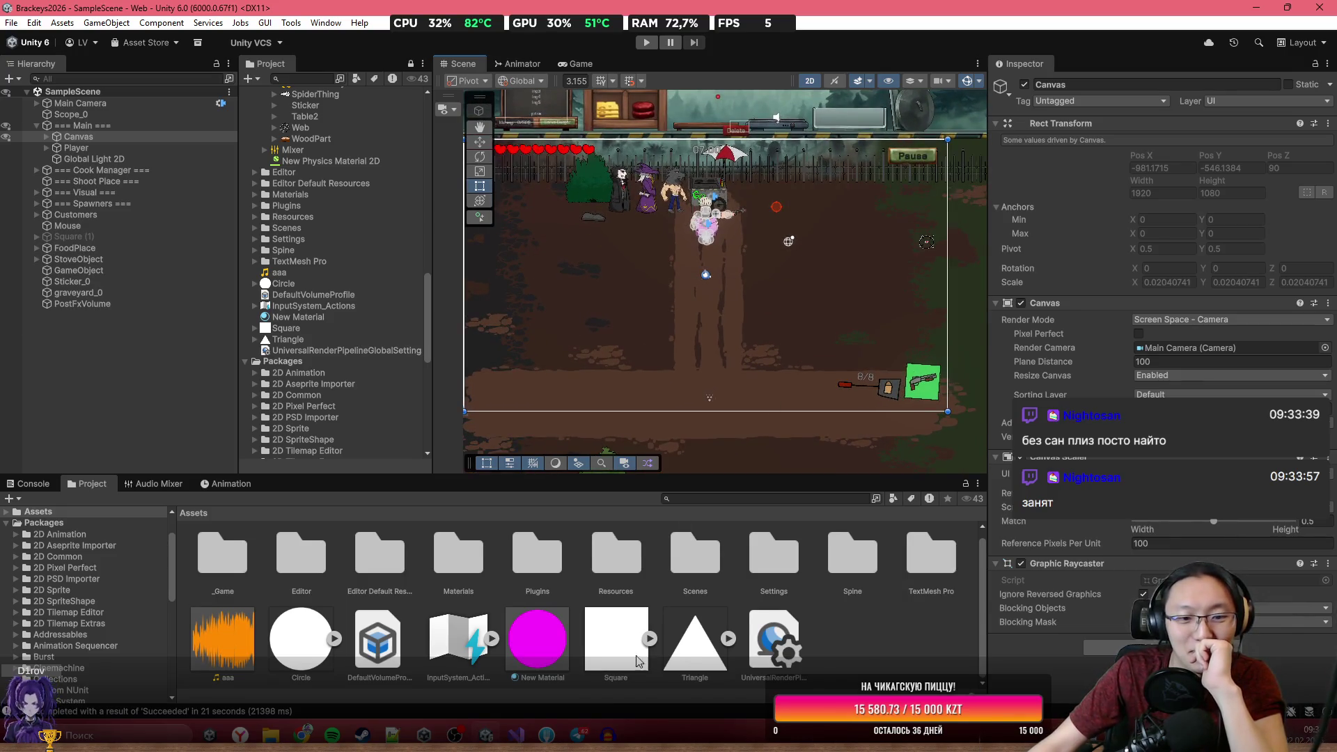
{"action": "left_click", "coordinate": [516, 734]}
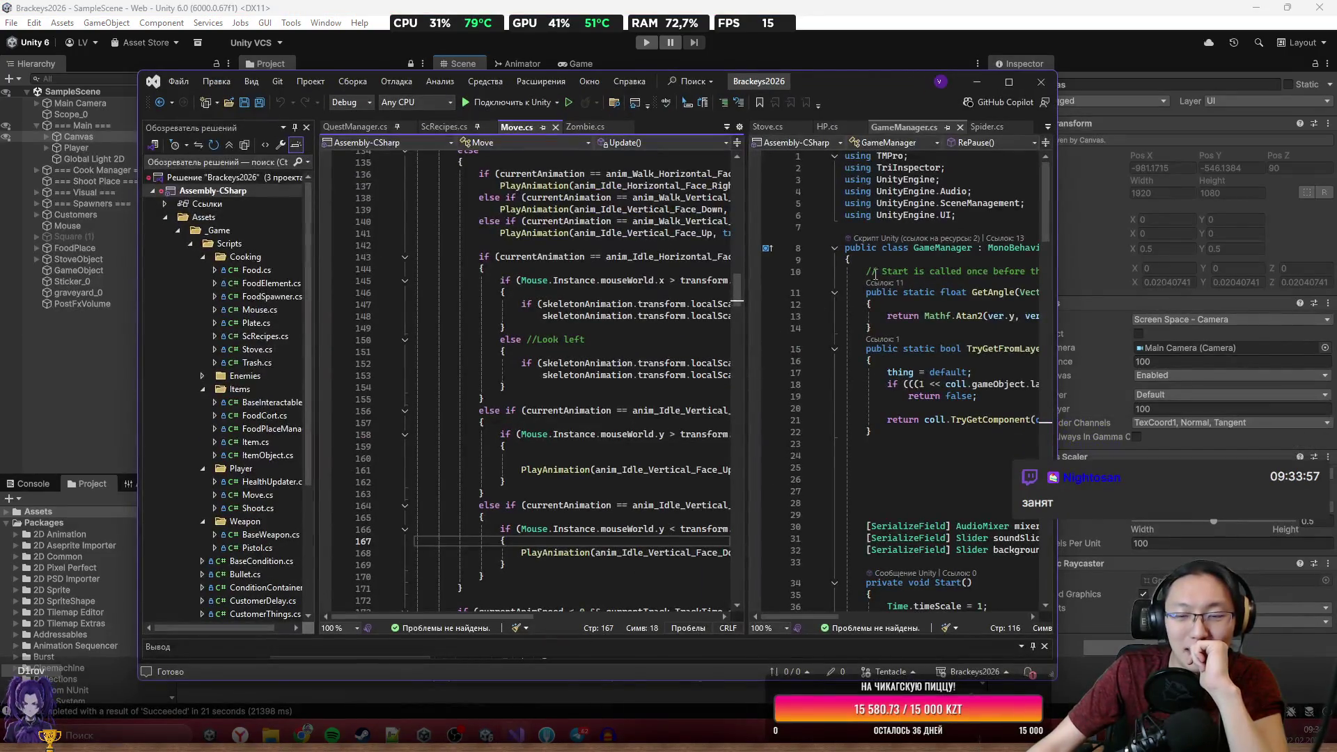
Widen the code window, scroll GameManager.cs to Start() and select the MixerSounds preference key.
{"action": "left_click_drag", "start_coordinate": [1057, 244], "coordinate": [1250, 240]}
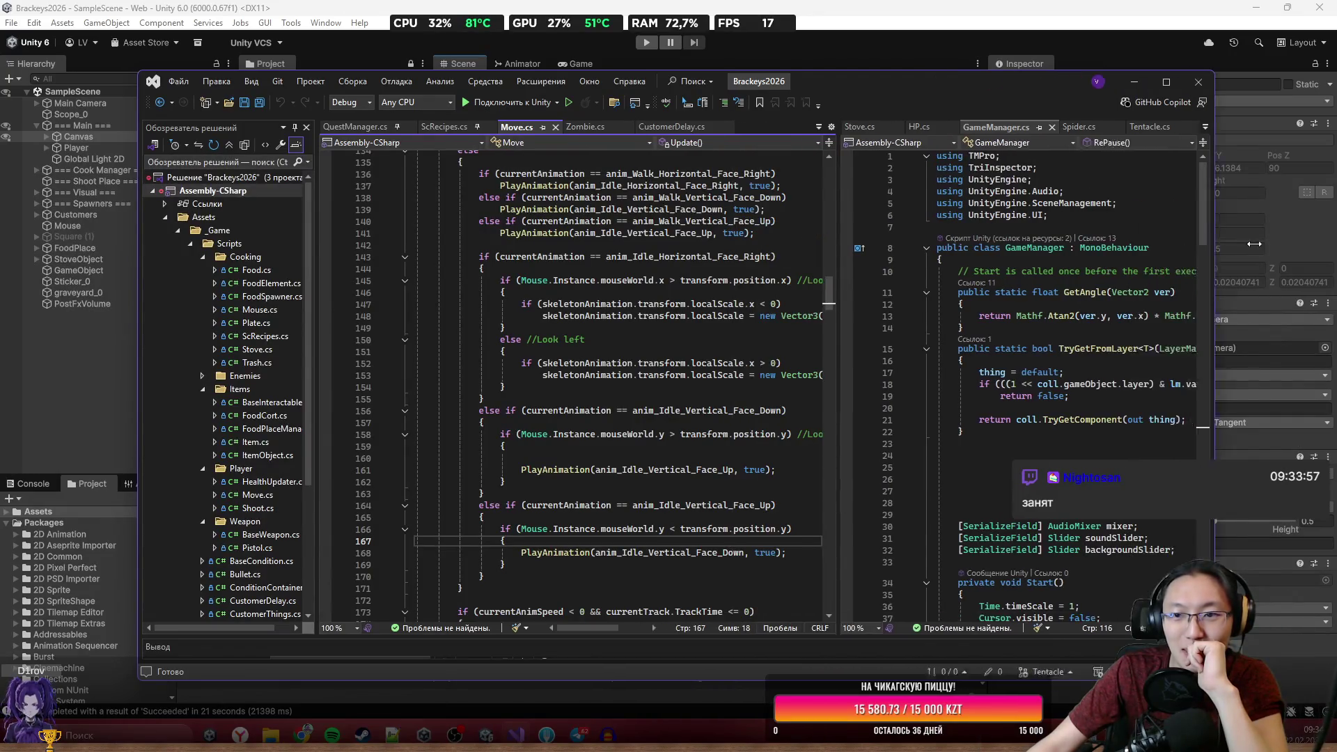
{"action": "left_click_drag", "start_coordinate": [861, 235], "coordinate": [519, 236]}
{"action": "scroll", "coordinate": [806, 204], "scroll_direction": "down", "scroll_amount": 5}
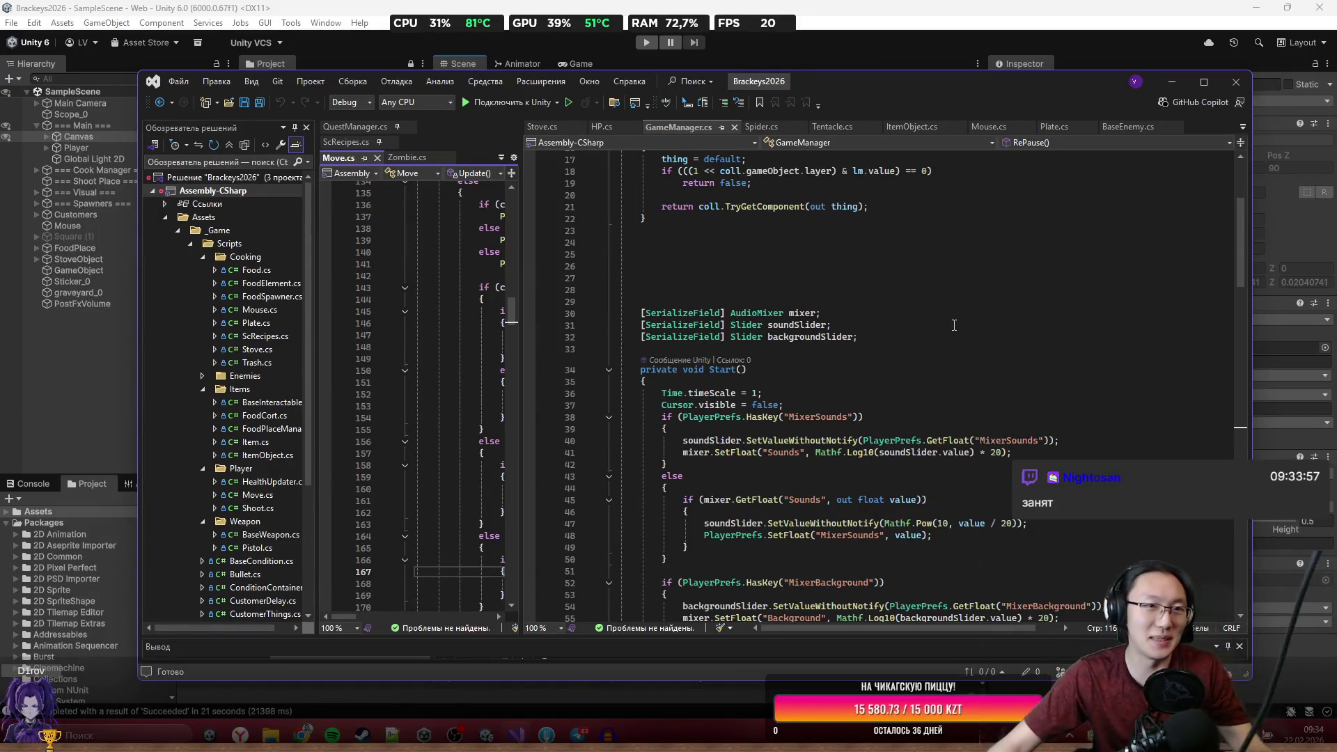
{"action": "scroll", "coordinate": [974, 334], "scroll_direction": "down", "scroll_amount": 7}
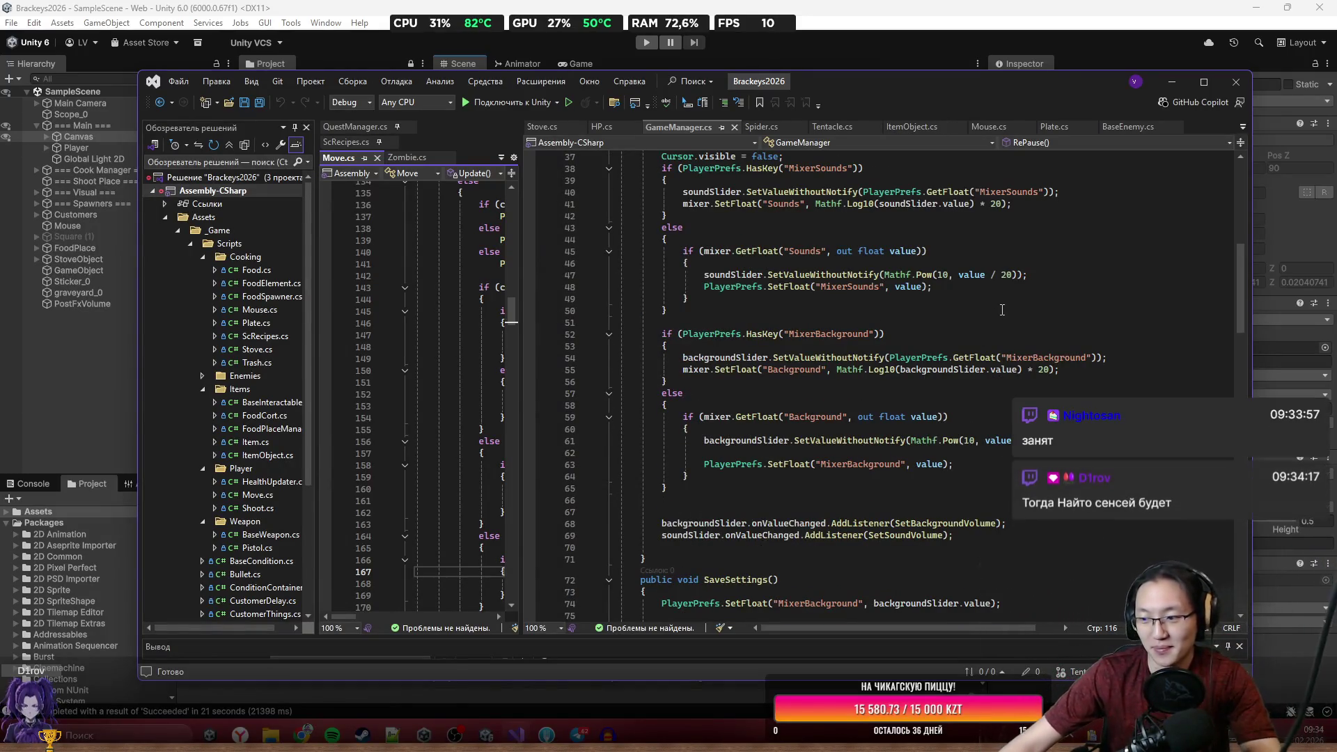
{"action": "scroll", "coordinate": [1038, 273], "scroll_direction": "up", "scroll_amount": 1}
{"action": "scroll", "coordinate": [838, 258], "scroll_direction": "up", "scroll_amount": 1}
{"action": "scroll", "coordinate": [788, 246], "scroll_direction": "up", "scroll_amount": 1}
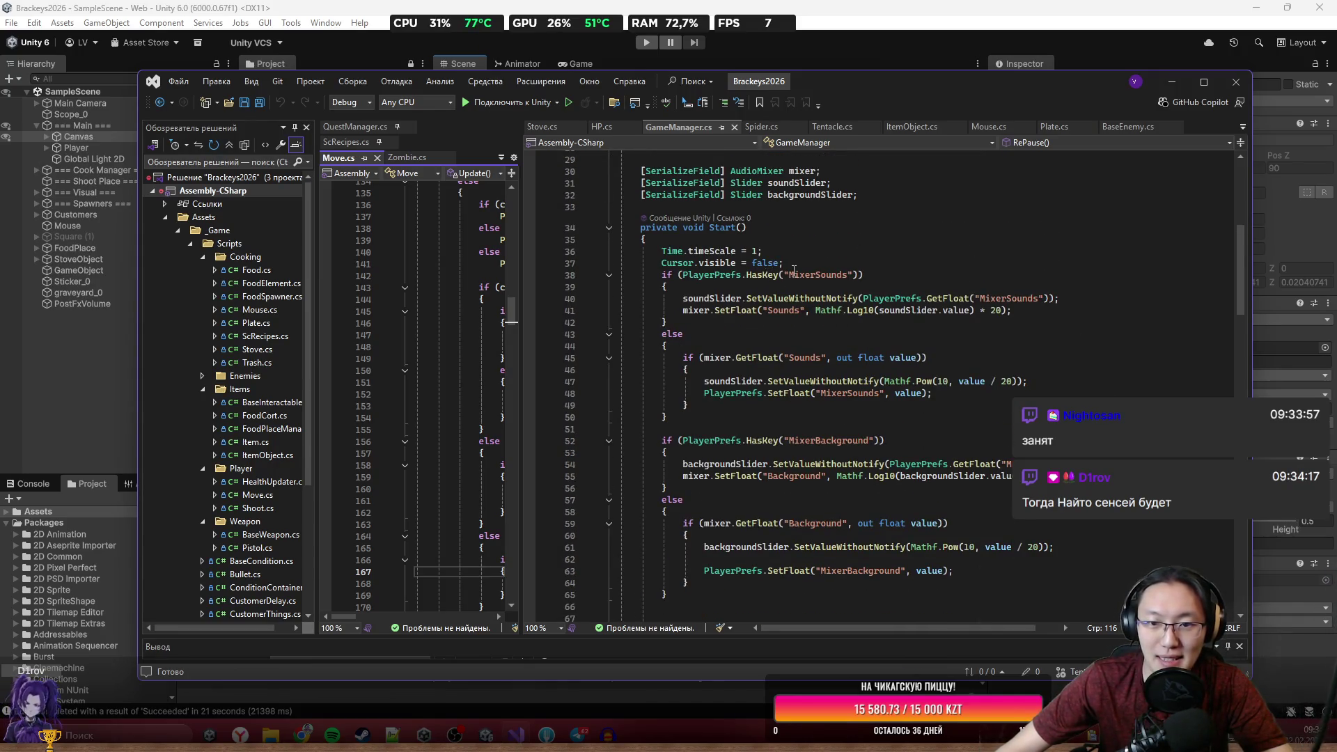
{"action": "double_click", "coordinate": [795, 275]}
Inspect the SetValueWithoutNotify calls and the mixer reference on line 45, then return to Unity.
{"action": "scroll", "coordinate": [898, 354], "scroll_direction": "down", "scroll_amount": 2}
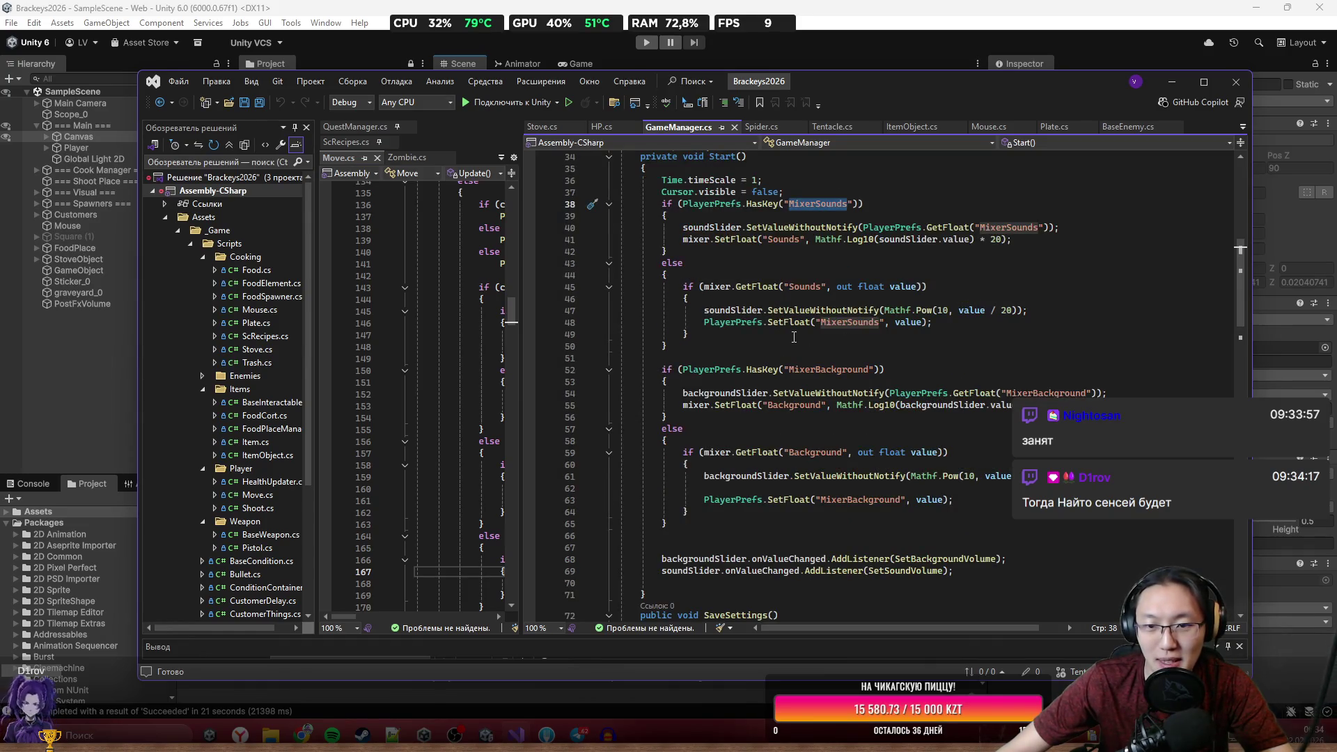
{"action": "left_click", "coordinate": [770, 311]}
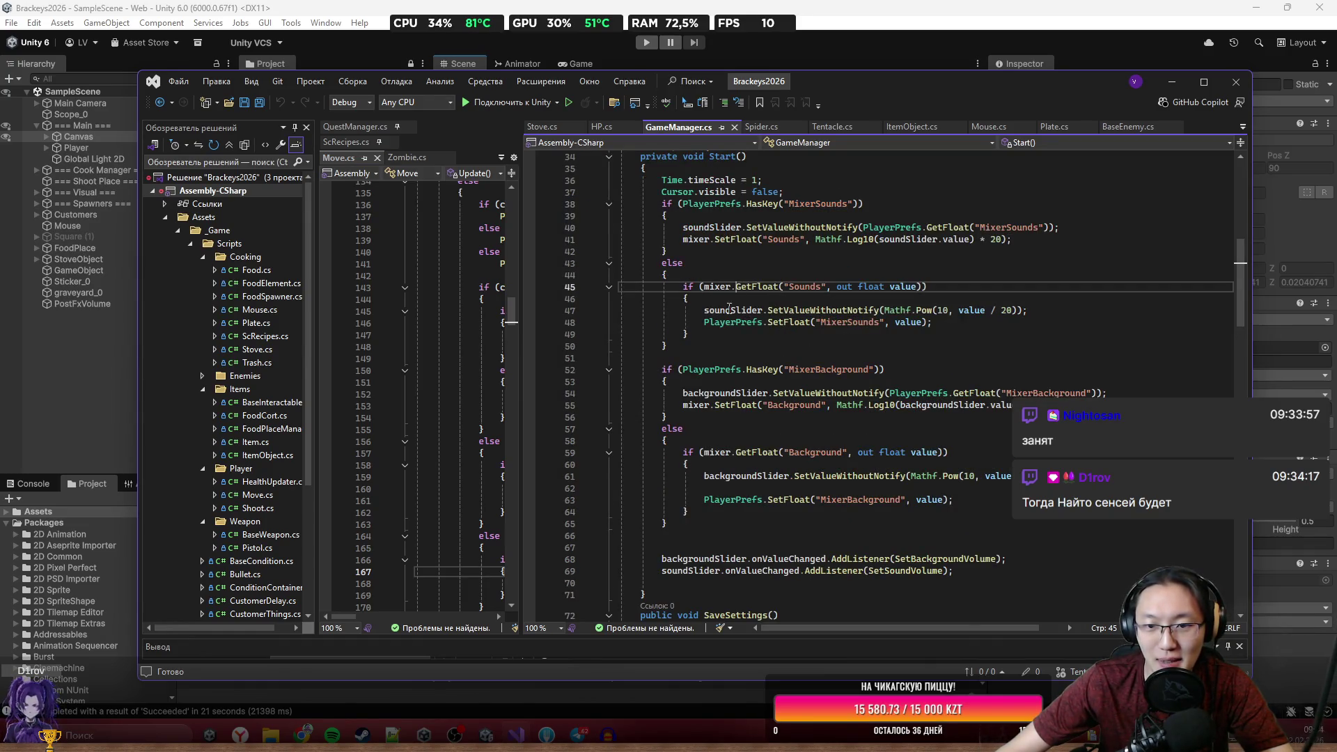
{"action": "double_click", "coordinate": [792, 310]}
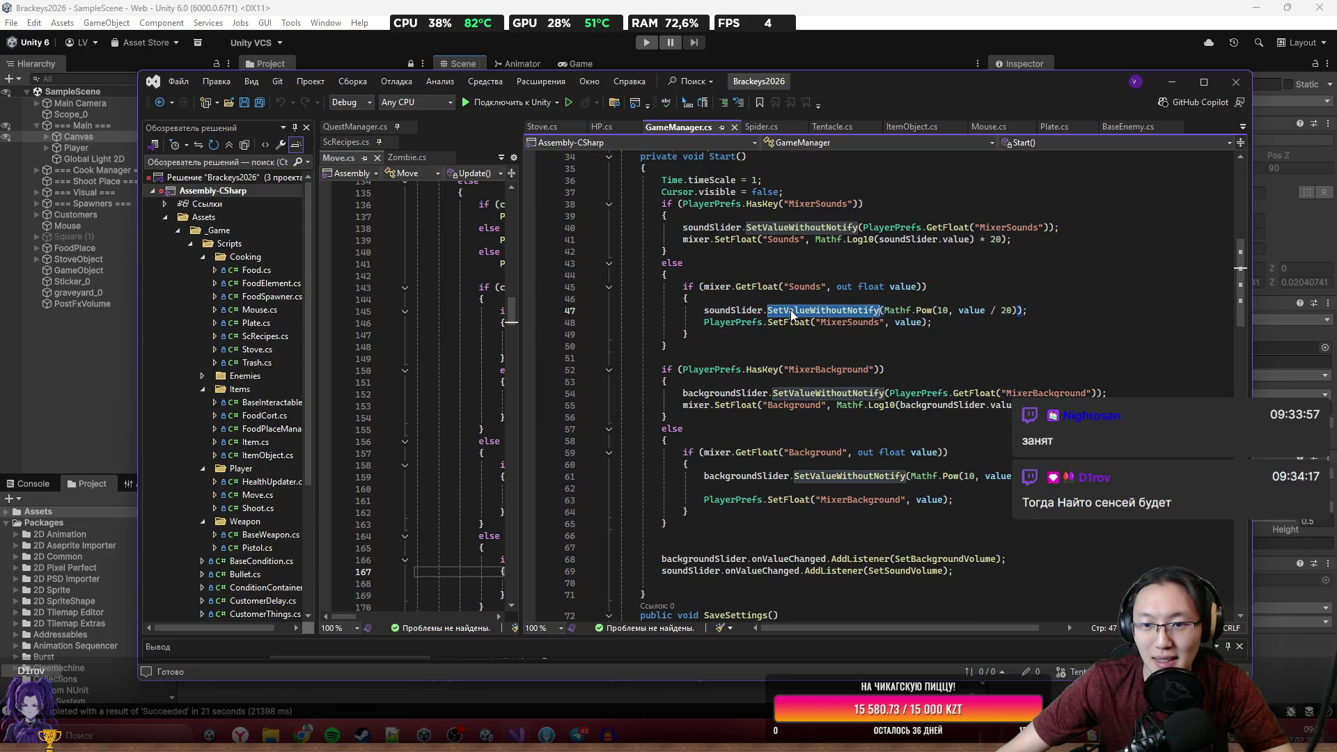
{"action": "left_click", "coordinate": [755, 288]}
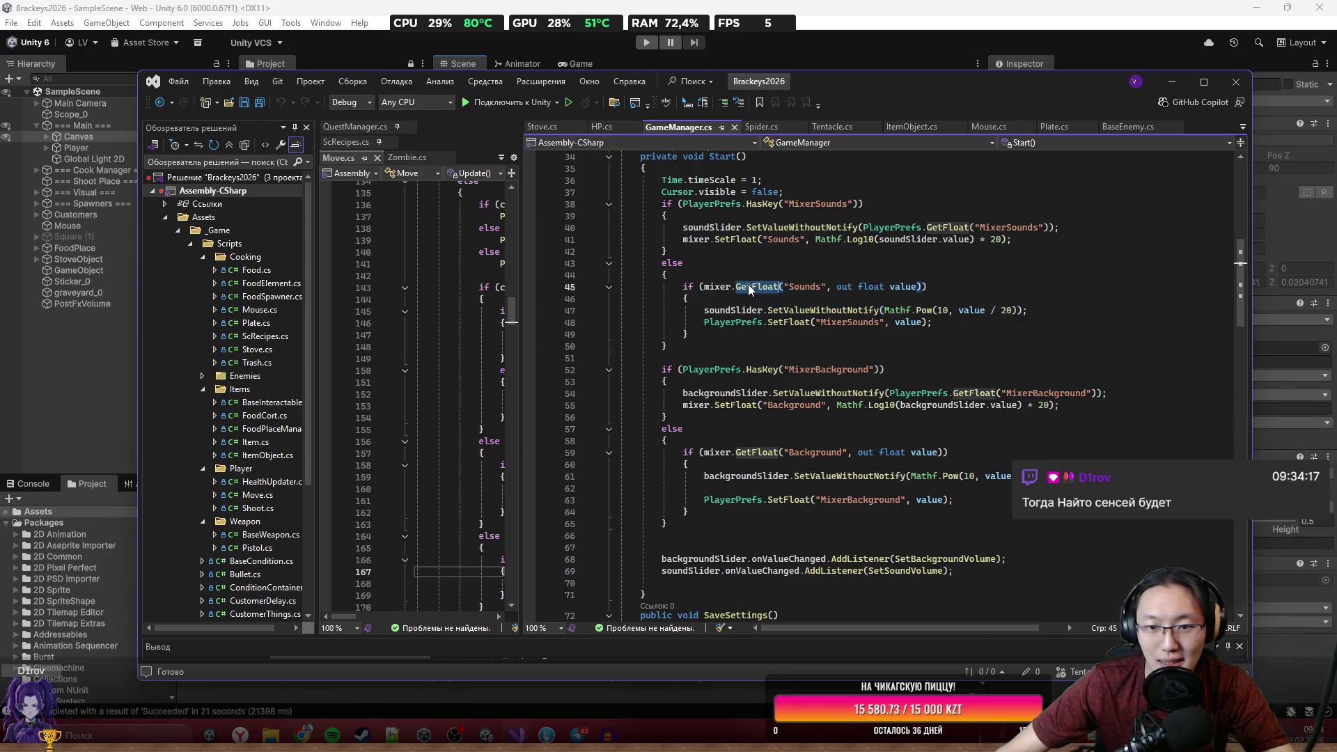
{"action": "double_click", "coordinate": [717, 287]}
{"action": "left_click", "coordinate": [535, 66]}
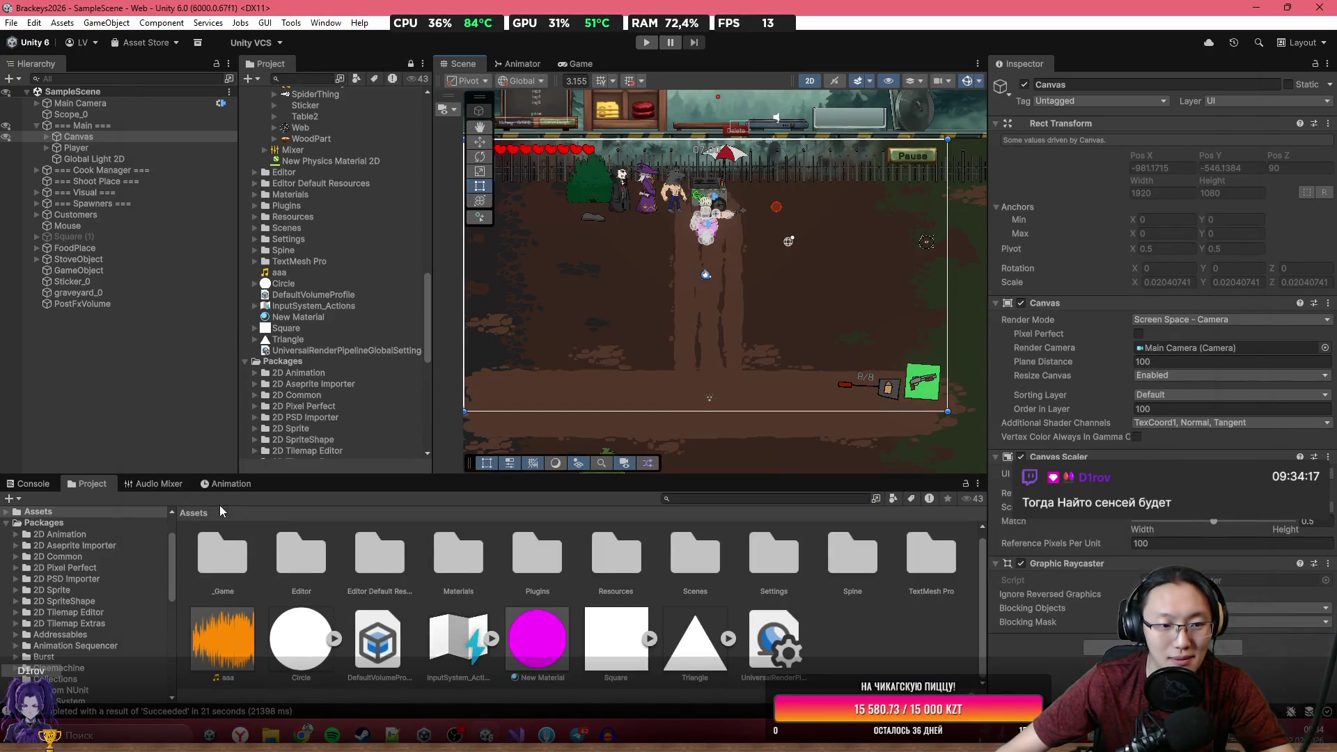
In the Audio Mixer, drag the Background and Sounds faders down to about -19 dB.
{"action": "left_click", "coordinate": [156, 484]}
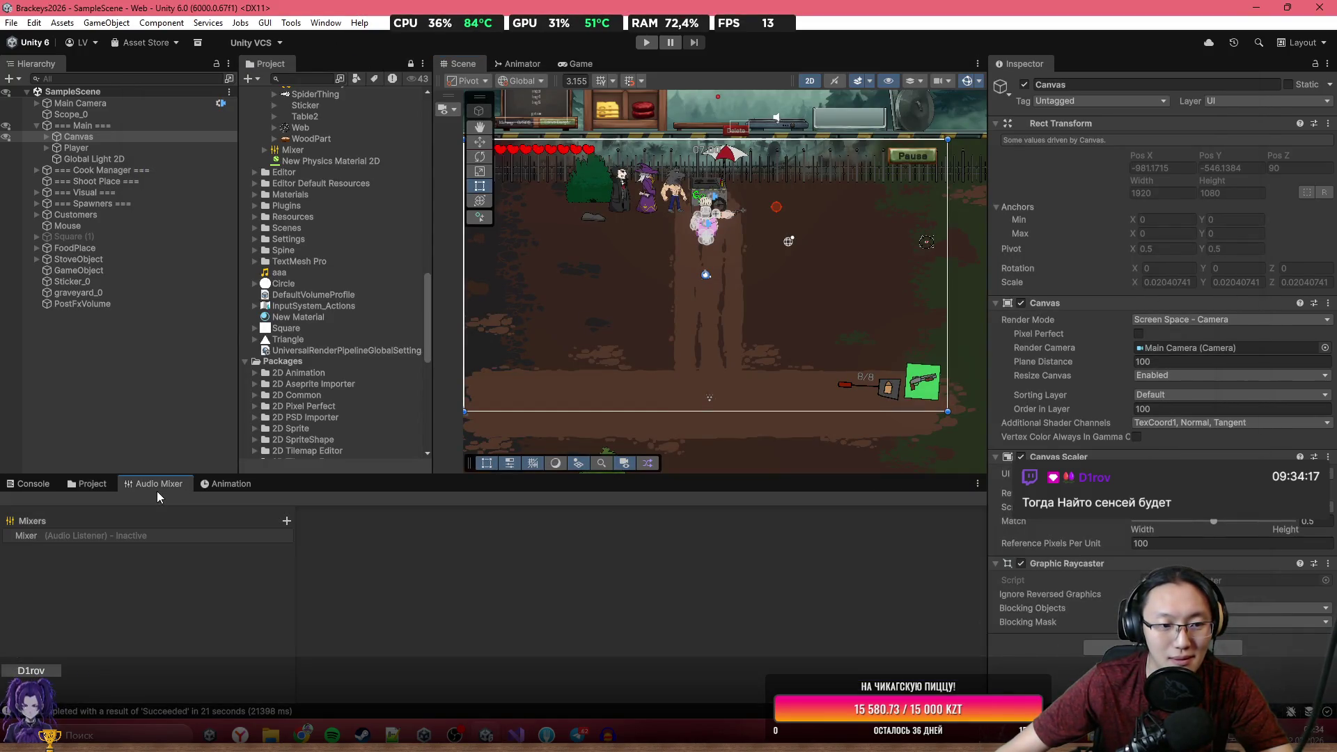
{"action": "left_click", "coordinate": [191, 535]}
{"action": "mouse_move", "coordinate": [354, 560]}
{"action": "left_mouse_down"}
{"action": "mouse_move", "coordinate": [363, 590]}
{"action": "mouse_move", "coordinate": [362, 564]}
{"action": "mouse_move", "coordinate": [423, 562]}
{"action": "mouse_move", "coordinate": [428, 602]}
{"action": "left_mouse_up"}
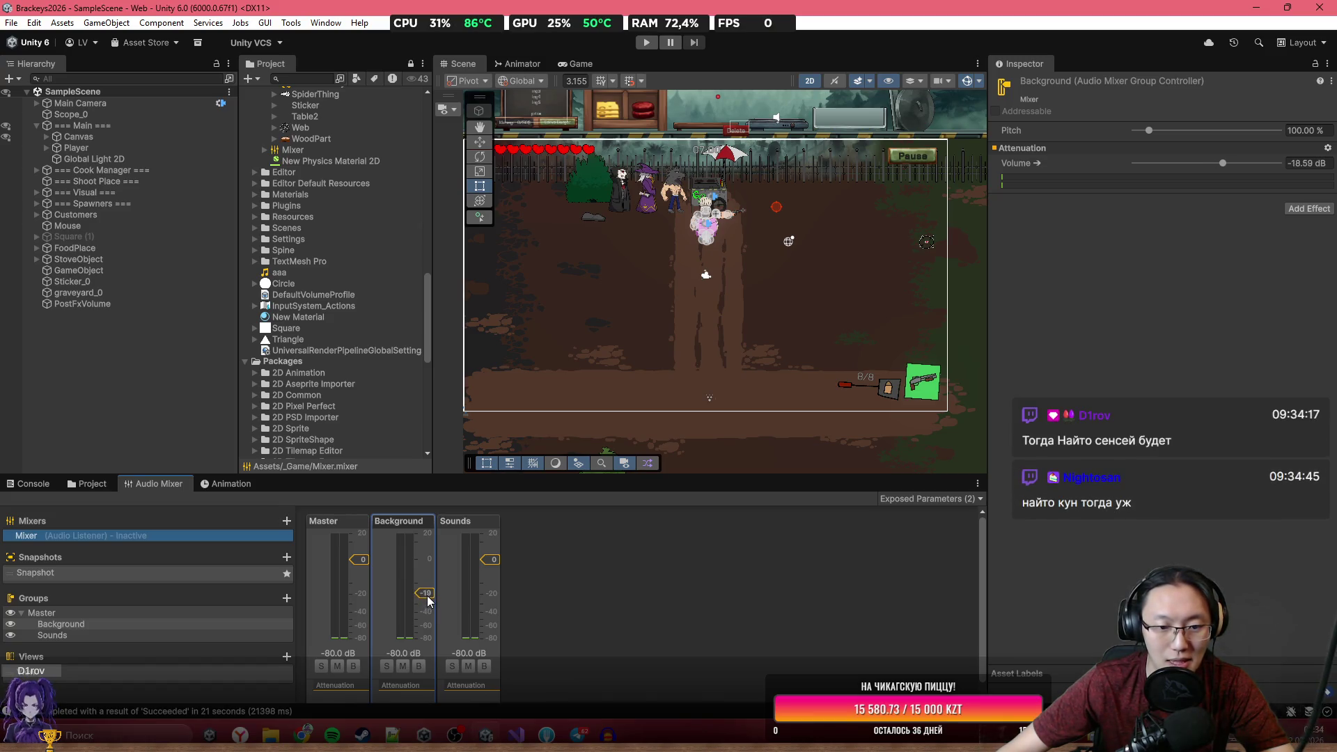
{"action": "left_click_drag", "start_coordinate": [492, 559], "coordinate": [496, 600]}
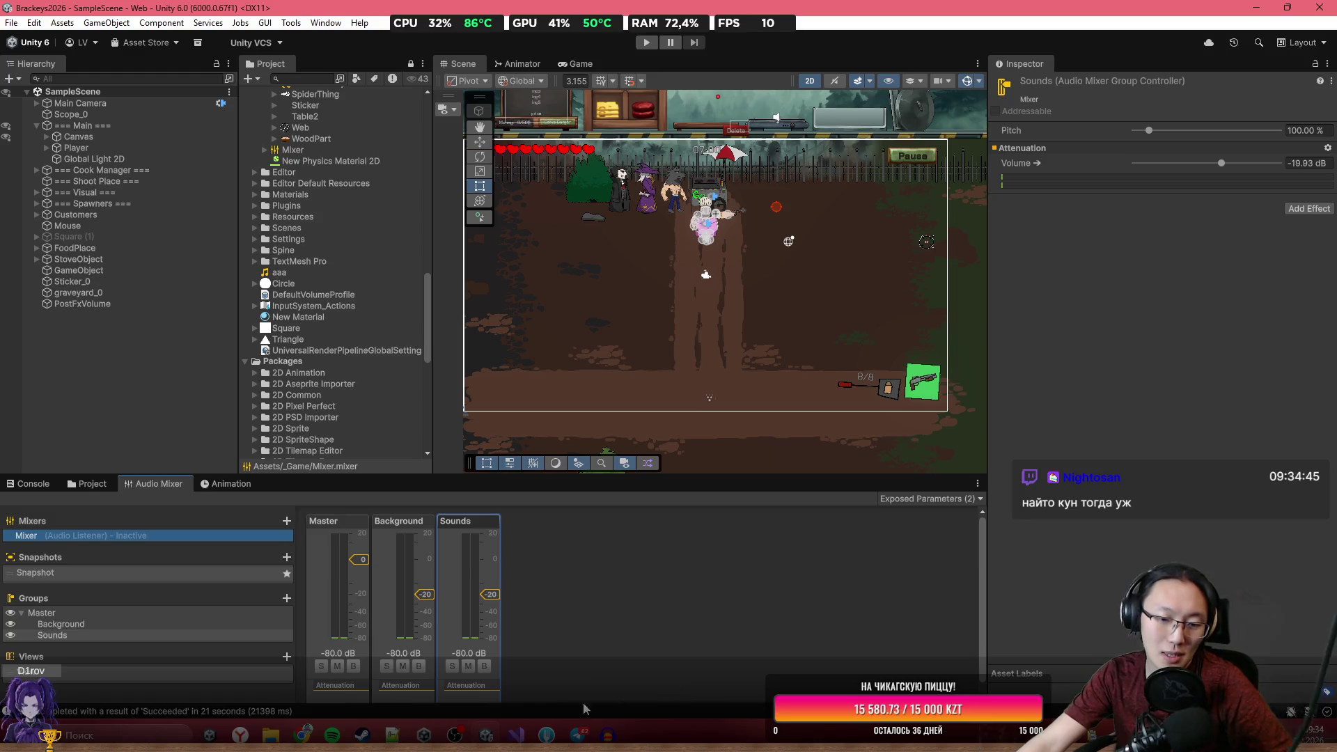
Return to the Project tab and pan the Scene view over to the kitchen area.
{"action": "left_click", "coordinate": [521, 727]}
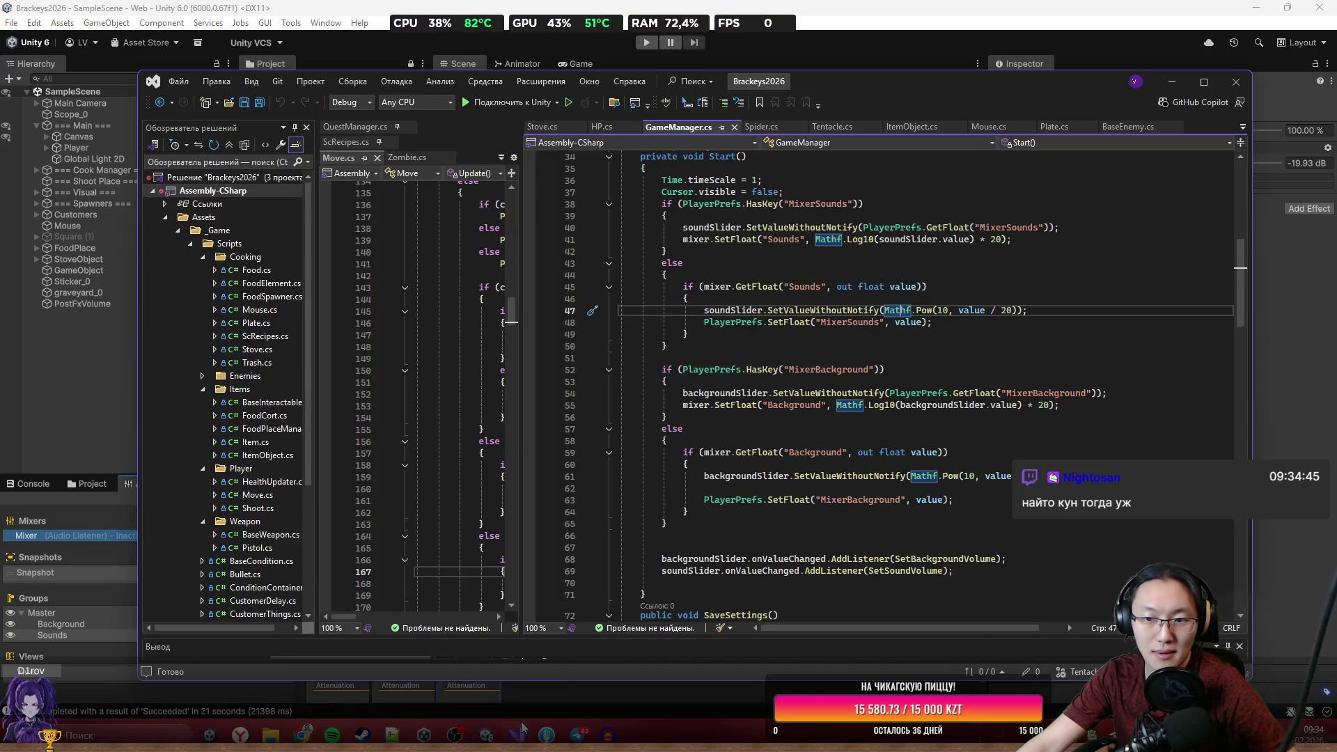
{"action": "left_click", "coordinate": [524, 727]}
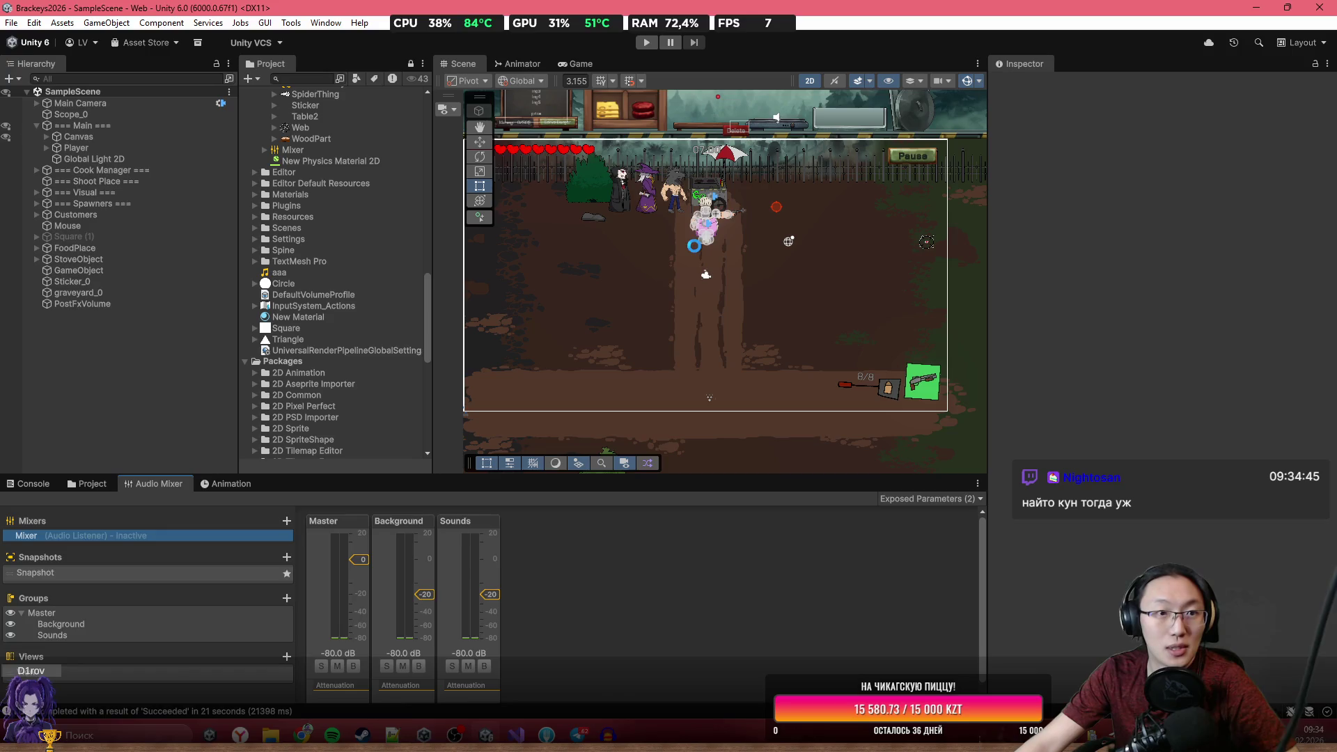
{"action": "left_click", "coordinate": [87, 484]}
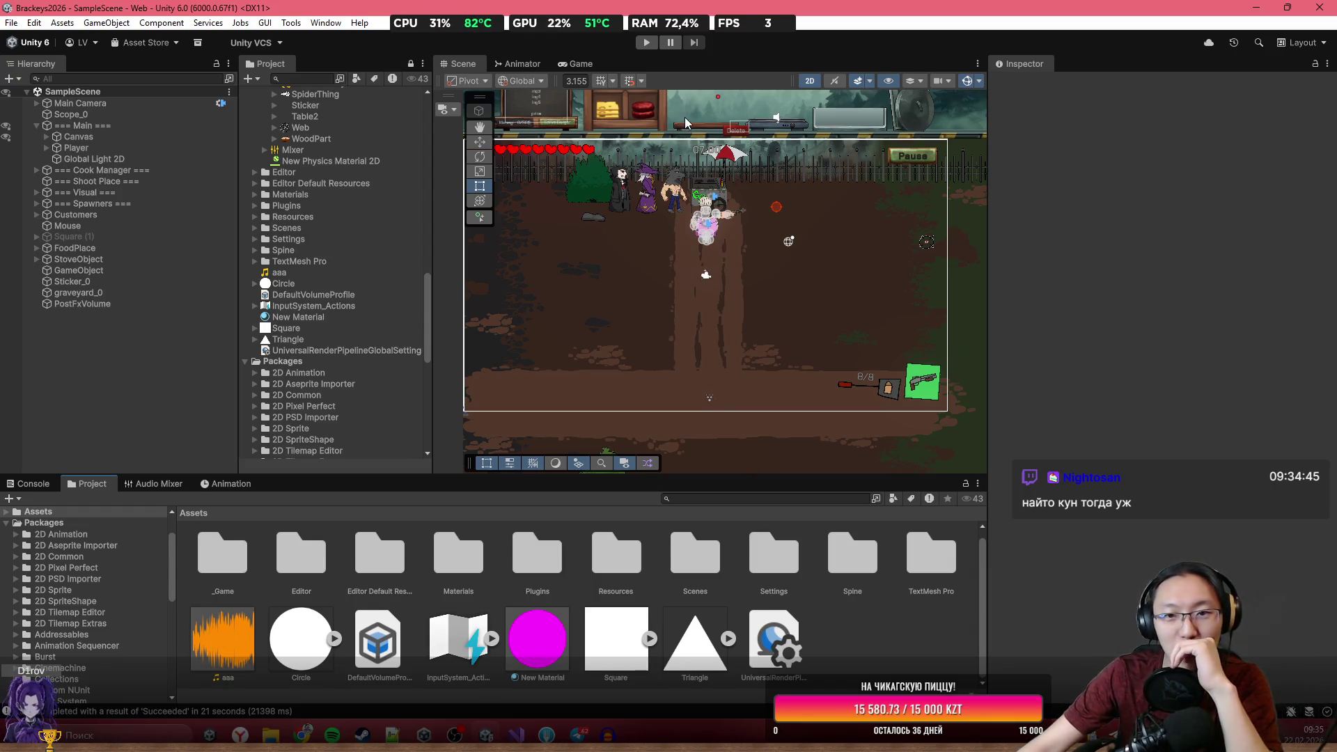
{"action": "scroll", "coordinate": [646, 245], "scroll_direction": "up", "scroll_amount": 2}
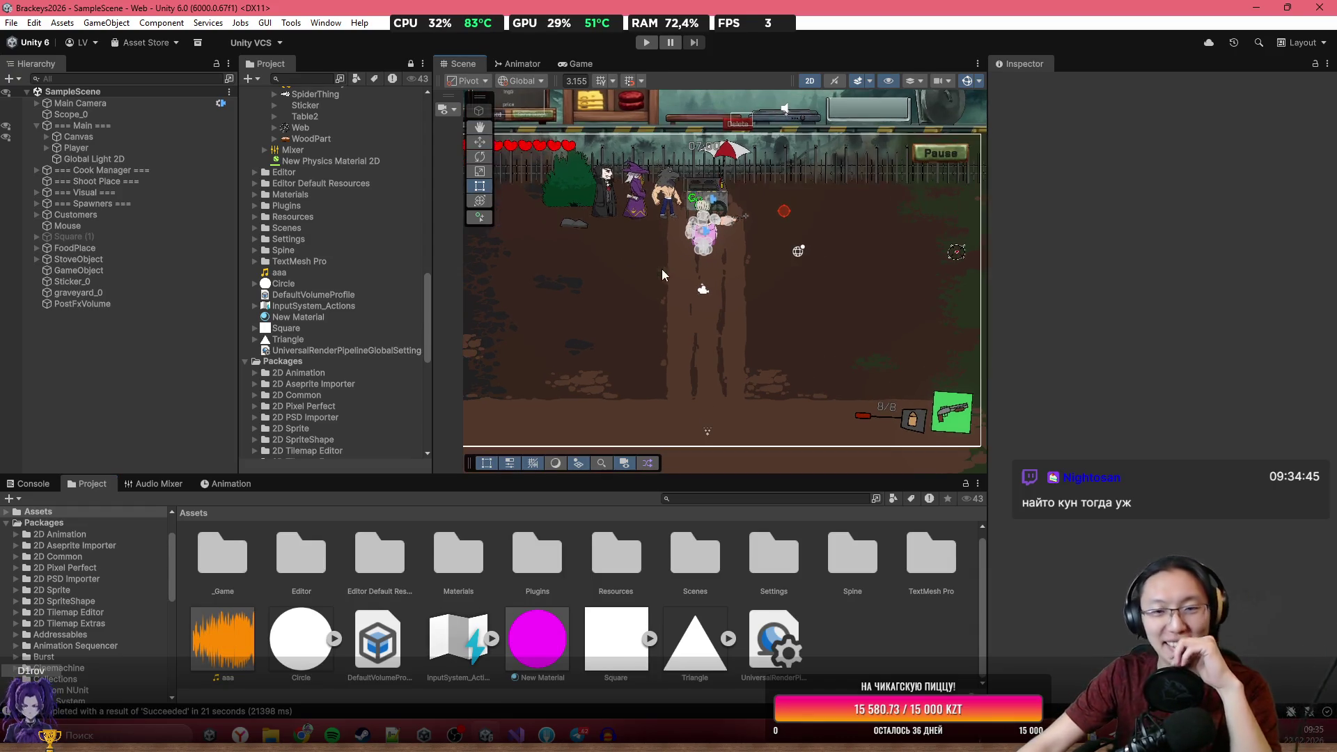
{"action": "mouse_move", "coordinate": [763, 328]}
{"action": "left_mouse_down"}
{"action": "mouse_move", "coordinate": [626, 292]}
{"action": "mouse_move", "coordinate": [548, 295]}
{"action": "left_mouse_up"}
{"action": "scroll", "coordinate": [678, 270], "scroll_direction": "down", "scroll_amount": 1}
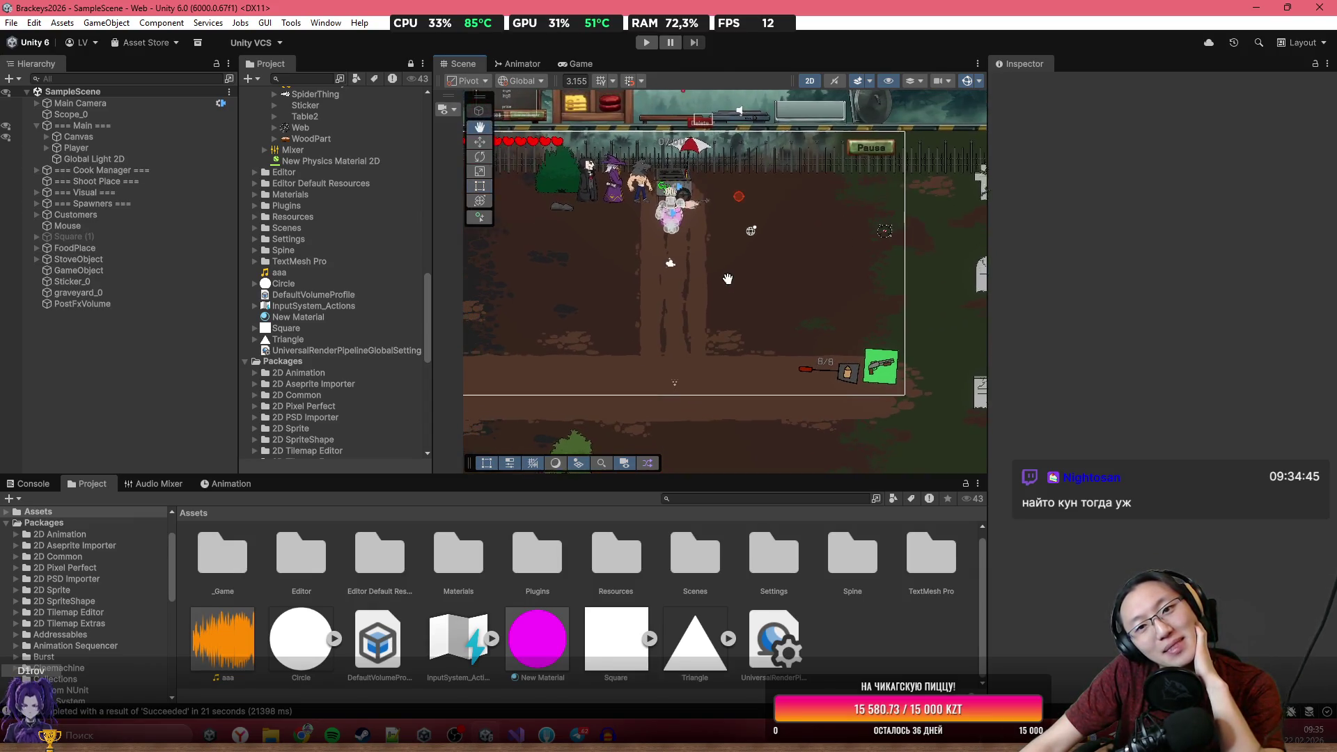
{"action": "left_click_drag", "start_coordinate": [718, 280], "coordinate": [757, 289]}
{"action": "left_click", "coordinate": [5, 22]}
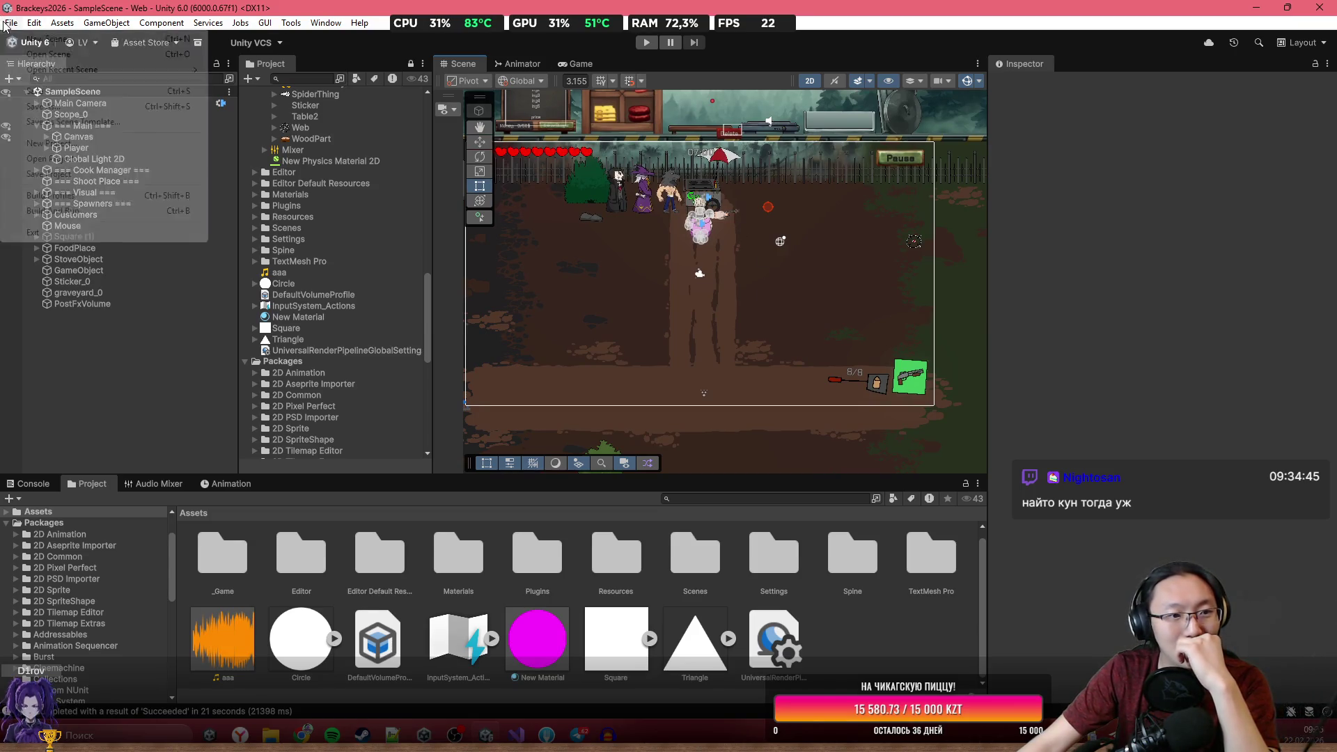
Start a Web build from Build Profiles and delete the old Burgers output folder.
{"action": "left_click", "coordinate": [101, 199]}
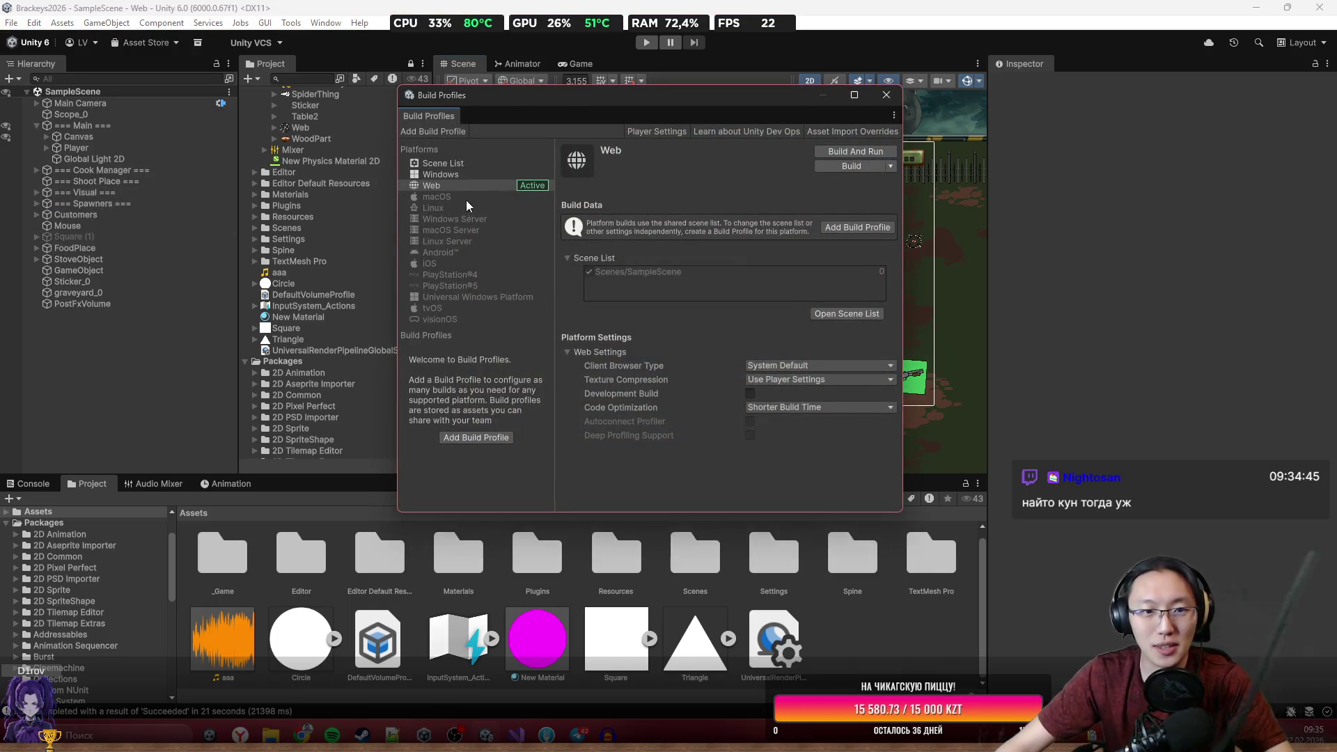
{"action": "left_click", "coordinate": [851, 166]}
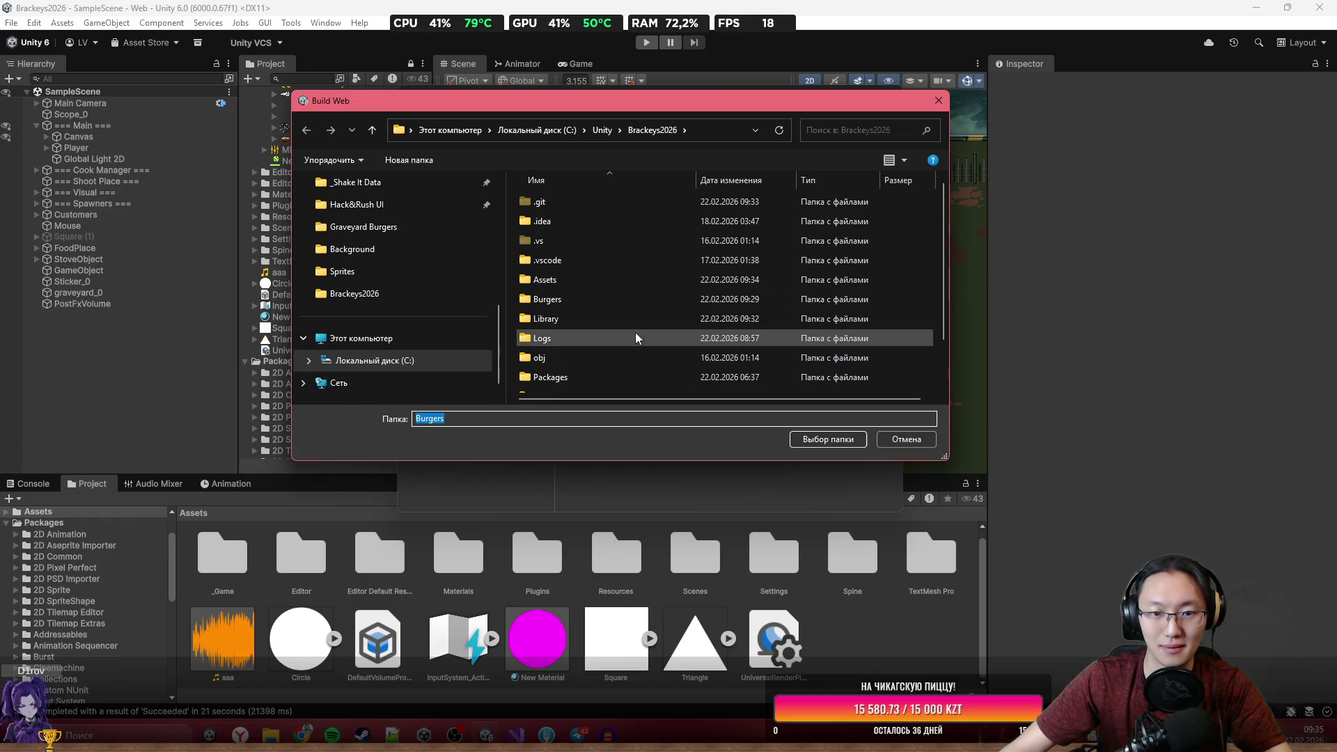
{"action": "left_click", "coordinate": [622, 302]}
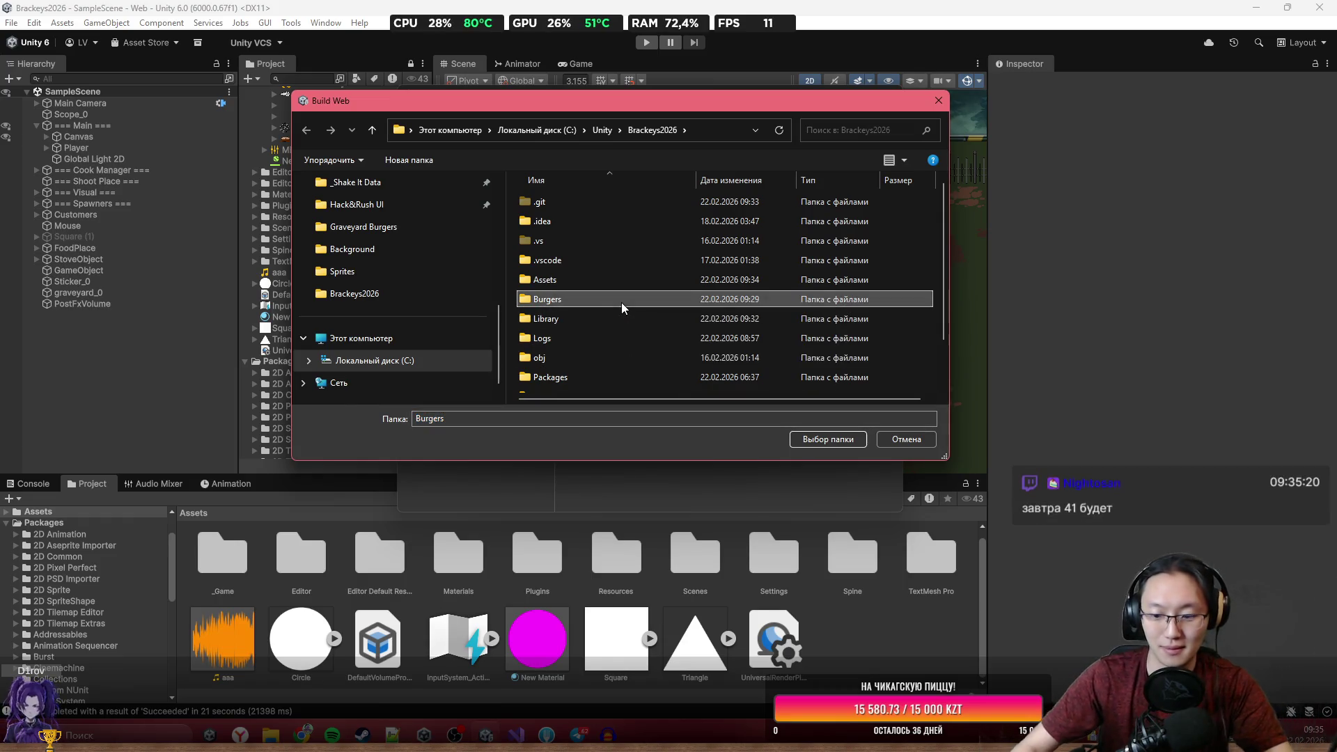
{"action": "key", "text": "Delete"}
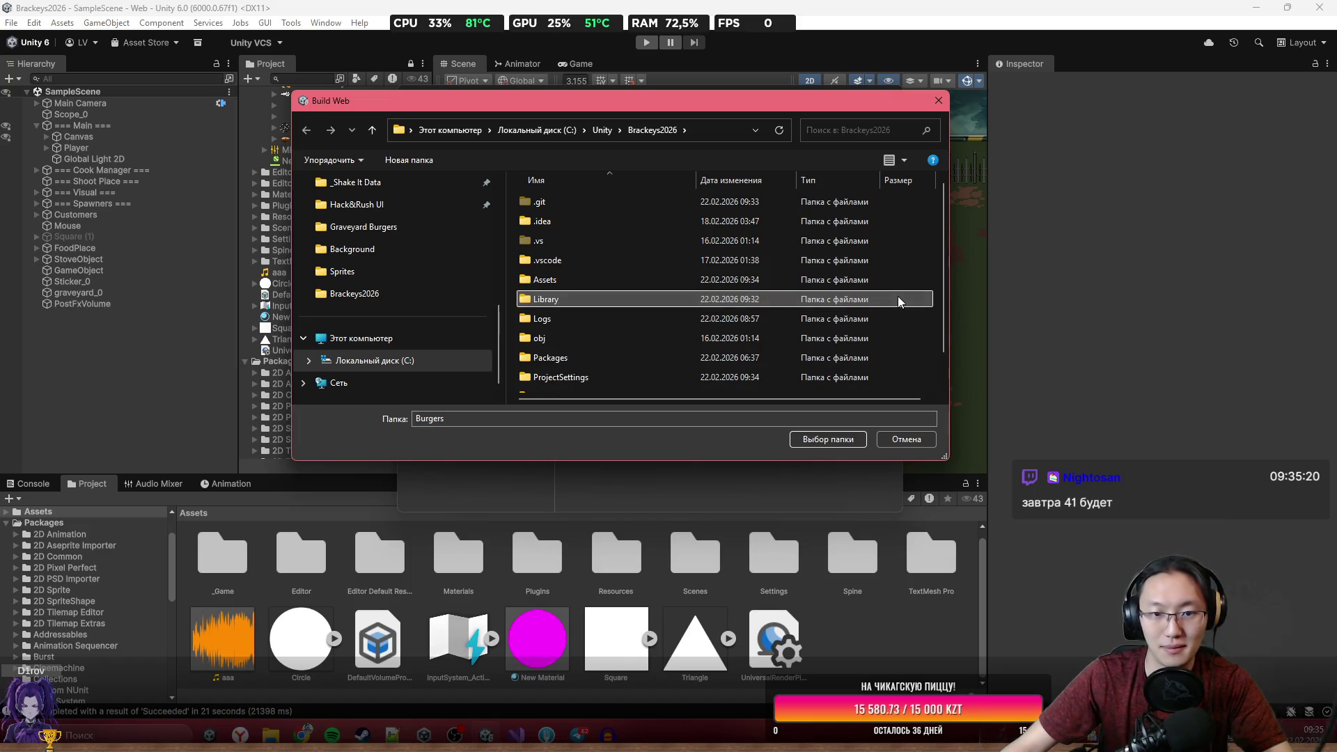
Create a new empty Burgers folder and build into it.
{"action": "right_click", "coordinate": [929, 311]}
{"action": "mouse_move", "coordinate": [989, 520]}
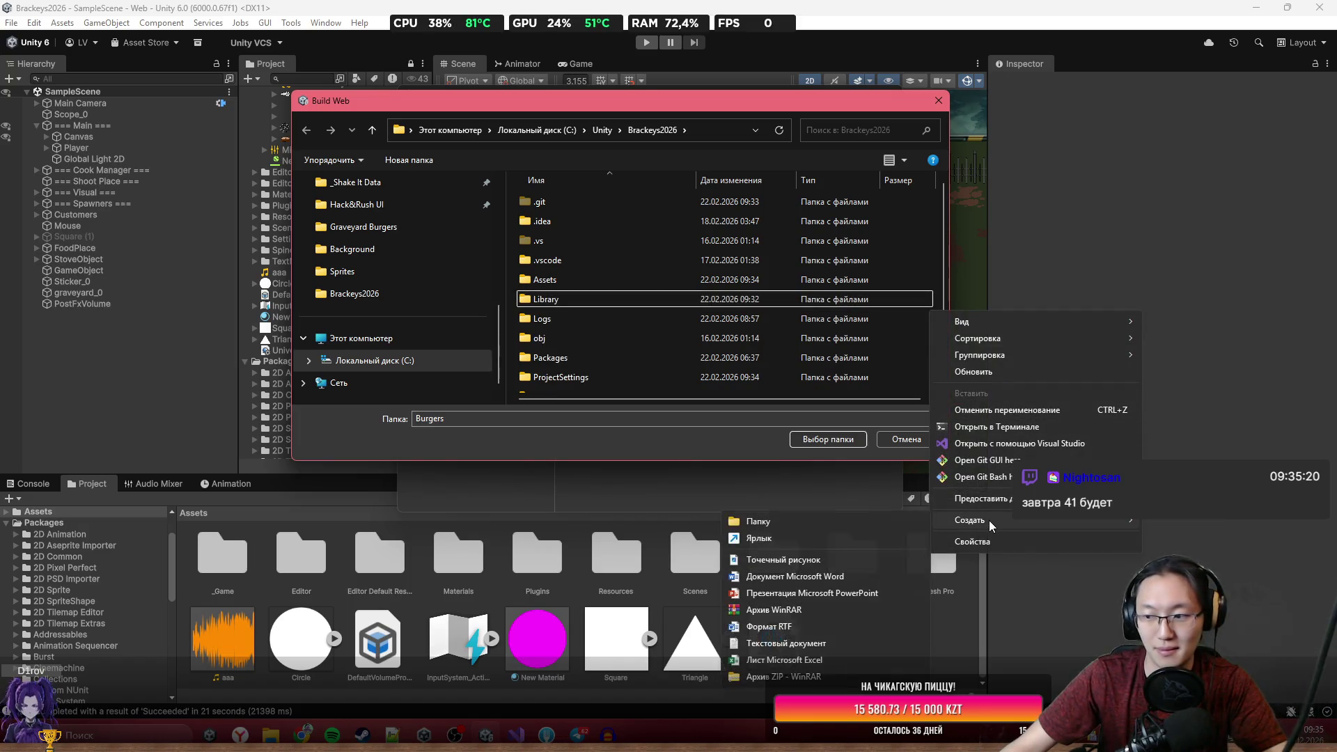
{"action": "left_click", "coordinate": [856, 525]}
{"action": "type", "text": "Burgers"}
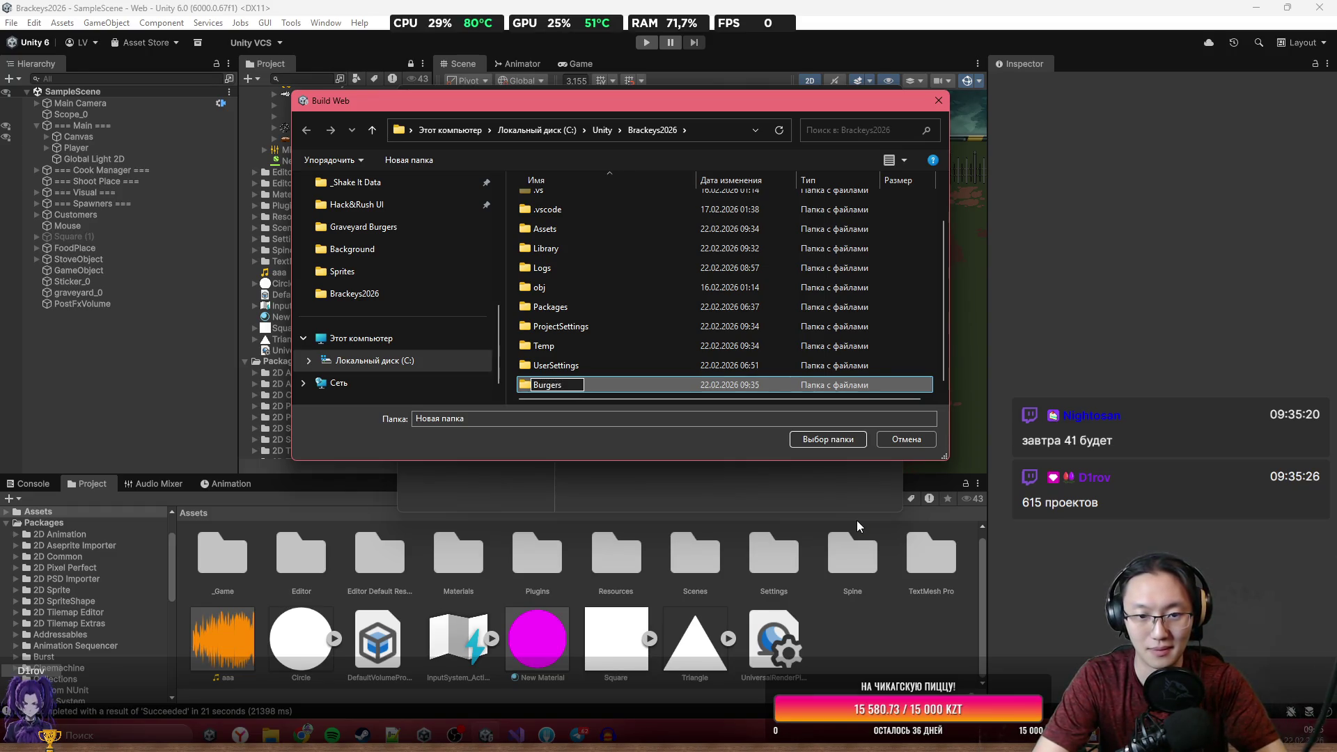
{"action": "key", "text": "Return"}
{"action": "key", "text": "Return"}
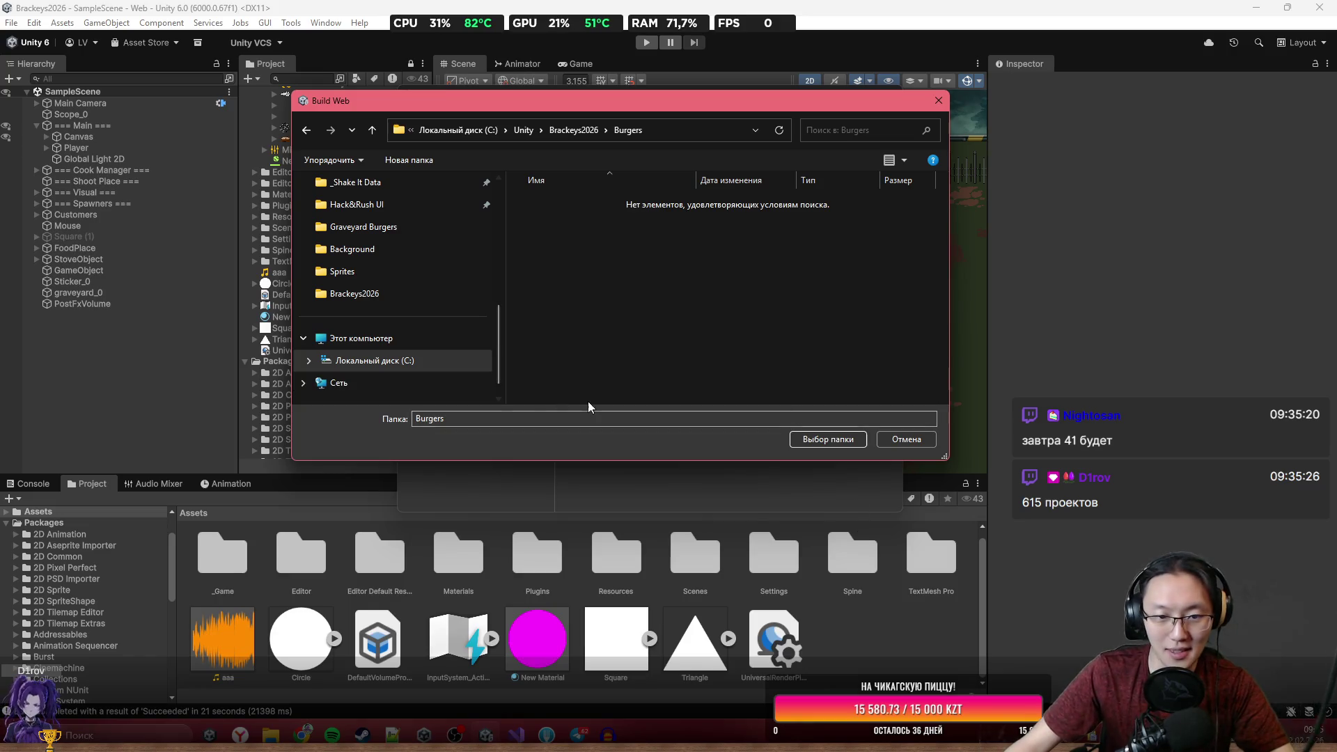
{"action": "left_click", "coordinate": [829, 440]}
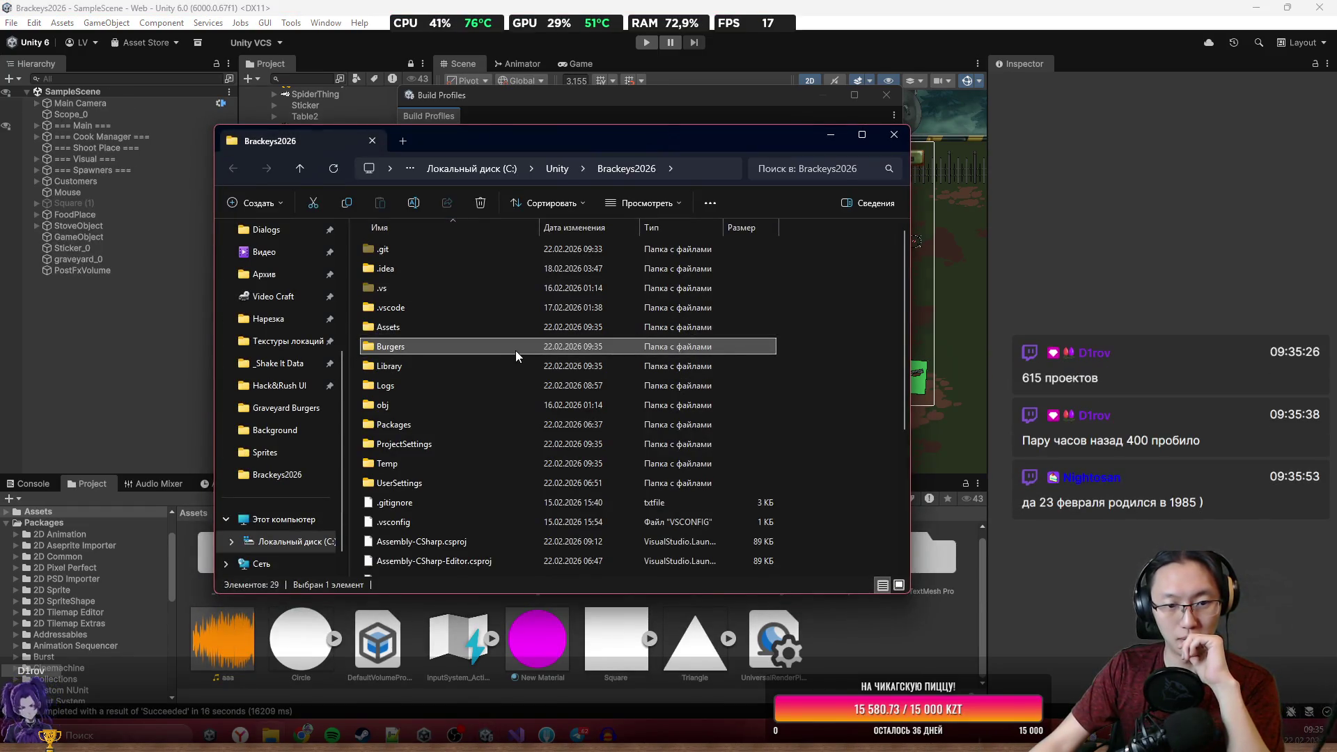
Delete the old Burgers.zip archive from the Brackeys2026 project folder.
{"action": "scroll", "coordinate": [432, 470], "scroll_direction": "down", "scroll_amount": 4}
{"action": "left_click", "coordinate": [466, 431]}
{"action": "key", "text": "Delete"}
{"action": "key", "text": "Return"}
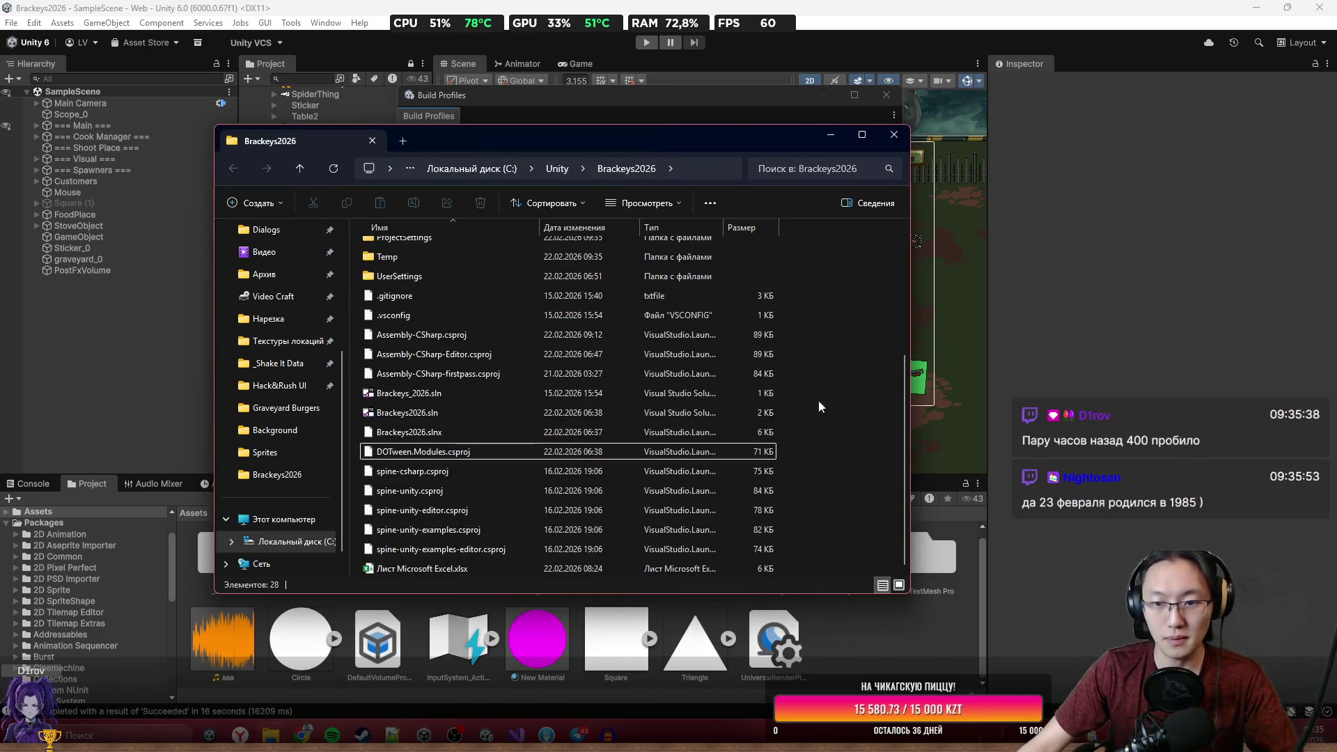
Create a new empty ZIP archive named Burgers.zip in the project folder.
{"action": "right_click", "coordinate": [868, 386]}
{"action": "key", "text": "Escape"}
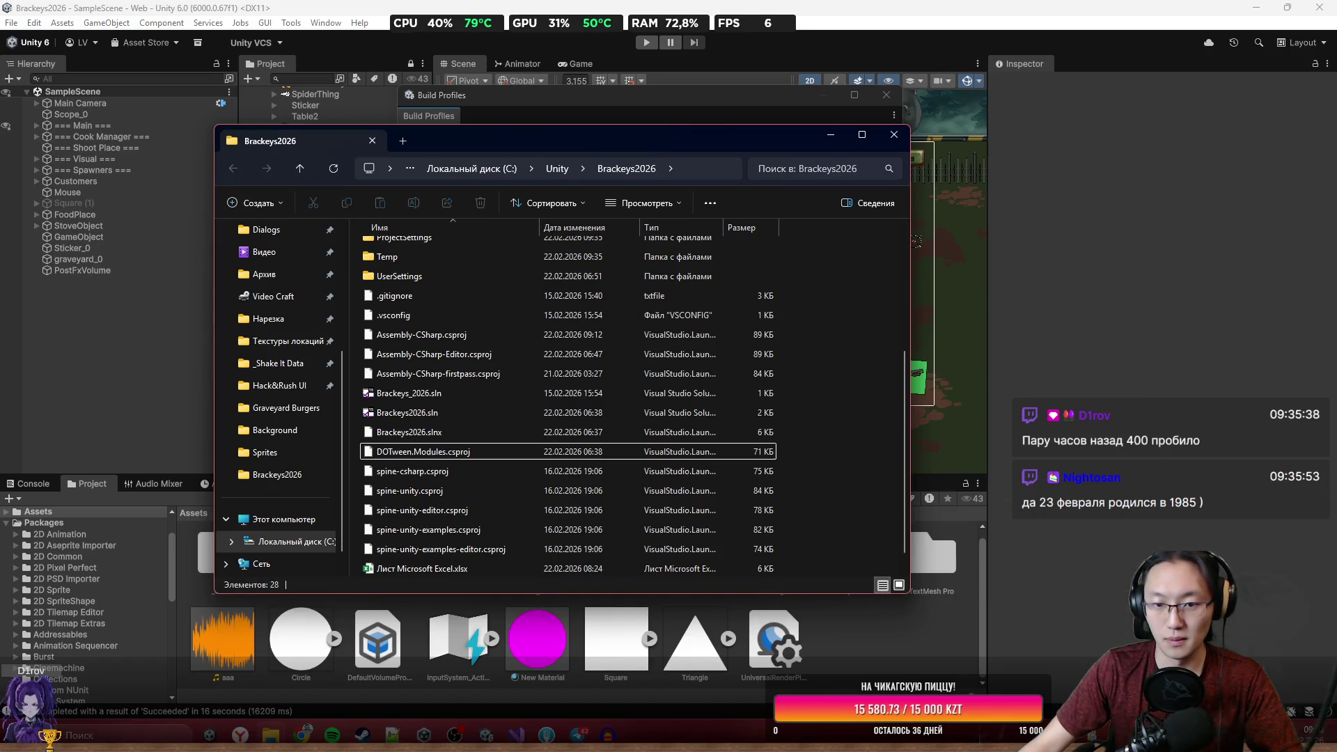
{"action": "left_click", "coordinate": [867, 492]}
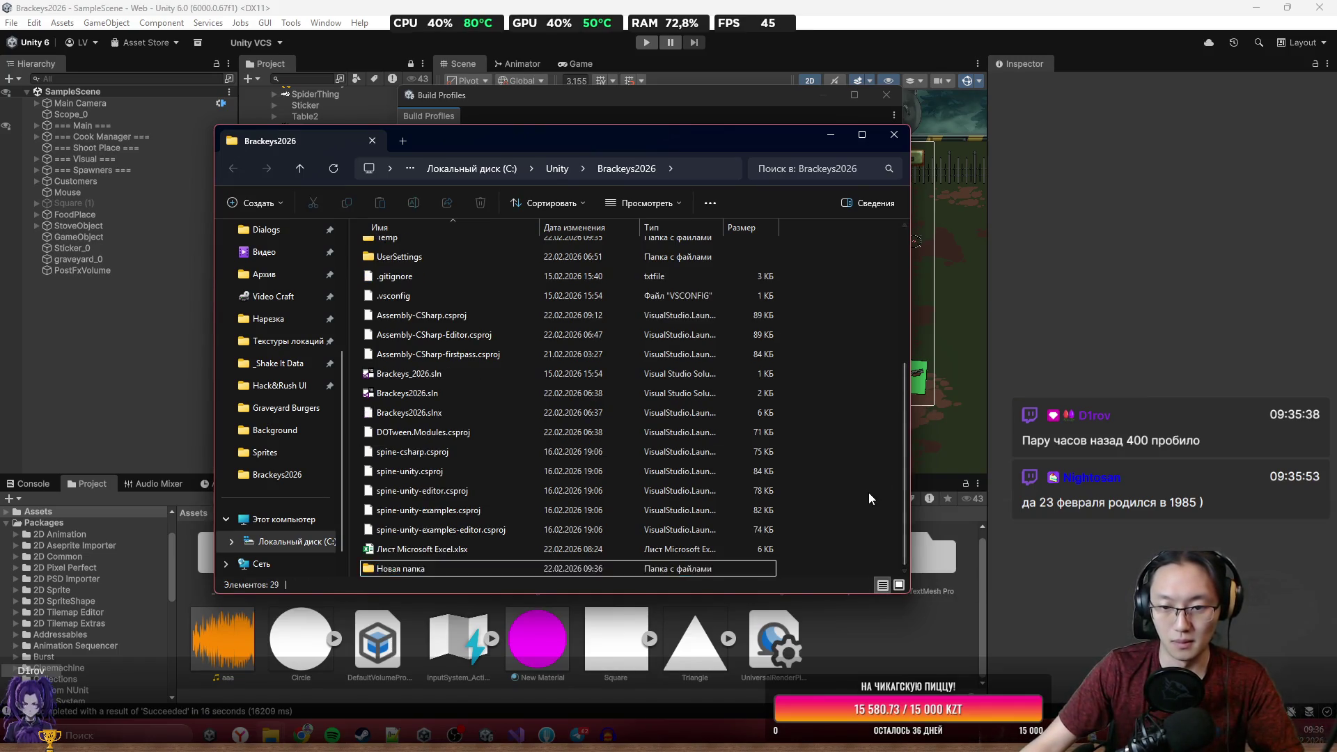
{"action": "right_click", "coordinate": [870, 491]}
{"action": "mouse_move", "coordinate": [989, 394]}
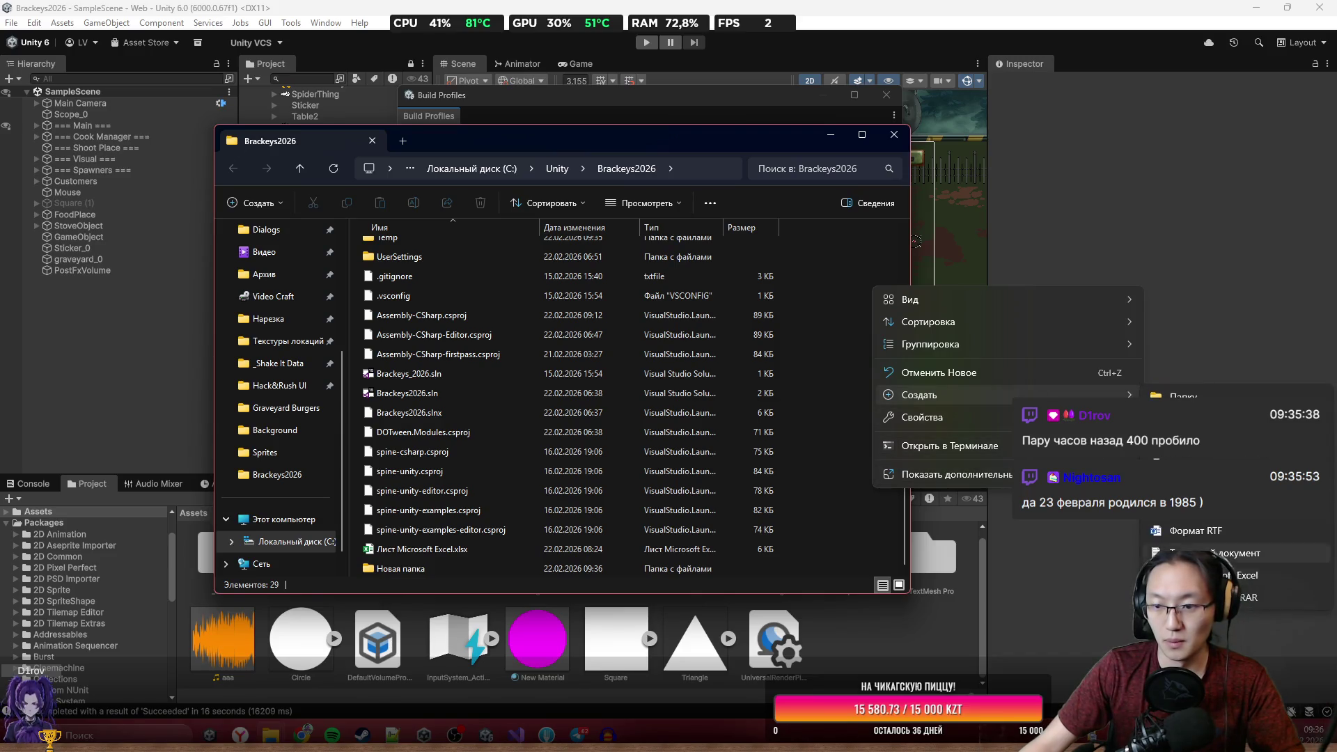
{"action": "left_click", "coordinate": [1205, 557]}
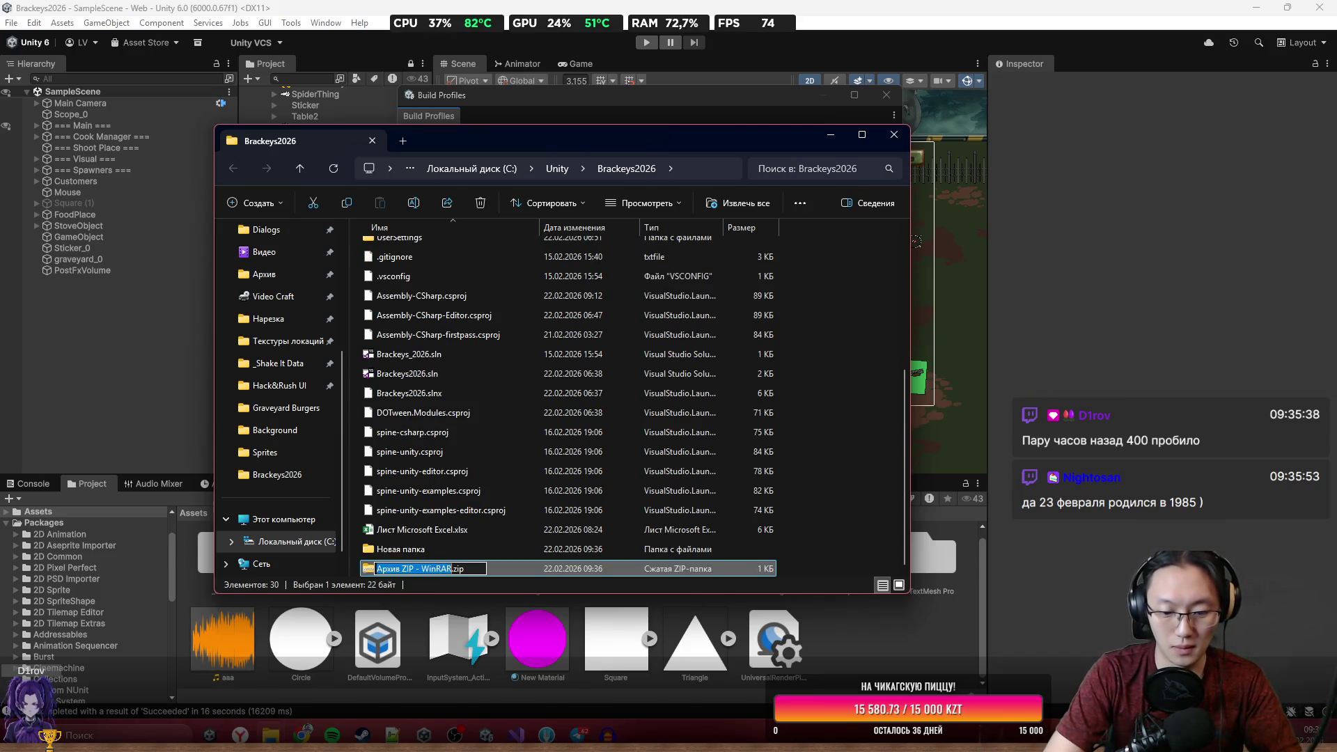
{"action": "type", "text": "By"}
{"action": "key", "text": "BackSpace"}
{"action": "type", "text": "urgers"}
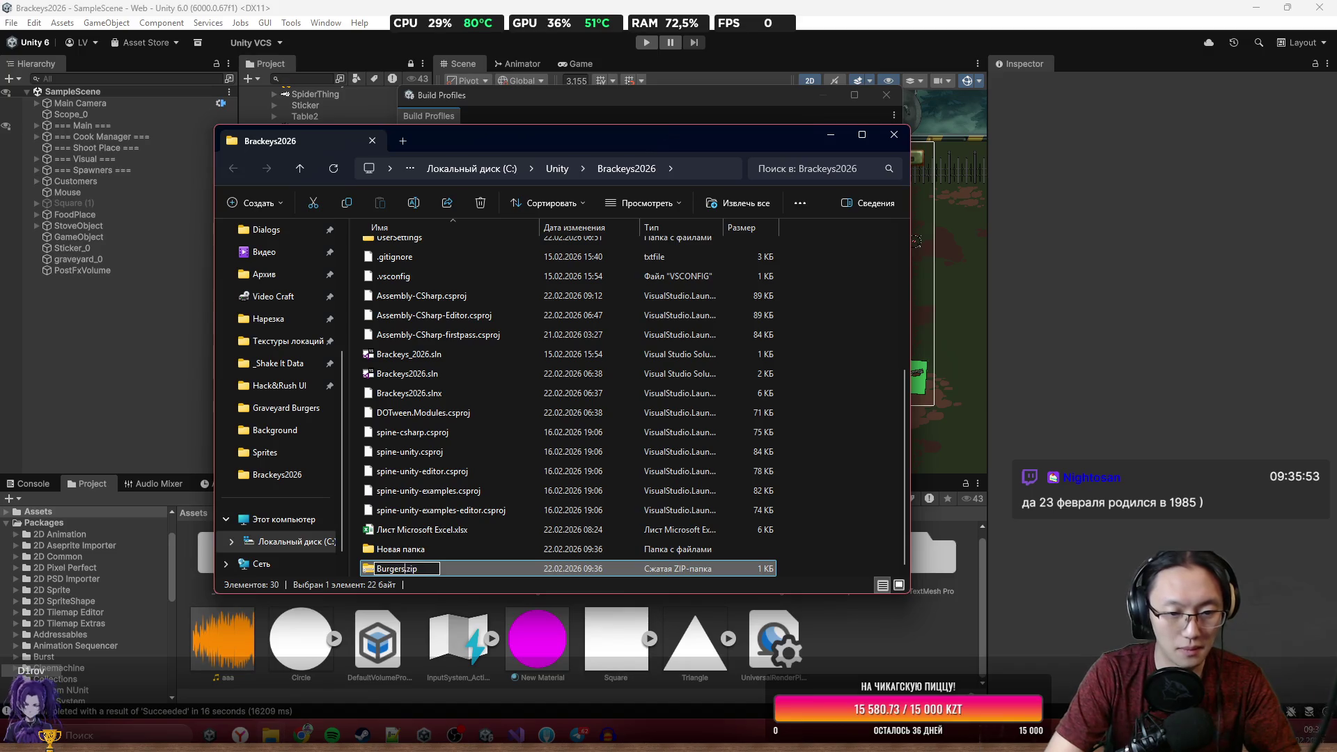
{"action": "key", "text": "Return"}
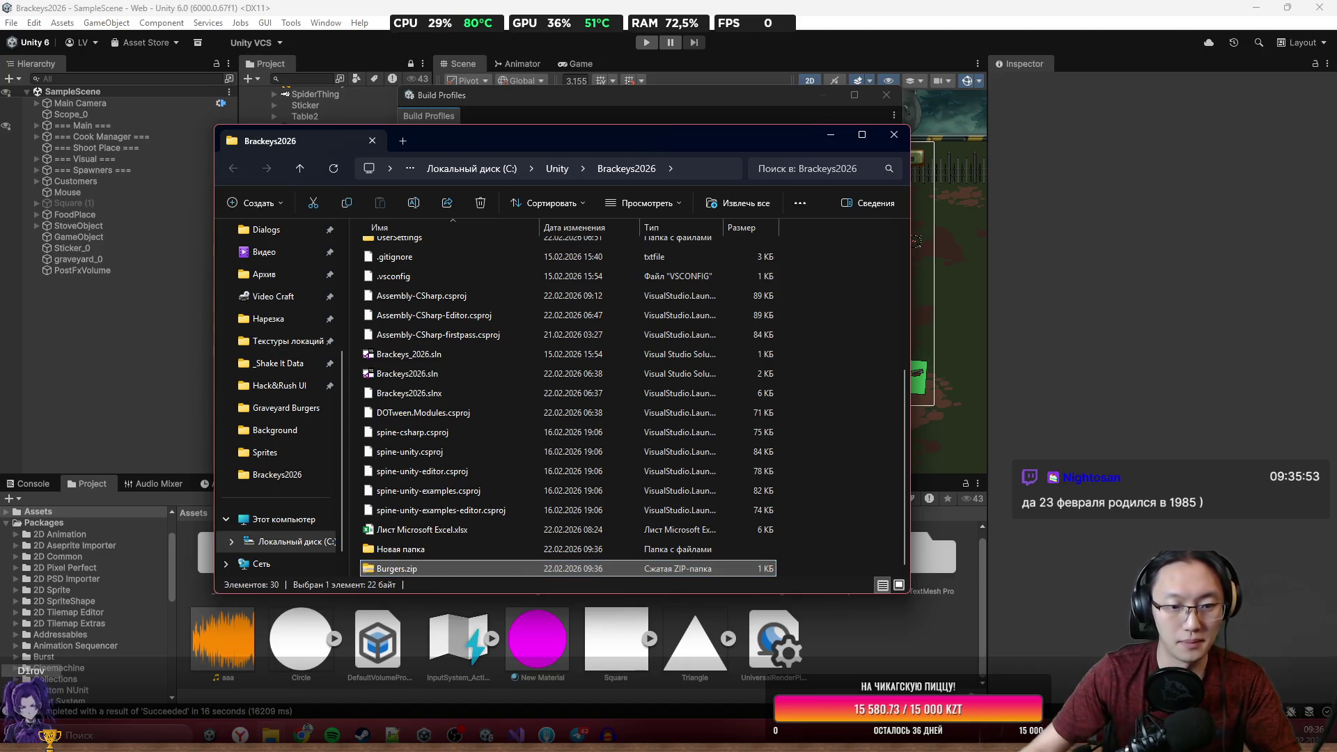
{"action": "scroll", "coordinate": [666, 361], "scroll_direction": "up", "scroll_amount": 5}
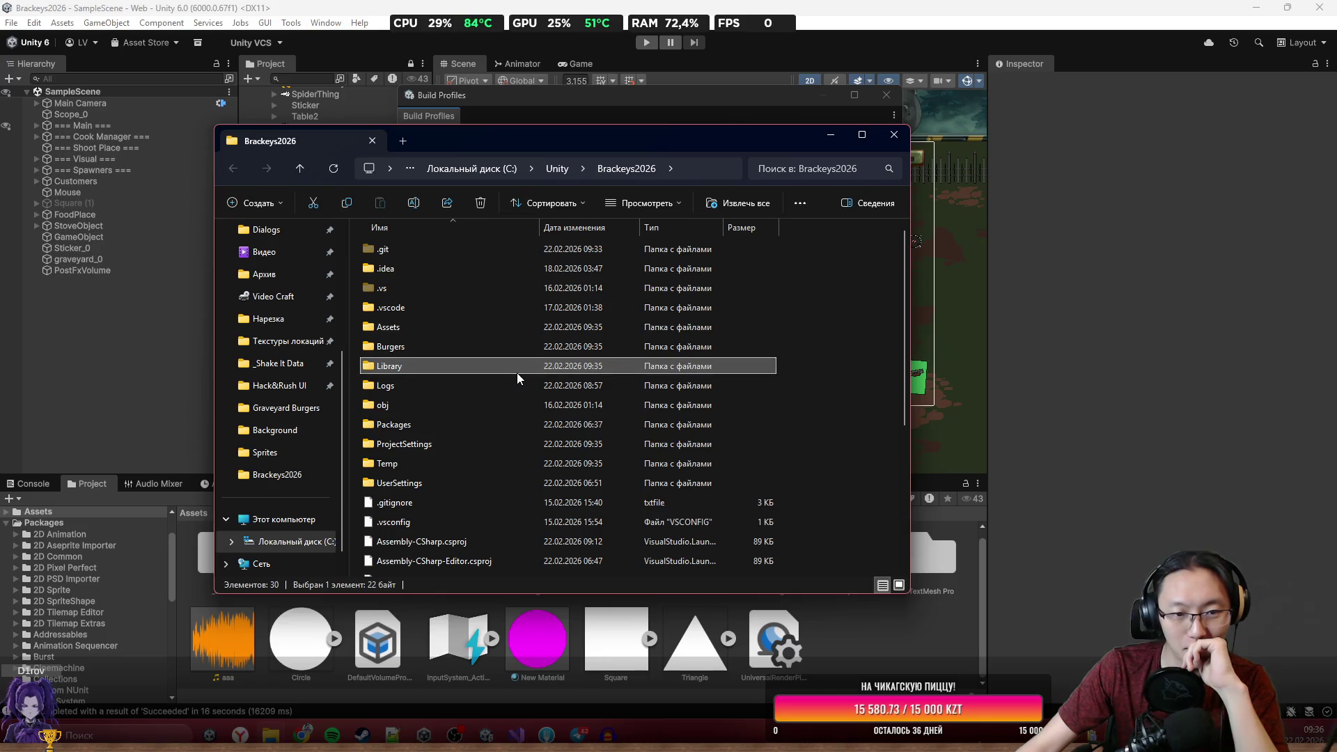
Copy the Burgers build folder into Burgers.zip and open the archive to check its contents.
{"action": "left_click", "coordinate": [437, 348]}
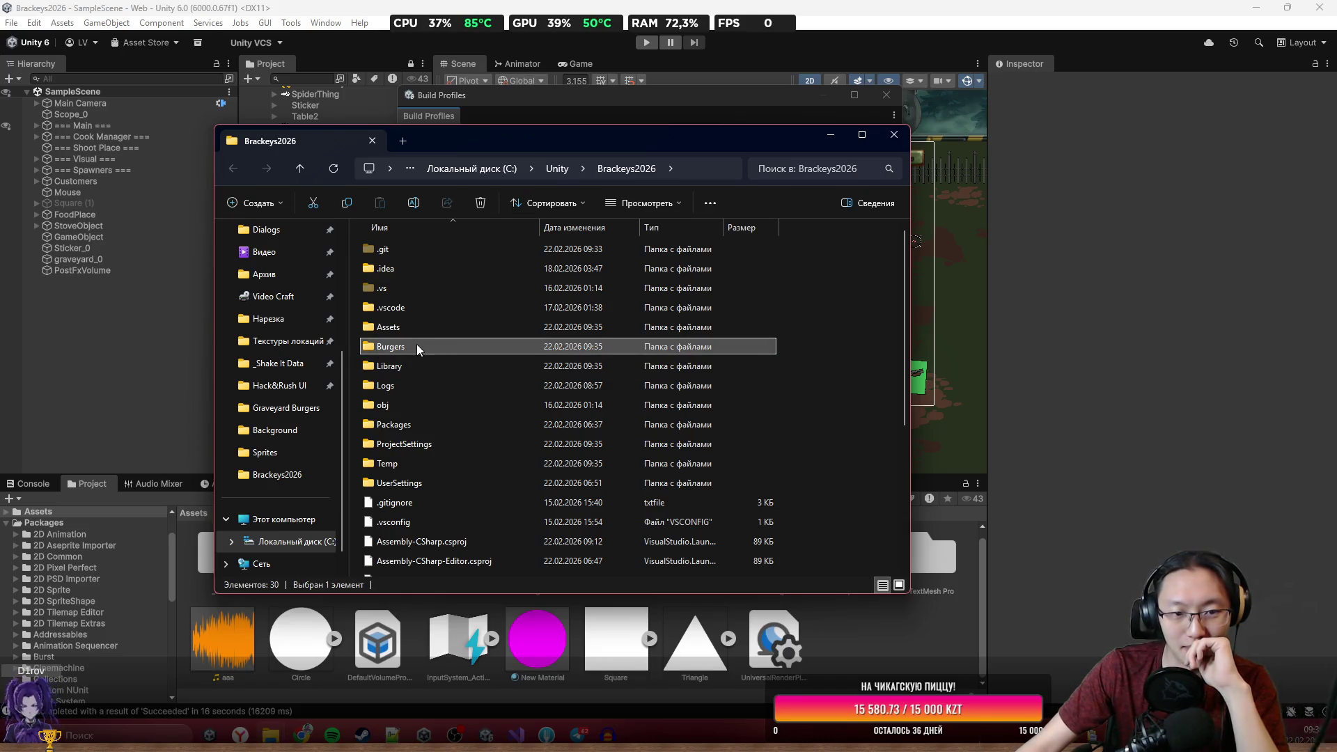
{"action": "double_click", "coordinate": [411, 344]}
{"action": "key", "text": "alt+Left"}
{"action": "left_click_drag", "start_coordinate": [419, 573], "coordinate": [429, 516]}
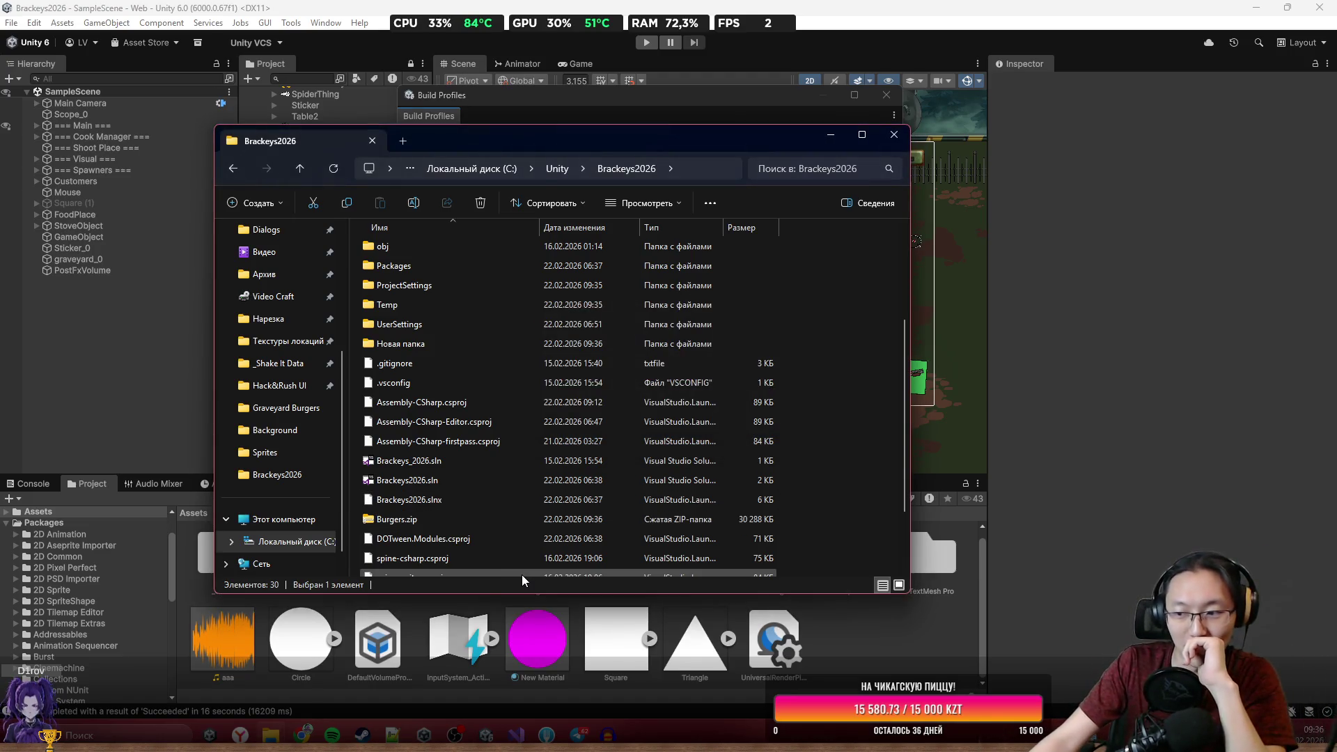
{"action": "double_click", "coordinate": [480, 519]}
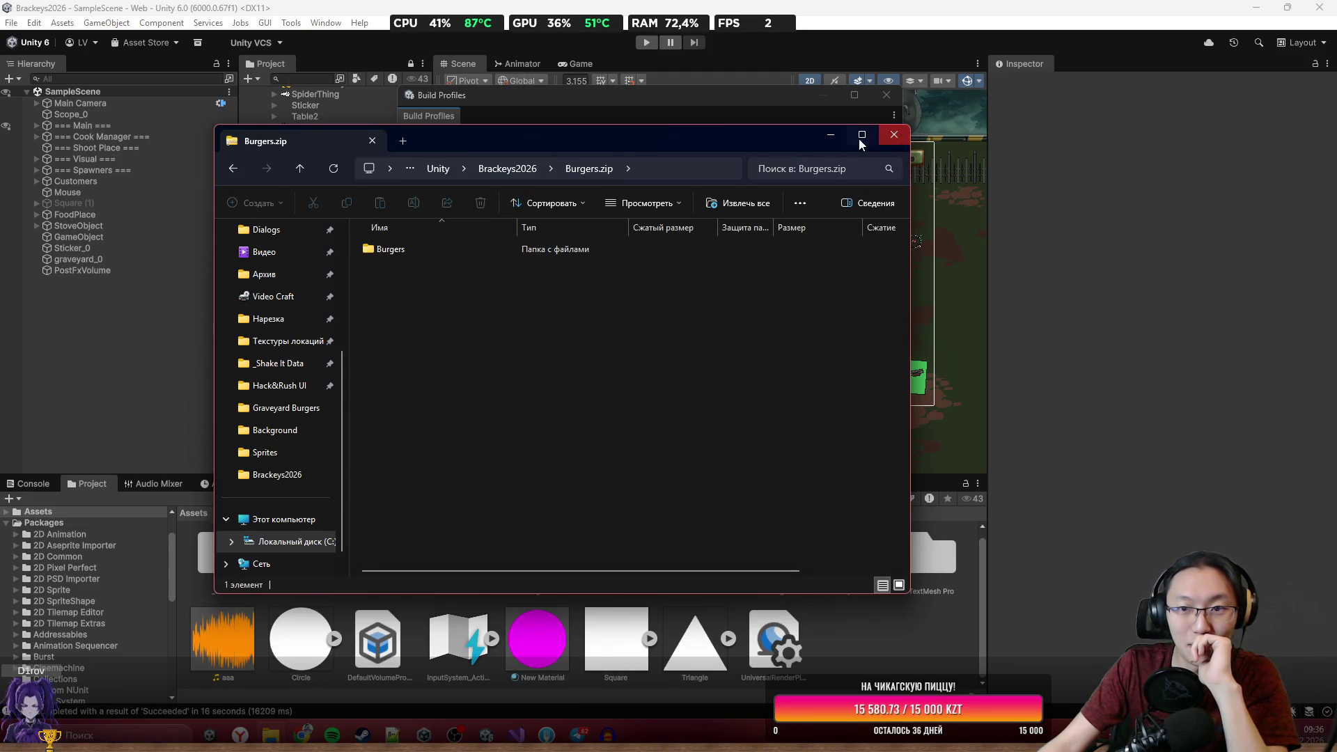
Switch to Chrome and go to the itch.io Creator Dashboard.
{"action": "left_click", "coordinate": [1256, 7]}
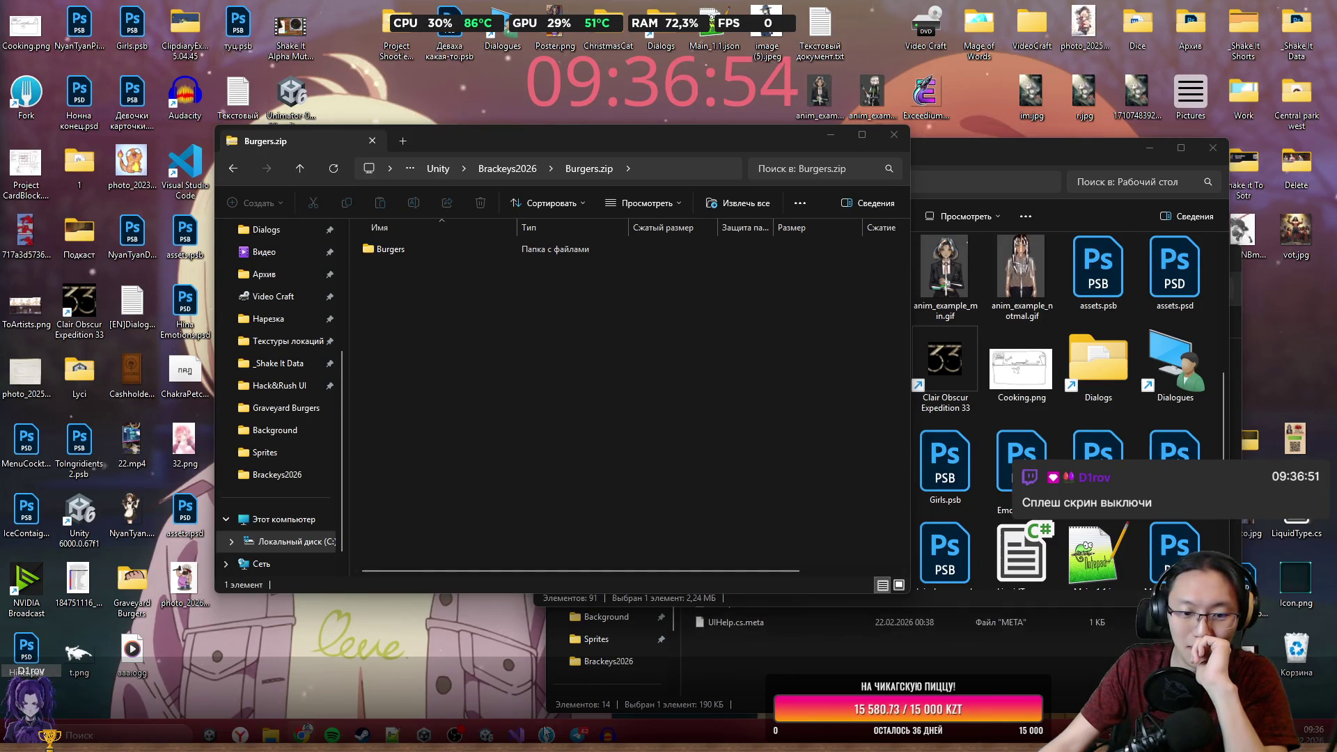
{"action": "mouse_move", "coordinate": [500, 738]}
{"action": "mouse_move", "coordinate": [301, 734]}
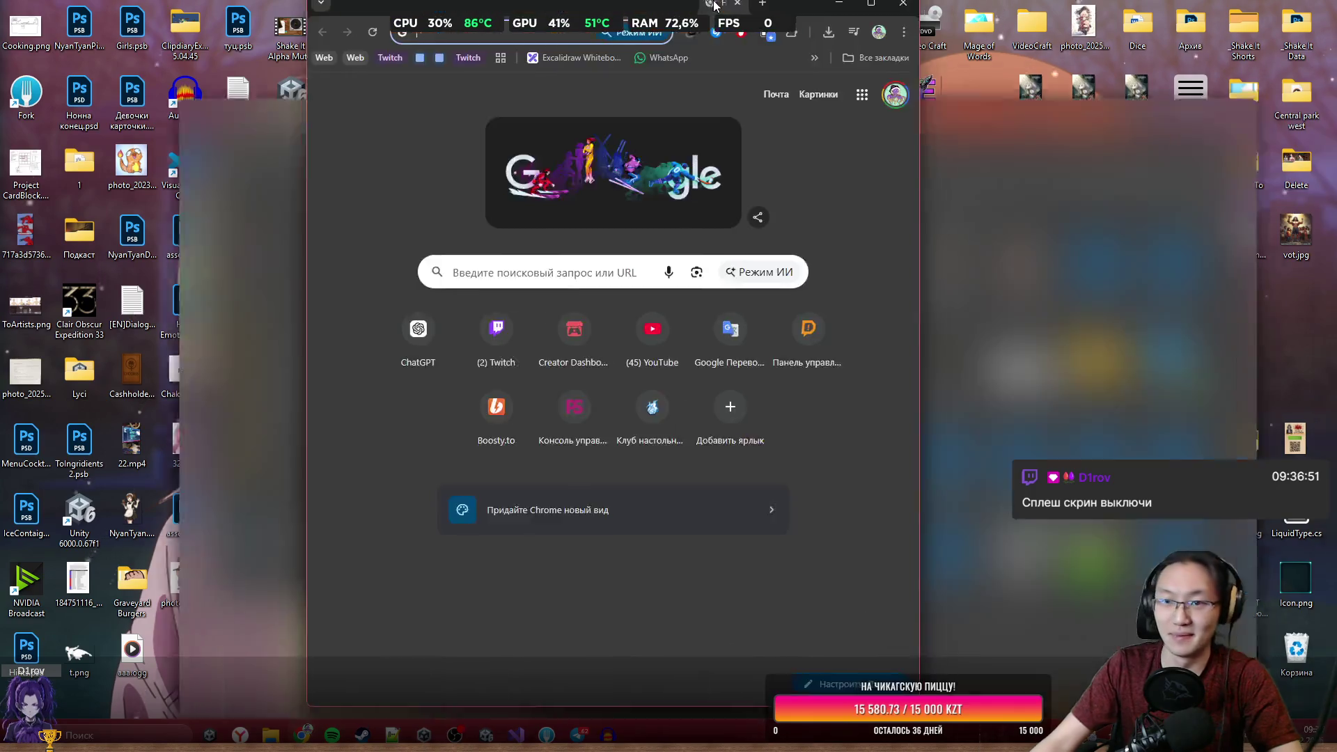
{"action": "left_click_drag", "start_coordinate": [713, 73], "coordinate": [713, 5]}
{"action": "type", "text": "itch"}
{"action": "key", "text": "Return"}
{"action": "scroll", "coordinate": [488, 387], "scroll_direction": "down", "scroll_amount": 5}
{"action": "scroll", "coordinate": [536, 571], "scroll_direction": "down", "scroll_amount": 5}
{"action": "scroll", "coordinate": [519, 487], "scroll_direction": "up", "scroll_amount": 10}
{"action": "scroll", "coordinate": [488, 417], "scroll_direction": "down", "scroll_amount": 2}
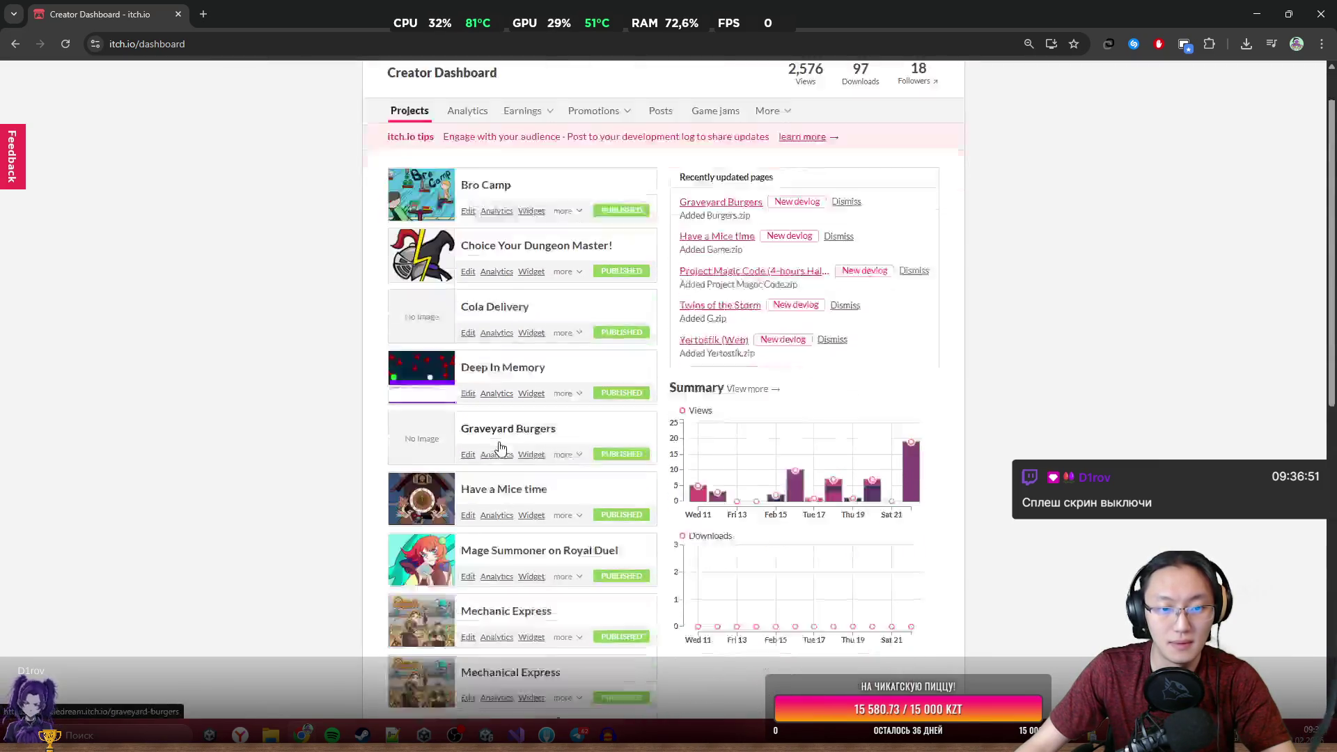
Open Graveyard Burgers from the dashboard, then reach its Edit game page via the Widget page.
{"action": "left_click", "coordinate": [526, 380]}
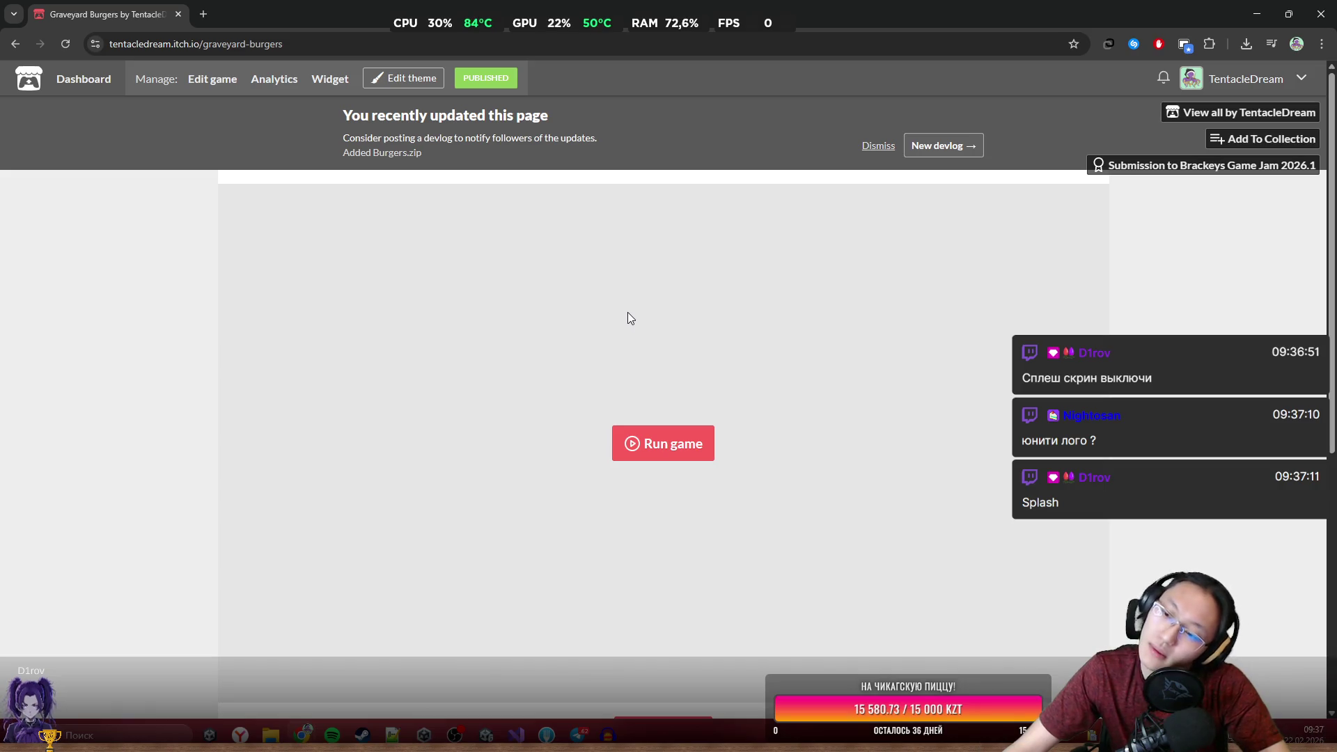
{"action": "scroll", "coordinate": [884, 376], "scroll_direction": "down", "scroll_amount": 2}
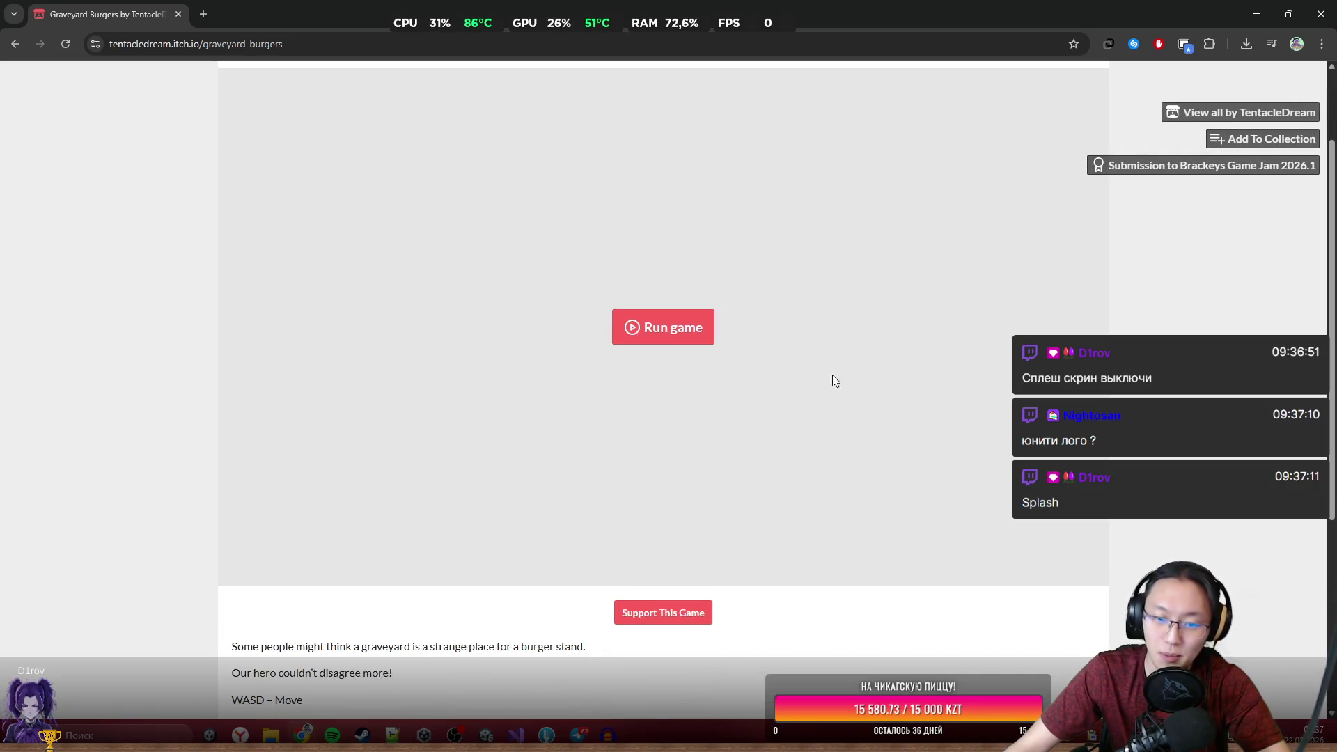
{"action": "scroll", "coordinate": [719, 422], "scroll_direction": "up", "scroll_amount": 2}
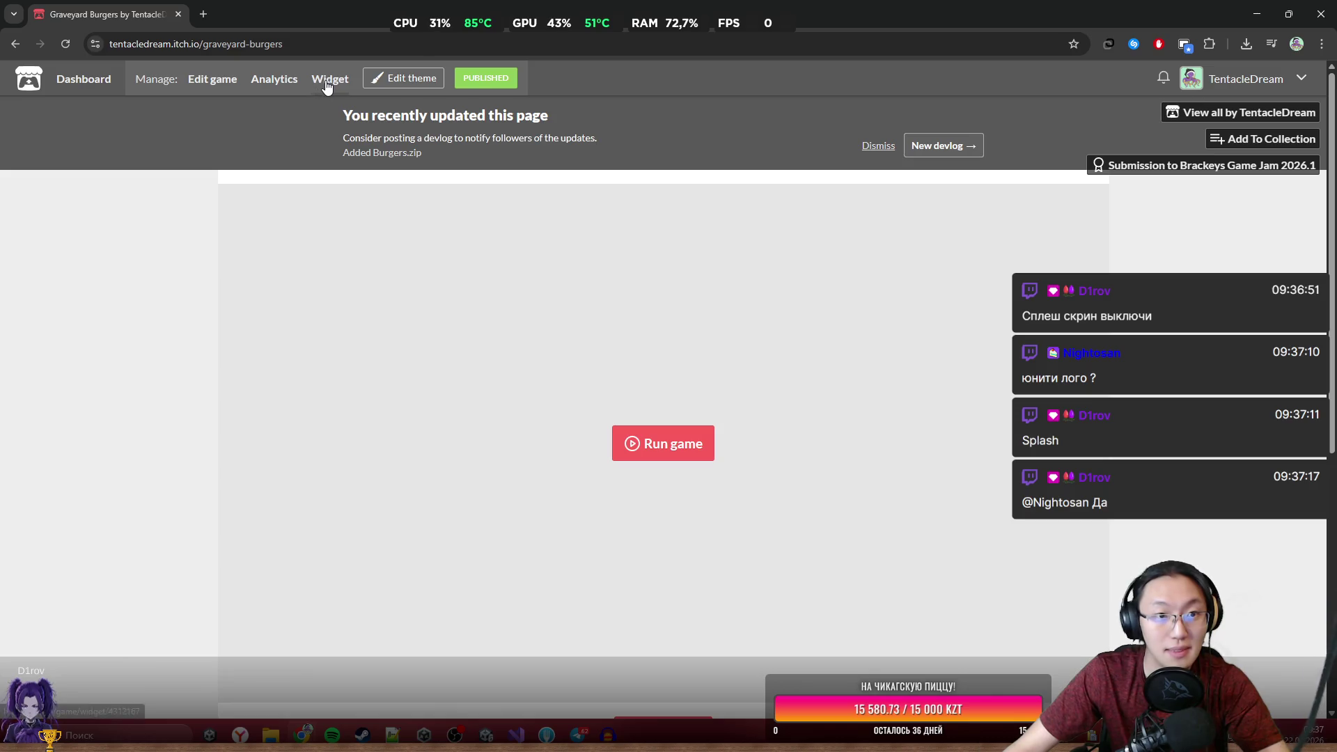
{"action": "left_click", "coordinate": [328, 79]}
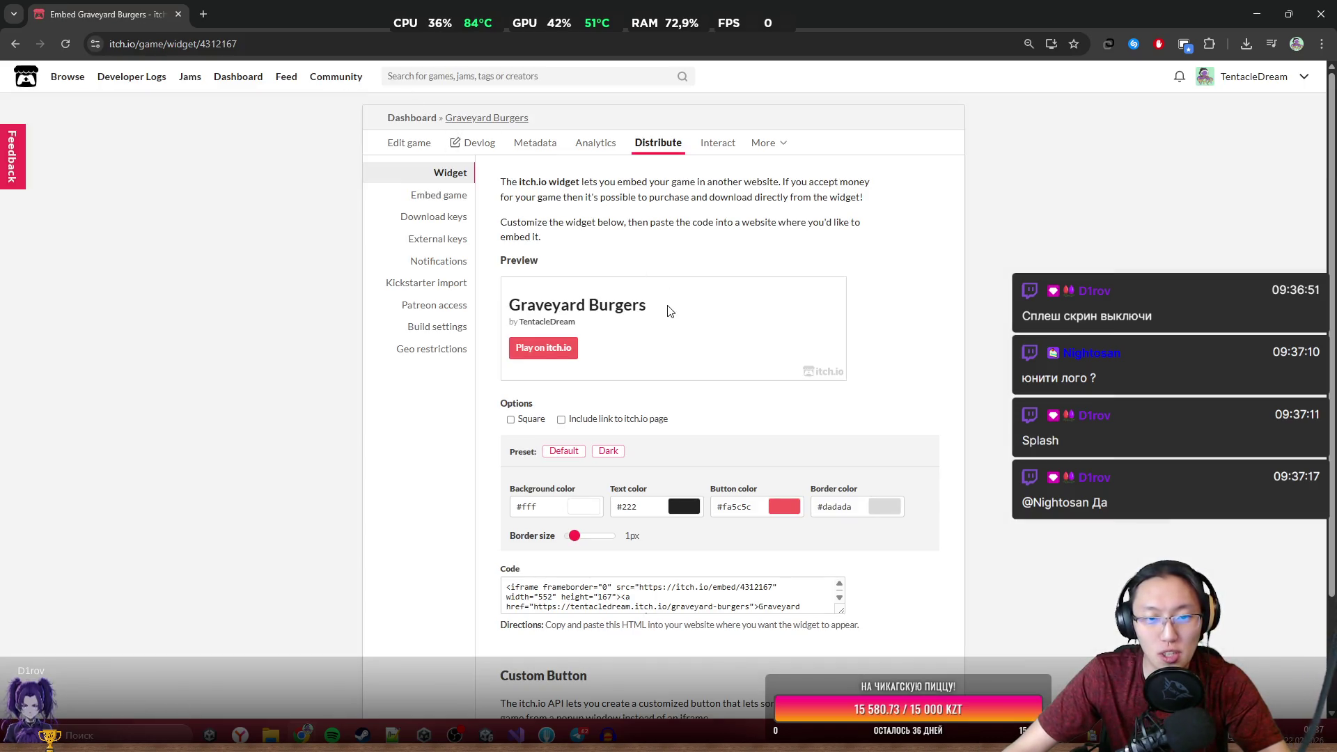
{"action": "left_click", "coordinate": [15, 44]}
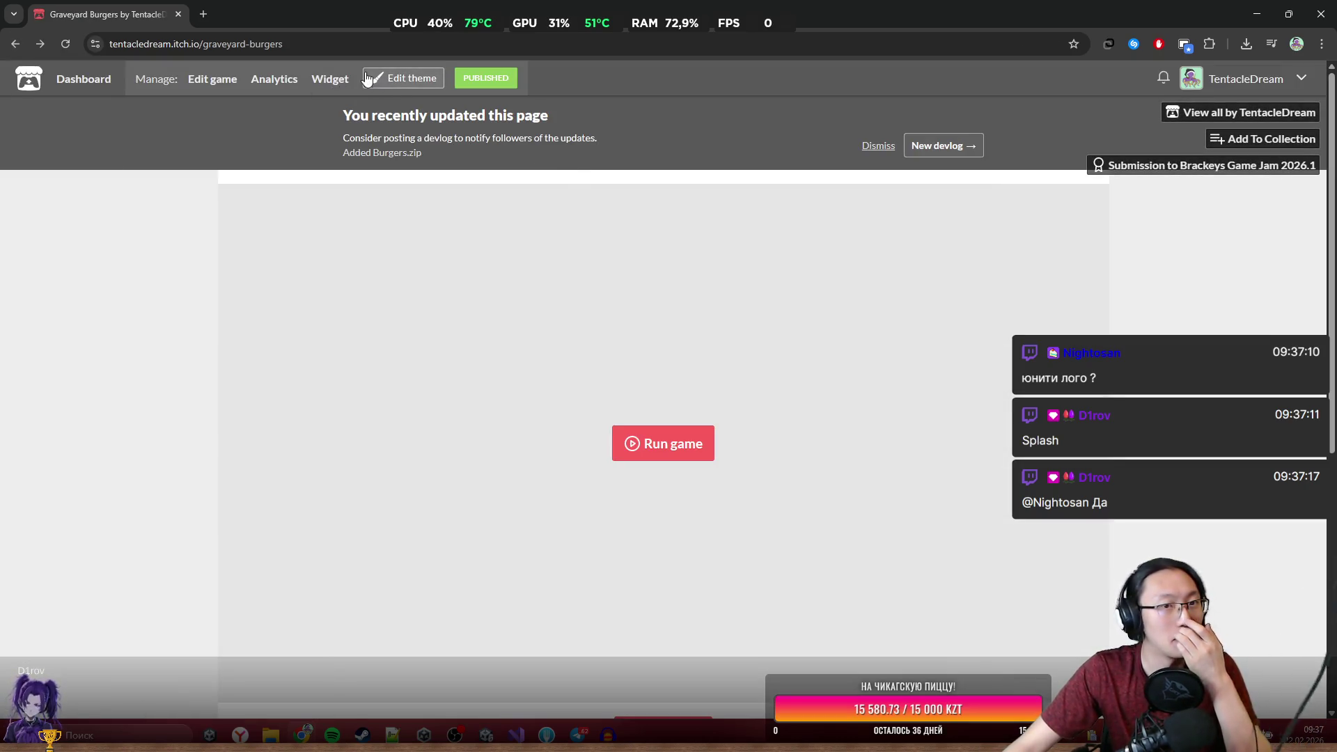
{"action": "left_click", "coordinate": [322, 82]}
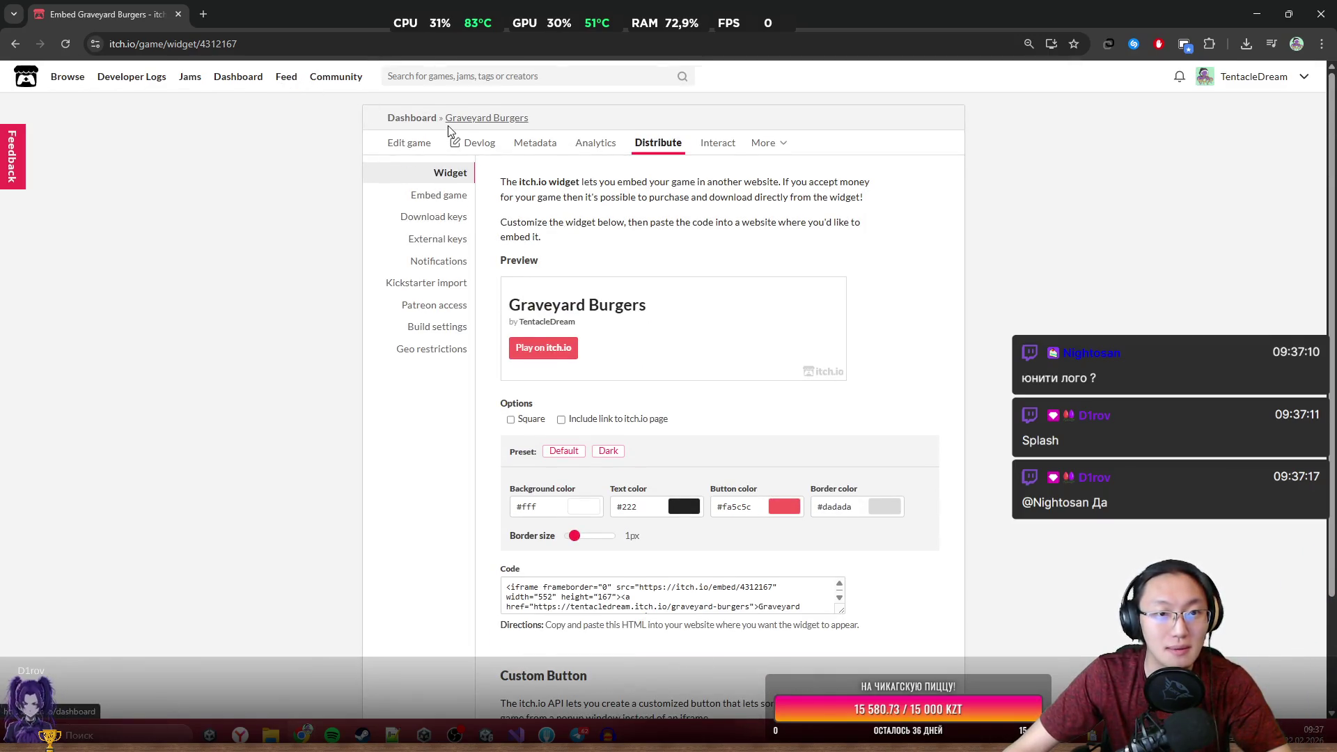
{"action": "left_click", "coordinate": [409, 142]}
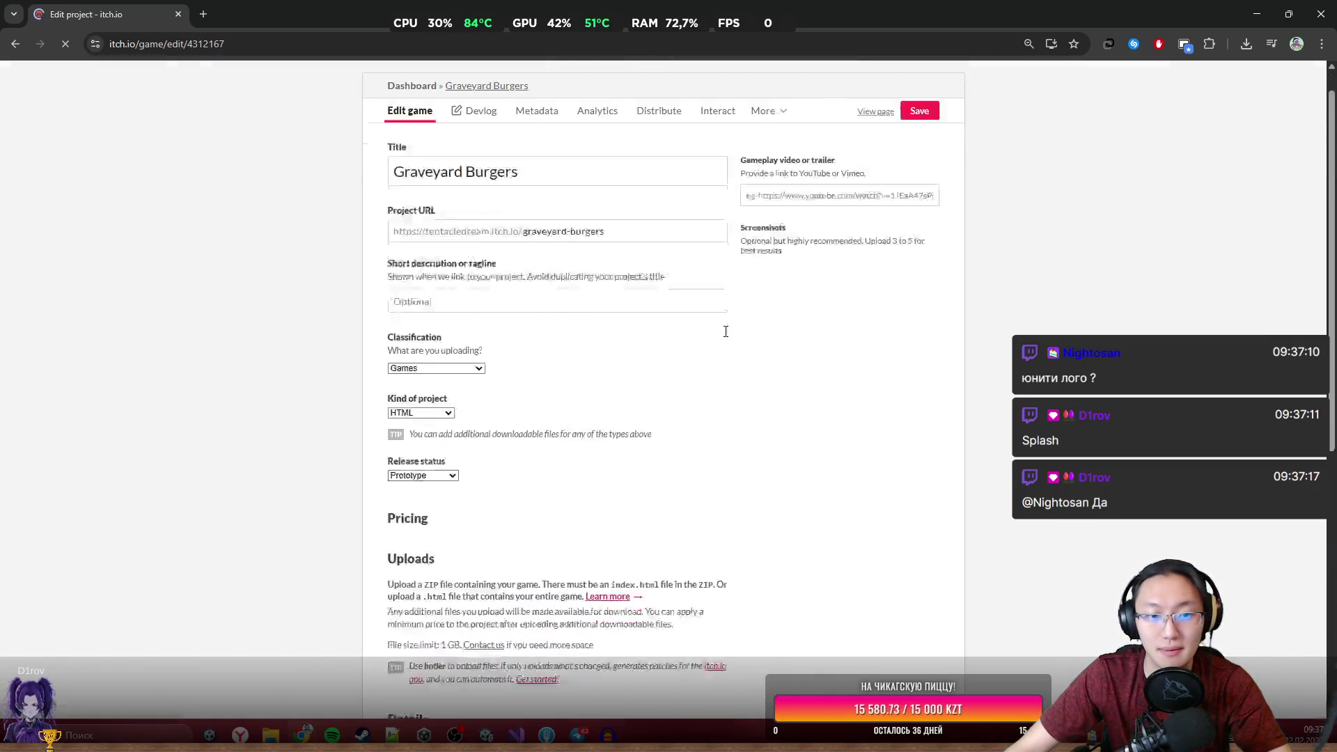
Upload Burgers.zip from the project folder as the game's file.
{"action": "scroll", "coordinate": [608, 310], "scroll_direction": "down", "scroll_amount": 15}
{"action": "scroll", "coordinate": [433, 243], "scroll_direction": "up", "scroll_amount": 3}
{"action": "left_click", "coordinate": [418, 218]}
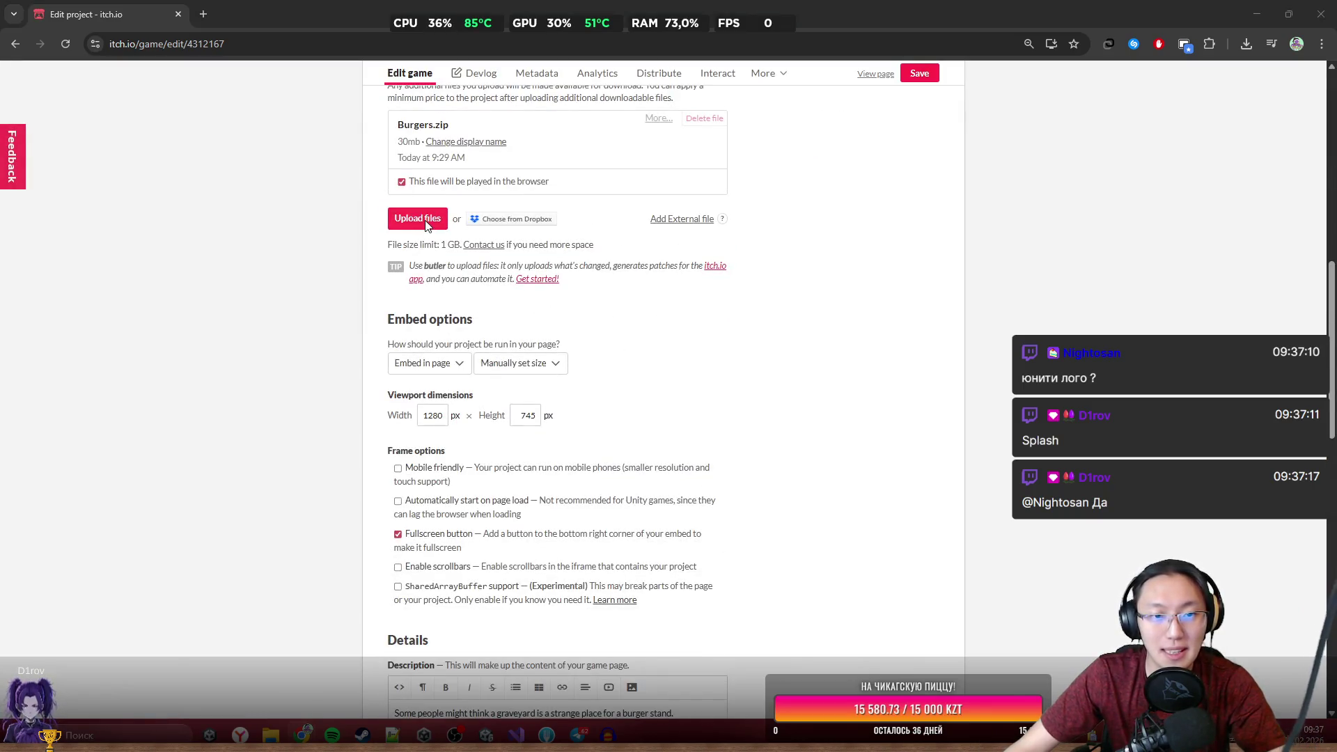
{"action": "scroll", "coordinate": [358, 361], "scroll_direction": "down", "scroll_amount": 3}
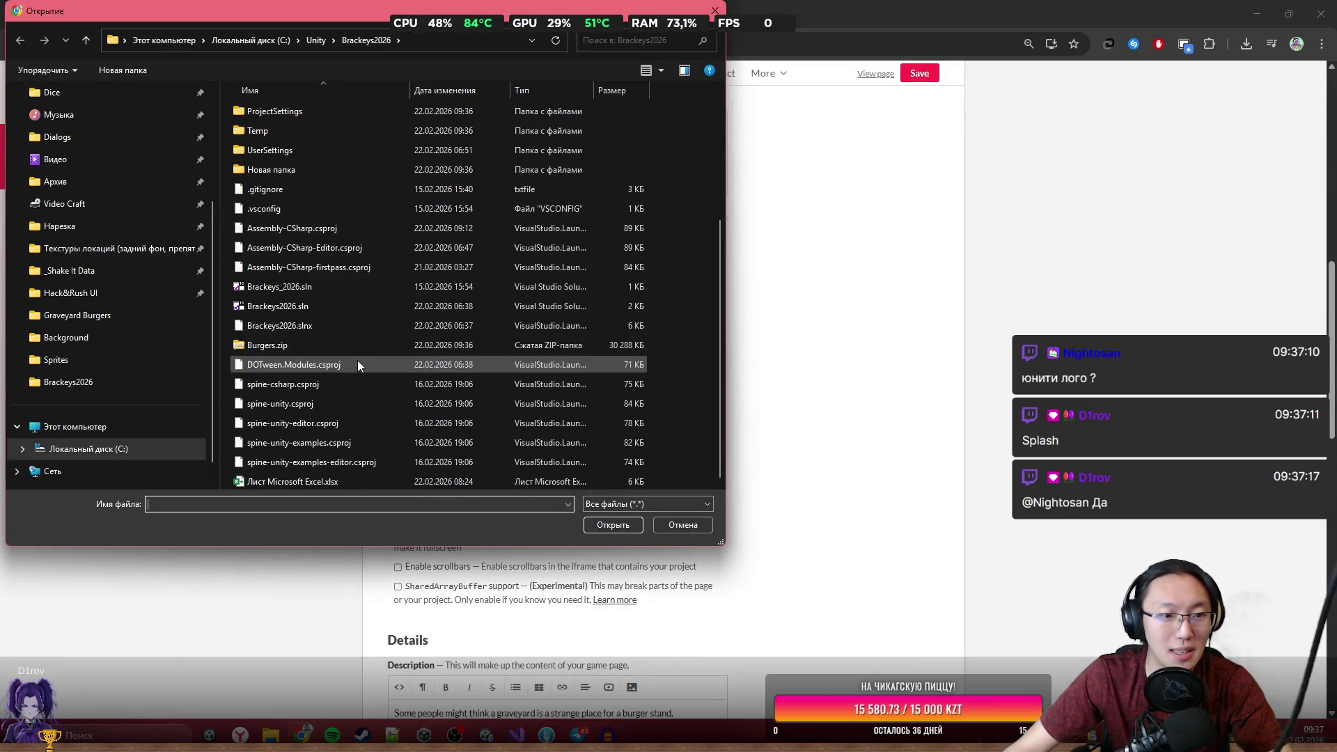
{"action": "double_click", "coordinate": [328, 343]}
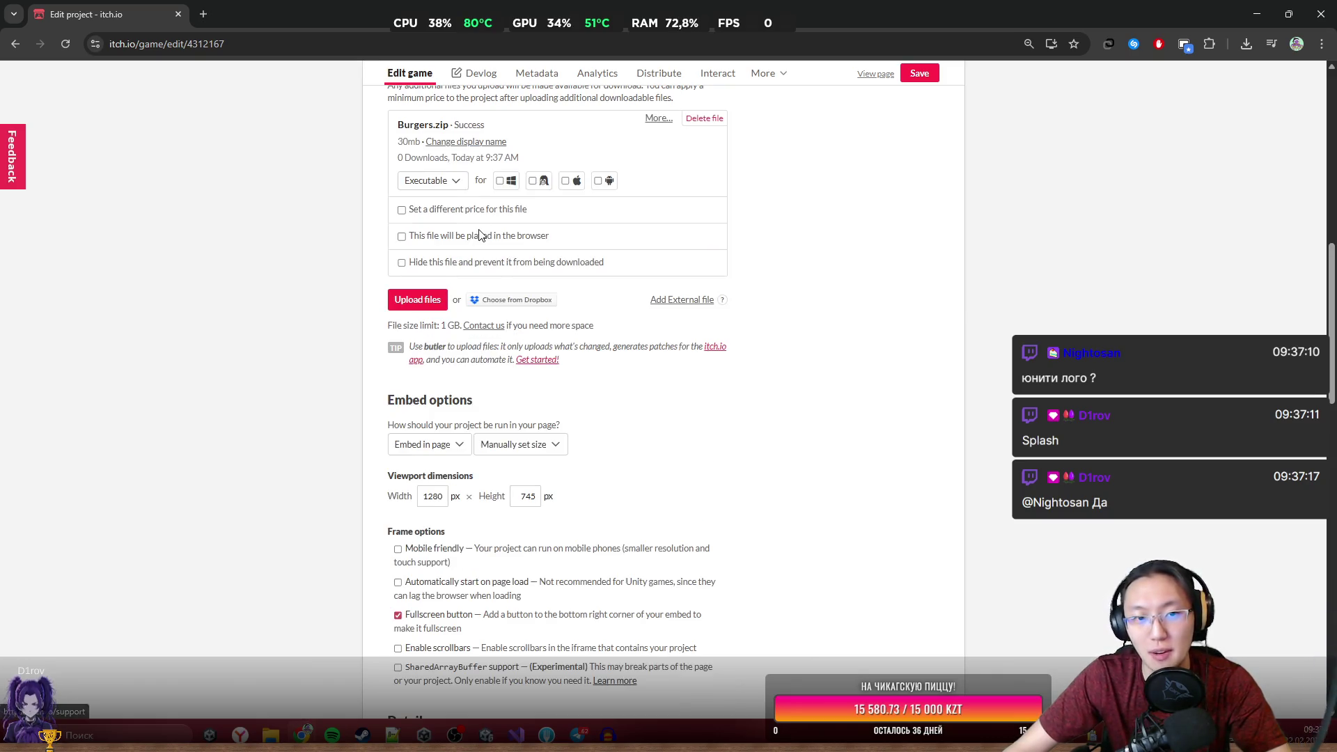
Mark Burgers.zip as played in the browser, save, and run the game.
{"action": "left_click", "coordinate": [479, 235]}
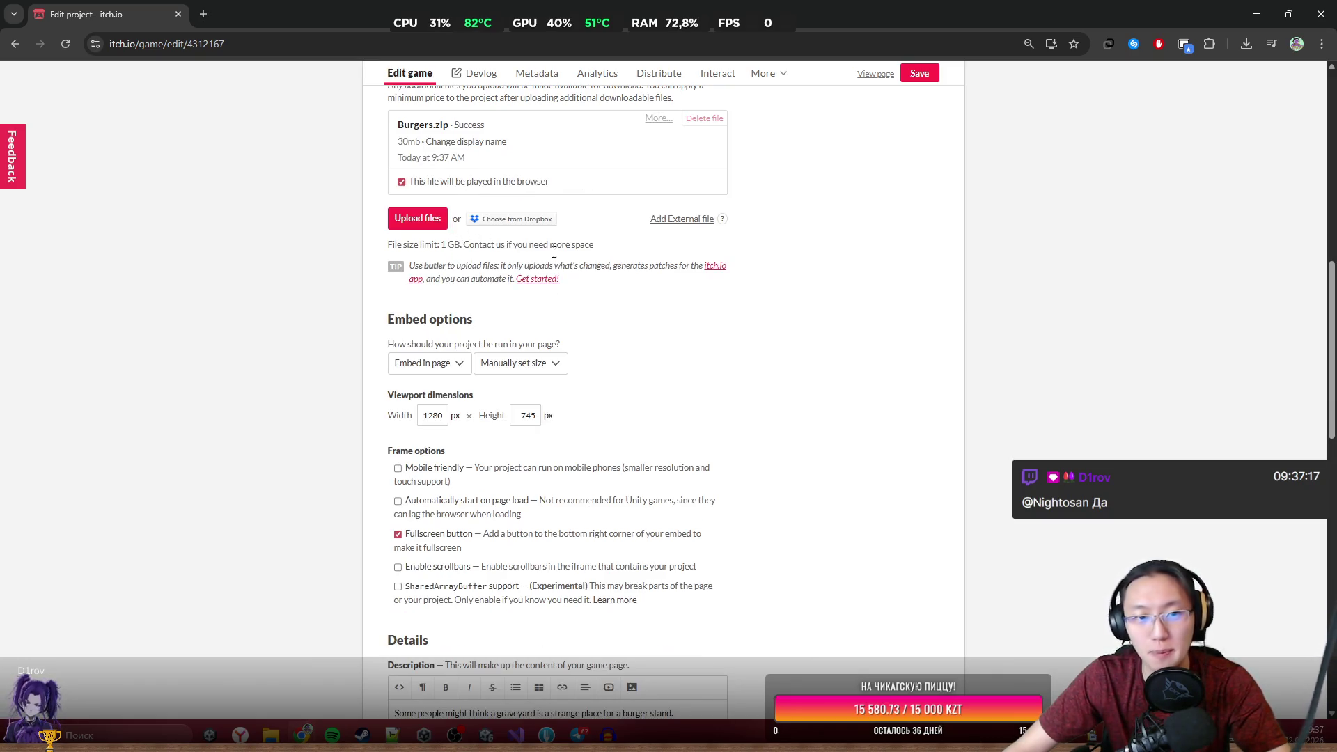
{"action": "left_click", "coordinate": [907, 80]}
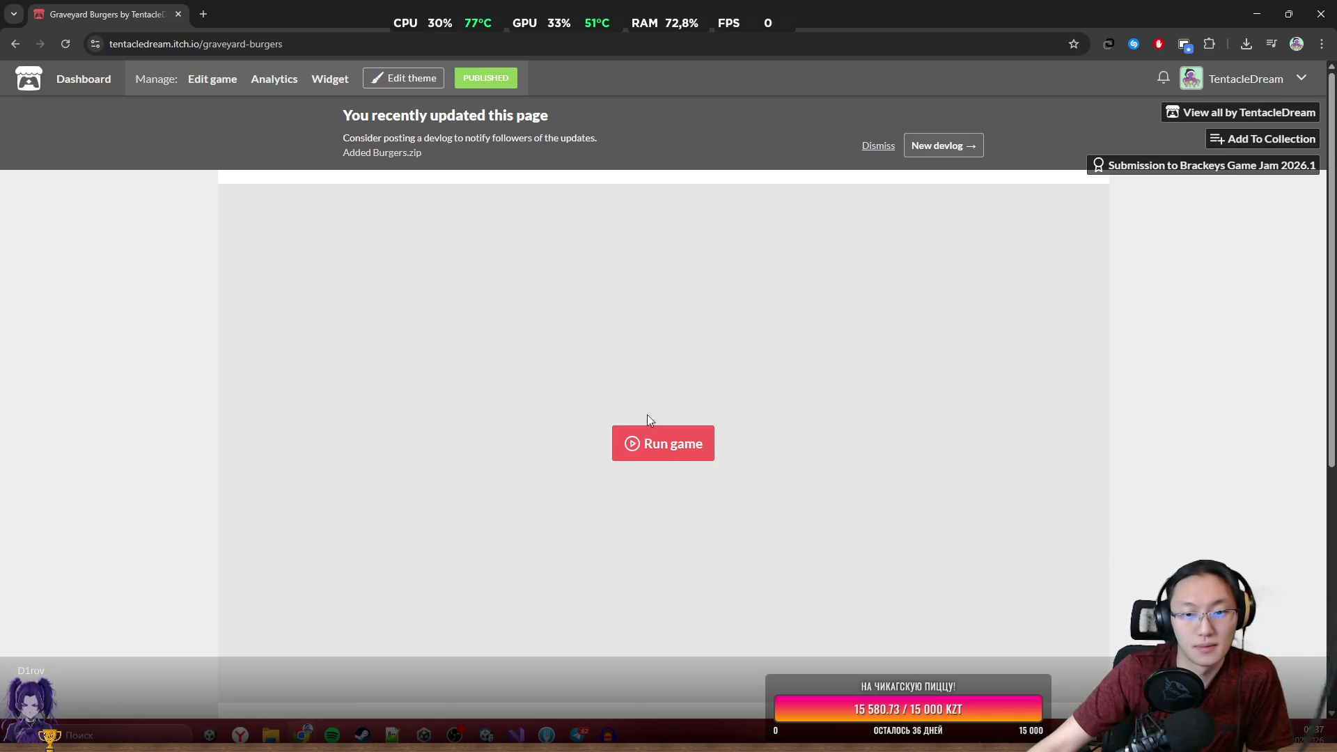
{"action": "left_click", "coordinate": [666, 451]}
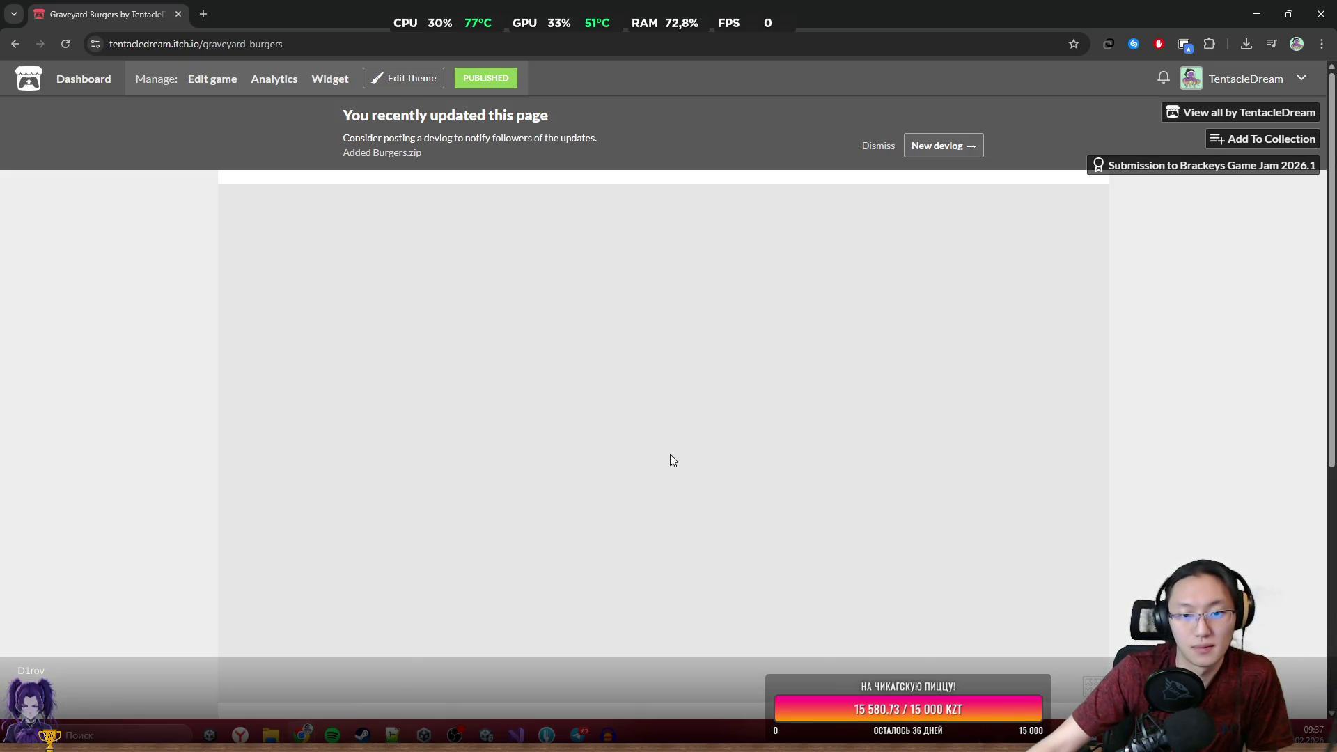
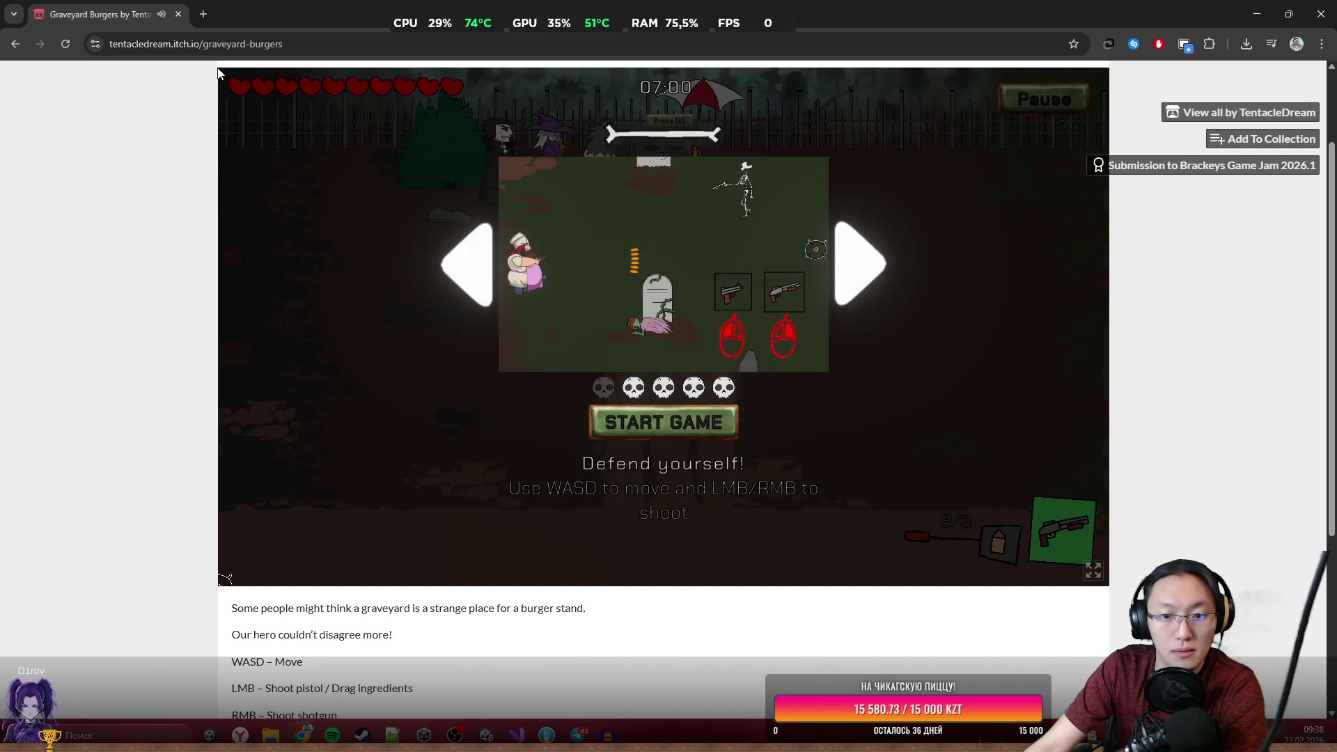
Start the embedded game, snip the game region, fire the pistol and walk the chef down.
{"action": "left_click", "coordinate": [686, 427]}
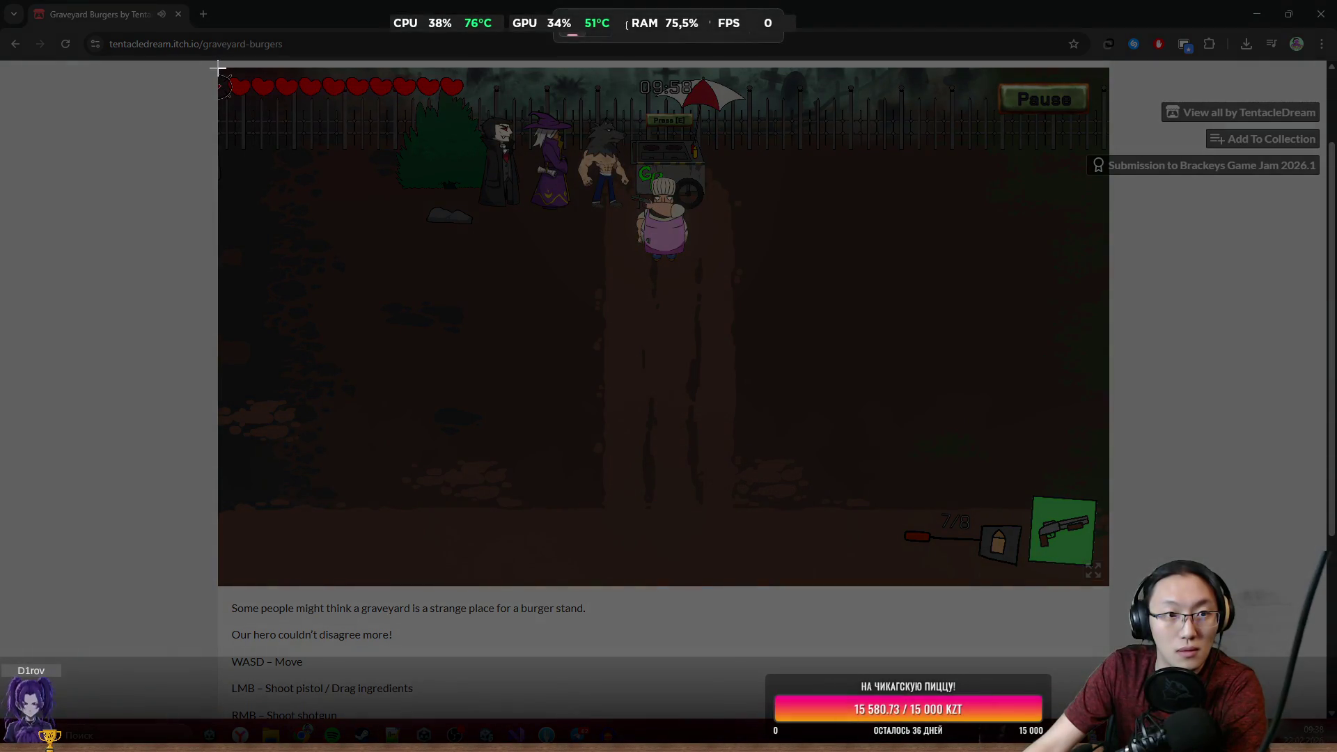
{"action": "mouse_move", "coordinate": [218, 70]}
{"action": "left_mouse_down"}
{"action": "mouse_move", "coordinate": [1091, 557]}
{"action": "mouse_move", "coordinate": [1107, 583]}
{"action": "left_mouse_up"}
{"action": "left_click", "coordinate": [794, 331]}
{"action": "left_click", "coordinate": [724, 337]}
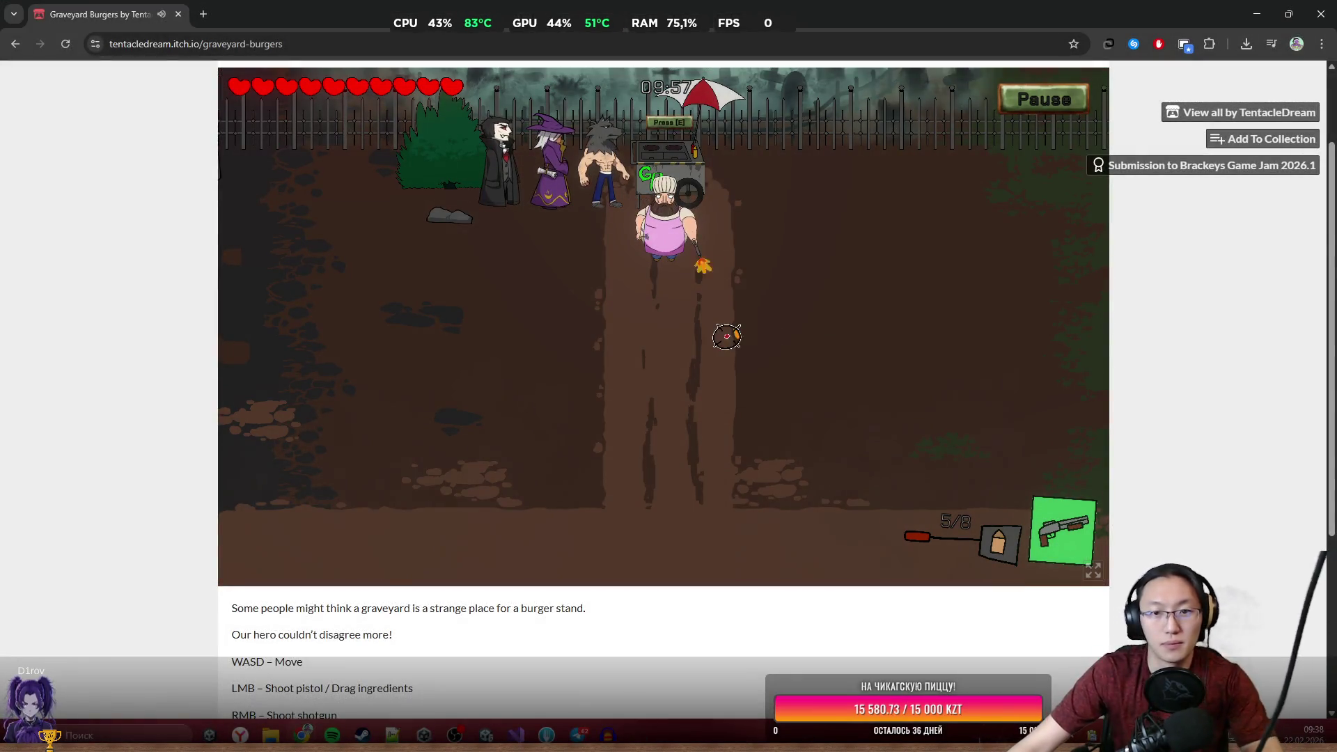
{"action": "left_click", "coordinate": [887, 266]}
{"action": "left_click", "coordinate": [837, 301]}
{"action": "key", "text": "s"}
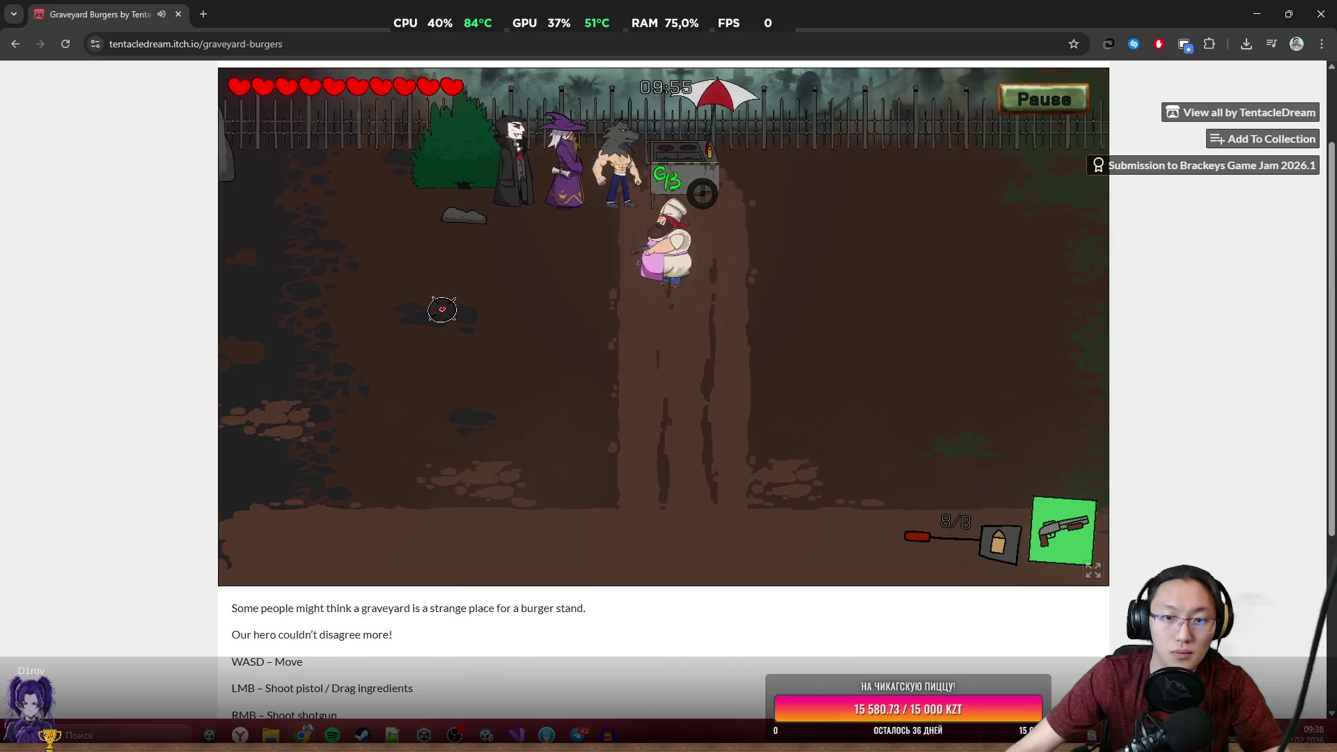
{"action": "key", "text": "s"}
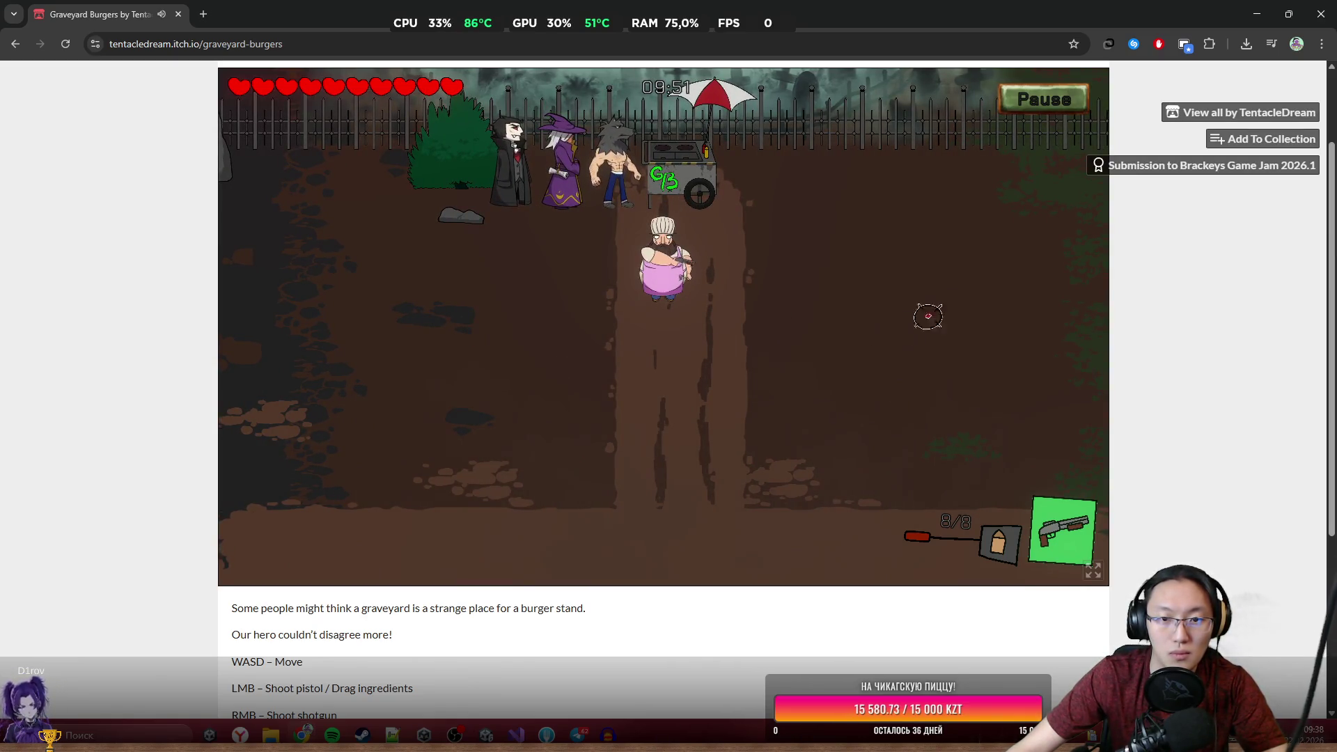
{"action": "key", "text": "s"}
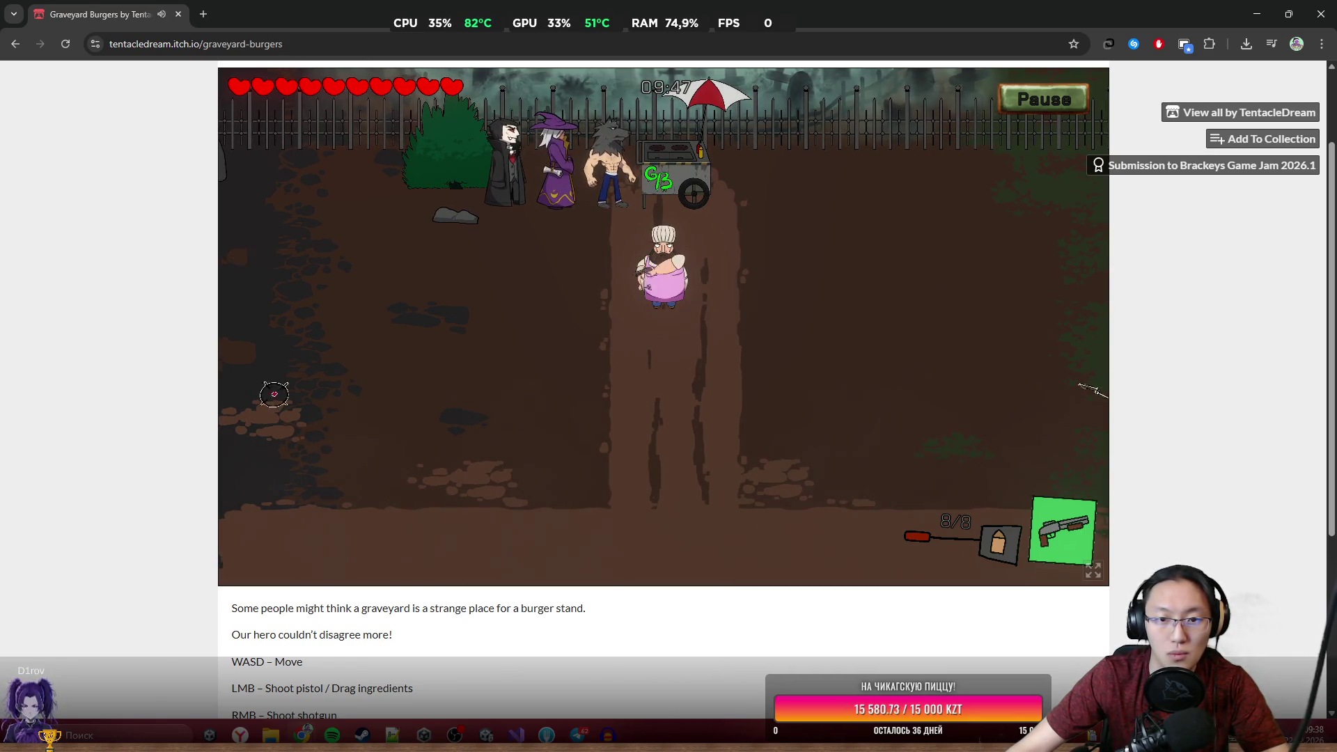
Shoot down the skeletons on the right with pistol and shotgun fire.
{"action": "left_click", "coordinate": [1062, 384]}
{"action": "left_click", "coordinate": [1048, 379]}
{"action": "right_click", "coordinate": [1041, 377]}
{"action": "left_click", "coordinate": [1034, 375]}
{"action": "left_click", "coordinate": [1027, 373]}
{"action": "left_click", "coordinate": [1020, 369]}
{"action": "left_click", "coordinate": [1010, 367]}
{"action": "left_click", "coordinate": [1006, 362]}
{"action": "left_click", "coordinate": [992, 382]}
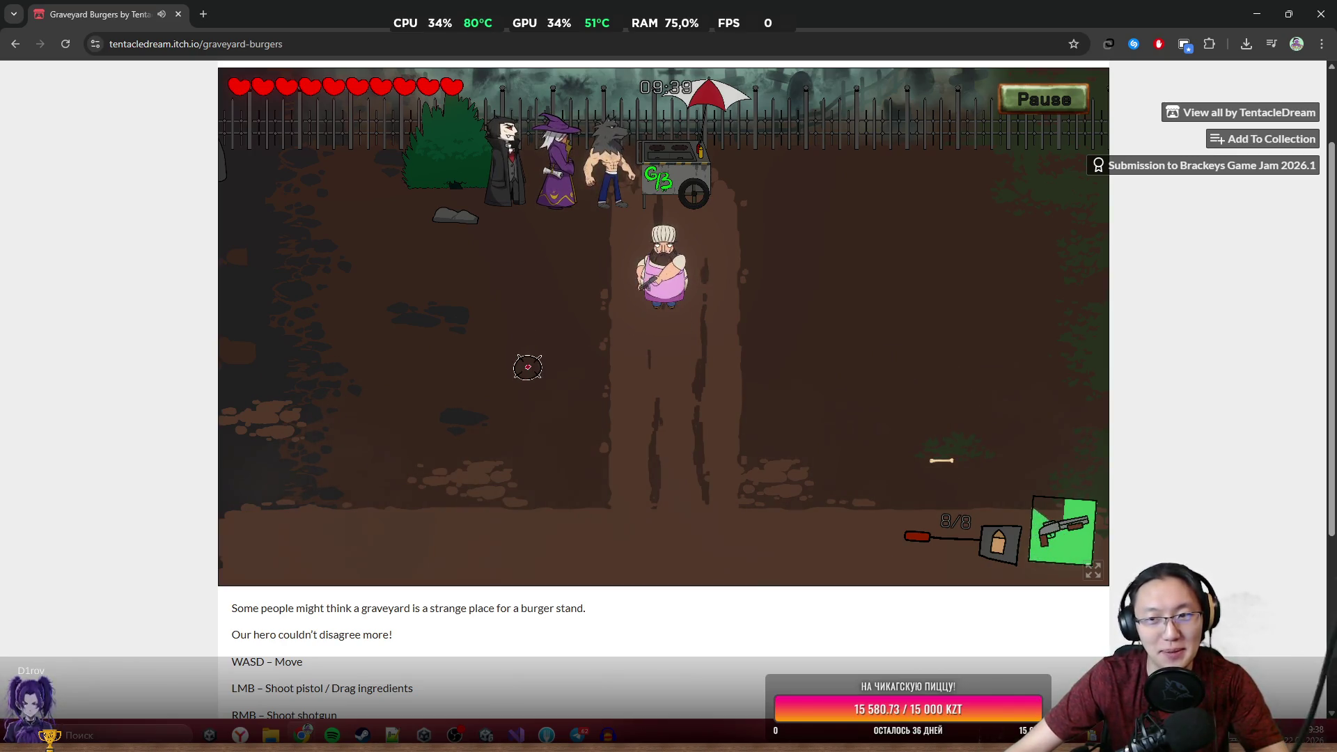
{"action": "right_click", "coordinate": [508, 314]}
{"action": "left_click", "coordinate": [905, 383]}
{"action": "double_click", "coordinate": [1038, 358]}
{"action": "left_click", "coordinate": [1038, 362]}
{"action": "left_click", "coordinate": [1009, 379]}
{"action": "left_click", "coordinate": [982, 400]}
{"action": "double_click", "coordinate": [968, 401]}
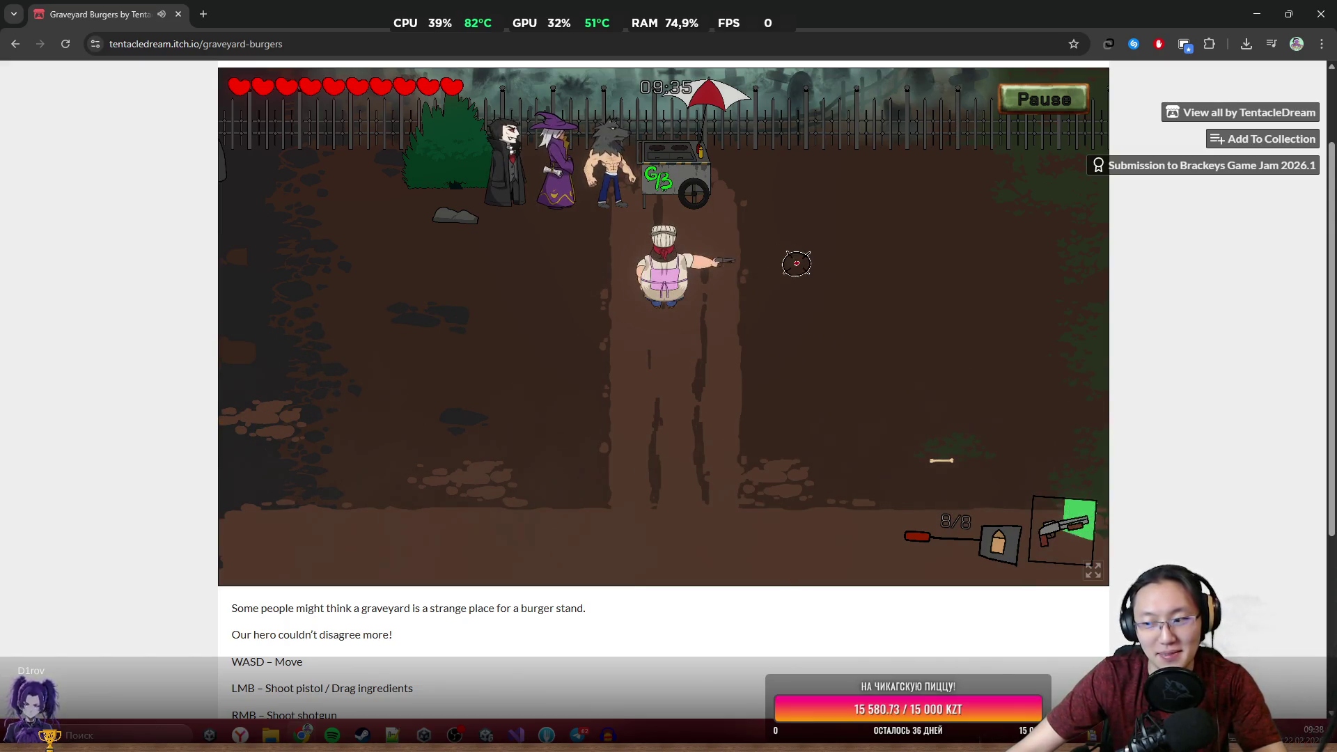
At the cart's kitchen, grill the meat while shooting an approaching skeleton.
{"action": "key", "text": "e"}
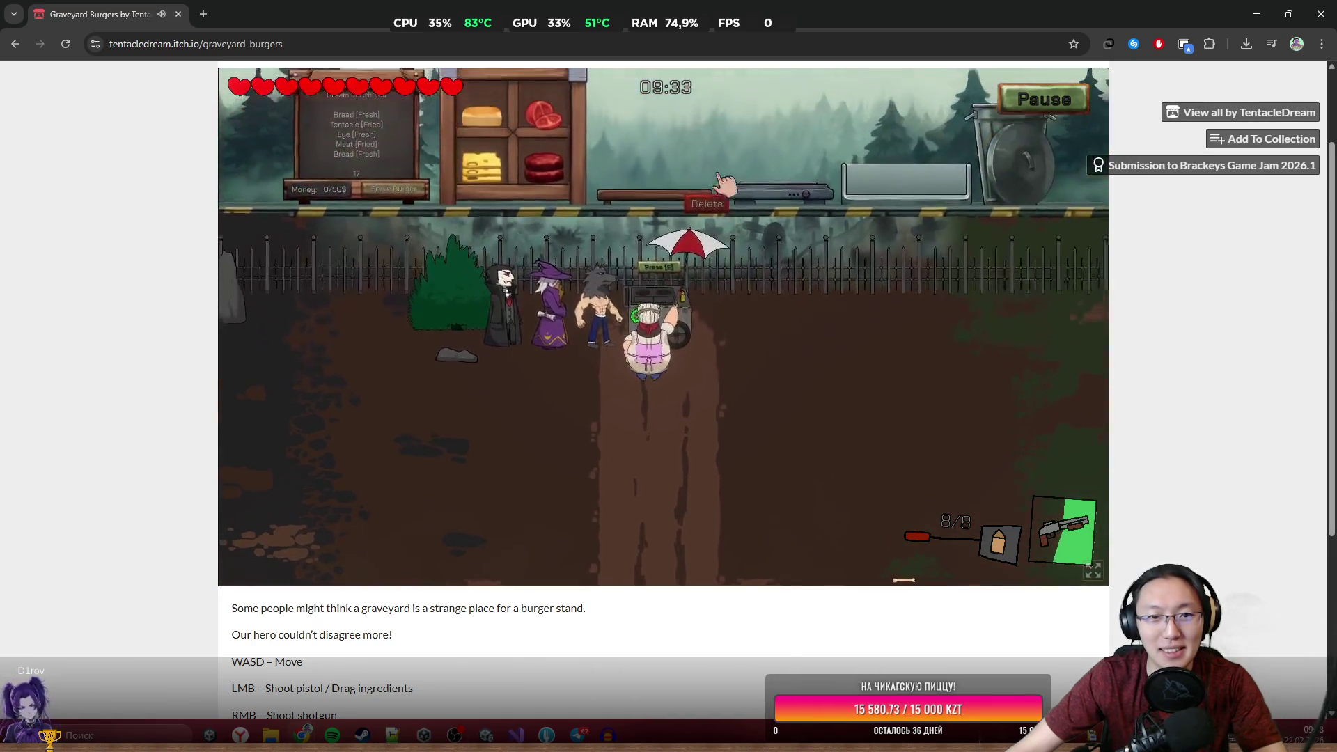
{"action": "mouse_move", "coordinate": [550, 183]}
{"action": "left_mouse_down"}
{"action": "mouse_move", "coordinate": [773, 163]}
{"action": "mouse_move", "coordinate": [787, 180]}
{"action": "left_mouse_up"}
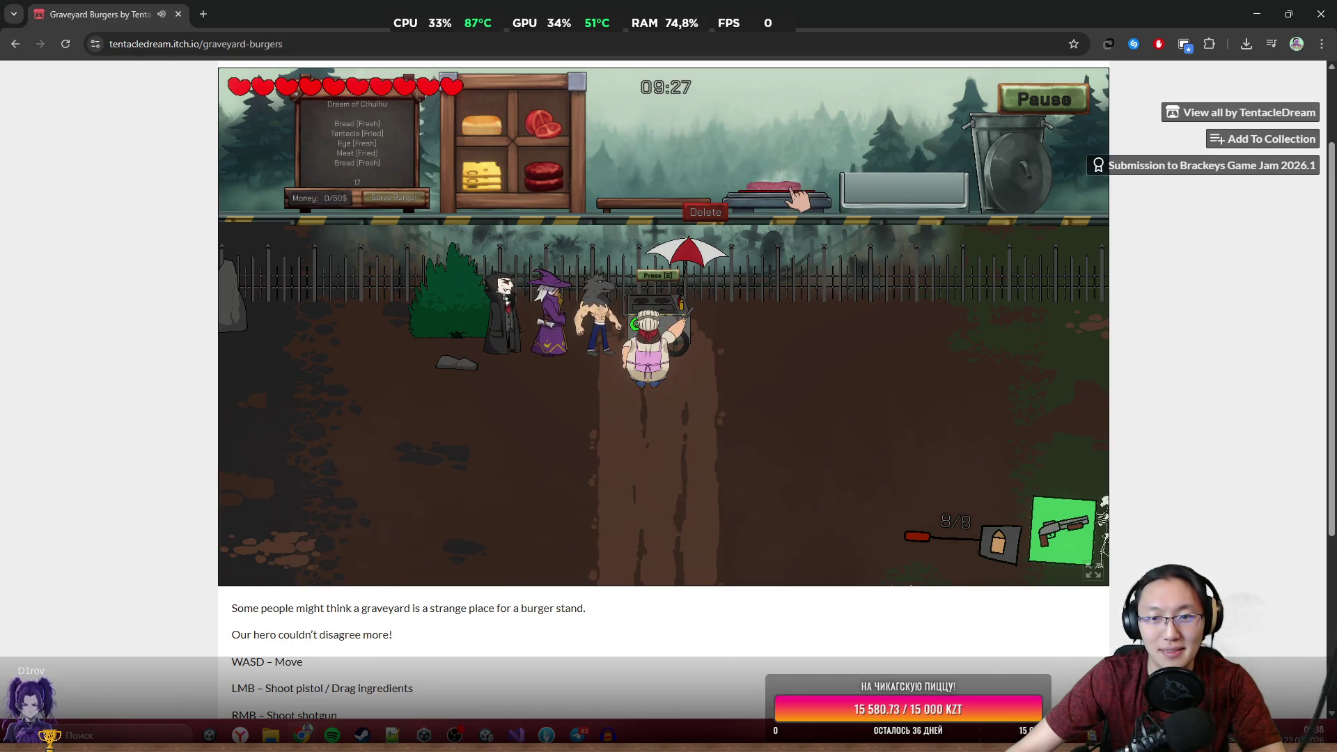
{"action": "left_click", "coordinate": [916, 474]}
{"action": "right_click", "coordinate": [925, 478]}
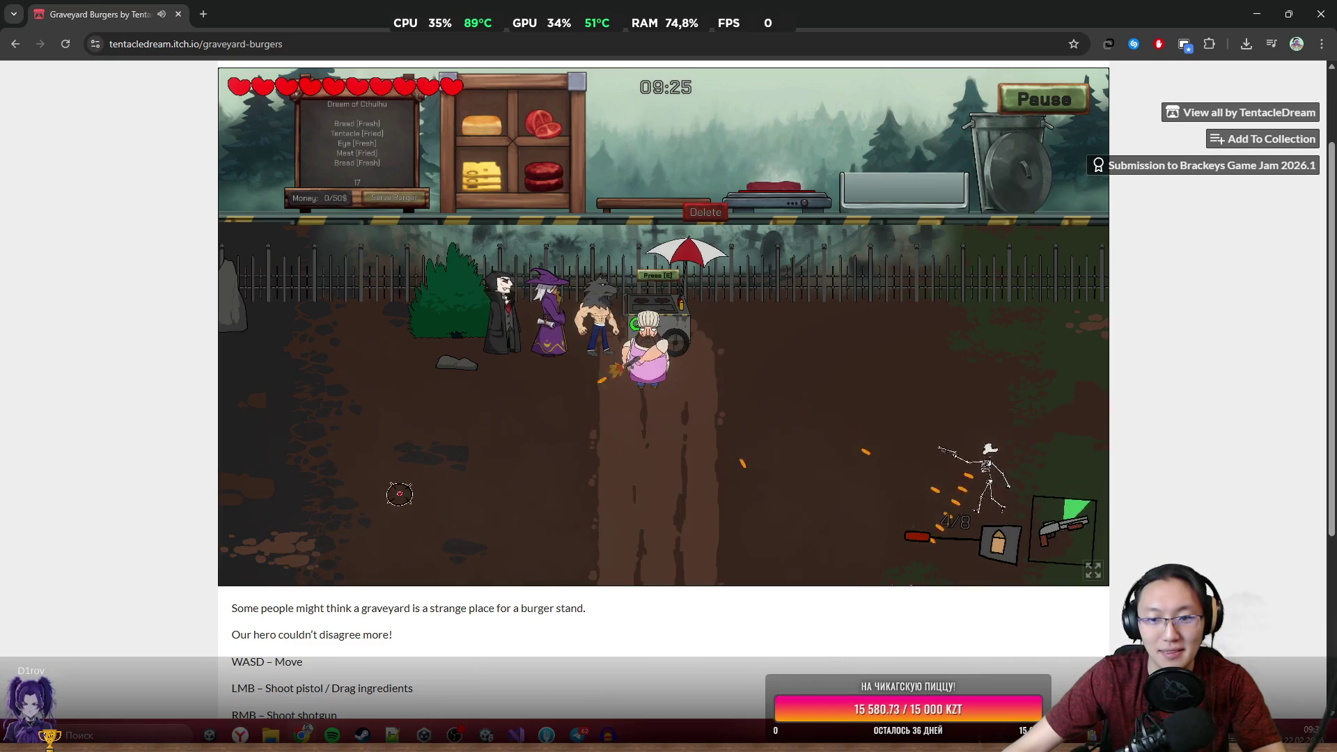
{"action": "mouse_move", "coordinate": [776, 182]}
{"action": "left_mouse_down"}
{"action": "mouse_move", "coordinate": [658, 120]}
{"action": "mouse_move", "coordinate": [926, 115]}
{"action": "mouse_move", "coordinate": [839, 112]}
{"action": "mouse_move", "coordinate": [996, 172]}
{"action": "left_mouse_up"}
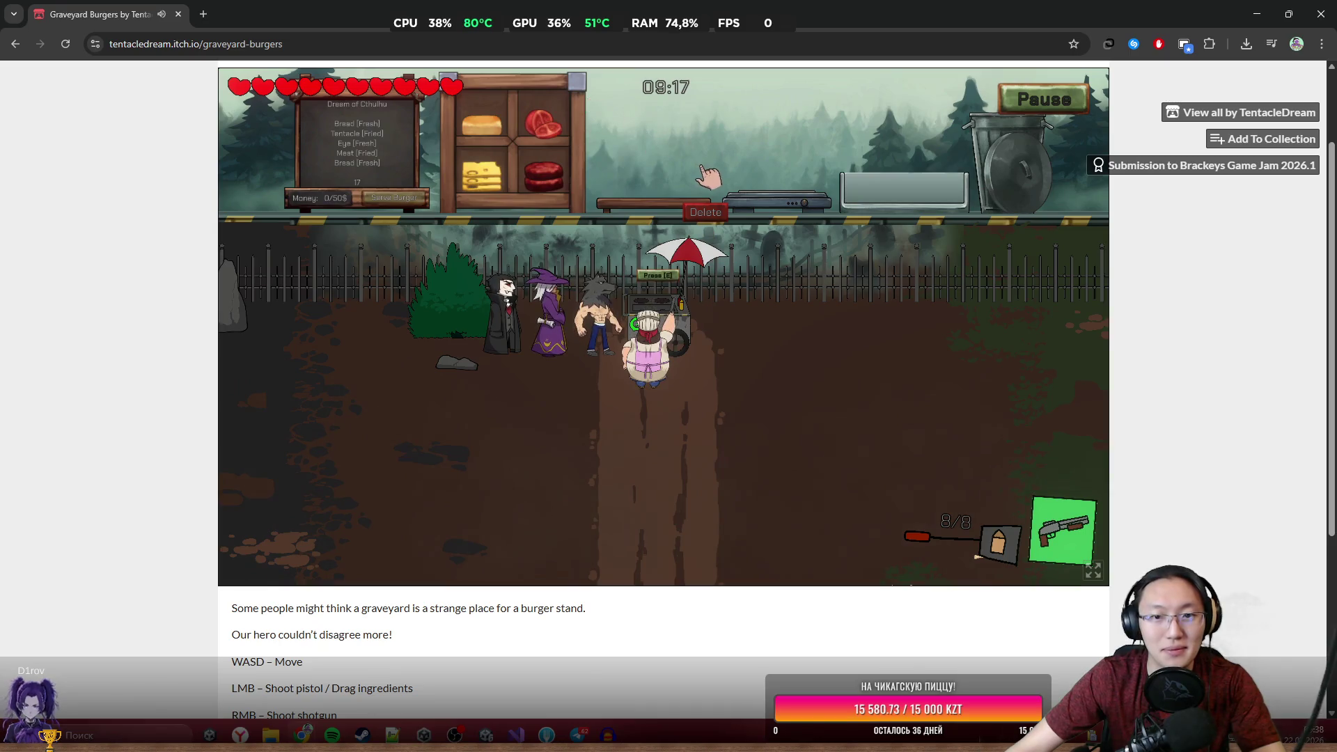
Walk the chef down the path and shoot the spider and the zombie.
{"action": "key", "text": "s"}
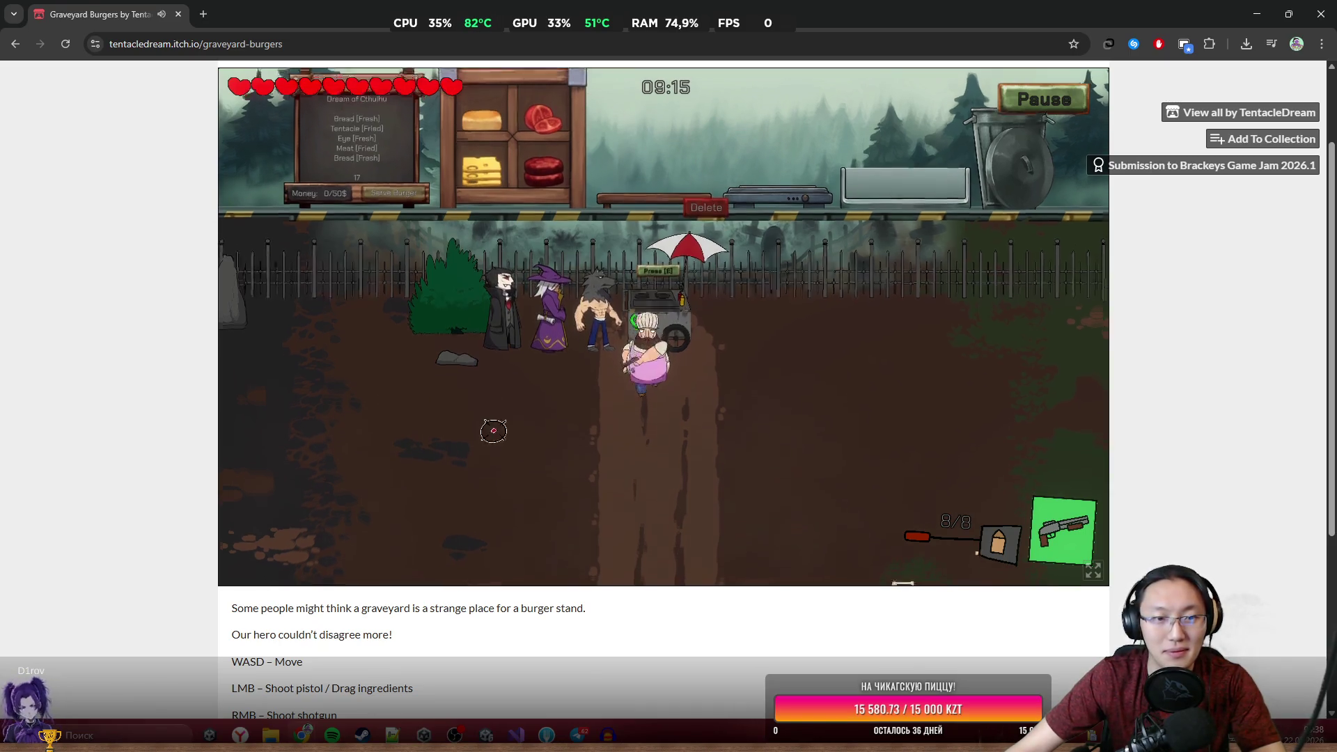
{"action": "right_click", "coordinate": [492, 427]}
{"action": "key", "text": "s"}
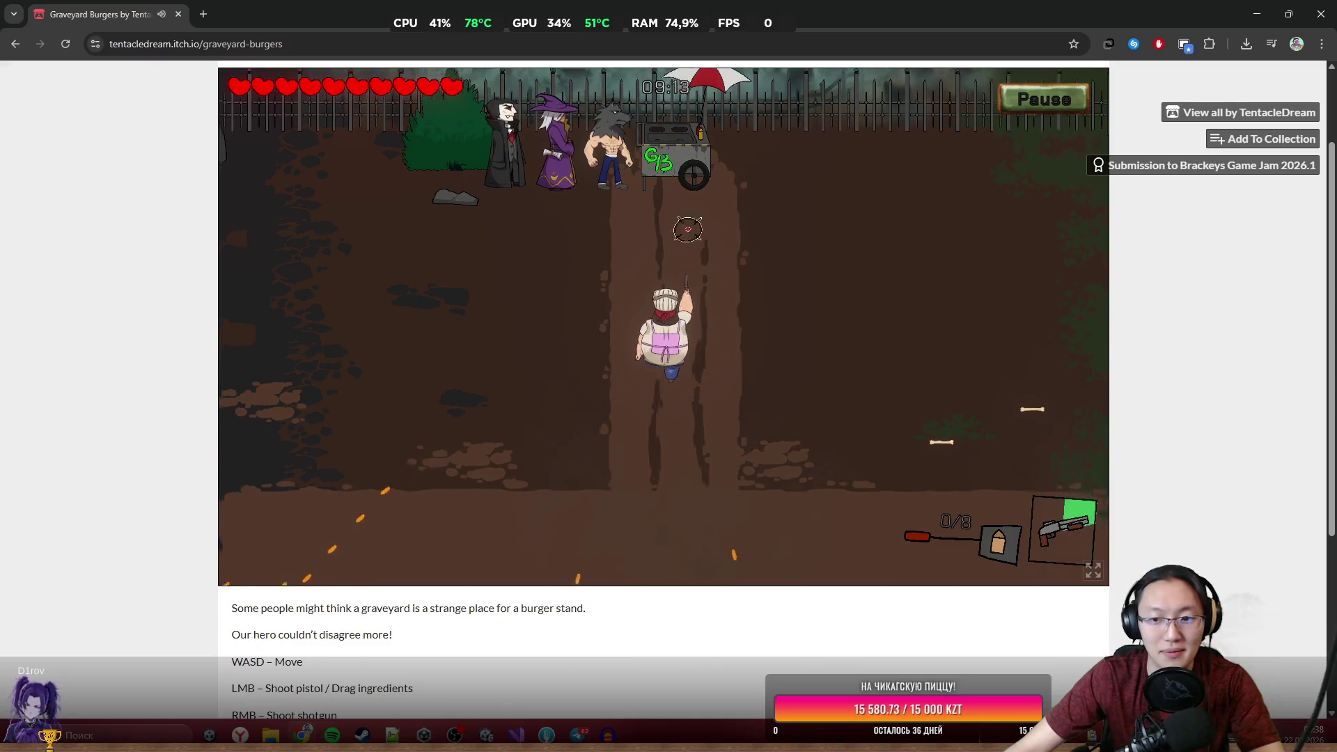
{"action": "left_click", "coordinate": [391, 289]}
{"action": "left_click", "coordinate": [393, 291]}
{"action": "left_click", "coordinate": [397, 289]}
{"action": "left_click", "coordinate": [465, 325]}
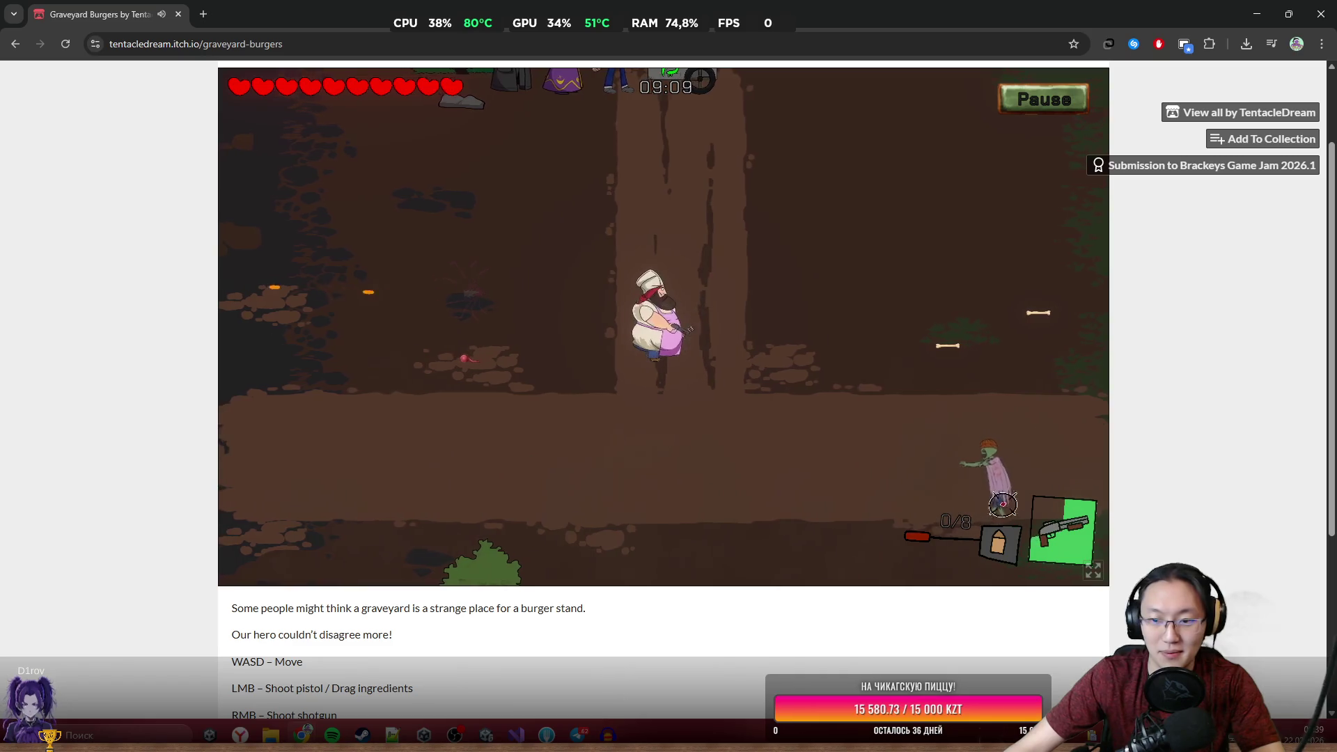
{"action": "key", "text": "a"}
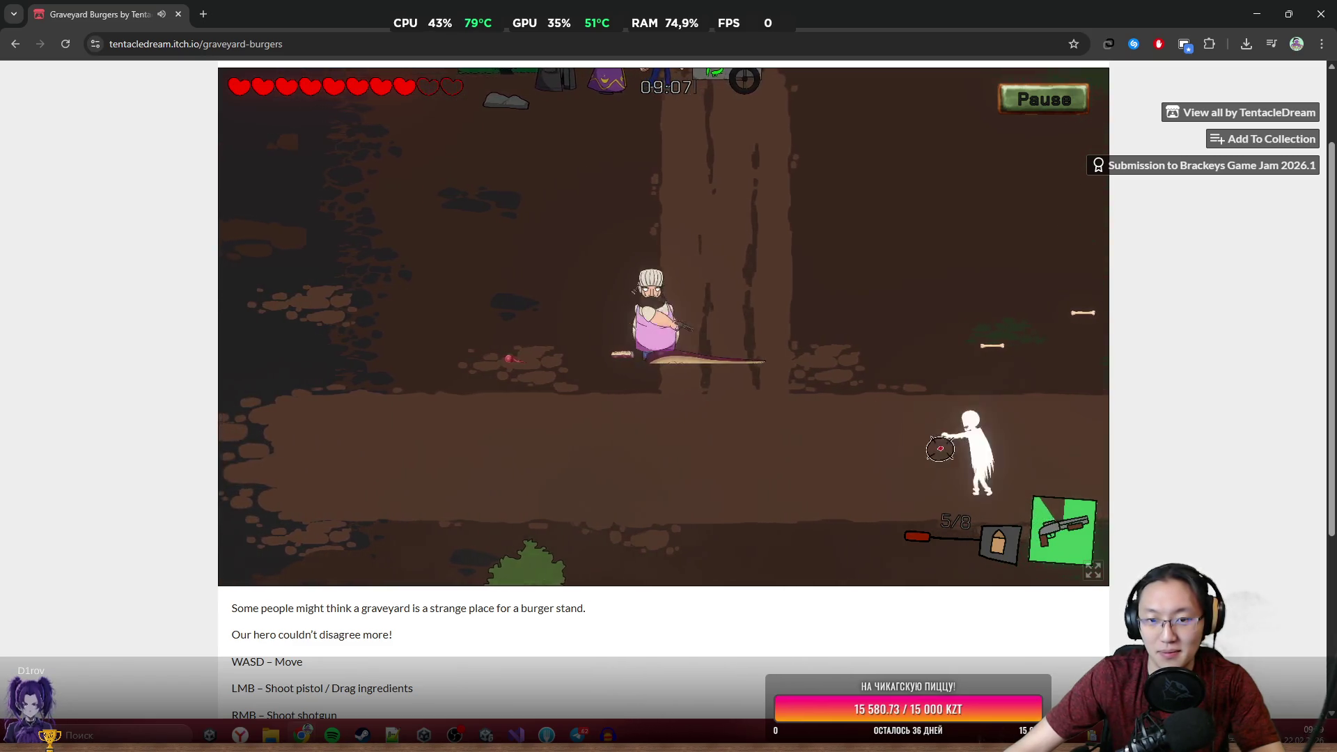
{"action": "key", "text": "a"}
{"action": "left_click", "coordinate": [939, 450]}
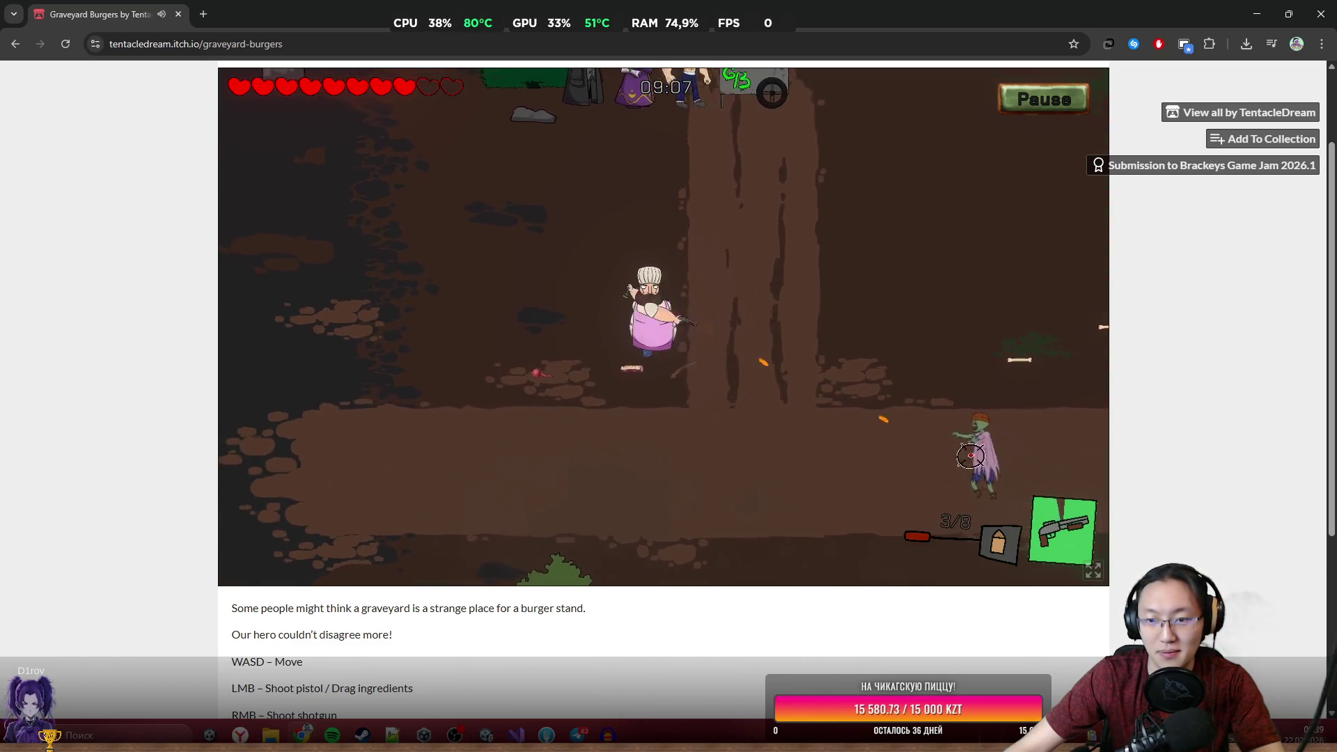
{"action": "left_click", "coordinate": [975, 446]}
{"action": "left_click", "coordinate": [995, 435]}
{"action": "left_click", "coordinate": [905, 397]}
{"action": "left_click", "coordinate": [958, 411]}
Return the chef to the burger cart and open the burger kitchen.
{"action": "key", "text": "w"}
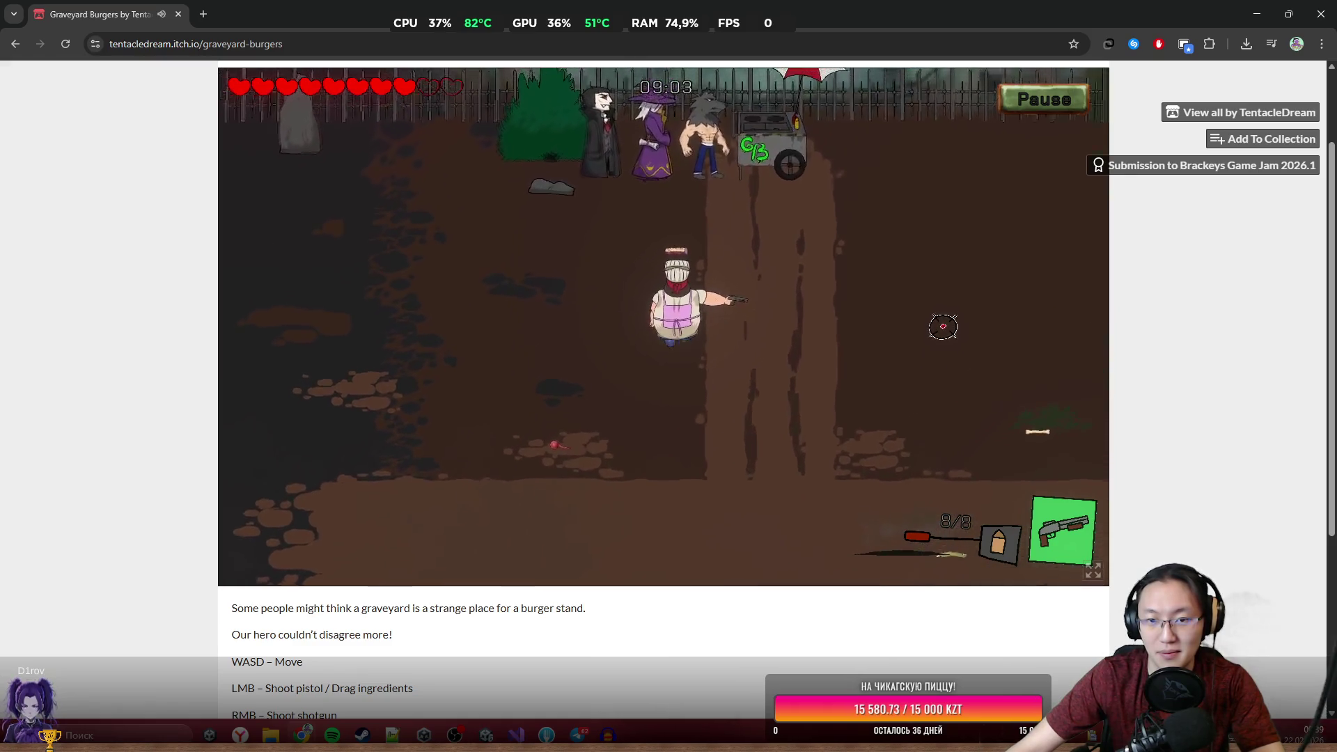
{"action": "key", "text": "w"}
{"action": "key", "text": "d"}
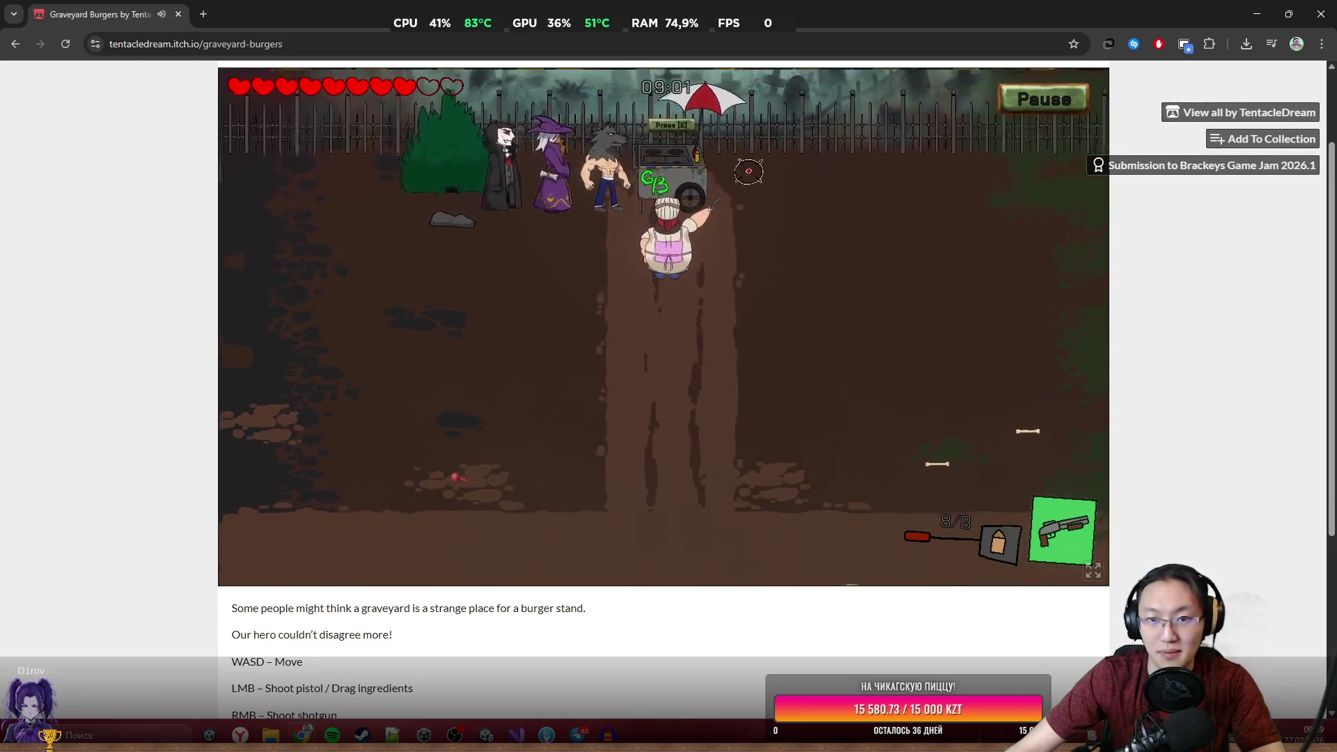
{"action": "key", "text": "e"}
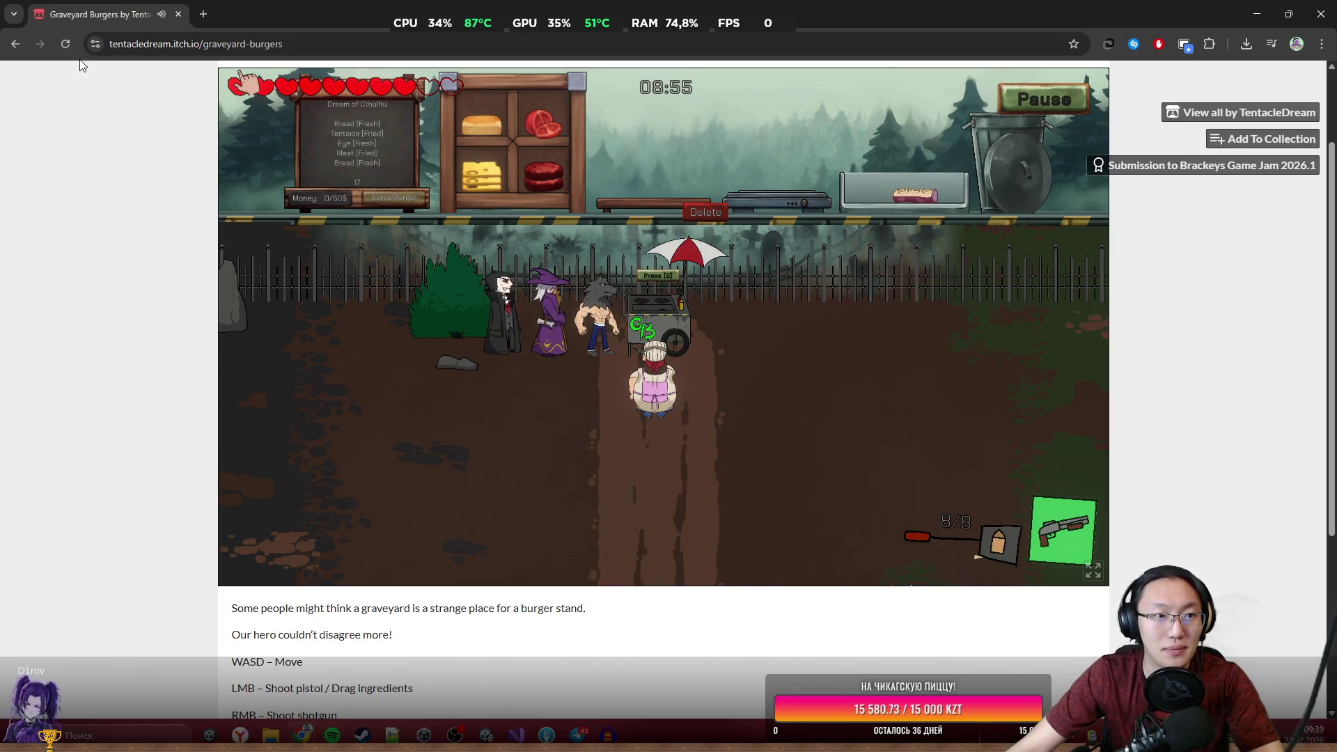
{"action": "scroll", "coordinate": [286, 195], "scroll_direction": "up", "scroll_amount": 3}
In the page theme settings, look at the background image and screenshot layout options without changing them.
{"action": "left_click", "coordinate": [403, 77]}
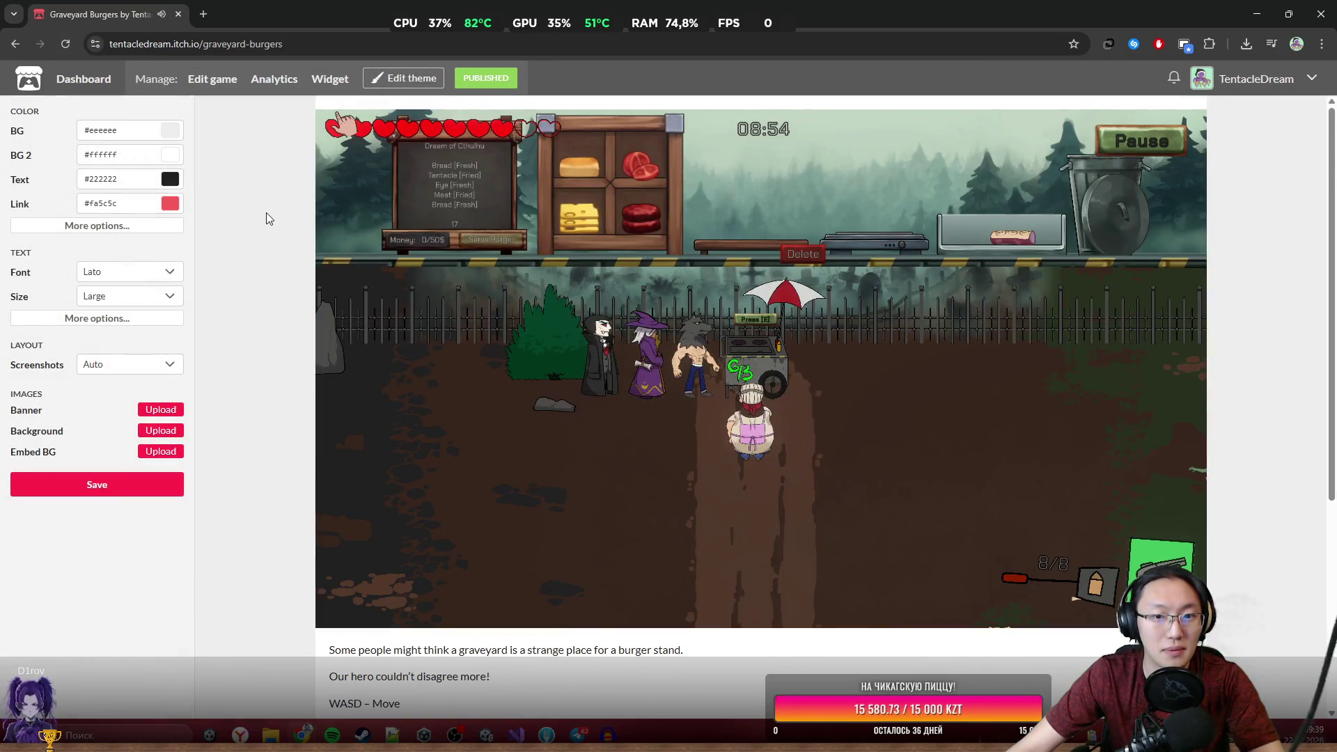
{"action": "scroll", "coordinate": [266, 213], "scroll_direction": "down", "scroll_amount": 2}
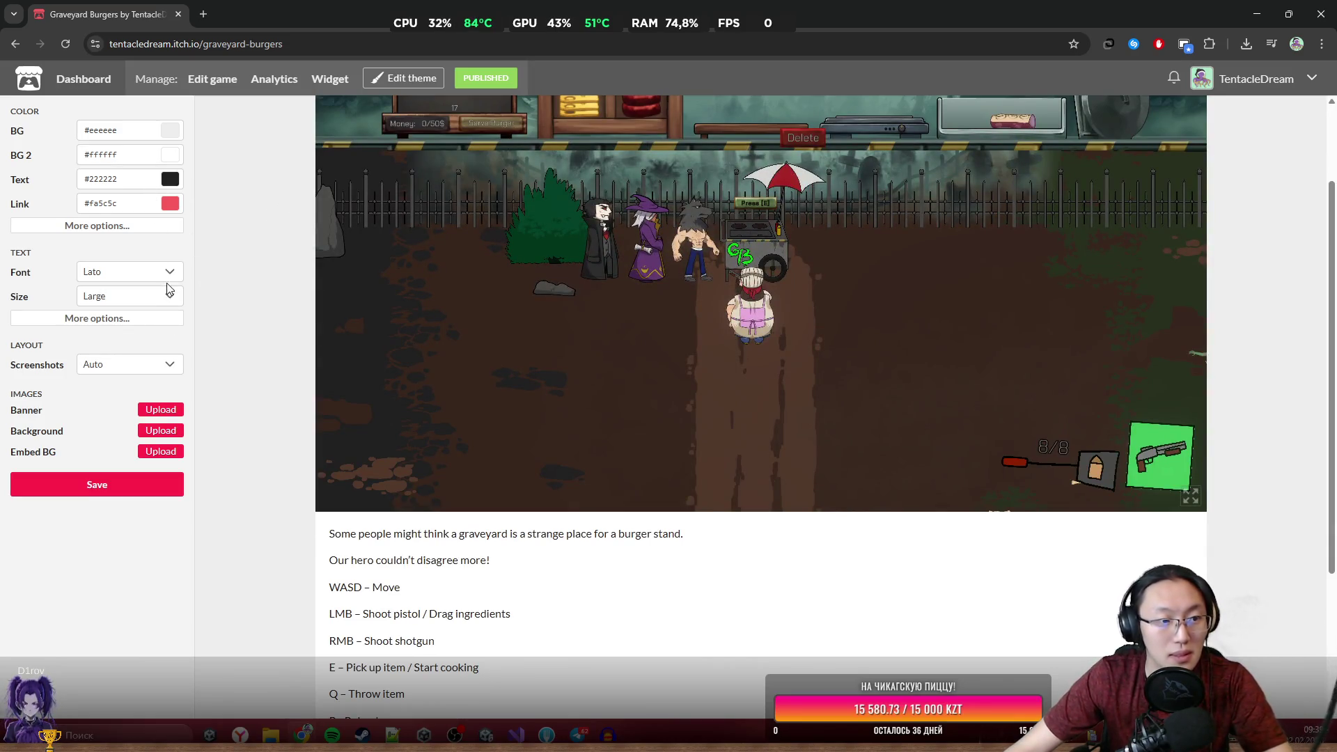
{"action": "left_click", "coordinate": [168, 432]}
{"action": "left_click", "coordinate": [671, 521]}
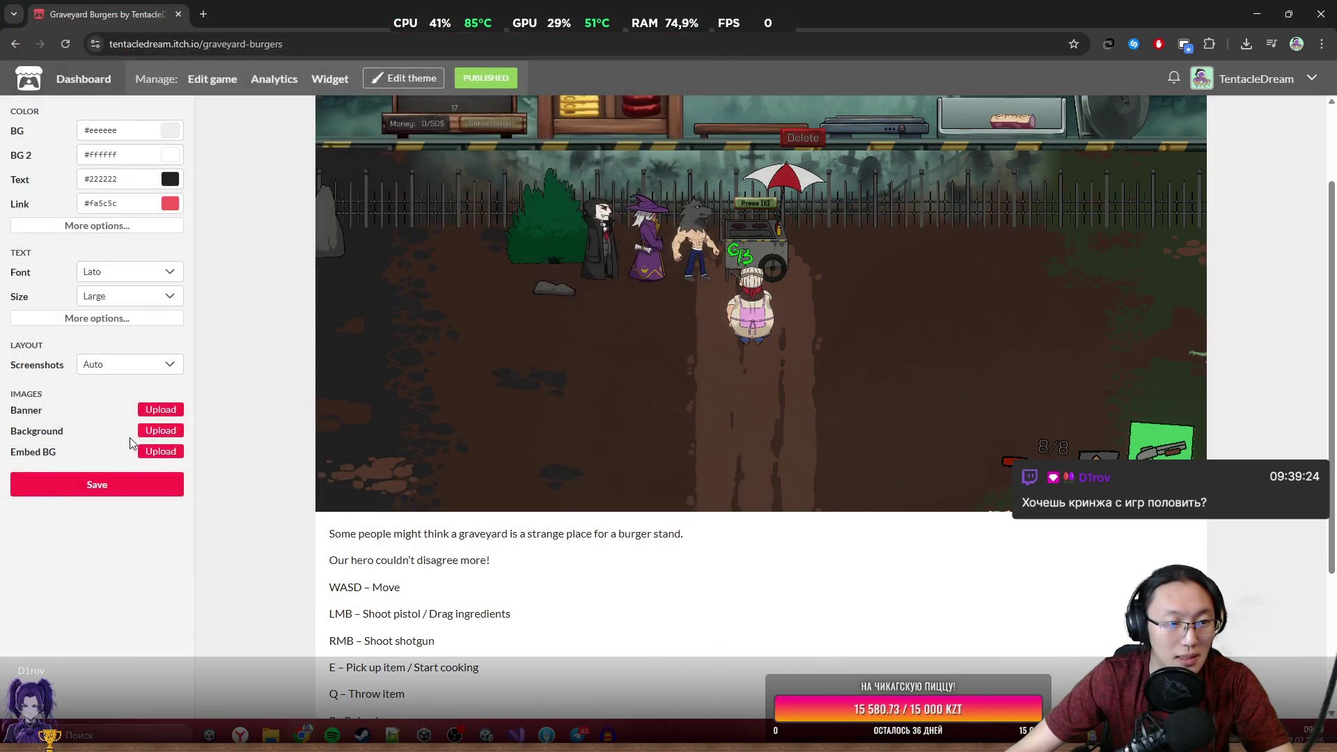
{"action": "left_click", "coordinate": [136, 365]}
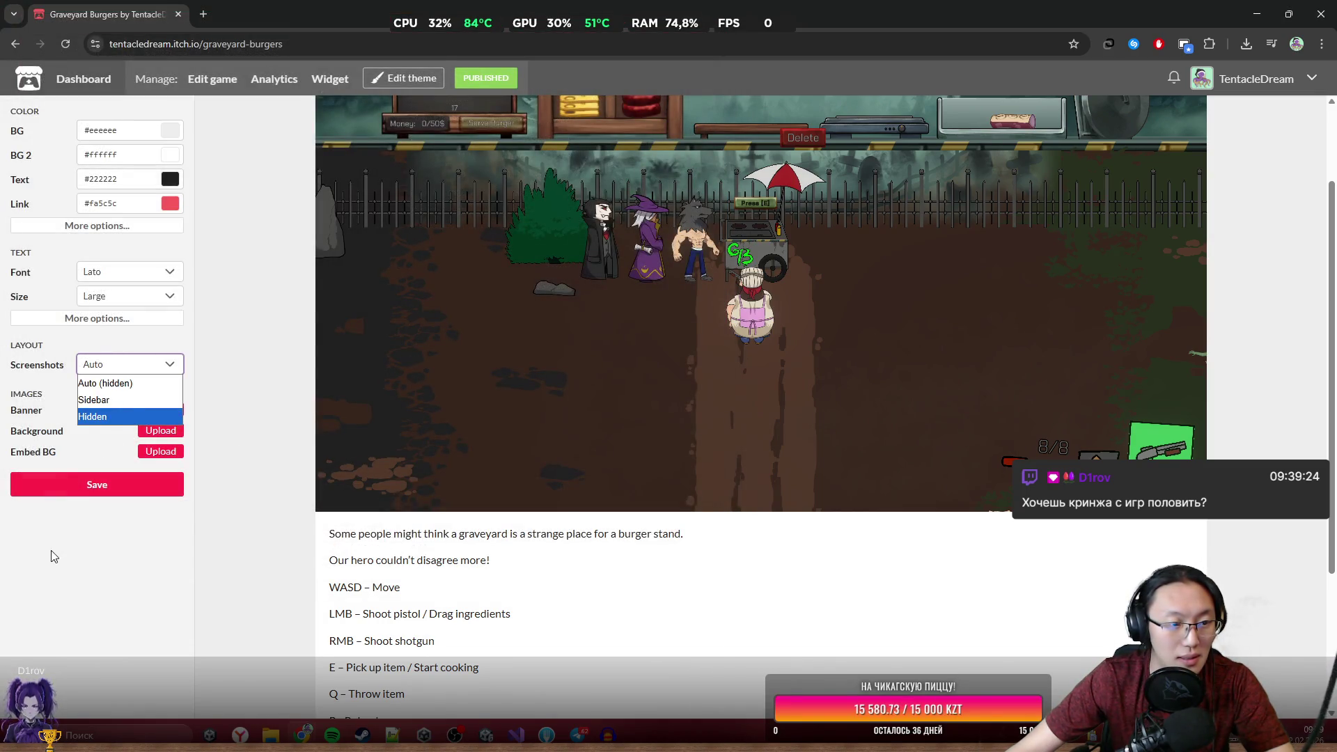
{"action": "left_click", "coordinate": [89, 456]}
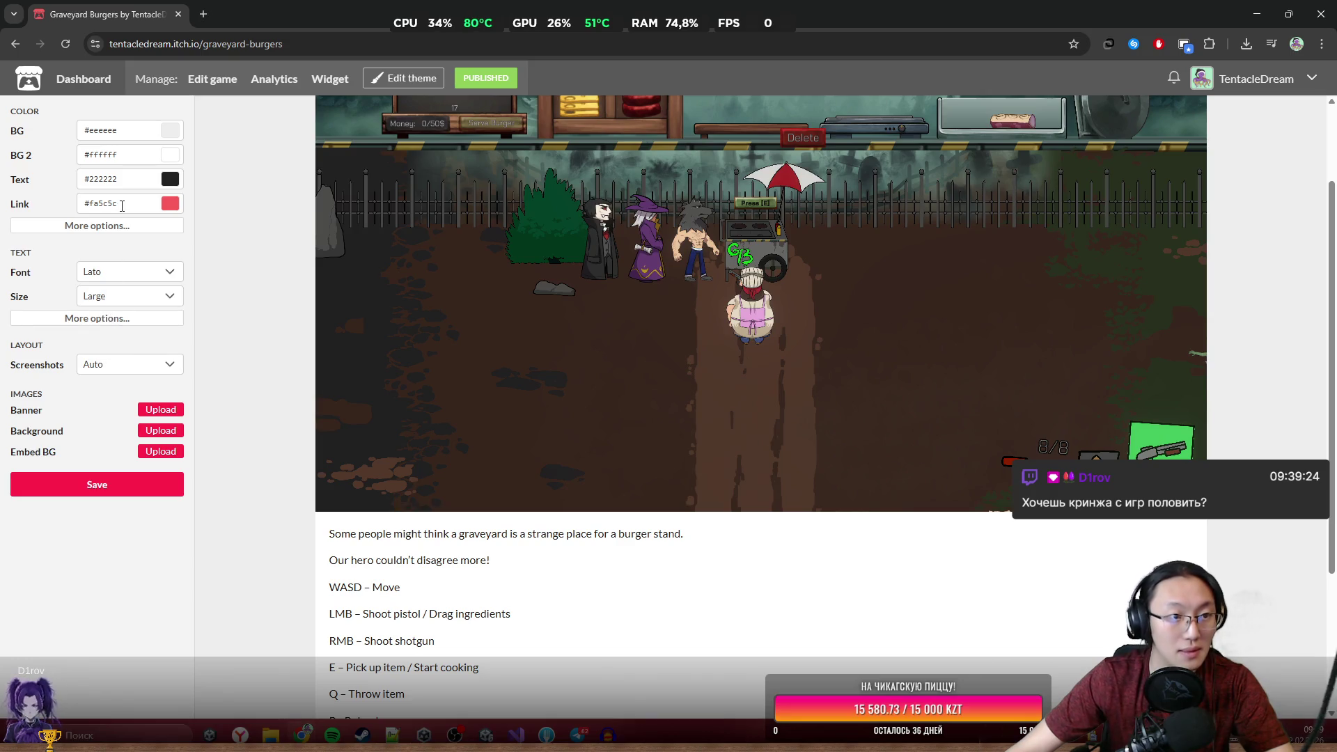
Try a red BG 2 and a dark brown page background, then save the theme.
{"action": "left_click", "coordinate": [171, 159]}
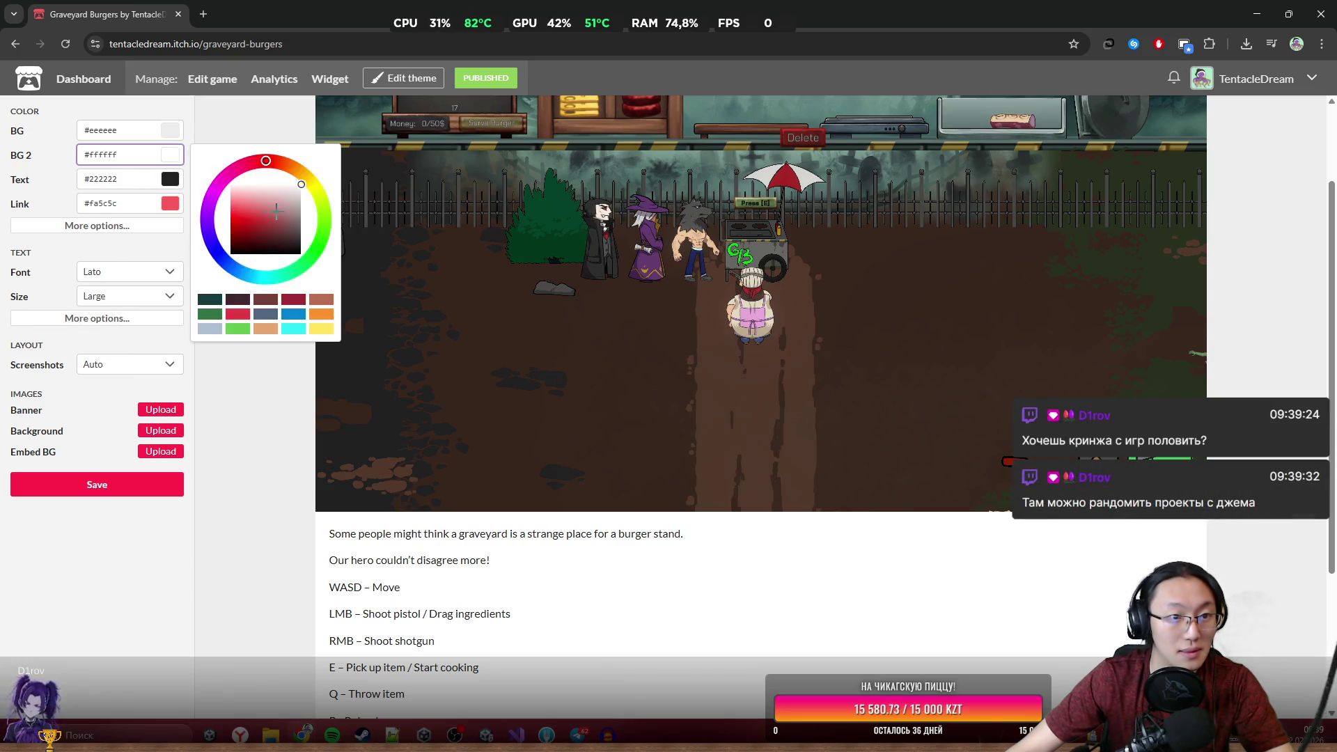
{"action": "left_click", "coordinate": [387, 534]}
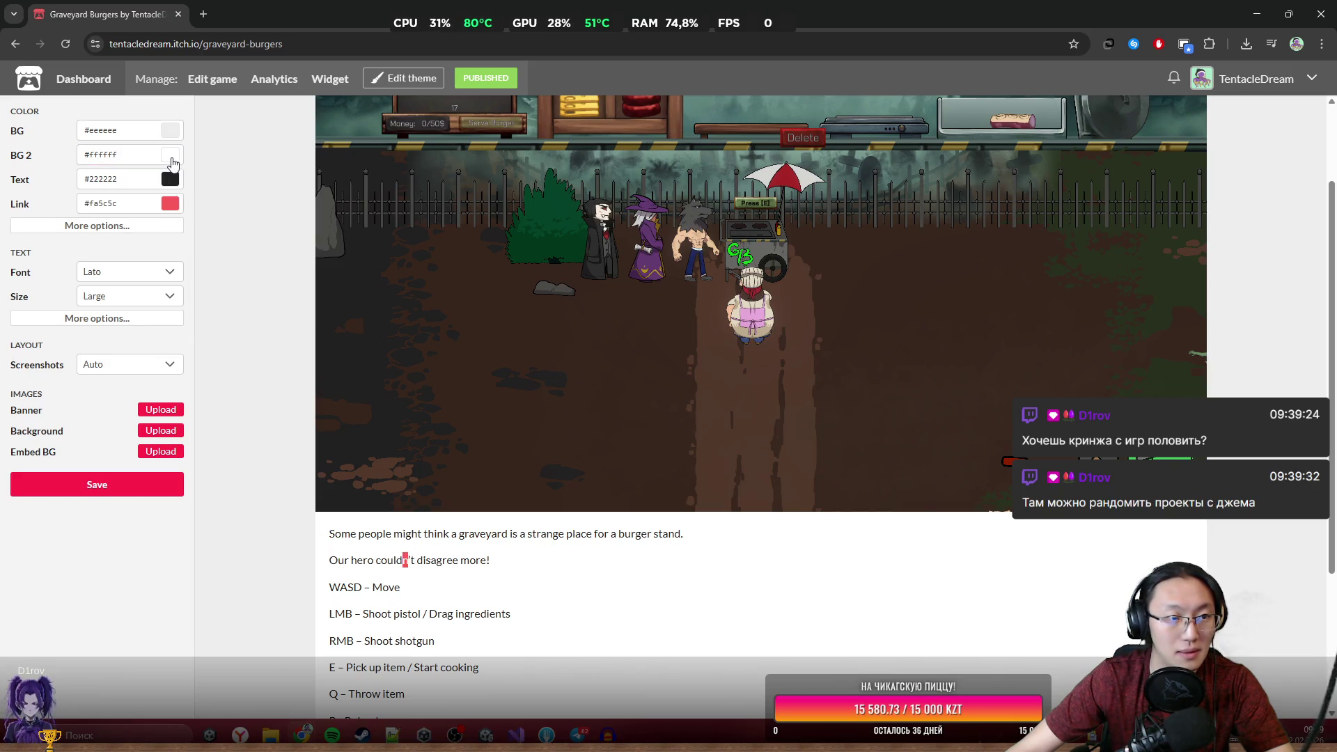
{"action": "left_click", "coordinate": [171, 157]}
{"action": "mouse_move", "coordinate": [252, 192]}
{"action": "left_mouse_down"}
{"action": "mouse_move", "coordinate": [255, 224]}
{"action": "mouse_move", "coordinate": [261, 211]}
{"action": "mouse_move", "coordinate": [233, 182]}
{"action": "mouse_move", "coordinate": [254, 186]}
{"action": "mouse_move", "coordinate": [252, 211]}
{"action": "mouse_move", "coordinate": [270, 222]}
{"action": "left_mouse_up"}
{"action": "left_click", "coordinate": [169, 131]}
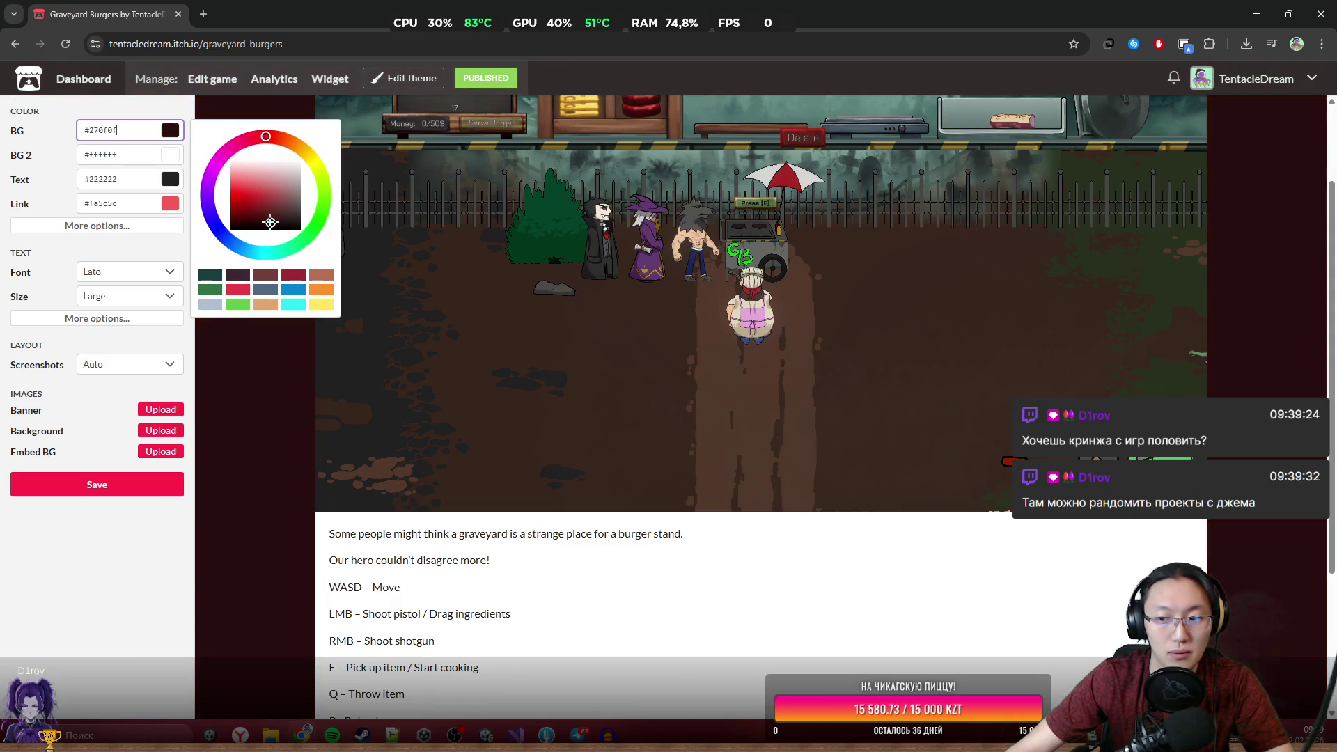
{"action": "left_click", "coordinate": [326, 274]}
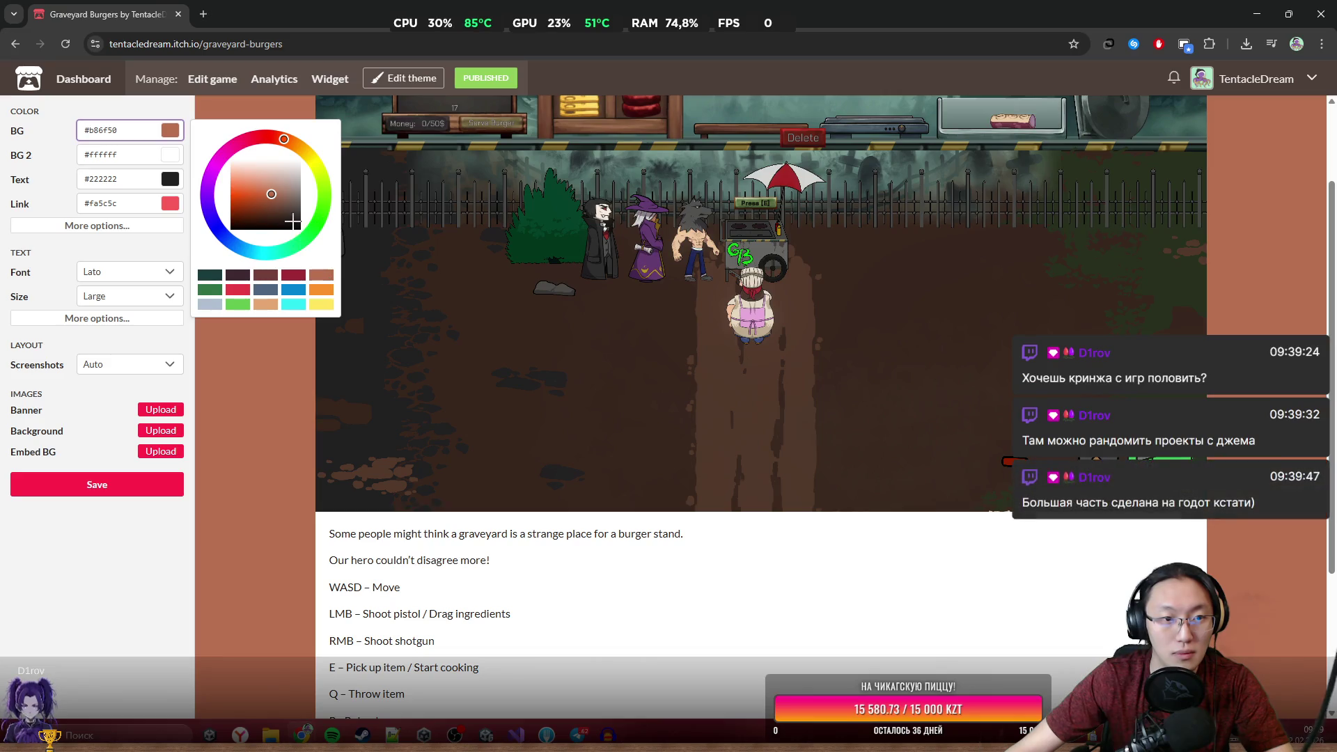
{"action": "left_click_drag", "start_coordinate": [271, 195], "coordinate": [285, 219]}
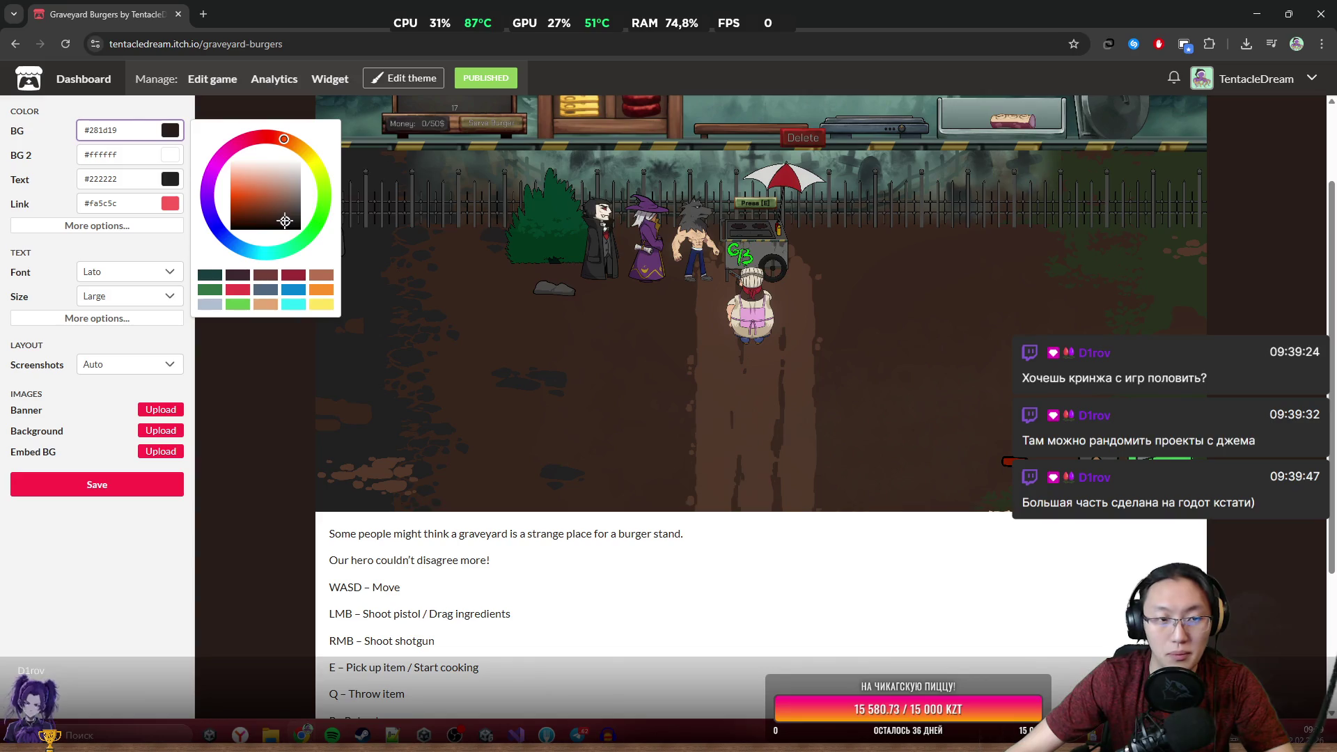
{"action": "left_click", "coordinate": [145, 485]}
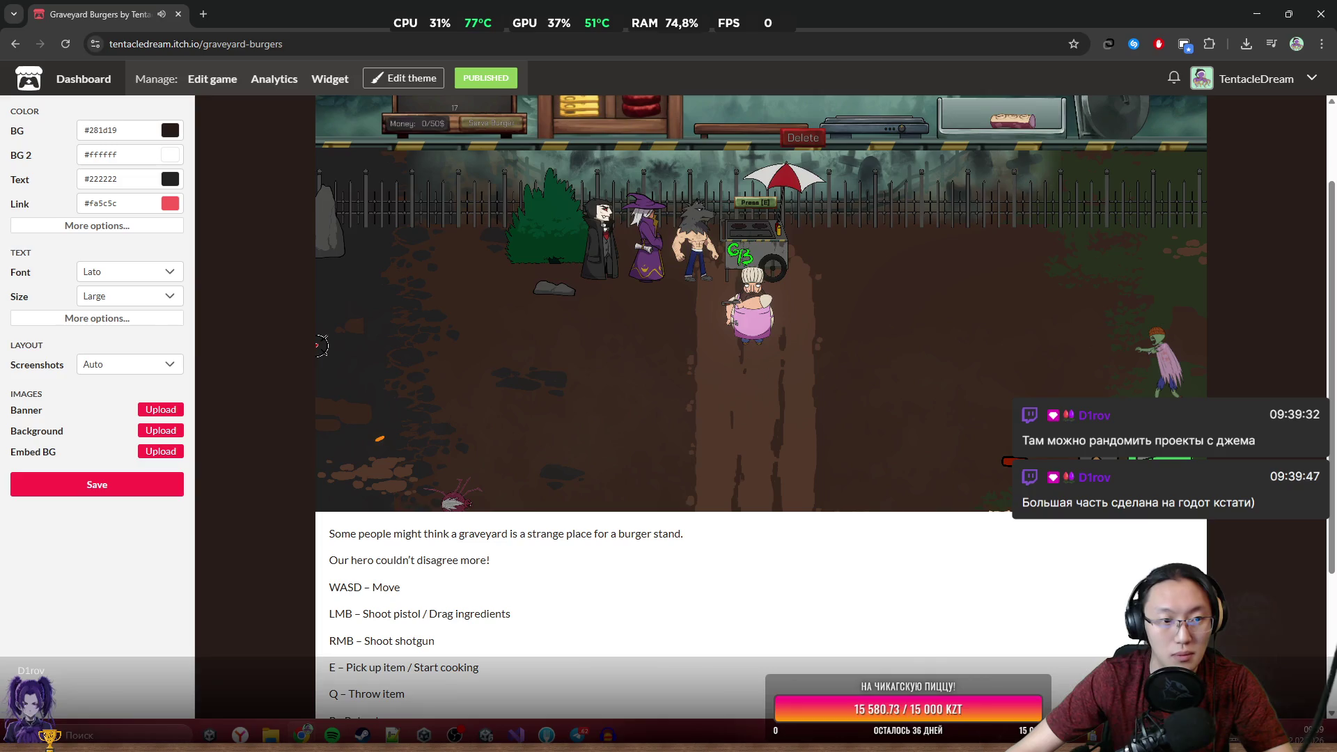
Set the BG 2 description background to dark green #1d3220.
{"action": "left_click", "coordinate": [171, 159]}
{"action": "left_click", "coordinate": [283, 220]}
{"action": "mouse_move", "coordinate": [291, 226]}
{"action": "left_mouse_down"}
{"action": "mouse_move", "coordinate": [279, 228]}
{"action": "mouse_move", "coordinate": [304, 222]}
{"action": "mouse_move", "coordinate": [281, 243]}
{"action": "left_mouse_up"}
{"action": "left_click", "coordinate": [324, 220]}
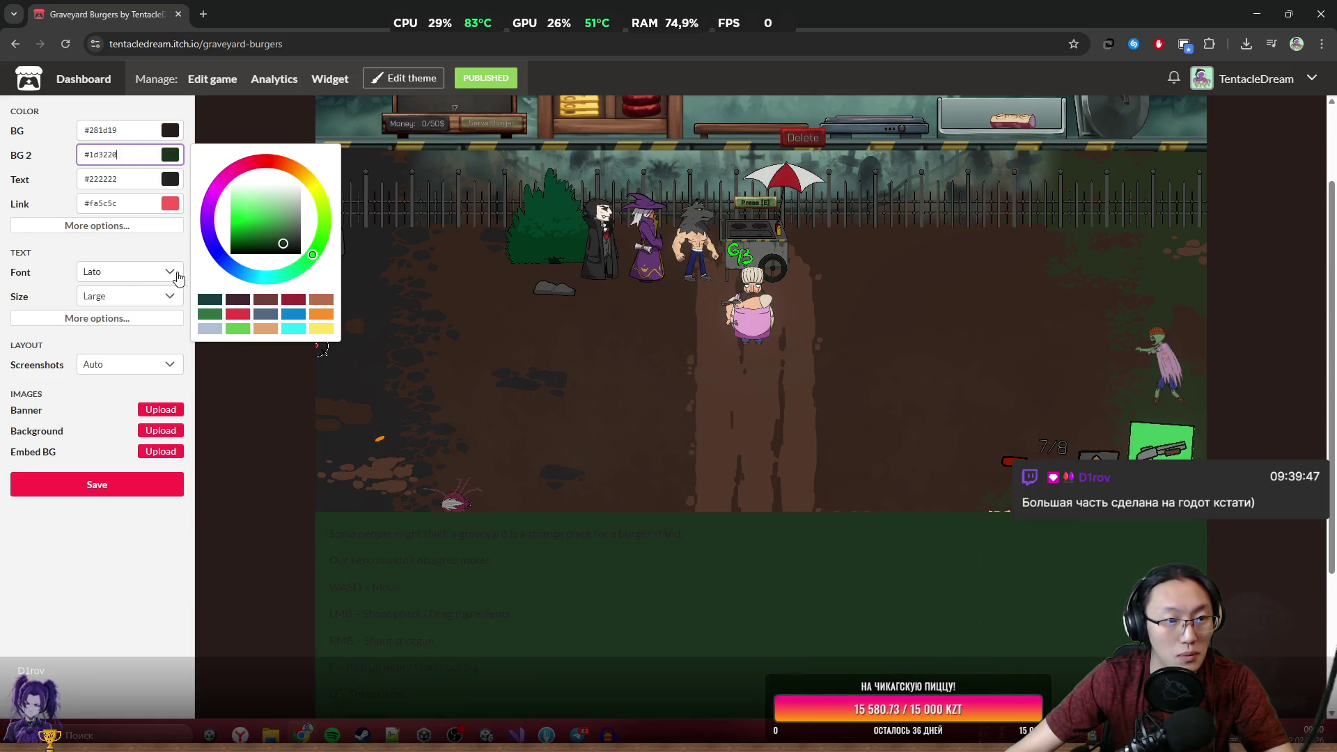
{"action": "left_click", "coordinate": [178, 278]}
{"action": "left_click", "coordinate": [40, 280]}
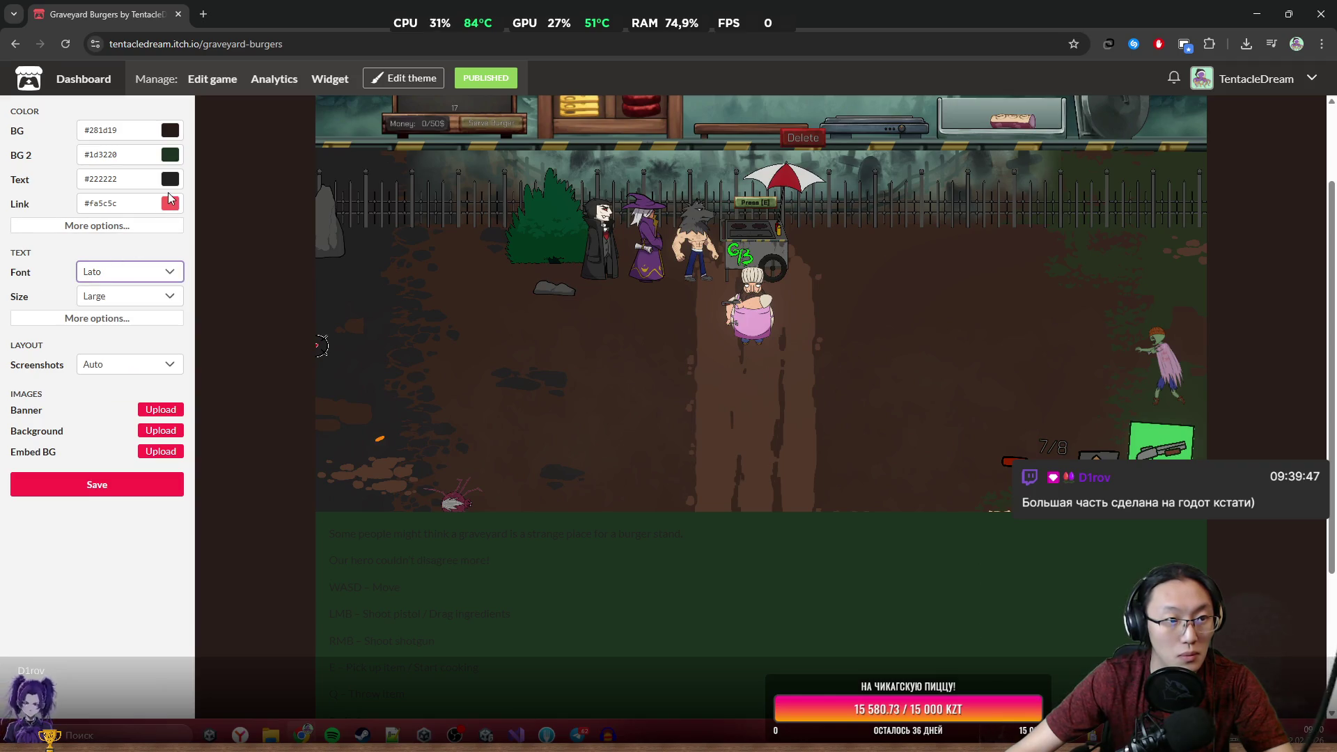
Set the text colour to white #ffffff.
{"action": "left_click", "coordinate": [170, 178]}
{"action": "left_click_drag", "start_coordinate": [226, 240], "coordinate": [232, 202]}
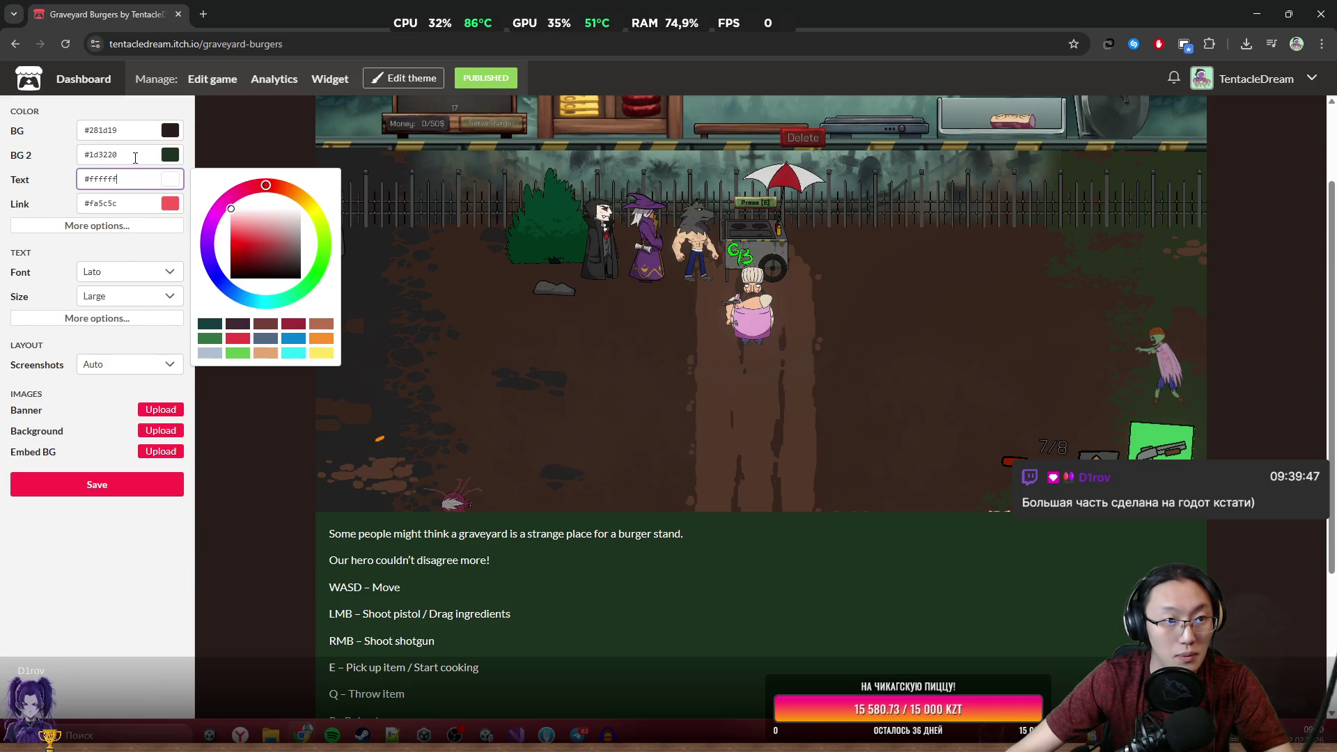
{"action": "left_click", "coordinate": [128, 272]}
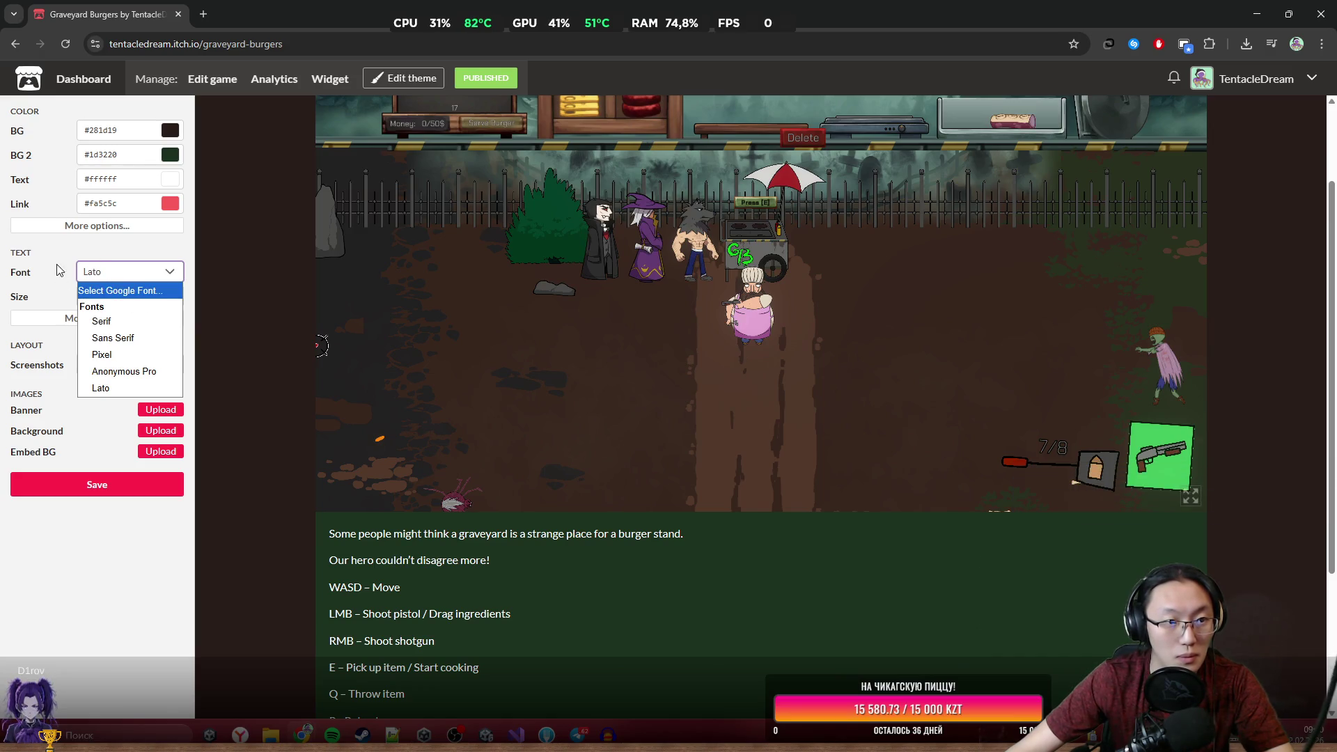
{"action": "left_click", "coordinate": [48, 290]}
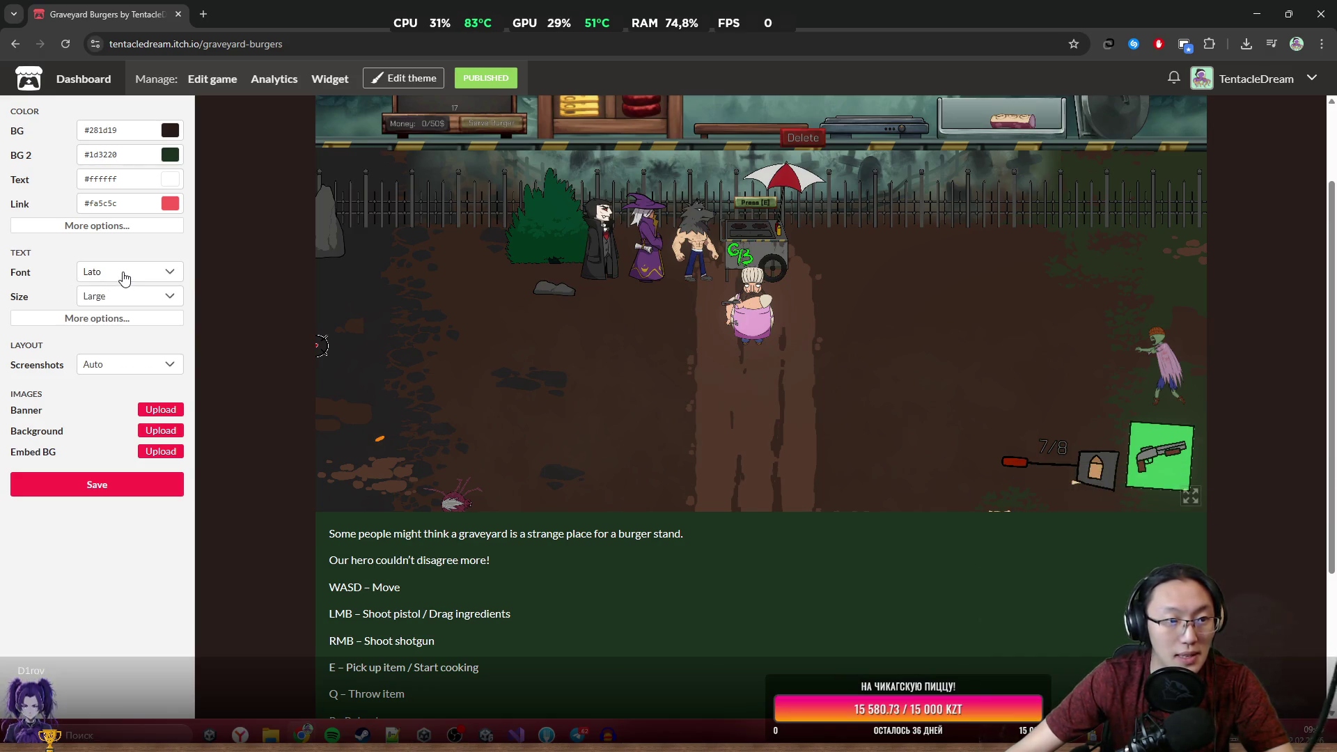
{"action": "left_click", "coordinate": [124, 277]}
Choose 'Select Google Font...', check the font name in Unity, close Build Profiles, and return to the browser.
{"action": "left_click", "coordinate": [129, 288]}
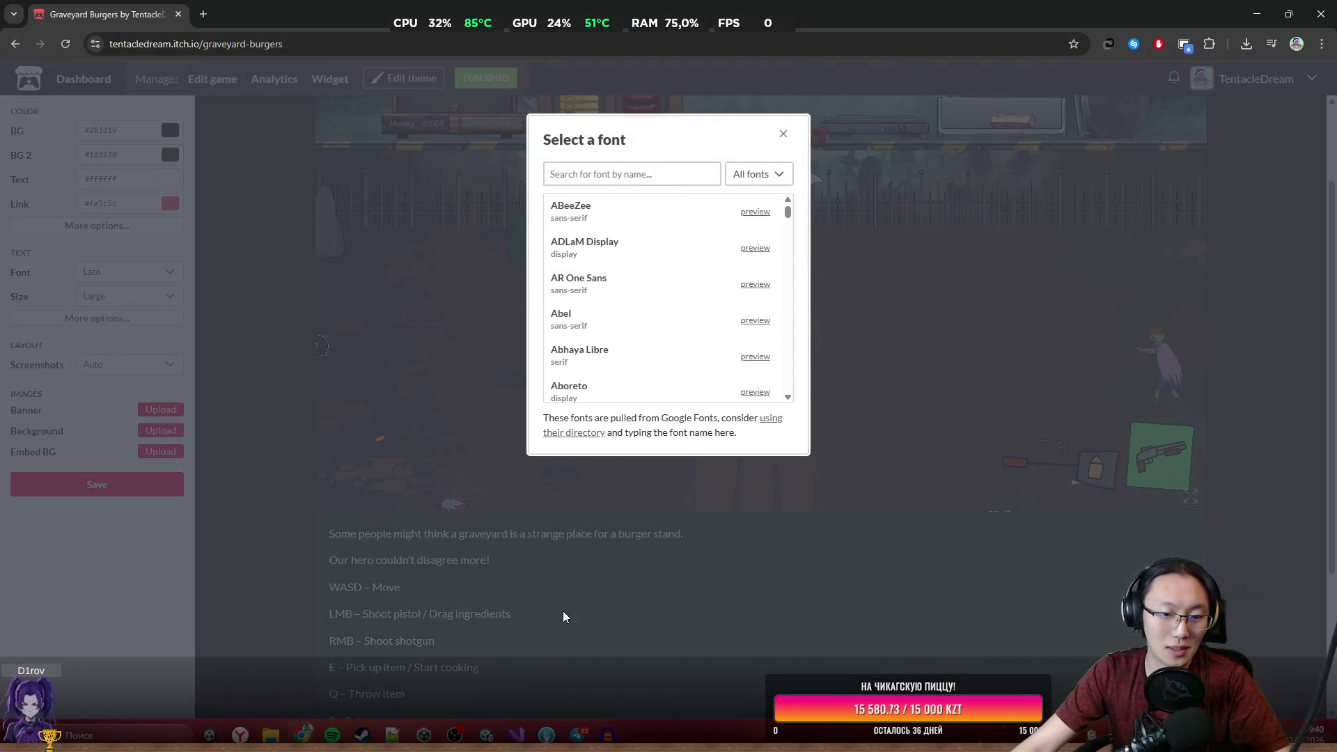
{"action": "key", "text": "alt+Tab"}
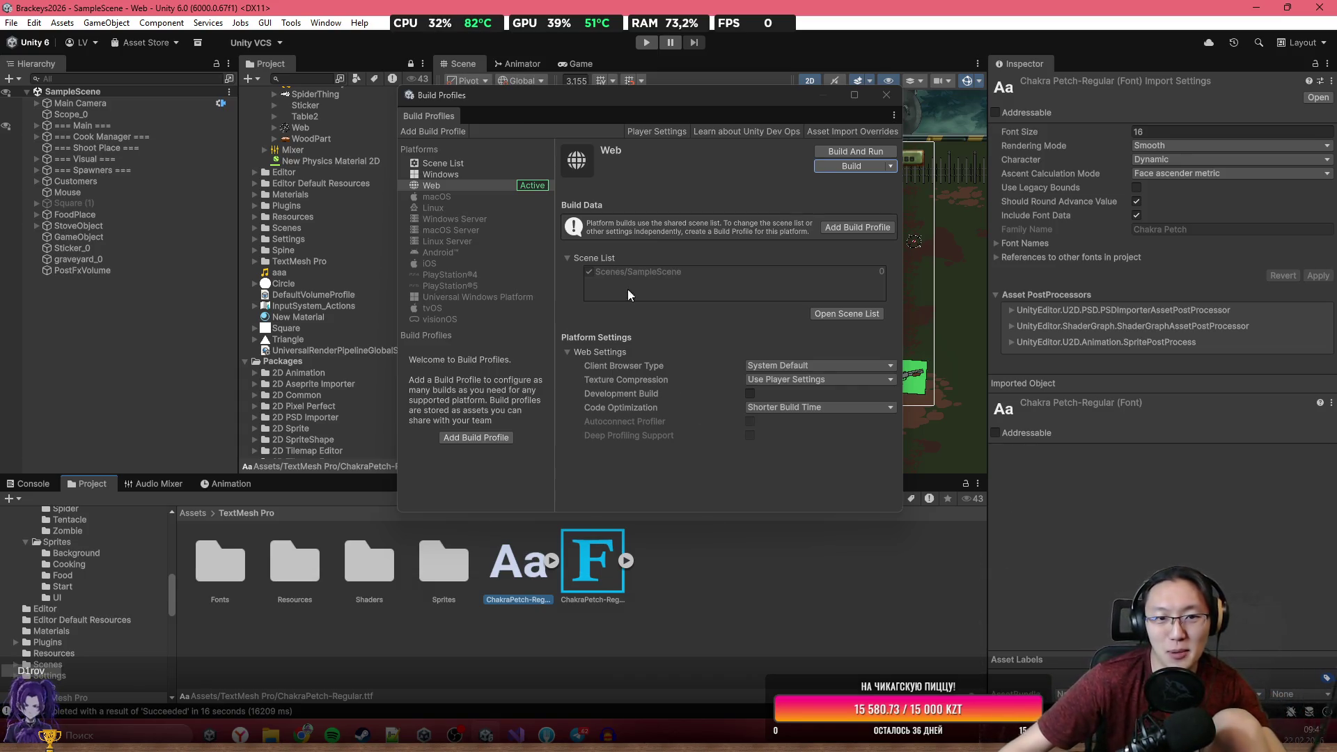
{"action": "left_click", "coordinate": [886, 95]}
{"action": "mouse_move", "coordinate": [303, 734]}
{"action": "left_click", "coordinate": [341, 644]}
Search 'Chakra Petch', pick it as the page font, save the theme, and return to the game page.
{"action": "left_click", "coordinate": [656, 181]}
{"action": "type", "text": "ChakraPetch-Regular"}
{"action": "key", "text": "BackSpace"}
{"action": "key", "text": "BackSpace"}
{"action": "key", "text": "BackSpace"}
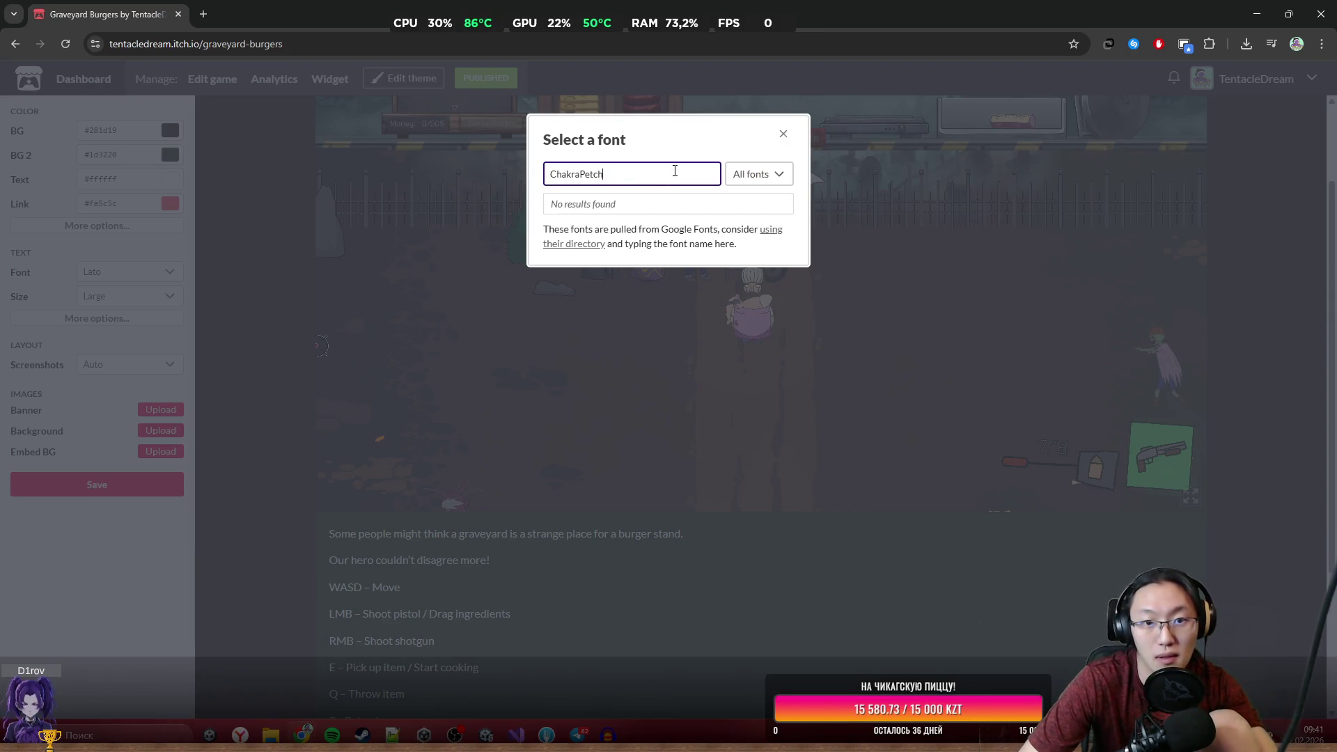
{"action": "key", "text": "Left"}
{"action": "key", "text": "Left"}
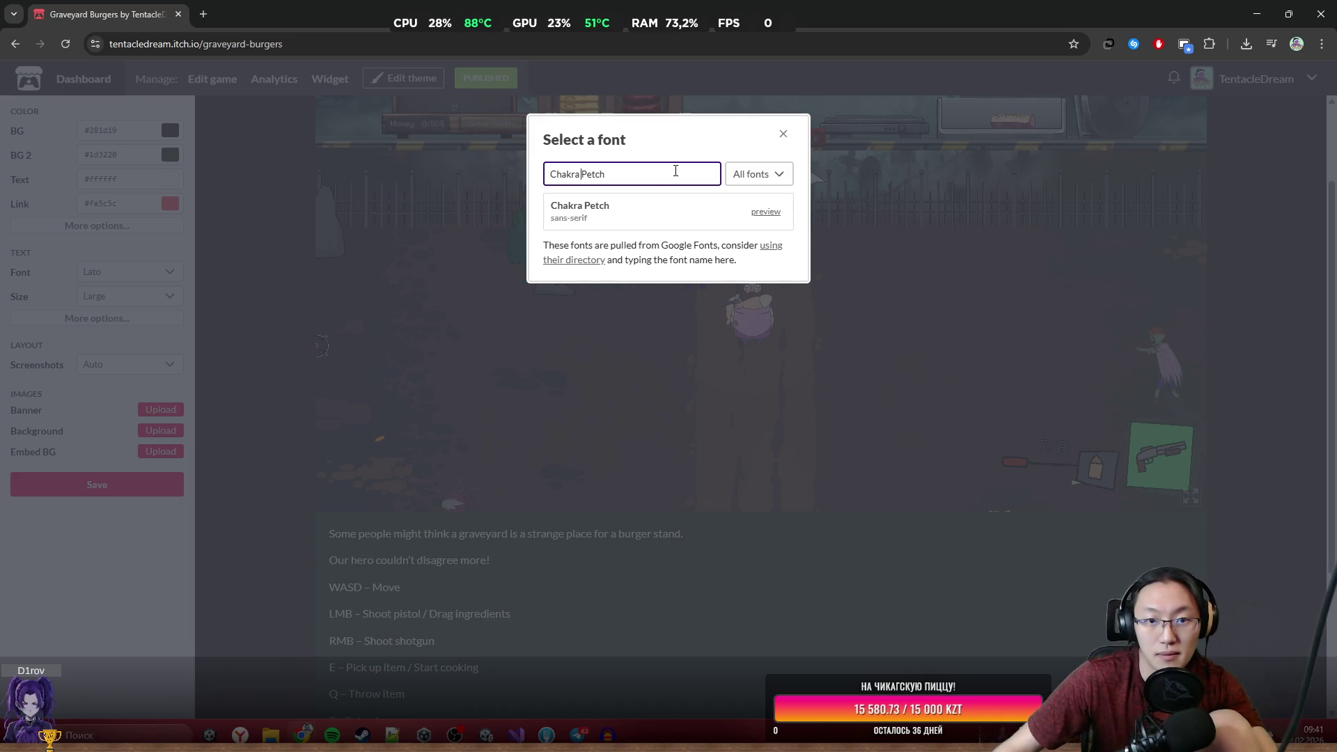
{"action": "left_click", "coordinate": [634, 222]}
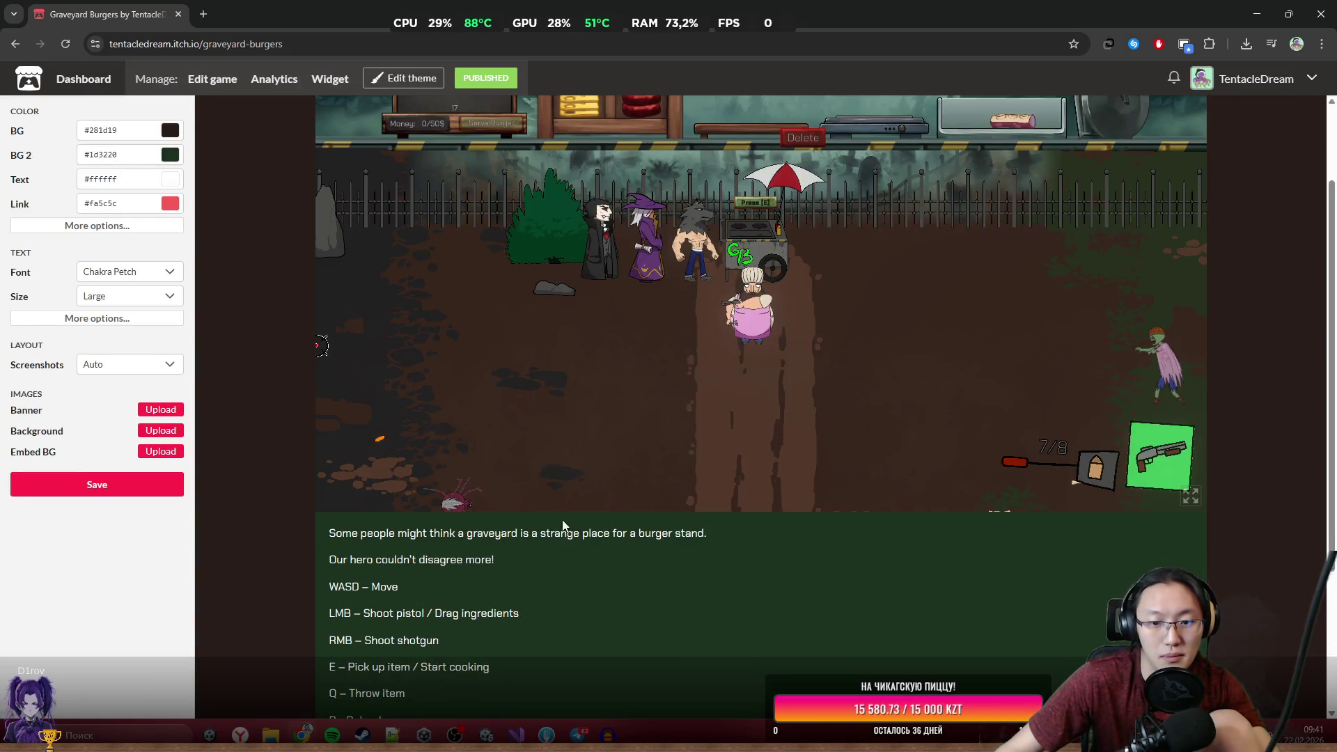
{"action": "left_click", "coordinate": [119, 491]}
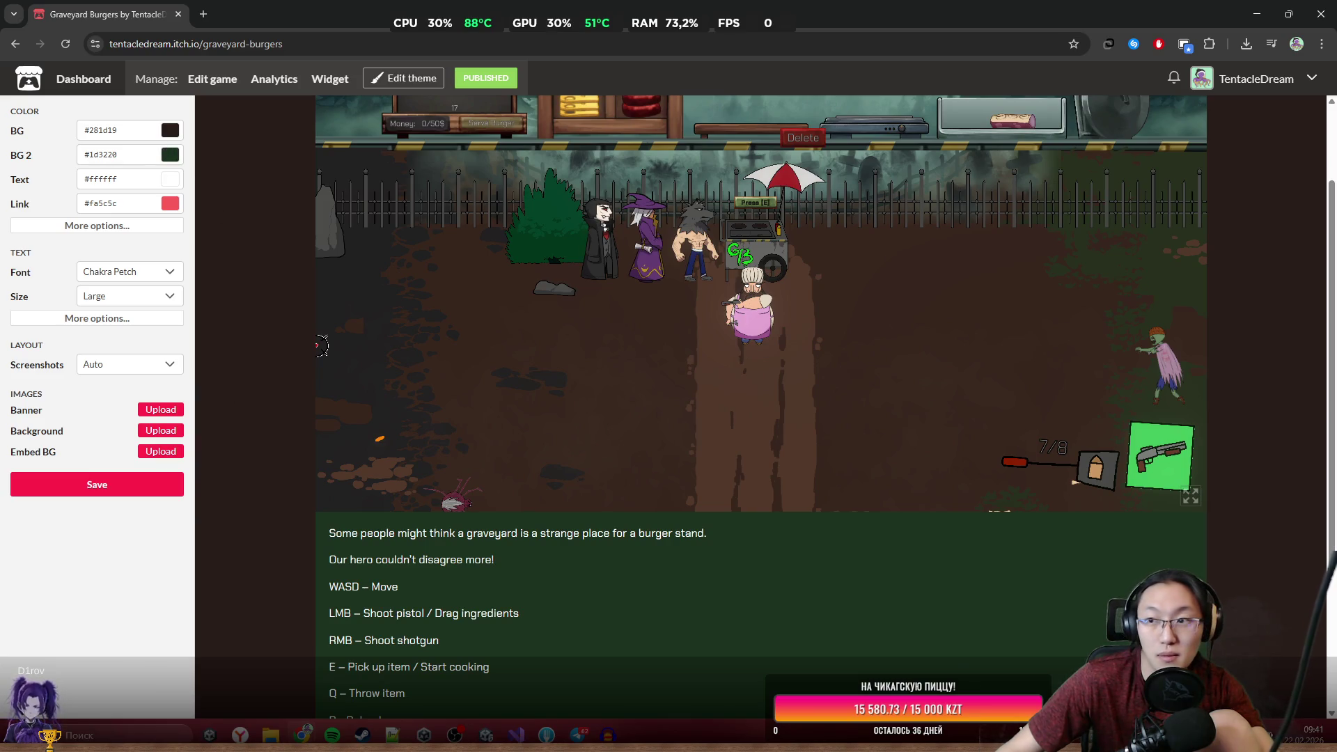
{"action": "left_click", "coordinate": [228, 85]}
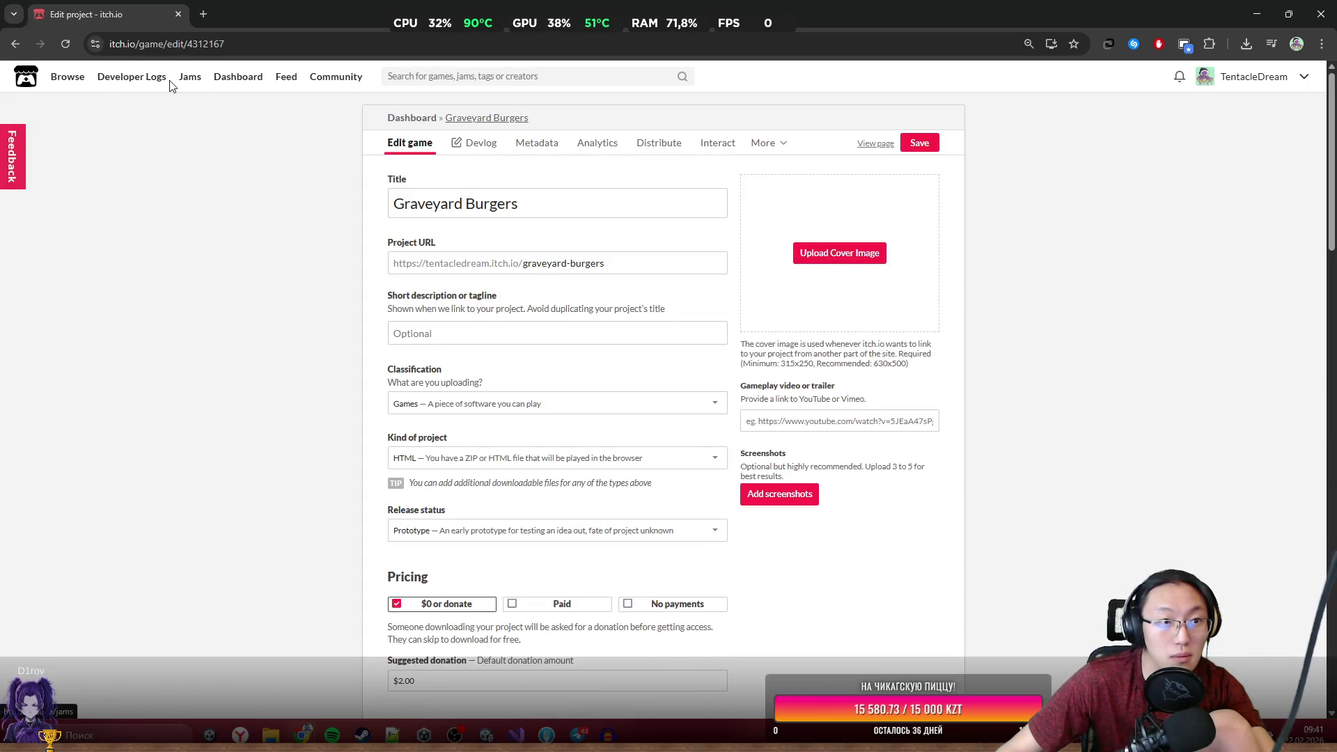
{"action": "left_click", "coordinate": [7, 49]}
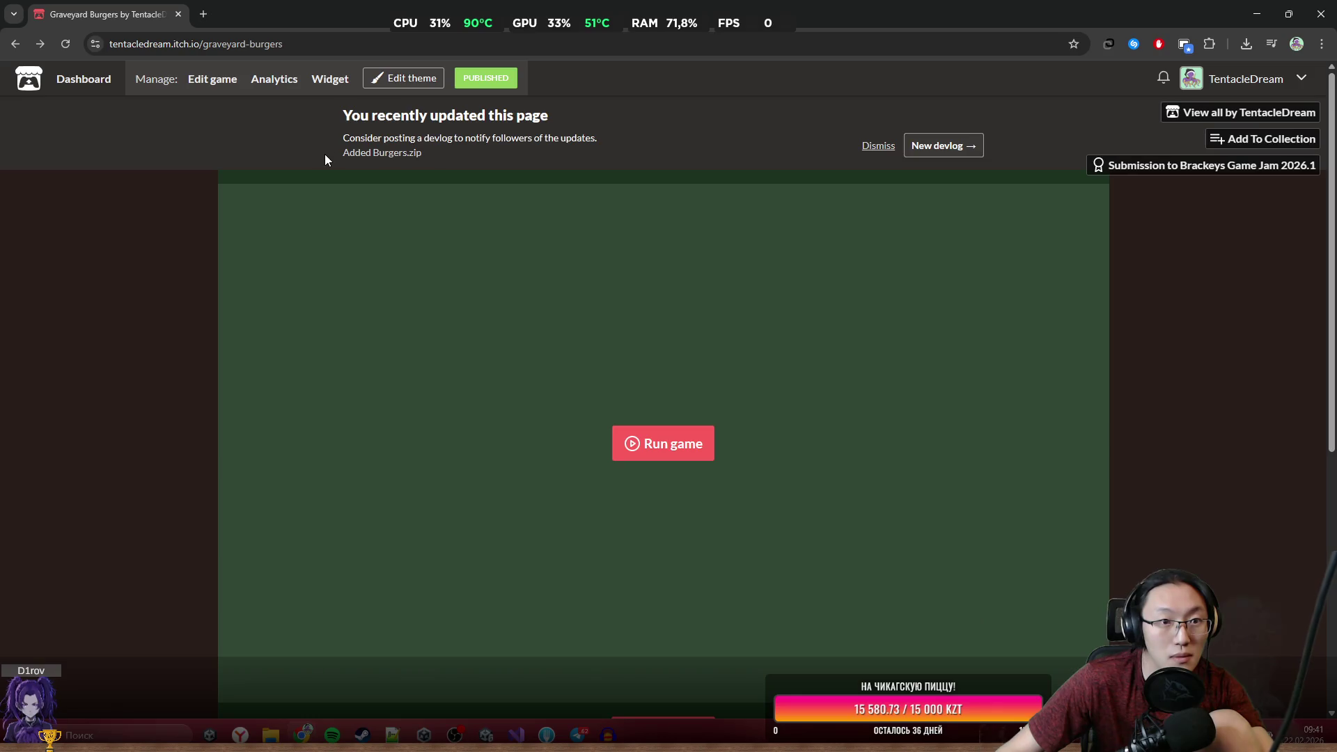
Scroll through the game page, toggle More information, and dismiss the recent-update notice.
{"action": "scroll", "coordinate": [553, 148], "scroll_direction": "down", "scroll_amount": 2}
{"action": "scroll", "coordinate": [1029, 272], "scroll_direction": "down", "scroll_amount": 5}
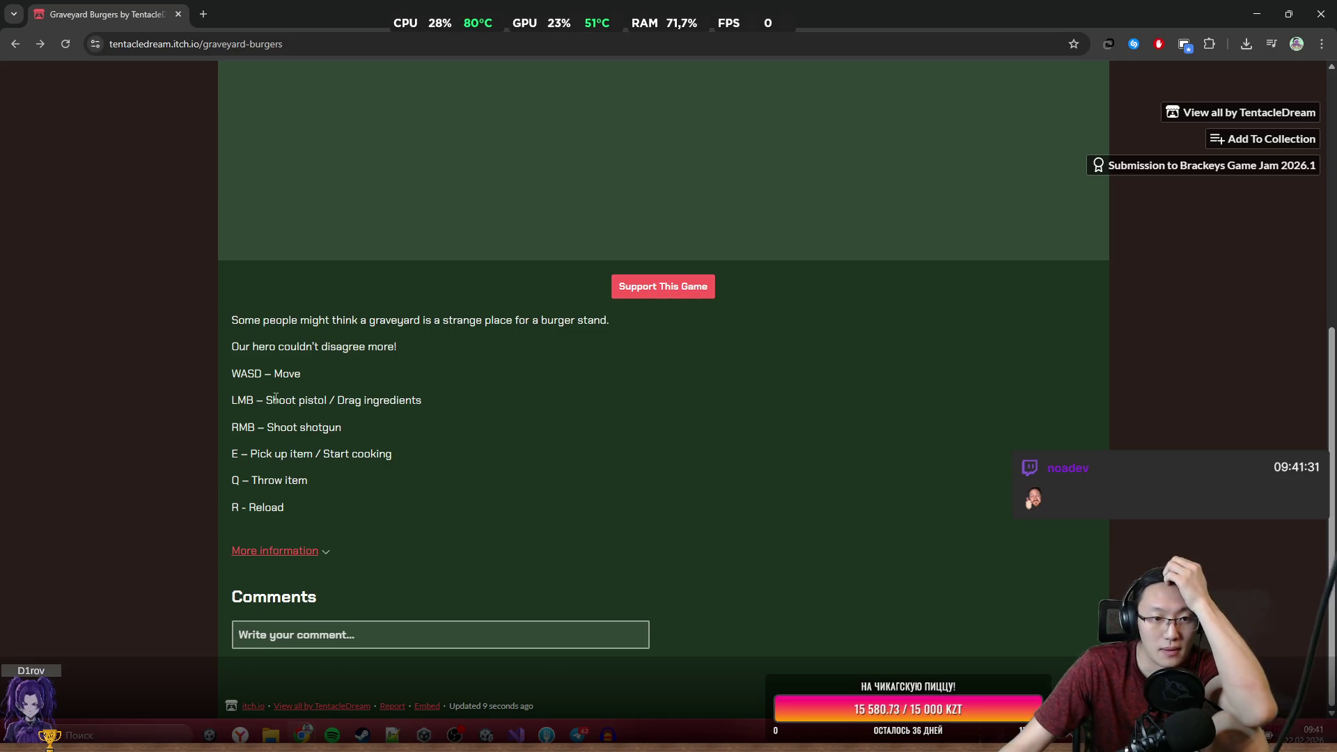
{"action": "left_click_drag", "start_coordinate": [240, 334], "coordinate": [547, 324]}
{"action": "left_click", "coordinate": [371, 328]}
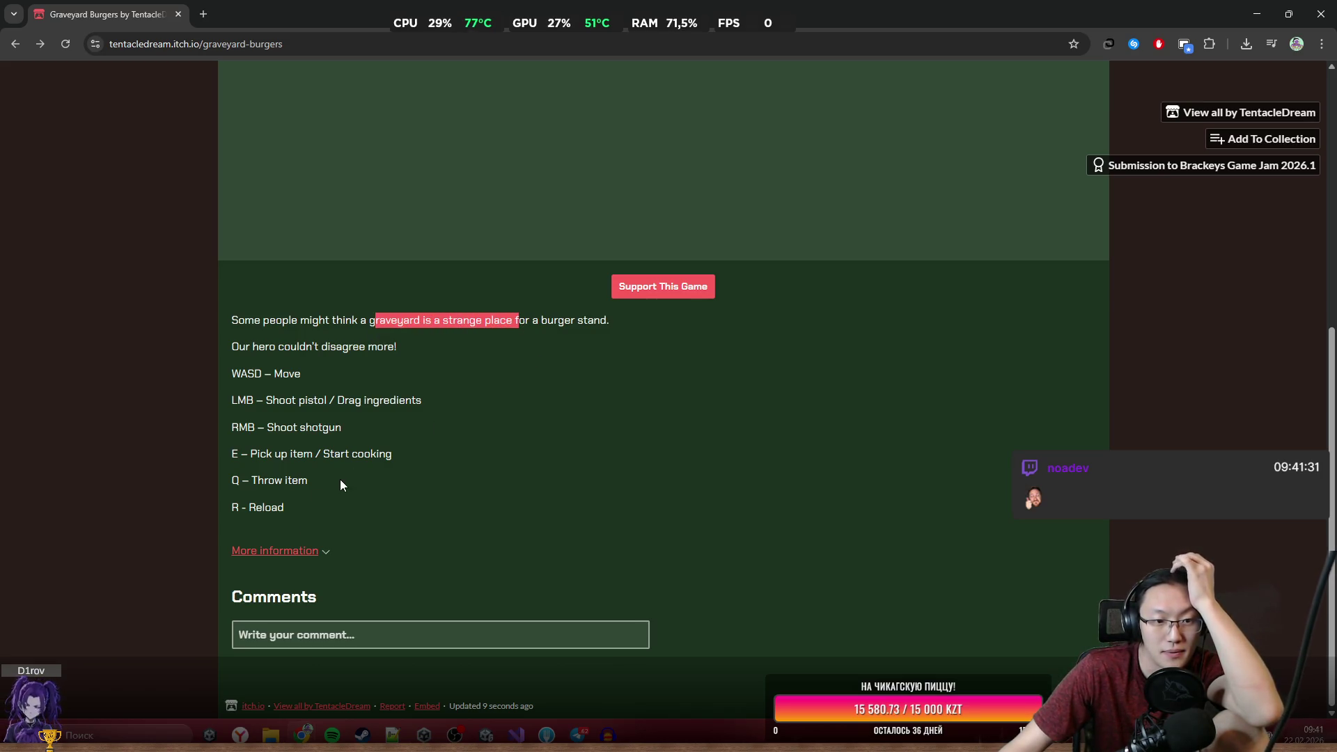
{"action": "left_click", "coordinate": [449, 548]}
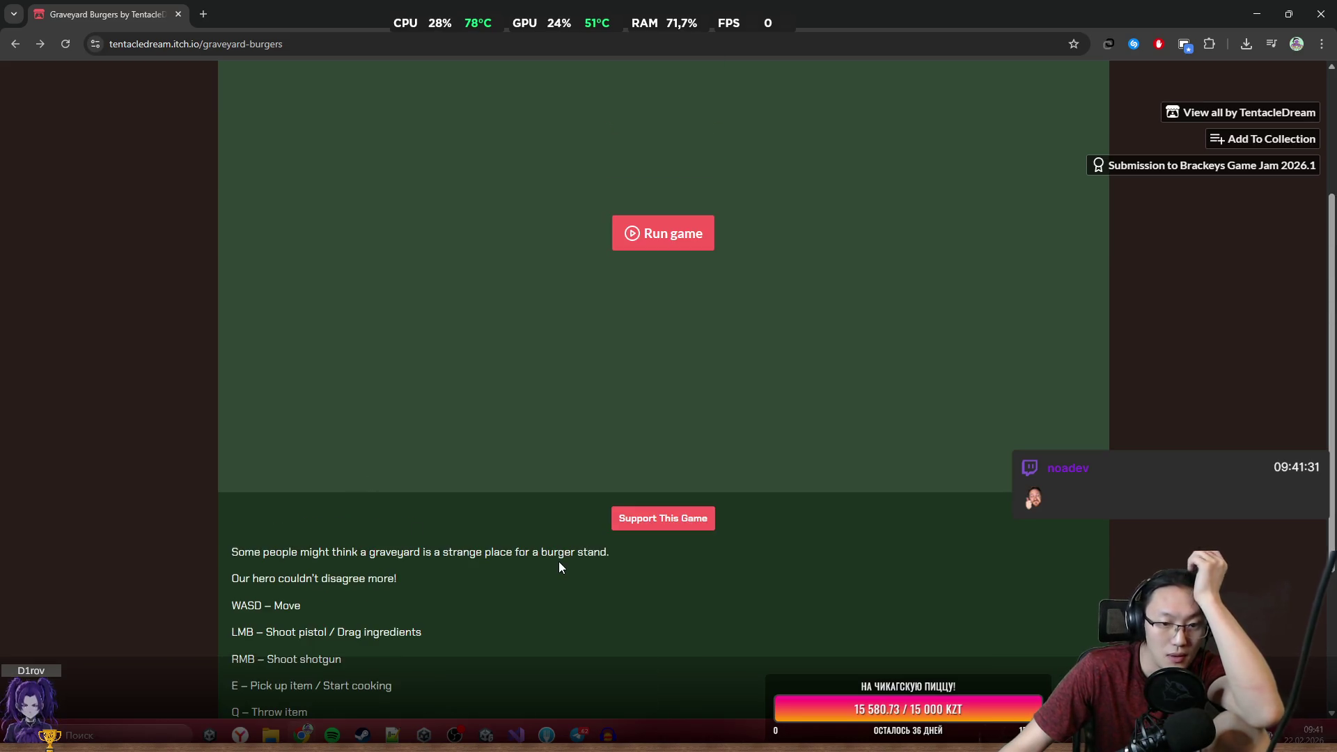
{"action": "left_click_drag", "start_coordinate": [366, 590], "coordinate": [371, 590]}
{"action": "middle_click", "coordinate": [426, 597]}
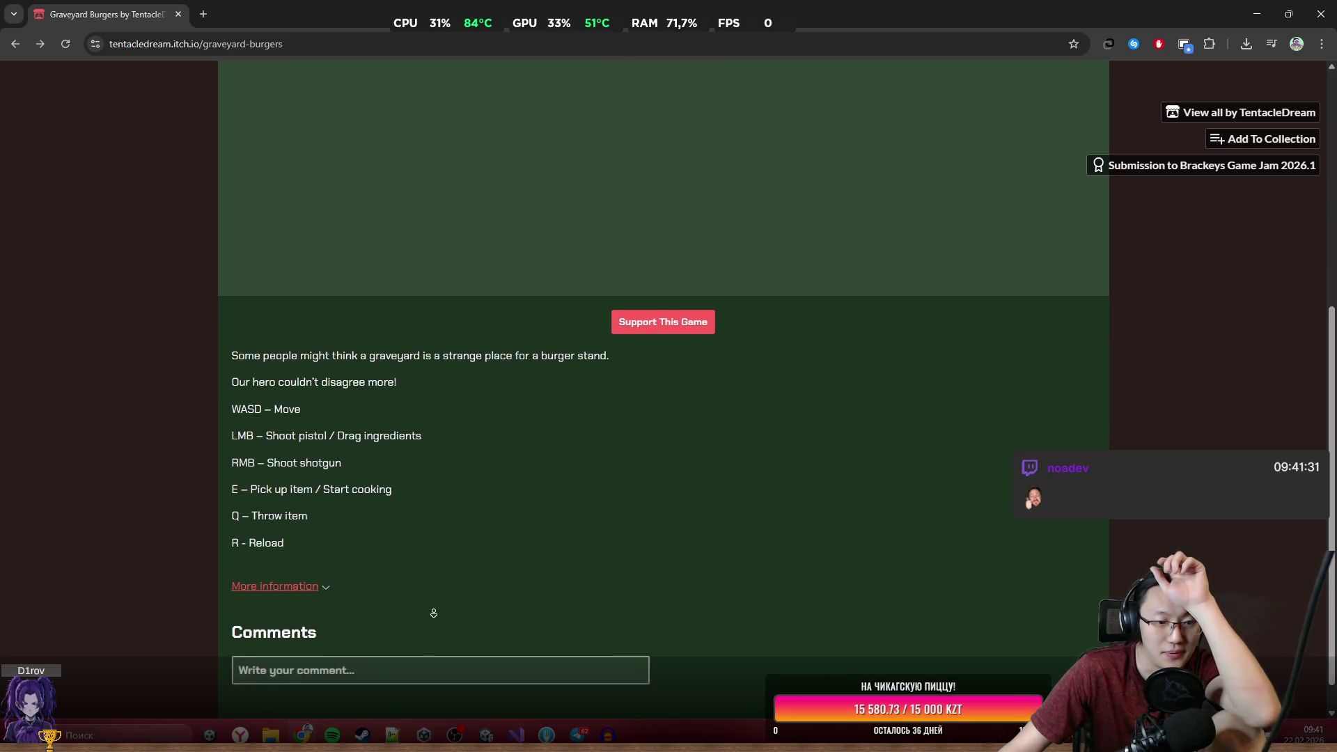
{"action": "left_click", "coordinate": [325, 552]}
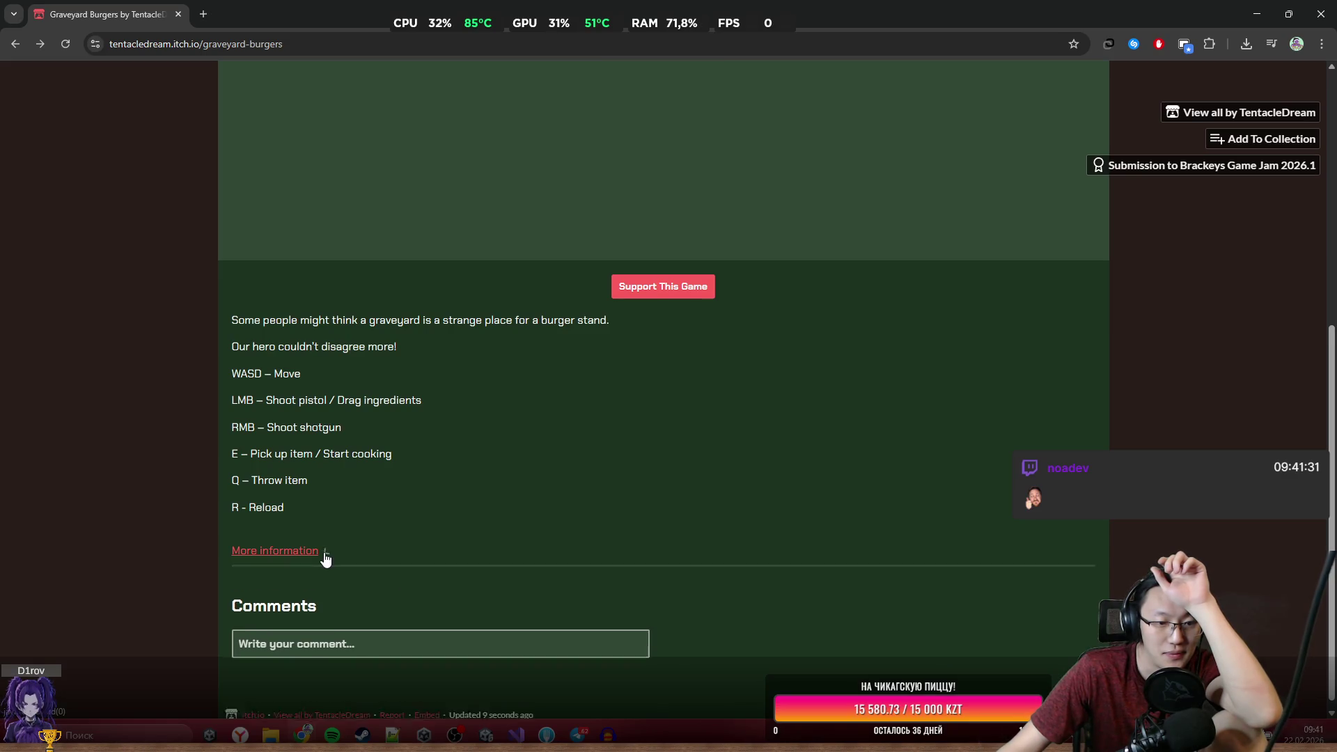
{"action": "left_click", "coordinate": [325, 552]}
{"action": "scroll", "coordinate": [505, 561], "scroll_direction": "up", "scroll_amount": 15}
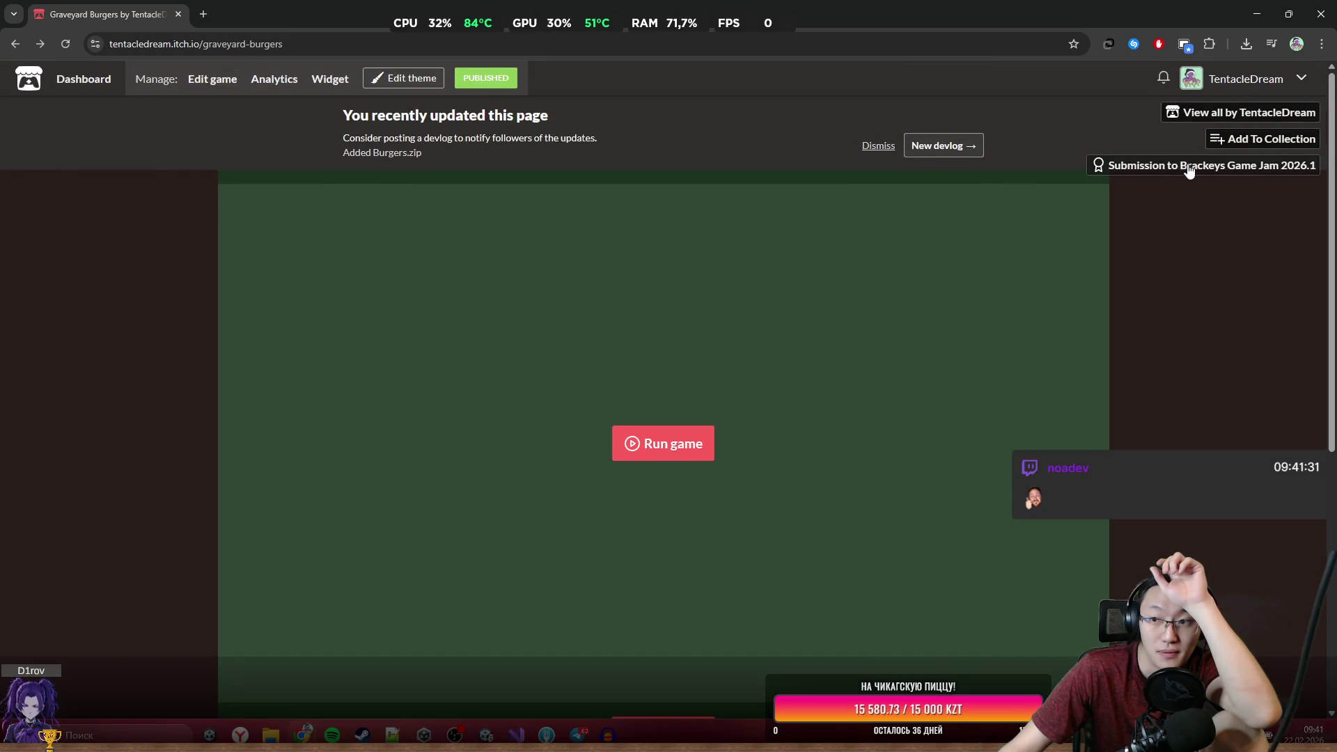
{"action": "left_click", "coordinate": [877, 146]}
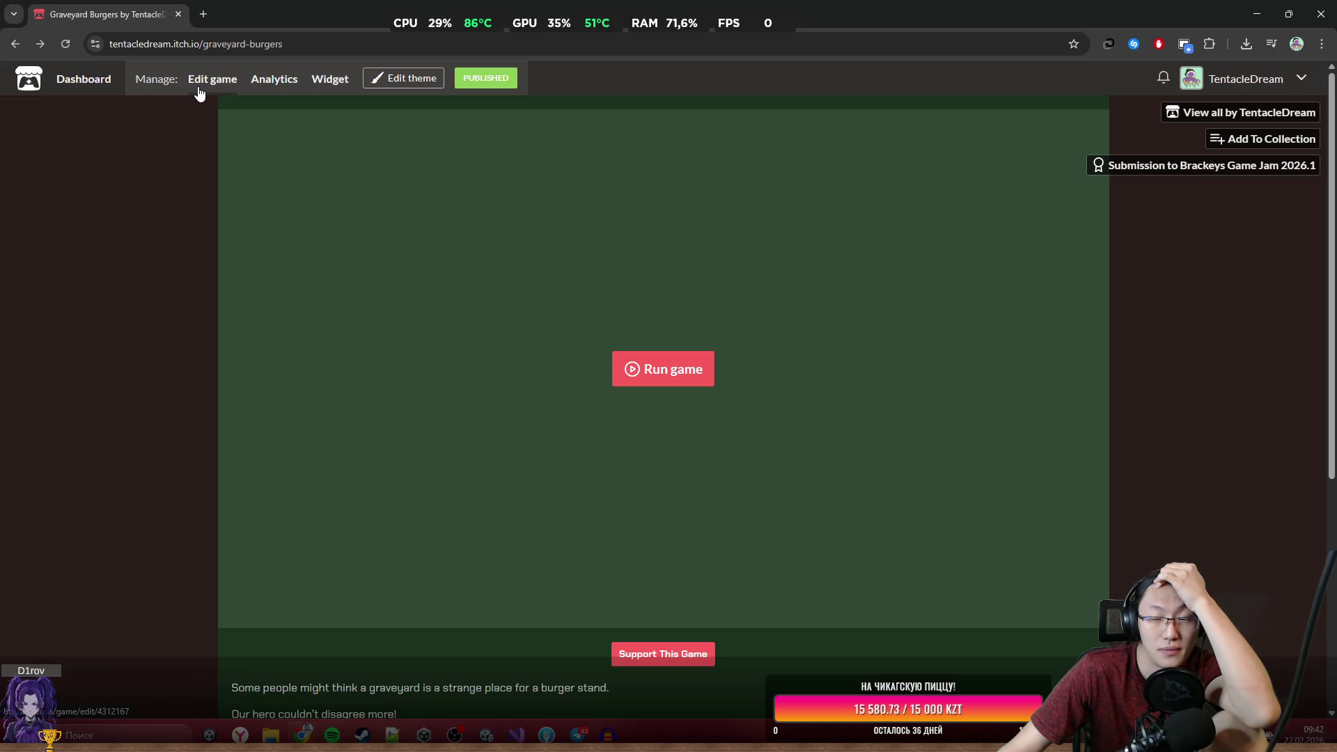
On the Edit game page, select the 630x500 cover size, then minimize Chrome.
{"action": "left_click", "coordinate": [227, 79]}
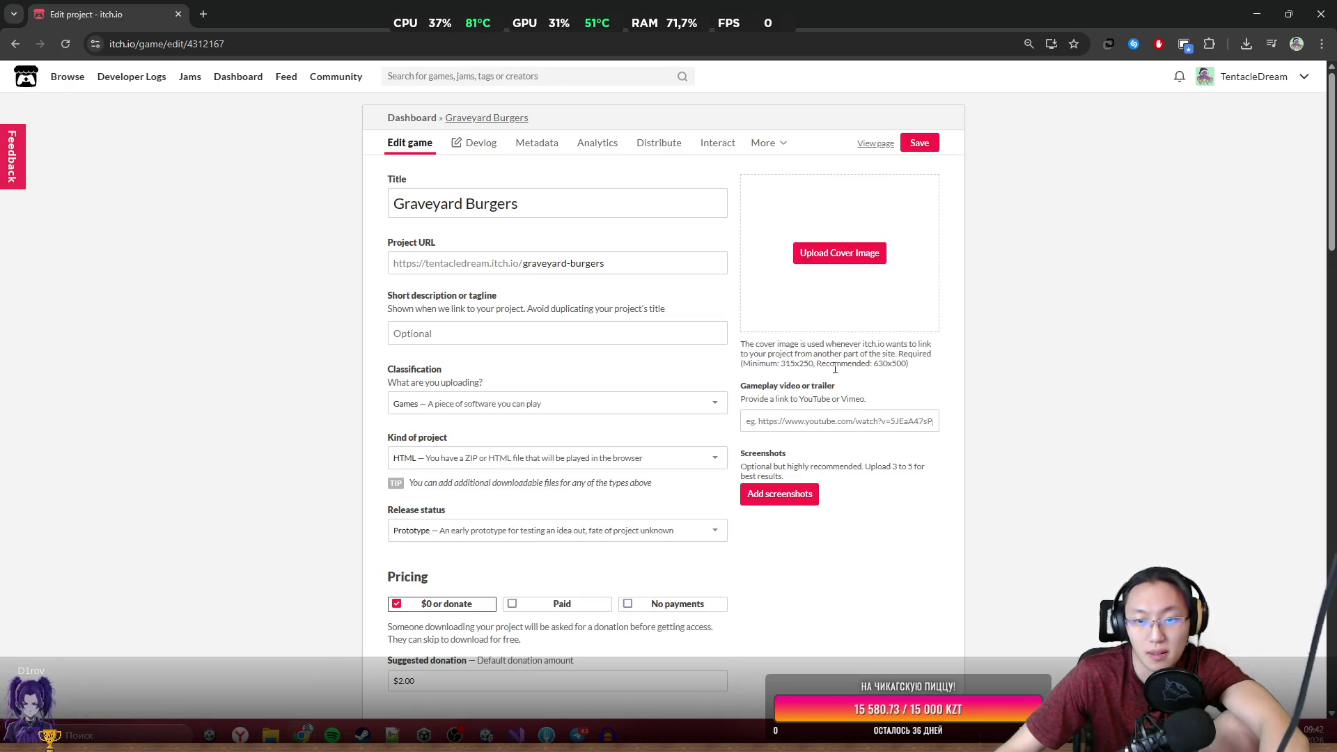
{"action": "double_click", "coordinate": [886, 363]}
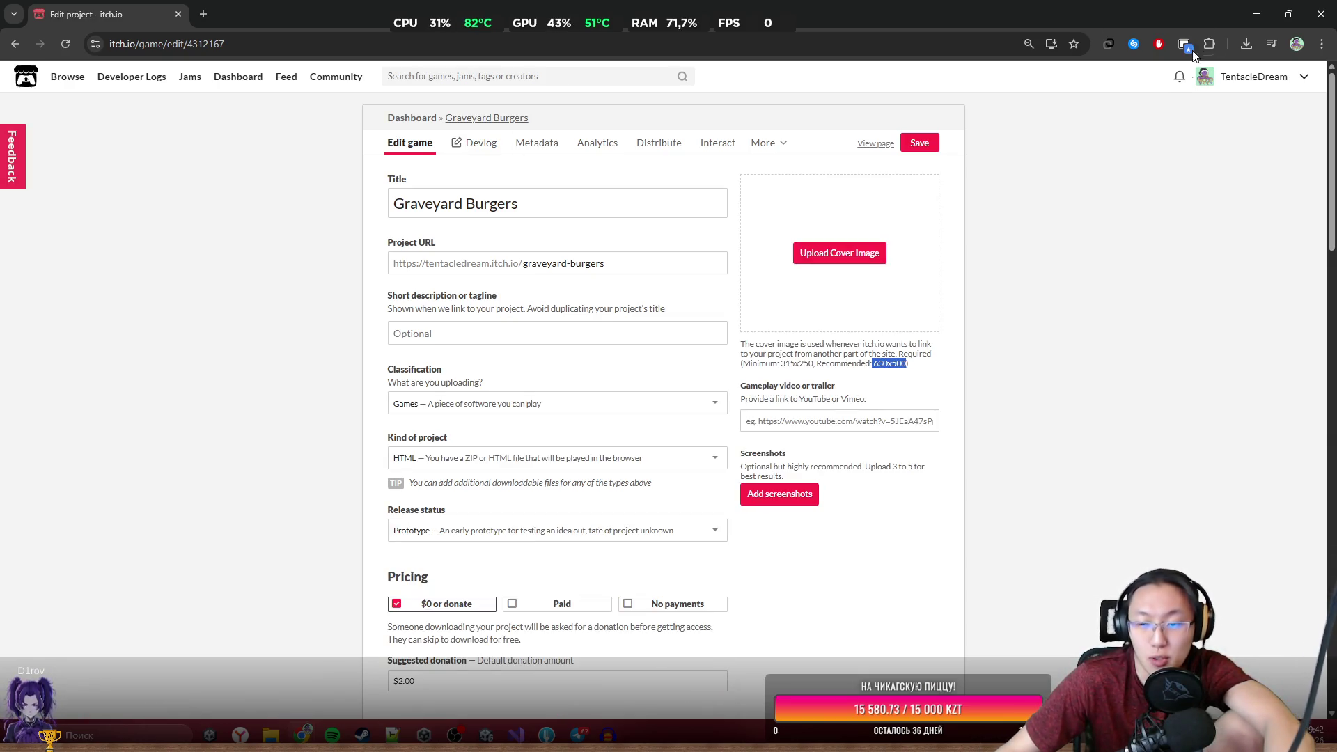
{"action": "left_click", "coordinate": [1260, 13]}
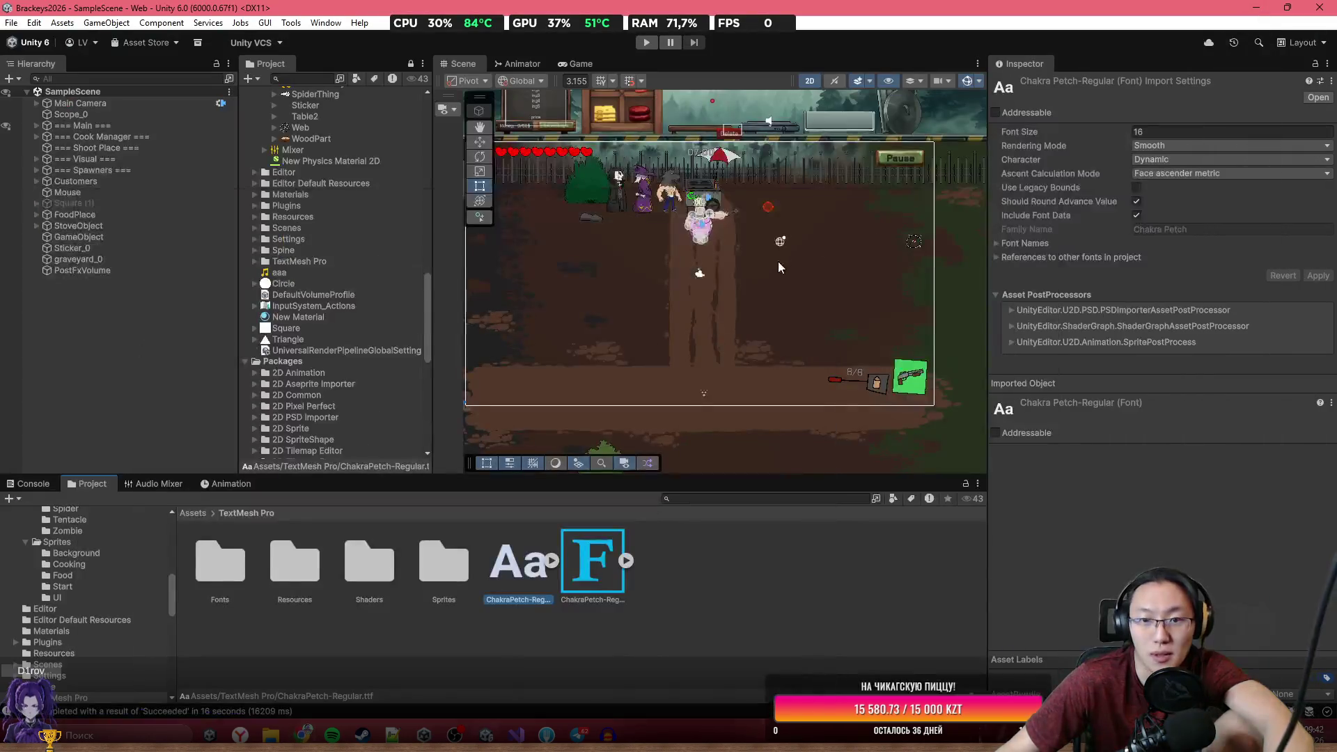
Move the Player object up onto the cart and select the AIM bone.
{"action": "left_click", "coordinate": [721, 262]}
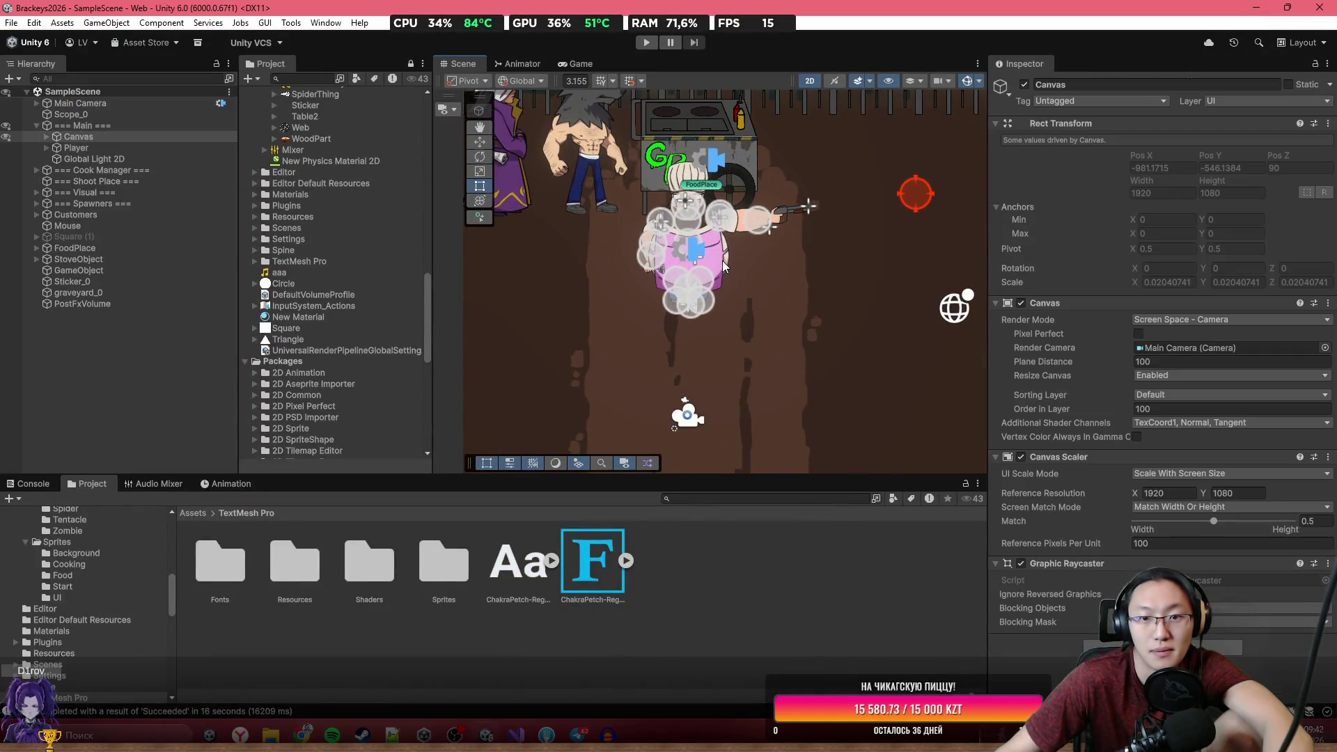
{"action": "left_click", "coordinate": [724, 260]}
{"action": "double_click", "coordinate": [133, 147]}
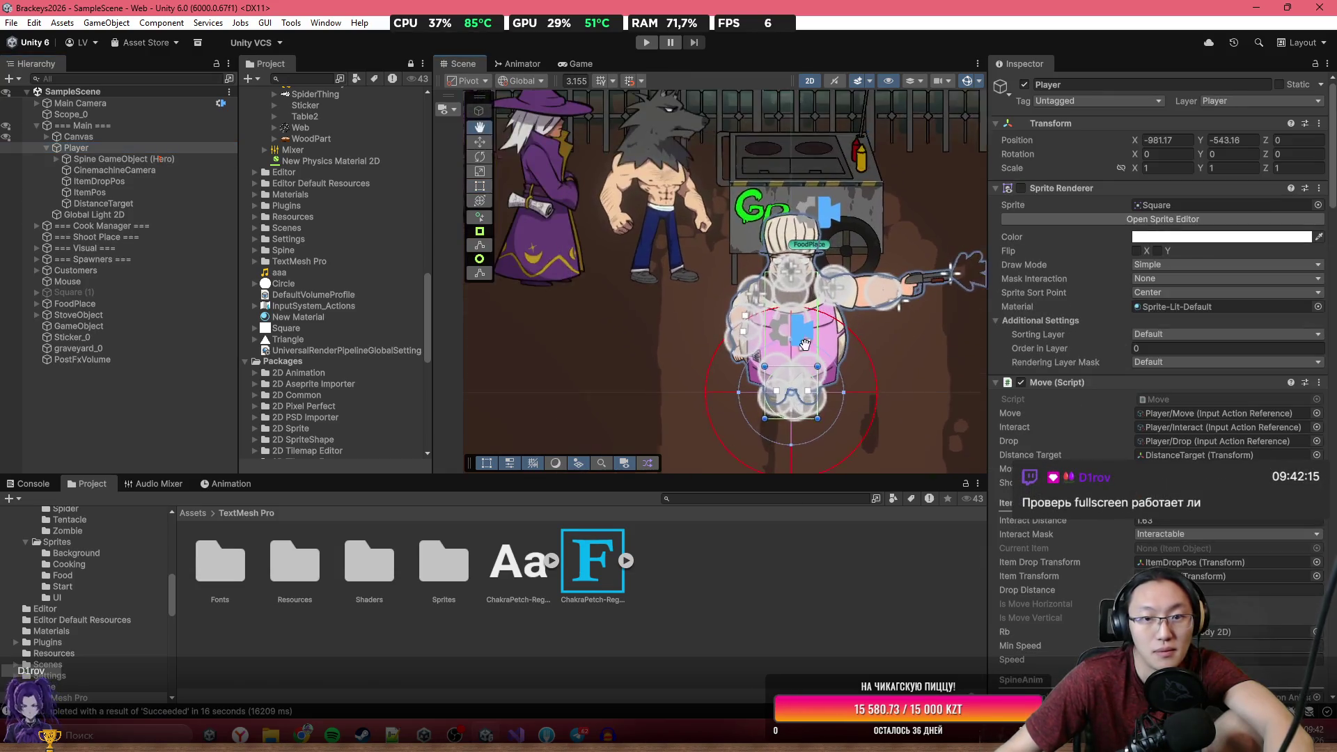
{"action": "left_click", "coordinate": [481, 140]}
{"action": "left_click_drag", "start_coordinate": [799, 376], "coordinate": [802, 235]}
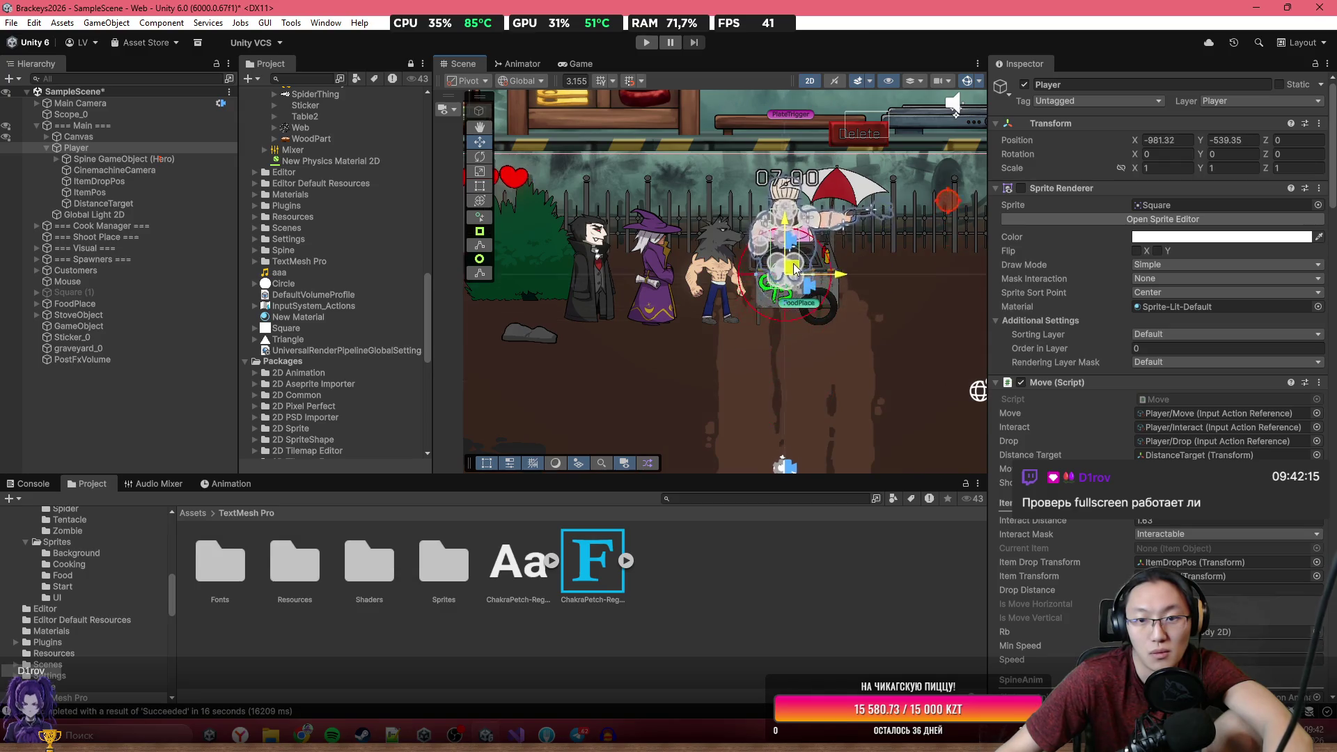
{"action": "scroll", "coordinate": [841, 218], "scroll_direction": "up", "scroll_amount": 2}
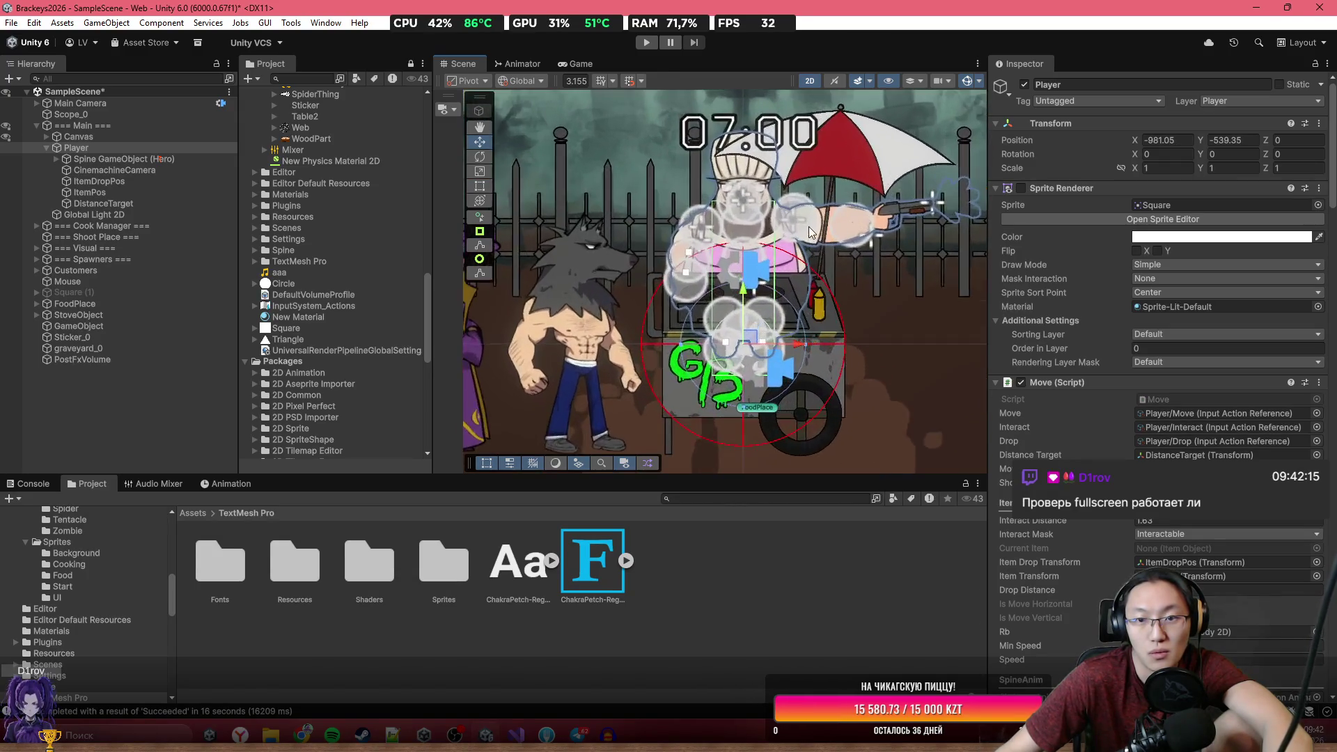
{"action": "mouse_move", "coordinate": [935, 208]}
{"action": "left_mouse_down"}
{"action": "mouse_move", "coordinate": [691, 227]}
{"action": "mouse_move", "coordinate": [852, 211]}
{"action": "mouse_move", "coordinate": [801, 315]}
{"action": "mouse_move", "coordinate": [712, 341]}
{"action": "mouse_move", "coordinate": [704, 252]}
{"action": "mouse_move", "coordinate": [543, 245]}
{"action": "mouse_move", "coordinate": [728, 242]}
{"action": "mouse_move", "coordinate": [725, 229]}
{"action": "mouse_move", "coordinate": [711, 243]}
{"action": "left_mouse_up"}
{"action": "left_click", "coordinate": [874, 201]}
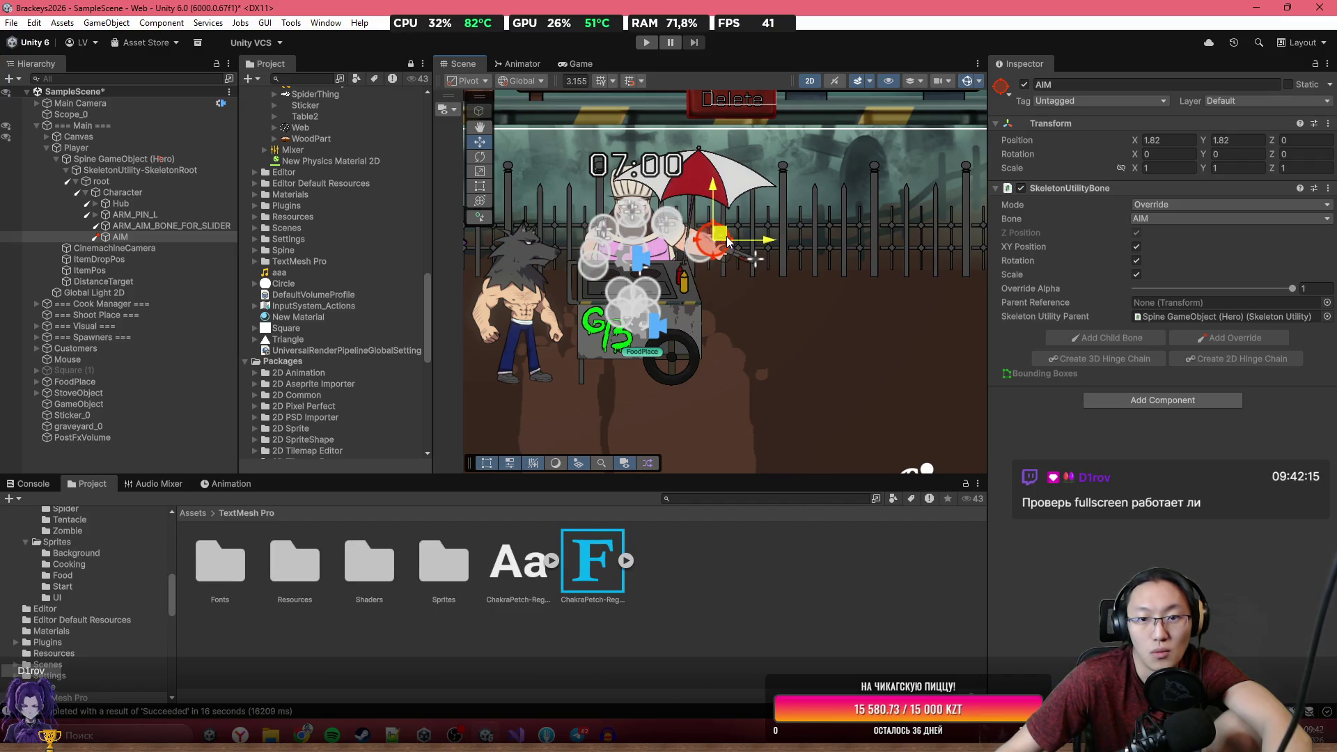
Deactivate the Canvas to hide the timer UI and show the Game view.
{"action": "left_click", "coordinate": [802, 331]}
{"action": "scroll", "coordinate": [800, 332], "scroll_direction": "up", "scroll_amount": 3}
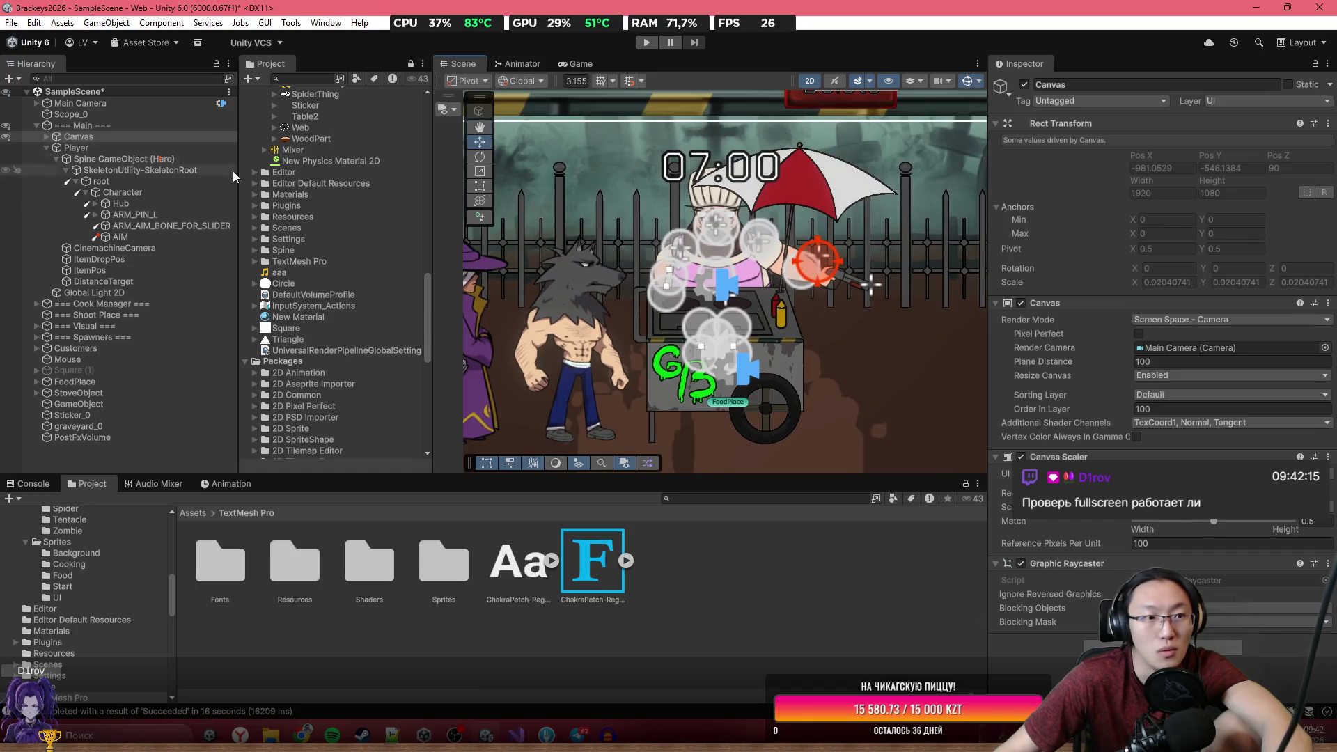
{"action": "left_click", "coordinate": [78, 137]}
{"action": "key", "text": "alt+shift+a"}
{"action": "left_click_drag", "start_coordinate": [809, 229], "coordinate": [816, 221]}
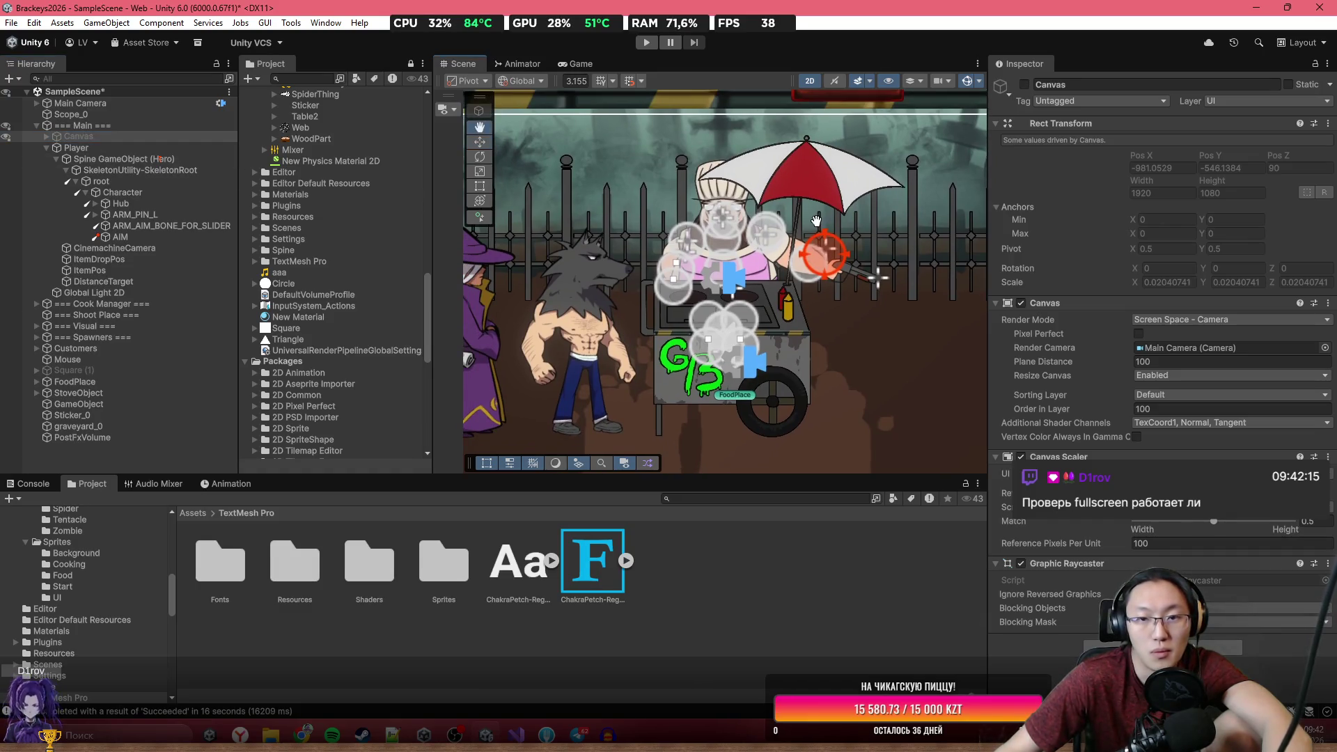
{"action": "left_click", "coordinate": [602, 66]}
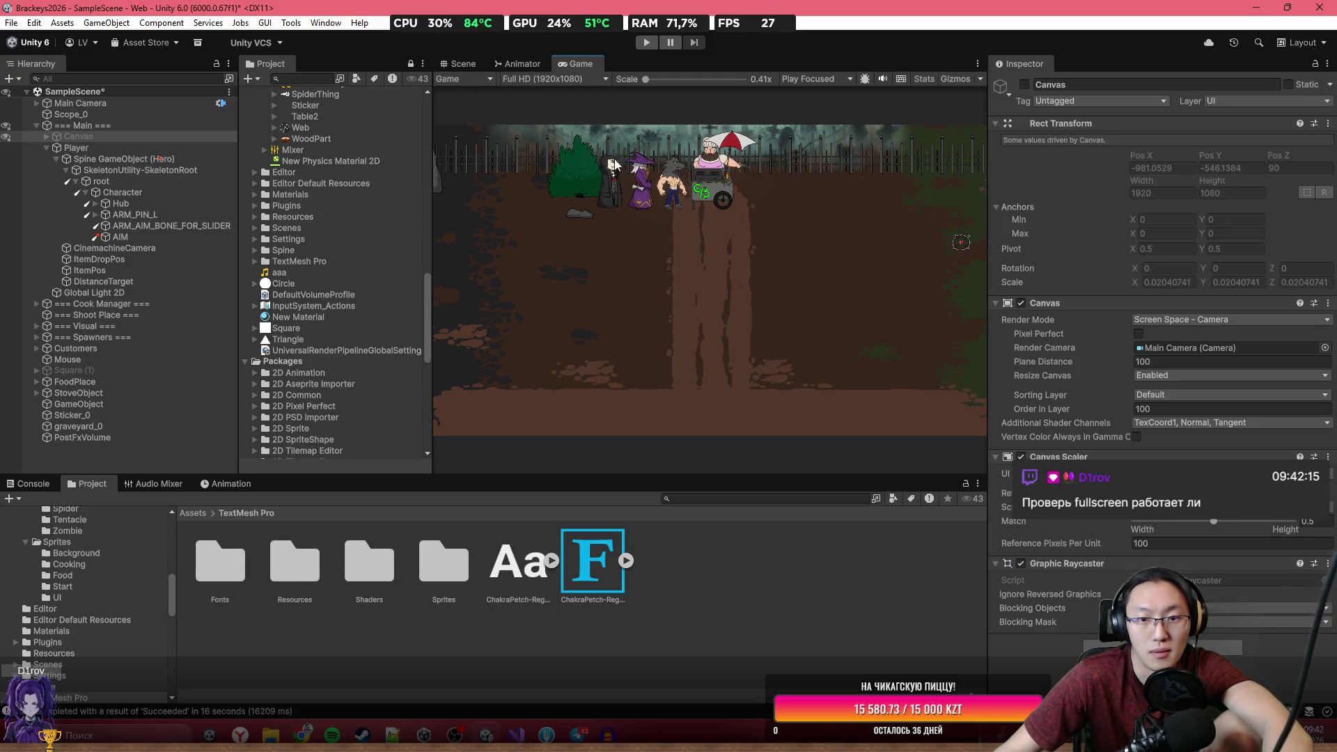
Add the Zombi skeleton from _Game/Spine/Zombie to the scene as a SkeletonAnimation.
{"action": "left_click", "coordinate": [471, 65]}
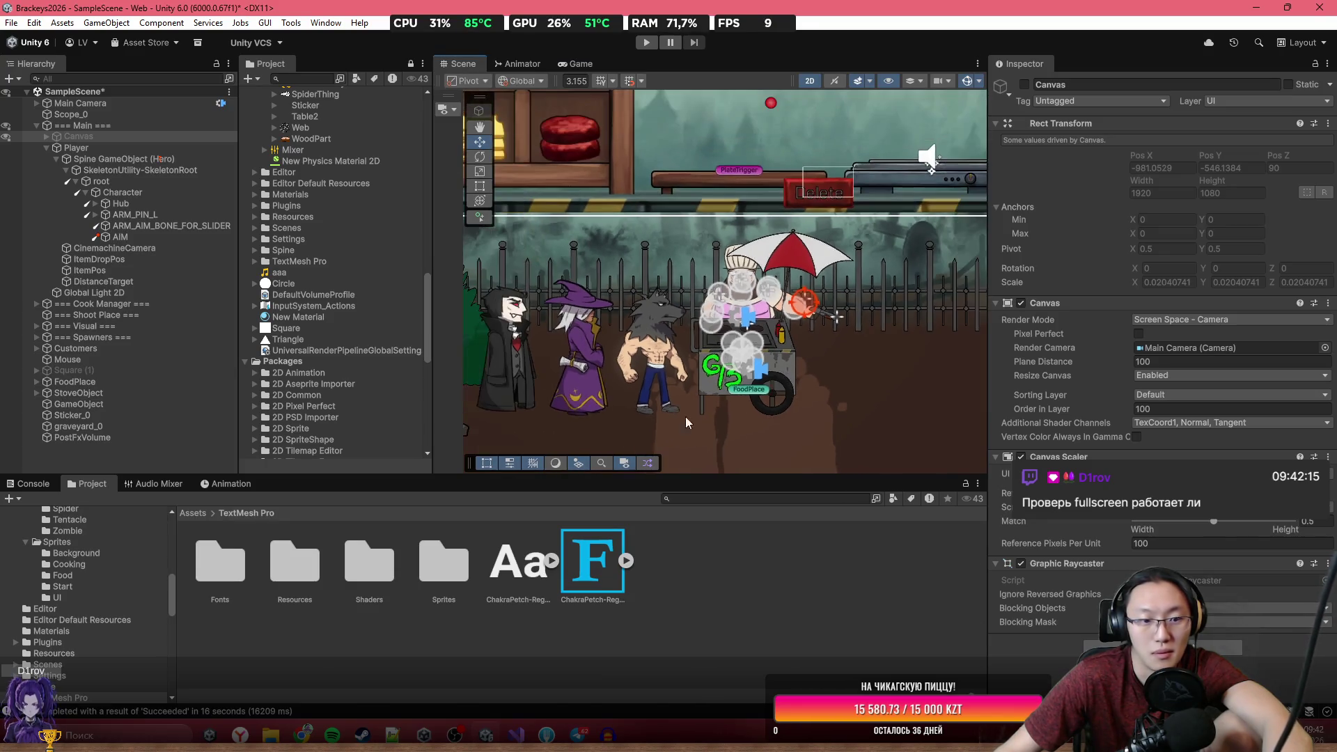
{"action": "left_click", "coordinate": [193, 514]}
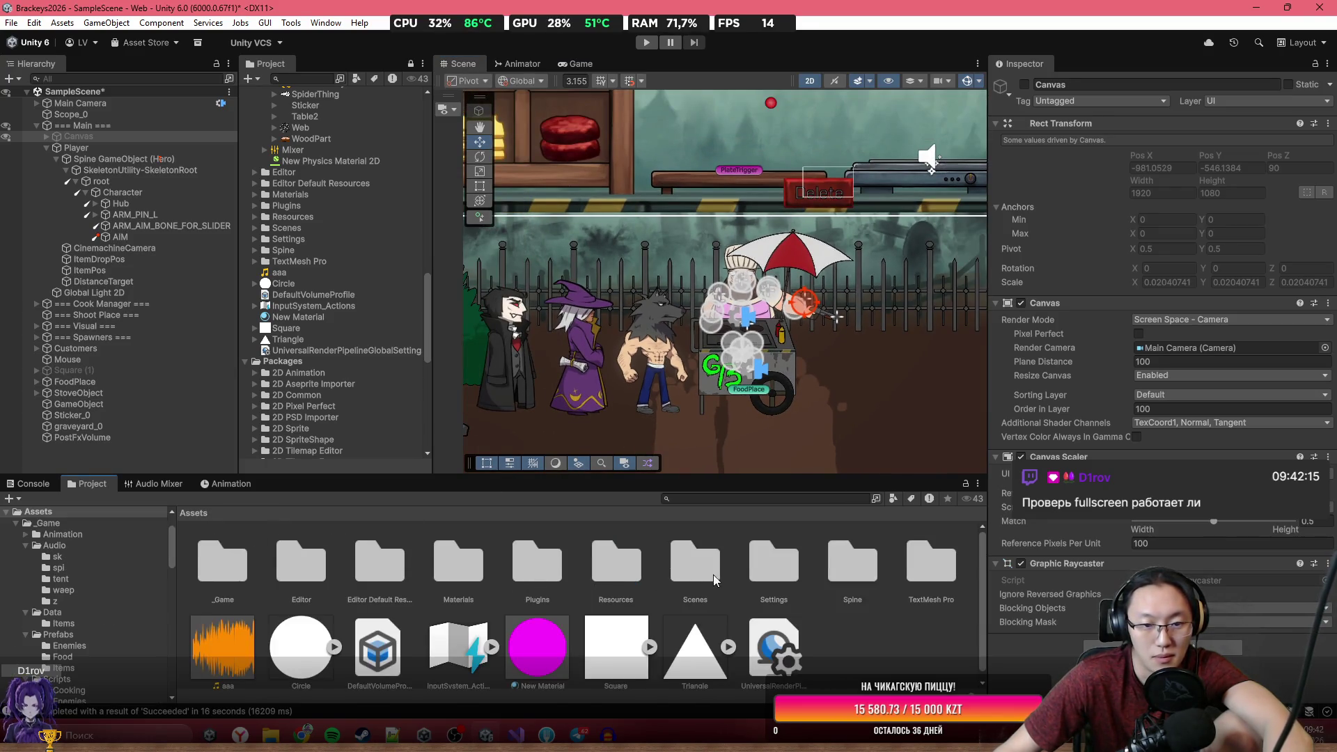
{"action": "double_click", "coordinate": [282, 577]}
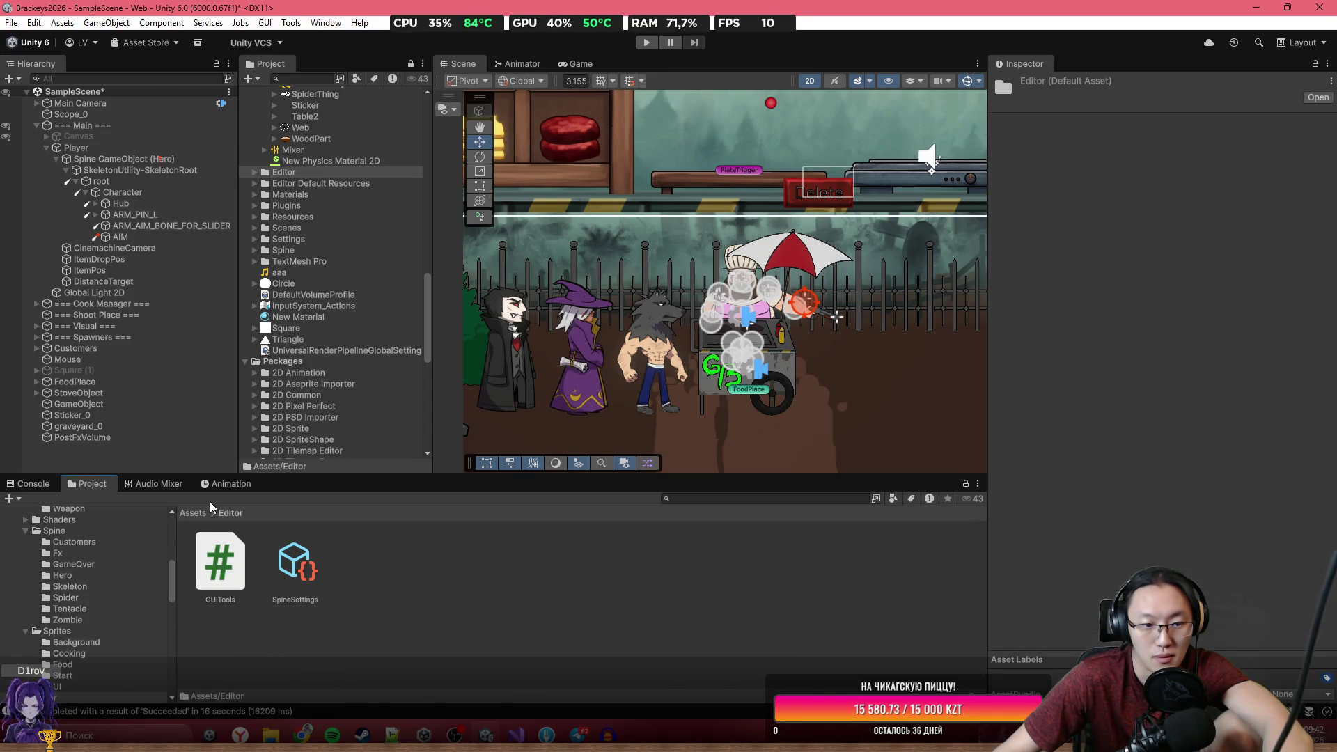
{"action": "left_click", "coordinate": [192, 513]}
{"action": "double_click", "coordinate": [278, 575]}
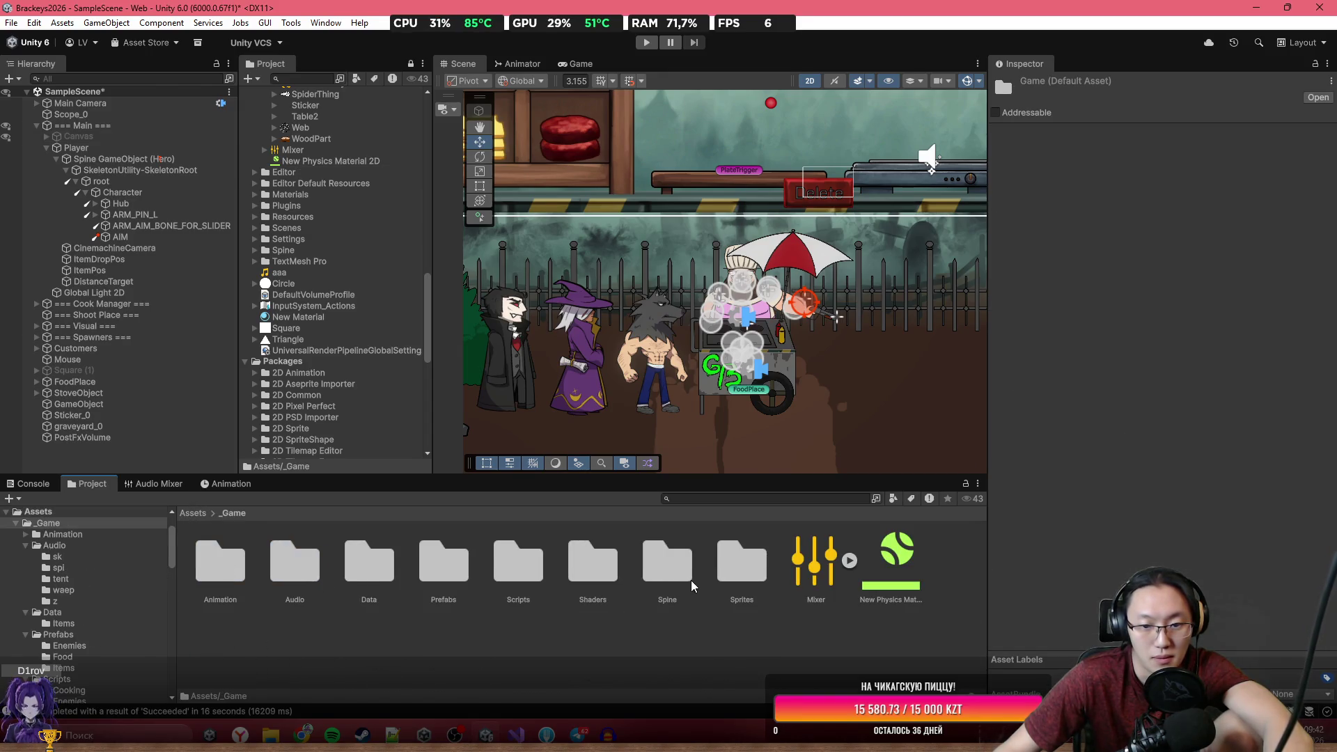
{"action": "double_click", "coordinate": [667, 568]}
{"action": "double_click", "coordinate": [733, 594]}
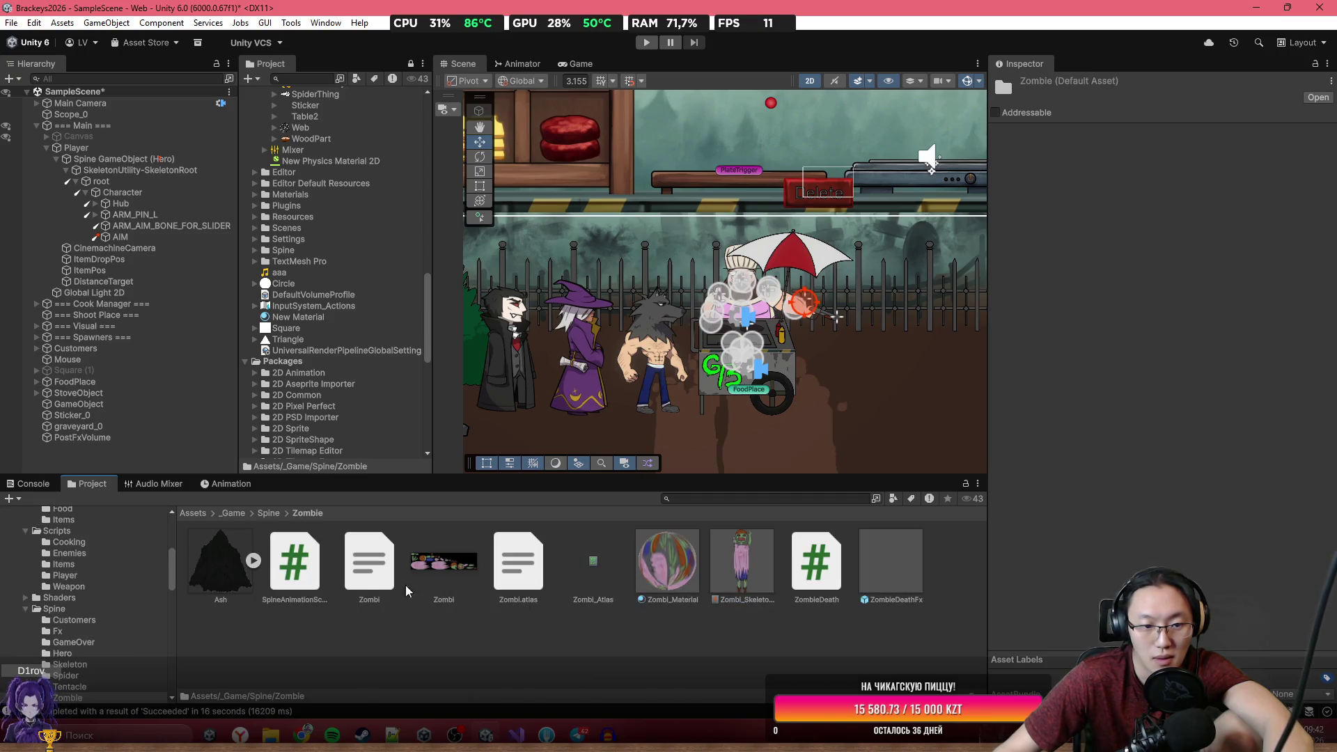
{"action": "left_click_drag", "start_coordinate": [739, 588], "coordinate": [862, 407]}
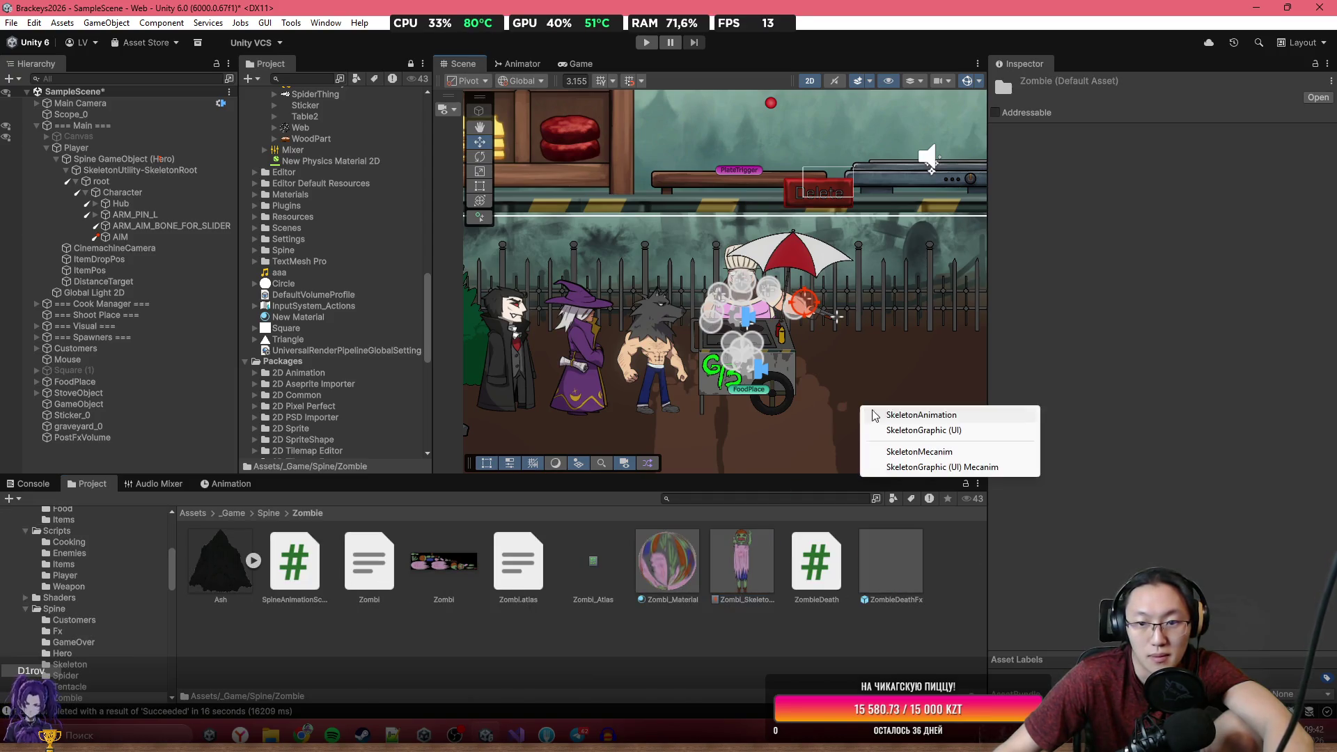
{"action": "left_click", "coordinate": [925, 413]}
Set the zombie to Walk_Horizontal_Face_Right, flip it with Scale X -1, and move it beside the cart.
{"action": "scroll", "coordinate": [1160, 517], "scroll_direction": "down", "scroll_amount": 7}
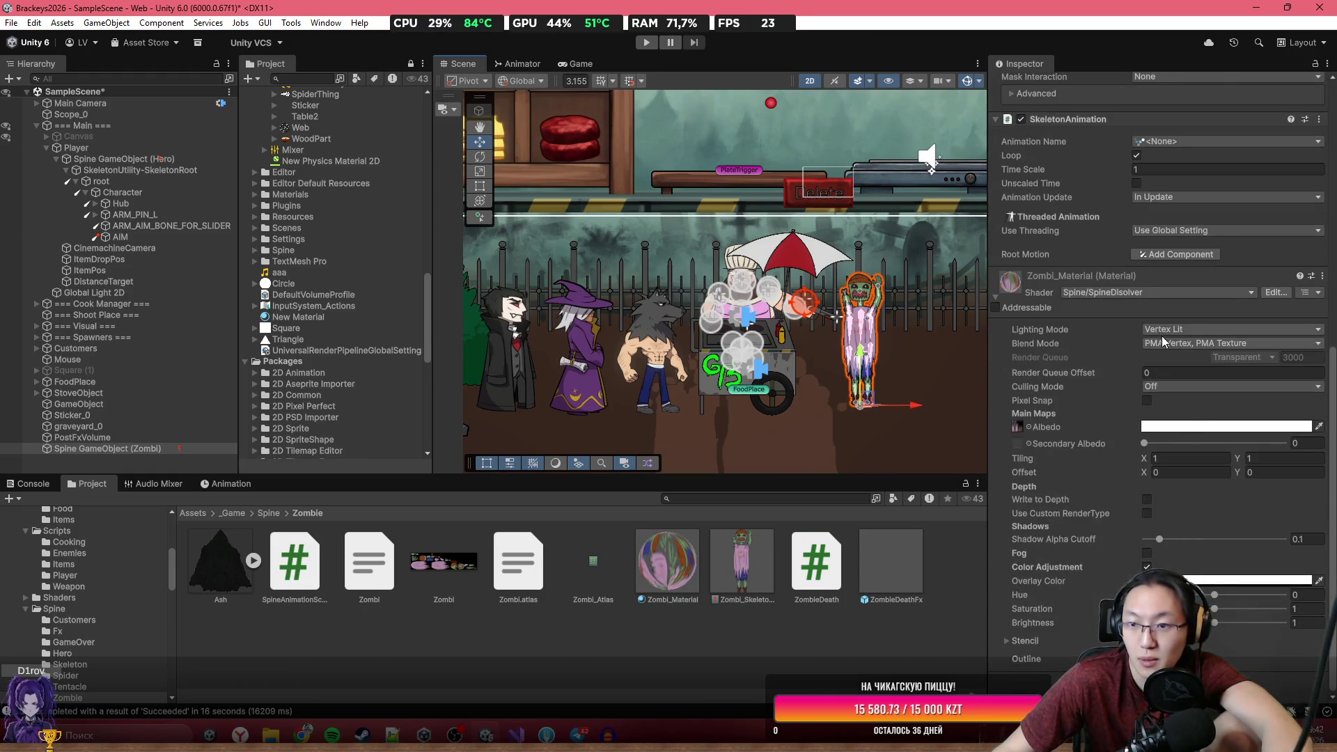
{"action": "scroll", "coordinate": [1158, 316], "scroll_direction": "up", "scroll_amount": 3}
{"action": "left_click", "coordinate": [1189, 219]}
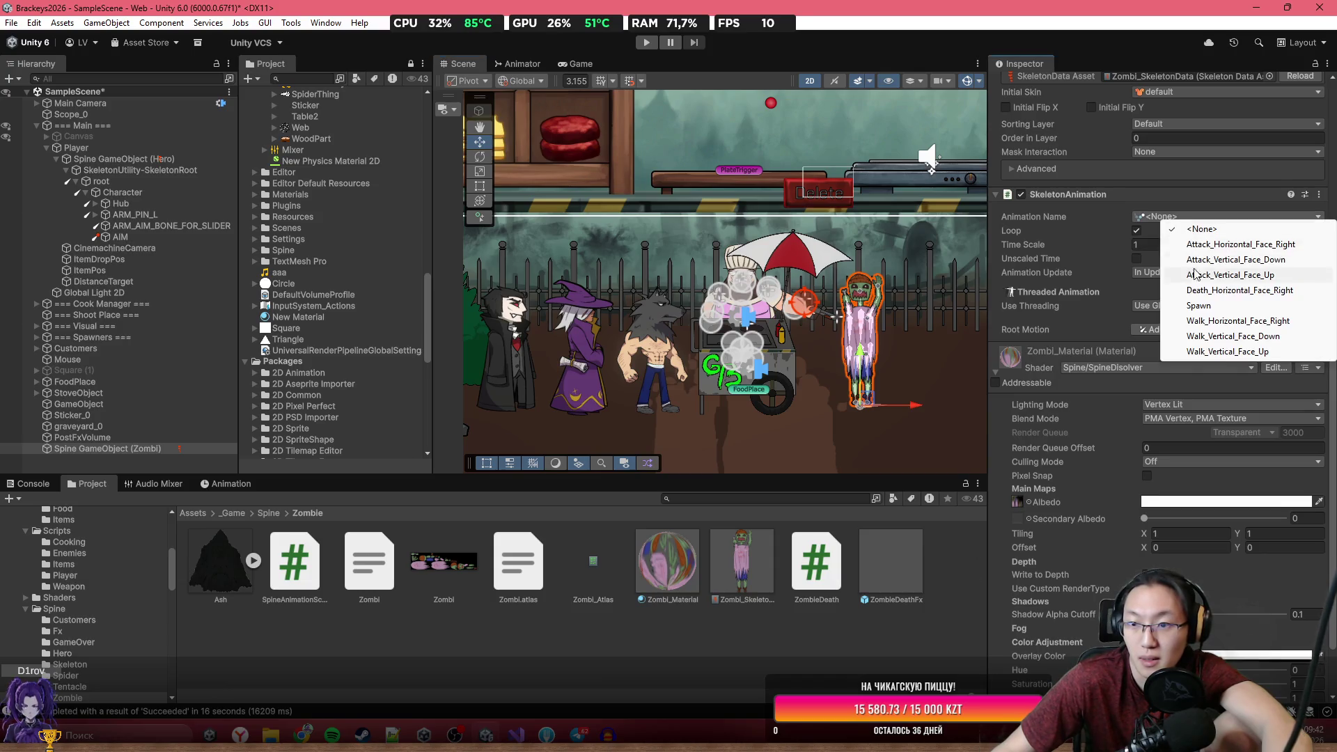
{"action": "left_click", "coordinate": [1217, 325]}
{"action": "scroll", "coordinate": [1214, 258], "scroll_direction": "up", "scroll_amount": 15}
{"action": "left_click", "coordinate": [1172, 167]}
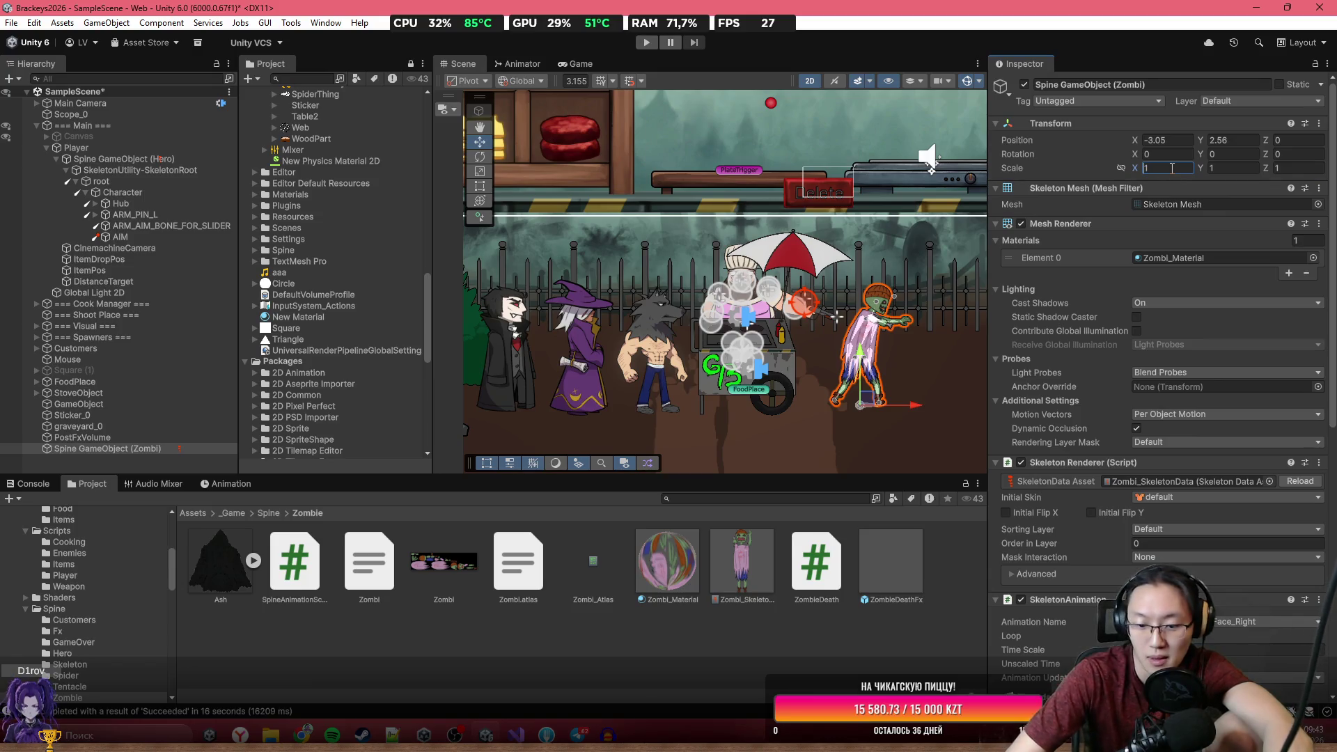
{"action": "type", "text": "-1"}
{"action": "scroll", "coordinate": [884, 397], "scroll_direction": "up", "scroll_amount": 2}
{"action": "left_click_drag", "start_coordinate": [861, 408], "coordinate": [909, 435]}
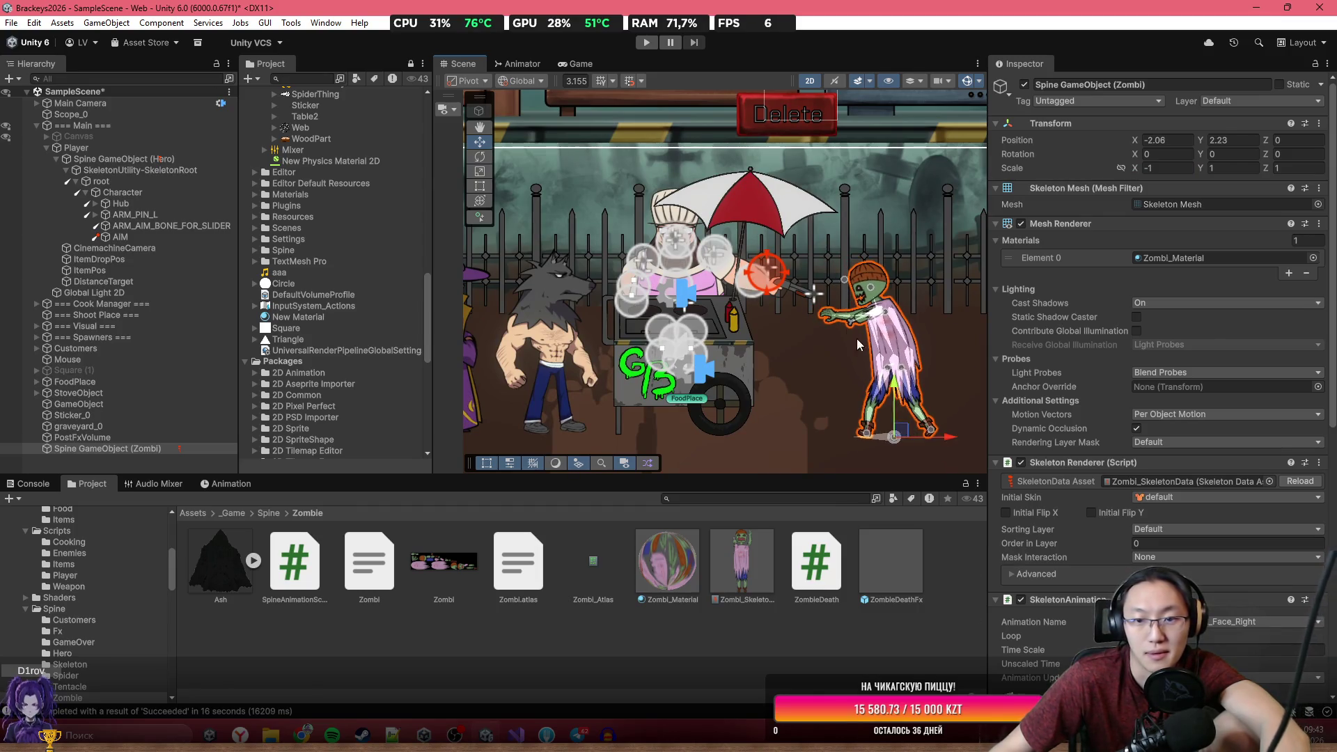
{"action": "scroll", "coordinate": [833, 278], "scroll_direction": "up", "scroll_amount": 3}
Place the Shoot Effecty sprite from _Game/Sprites at the pistol barrel, rotated to -35.41 on Z.
{"action": "left_click", "coordinate": [227, 511]}
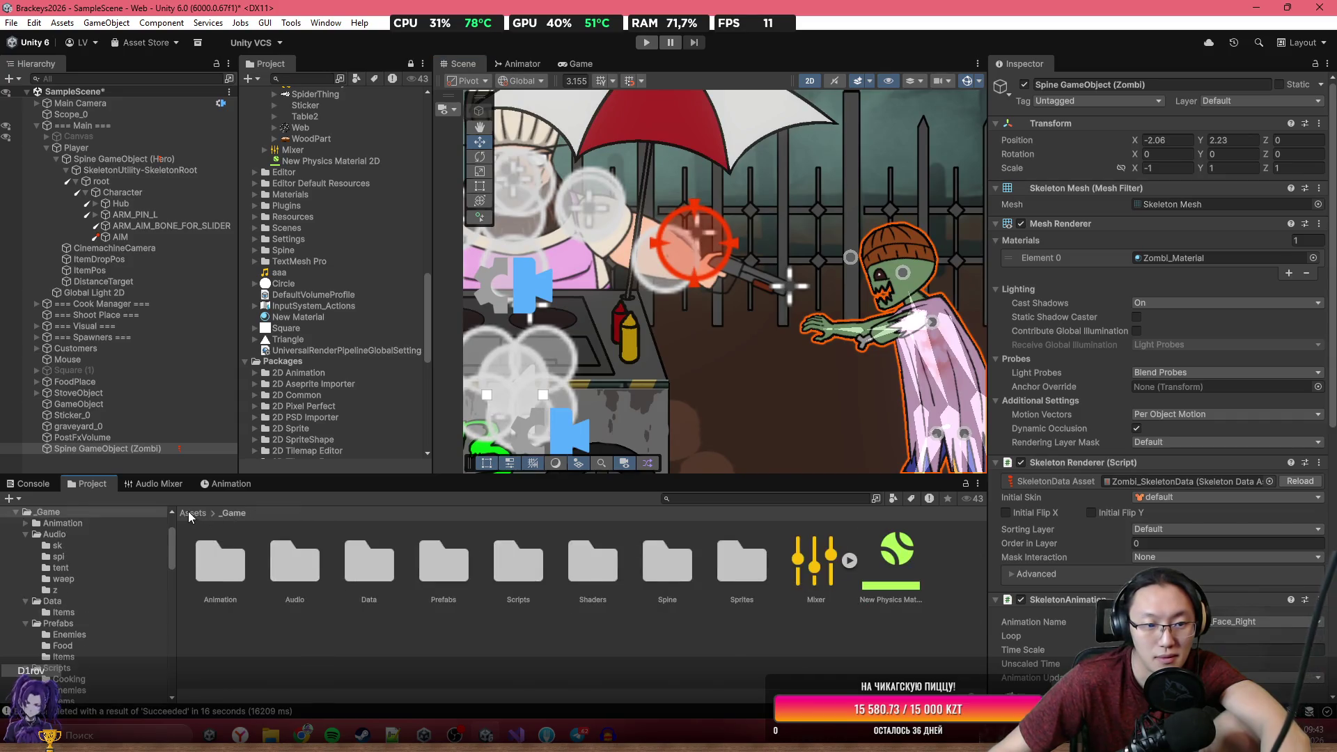
{"action": "left_click", "coordinate": [188, 511]}
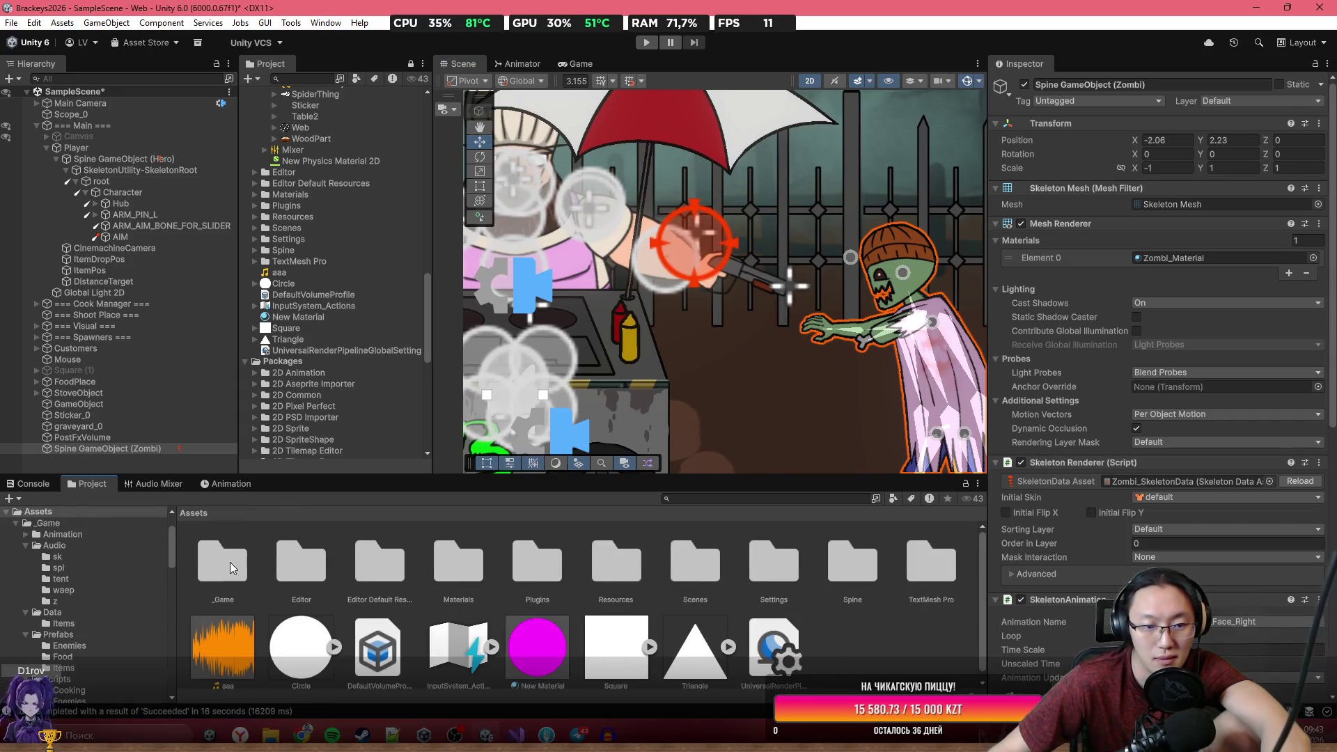
{"action": "double_click", "coordinate": [230, 562]}
{"action": "double_click", "coordinate": [763, 557]}
{"action": "scroll", "coordinate": [744, 601], "scroll_direction": "down", "scroll_amount": 1}
{"action": "scroll", "coordinate": [710, 619], "scroll_direction": "up", "scroll_amount": 2}
{"action": "scroll", "coordinate": [710, 618], "scroll_direction": "down", "scroll_amount": 2}
{"action": "mouse_move", "coordinate": [458, 647]}
{"action": "left_mouse_down"}
{"action": "mouse_move", "coordinate": [782, 322]}
{"action": "mouse_move", "coordinate": [811, 316]}
{"action": "left_mouse_up"}
{"action": "left_click_drag", "start_coordinate": [1271, 153], "coordinate": [1086, 174]}
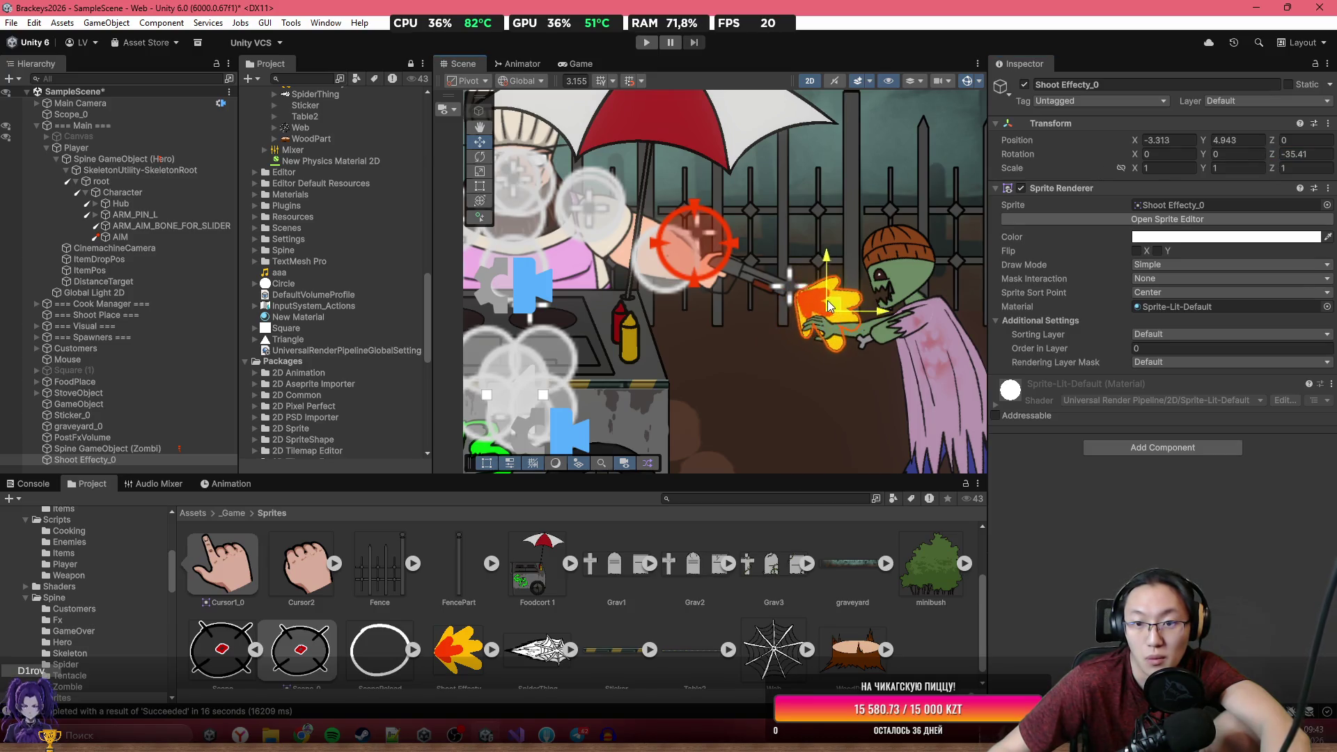
{"action": "left_click", "coordinate": [871, 358]}
{"action": "scroll", "coordinate": [851, 398], "scroll_direction": "down", "scroll_amount": 1}
{"action": "scroll", "coordinate": [846, 394], "scroll_direction": "down", "scroll_amount": 1}
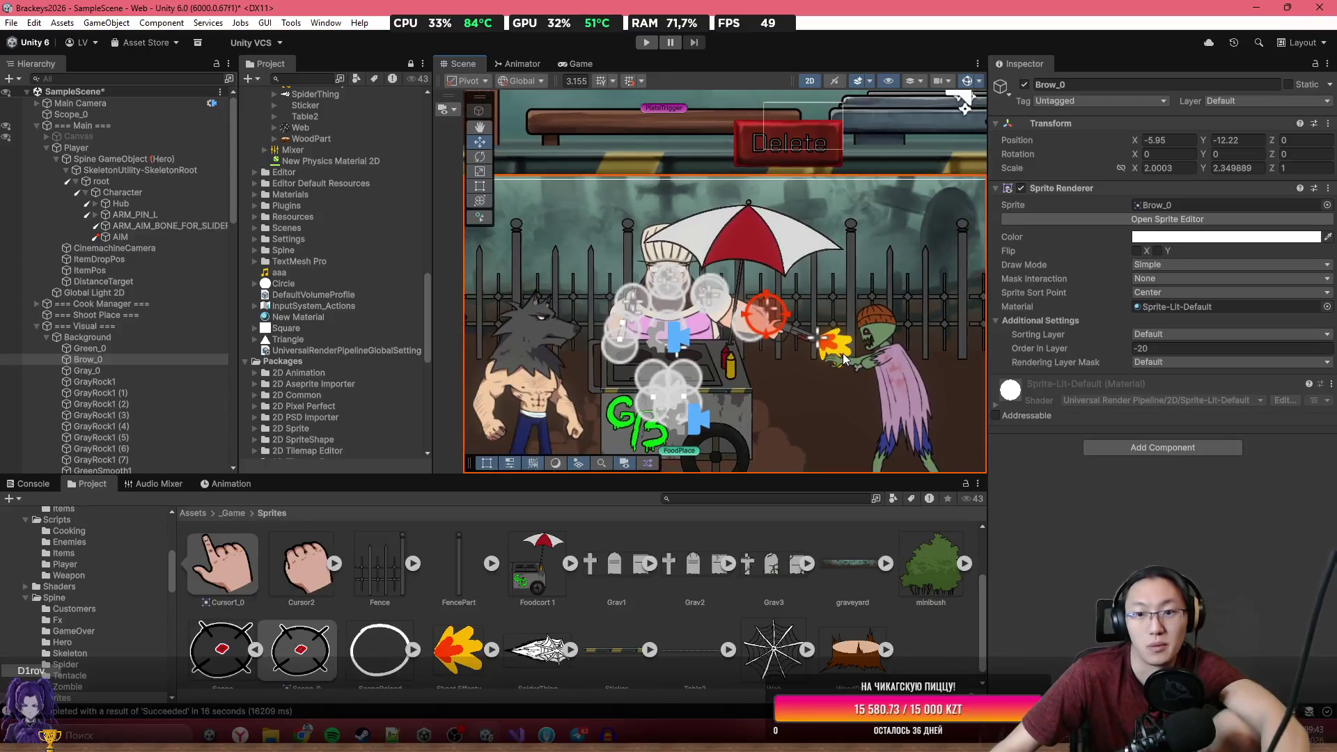
Inspect the hero and global 2D light, leave the light's scale unchanged, and save the scene.
{"action": "left_click", "coordinate": [578, 63]}
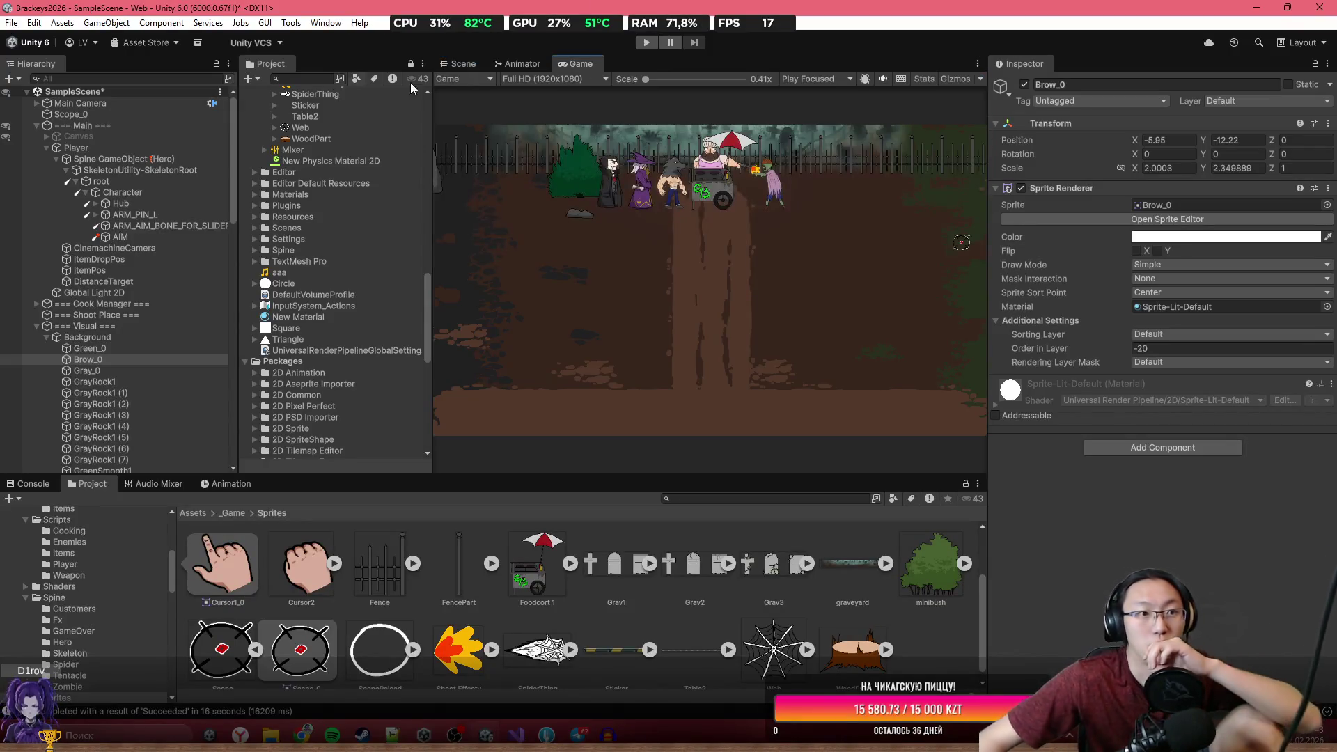
{"action": "left_click", "coordinate": [143, 158]}
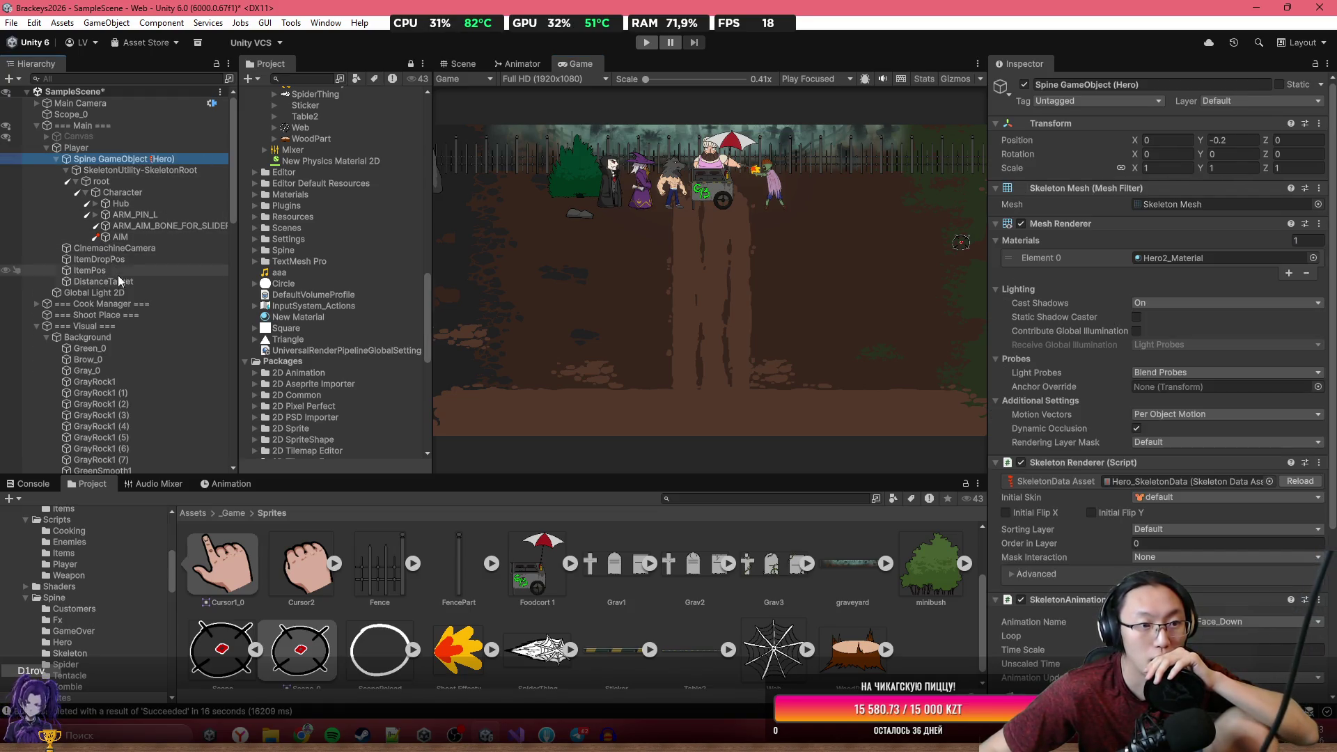
{"action": "left_click", "coordinate": [120, 293]}
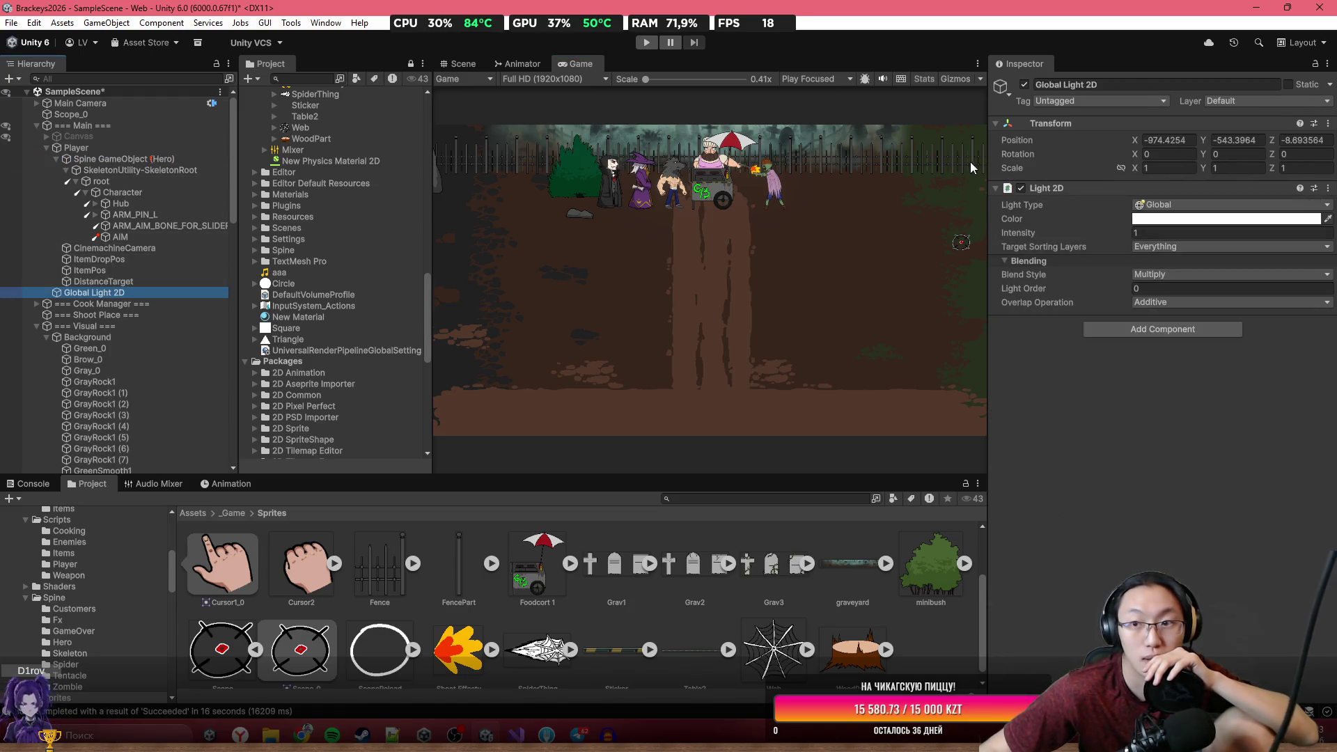
{"action": "left_click", "coordinate": [1143, 169]}
{"action": "type", "text": "1.62"}
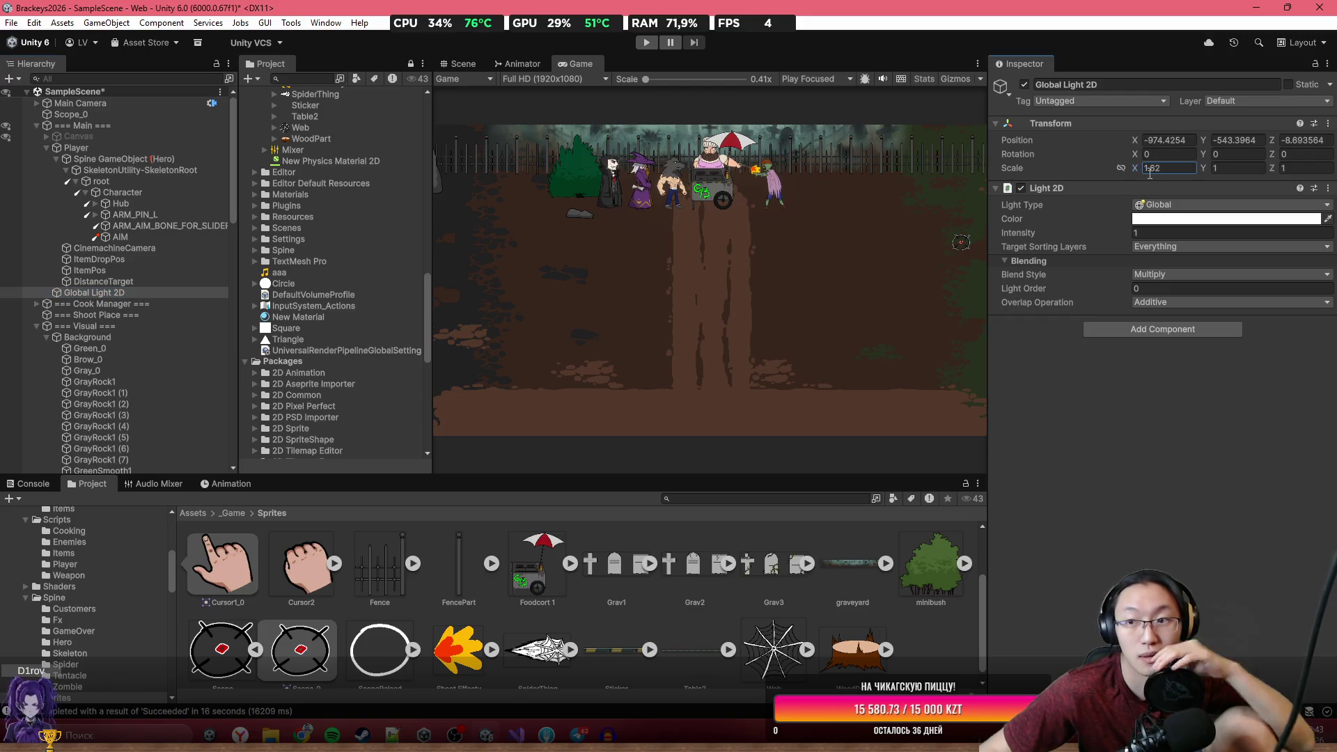
{"action": "key", "text": "Escape"}
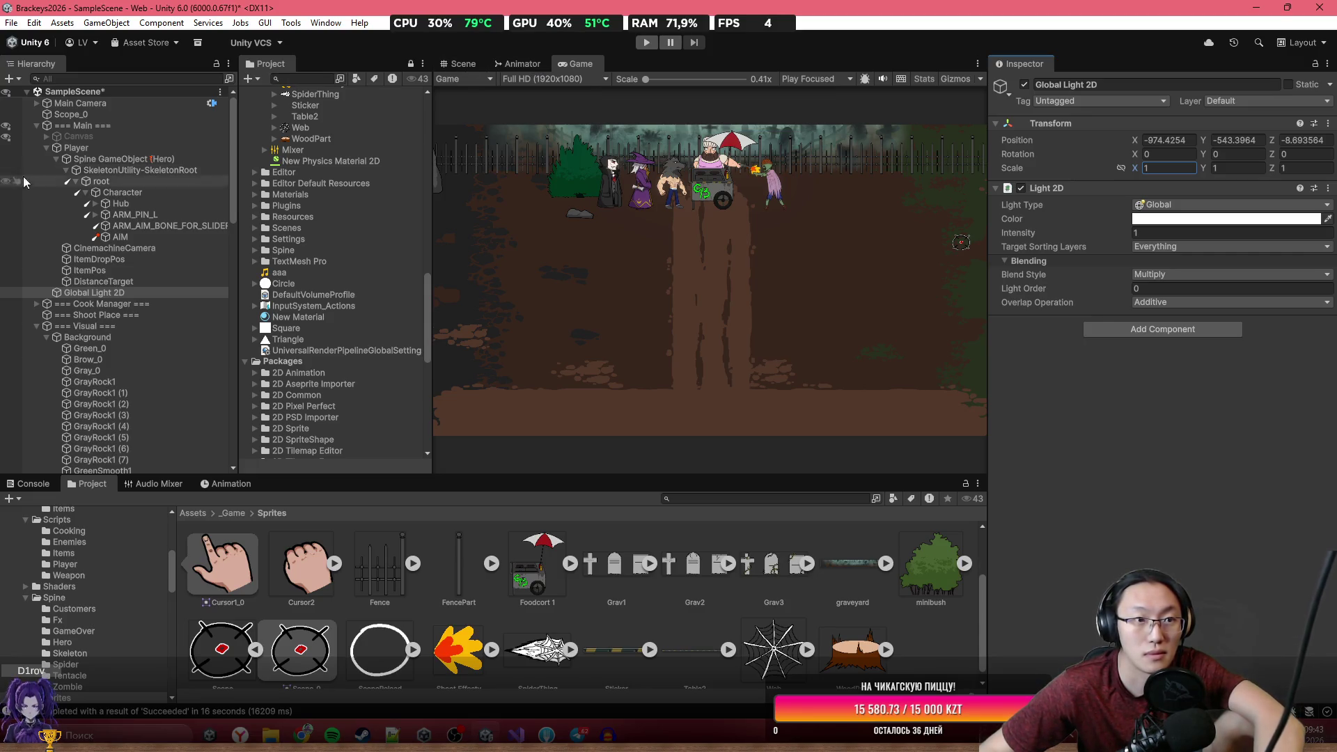
{"action": "left_click", "coordinate": [37, 103]}
{"action": "key", "text": "ctrl+s"}
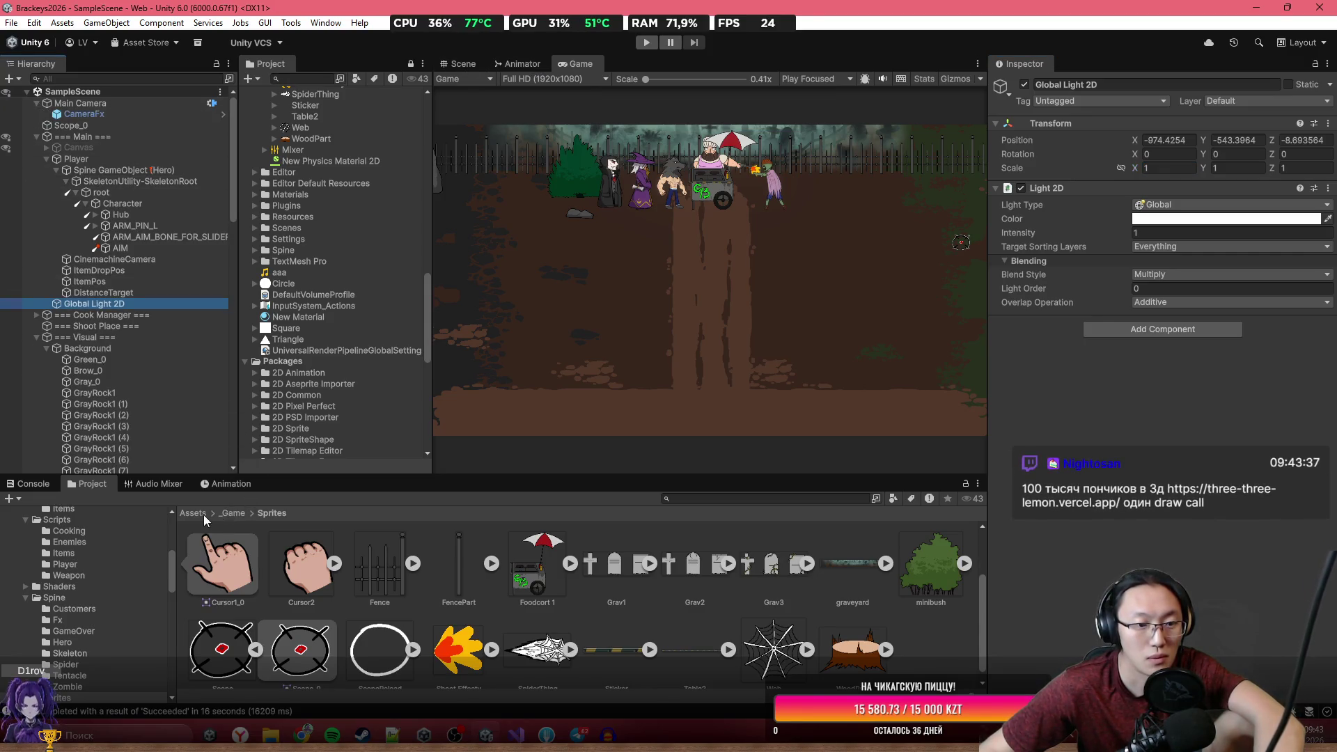
Duplicate SampleScene in Assets/Scenes to create SampleScene 1.
{"action": "left_click", "coordinate": [193, 514]}
{"action": "double_click", "coordinate": [683, 569]}
{"action": "left_click", "coordinate": [348, 571]}
{"action": "key", "text": "ctrl+d"}
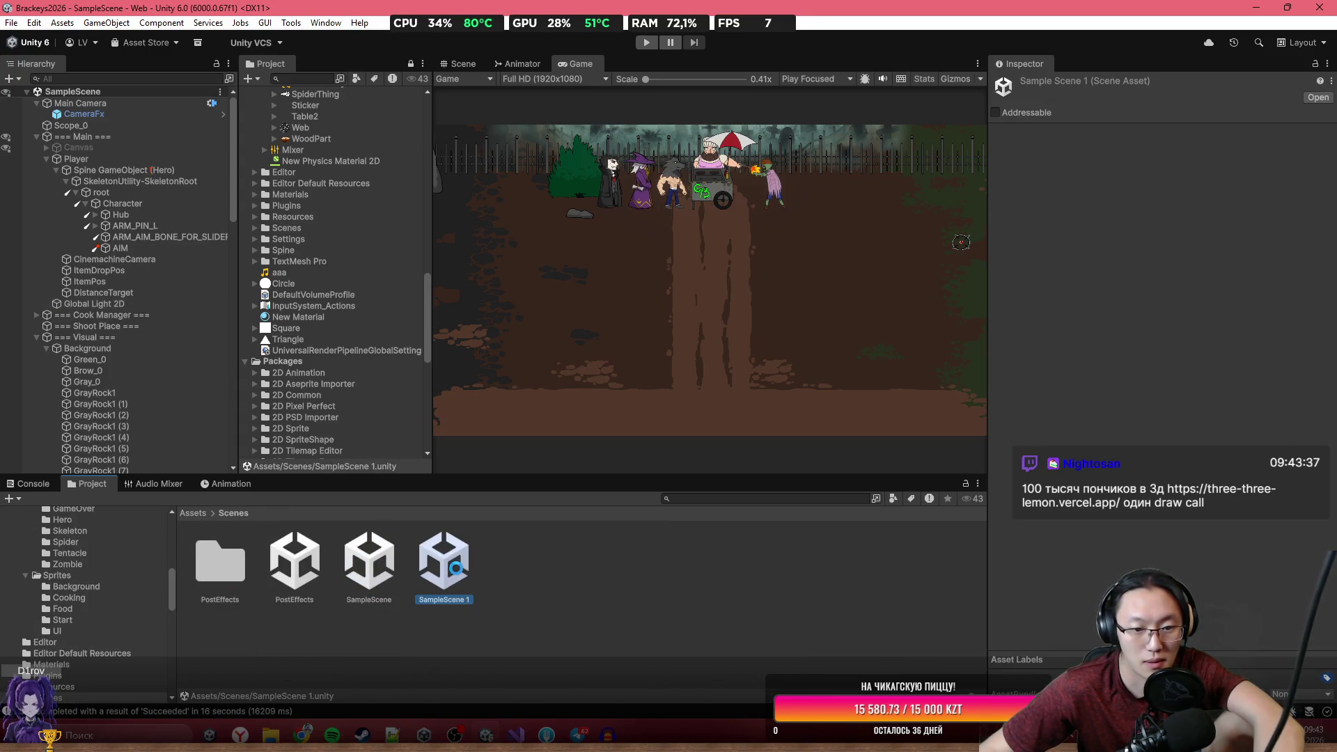
Select the CinemachineCamera under Main > Player and scrub its lens size down toward 5.17.
{"action": "left_click", "coordinate": [36, 126]}
{"action": "left_click", "coordinate": [46, 148]}
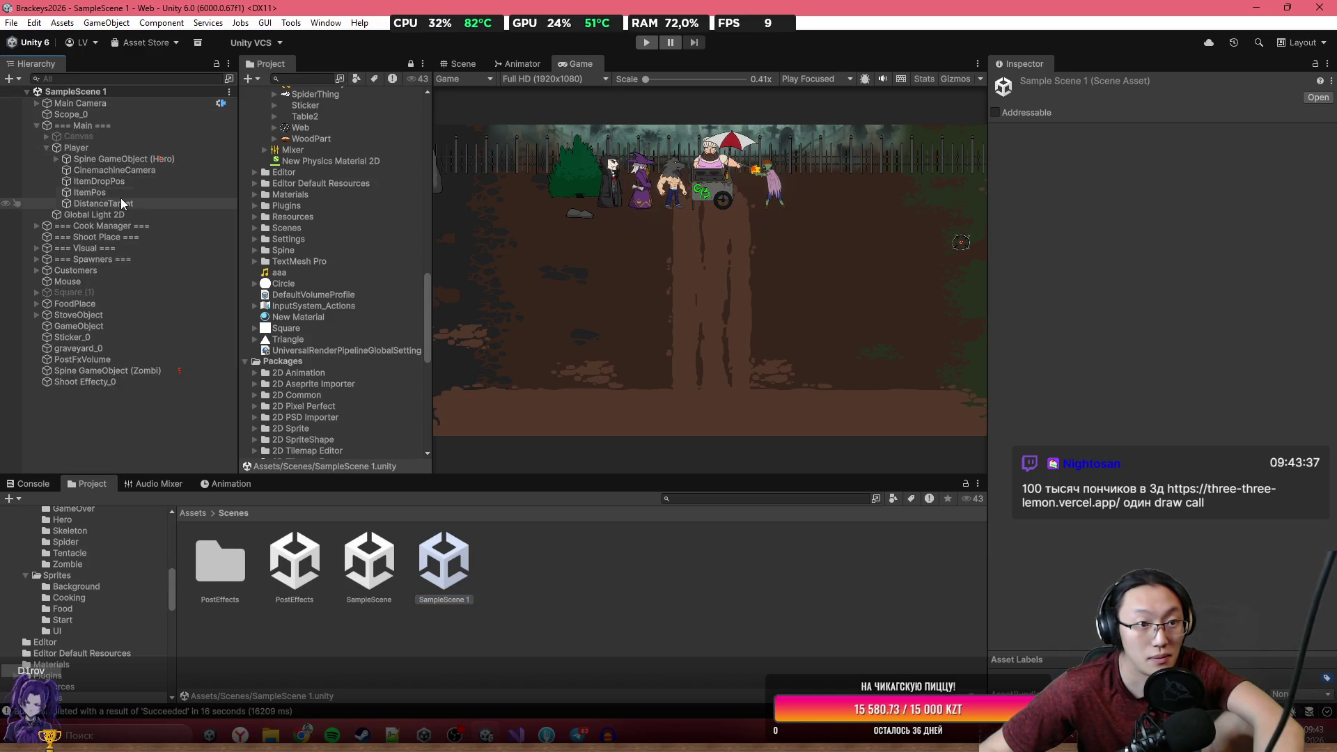
{"action": "left_click", "coordinate": [126, 171]}
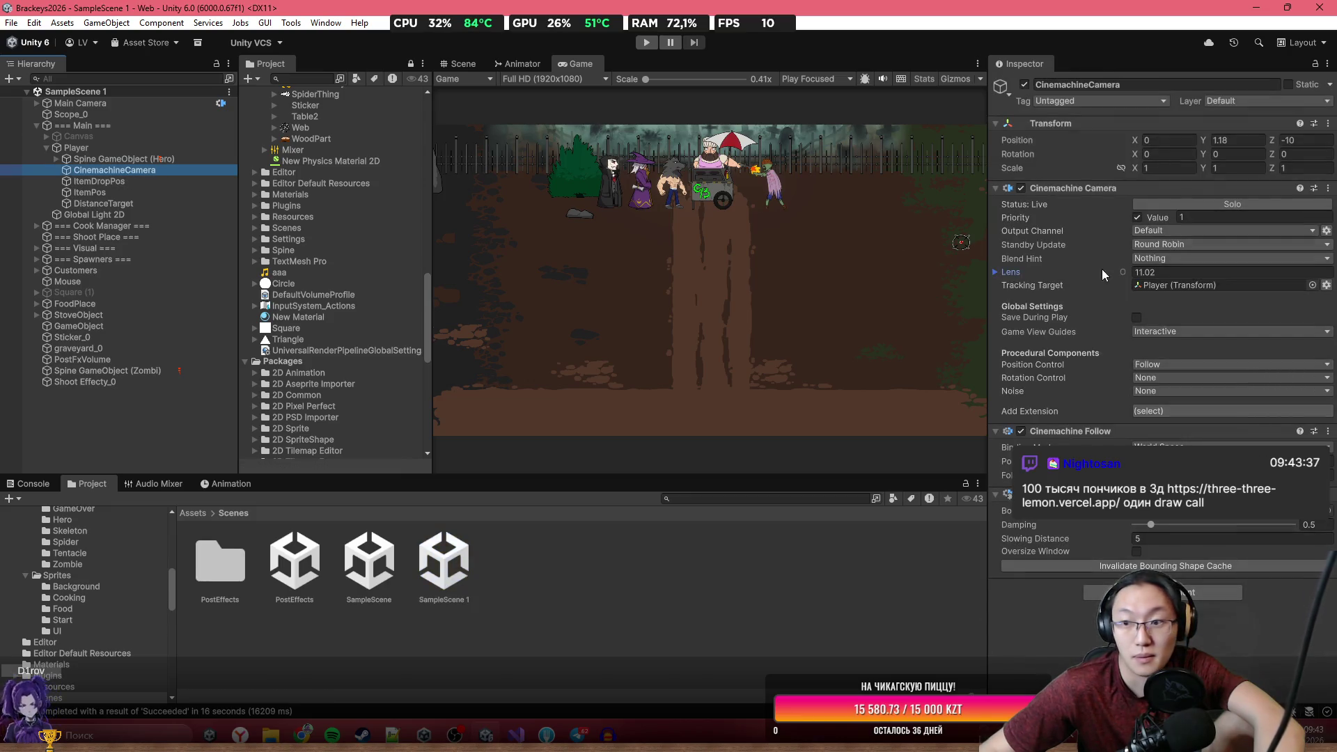
{"action": "left_click_drag", "start_coordinate": [1126, 271], "coordinate": [1079, 263]}
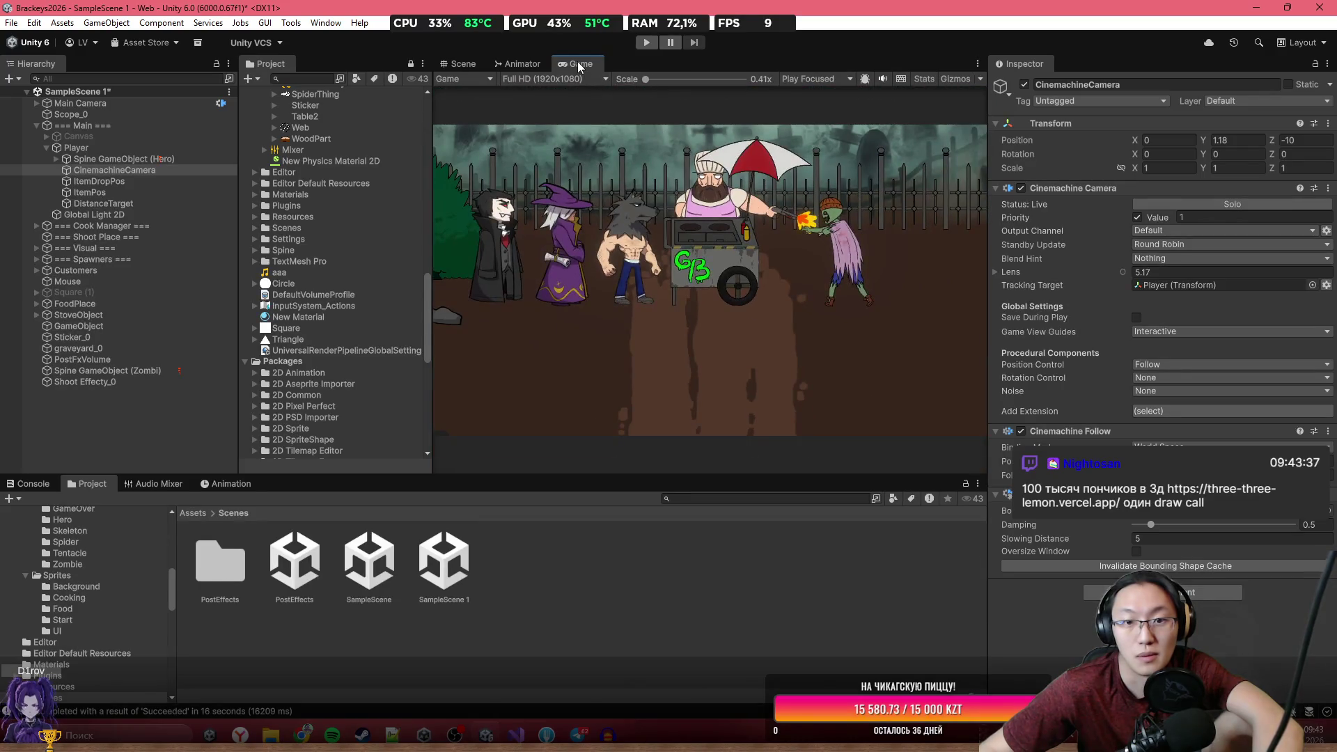
Maximize the Game view and capture it as a region screenshot.
{"action": "double_click", "coordinate": [577, 62]}
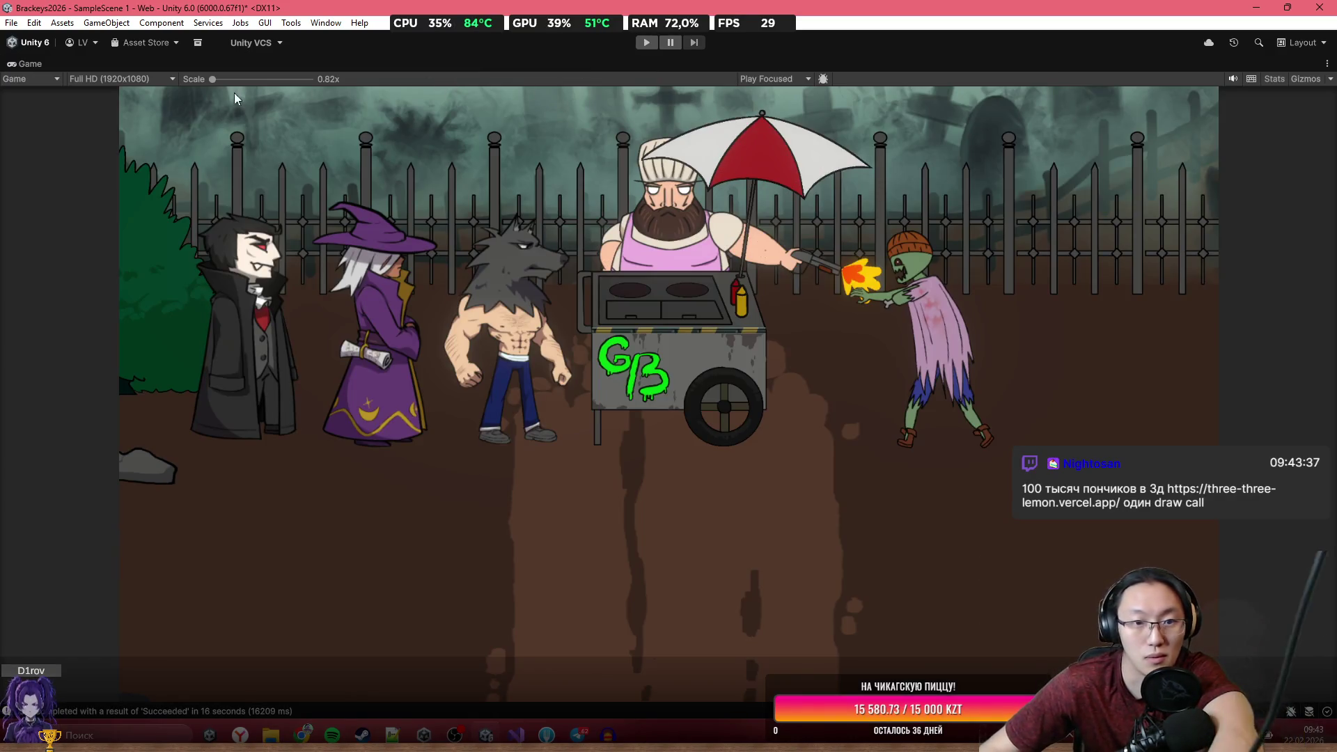
{"action": "key", "text": "Print"}
{"action": "mouse_move", "coordinate": [138, 90]}
{"action": "left_mouse_down"}
{"action": "mouse_move", "coordinate": [919, 432]}
{"action": "mouse_move", "coordinate": [1251, 693]}
{"action": "mouse_move", "coordinate": [1188, 698]}
{"action": "left_mouse_up"}
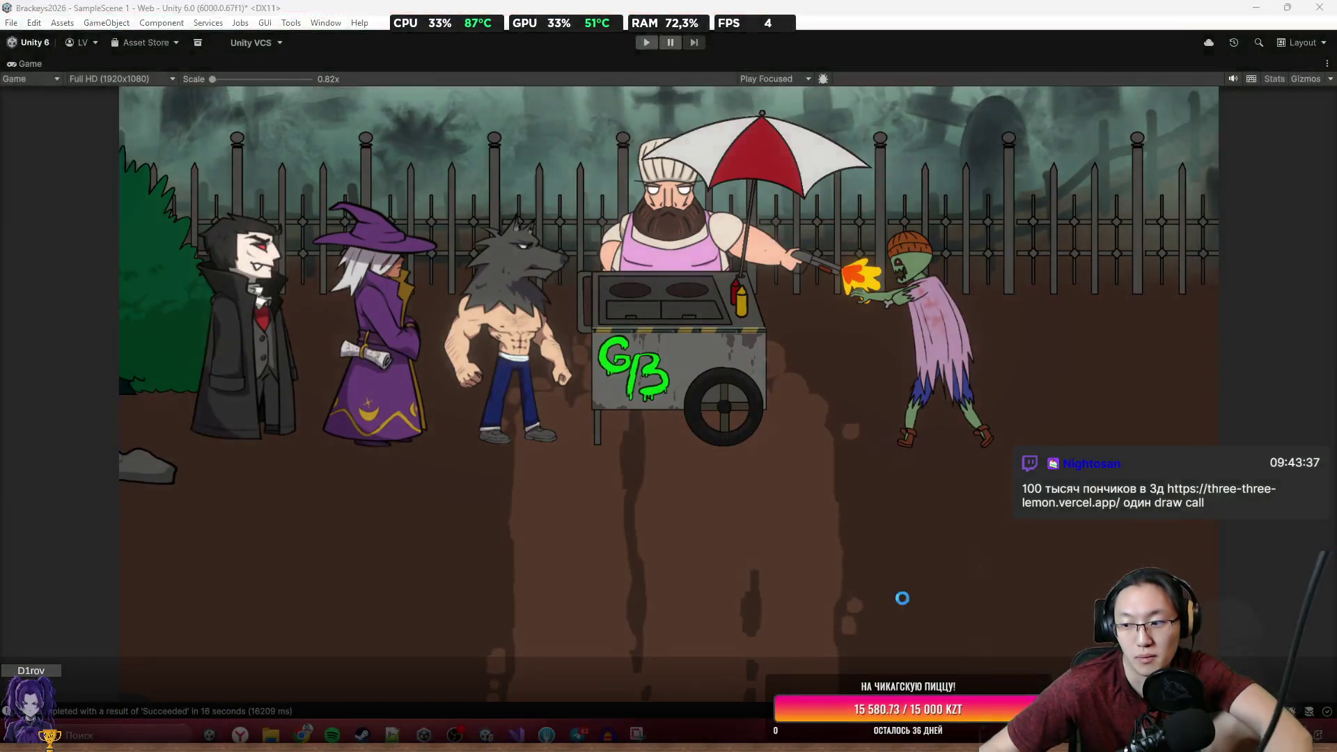
{"action": "key", "text": "super"}
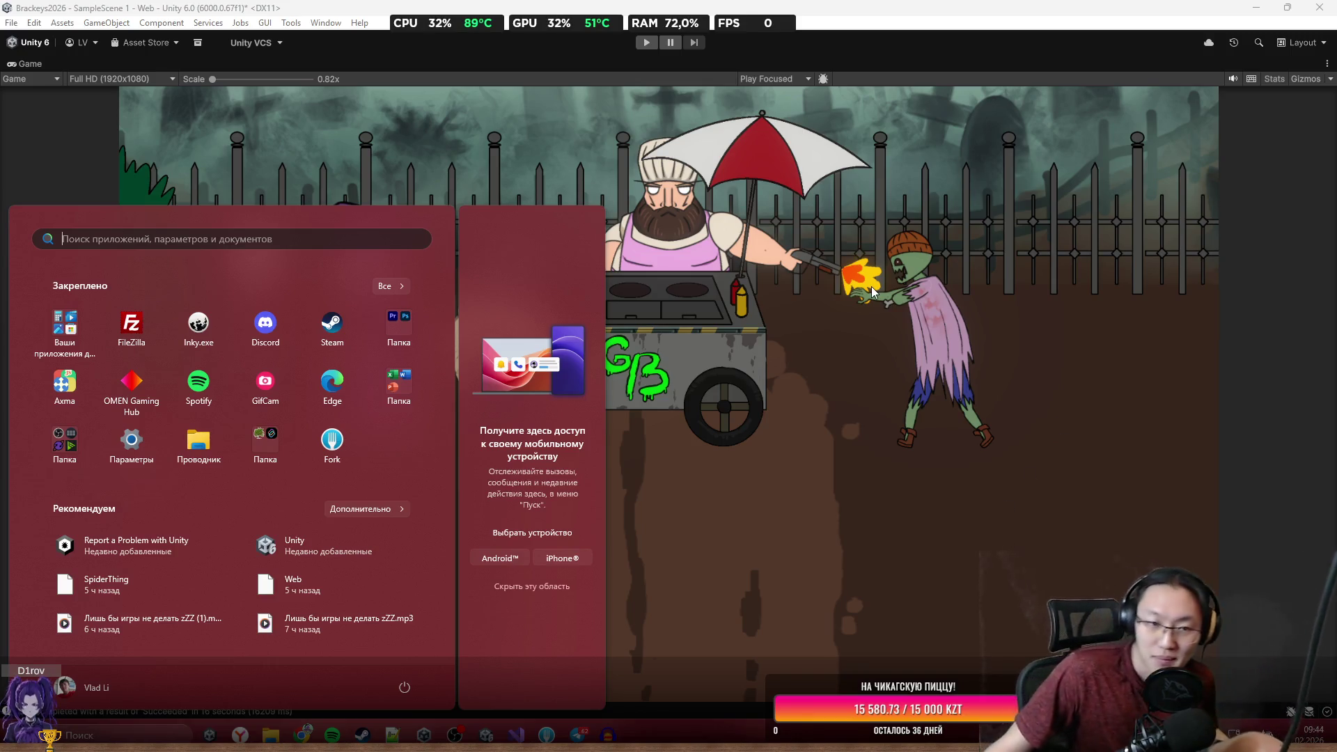
Launch Adobe Photoshop 2025 from the pinned Start folder, moving the Chrome donut demo window aside.
{"action": "left_click", "coordinate": [400, 325]}
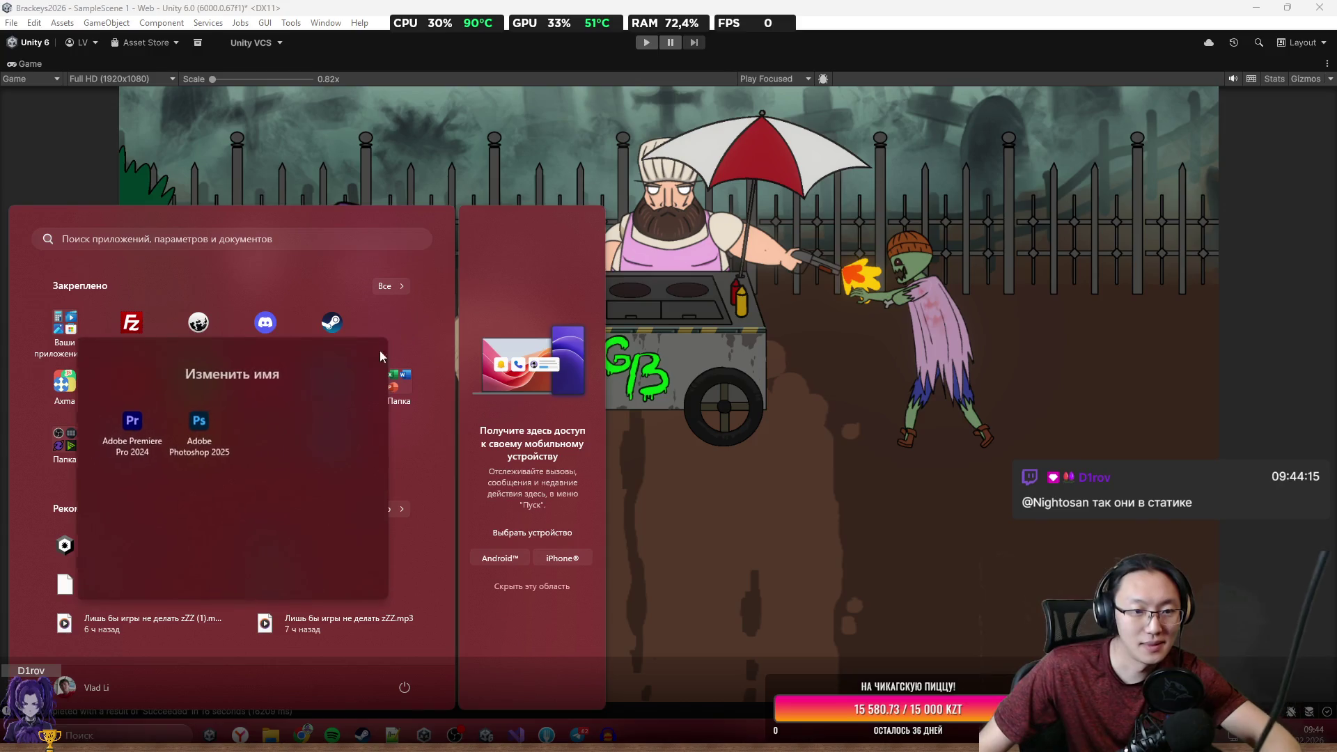
{"action": "left_click", "coordinate": [186, 437]}
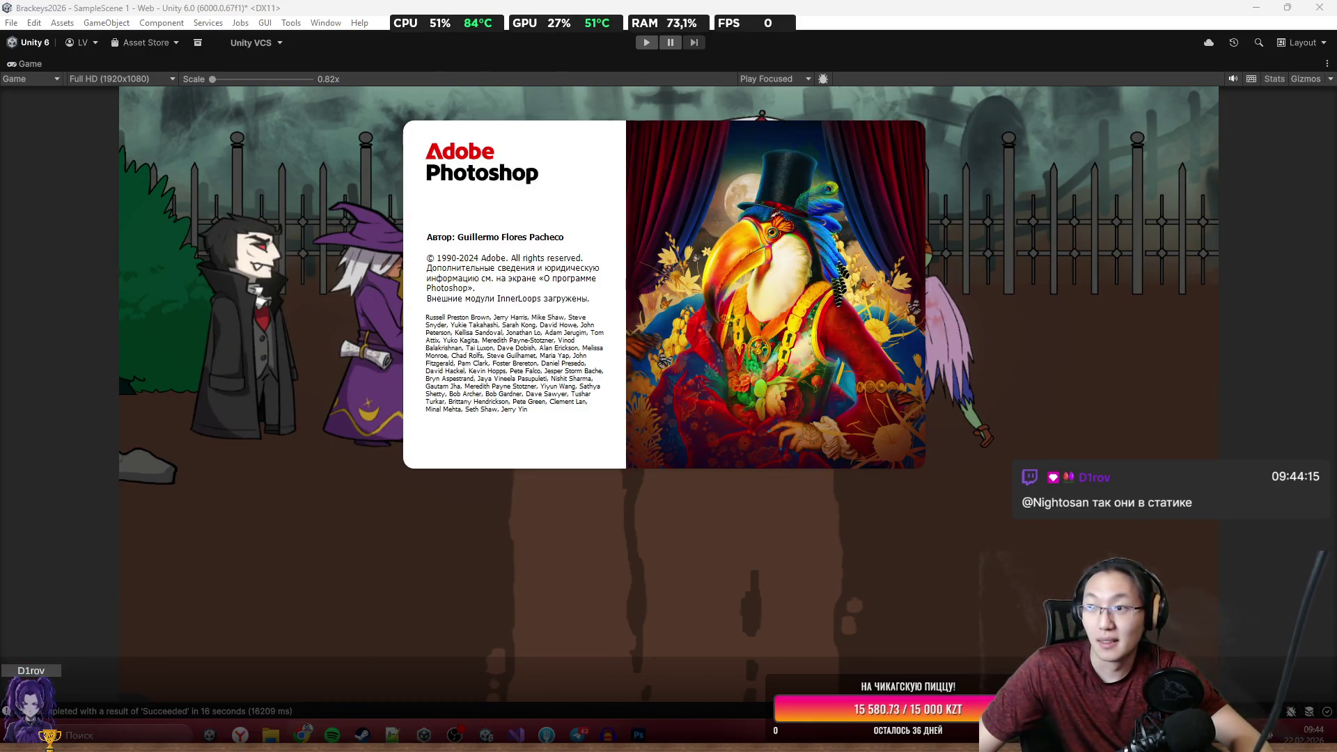
{"action": "mouse_move", "coordinate": [1336, 56]}
{"action": "left_mouse_down"}
{"action": "mouse_move", "coordinate": [963, 52]}
{"action": "mouse_move", "coordinate": [758, 110]}
{"action": "left_mouse_up"}
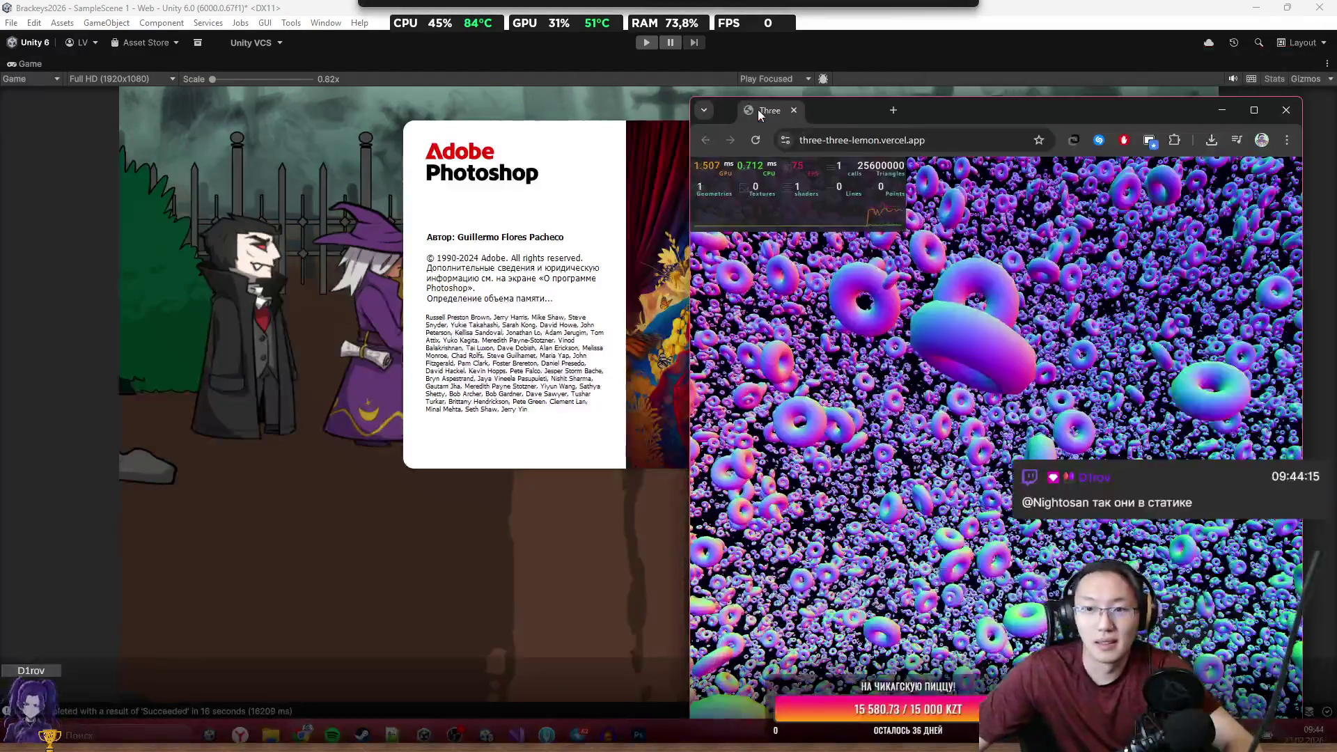
{"action": "left_click_drag", "start_coordinate": [958, 106], "coordinate": [451, 107]}
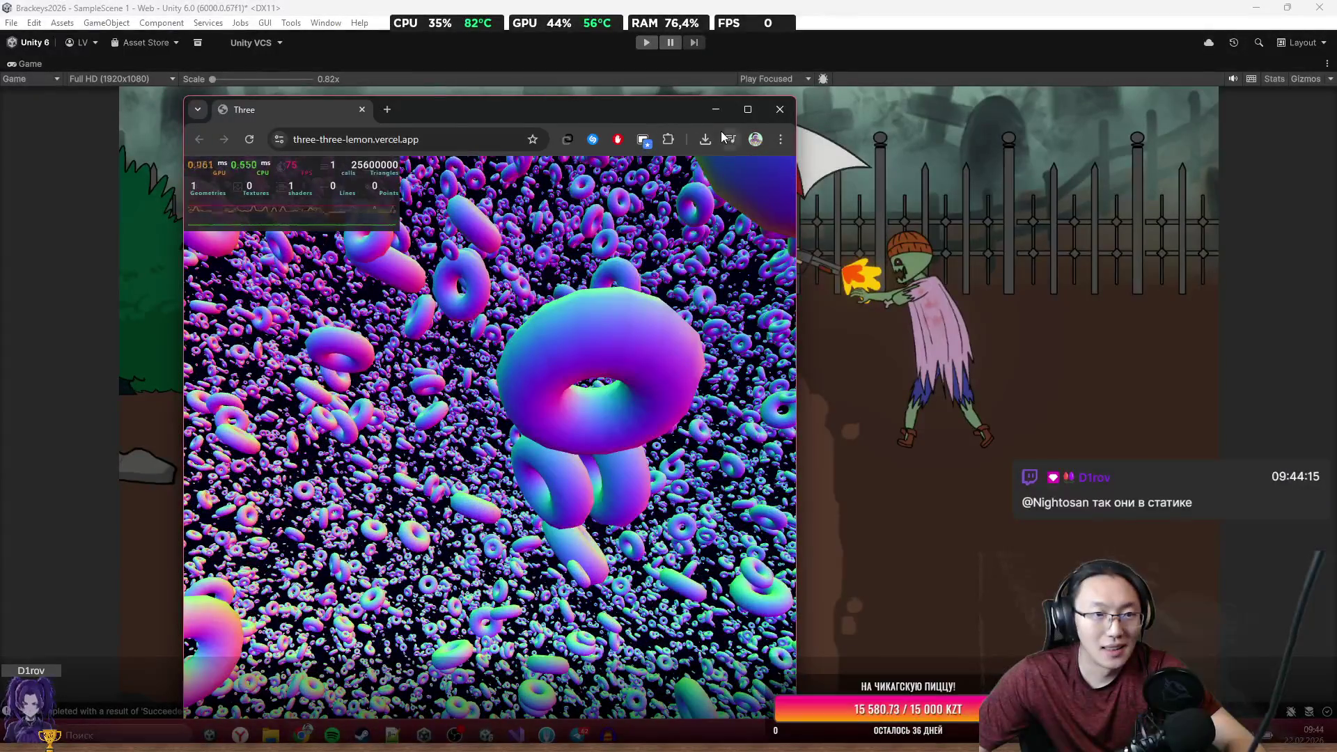
{"action": "left_click", "coordinate": [780, 111]}
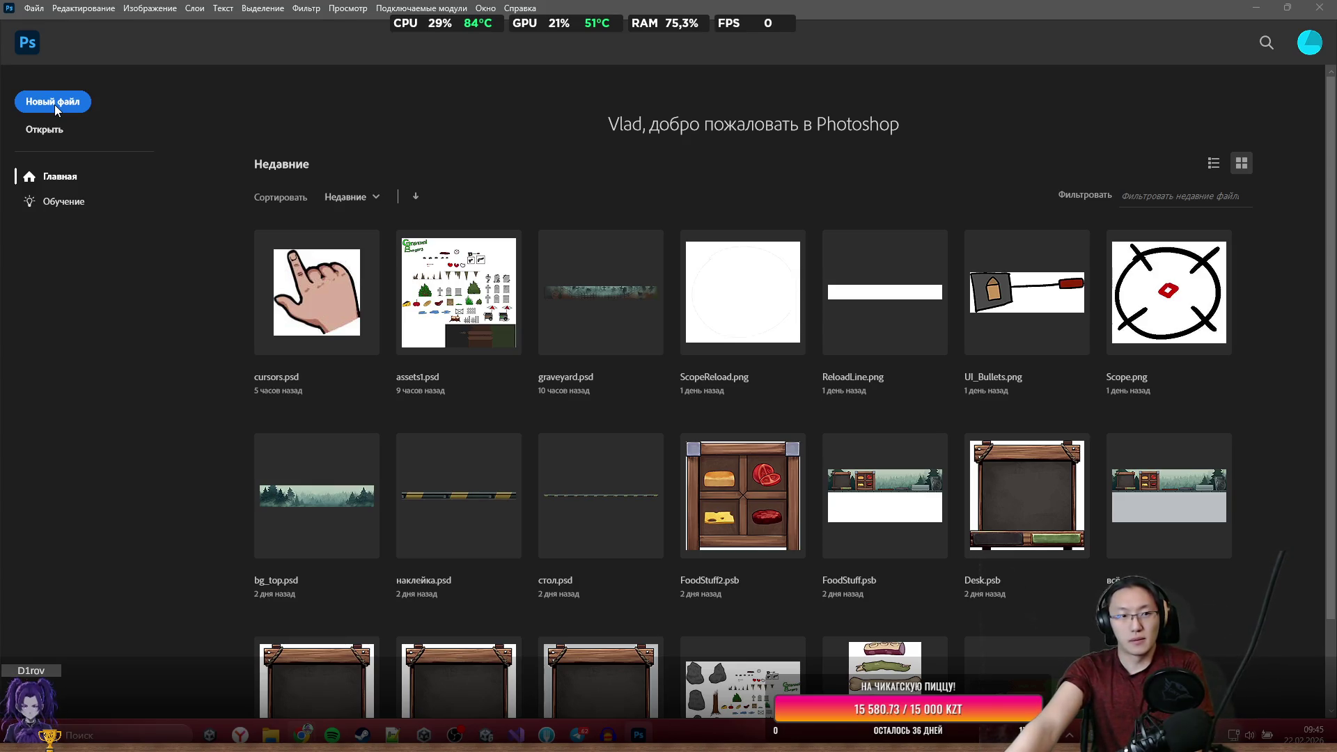
Start a new file (Новый файл) from Photoshop's home screen.
{"action": "left_click", "coordinate": [40, 102]}
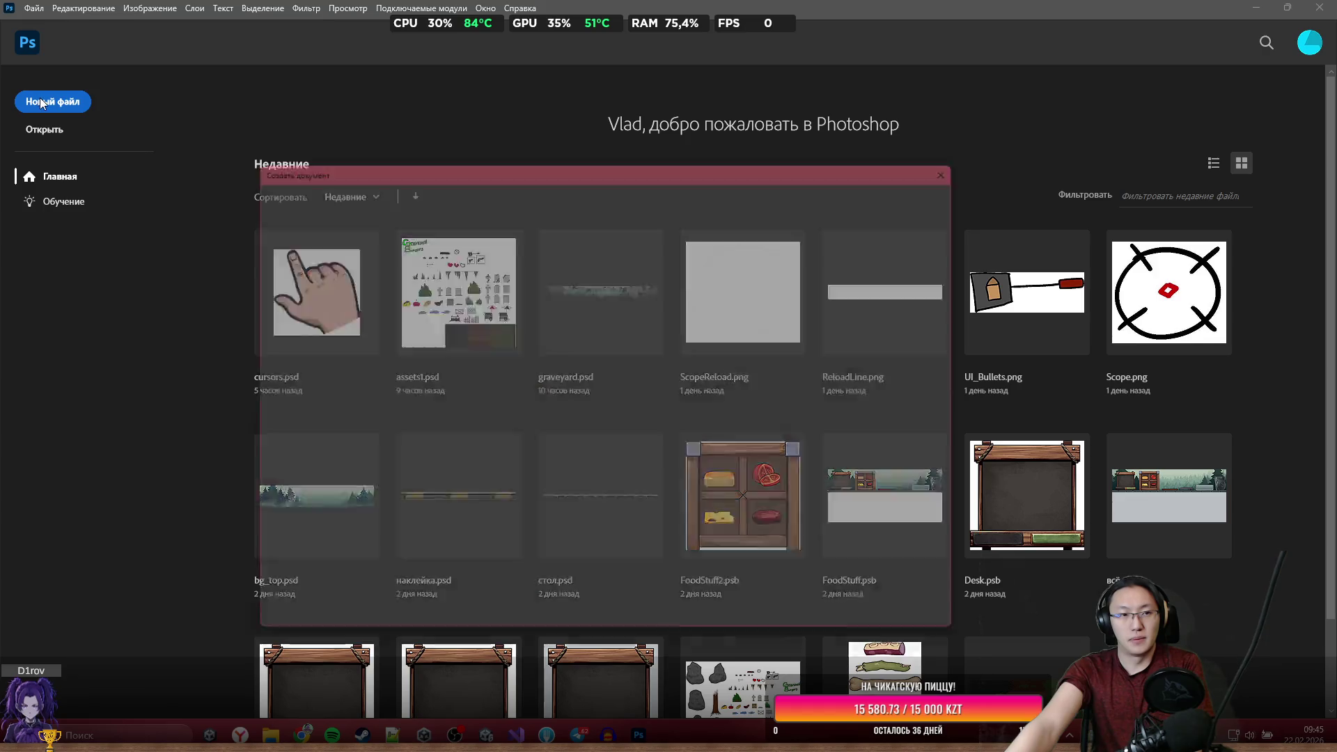
Create a 630 × 500 px document at 100 pixels/inch and paste the game screenshot as Layer 1.
{"action": "double_click", "coordinate": [808, 286]}
{"action": "type", "text": "630"}
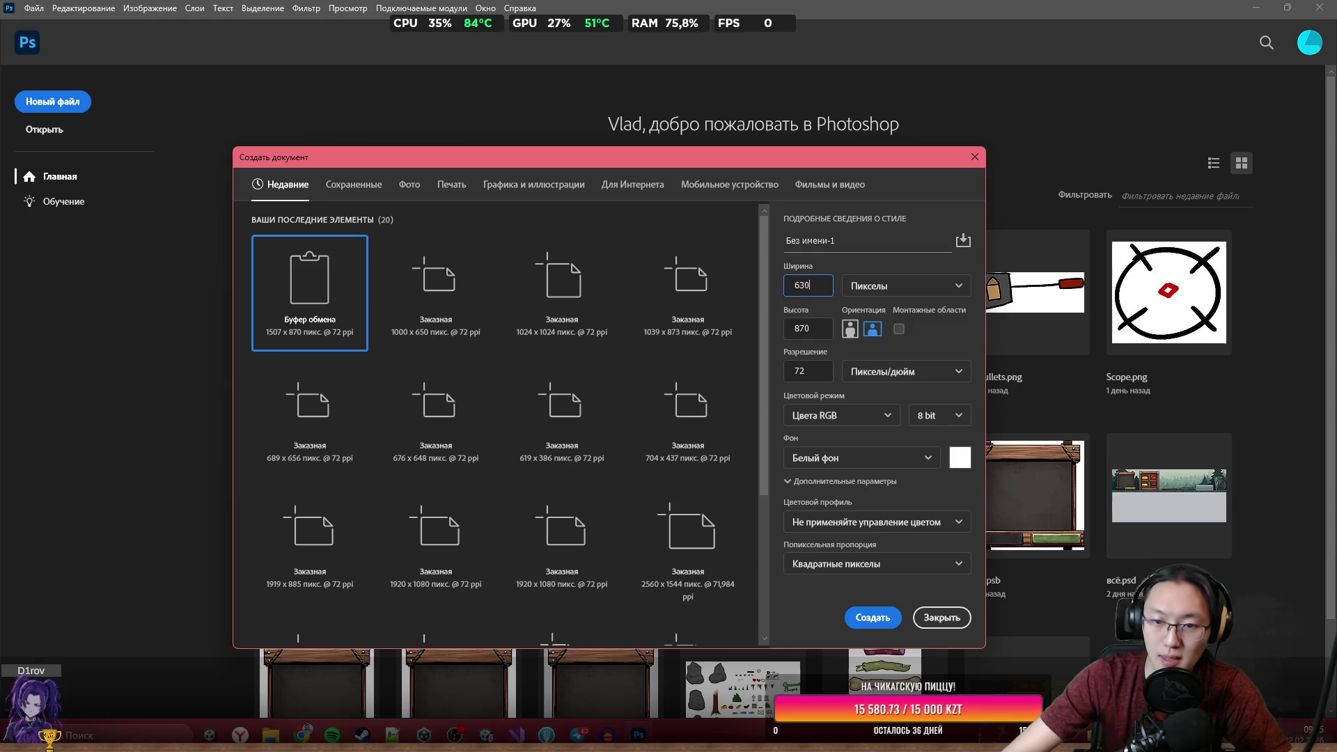
{"action": "left_click", "coordinate": [818, 329]}
{"action": "left_click_drag", "start_coordinate": [818, 328], "coordinate": [798, 322]}
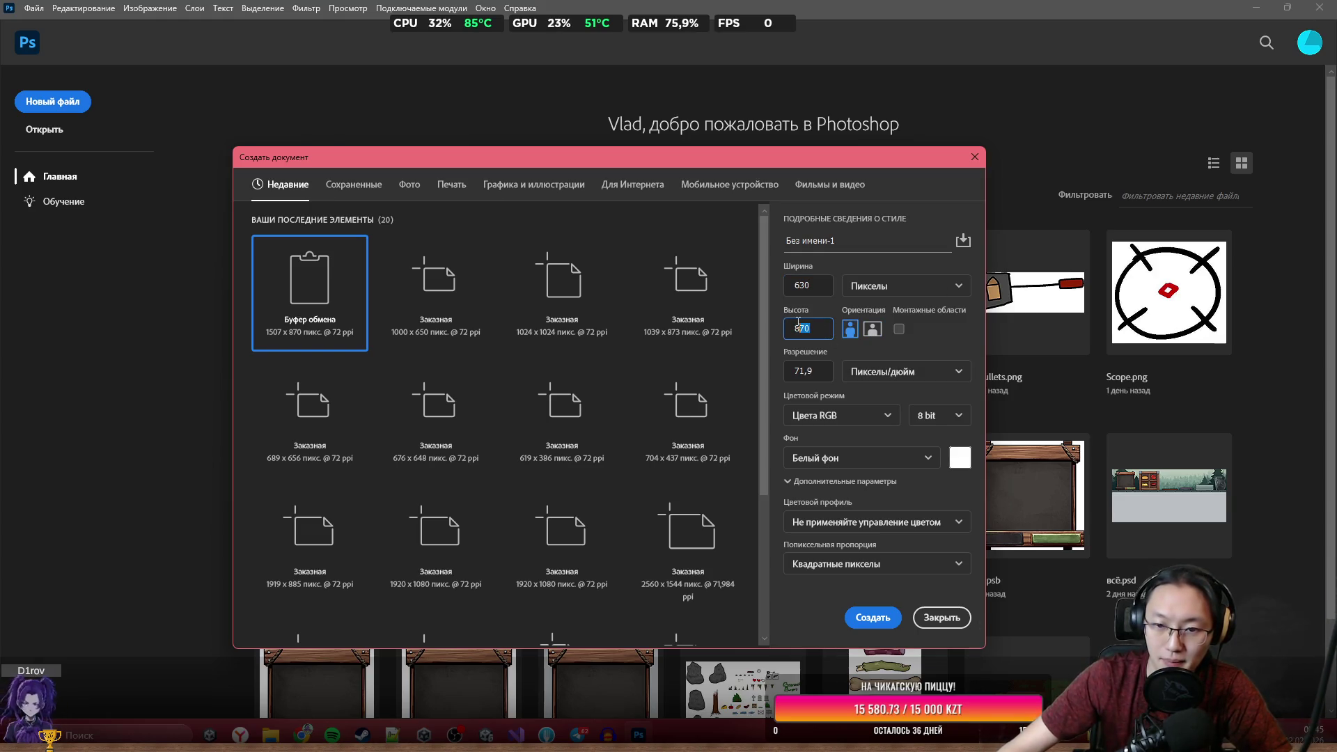
{"action": "key", "text": "BackSpace"}
{"action": "type", "text": "00"}
{"action": "left_click", "coordinate": [781, 391]}
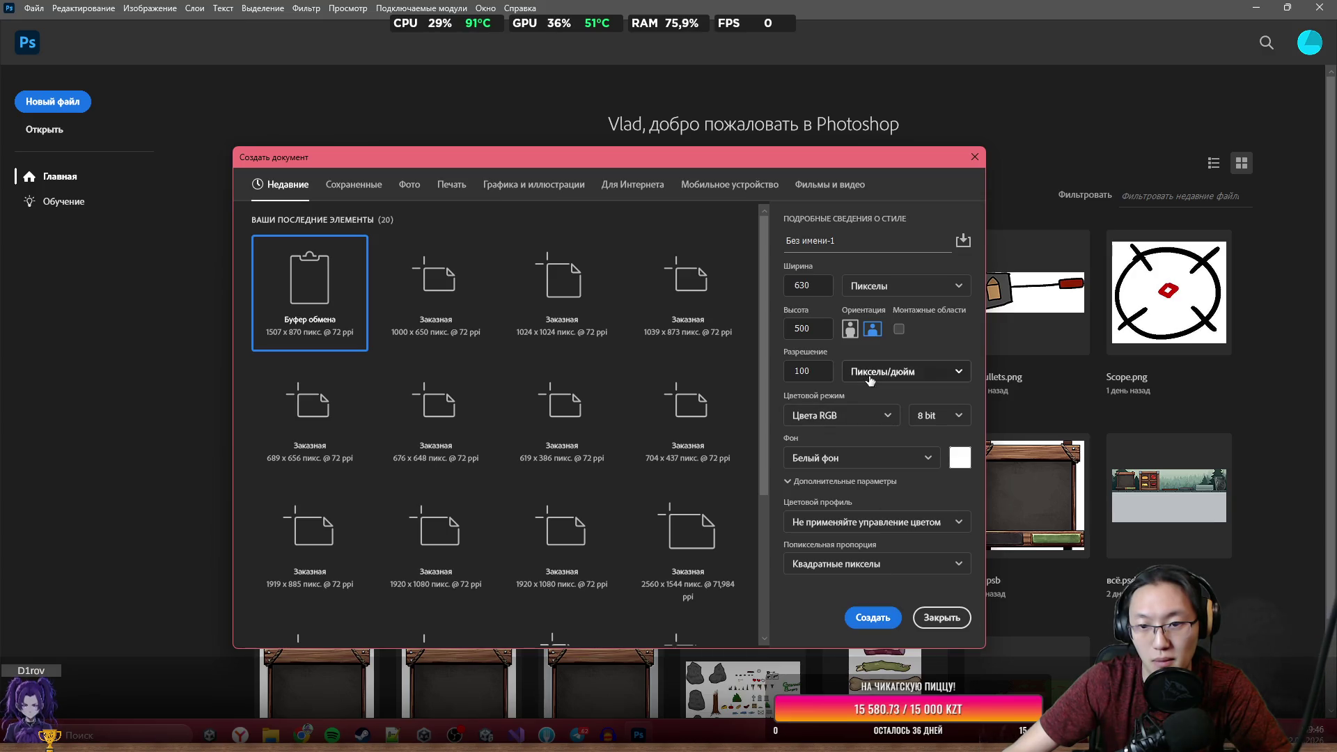
{"action": "left_click", "coordinate": [926, 373]}
{"action": "left_click", "coordinate": [887, 422]}
{"action": "left_click", "coordinate": [905, 371]}
{"action": "left_click", "coordinate": [888, 399]}
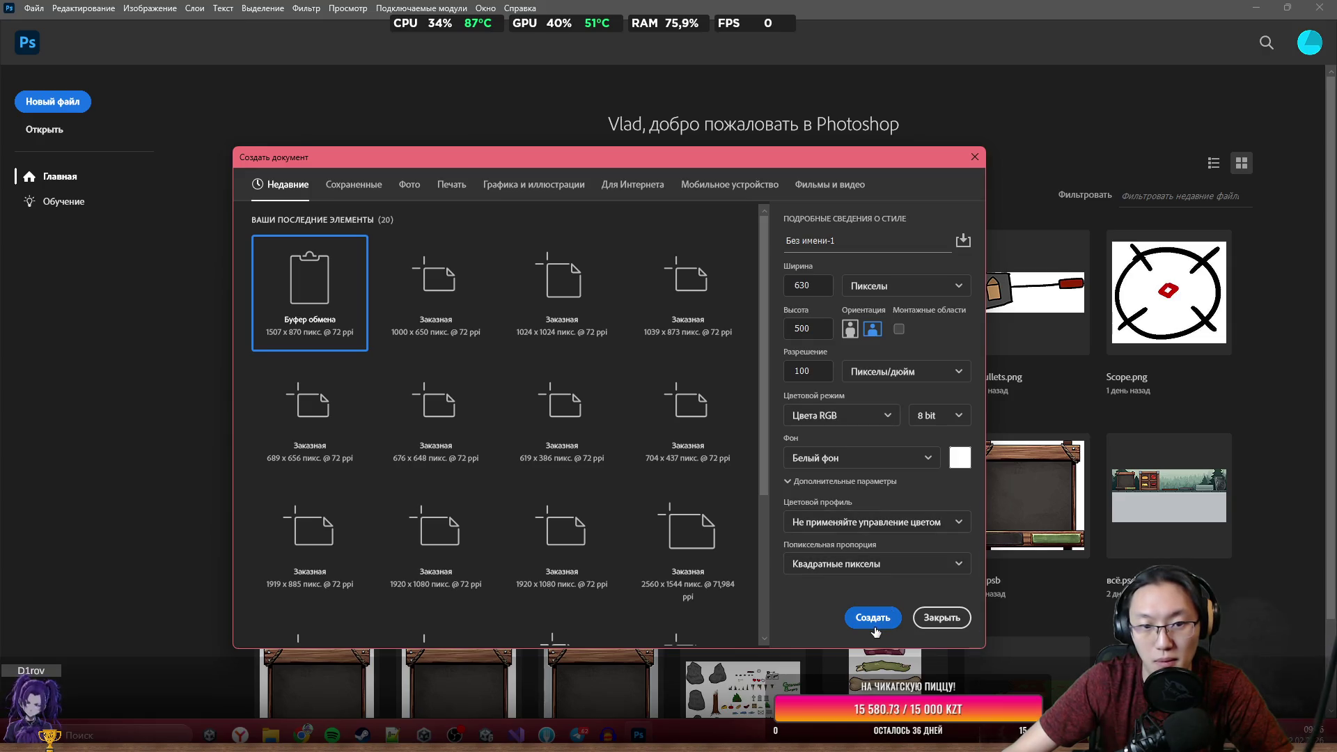
{"action": "left_click", "coordinate": [875, 628]}
{"action": "key", "text": "ctrl+v"}
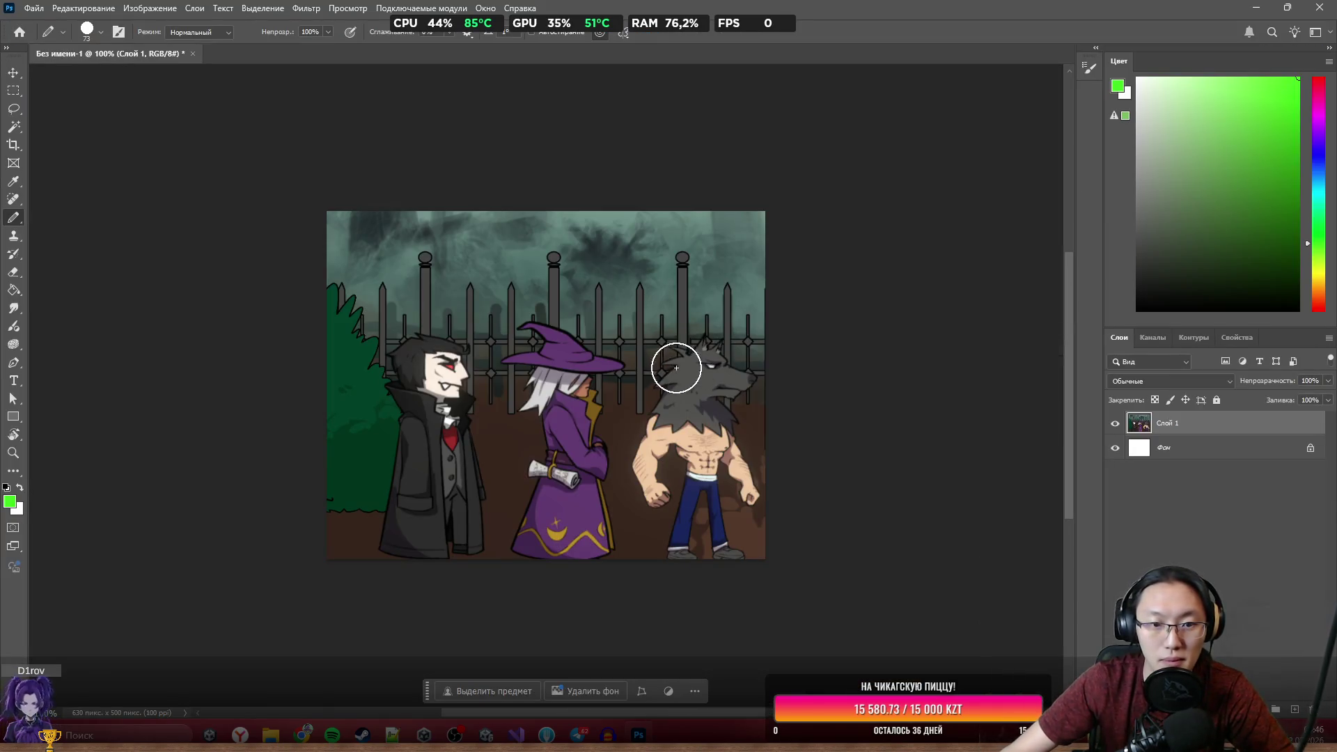
Free-transform the pasted screenshot to about 55% and place it on the canvas.
{"action": "key", "text": "ctrl+t"}
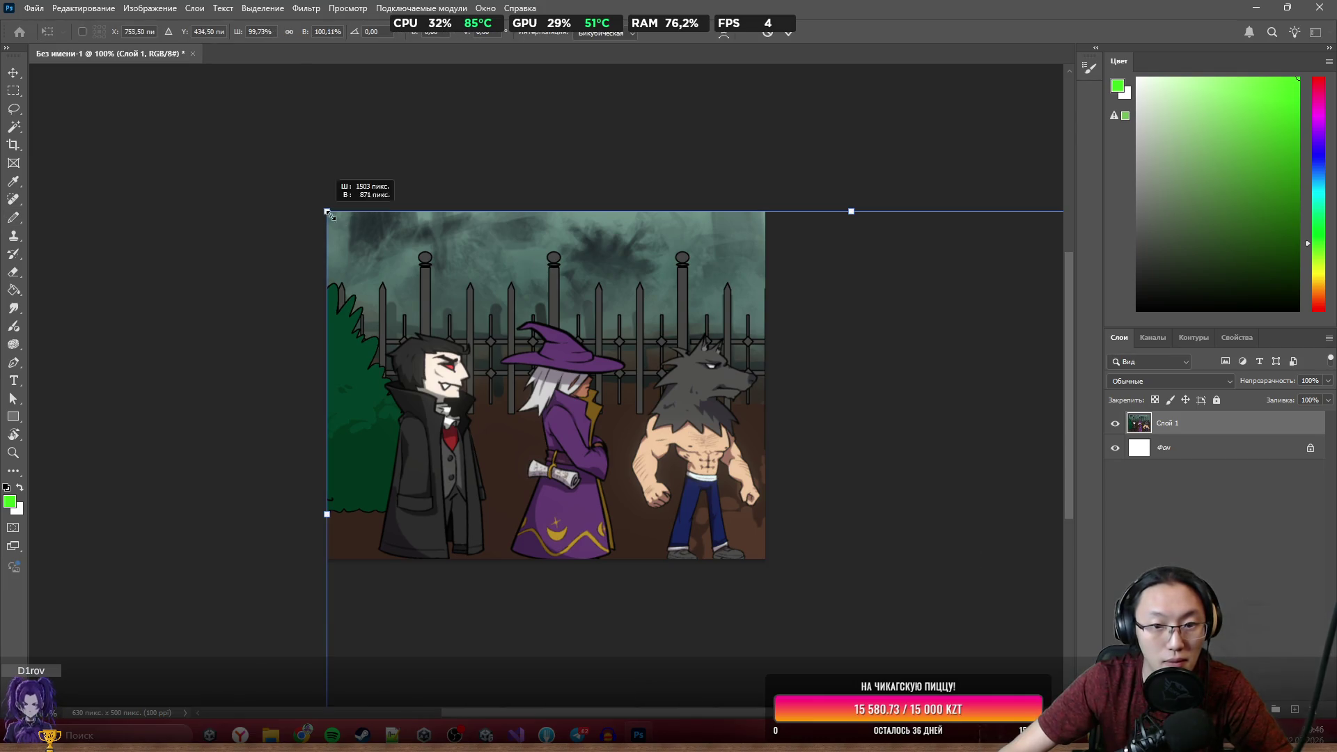
{"action": "left_click_drag", "start_coordinate": [323, 211], "coordinate": [678, 474]}
{"action": "mouse_move", "coordinate": [865, 573]}
{"action": "left_mouse_down"}
{"action": "mouse_move", "coordinate": [512, 323]}
{"action": "mouse_move", "coordinate": [486, 320]}
{"action": "left_mouse_up"}
{"action": "key", "text": "ctrl+z"}
{"action": "left_click_drag", "start_coordinate": [676, 474], "coordinate": [981, 624]}
{"action": "mouse_move", "coordinate": [1041, 690]}
{"action": "left_mouse_down"}
{"action": "mouse_move", "coordinate": [441, 337]}
{"action": "mouse_move", "coordinate": [384, 274]}
{"action": "left_mouse_up"}
{"action": "mouse_move", "coordinate": [721, 401]}
{"action": "left_mouse_down"}
{"action": "mouse_move", "coordinate": [900, 491]}
{"action": "mouse_move", "coordinate": [887, 488]}
{"action": "mouse_move", "coordinate": [834, 579]}
{"action": "mouse_move", "coordinate": [878, 567]}
{"action": "mouse_move", "coordinate": [903, 593]}
{"action": "mouse_move", "coordinate": [887, 573]}
{"action": "left_mouse_up"}
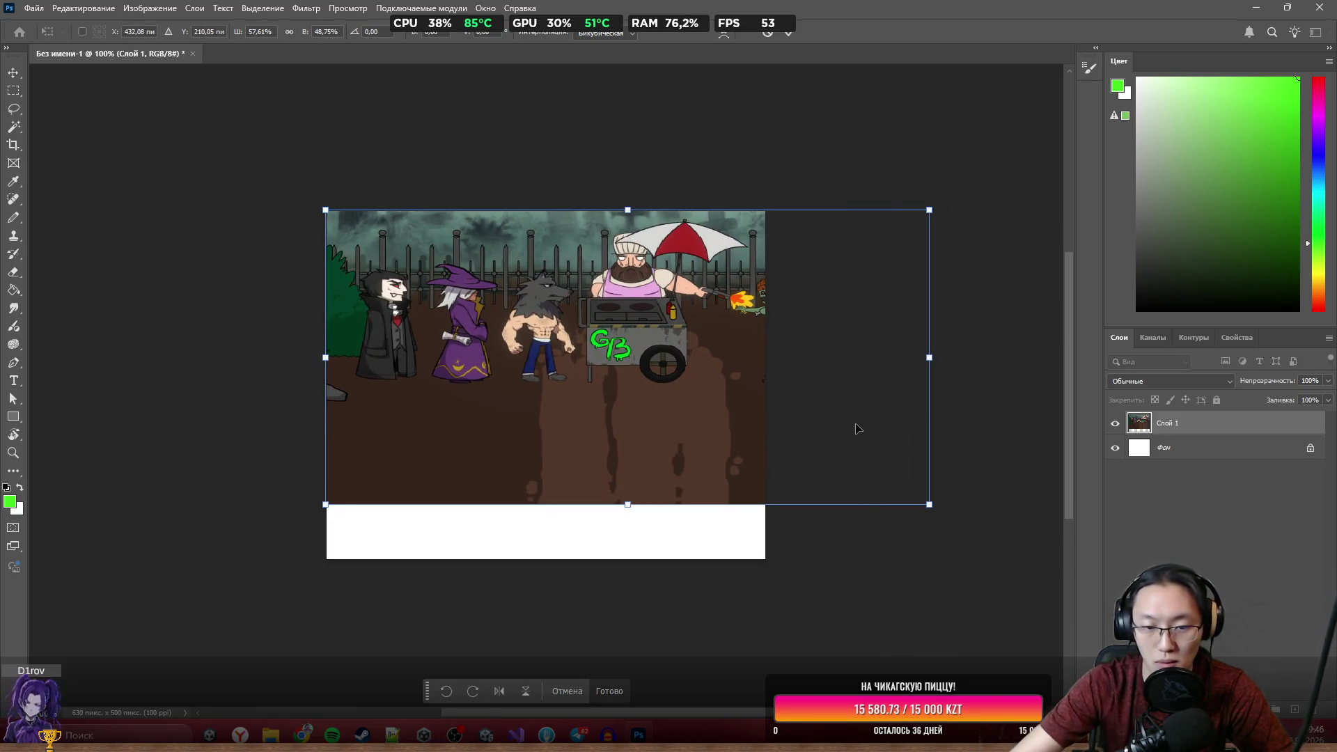
{"action": "left_click", "coordinate": [609, 690]}
Rescale the screenshot to about 60% and shift it left so werewolf, cook and zombie fill the canvas.
{"action": "key", "text": "ctrl+t"}
{"action": "left_click_drag", "start_coordinate": [696, 452], "coordinate": [355, 287]}
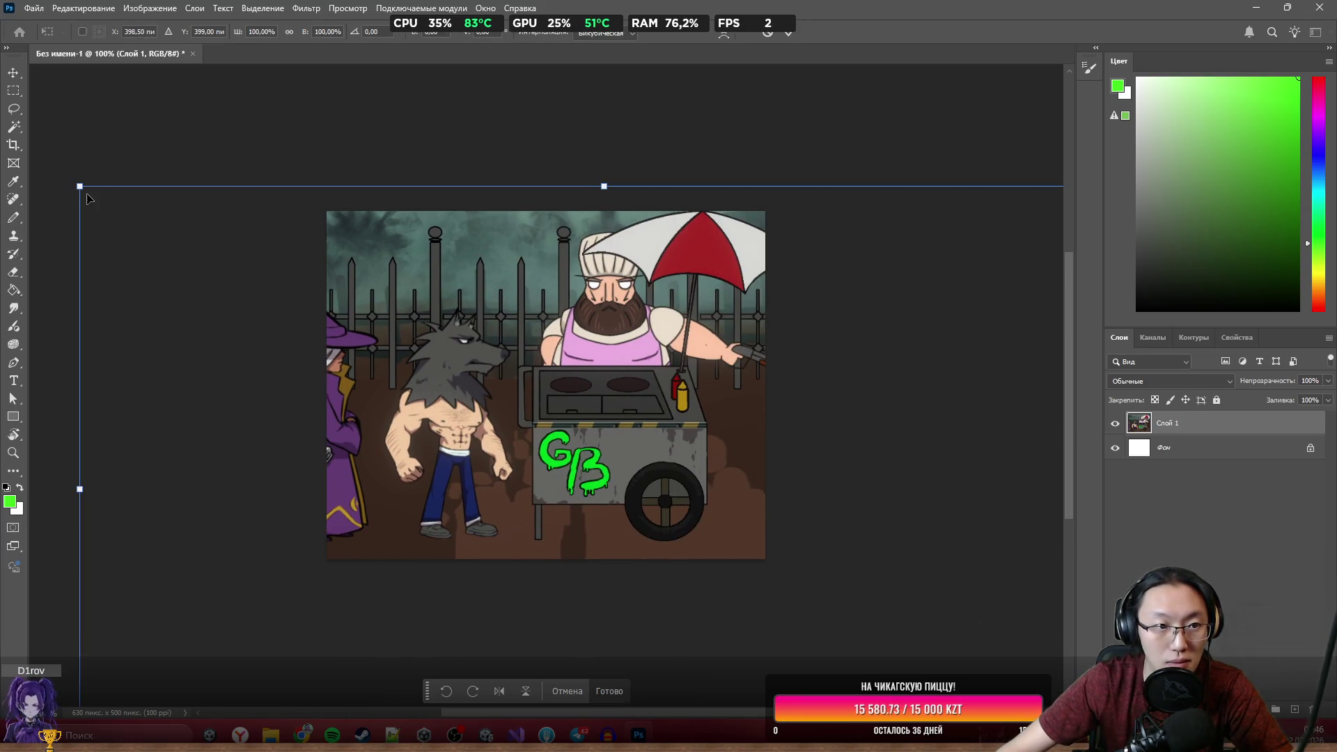
{"action": "left_click_drag", "start_coordinate": [81, 188], "coordinate": [716, 552]}
{"action": "mouse_move", "coordinate": [856, 635]}
{"action": "left_mouse_down"}
{"action": "mouse_move", "coordinate": [474, 332]}
{"action": "mouse_move", "coordinate": [464, 295]}
{"action": "left_mouse_up"}
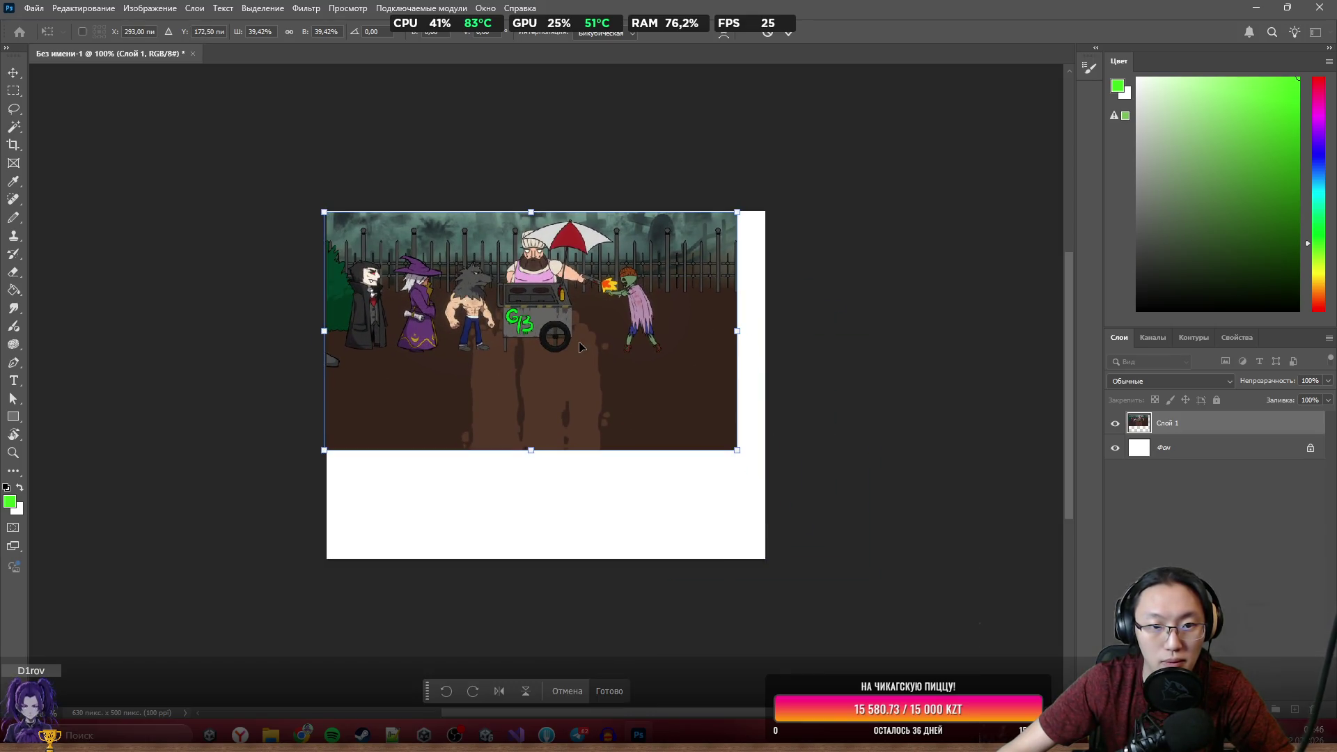
{"action": "scroll", "coordinate": [564, 394], "scroll_direction": "up", "scroll_amount": 1}
{"action": "left_click_drag", "start_coordinate": [564, 393], "coordinate": [443, 388]}
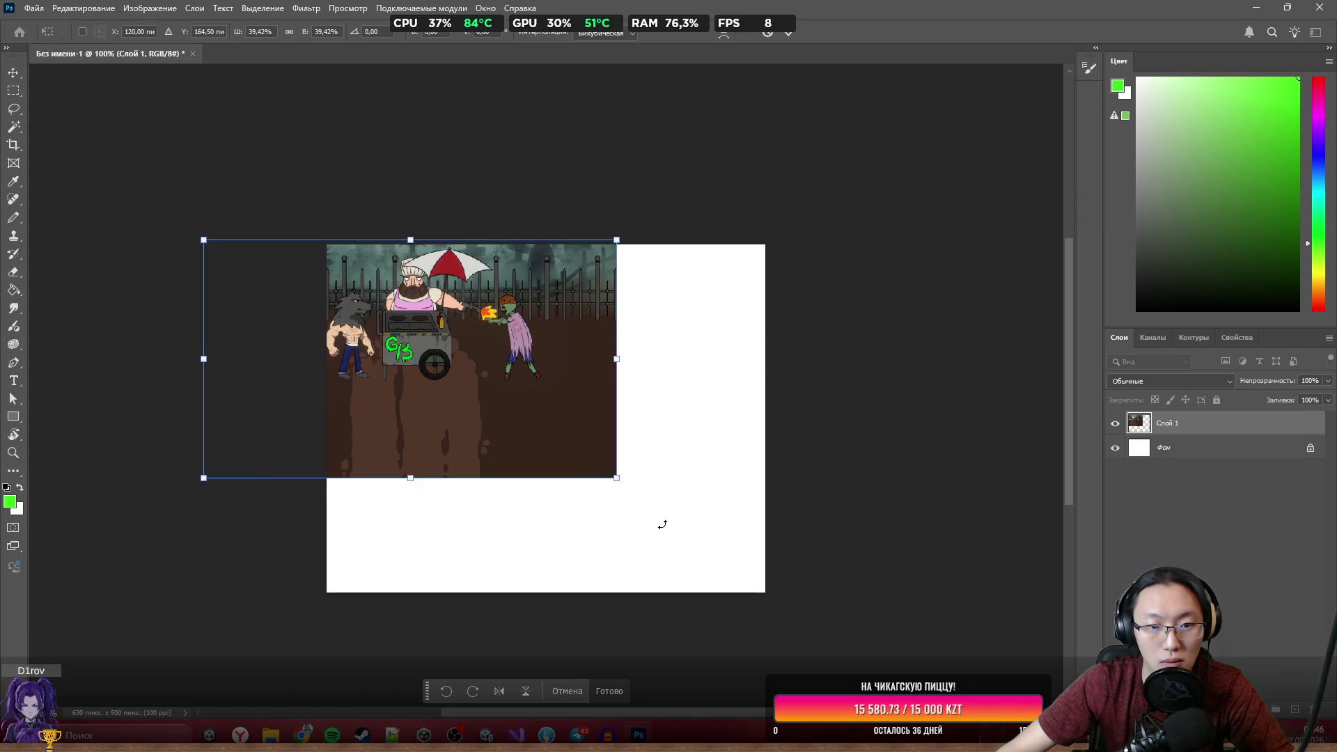
{"action": "mouse_move", "coordinate": [614, 484]}
{"action": "left_mouse_down"}
{"action": "mouse_move", "coordinate": [827, 609]}
{"action": "mouse_move", "coordinate": [910, 633]}
{"action": "mouse_move", "coordinate": [1058, 346]}
{"action": "mouse_move", "coordinate": [850, 447]}
{"action": "left_mouse_up"}
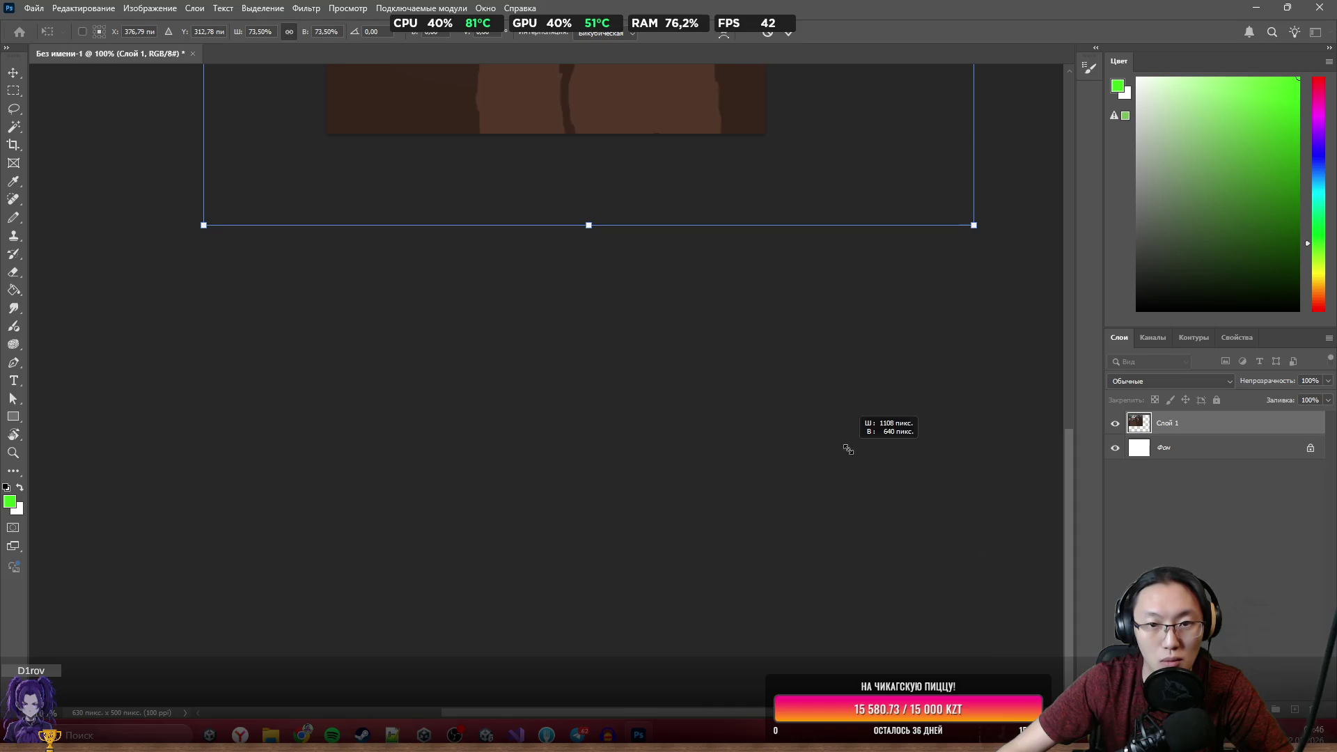
{"action": "scroll", "coordinate": [780, 239], "scroll_direction": "up", "scroll_amount": 2}
{"action": "scroll", "coordinate": [780, 239], "scroll_direction": "up", "scroll_amount": 5}
{"action": "mouse_move", "coordinate": [777, 337]}
{"action": "left_mouse_down"}
{"action": "mouse_move", "coordinate": [708, 309]}
{"action": "mouse_move", "coordinate": [707, 345]}
{"action": "mouse_move", "coordinate": [731, 338]}
{"action": "left_mouse_up"}
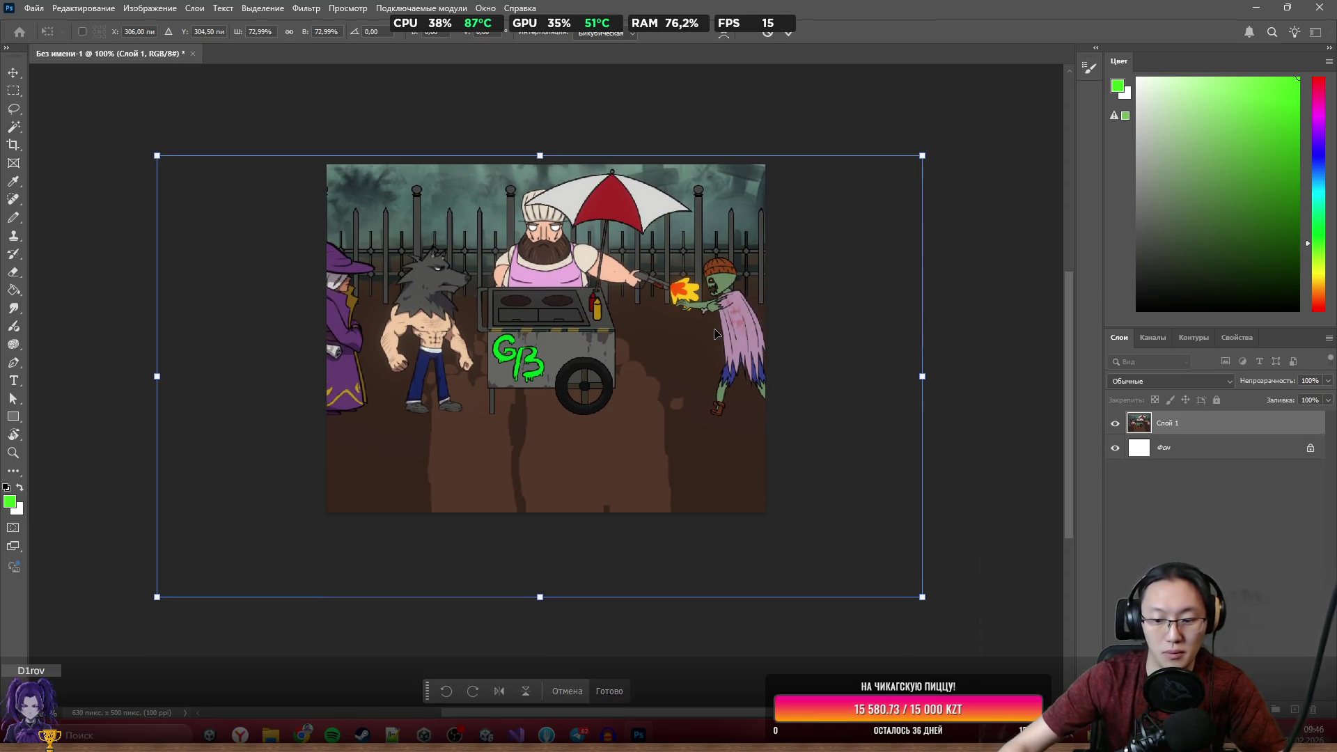
{"action": "key", "text": "Return"}
Open assets1.psd from the Downloads (Загрузки) folder in File Explorer.
{"action": "key", "text": "b"}
{"action": "mouse_move", "coordinate": [270, 734]}
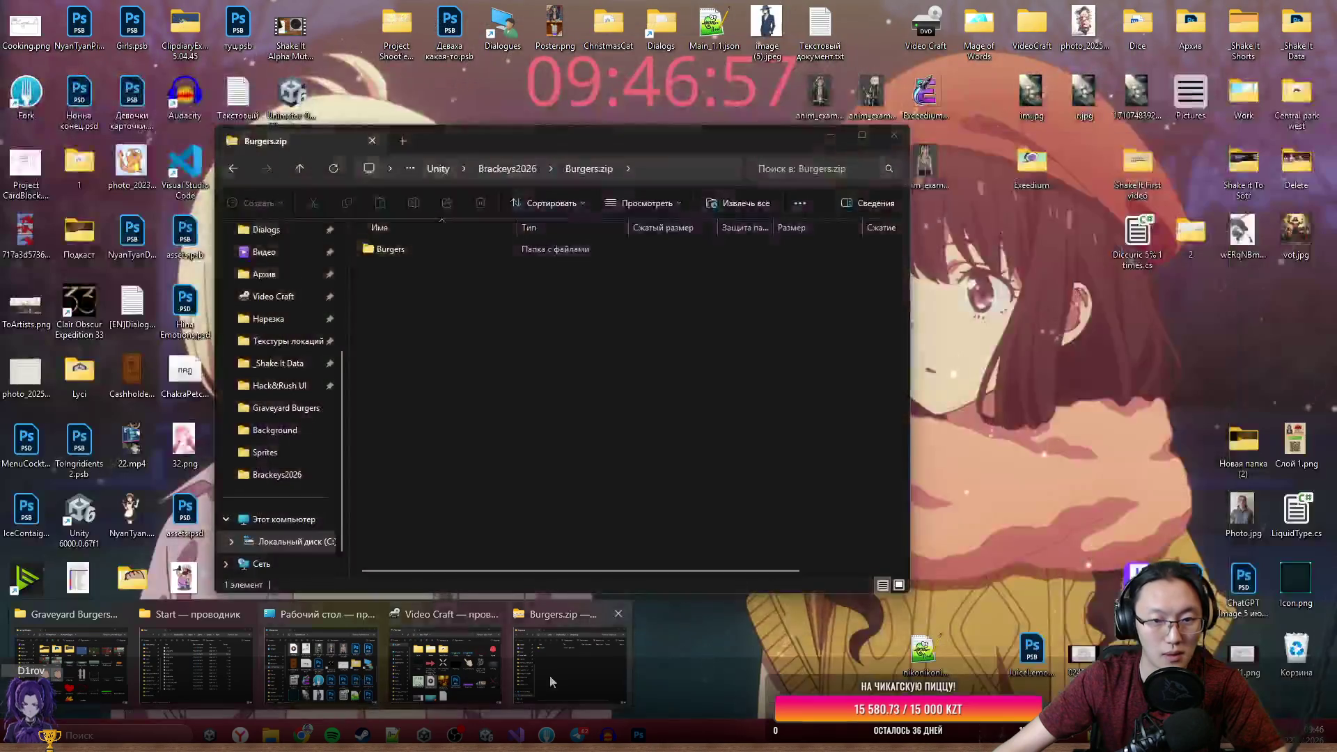
{"action": "left_click", "coordinate": [549, 674]}
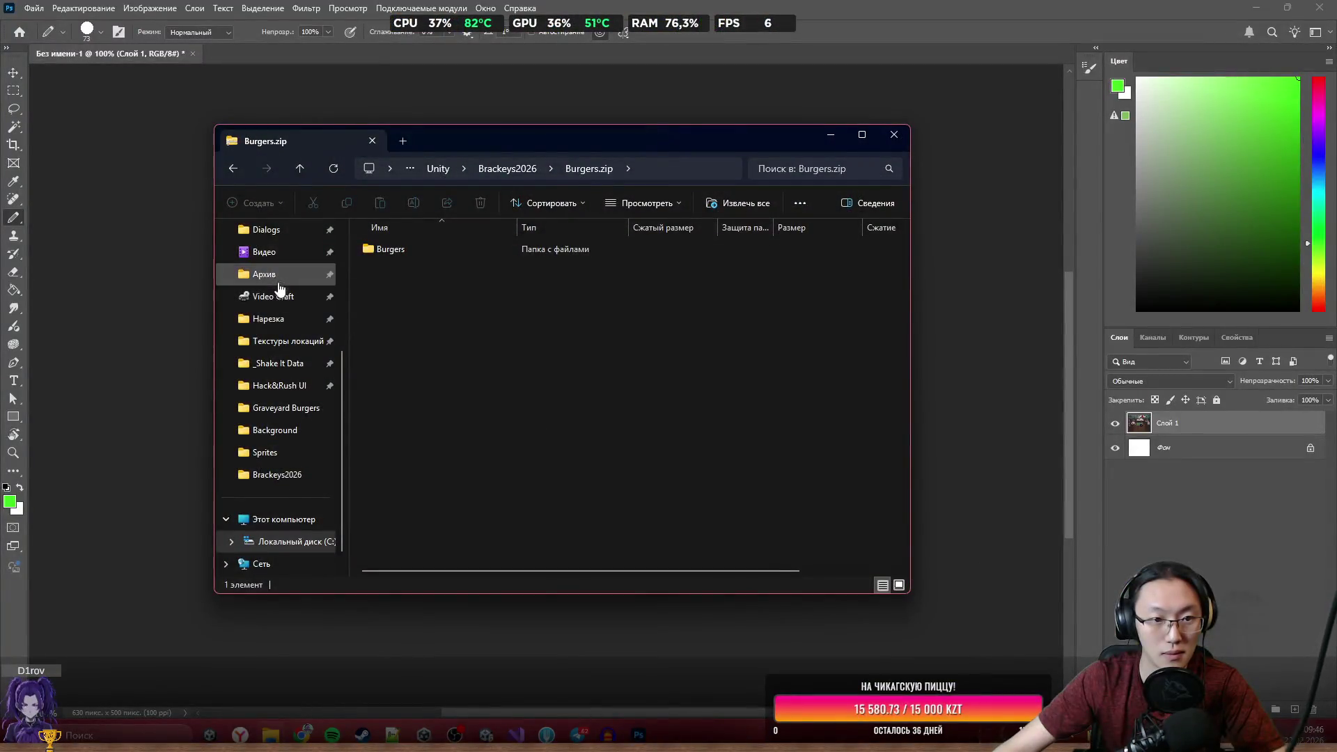
{"action": "left_click", "coordinate": [261, 252]}
{"action": "left_click", "coordinate": [273, 324]}
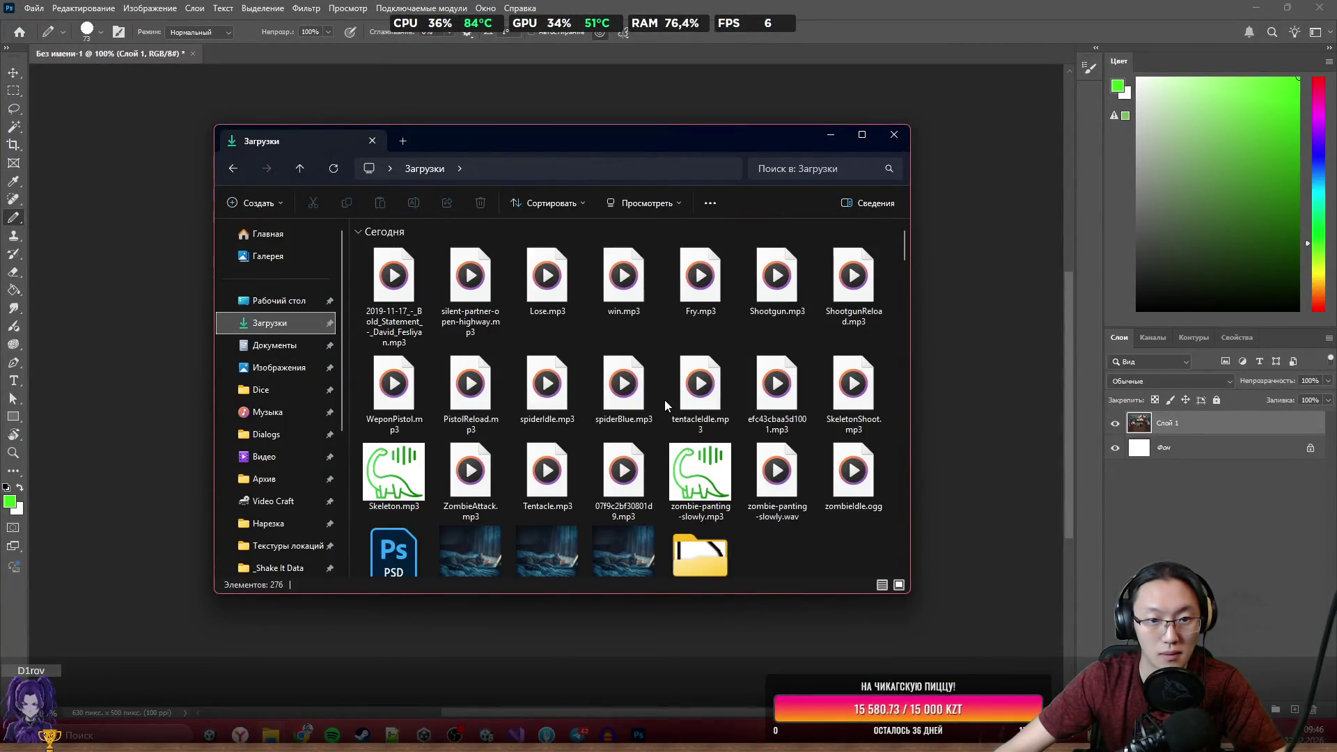
{"action": "scroll", "coordinate": [665, 399], "scroll_direction": "down", "scroll_amount": 3}
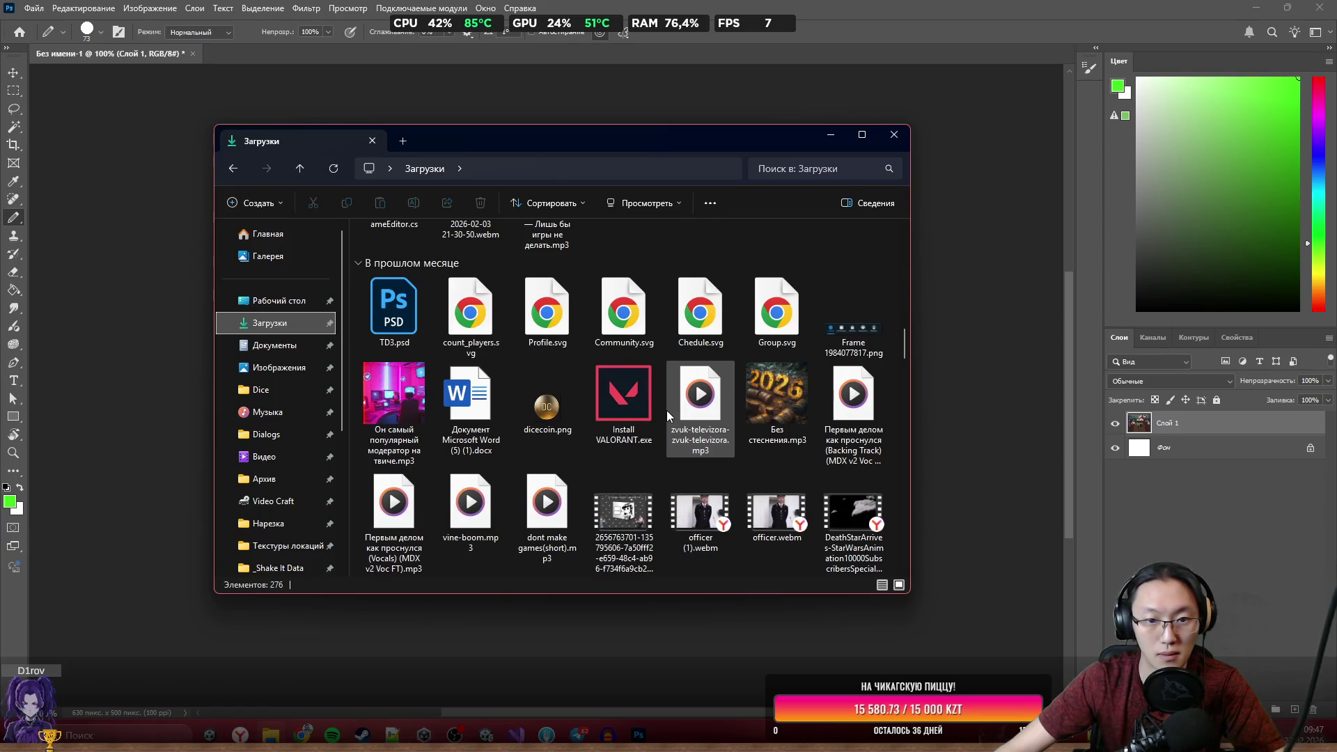
{"action": "scroll", "coordinate": [666, 410], "scroll_direction": "up", "scroll_amount": 5}
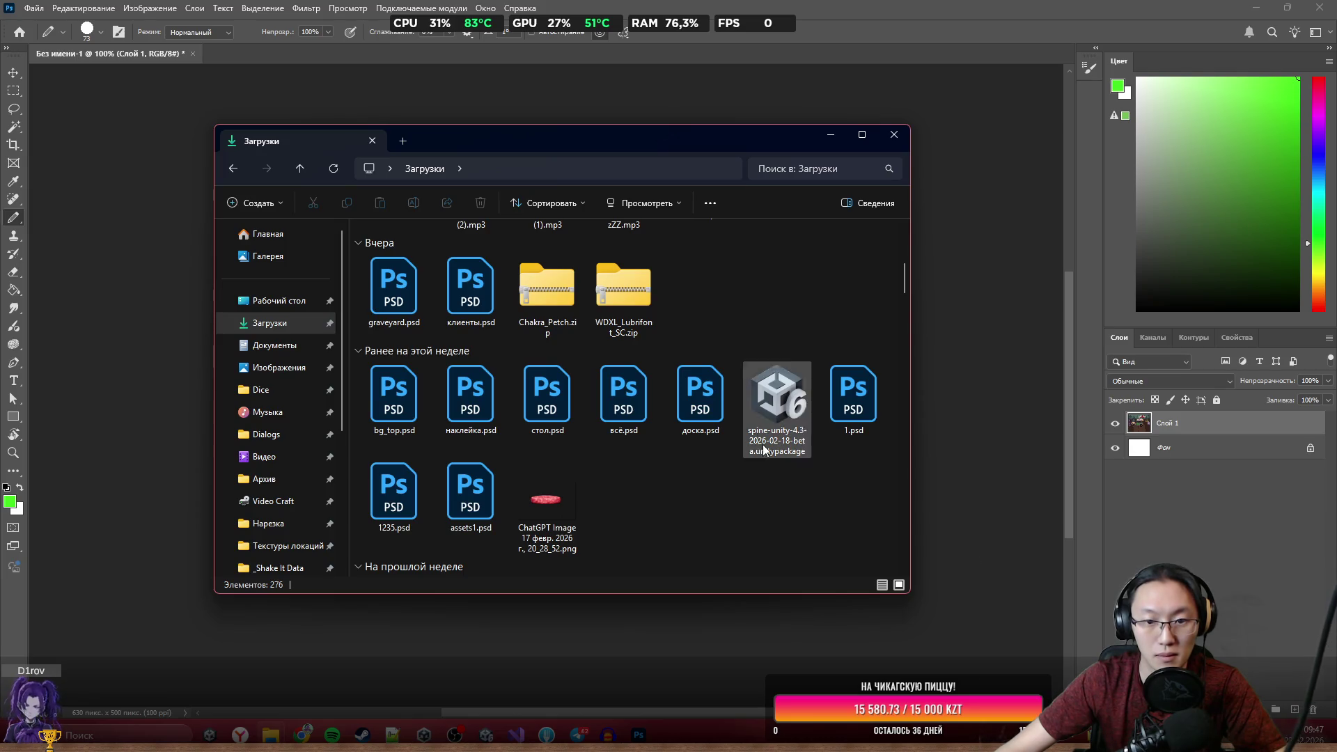
{"action": "scroll", "coordinate": [658, 407], "scroll_direction": "down", "scroll_amount": 10}
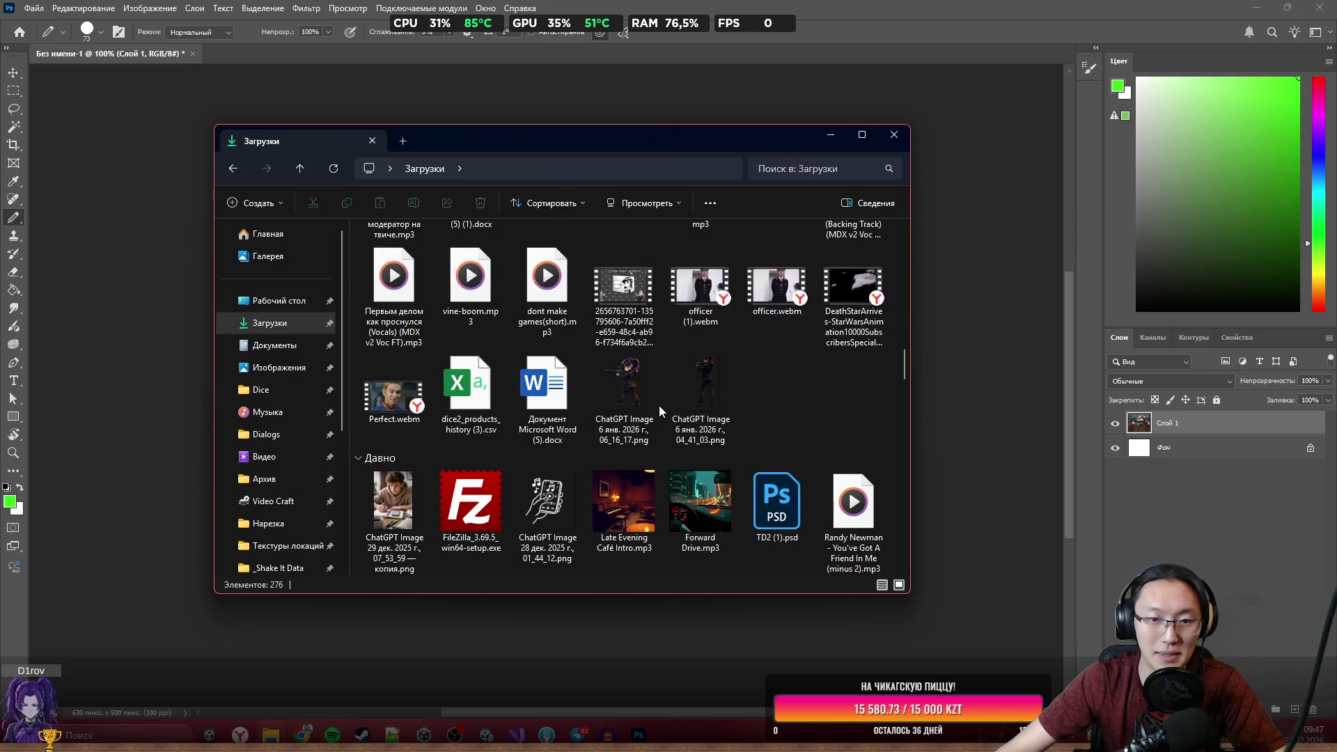
{"action": "scroll", "coordinate": [659, 405], "scroll_direction": "up", "scroll_amount": 10}
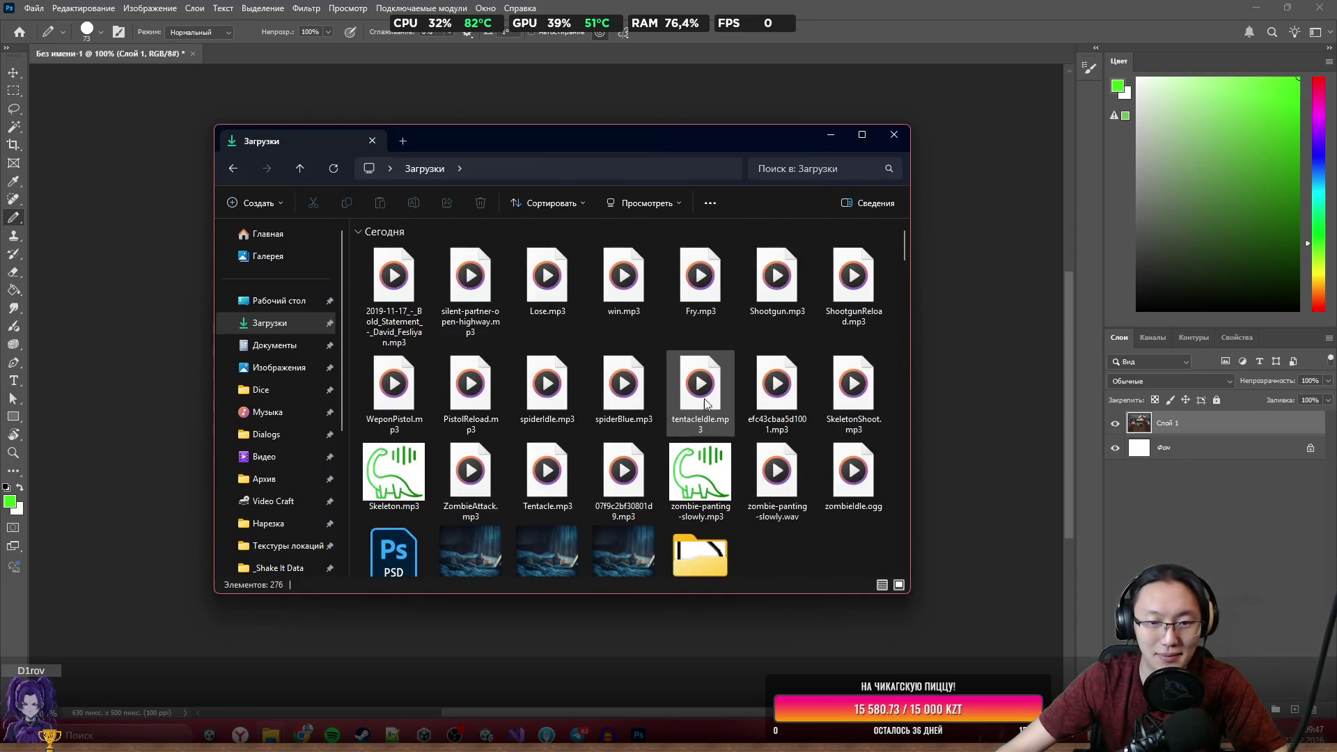
{"action": "scroll", "coordinate": [678, 408], "scroll_direction": "down", "scroll_amount": 5}
{"action": "left_click", "coordinate": [452, 264]}
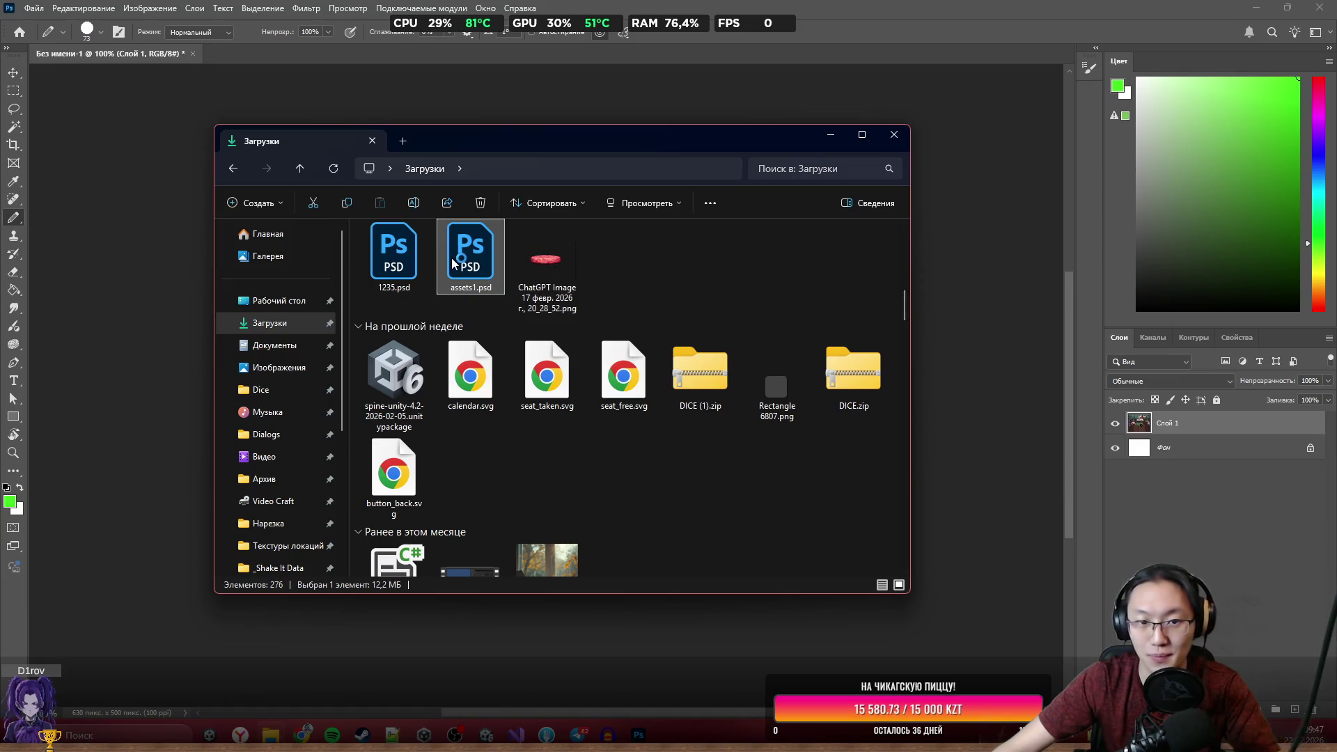
{"action": "double_click", "coordinate": [453, 263]}
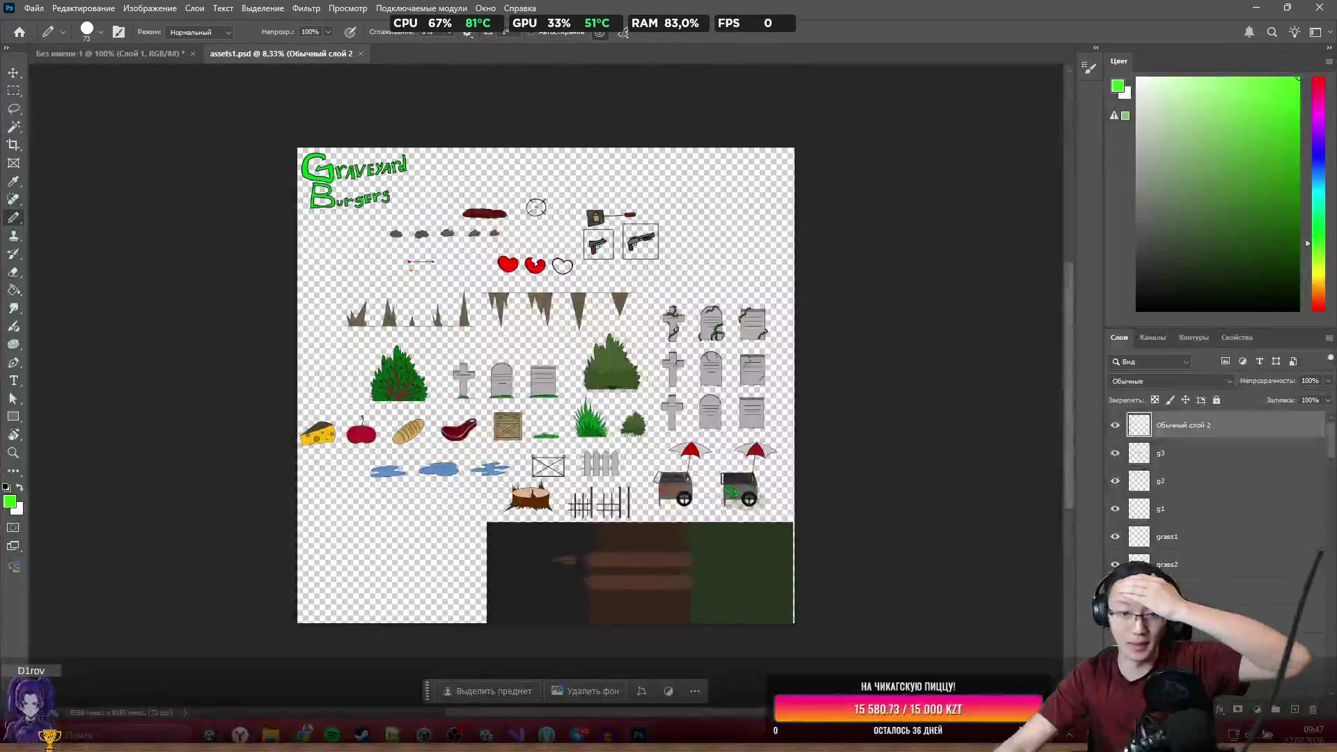
Lasso the Graveyard Burgers logo in assets1.psd and paste it into the untitled cover document.
{"action": "scroll", "coordinate": [420, 154], "scroll_direction": "up", "scroll_amount": 2}
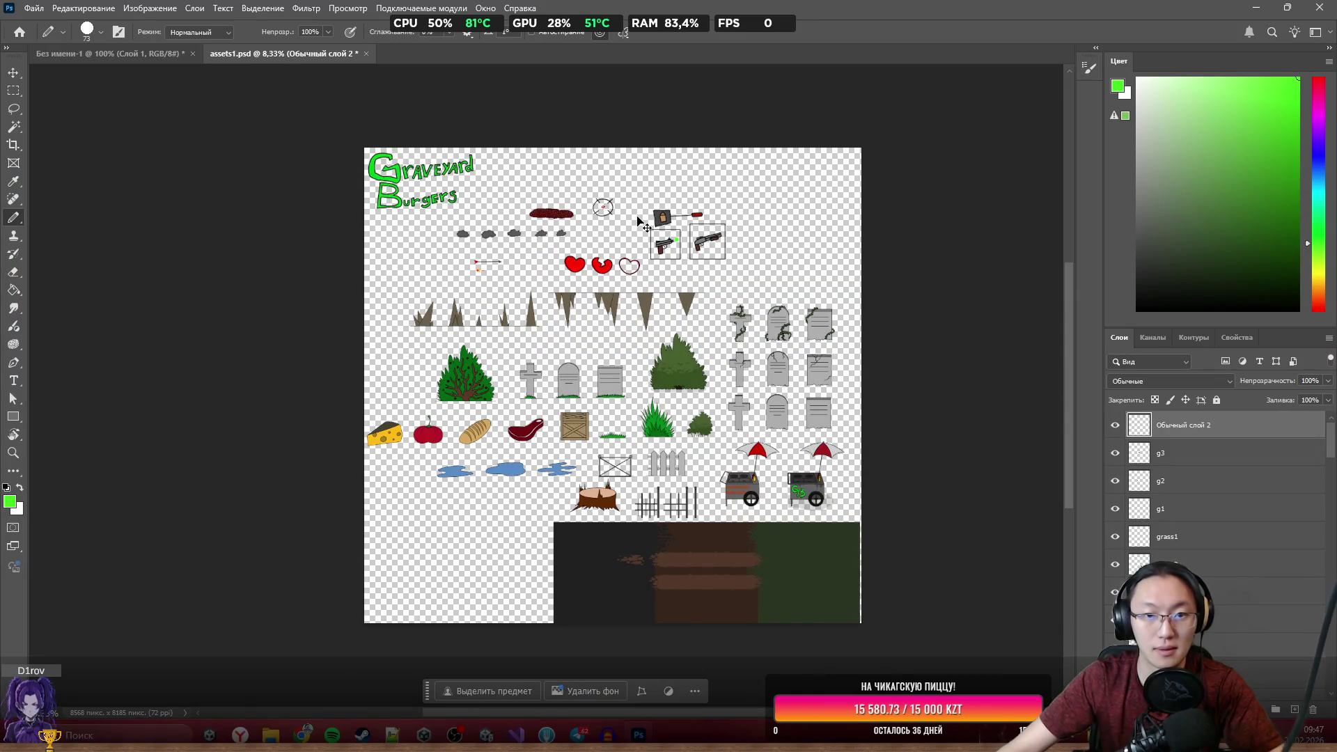
{"action": "scroll", "coordinate": [420, 154], "scroll_direction": "up", "scroll_amount": 4}
{"action": "scroll", "coordinate": [460, 217], "scroll_direction": "up", "scroll_amount": 1}
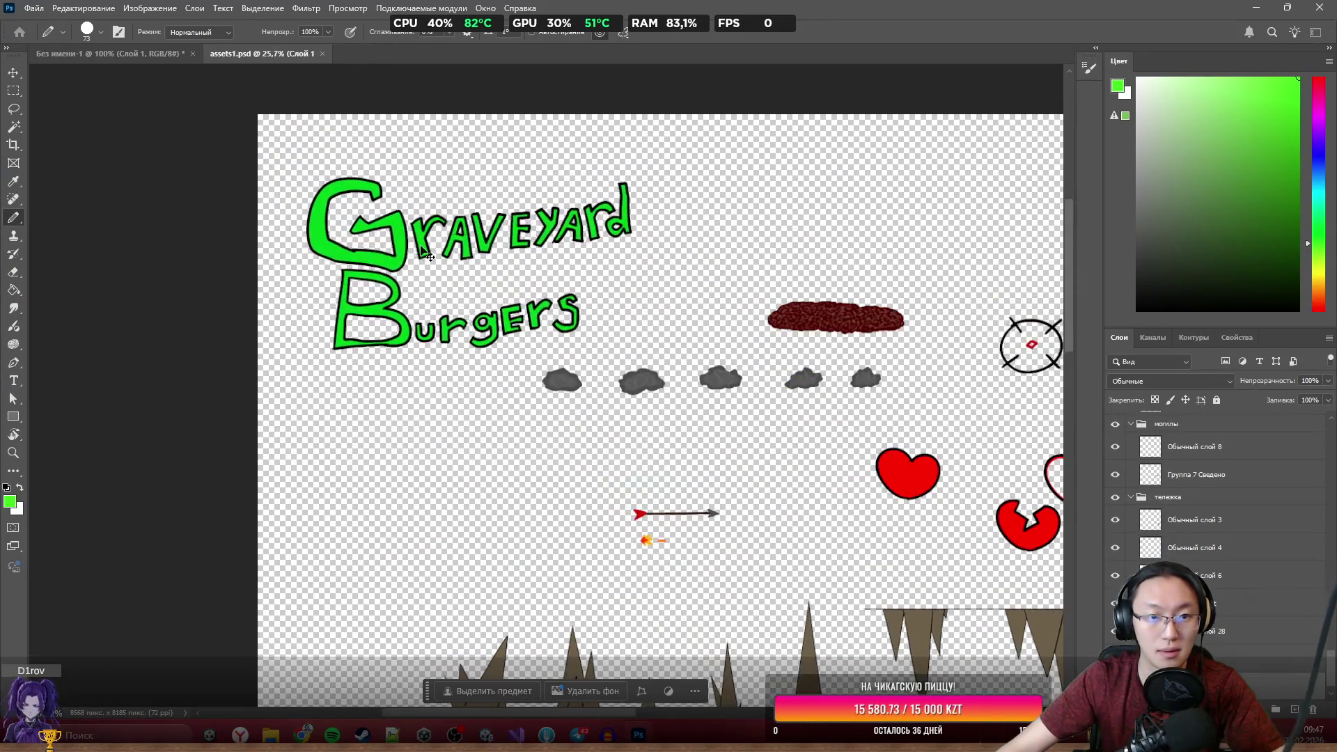
{"action": "left_click_drag", "start_coordinate": [459, 250], "coordinate": [455, 231]}
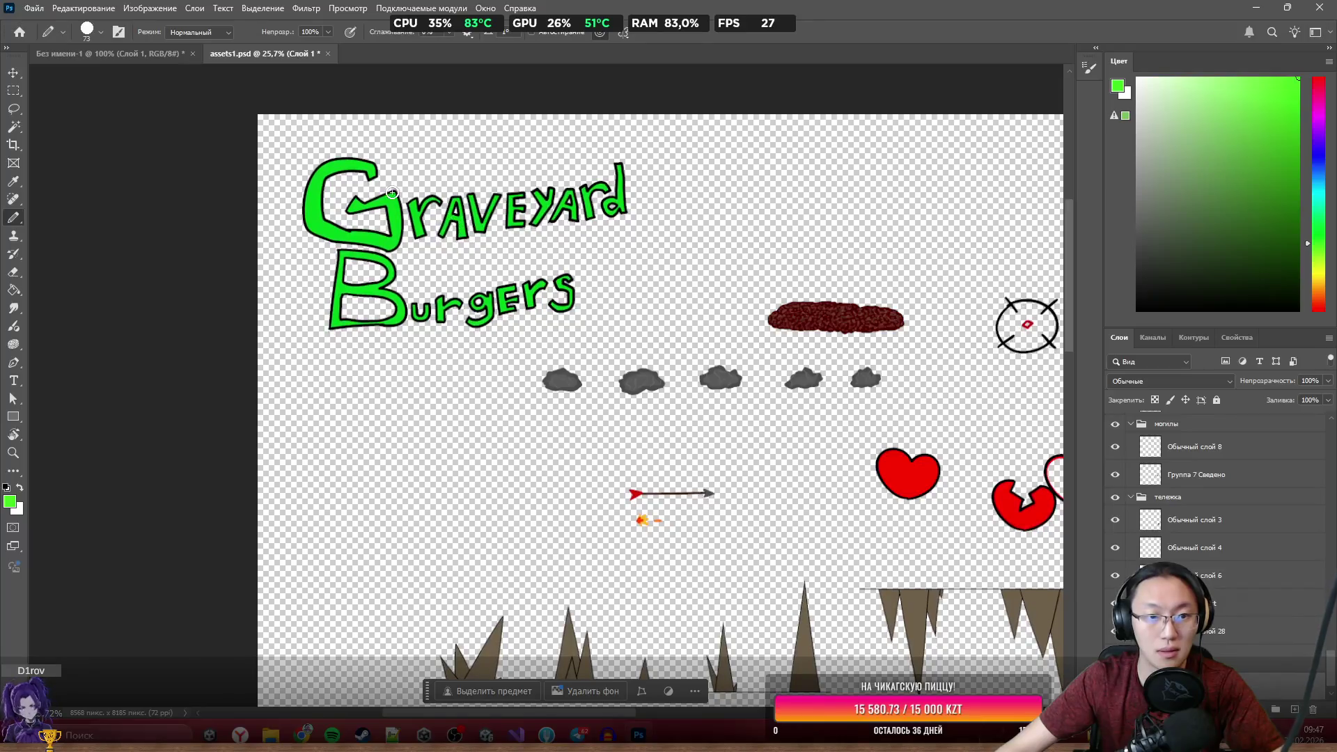
{"action": "key", "text": "l"}
{"action": "mouse_move", "coordinate": [695, 159]}
{"action": "left_mouse_down"}
{"action": "mouse_move", "coordinate": [501, 337]}
{"action": "mouse_move", "coordinate": [275, 125]}
{"action": "left_mouse_up"}
{"action": "key", "text": "ctrl+j"}
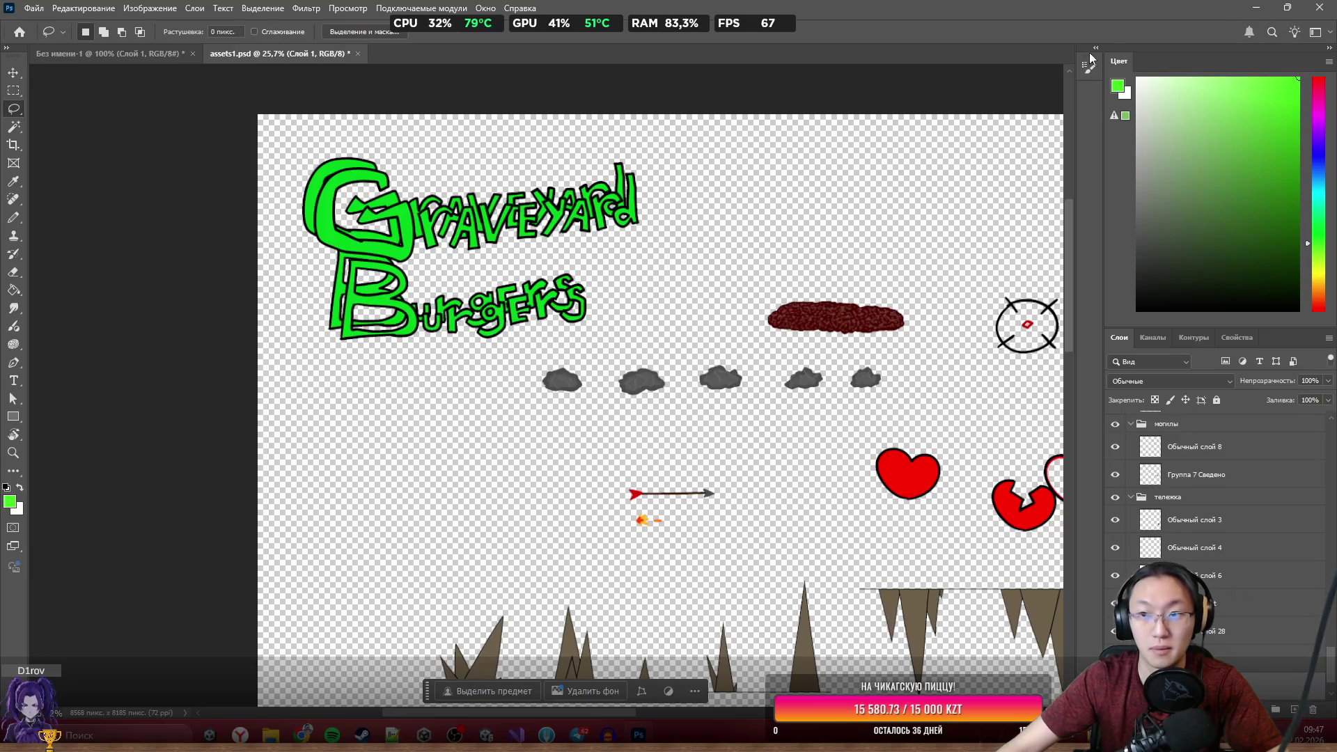
{"action": "left_click", "coordinate": [140, 55]}
{"action": "key", "text": "ctrl+v"}
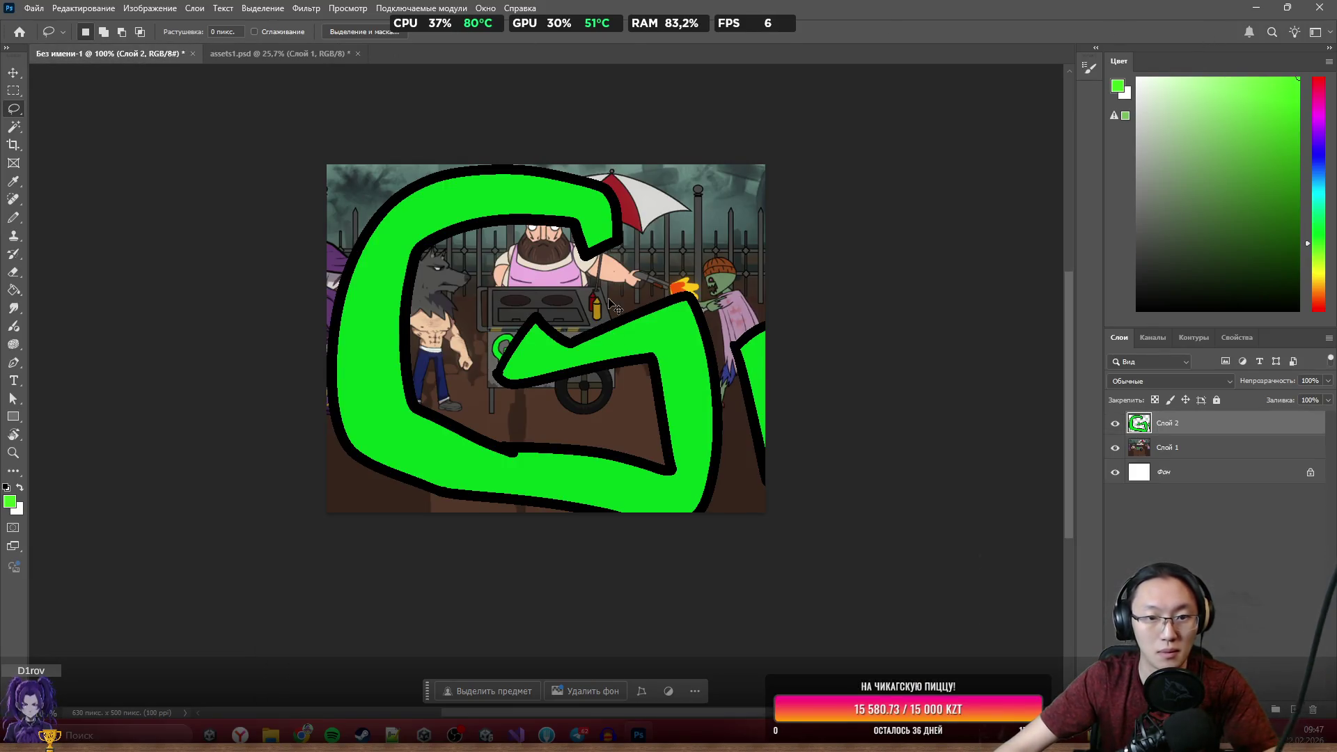
Shrink the pasted logo and position it along the bottom of the scene.
{"action": "key", "text": "ctrl+t"}
{"action": "mouse_move", "coordinate": [322, 164]}
{"action": "left_mouse_down"}
{"action": "mouse_move", "coordinate": [886, 537]}
{"action": "mouse_move", "coordinate": [276, 223]}
{"action": "mouse_move", "coordinate": [670, 446]}
{"action": "left_mouse_up"}
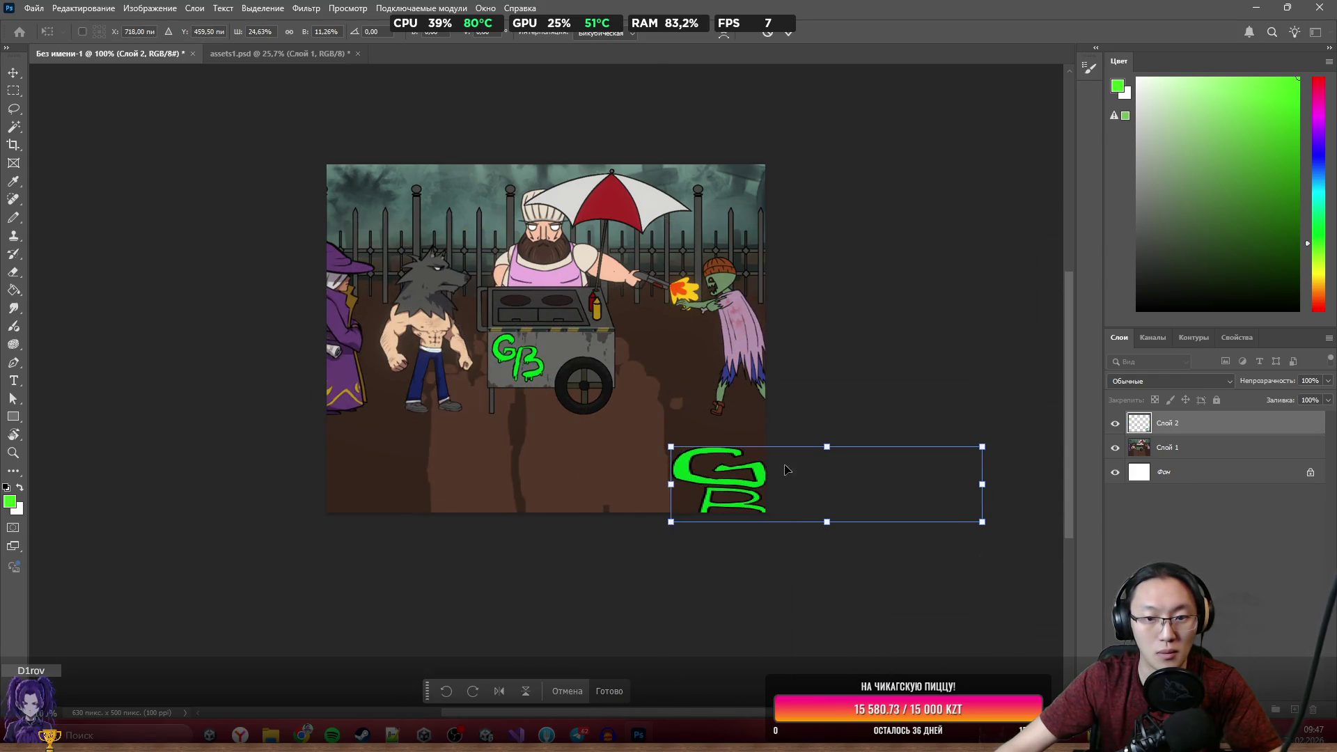
{"action": "key", "text": "ctrl+z"}
{"action": "left_click_drag", "start_coordinate": [275, 218], "coordinate": [737, 418]}
{"action": "left_click_drag", "start_coordinate": [811, 474], "coordinate": [489, 454]}
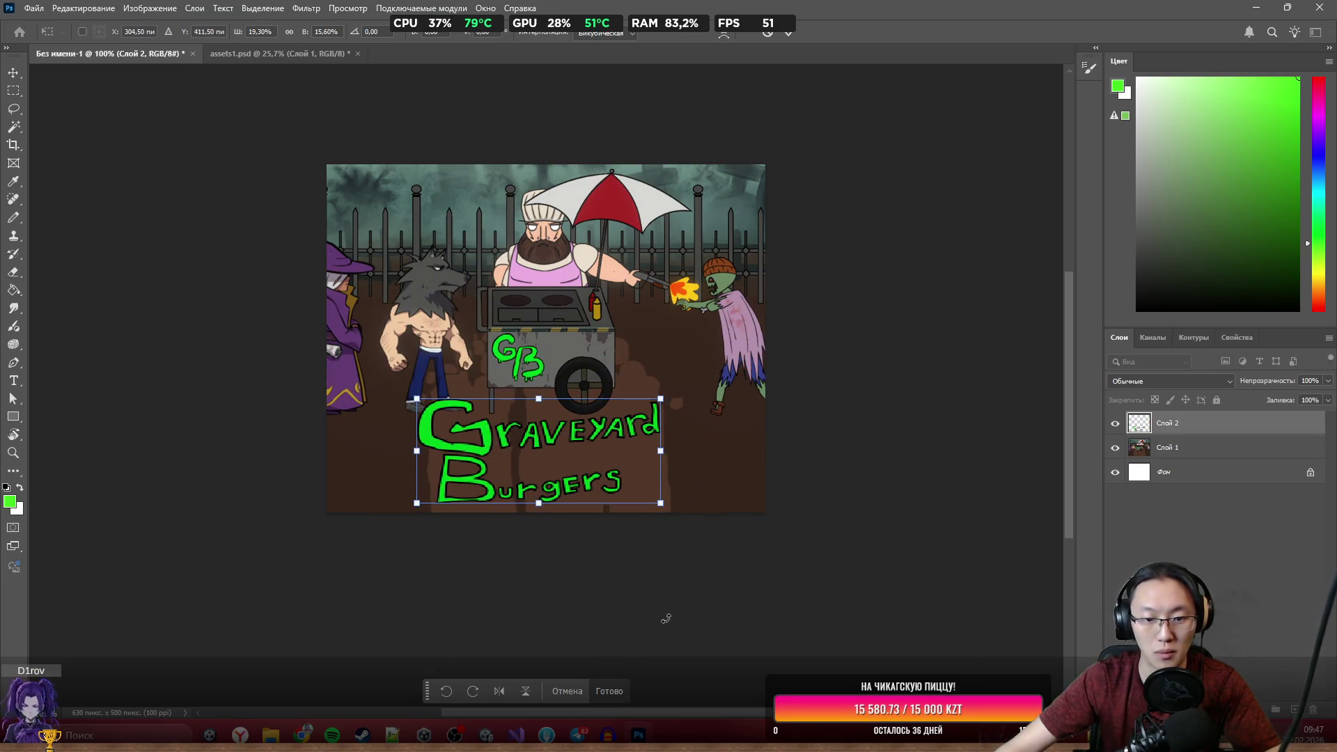
{"action": "key", "text": "Return"}
{"action": "key", "text": "l"}
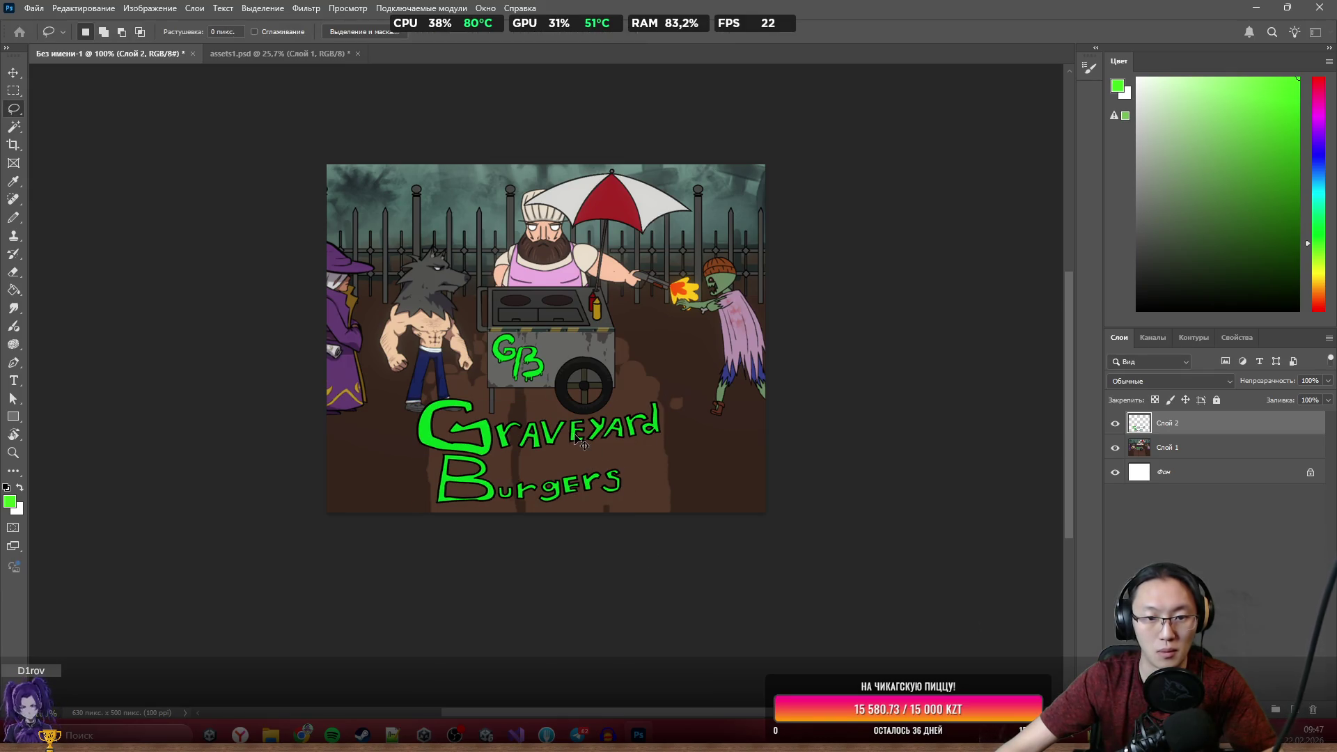
{"action": "left_click_drag", "start_coordinate": [582, 441], "coordinate": [593, 442]}
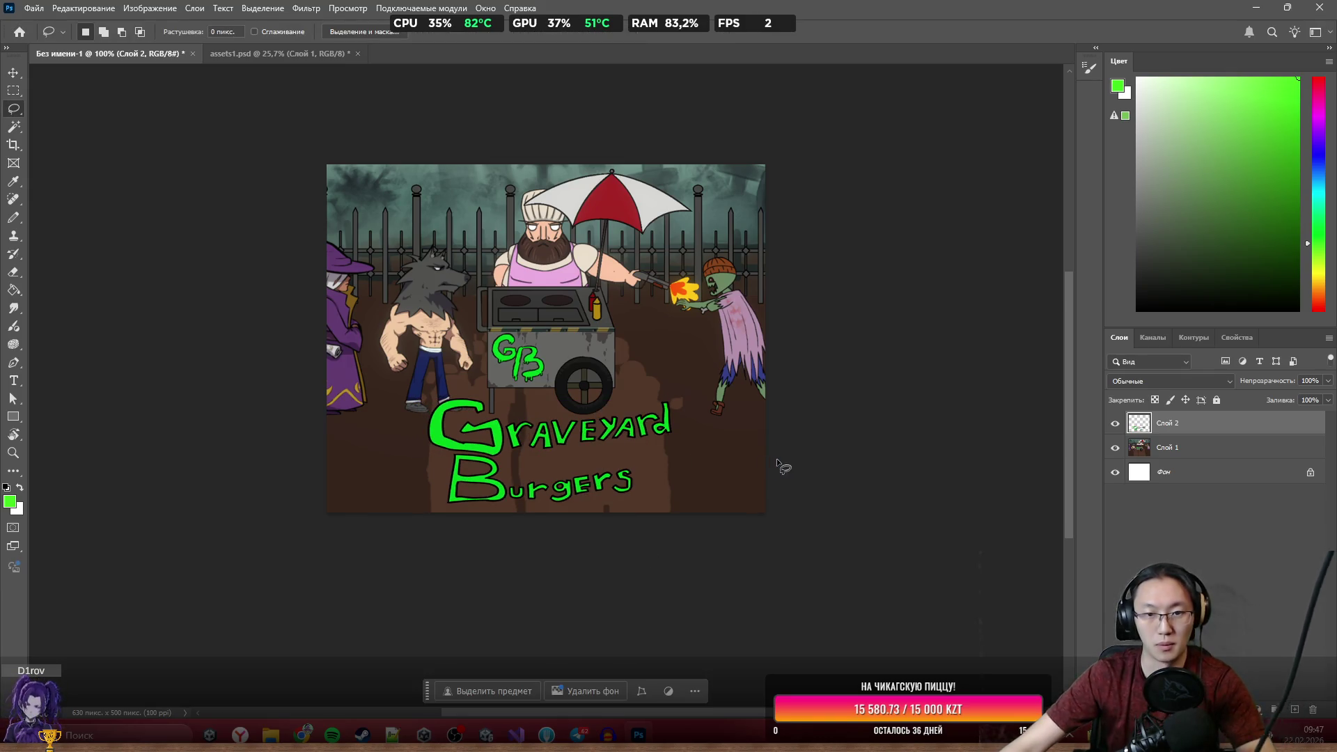
Quick-export the cover image as a PNG from the File menu.
{"action": "scroll", "coordinate": [544, 390], "scroll_direction": "down", "scroll_amount": 3}
{"action": "scroll", "coordinate": [564, 377], "scroll_direction": "up", "scroll_amount": 3}
{"action": "scroll", "coordinate": [562, 373], "scroll_direction": "left", "scroll_amount": 1}
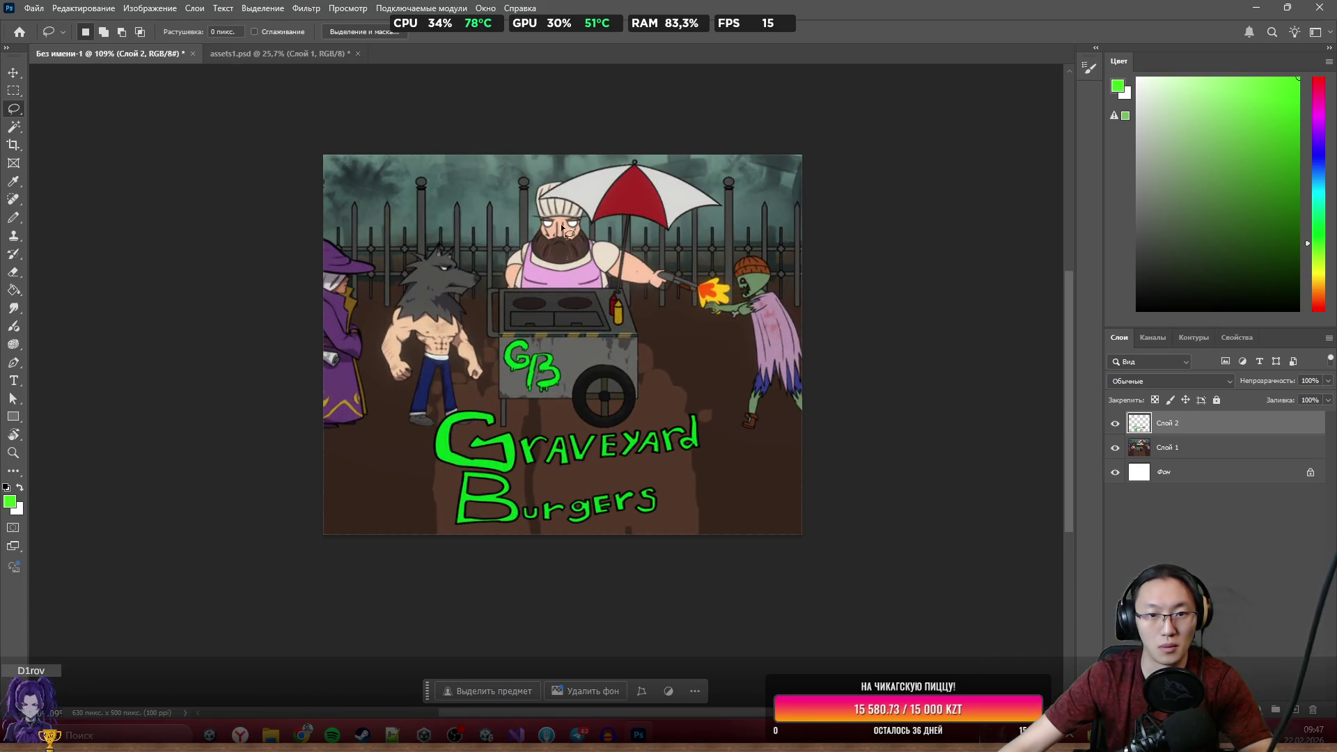
{"action": "left_click", "coordinate": [40, 11]}
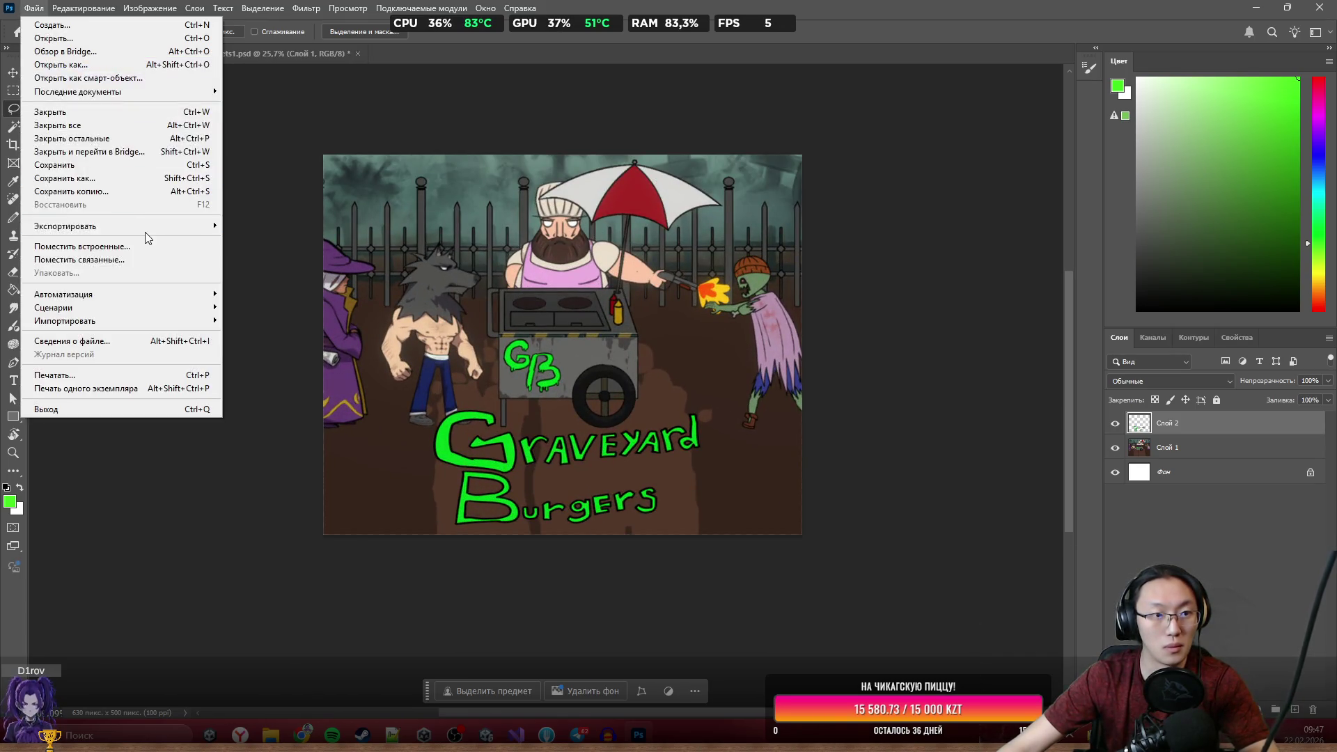
{"action": "mouse_move", "coordinate": [84, 222]}
{"action": "left_click", "coordinate": [295, 226]}
{"action": "type", "text": "GB"}
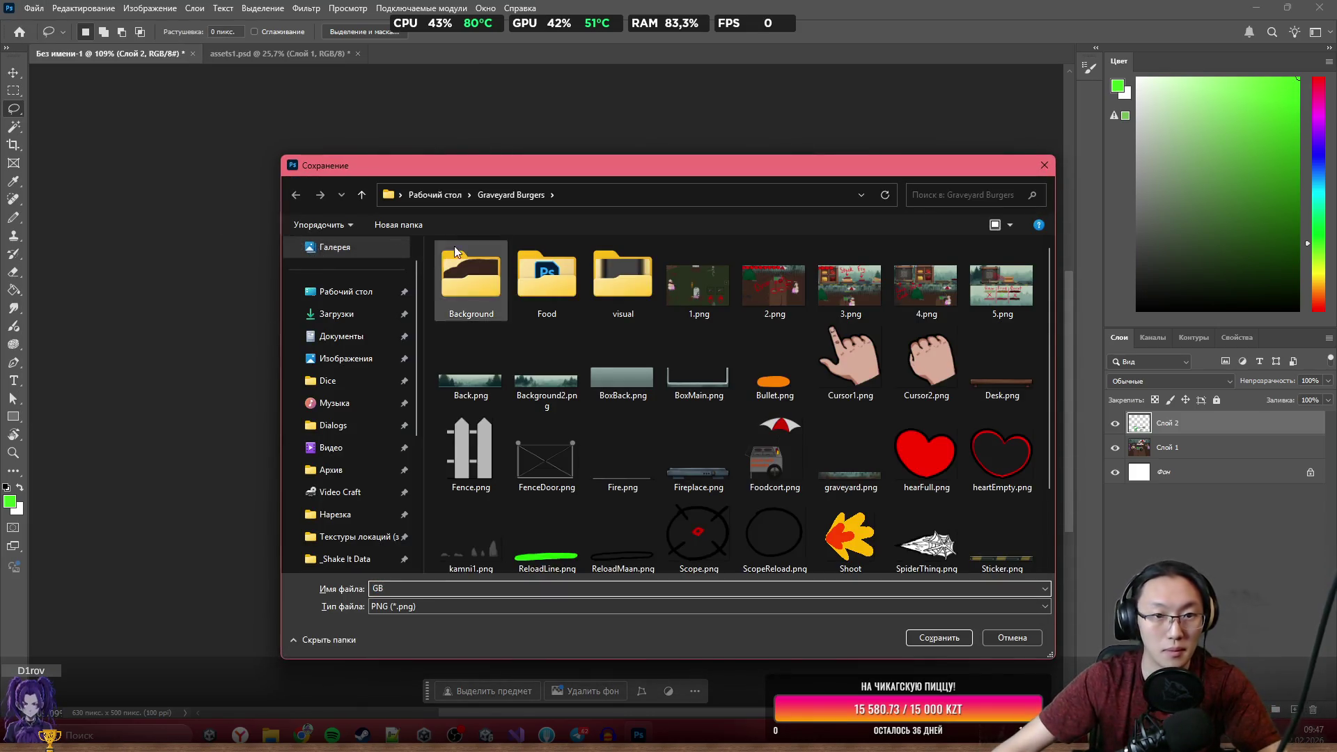
Save the export as GB.png, then minimize Photoshop and Unity.
{"action": "key", "text": "Return"}
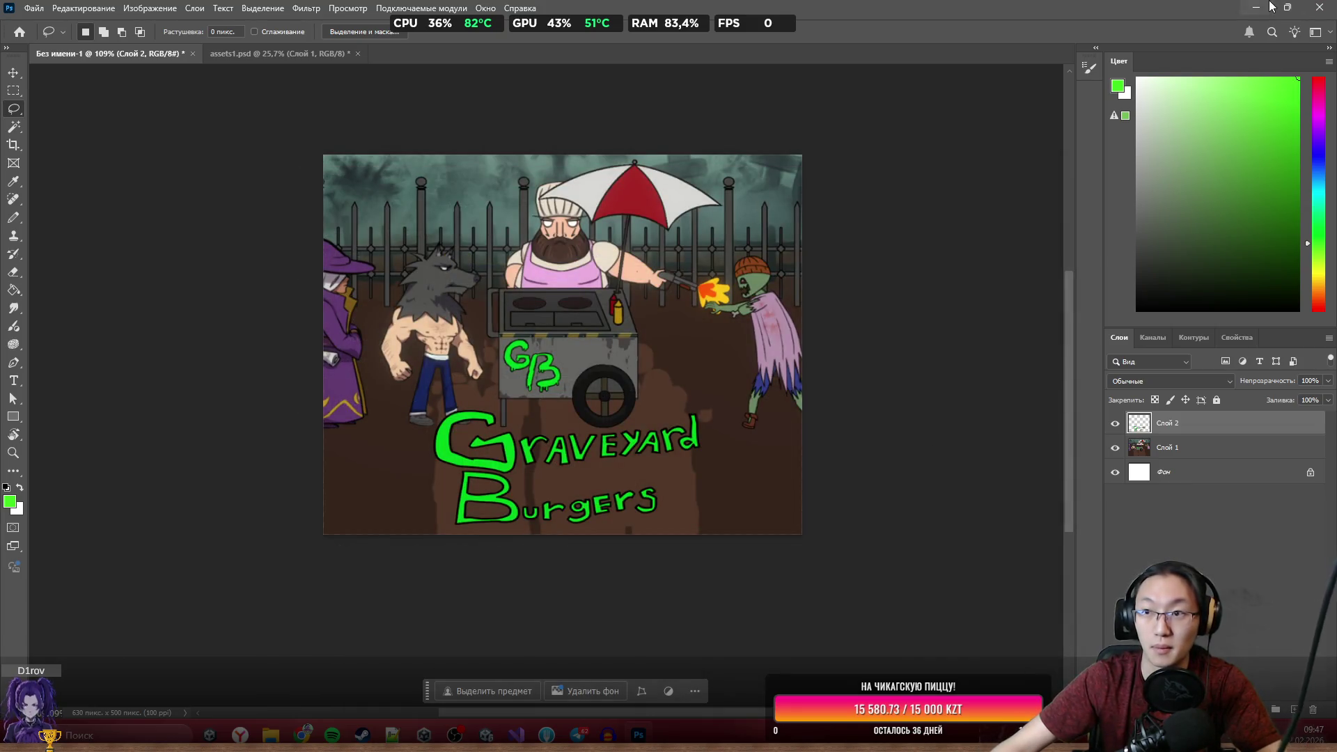
{"action": "left_click", "coordinate": [1256, 7]}
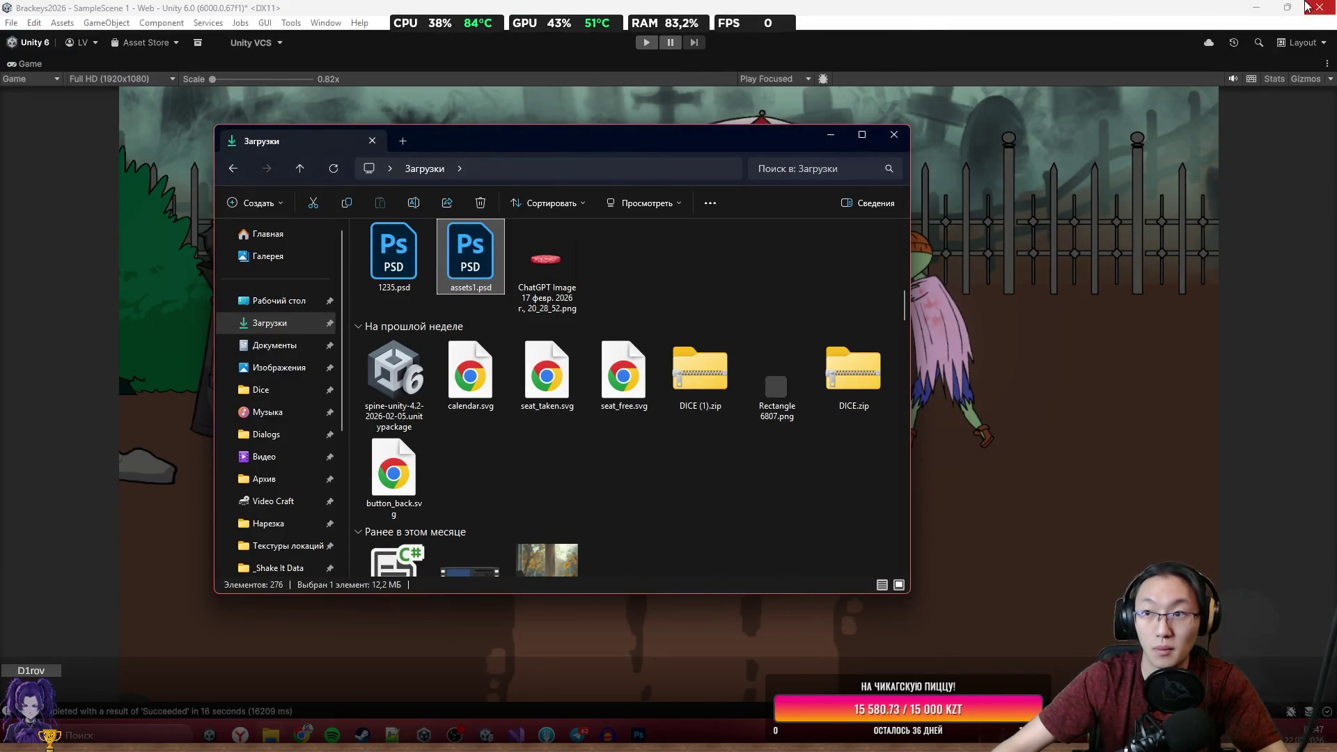
{"action": "left_click", "coordinate": [1256, 7]}
Start uploading a cover image on the itch.io edit page in Chrome.
{"action": "mouse_move", "coordinate": [302, 735]}
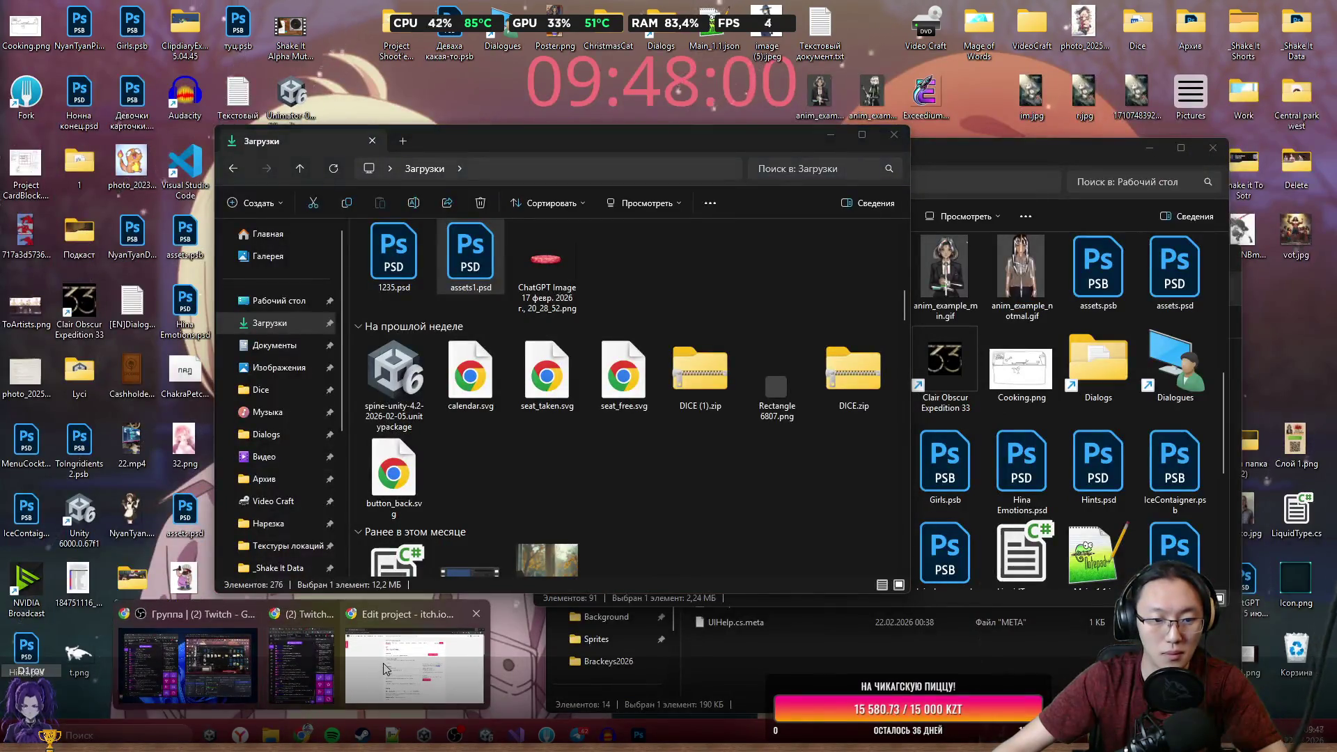
{"action": "left_click", "coordinate": [301, 658]}
{"action": "left_click", "coordinate": [862, 245]}
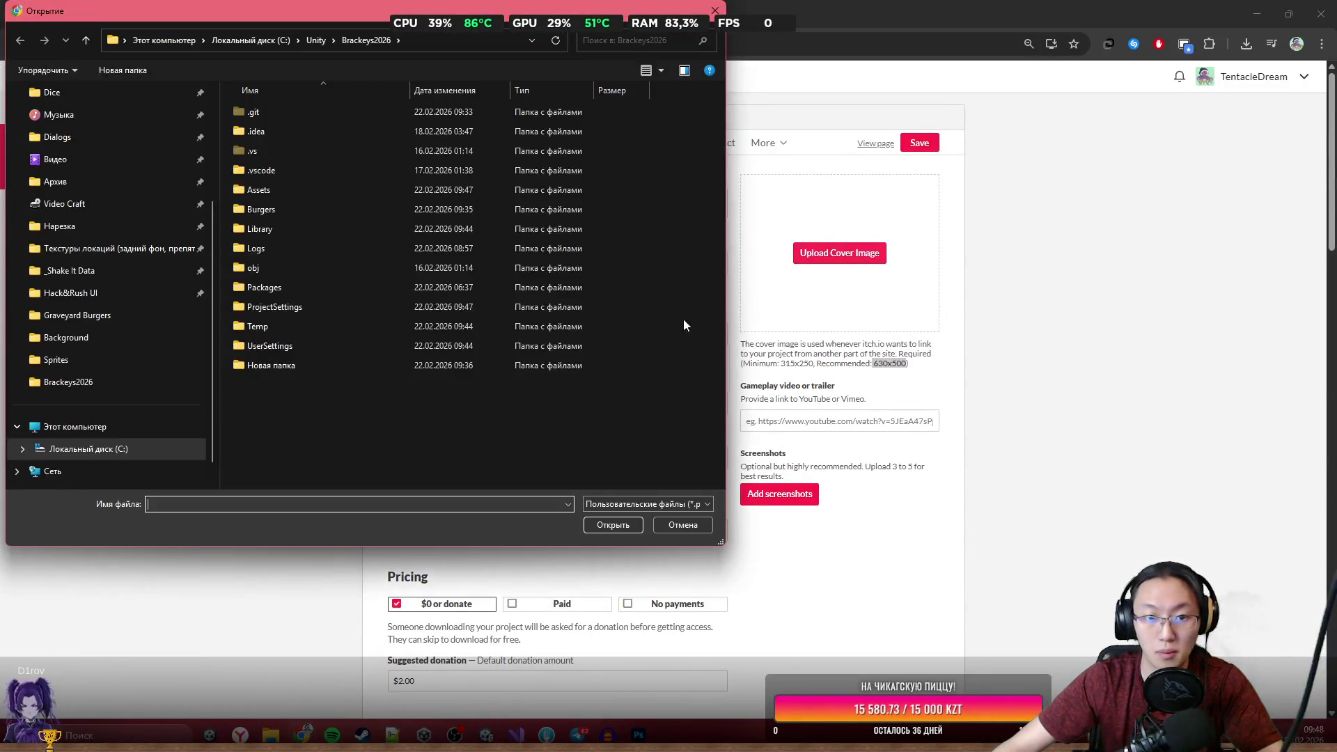
Set GB.png from the Graveyard Burgers folder as the cover image and save the project.
{"action": "left_click", "coordinate": [124, 316]}
{"action": "scroll", "coordinate": [579, 396], "scroll_direction": "down", "scroll_amount": 2}
{"action": "double_click", "coordinate": [582, 215]}
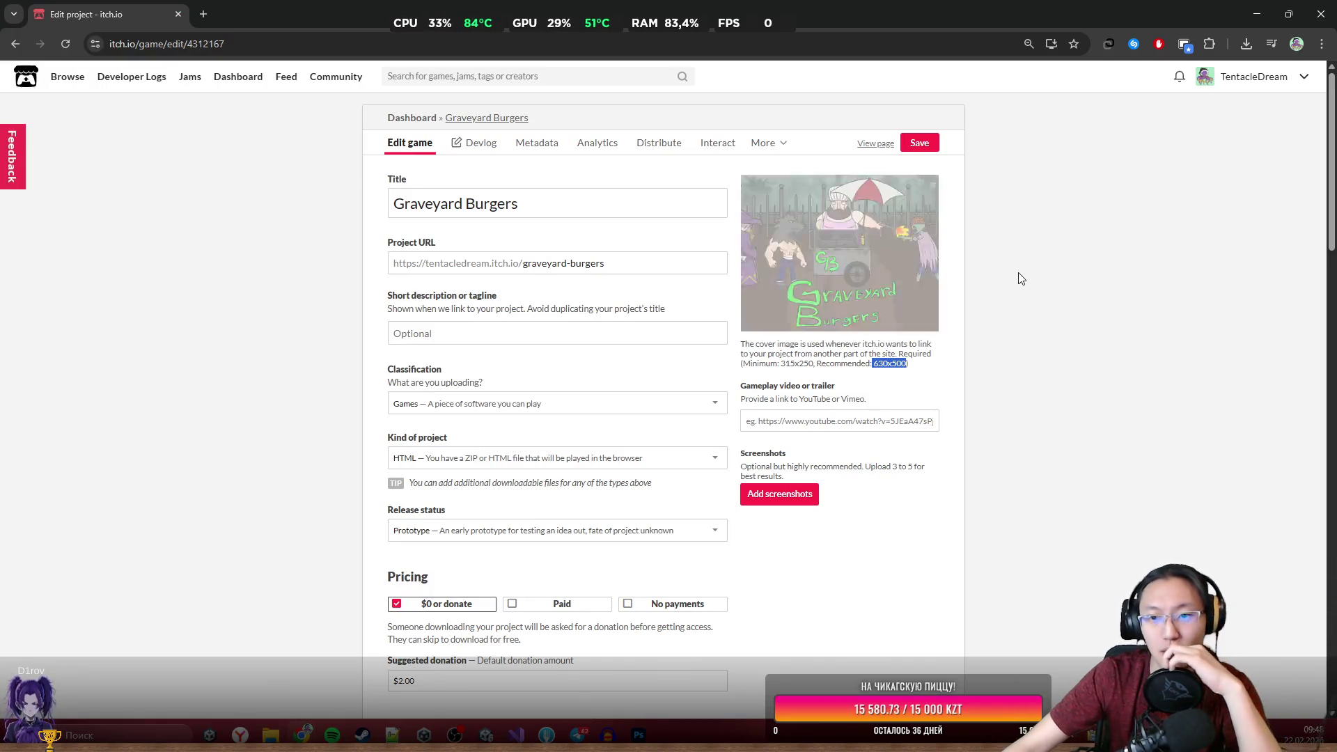
{"action": "left_click", "coordinate": [919, 144]}
View the public Graveyard Burgers game page and scroll through it.
{"action": "left_click", "coordinate": [877, 145]}
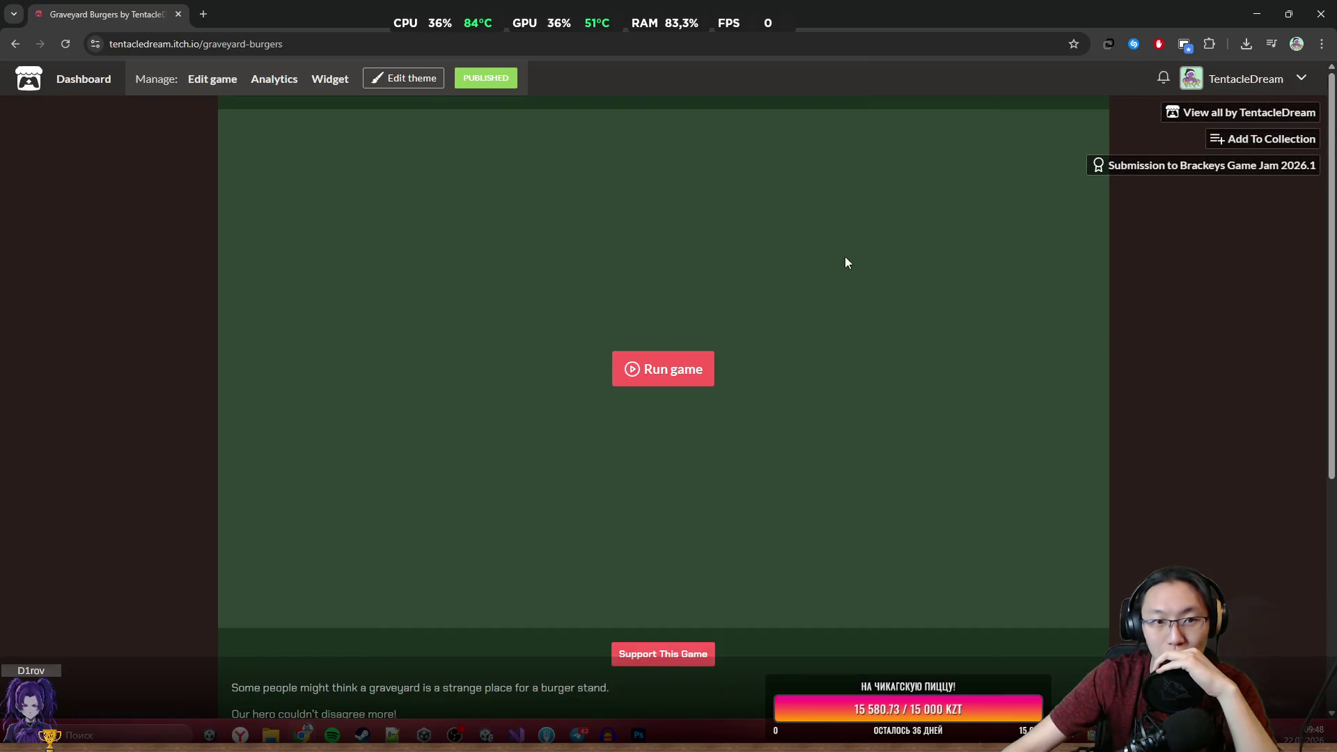
{"action": "scroll", "coordinate": [486, 453], "scroll_direction": "down", "scroll_amount": 5}
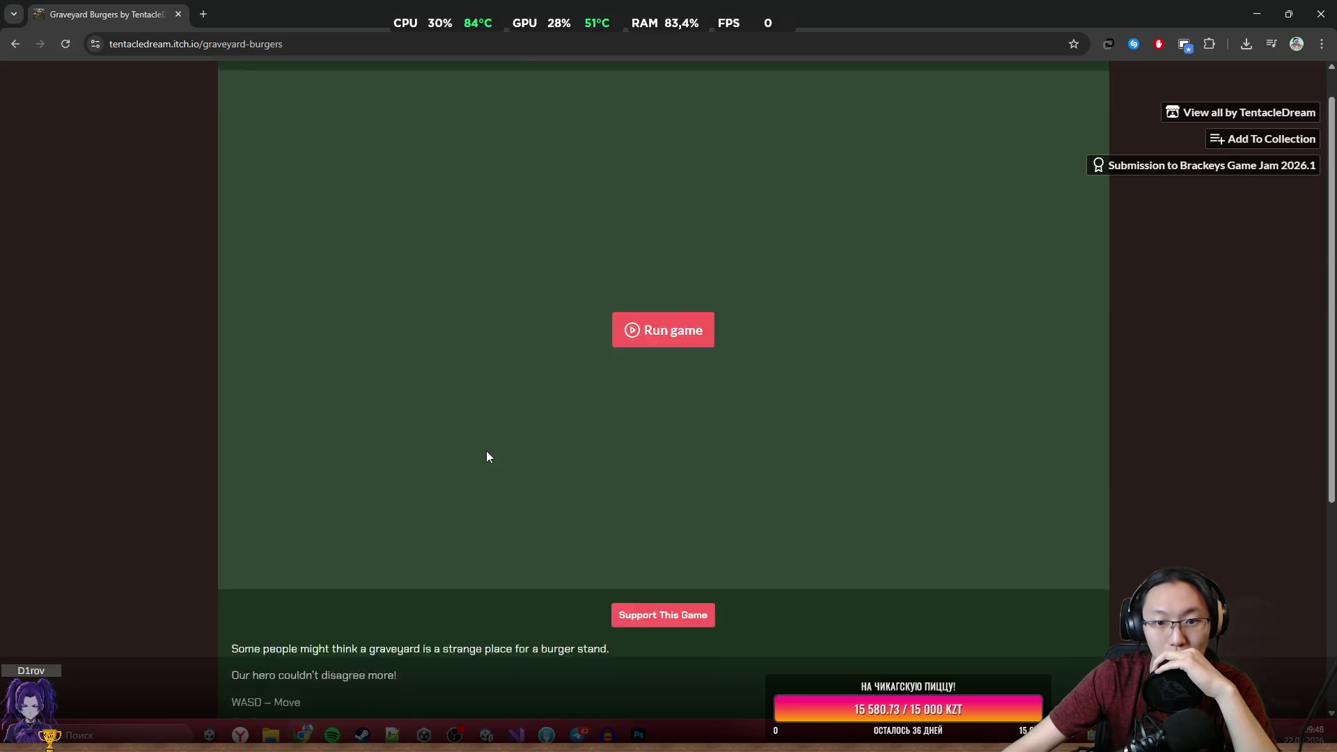
{"action": "scroll", "coordinate": [440, 391], "scroll_direction": "up", "scroll_amount": 5}
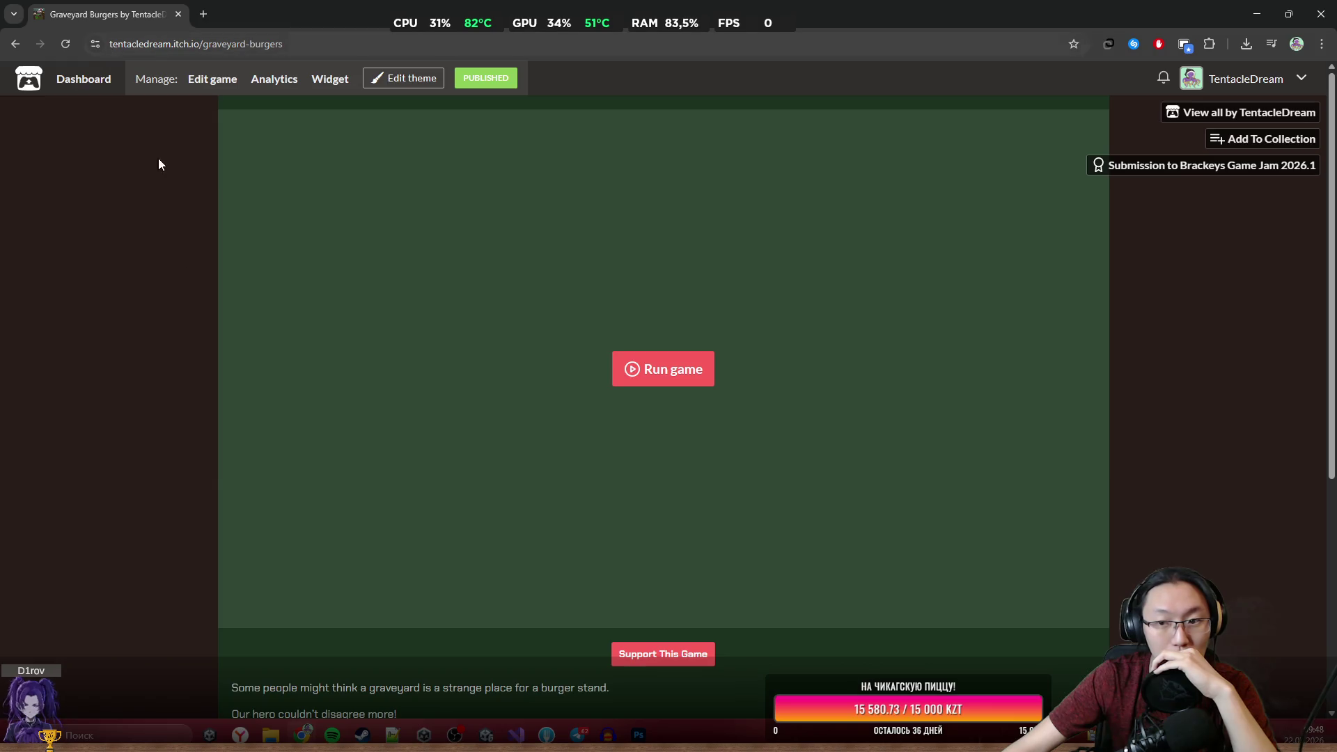
{"action": "scroll", "coordinate": [375, 390], "scroll_direction": "down", "scroll_amount": 5}
{"action": "scroll", "coordinate": [377, 387], "scroll_direction": "up", "scroll_amount": 5}
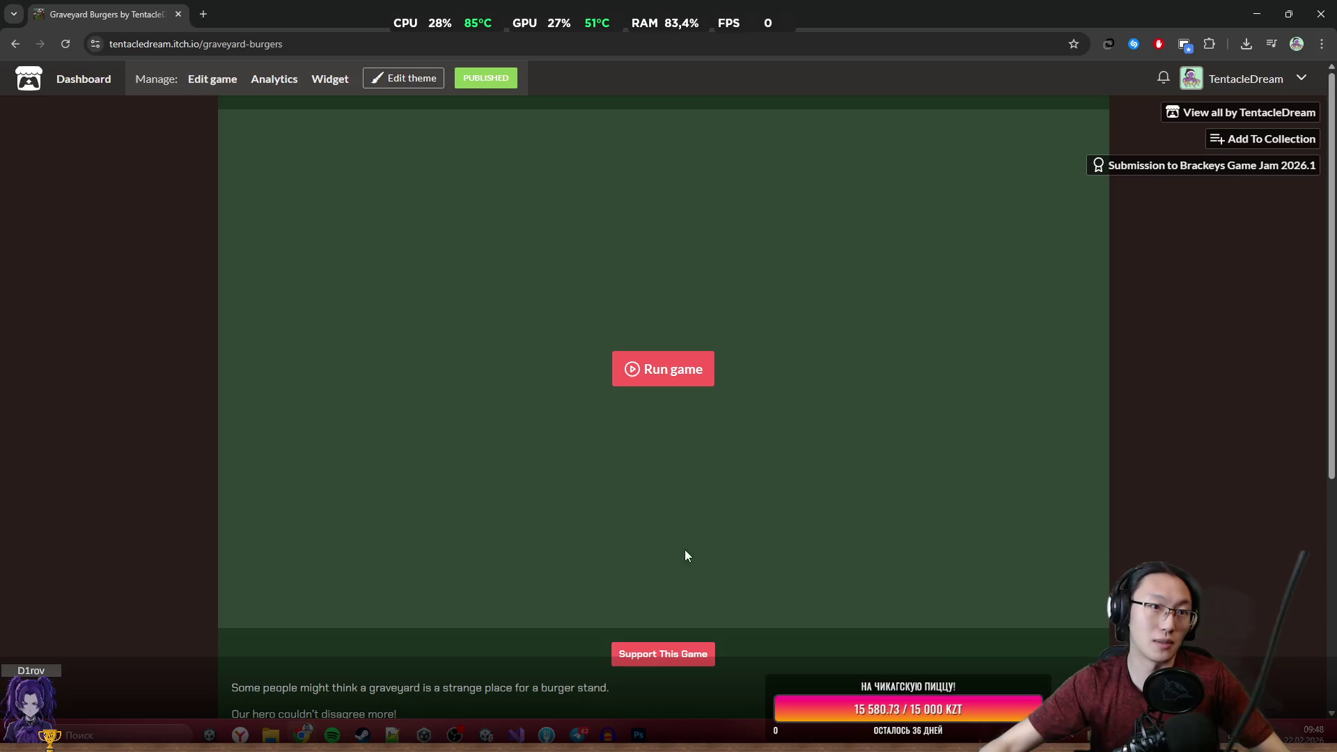
Return to Edit game, start adding screenshots, then cancel the upload.
{"action": "left_click", "coordinate": [190, 82]}
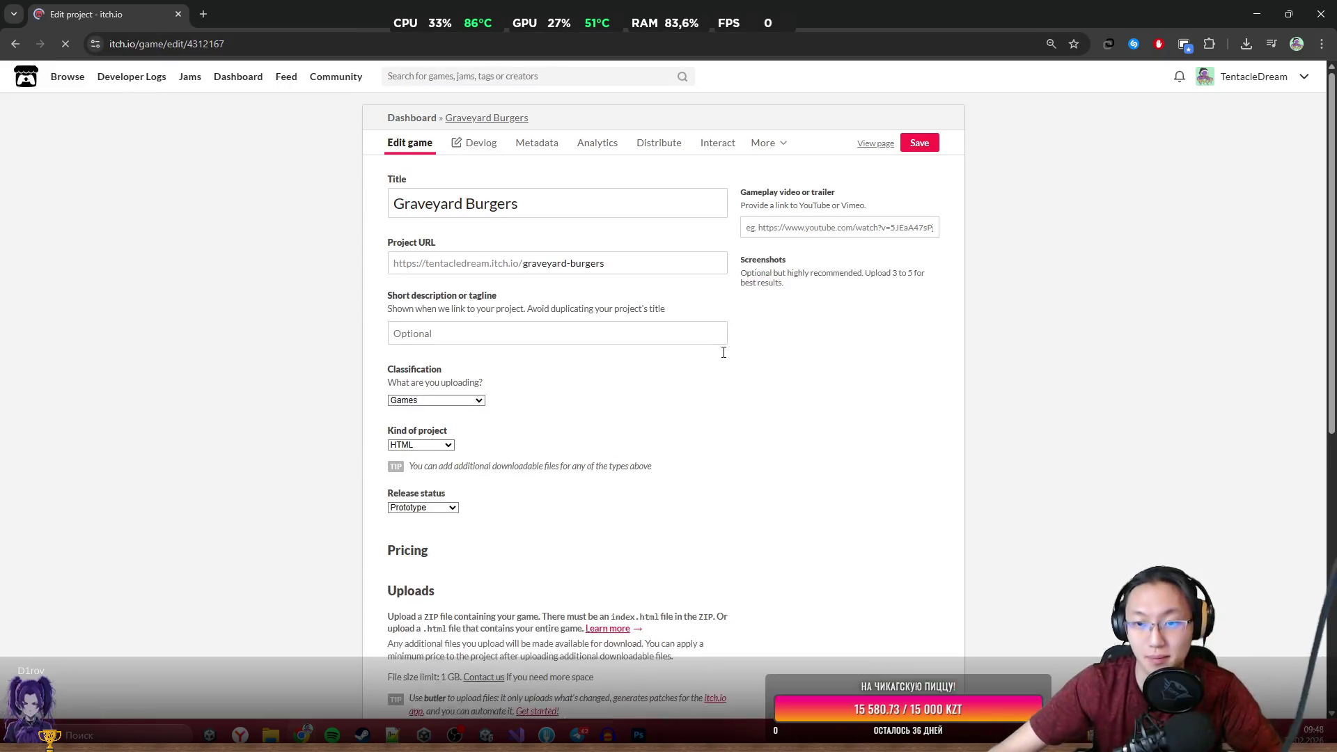
{"action": "left_click", "coordinate": [801, 492]}
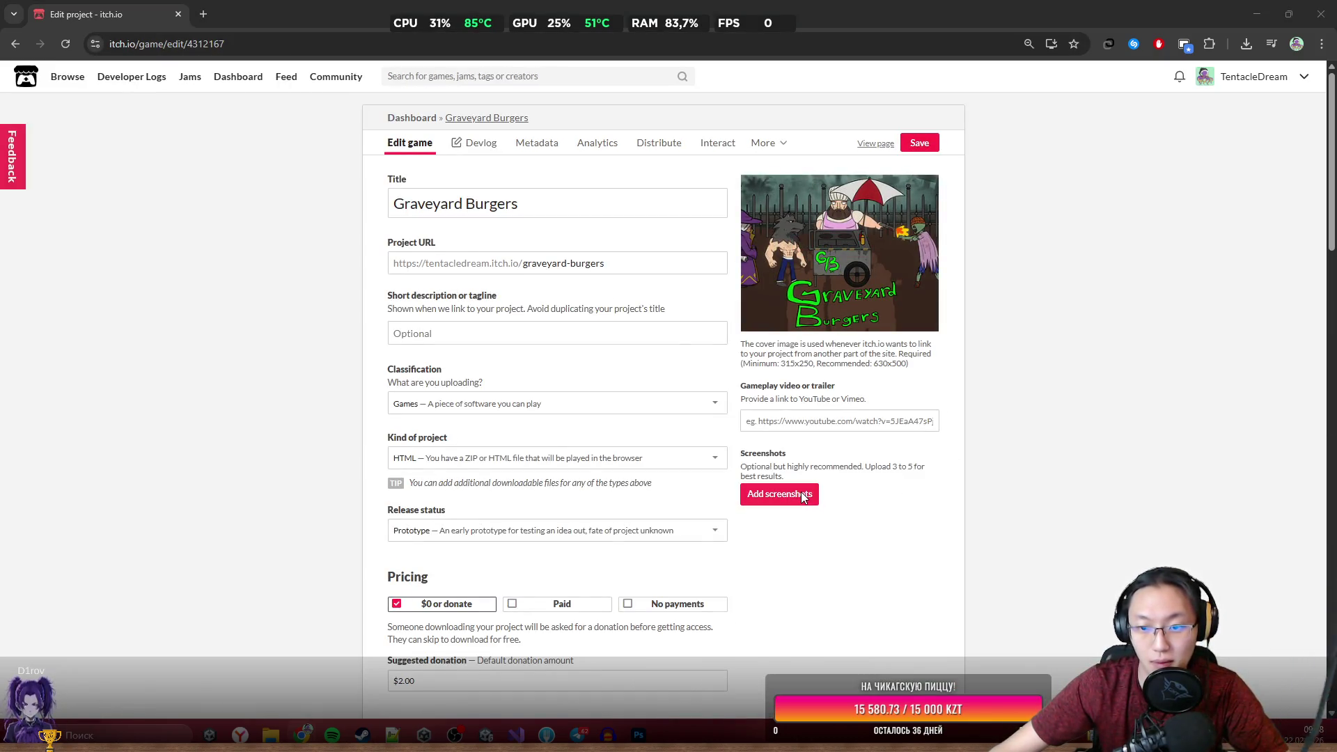
{"action": "left_click", "coordinate": [684, 526]}
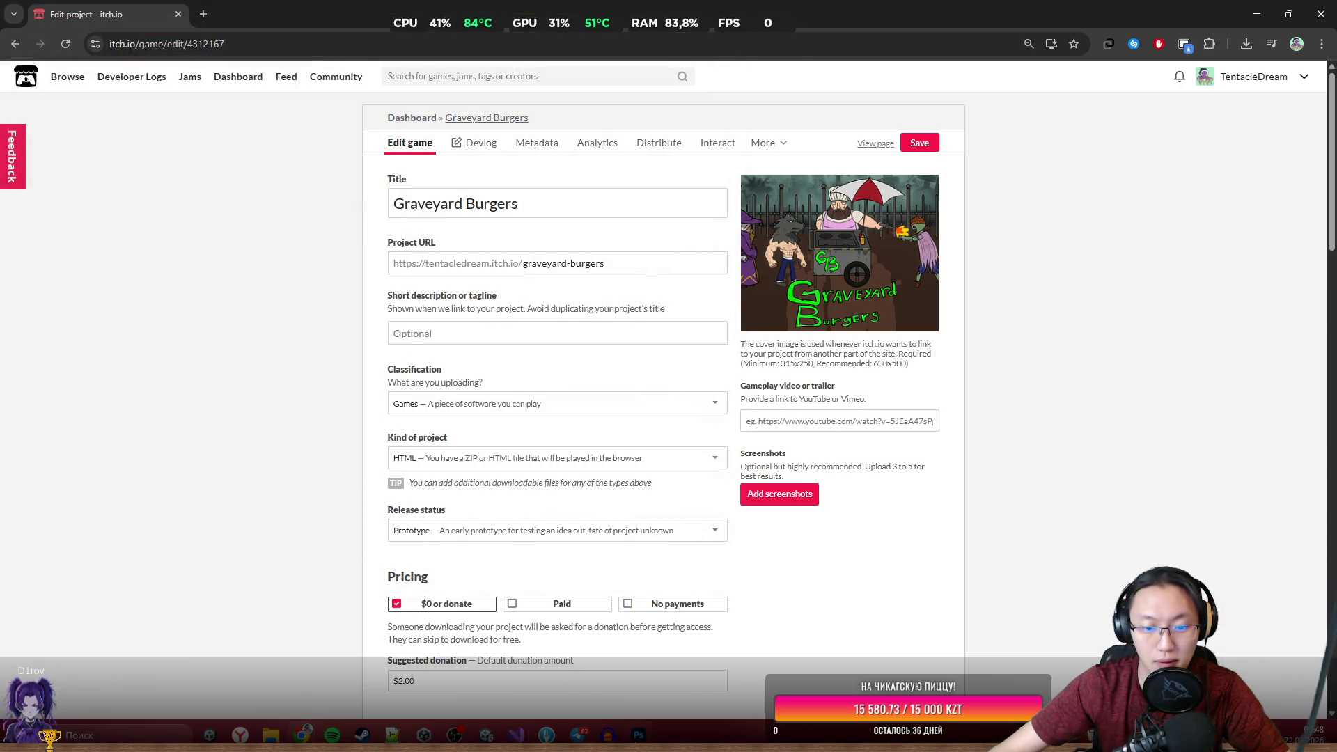
{"action": "key", "text": "alt+Tab"}
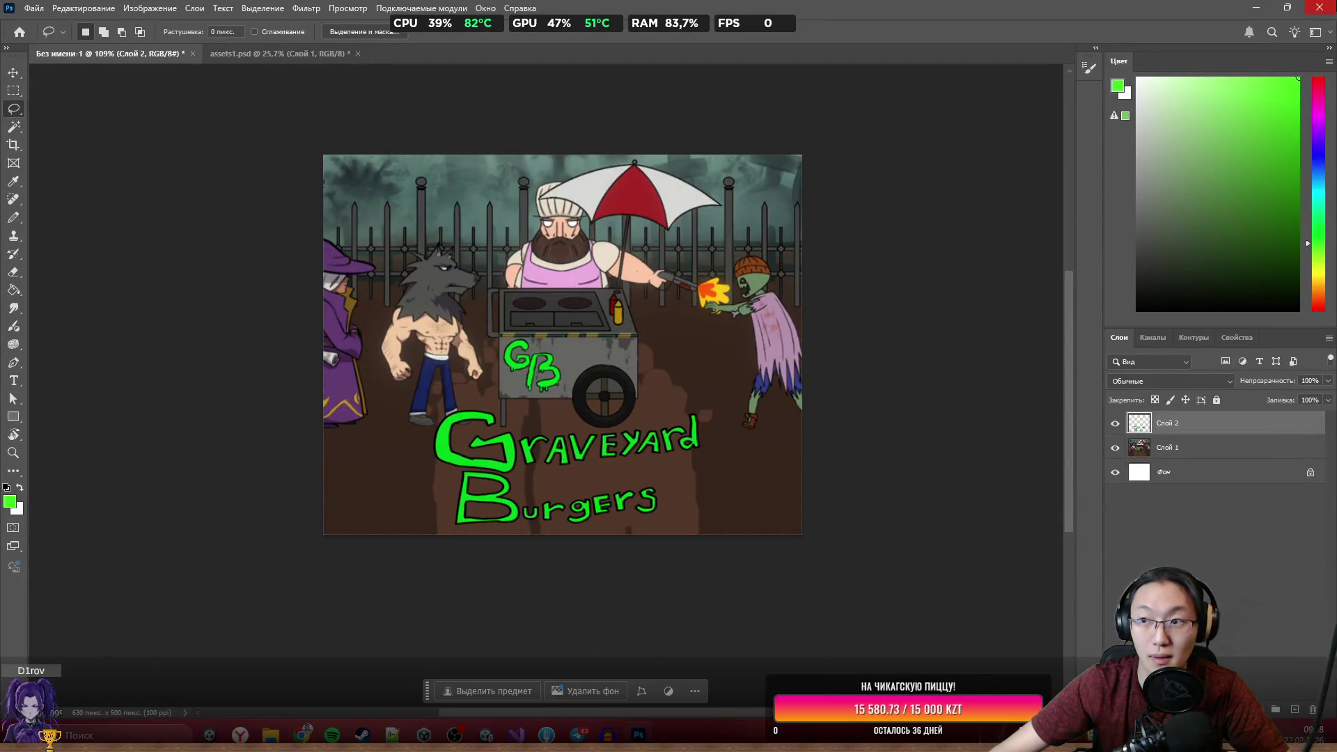
Quit Photoshop without saving assets1.psd or the cover document, then save the itch.io project.
{"action": "left_click", "coordinate": [1318, 7]}
{"action": "left_click", "coordinate": [709, 273]}
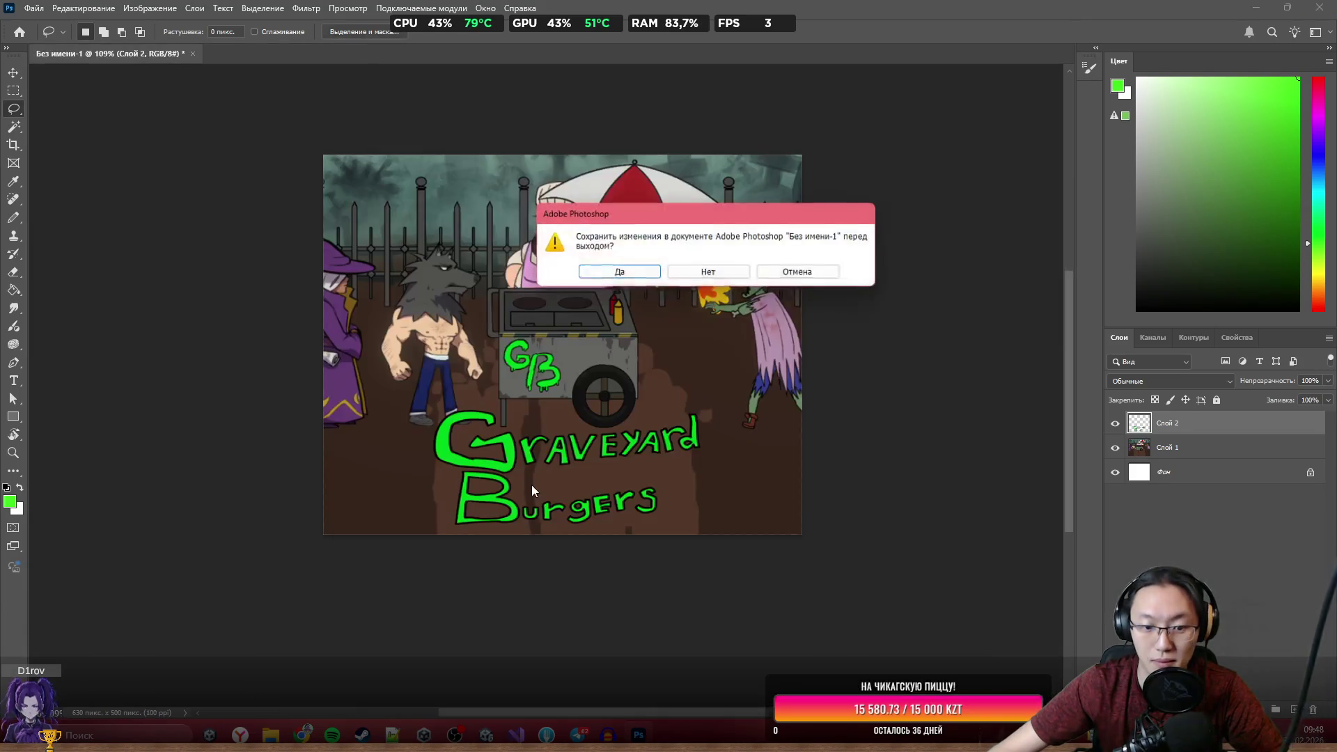
{"action": "left_click", "coordinate": [717, 272]}
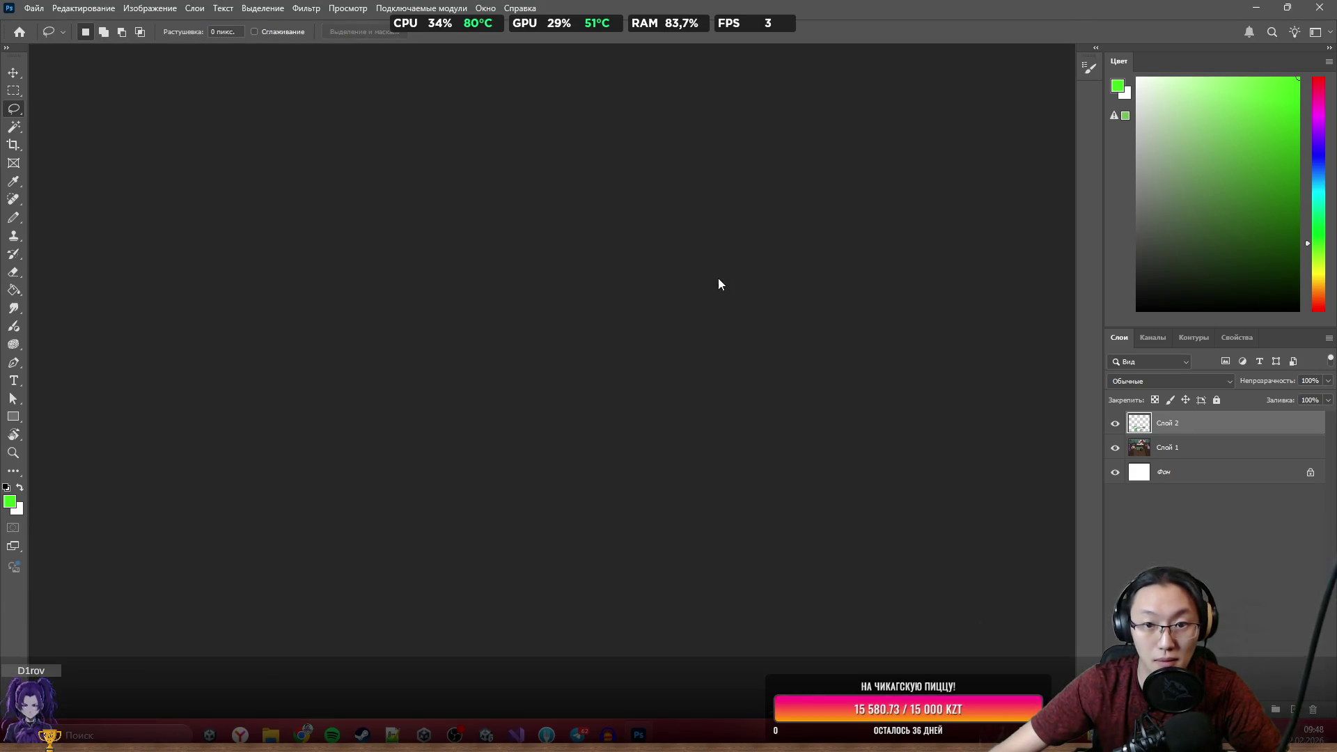
{"action": "left_click", "coordinate": [914, 145]}
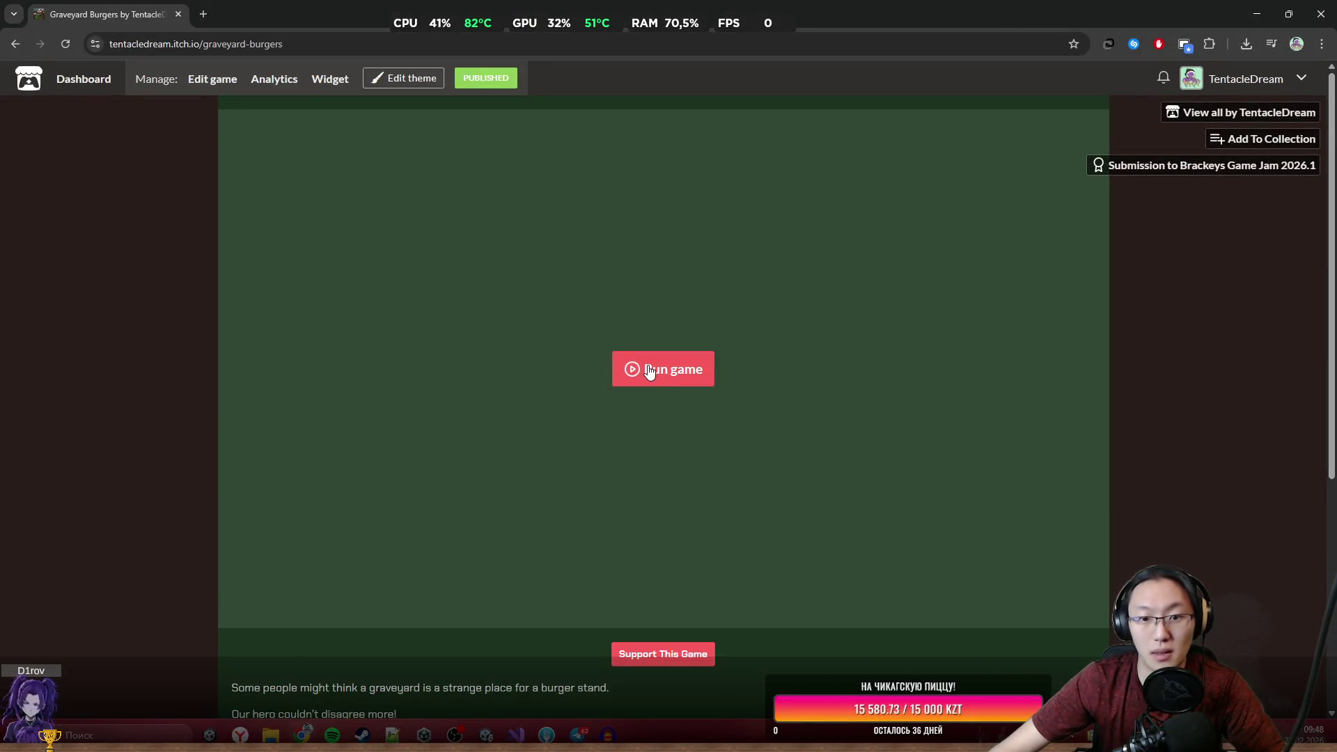
Launch the game in the browser, then open its Brackeys Game Jam 2026.1 submission page.
{"action": "left_click", "coordinate": [667, 384]}
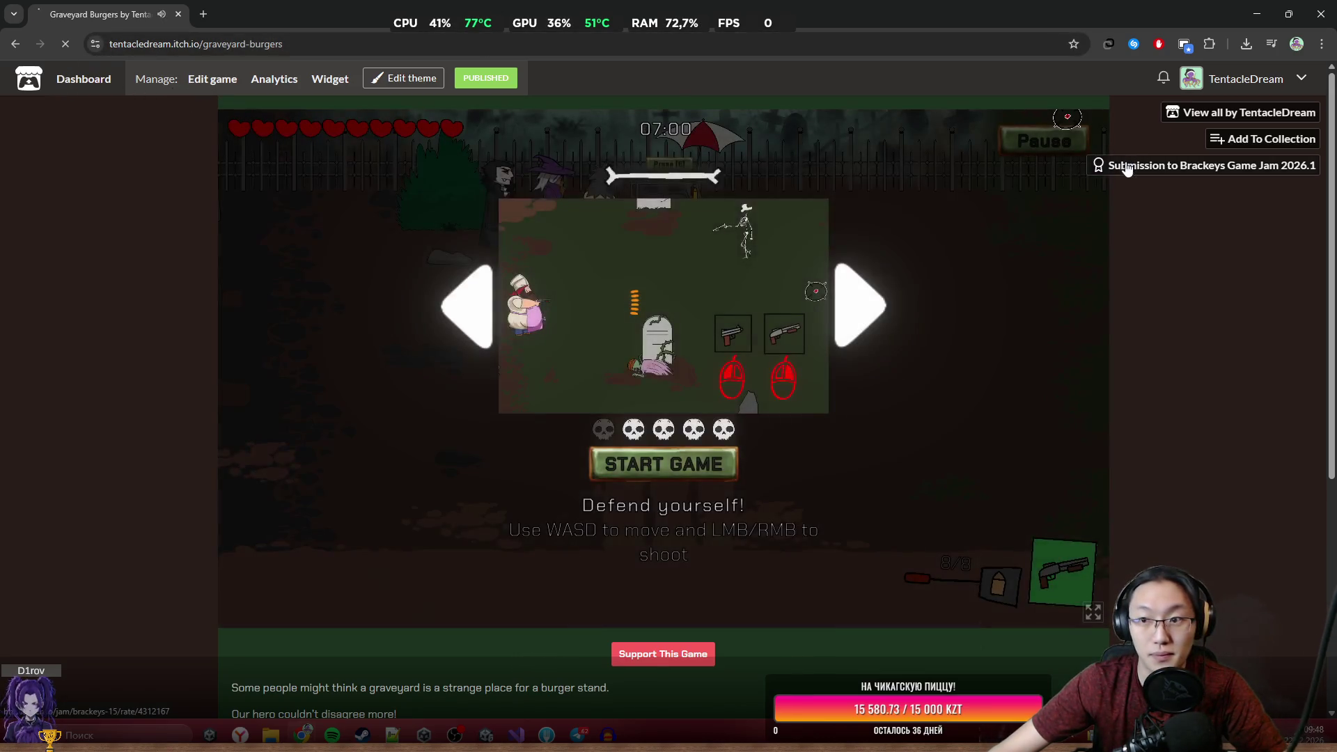
{"action": "left_click", "coordinate": [1183, 165]}
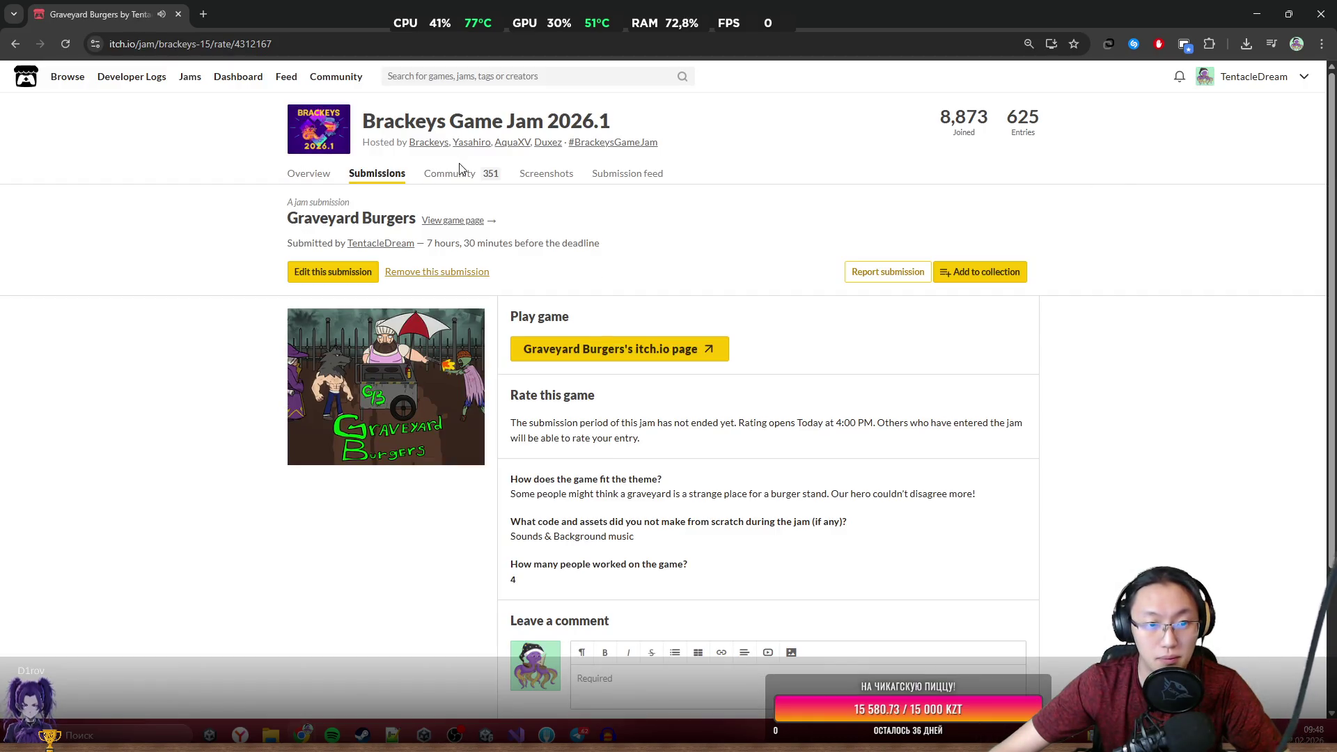
{"action": "scroll", "coordinate": [587, 316], "scroll_direction": "down", "scroll_amount": 3}
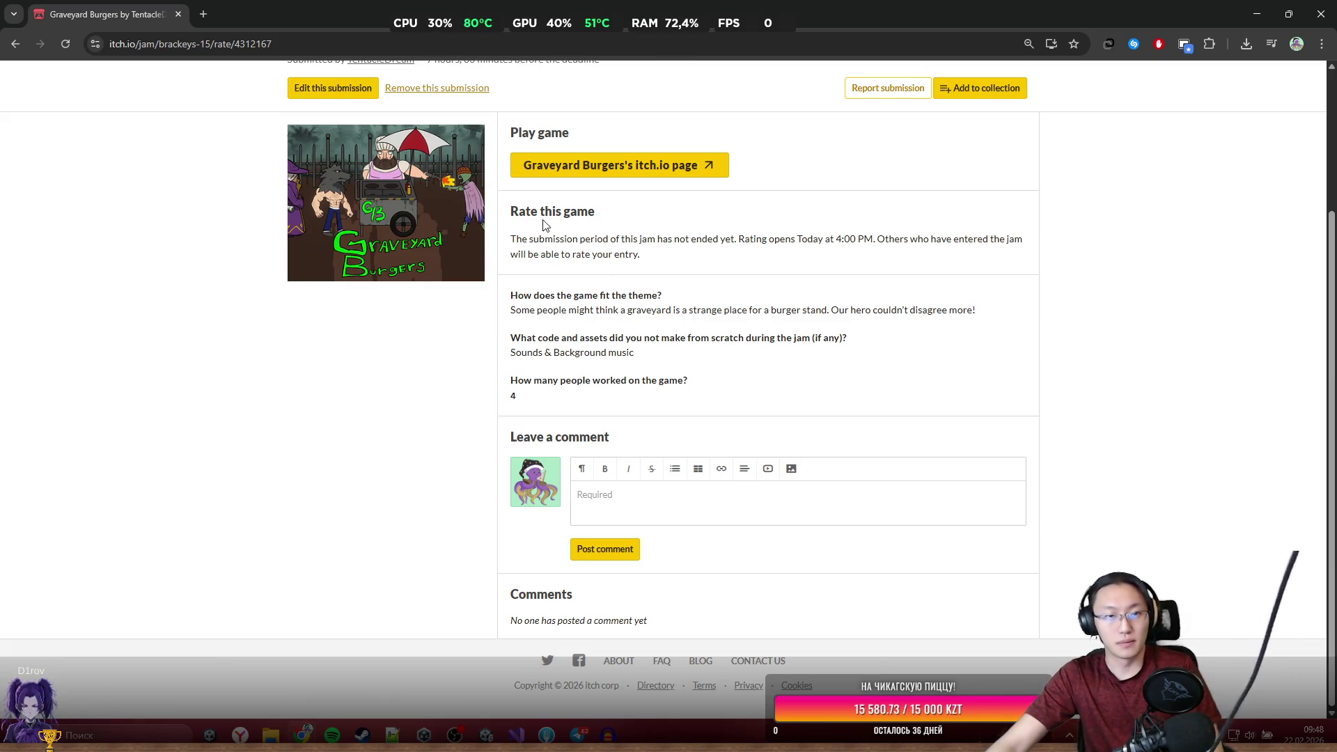
{"action": "scroll", "coordinate": [518, 259], "scroll_direction": "up", "scroll_amount": 3}
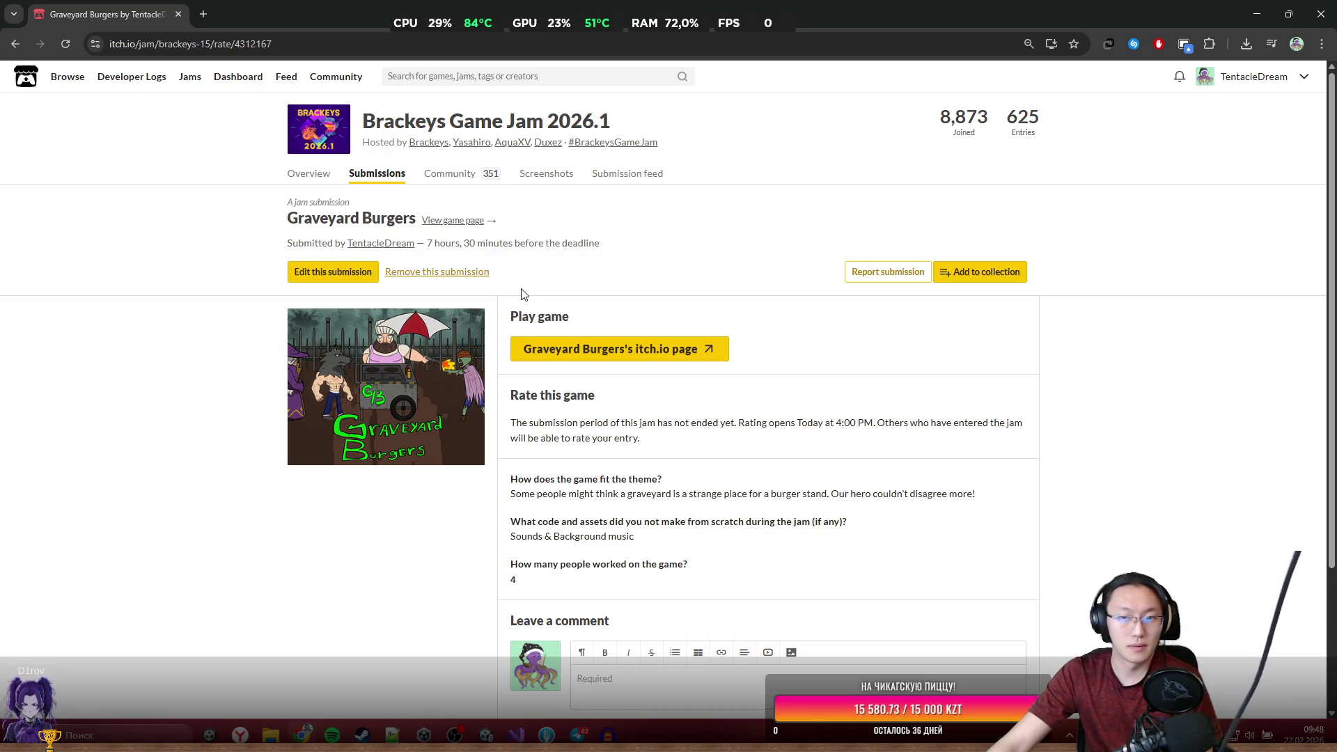
Read the submission's answers, highlighting the rating-opens note and the theme-fit answer.
{"action": "middle_click", "coordinate": [717, 454]}
{"action": "left_click_drag", "start_coordinate": [581, 394], "coordinate": [680, 413]}
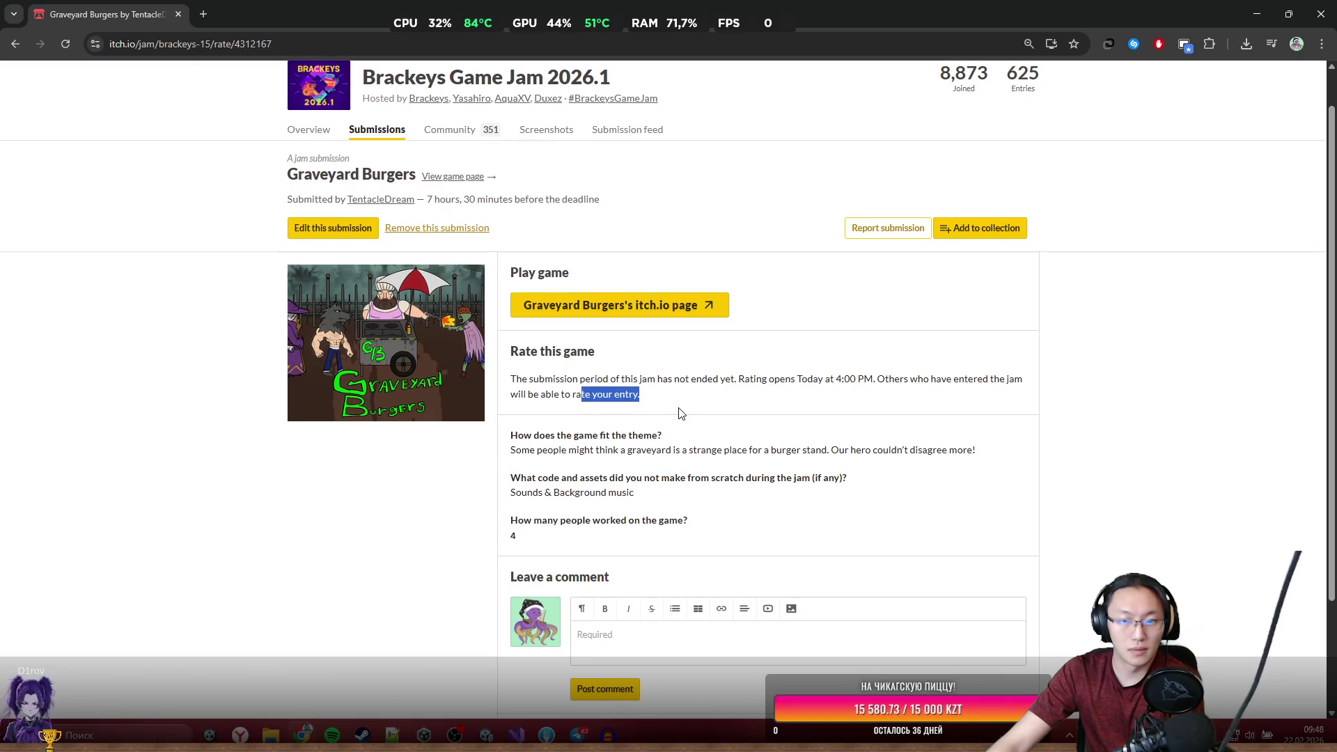
{"action": "left_click", "coordinate": [747, 402]}
{"action": "left_click_drag", "start_coordinate": [793, 384], "coordinate": [820, 392]}
{"action": "left_click", "coordinate": [819, 395]}
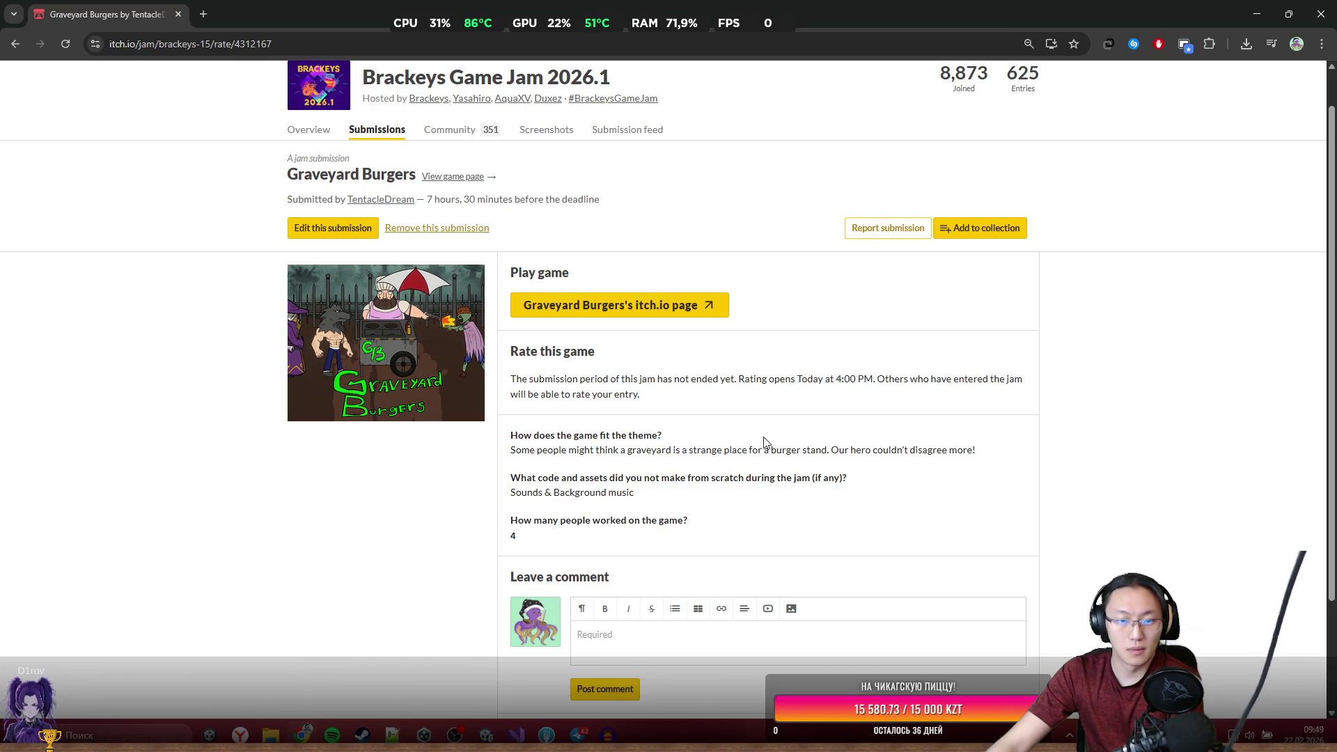
{"action": "scroll", "coordinate": [764, 442], "scroll_direction": "down", "scroll_amount": 2}
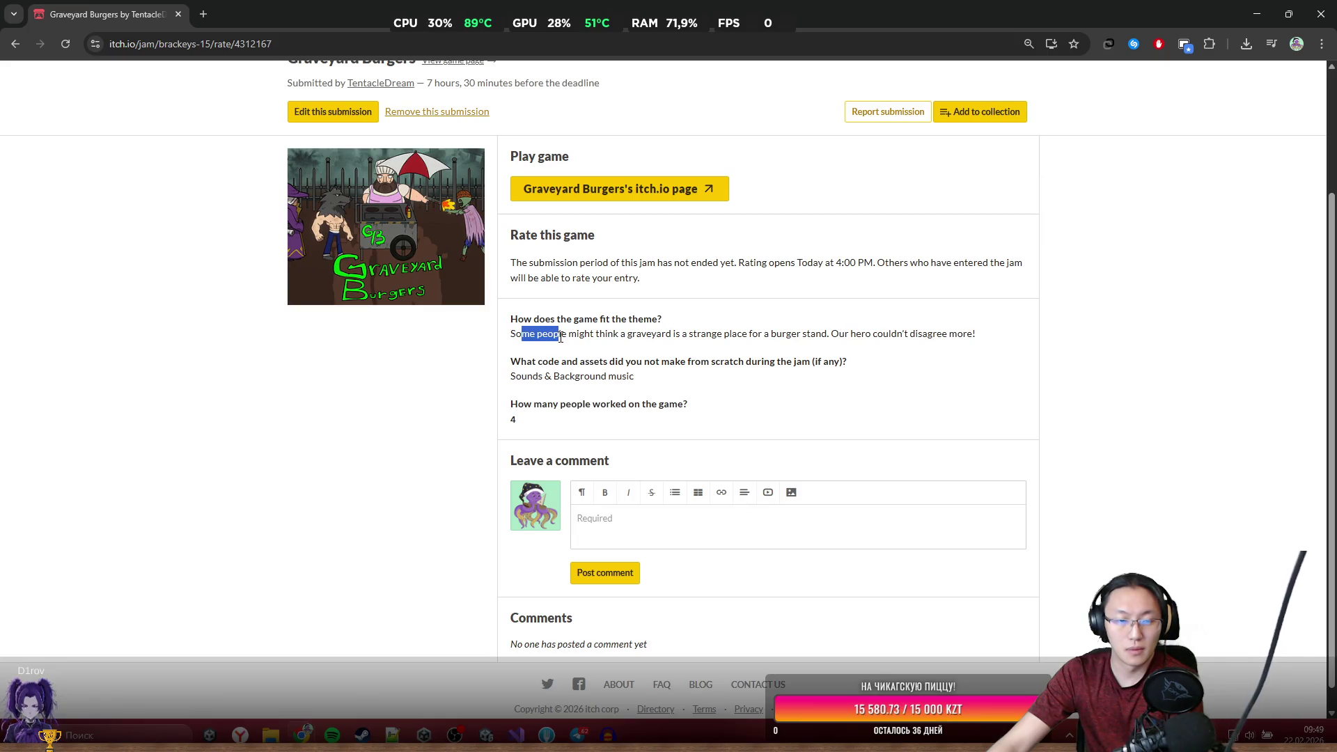
{"action": "left_click_drag", "start_coordinate": [563, 340], "coordinate": [587, 348]}
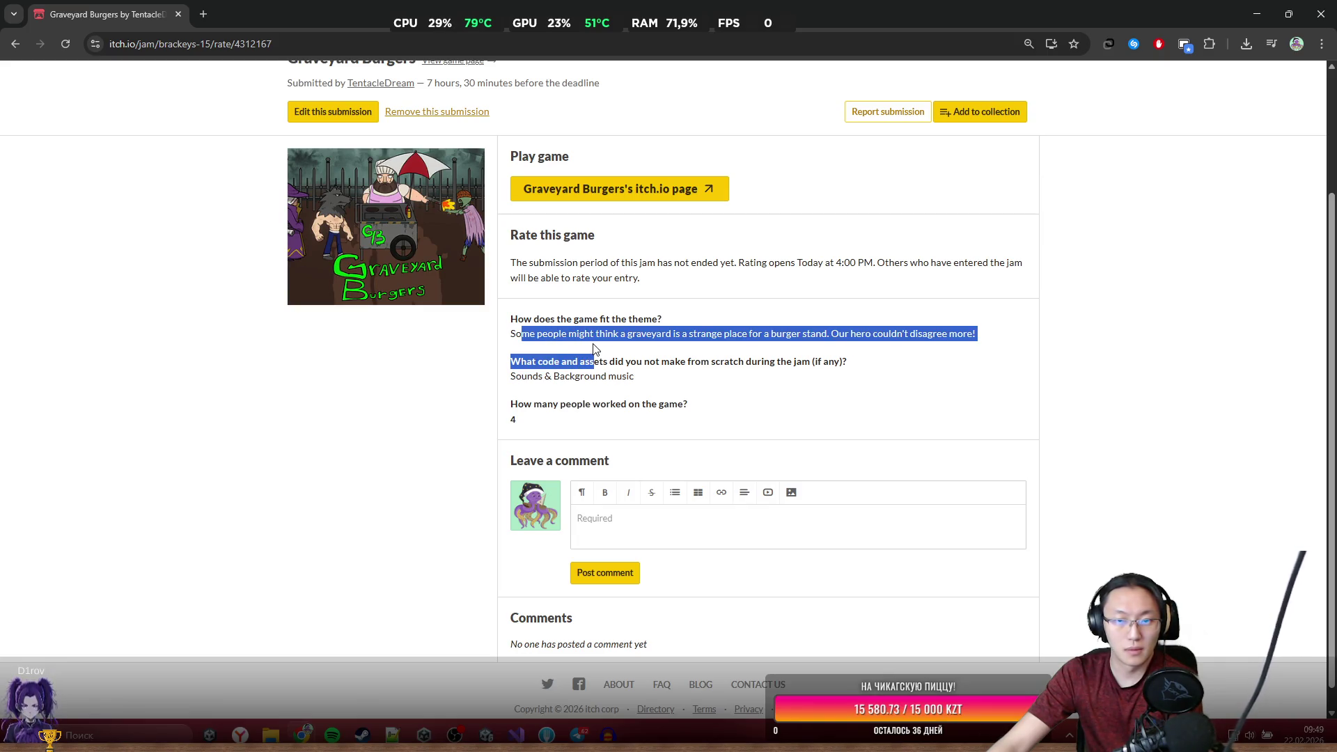
{"action": "left_click", "coordinate": [607, 316]}
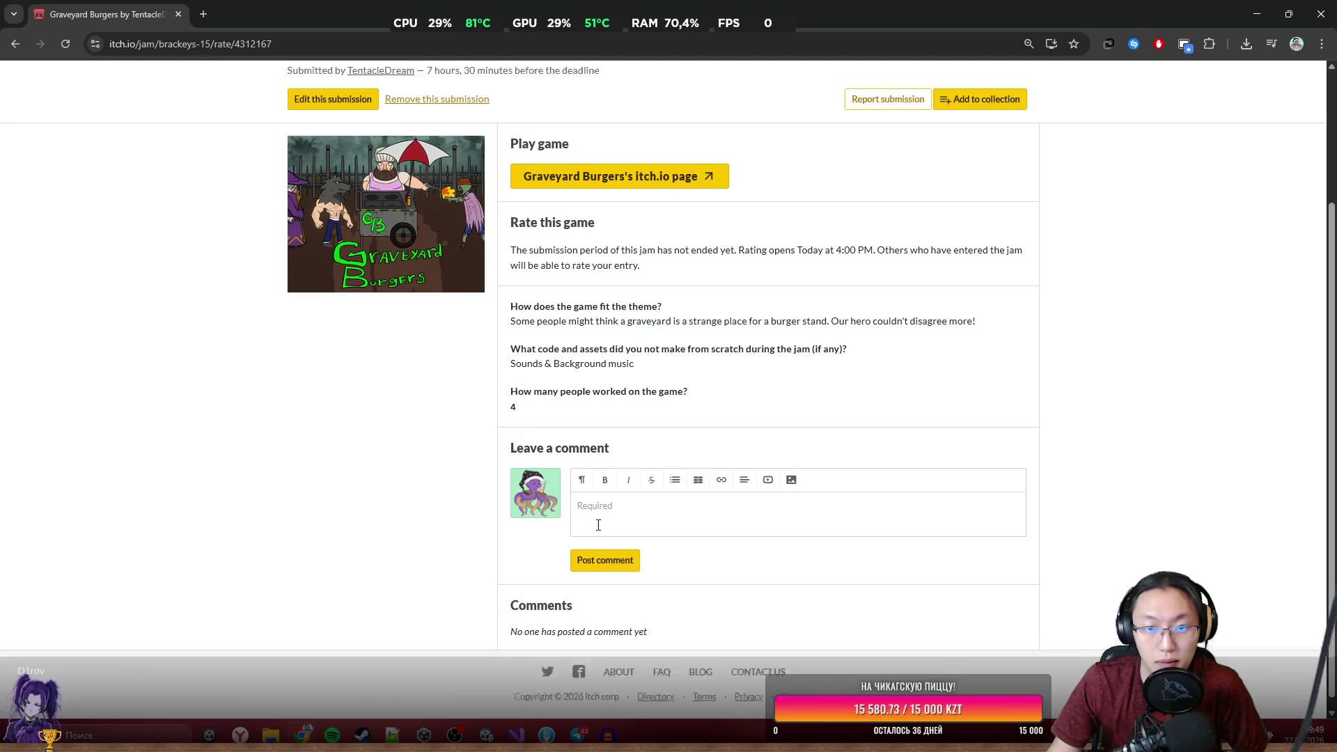
{"action": "scroll", "coordinate": [686, 369], "scroll_direction": "up", "scroll_amount": 3}
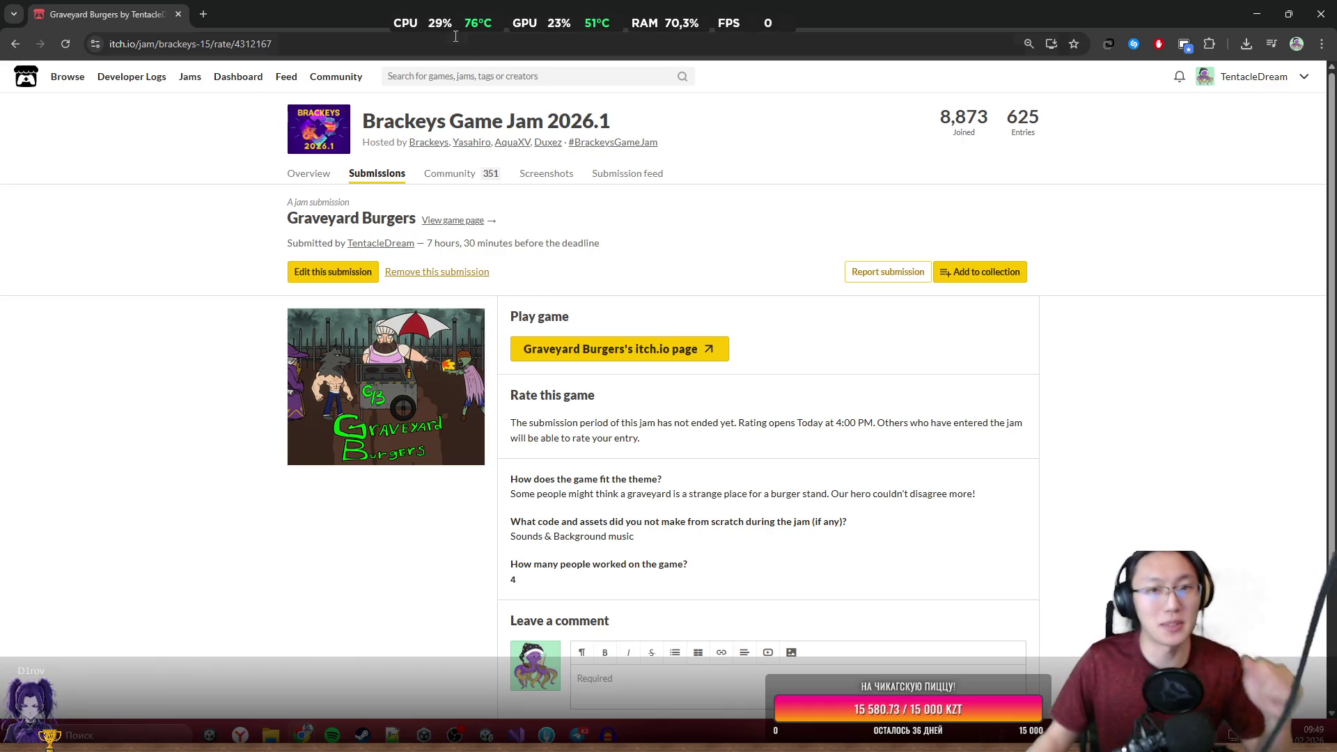
Browse the jam's Overview page.
{"action": "left_click", "coordinate": [331, 176]}
{"action": "scroll", "coordinate": [671, 323], "scroll_direction": "down", "scroll_amount": 10}
{"action": "scroll", "coordinate": [675, 312], "scroll_direction": "up", "scroll_amount": 10}
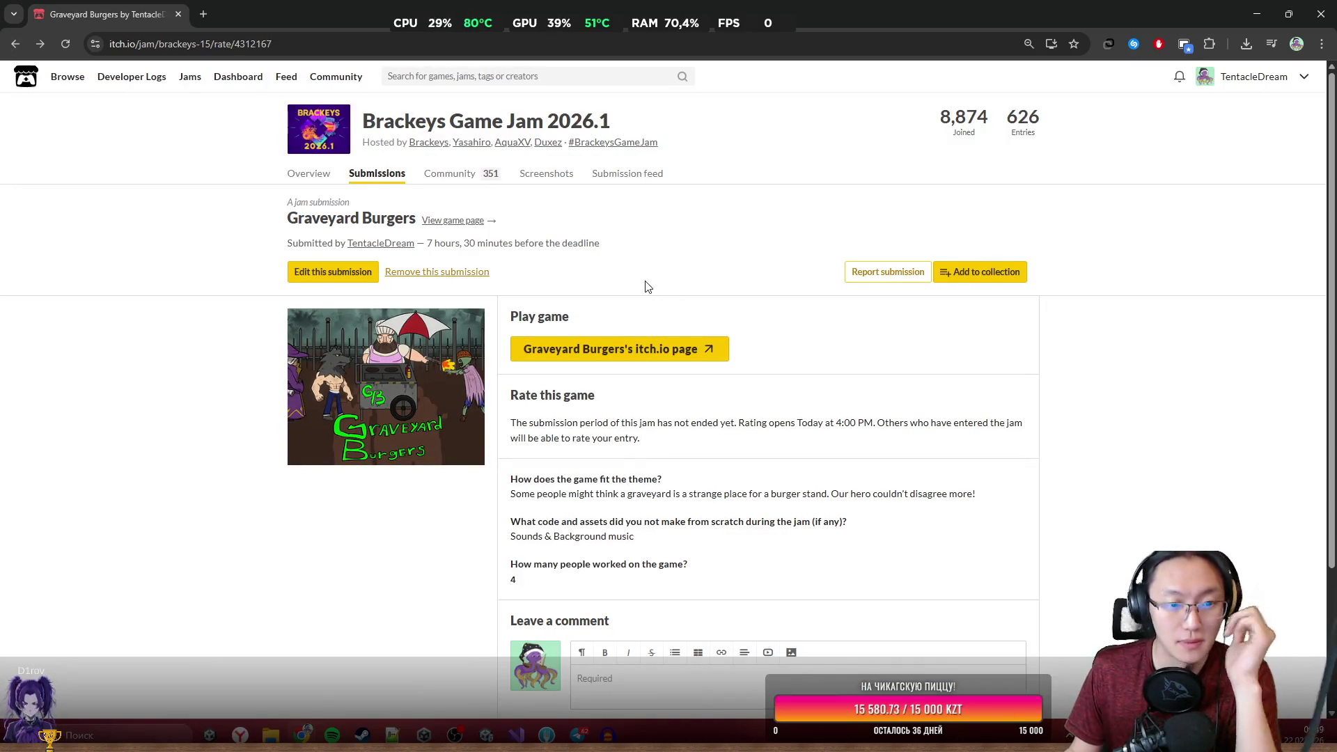
{"action": "scroll", "coordinate": [694, 287], "scroll_direction": "down", "scroll_amount": 2}
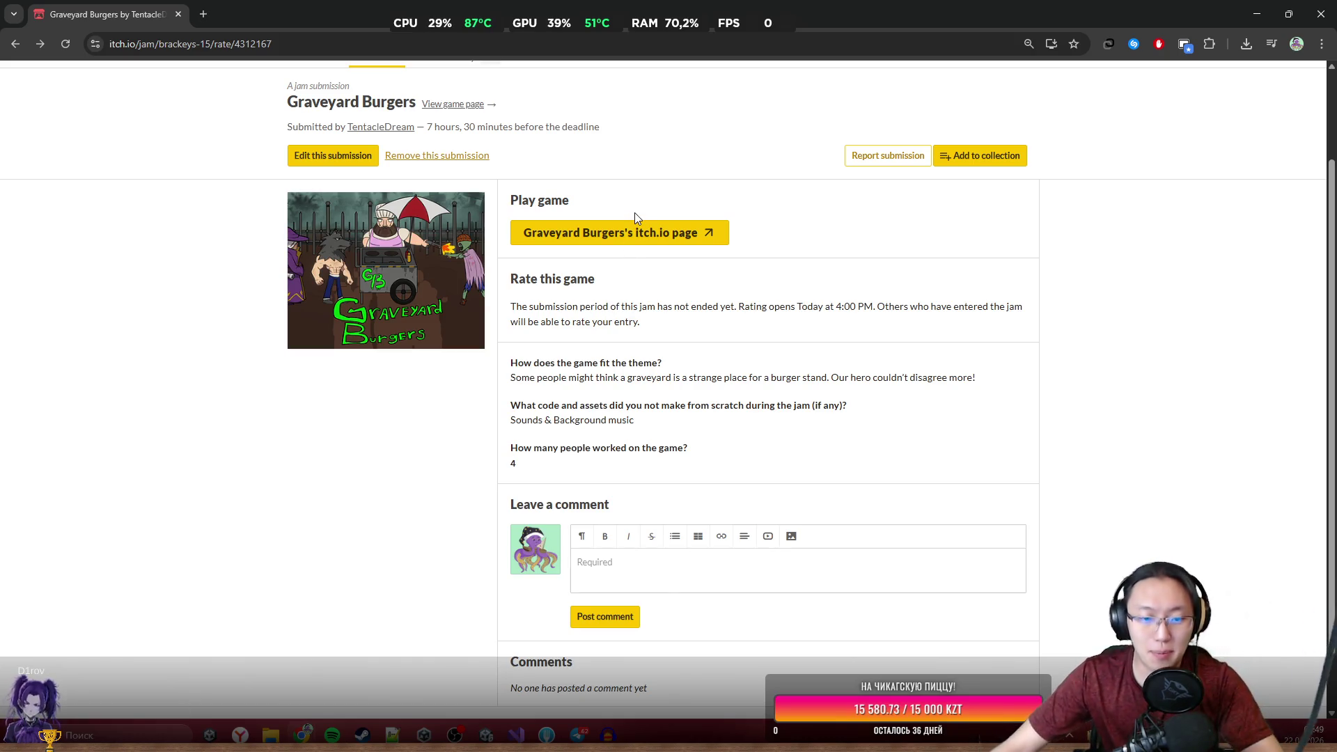
{"action": "left_click", "coordinate": [546, 734]}
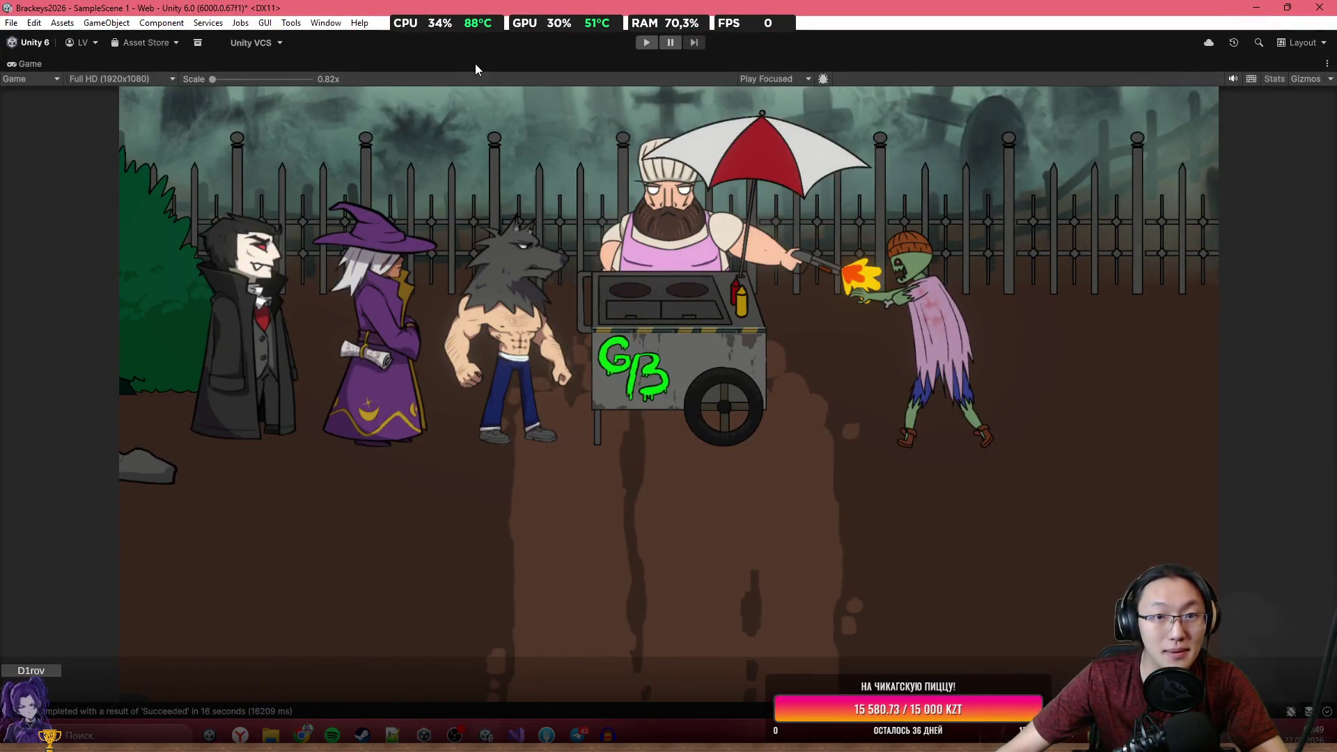
Open SampleScene in the full editor layout, discarding changes to SampleScene 1.
{"action": "key", "text": "shift+space"}
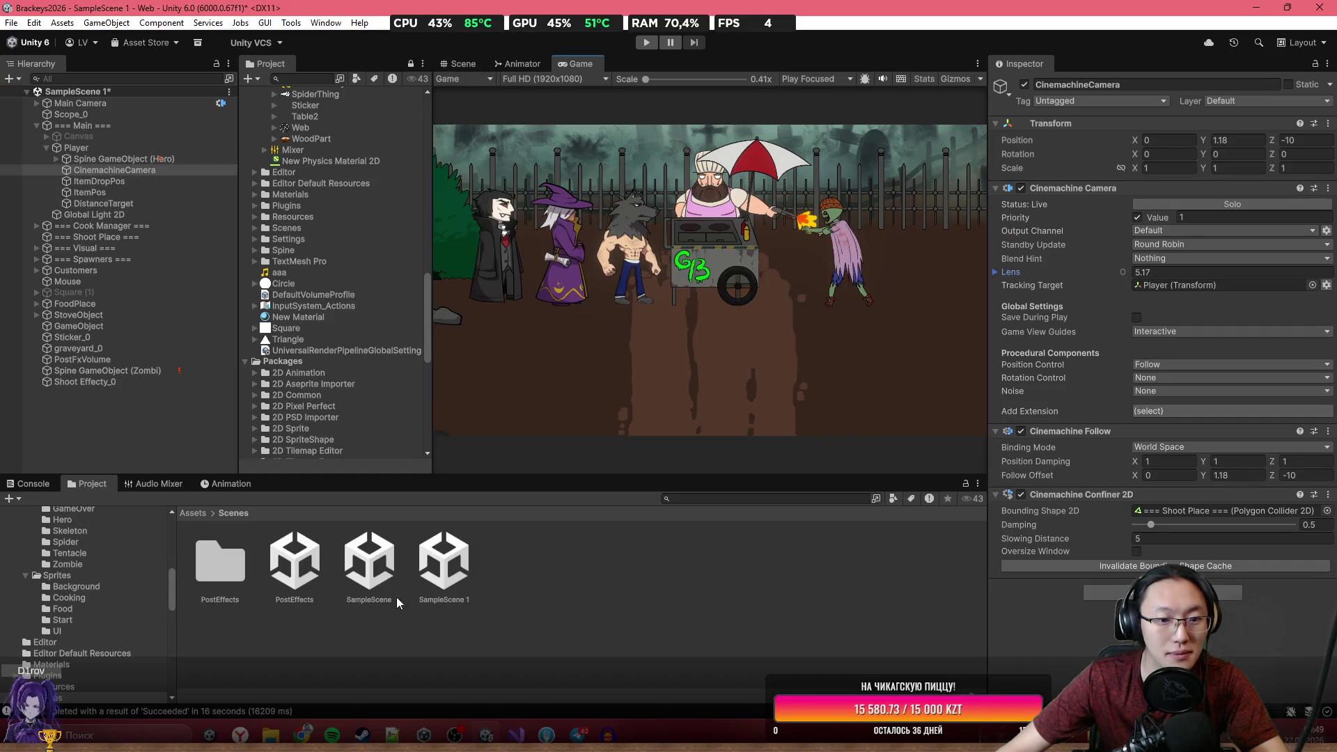
{"action": "double_click", "coordinate": [371, 578]}
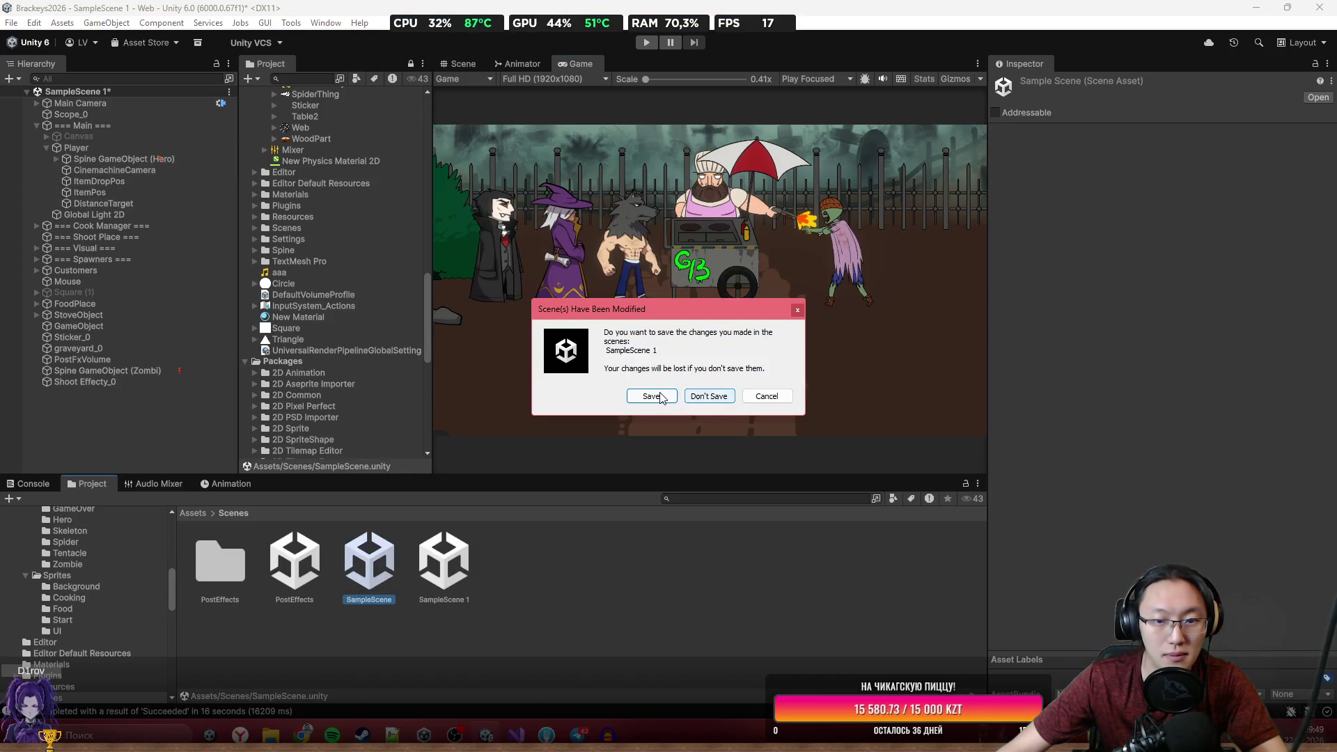
{"action": "left_click", "coordinate": [708, 396]}
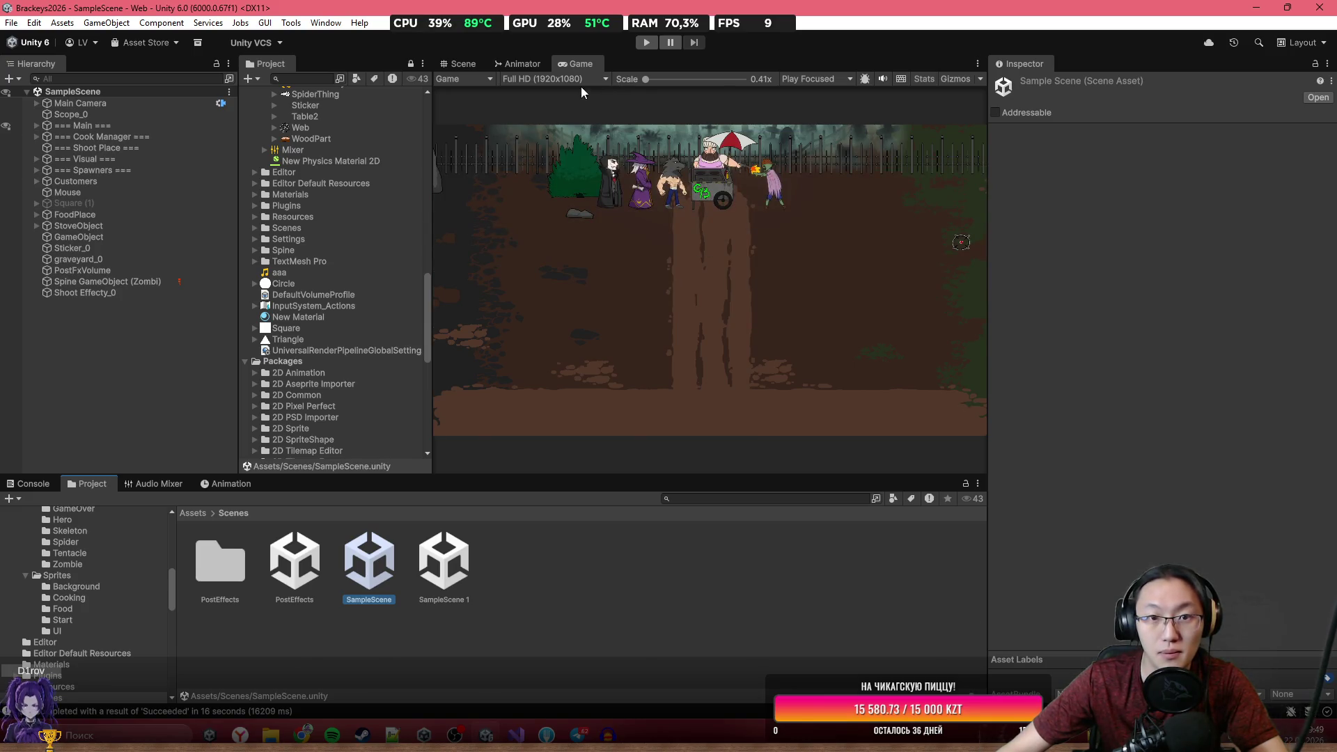
Deactivate the Spine GameObject (Zombi) and enter Play mode.
{"action": "double_click", "coordinate": [126, 281]}
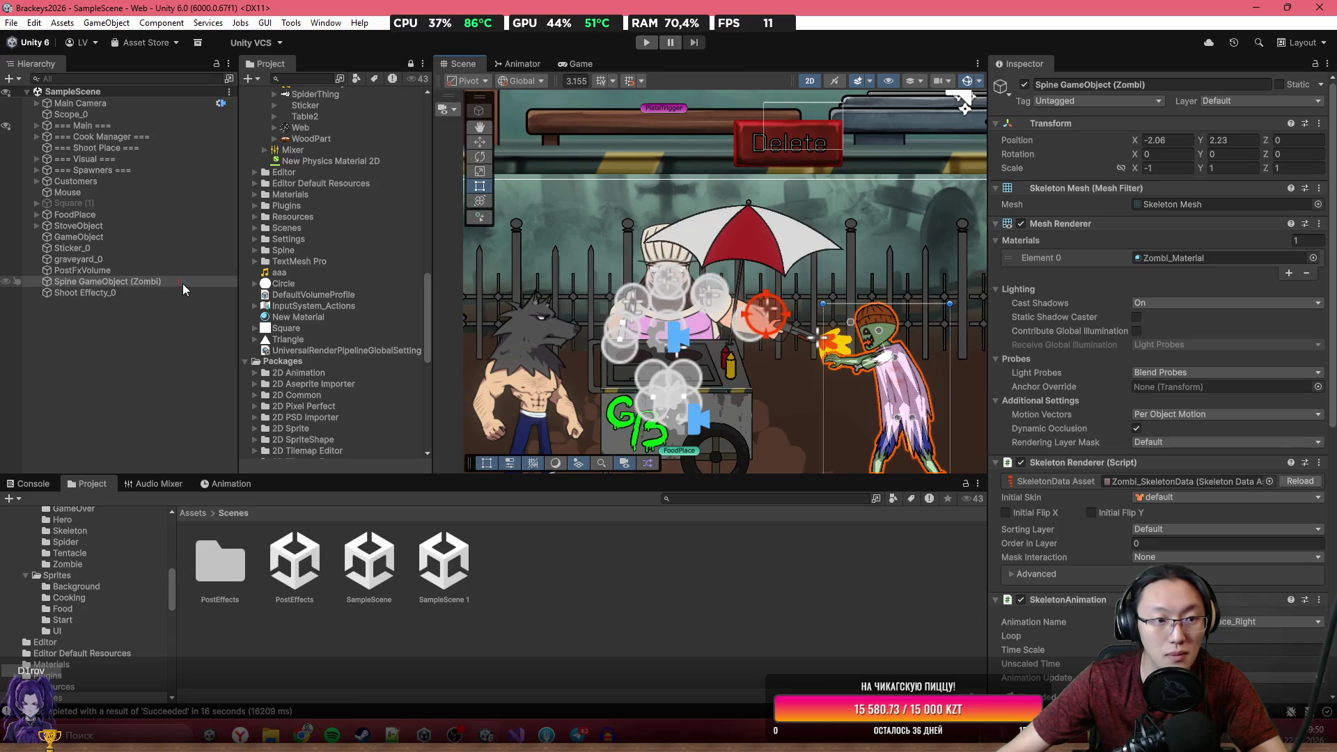
{"action": "key", "text": "alt+shift+a"}
{"action": "left_click", "coordinate": [152, 287]}
{"action": "double_click", "coordinate": [159, 270]}
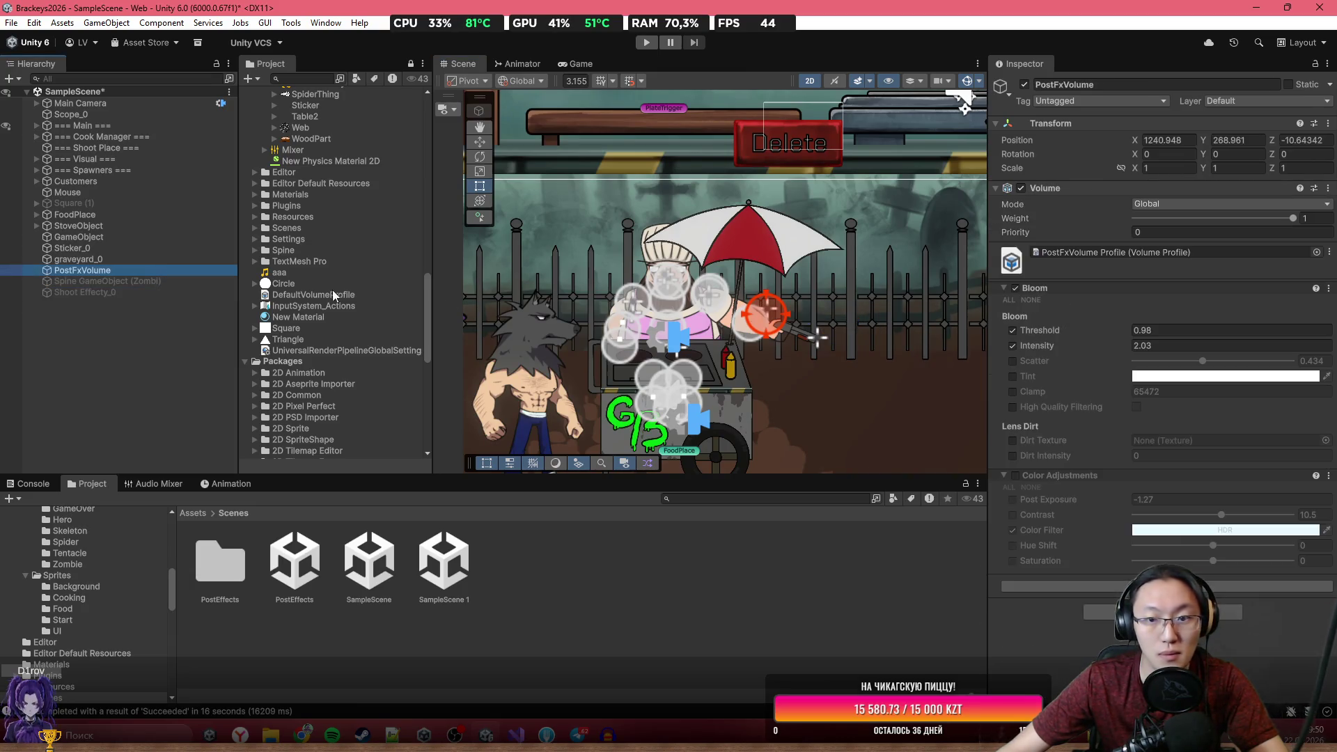
{"action": "key", "text": "ctrl+p"}
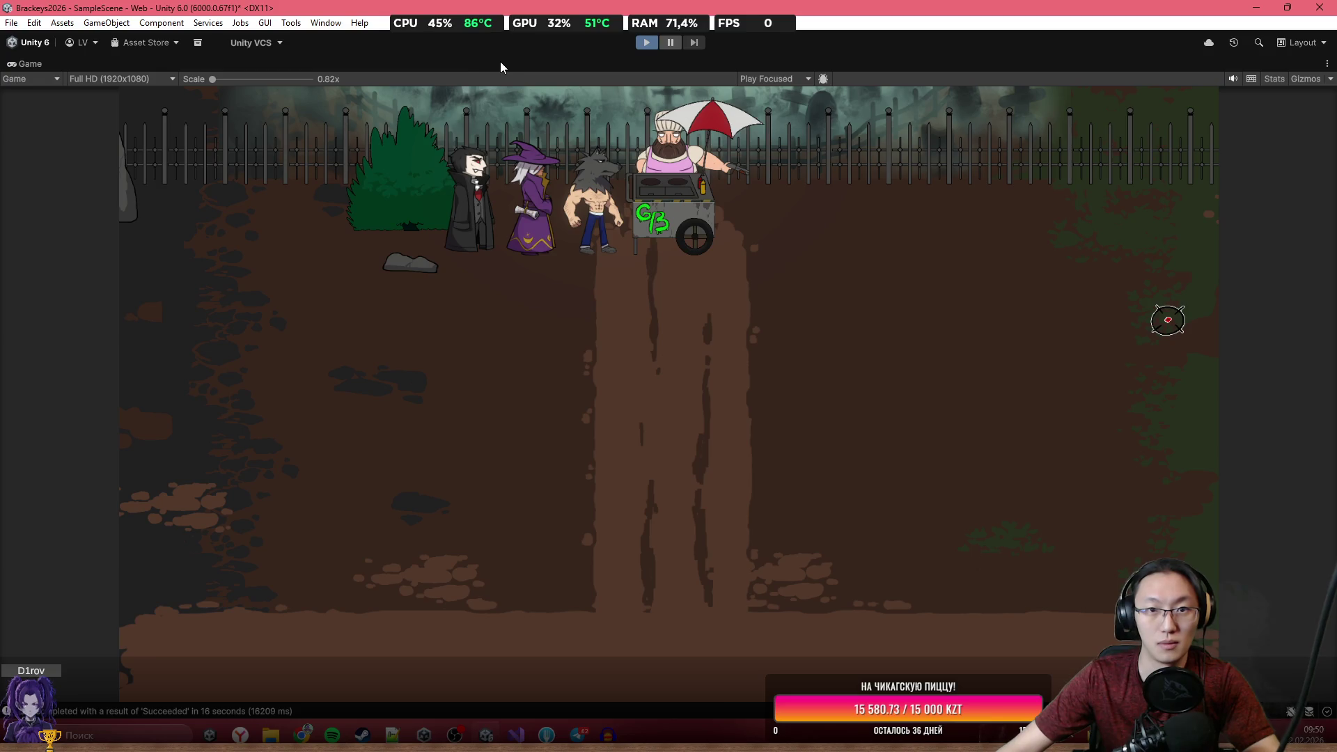
Make the Canvas under === Main === active so the game menu shows.
{"action": "double_click", "coordinate": [553, 65]}
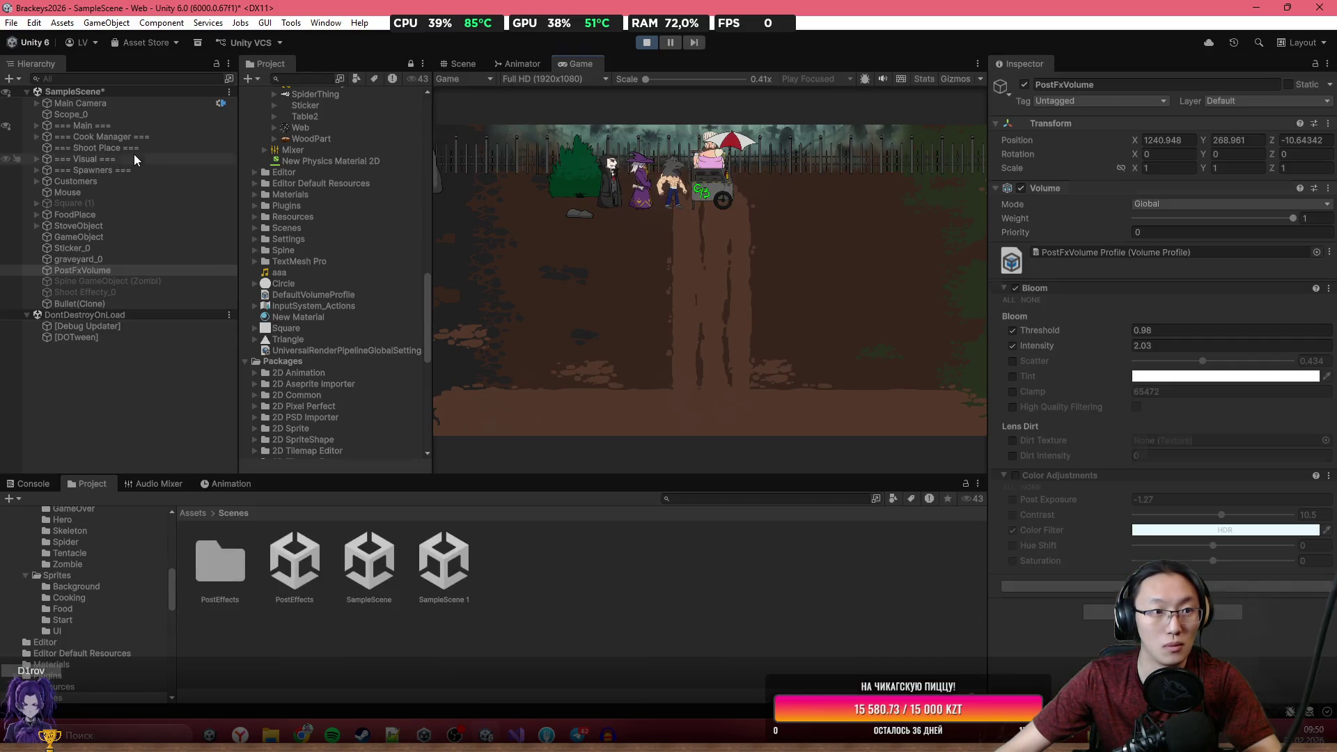
{"action": "left_click", "coordinate": [36, 125]}
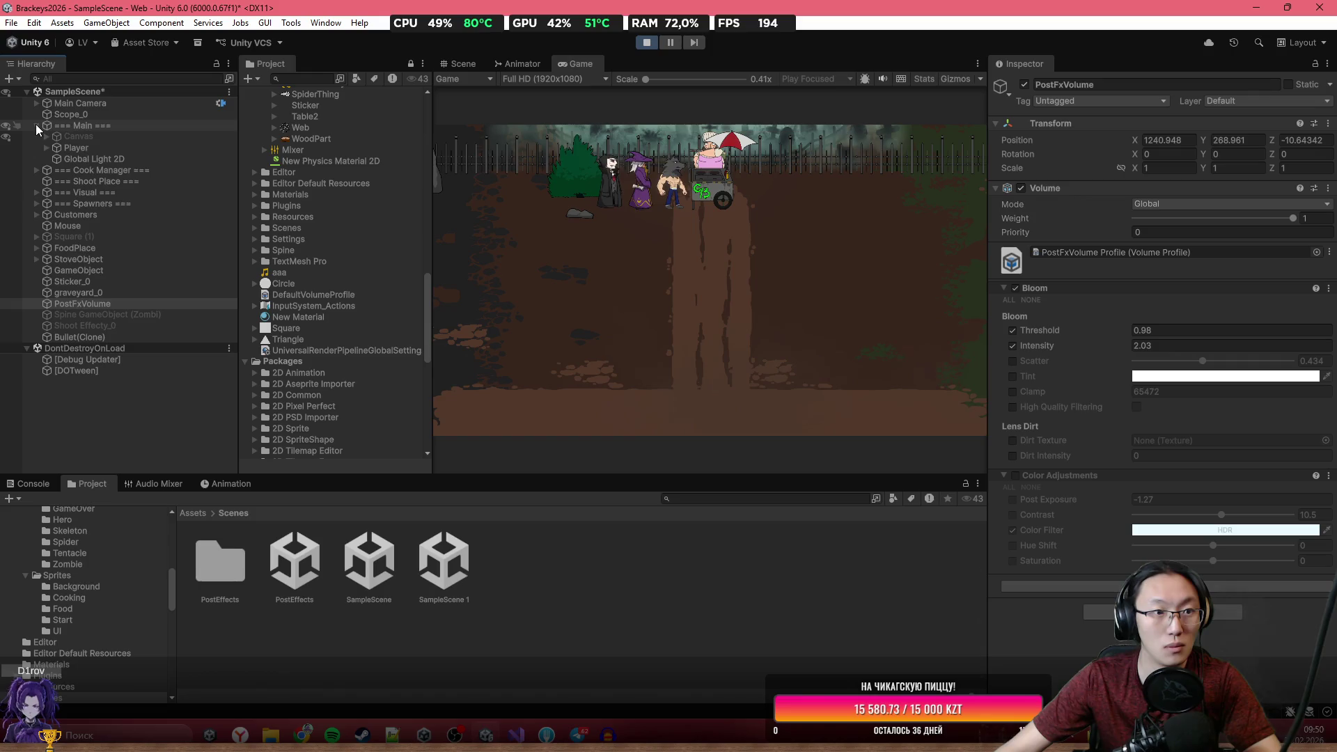
{"action": "left_click", "coordinate": [82, 136]}
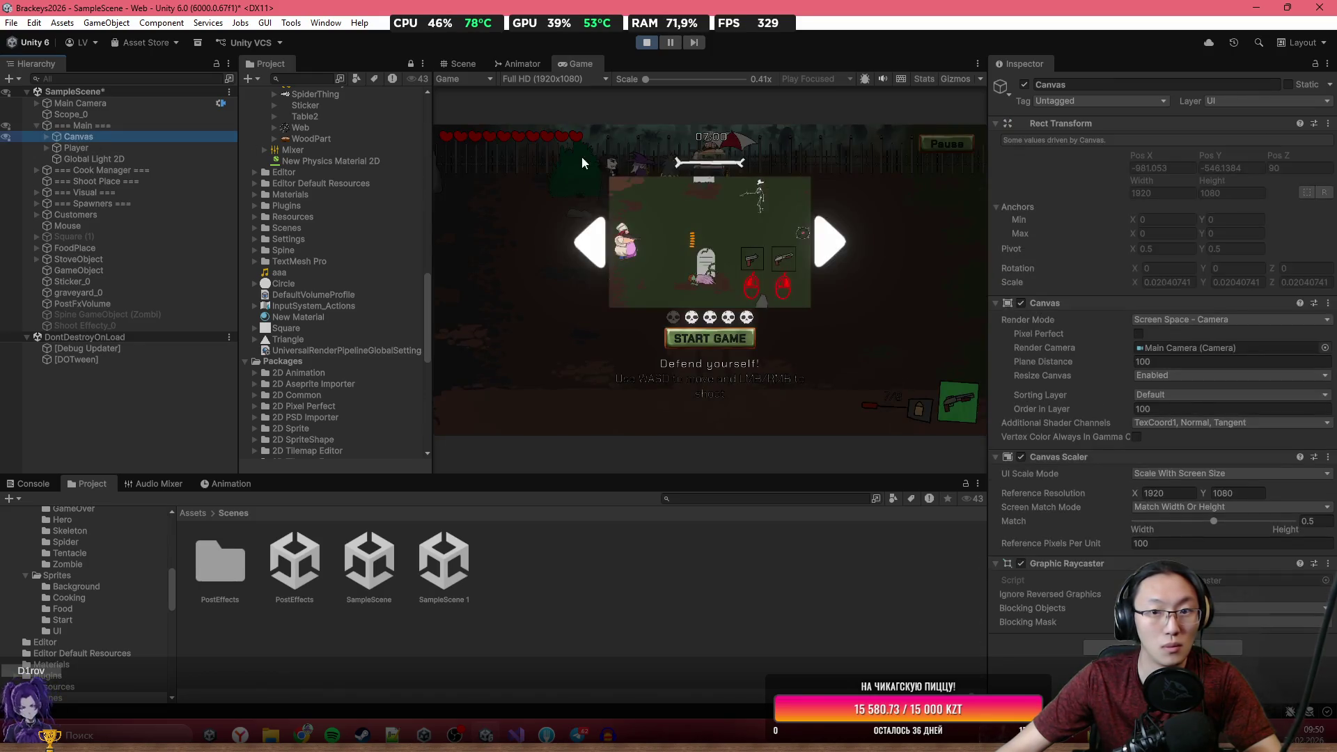
Start the game from its menu in a maximized Game view and try the cooking station.
{"action": "double_click", "coordinate": [708, 65]}
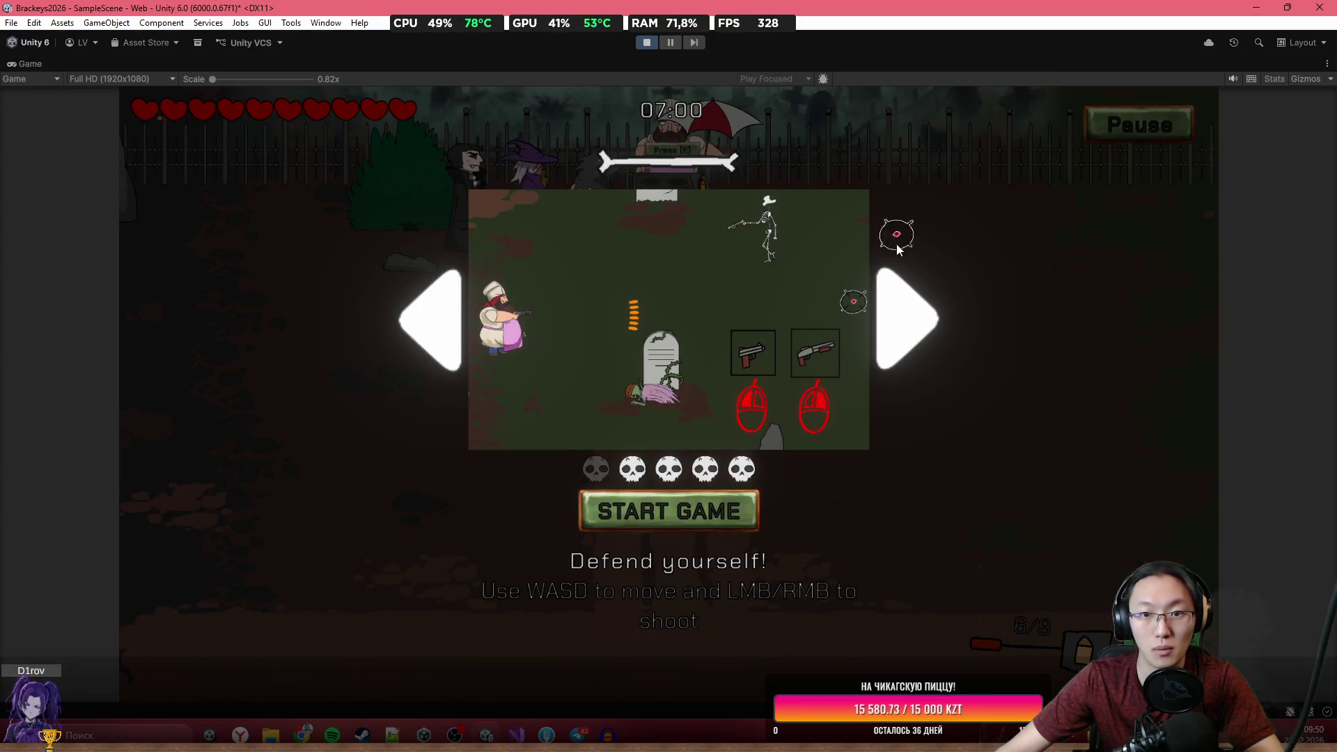
{"action": "left_click", "coordinate": [736, 511]}
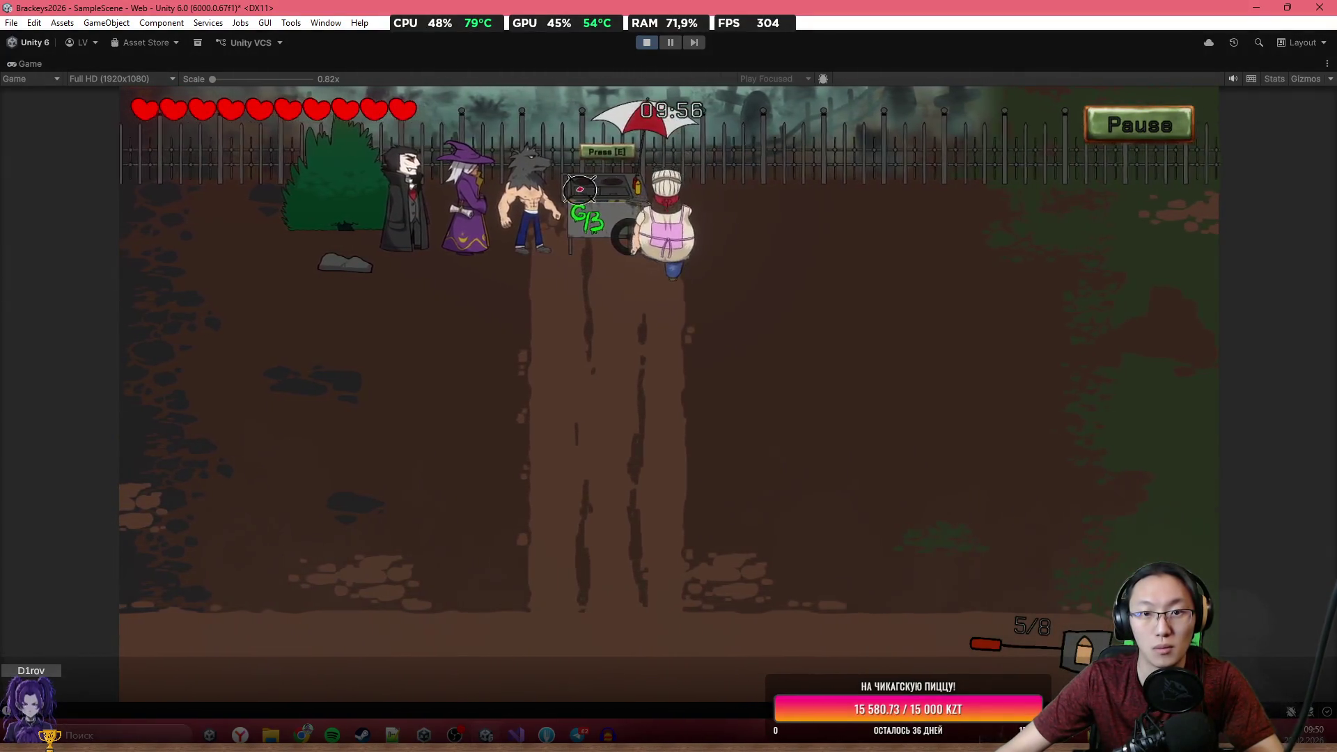
{"action": "key", "text": "e"}
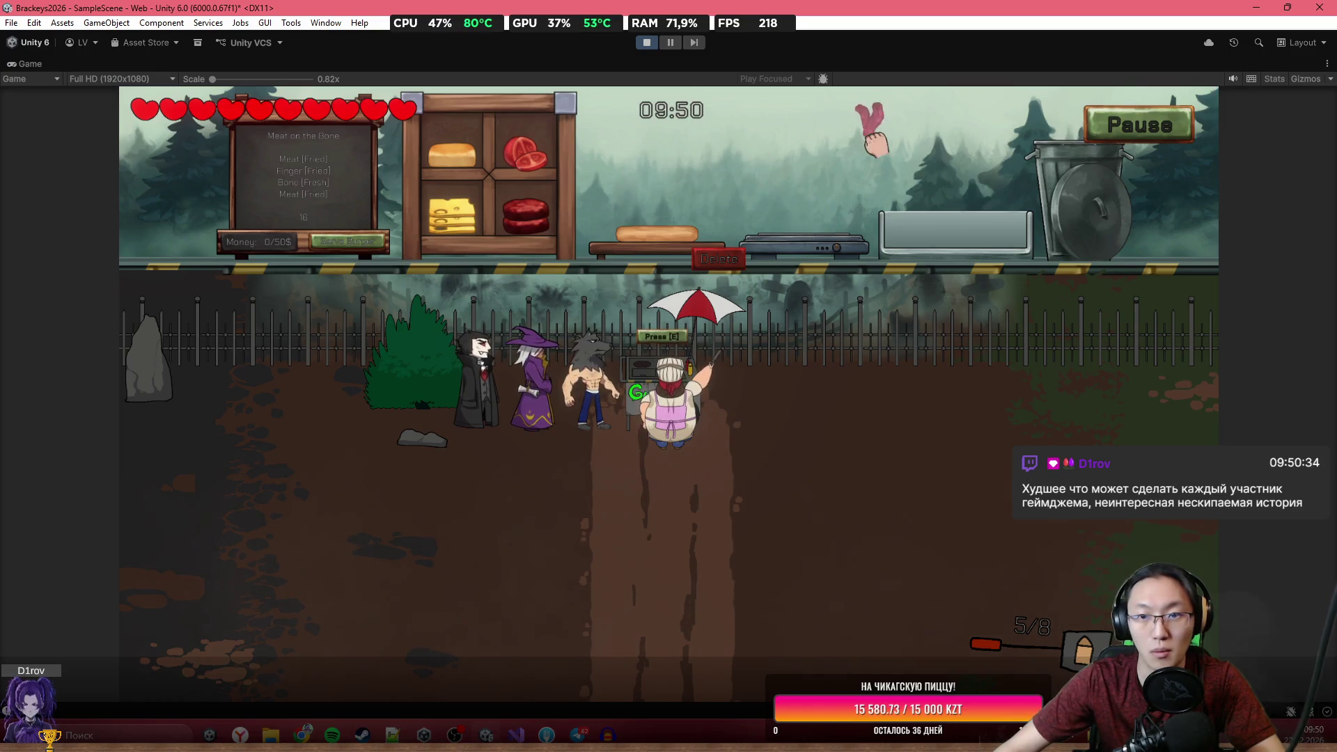
{"action": "left_click_drag", "start_coordinate": [554, 193], "coordinate": [694, 187]}
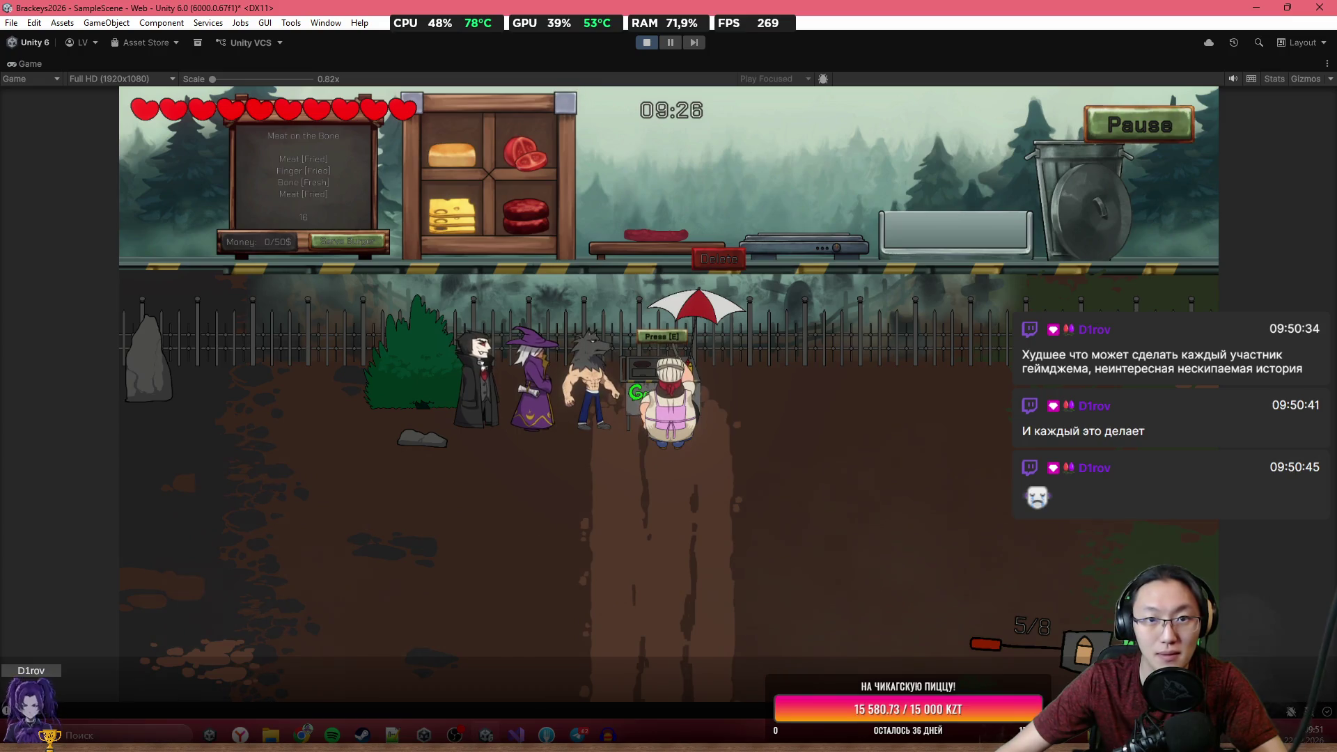
Fight off the skeleton, spider and zombie while moving the chef around.
{"action": "left_click", "coordinate": [903, 370]}
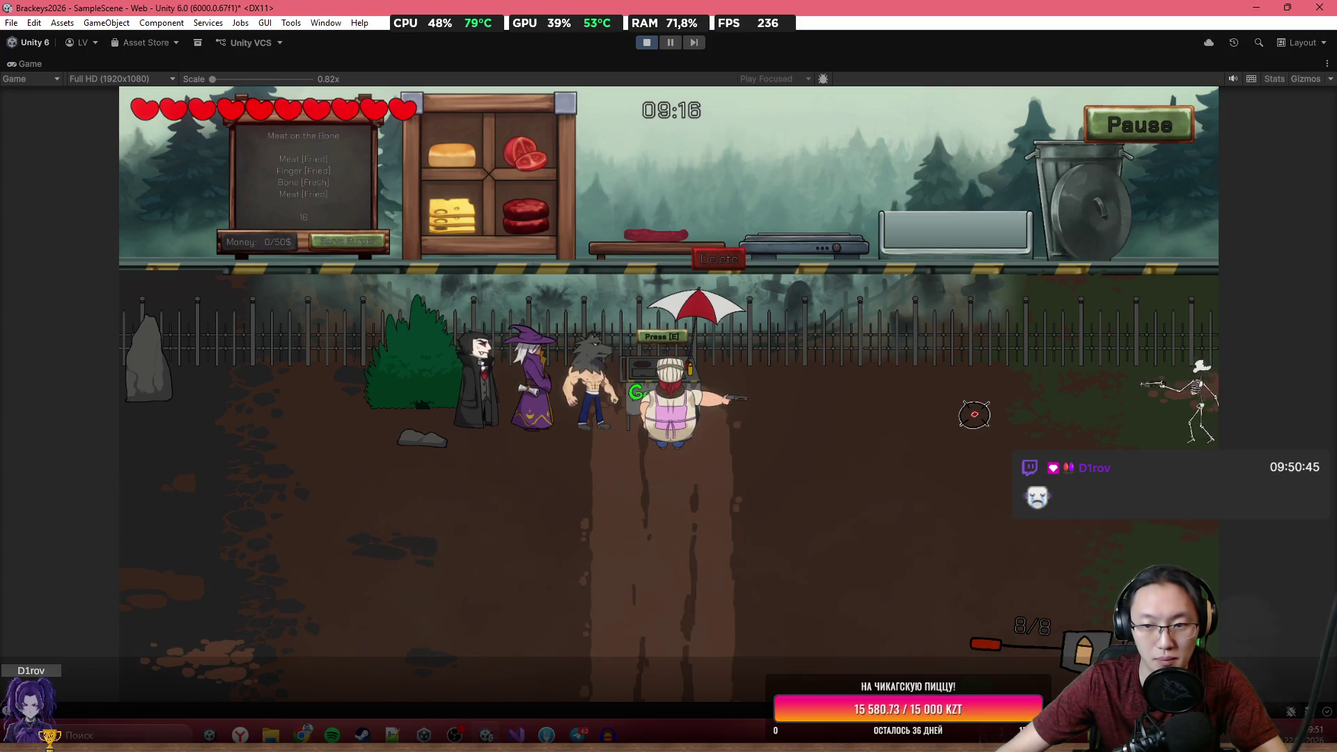
{"action": "key", "text": "s"}
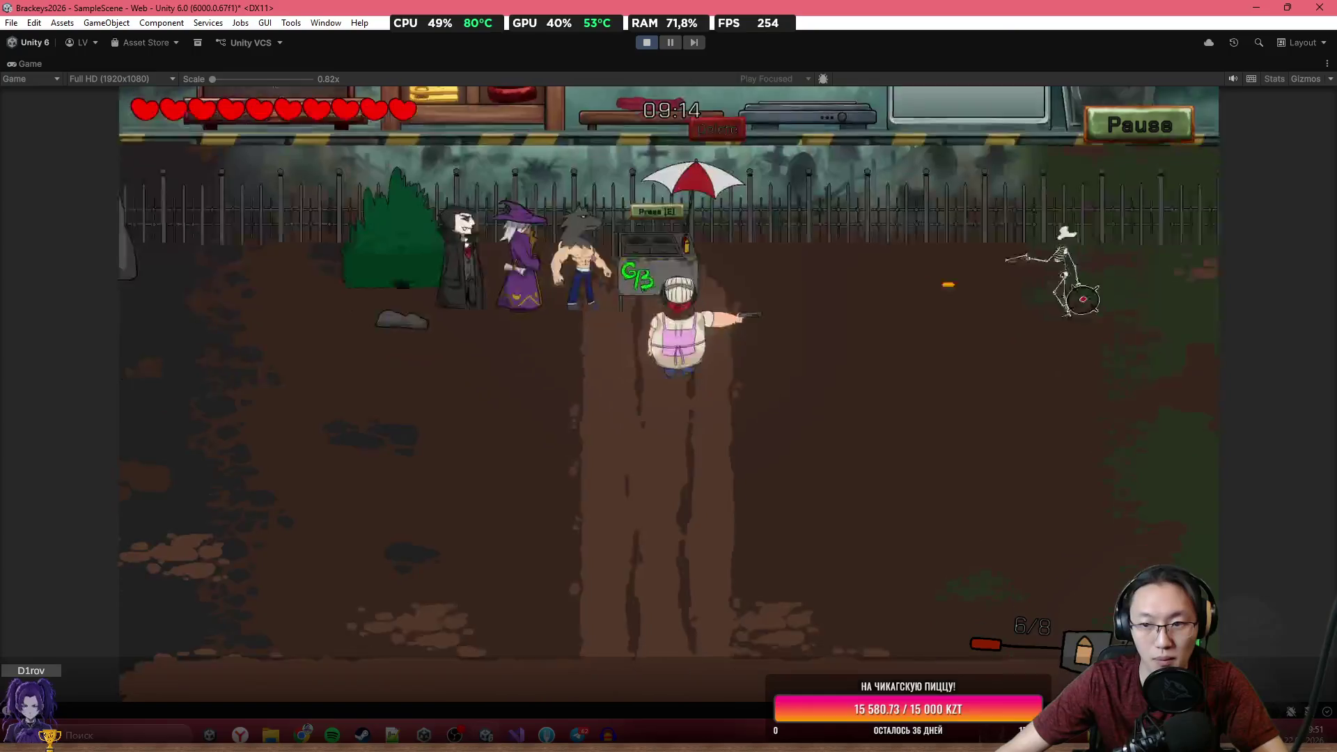
{"action": "left_click", "coordinate": [1045, 218]}
{"action": "left_click", "coordinate": [985, 193]}
{"action": "key", "text": "d"}
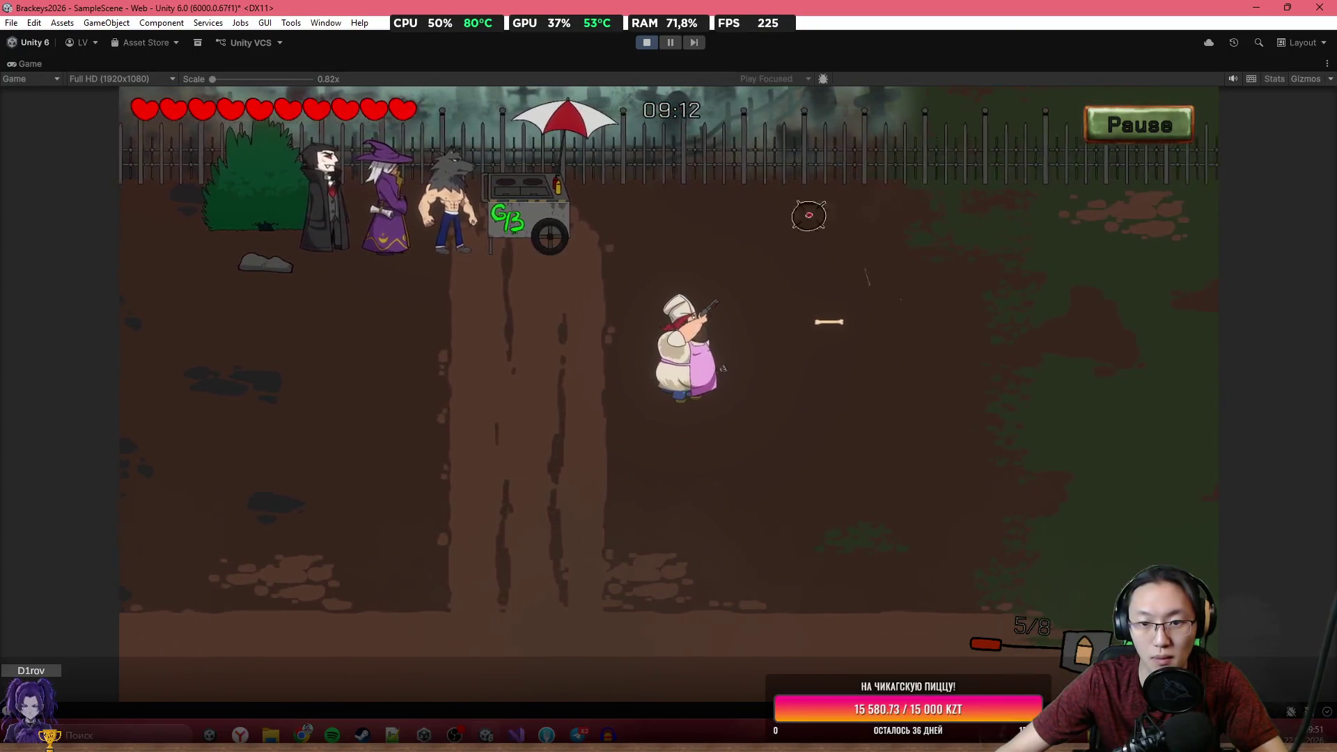
{"action": "key", "text": "w"}
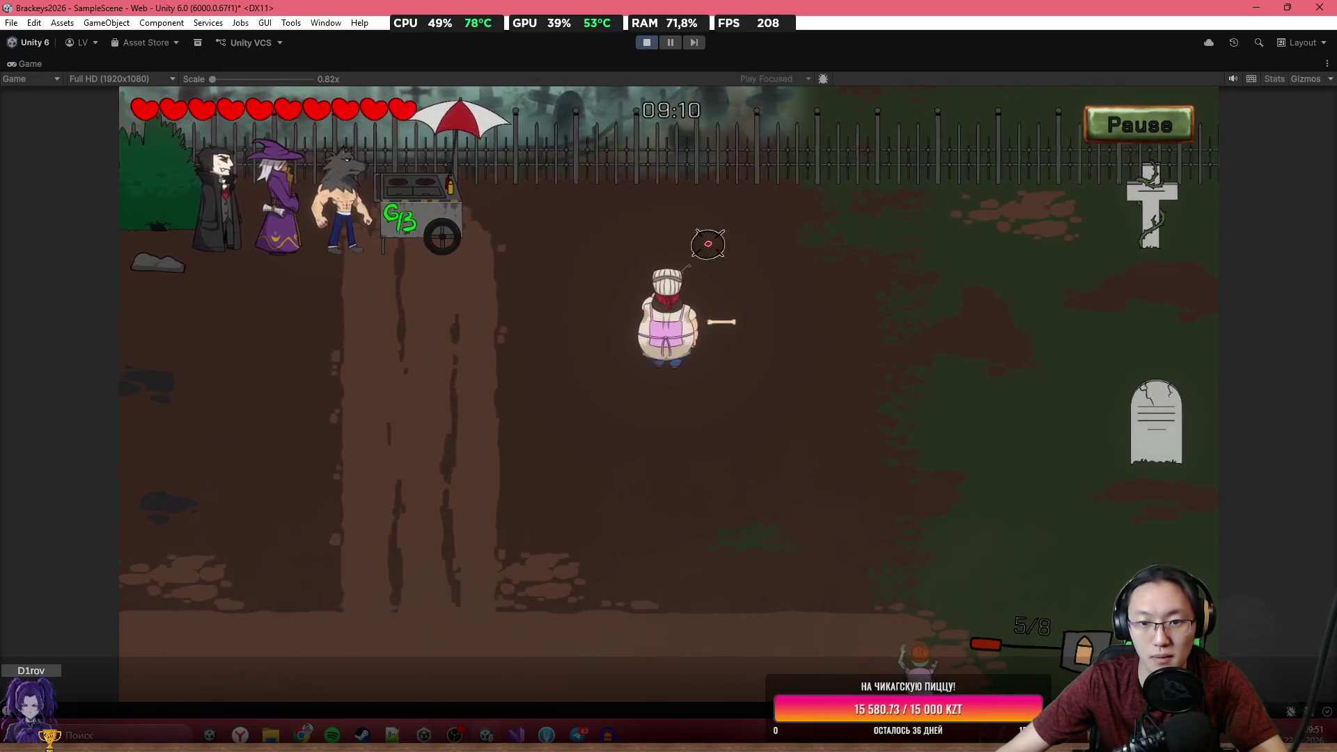
{"action": "key", "text": "a"}
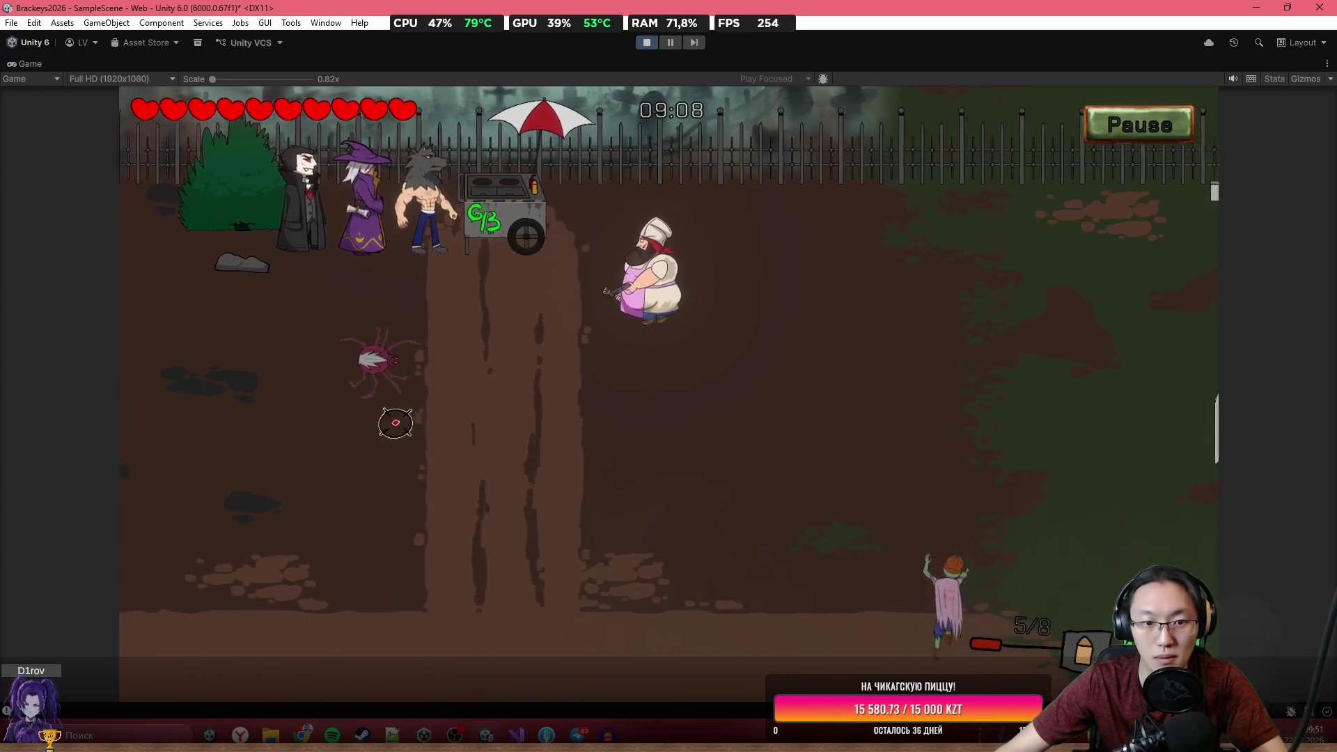
{"action": "left_click", "coordinate": [394, 424]}
{"action": "left_click", "coordinate": [395, 423]}
{"action": "left_click", "coordinate": [427, 364]}
{"action": "left_click", "coordinate": [426, 364]}
{"action": "left_click", "coordinate": [427, 365]}
{"action": "key", "text": "a"}
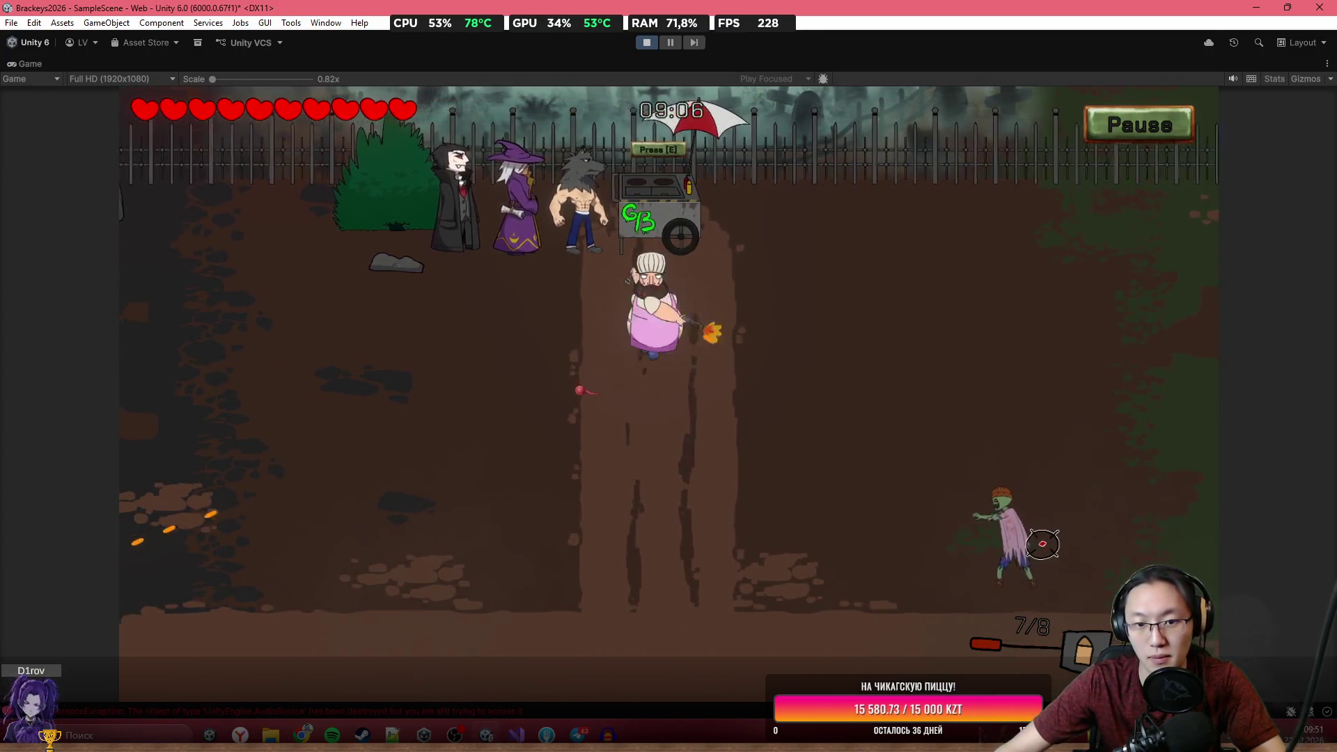
{"action": "left_click", "coordinate": [1058, 557]}
{"action": "left_click", "coordinate": [1059, 508]}
{"action": "key", "text": "a"}
{"action": "left_click", "coordinate": [1023, 525]}
{"action": "left_click", "coordinate": [1023, 525]}
{"action": "left_click", "coordinate": [975, 501]}
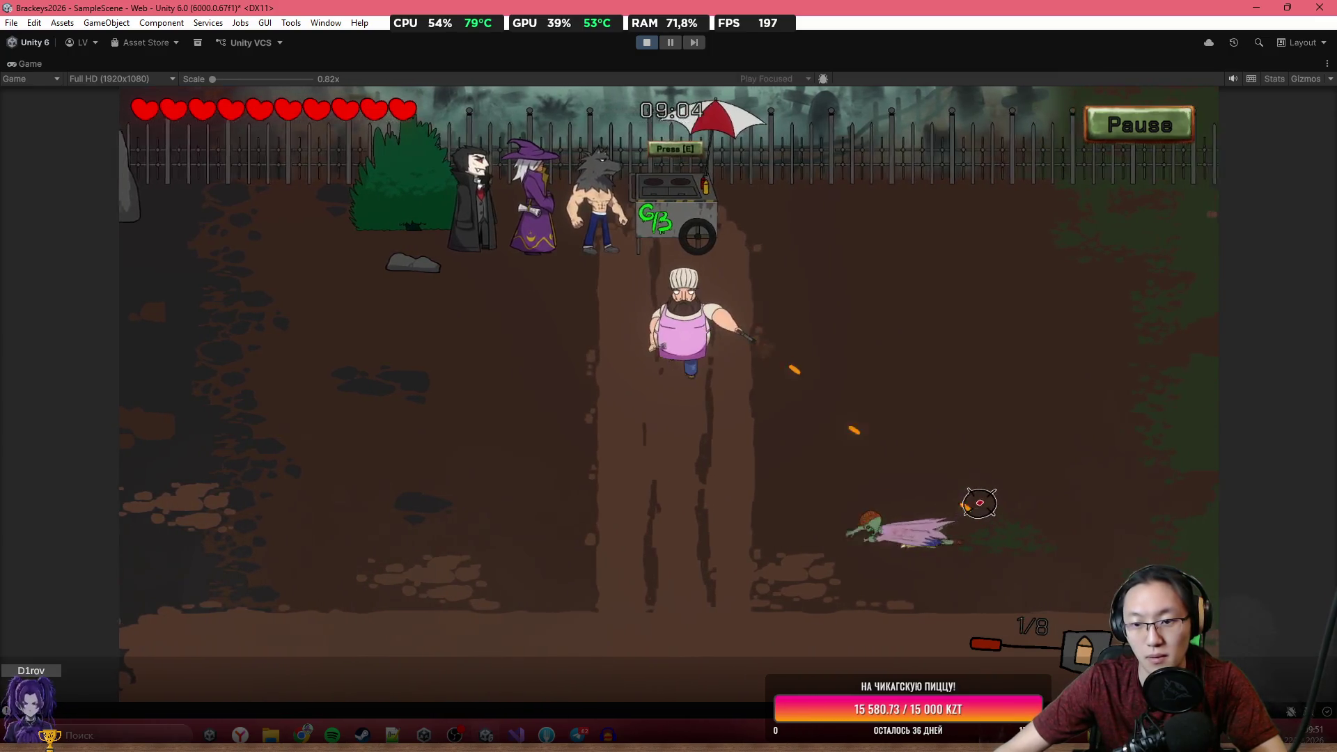
Walk the chef back to the food cart, shooting and reloading on the way, and open the cooking counter.
{"action": "key", "text": "s"}
{"action": "key", "text": "d"}
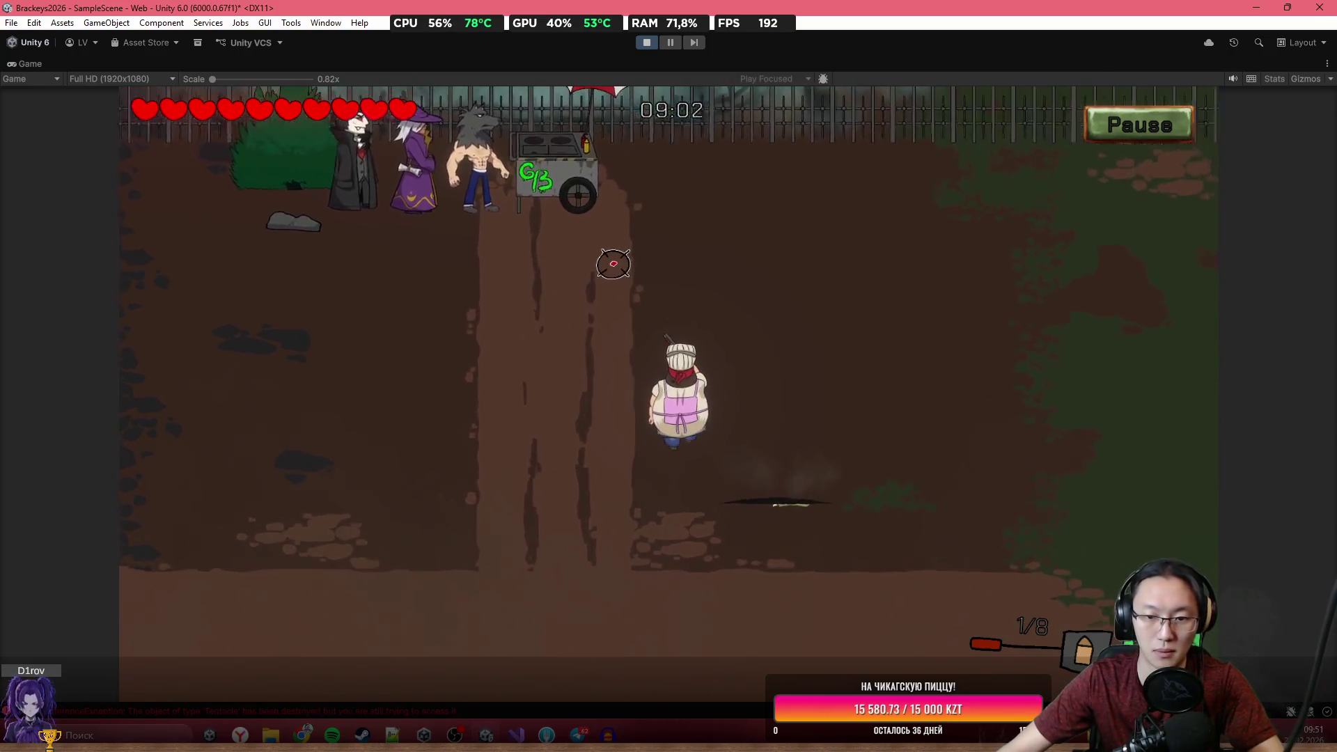
{"action": "key", "text": "a"}
{"action": "left_click", "coordinate": [704, 431]}
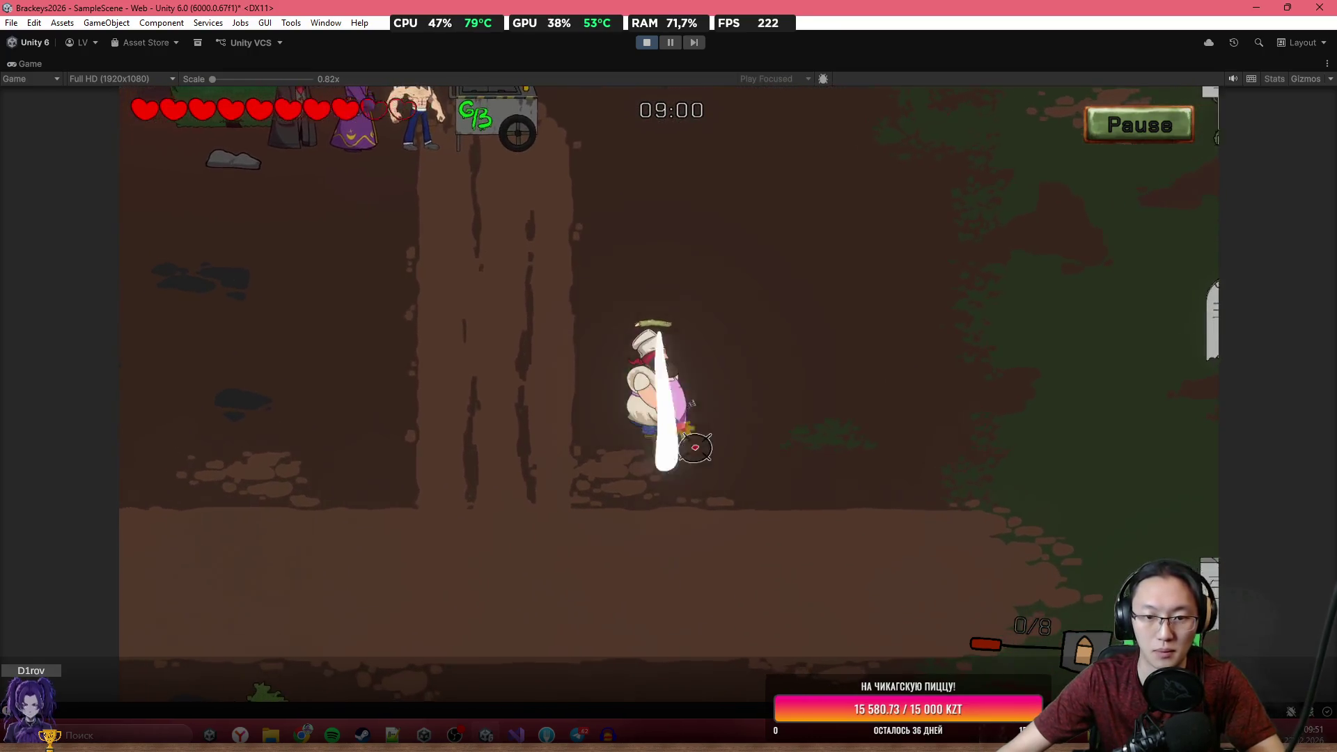
{"action": "key", "text": "w"}
{"action": "key", "text": "a"}
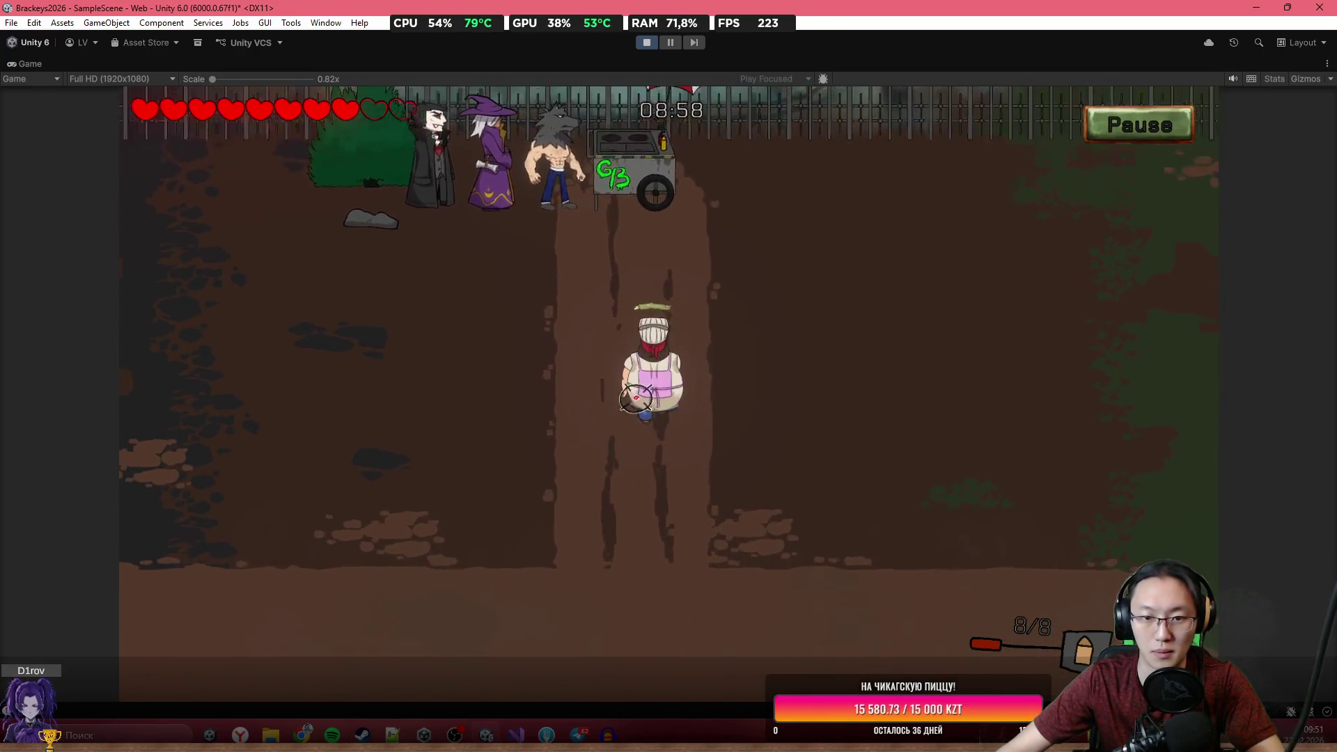
{"action": "key", "text": "a"}
{"action": "left_click", "coordinate": [759, 431]}
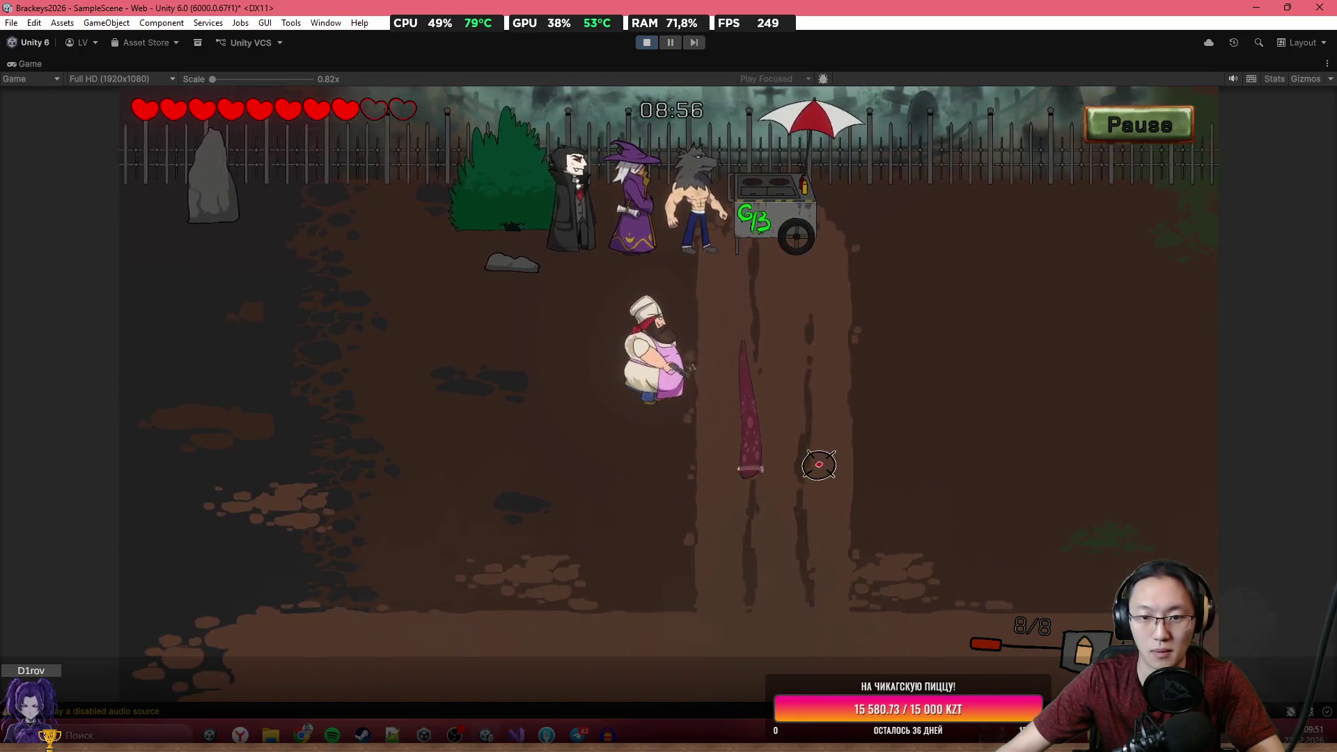
{"action": "key", "text": "w"}
{"action": "key", "text": "d"}
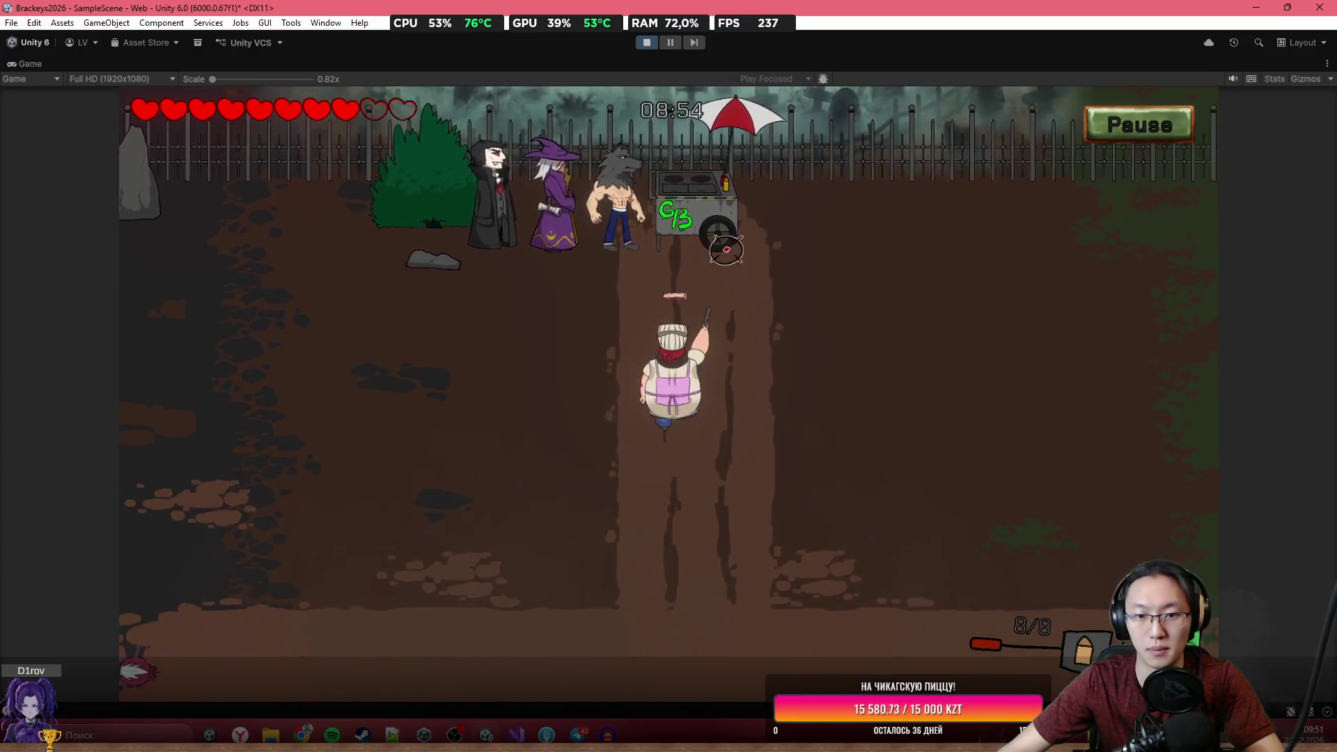
{"action": "key", "text": "e"}
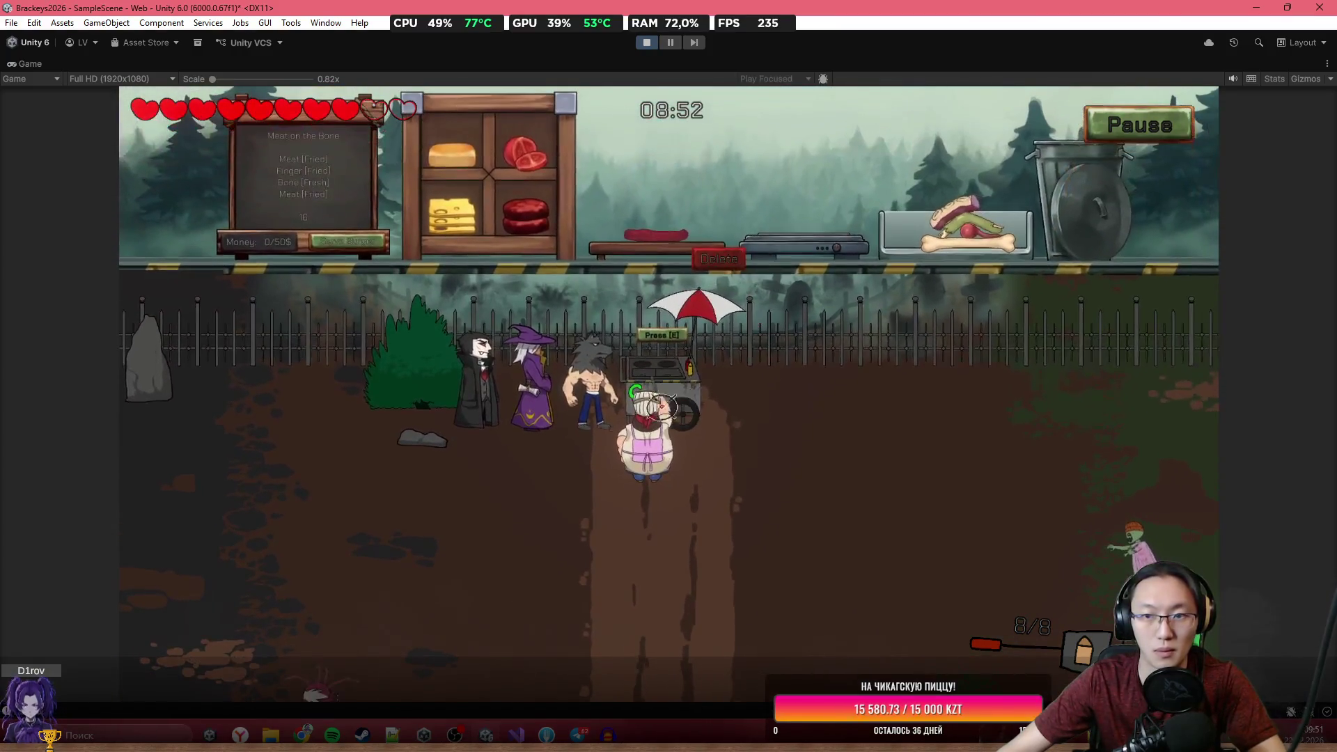
Kill the spider and zombie, then pull the bone-hand, green-hand and fried-meat ingredients.
{"action": "left_click", "coordinate": [423, 612]}
{"action": "left_click", "coordinate": [439, 599]}
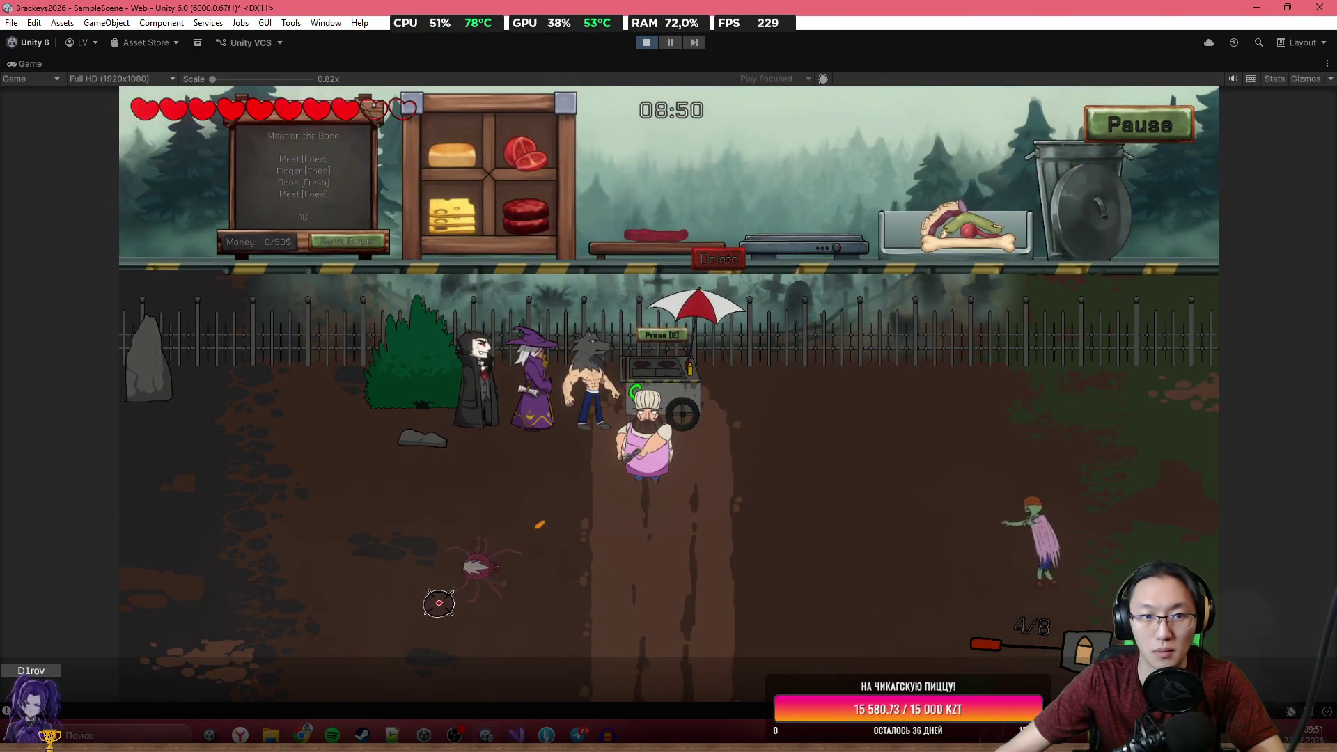
{"action": "left_click", "coordinate": [1044, 557]}
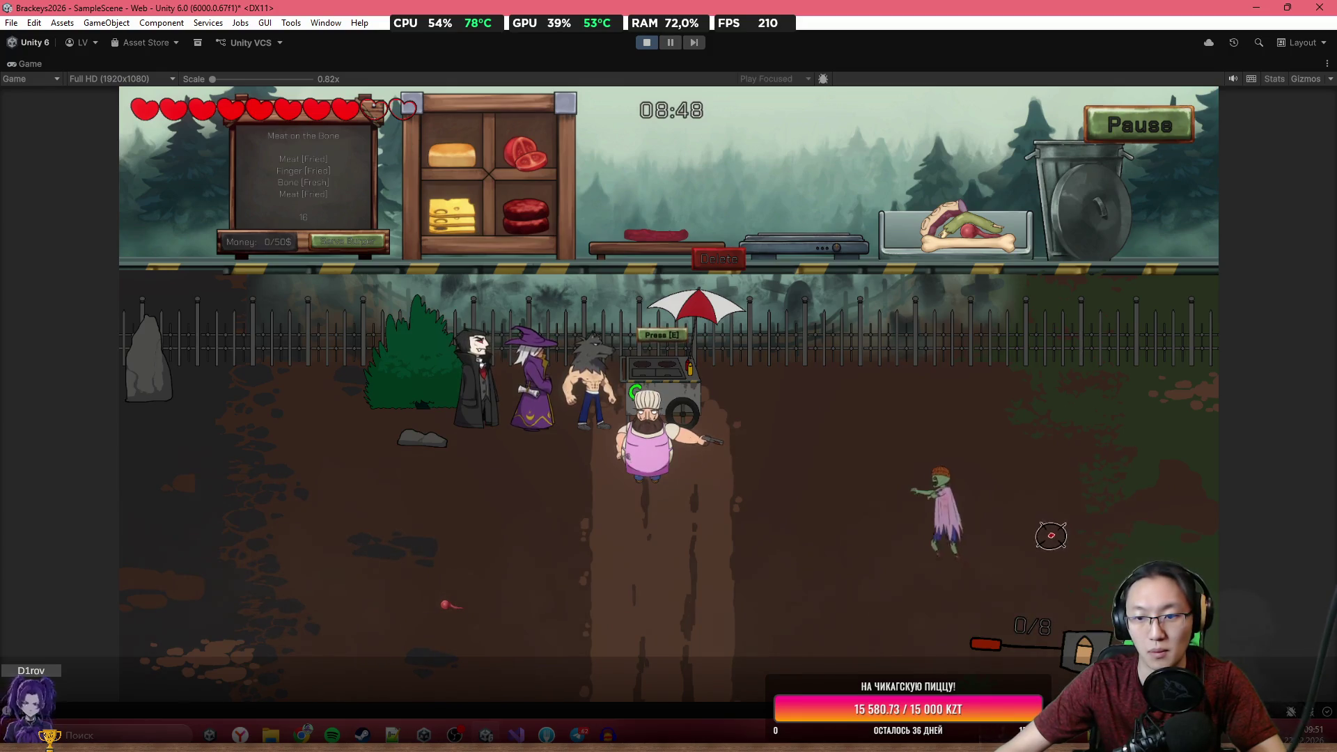
{"action": "left_click", "coordinate": [1038, 531]}
{"action": "left_click", "coordinate": [1029, 525]}
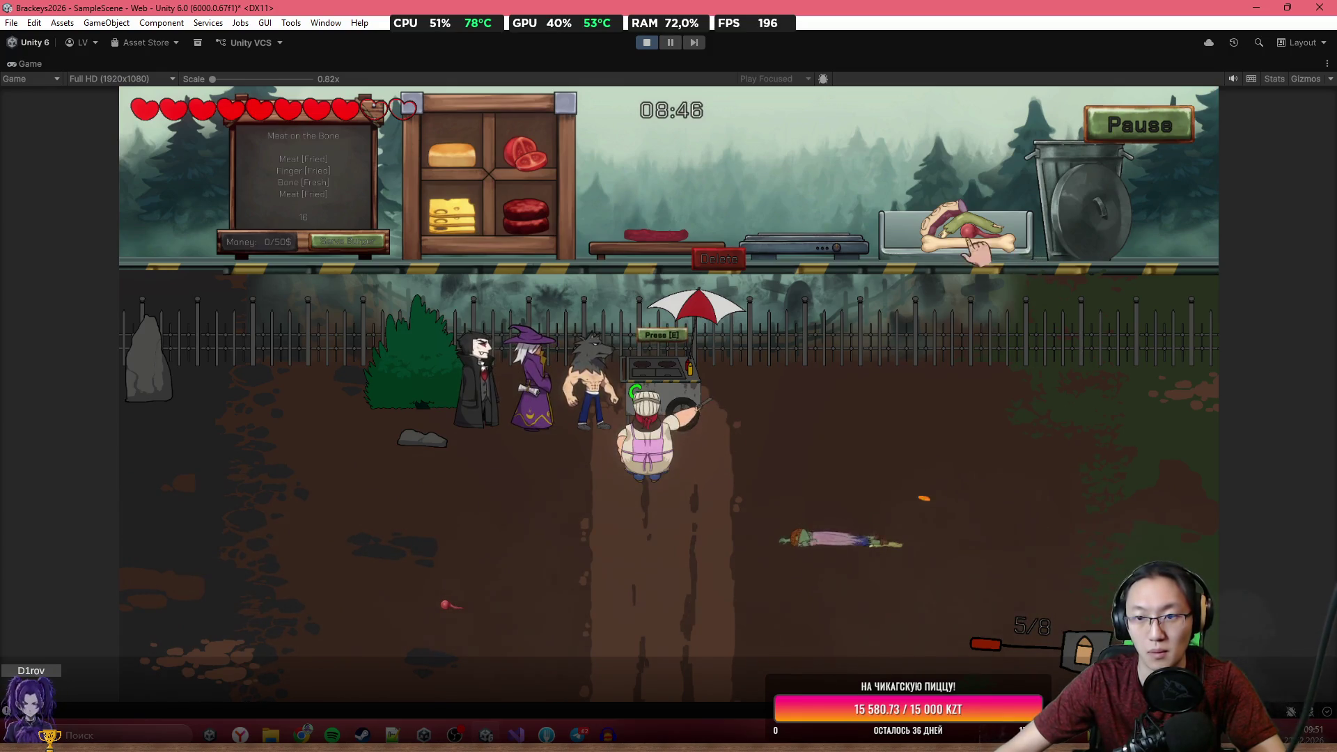
{"action": "mouse_move", "coordinate": [974, 234]}
{"action": "left_mouse_down"}
{"action": "mouse_move", "coordinate": [947, 146]}
{"action": "mouse_move", "coordinate": [811, 130]}
{"action": "mouse_move", "coordinate": [709, 201]}
{"action": "left_mouse_up"}
{"action": "left_click_drag", "start_coordinate": [954, 237], "coordinate": [936, 171]}
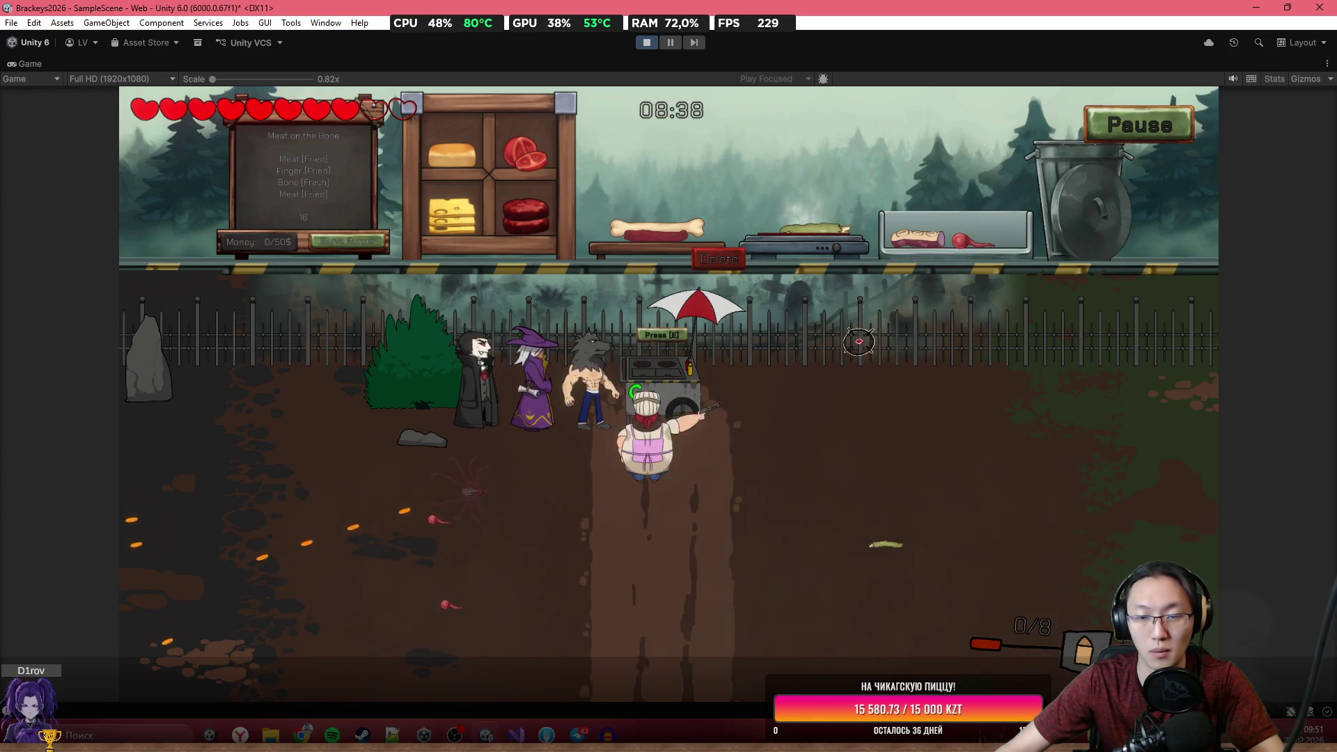
{"action": "mouse_move", "coordinate": [836, 236]}
{"action": "left_mouse_down"}
{"action": "mouse_move", "coordinate": [769, 177]}
{"action": "mouse_move", "coordinate": [690, 187]}
{"action": "left_mouse_up"}
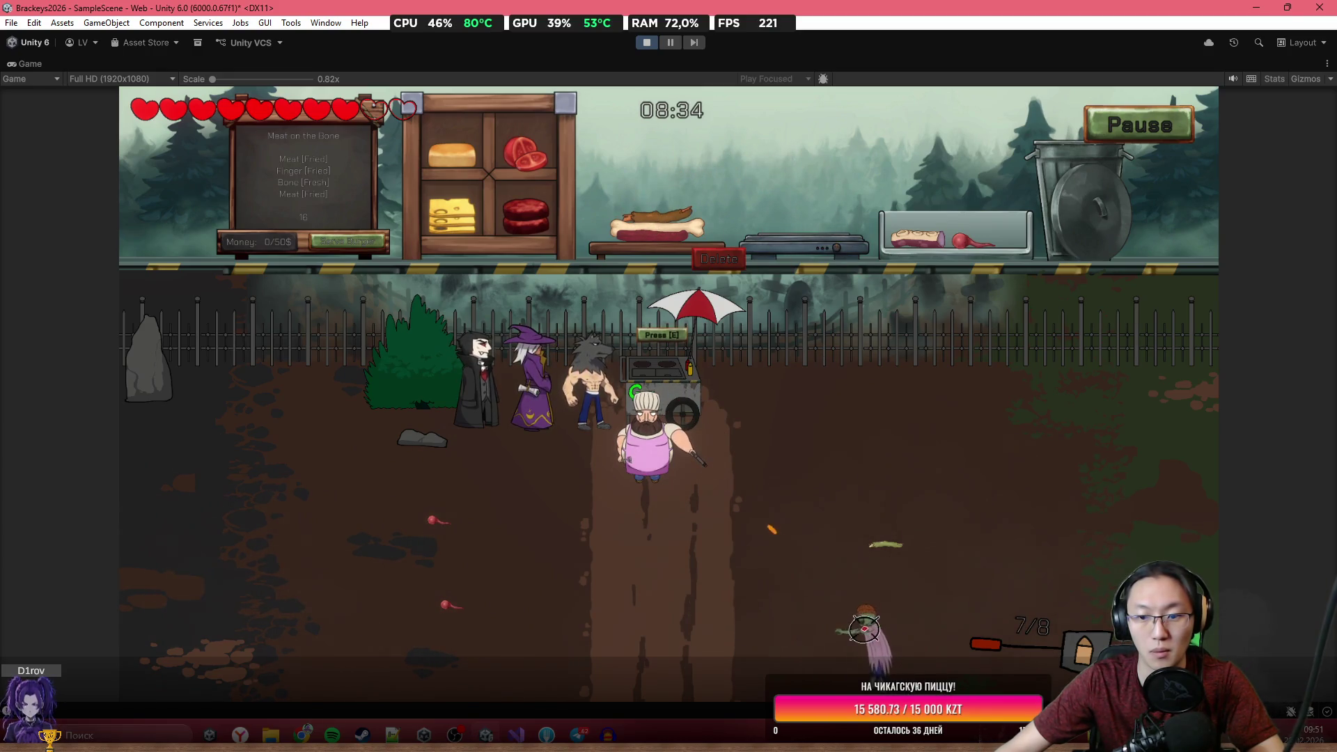
Stack the grilled meat onto the burger and put raw meat on the grill while shooting enemies.
{"action": "left_click", "coordinate": [859, 625]}
{"action": "left_click", "coordinate": [835, 620]}
{"action": "left_click", "coordinate": [821, 617]}
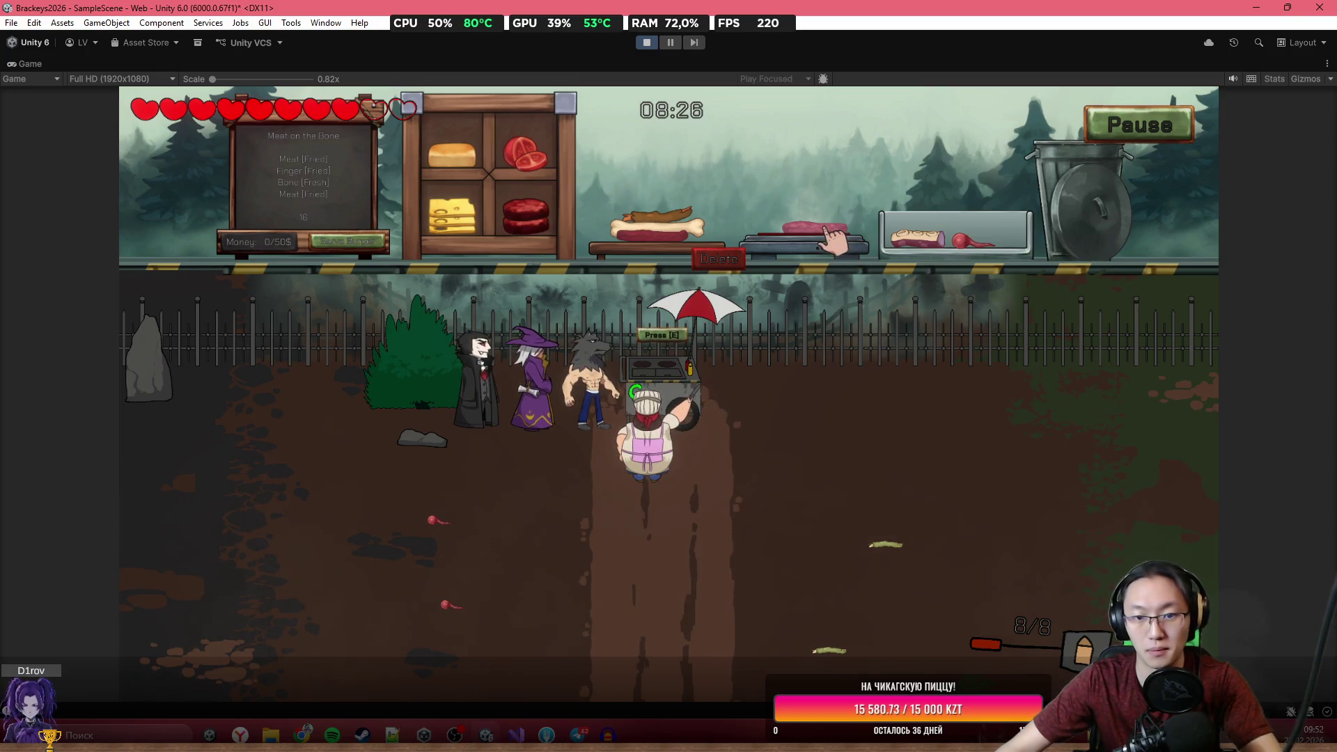
{"action": "mouse_move", "coordinate": [822, 247]}
{"action": "left_mouse_down"}
{"action": "mouse_move", "coordinate": [792, 209]}
{"action": "mouse_move", "coordinate": [717, 174]}
{"action": "mouse_move", "coordinate": [658, 202]}
{"action": "left_mouse_up"}
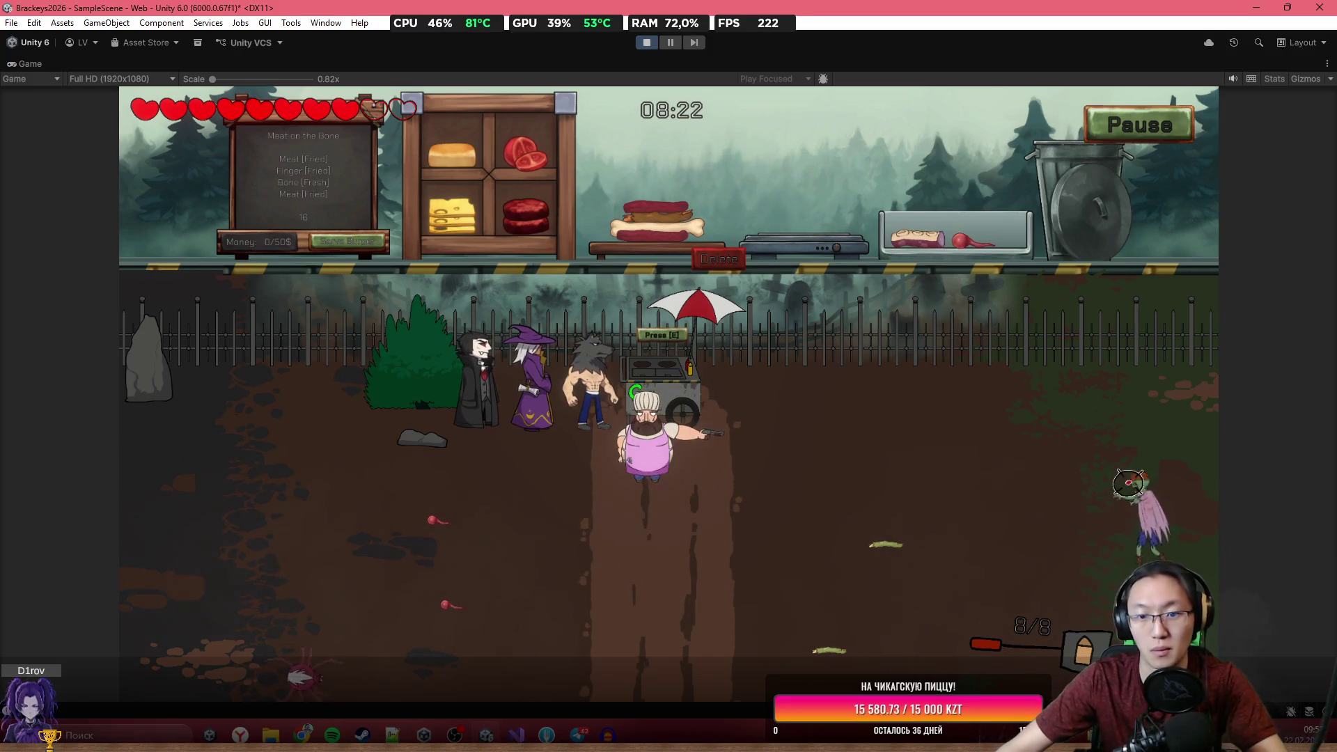
{"action": "left_click", "coordinate": [393, 616]}
{"action": "left_click", "coordinate": [394, 617]}
{"action": "left_click", "coordinate": [396, 617]}
{"action": "left_click", "coordinate": [397, 618]}
{"action": "left_click", "coordinate": [396, 618]}
{"action": "left_click", "coordinate": [397, 618]}
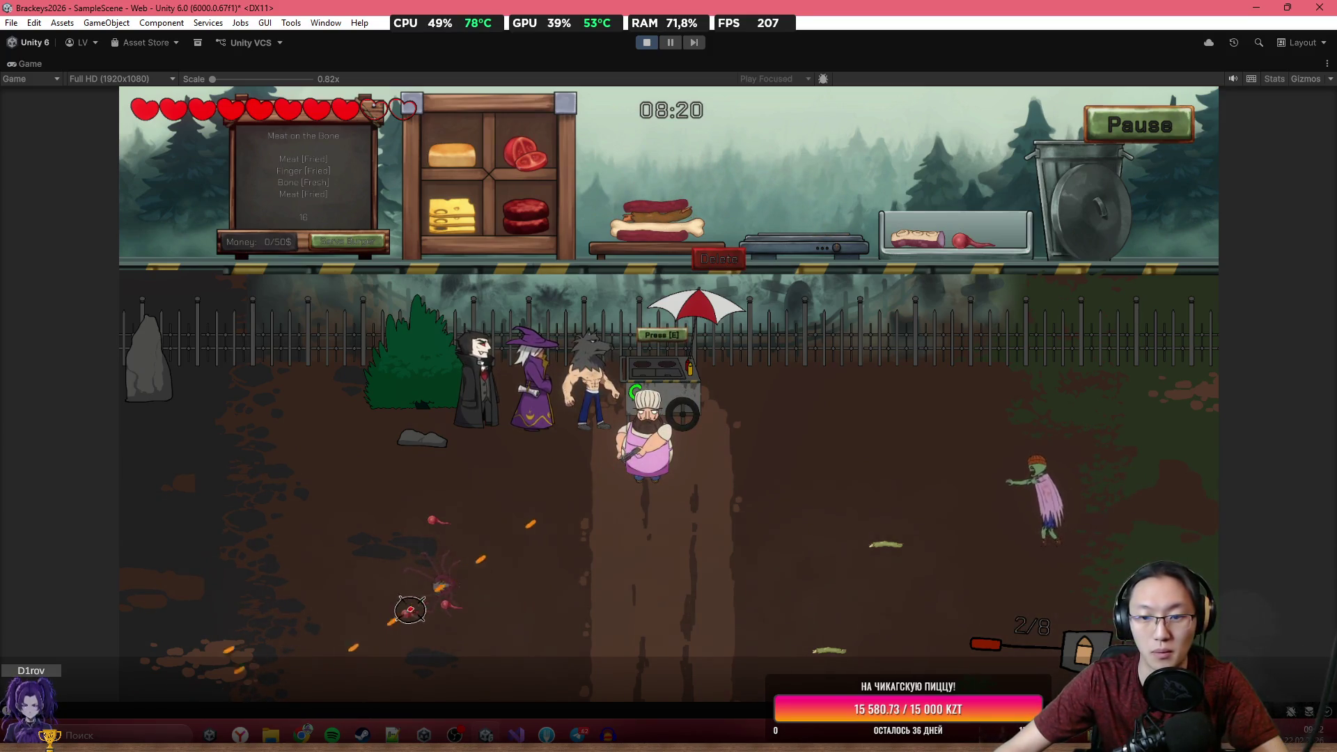
{"action": "mouse_move", "coordinate": [919, 247]}
{"action": "left_mouse_down"}
{"action": "mouse_move", "coordinate": [892, 185]}
{"action": "mouse_move", "coordinate": [822, 227]}
{"action": "left_mouse_up"}
{"action": "left_click", "coordinate": [881, 473]}
{"action": "left_click", "coordinate": [885, 482]}
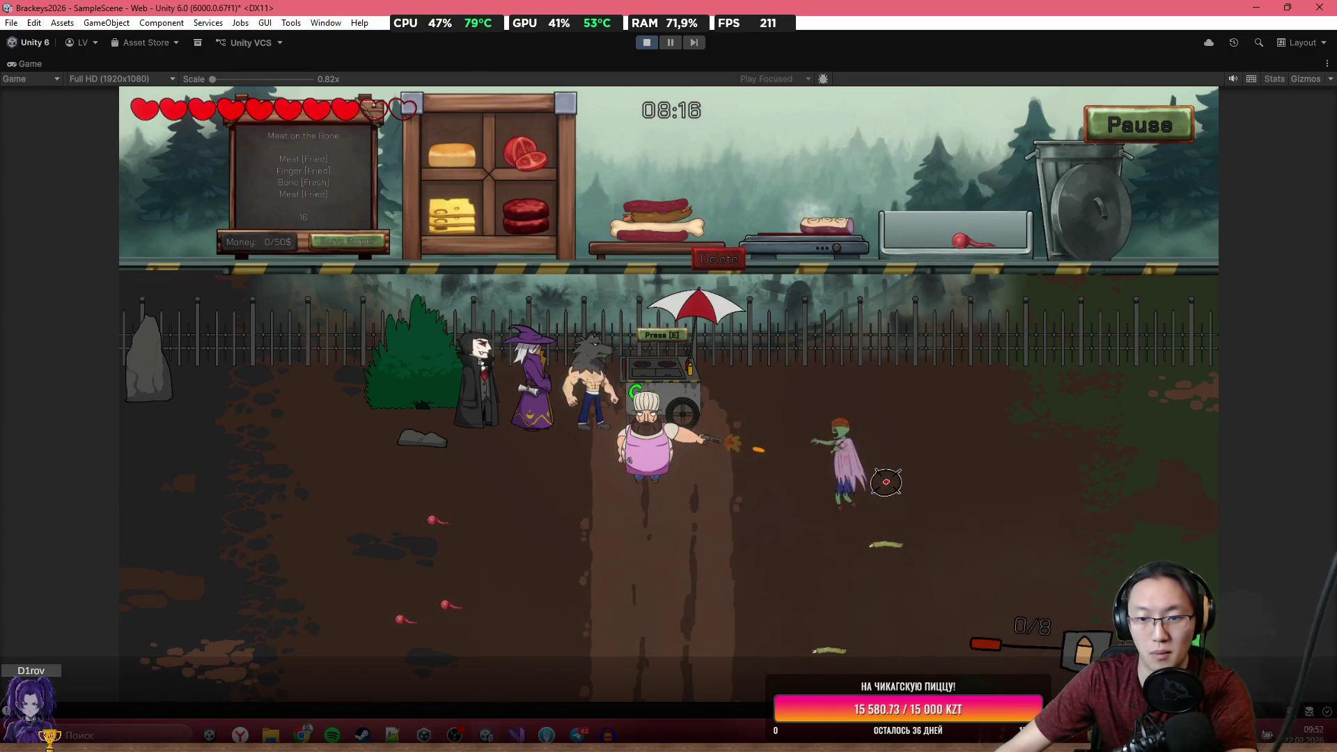
Snip a screenshot of the whole Game view, then take the cooked meat off the grill.
{"action": "key", "text": "super+shift+s"}
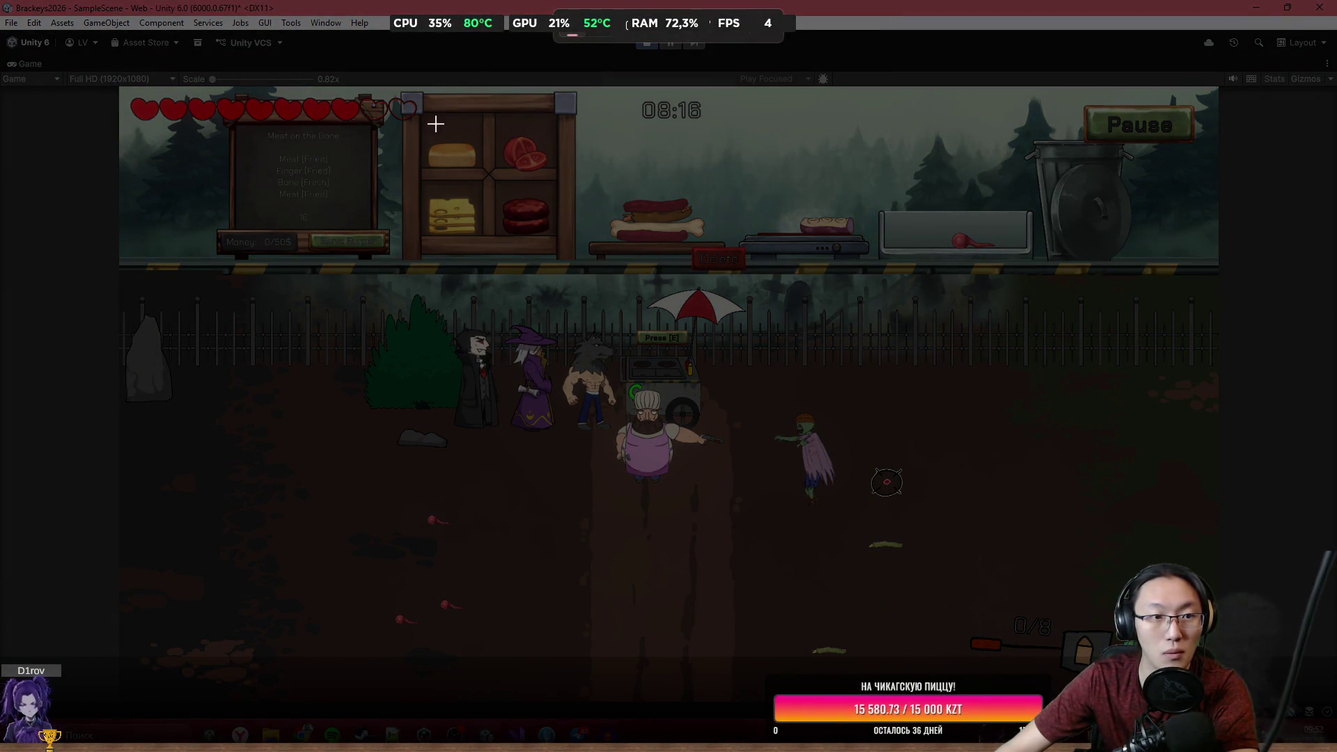
{"action": "mouse_move", "coordinate": [117, 85]}
{"action": "left_mouse_down"}
{"action": "mouse_move", "coordinate": [244, 170]}
{"action": "mouse_move", "coordinate": [1186, 623]}
{"action": "mouse_move", "coordinate": [1213, 695]}
{"action": "mouse_move", "coordinate": [1208, 738]}
{"action": "mouse_move", "coordinate": [1225, 711]}
{"action": "mouse_move", "coordinate": [1215, 696]}
{"action": "left_mouse_up"}
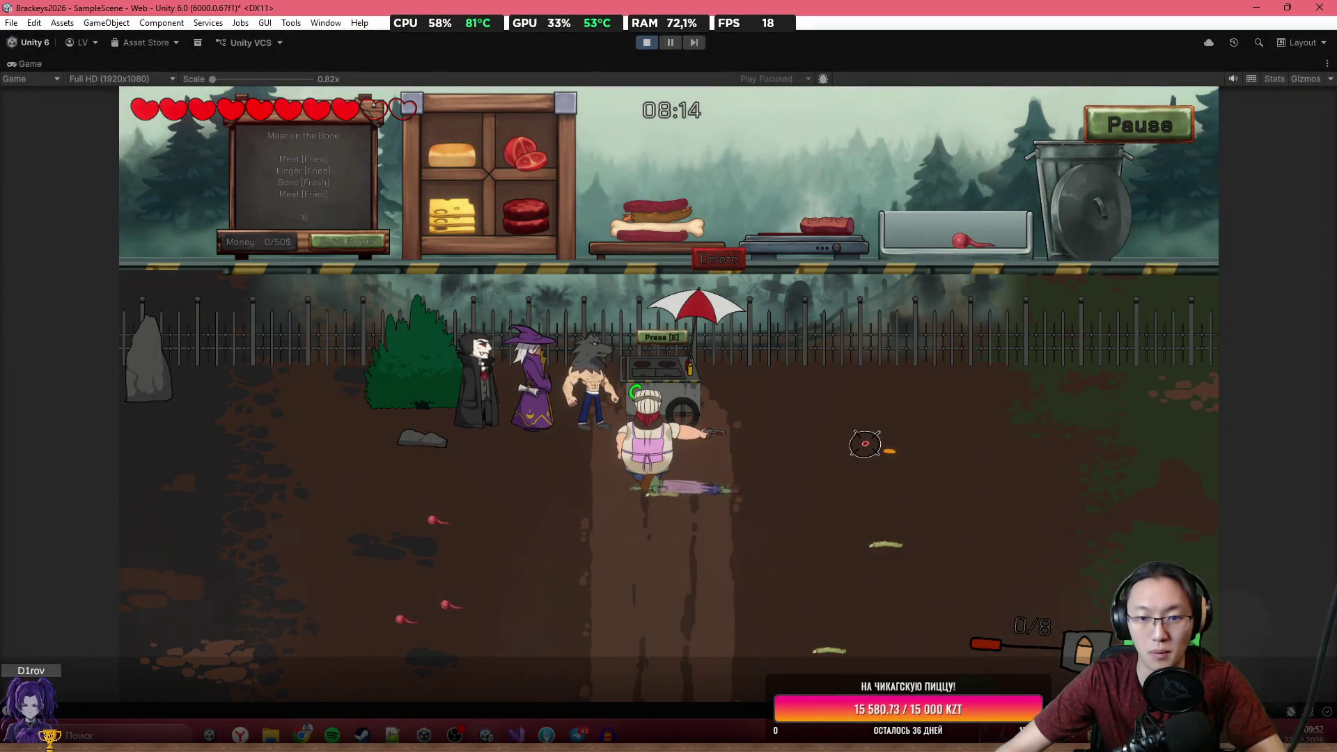
{"action": "left_click", "coordinate": [829, 225]}
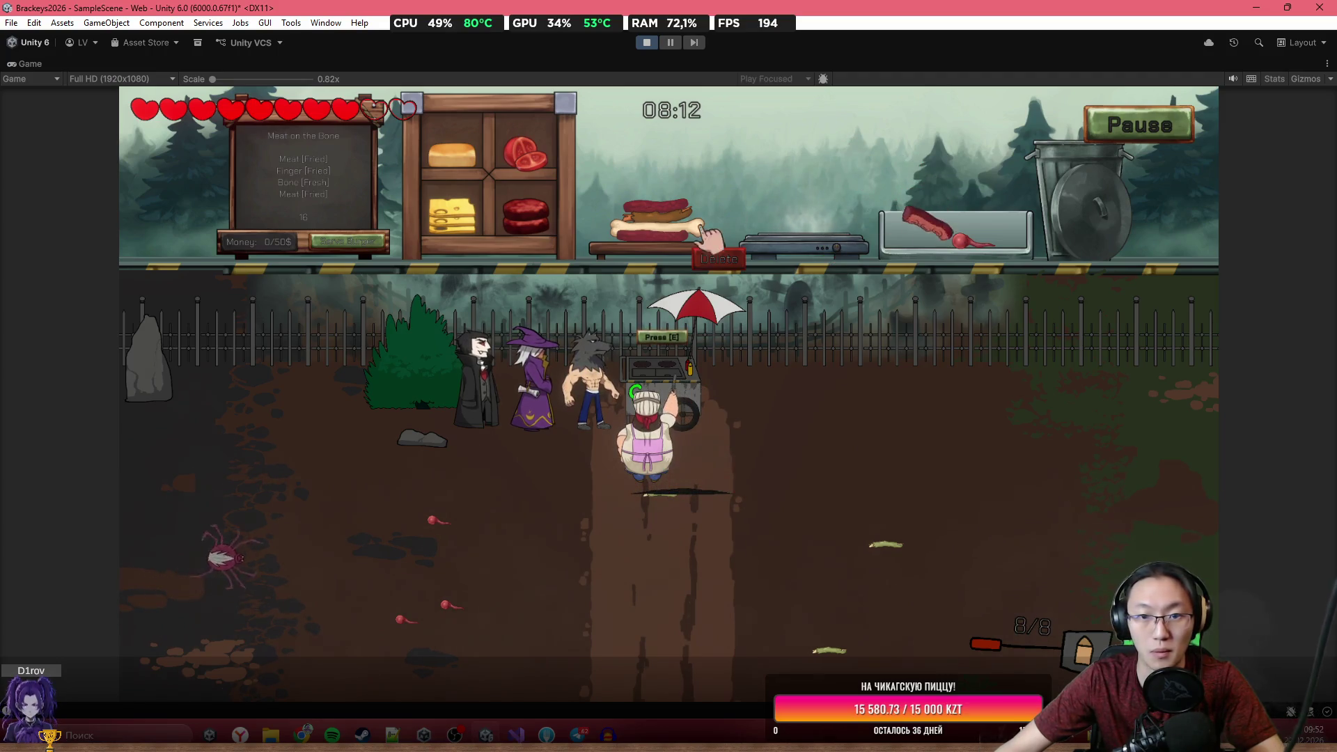
{"action": "key", "text": "s"}
{"action": "left_click", "coordinate": [380, 362]}
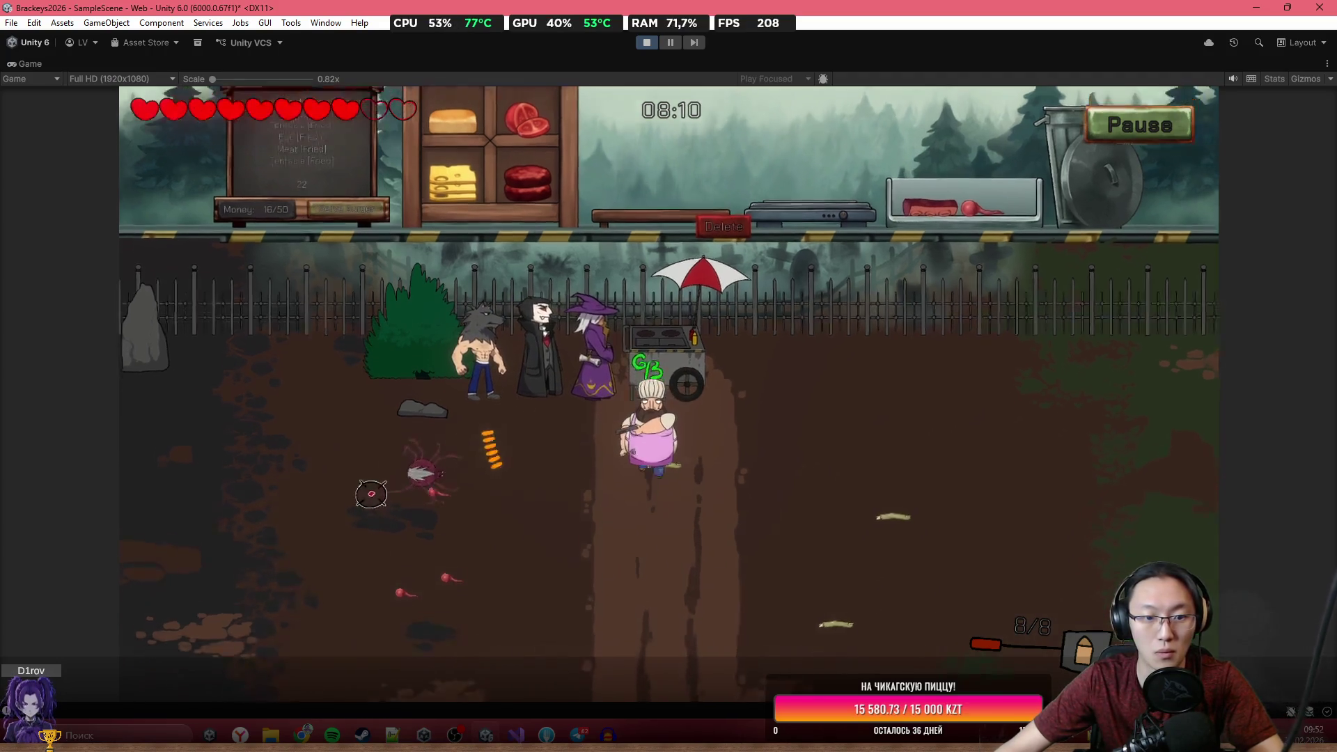
Shoot down the zombie while walking the chef downward and reloading.
{"action": "left_click", "coordinate": [380, 362]}
{"action": "key", "text": "s"}
{"action": "key", "text": "r"}
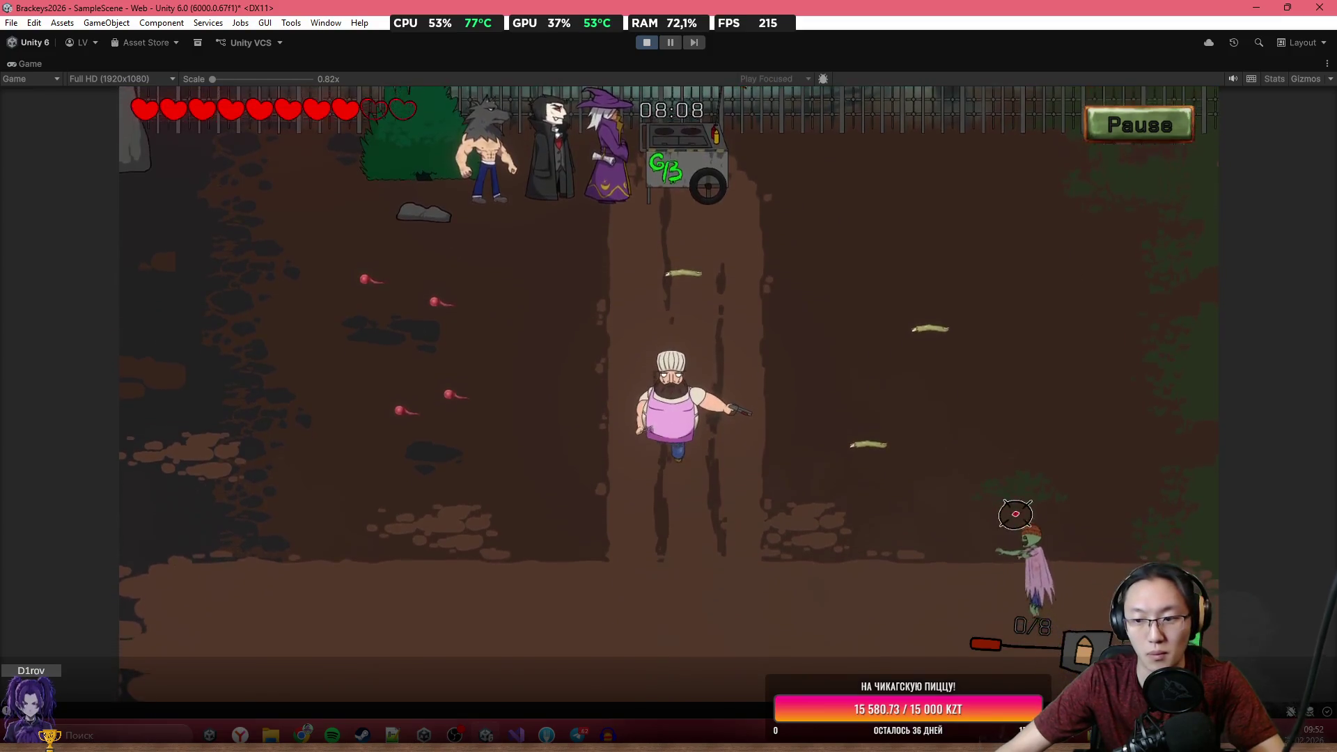
{"action": "key", "text": "s"}
{"action": "left_click", "coordinate": [1024, 473]}
{"action": "left_click", "coordinate": [1025, 446]}
{"action": "left_click", "coordinate": [1027, 438]}
{"action": "left_click", "coordinate": [1020, 418]}
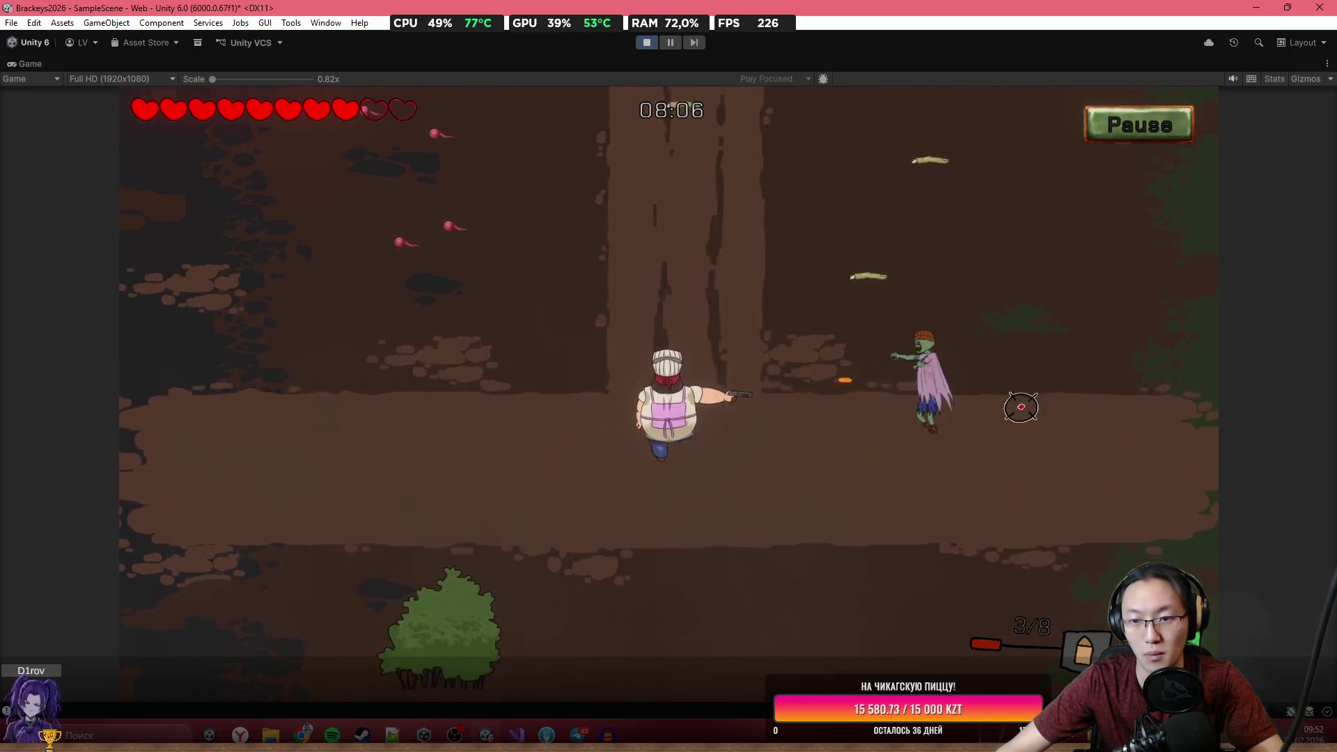
{"action": "left_click", "coordinate": [975, 348]}
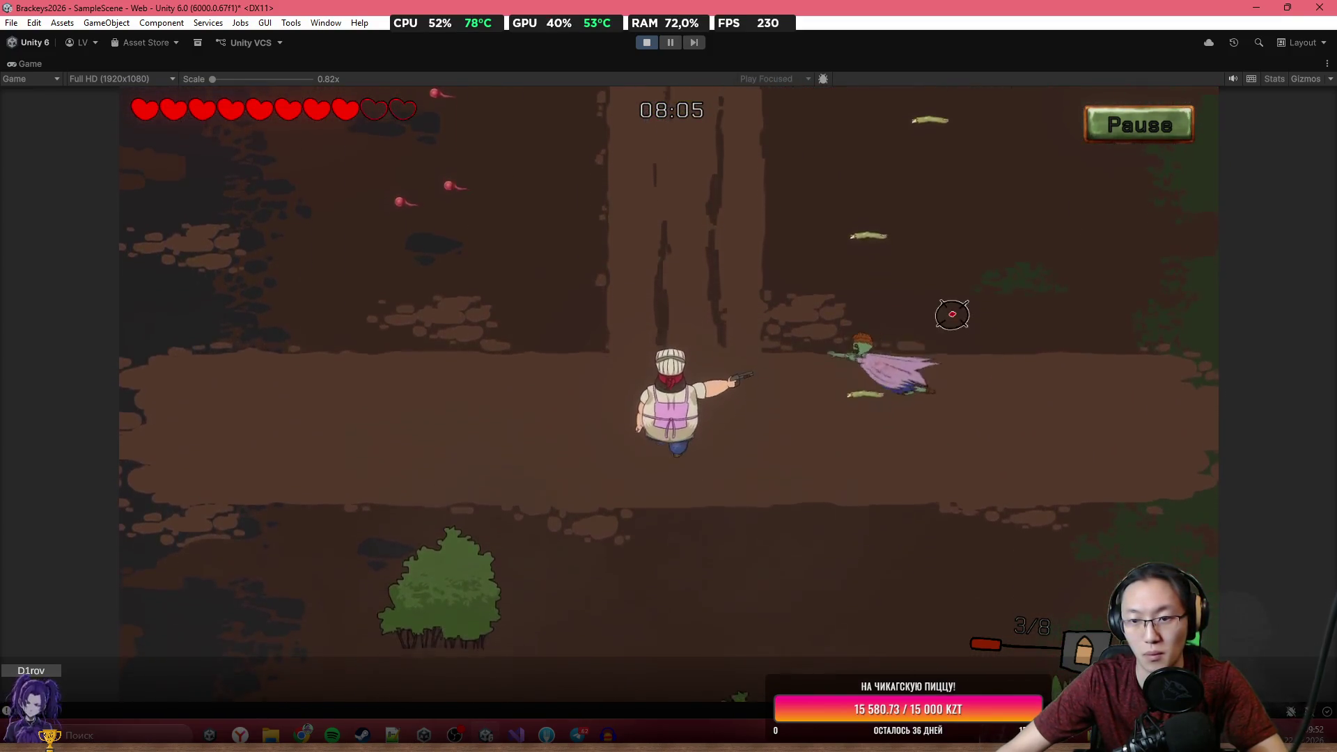
Walk the chef right toward the tombstones, reloading on the way.
{"action": "key", "text": "s"}
{"action": "key", "text": "d"}
{"action": "key", "text": "r"}
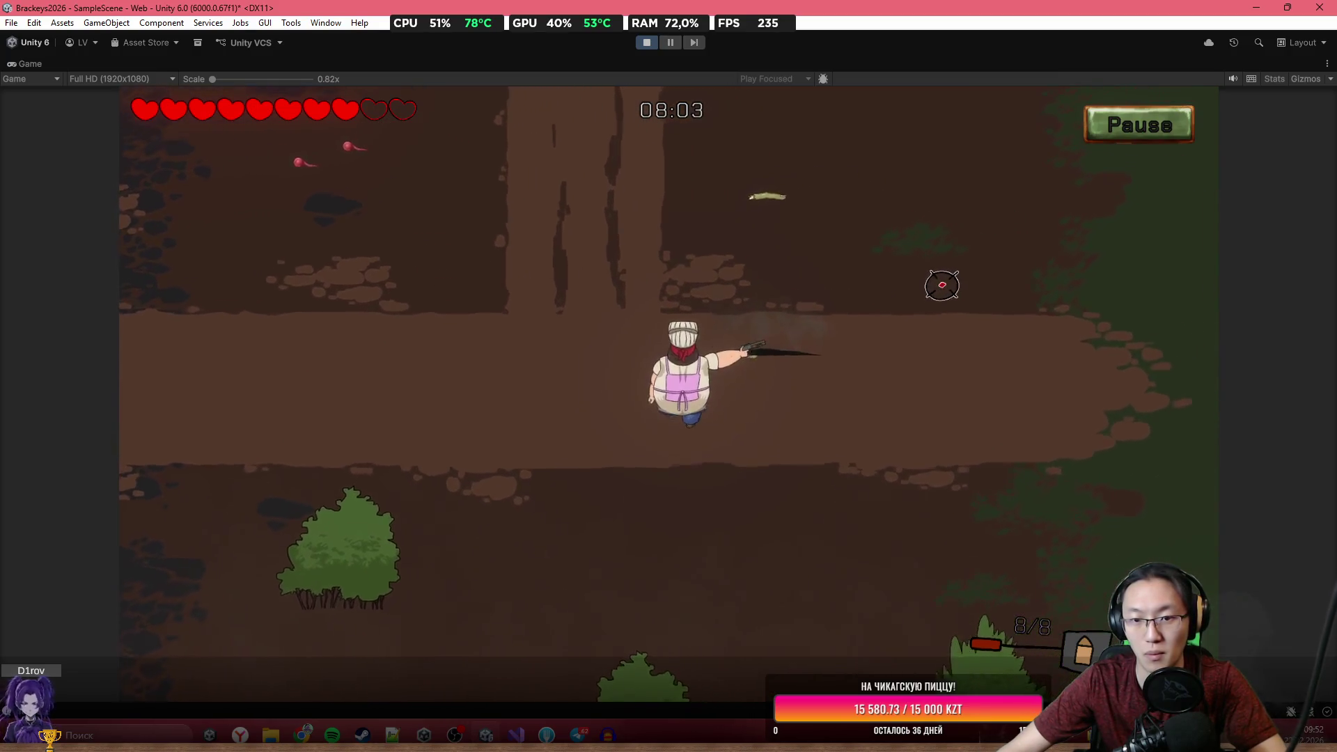
{"action": "key", "text": "d"}
{"action": "key", "text": "w"}
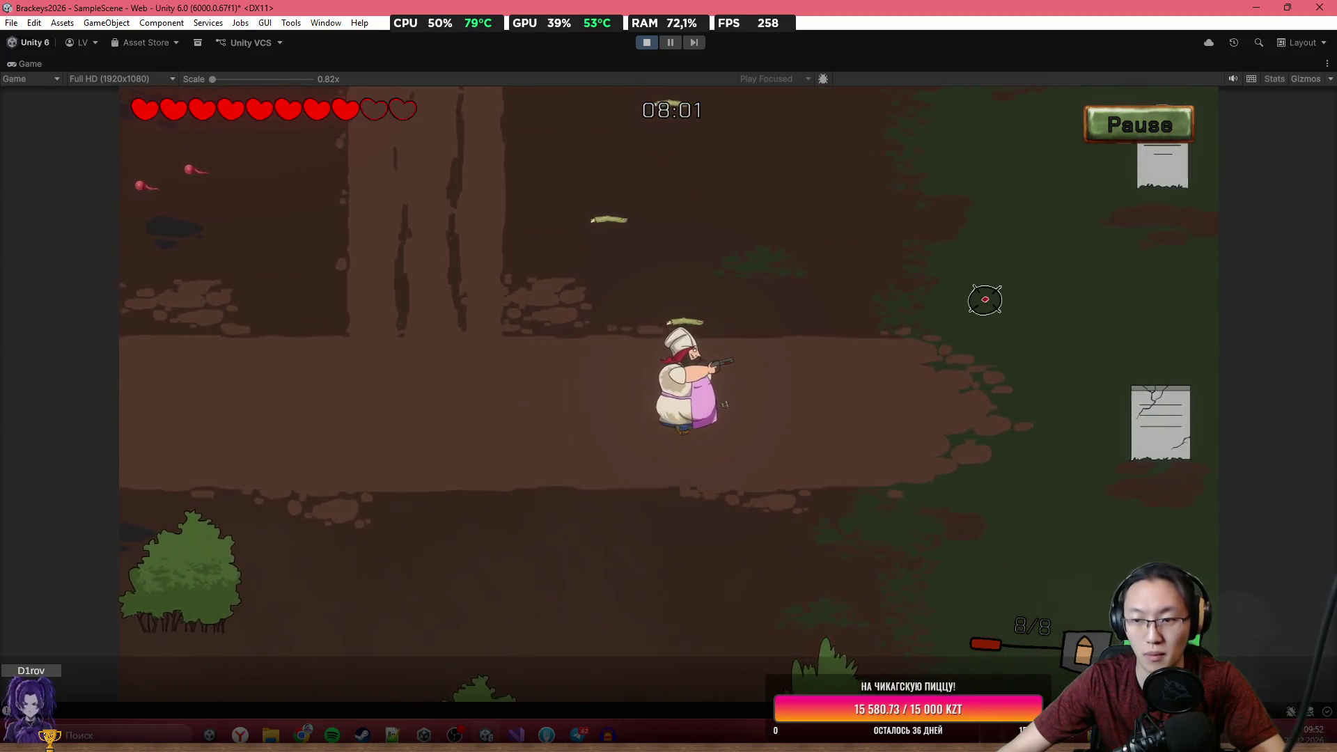
{"action": "key", "text": "d"}
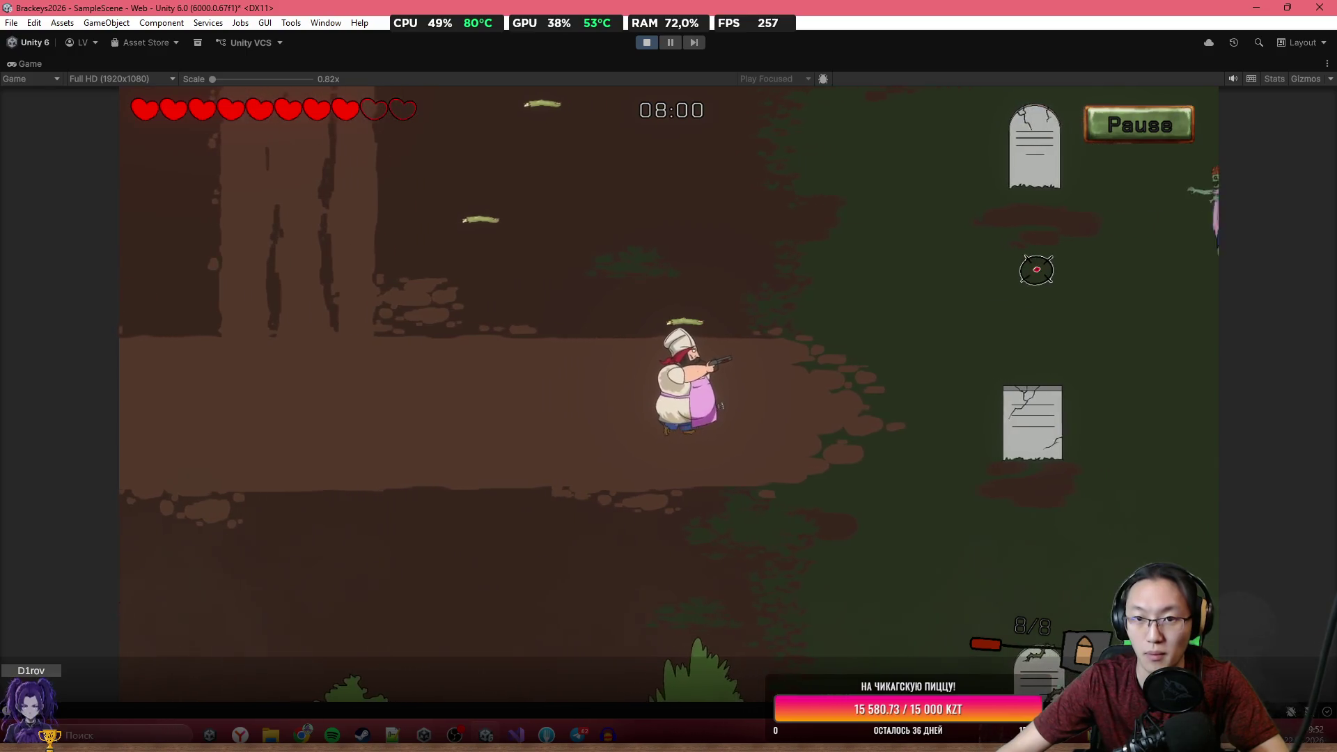
{"action": "key", "text": "d"}
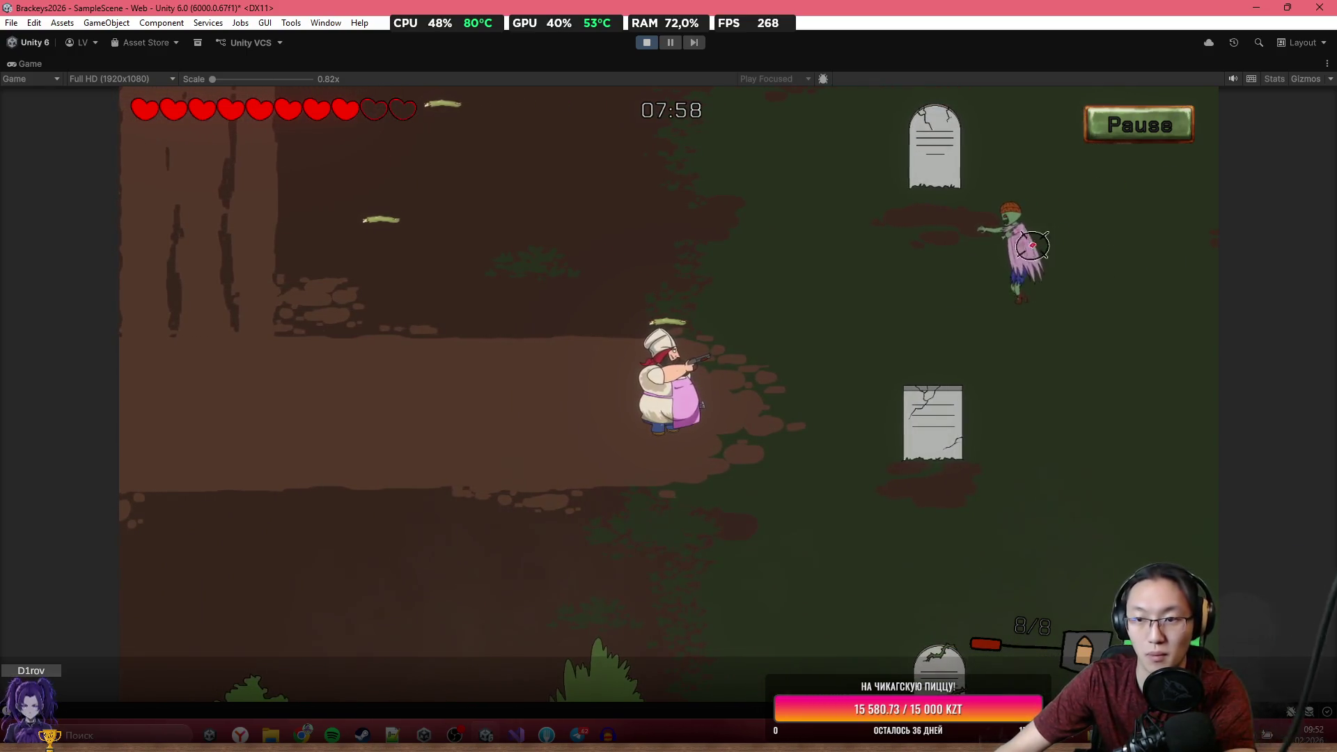
Snip a screenshot of the game area, then fire at the nearby enemies.
{"action": "key", "text": "super+shift+s"}
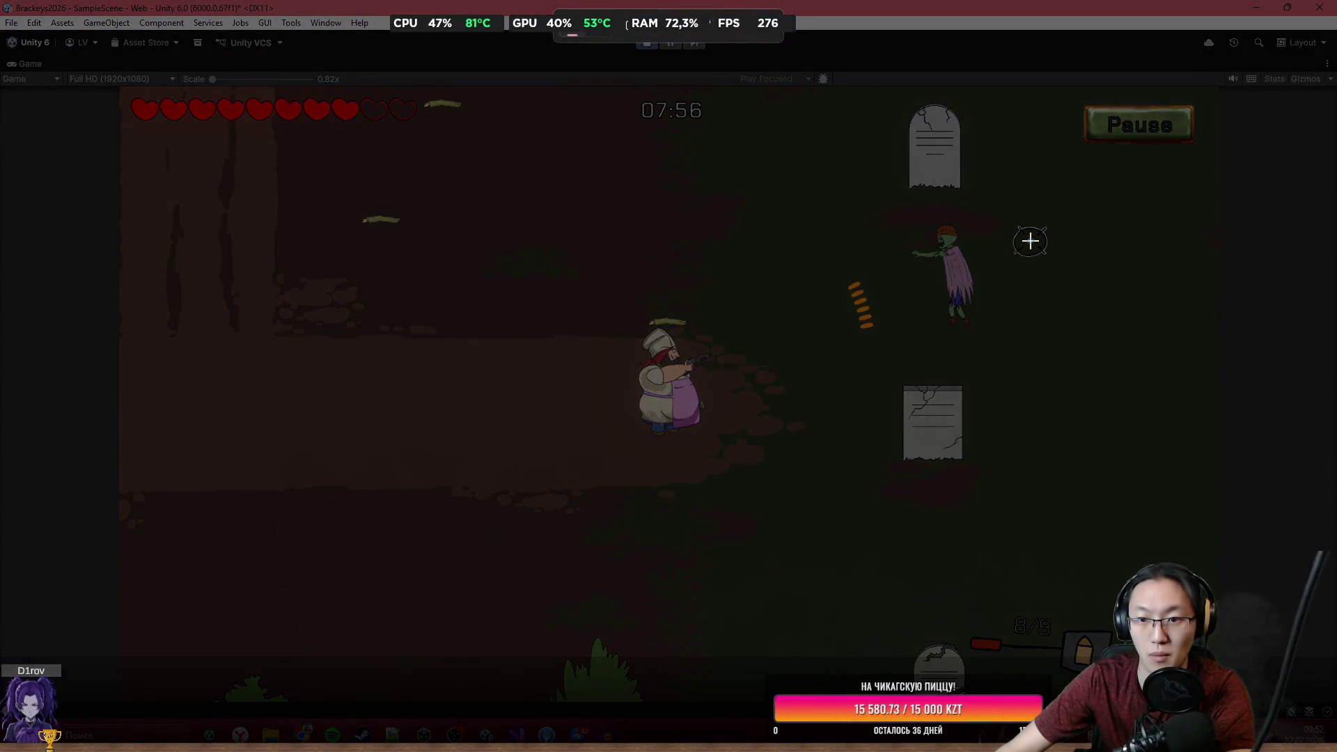
{"action": "mouse_move", "coordinate": [523, 168]}
{"action": "left_mouse_down"}
{"action": "mouse_move", "coordinate": [1000, 461]}
{"action": "mouse_move", "coordinate": [1082, 592]}
{"action": "mouse_move", "coordinate": [1080, 546]}
{"action": "left_mouse_up"}
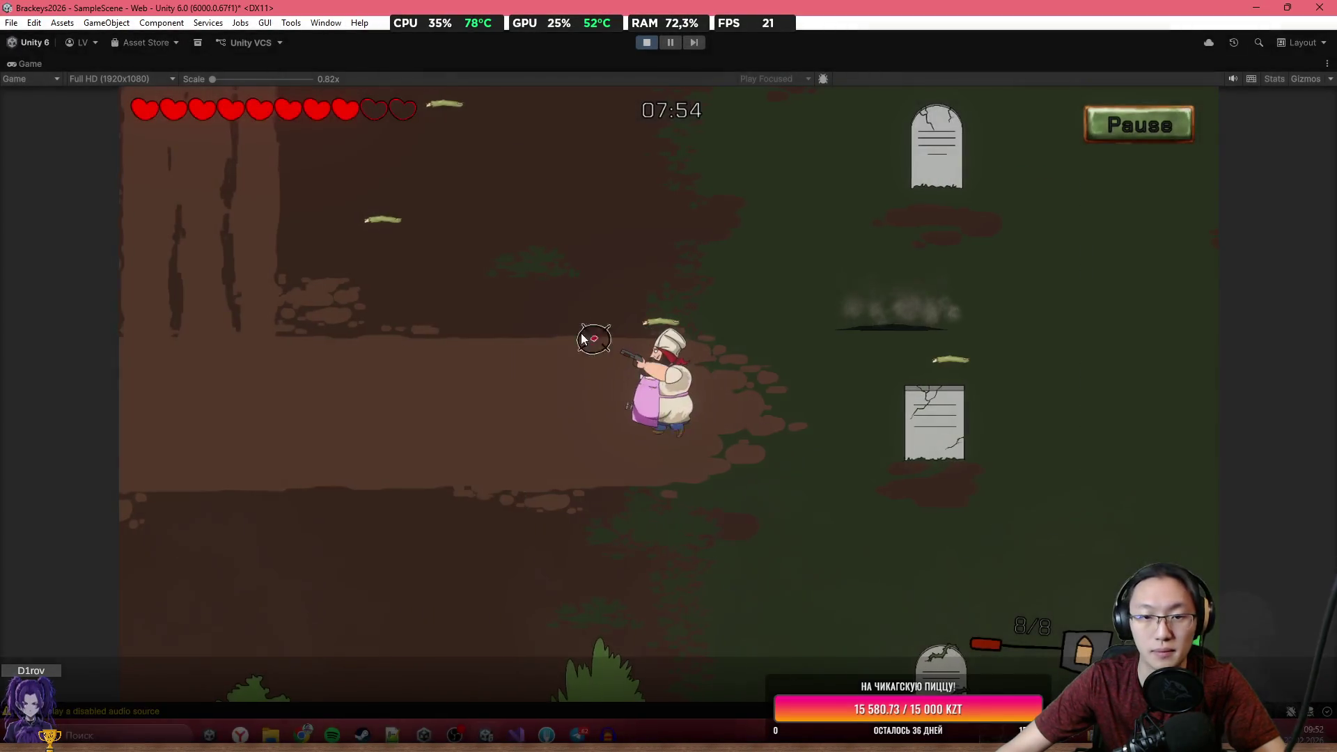
{"action": "key", "text": "w+a"}
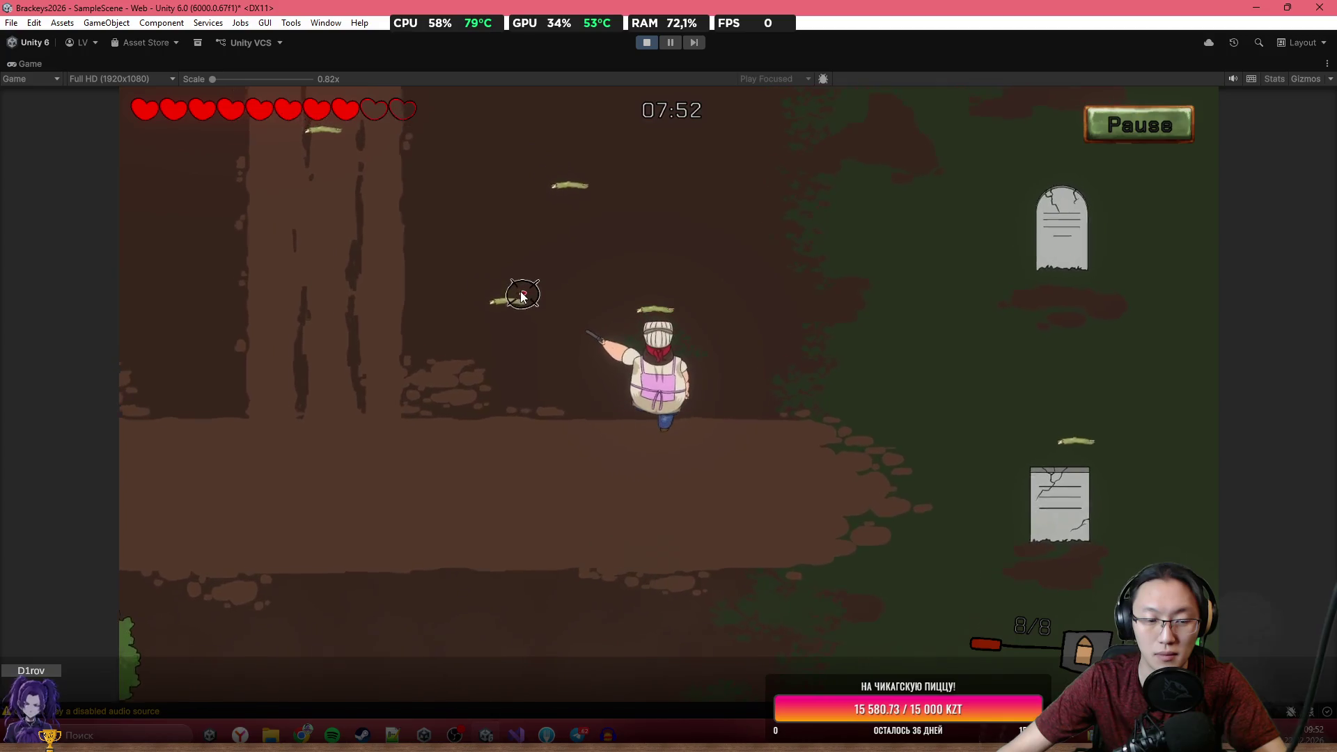
{"action": "key", "text": "w+a"}
{"action": "left_click", "coordinate": [340, 552]}
{"action": "left_click", "coordinate": [337, 555]}
{"action": "left_click", "coordinate": [400, 591]}
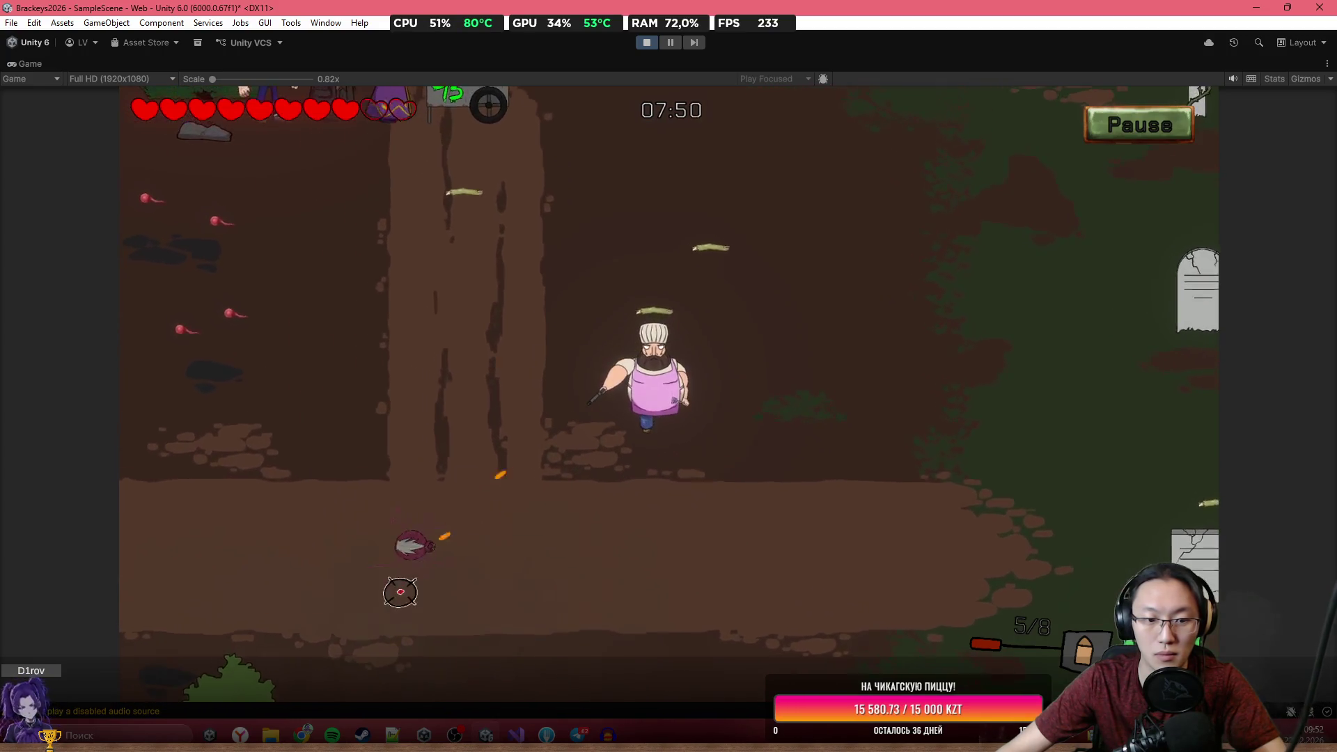
{"action": "left_click", "coordinate": [445, 563]}
{"action": "left_click", "coordinate": [496, 540]}
Walk the chef up to the food cart and open the cooking station.
{"action": "key", "text": "w+a"}
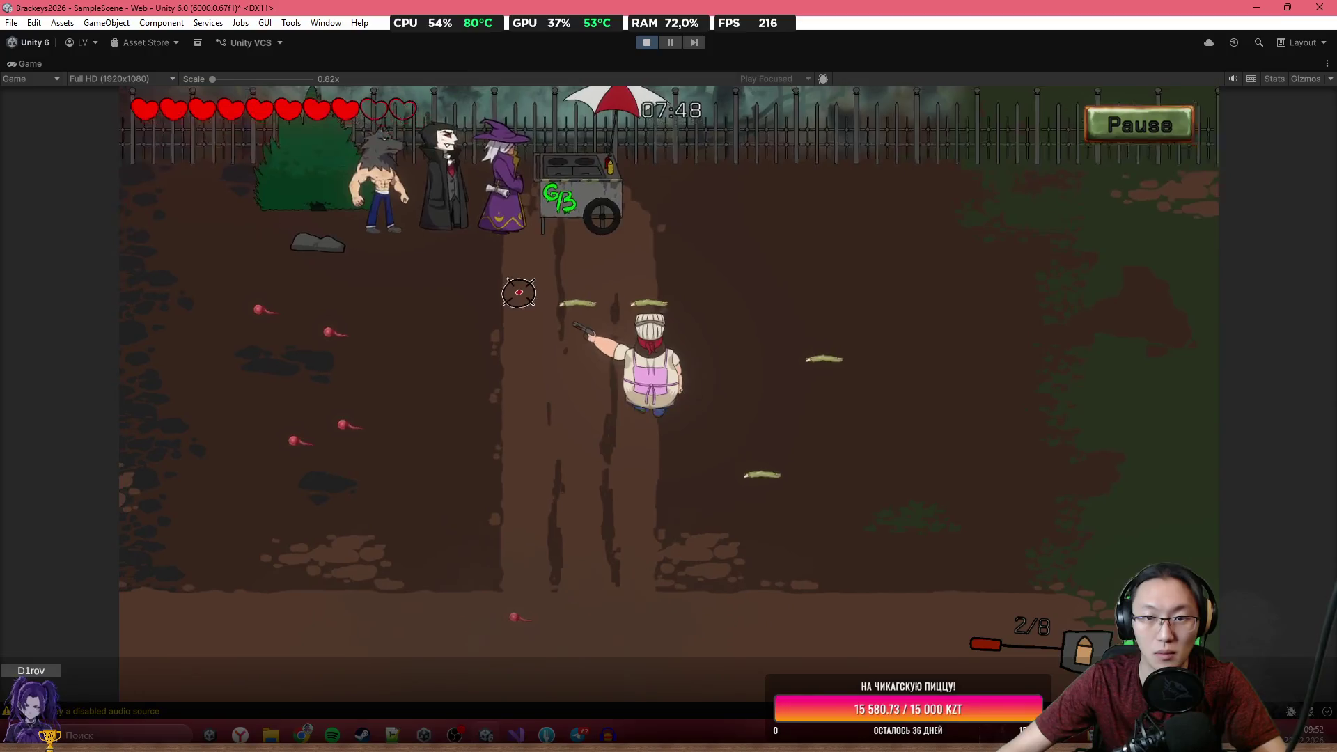
{"action": "key", "text": "r"}
{"action": "key", "text": "w"}
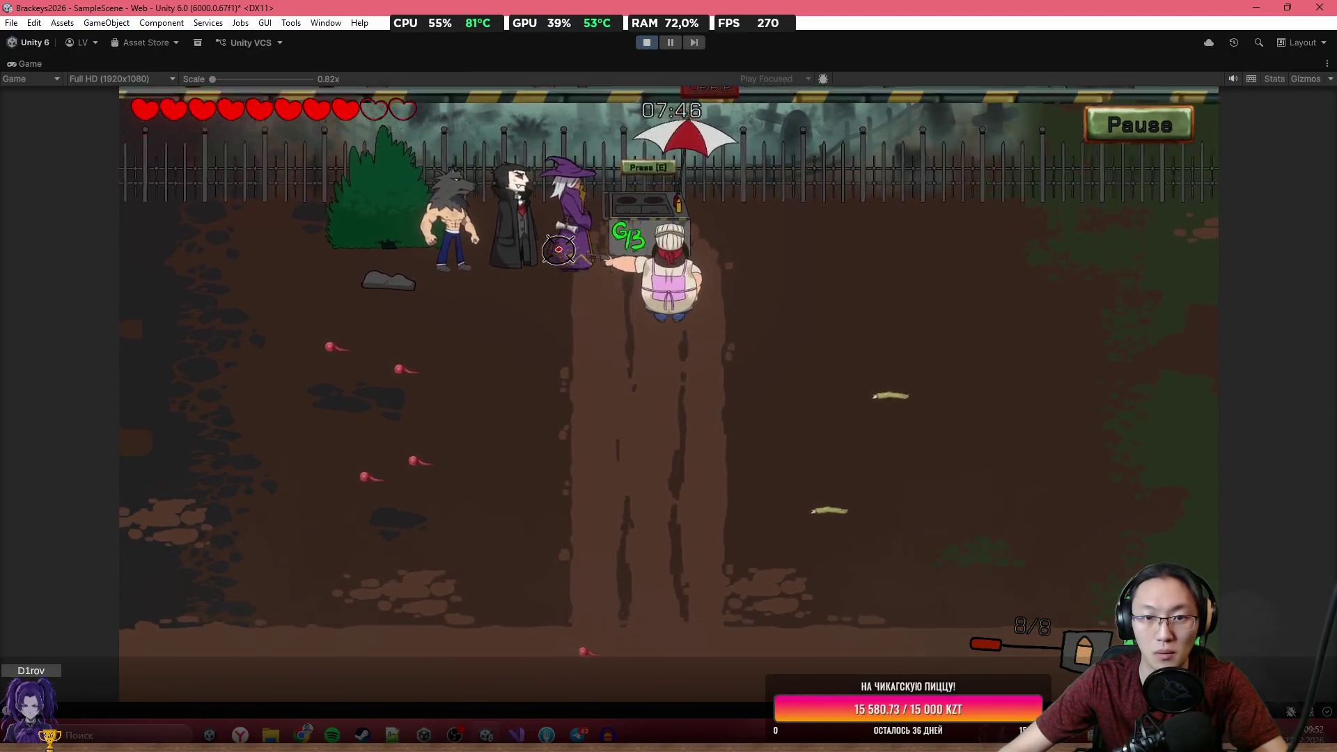
{"action": "key", "text": "e"}
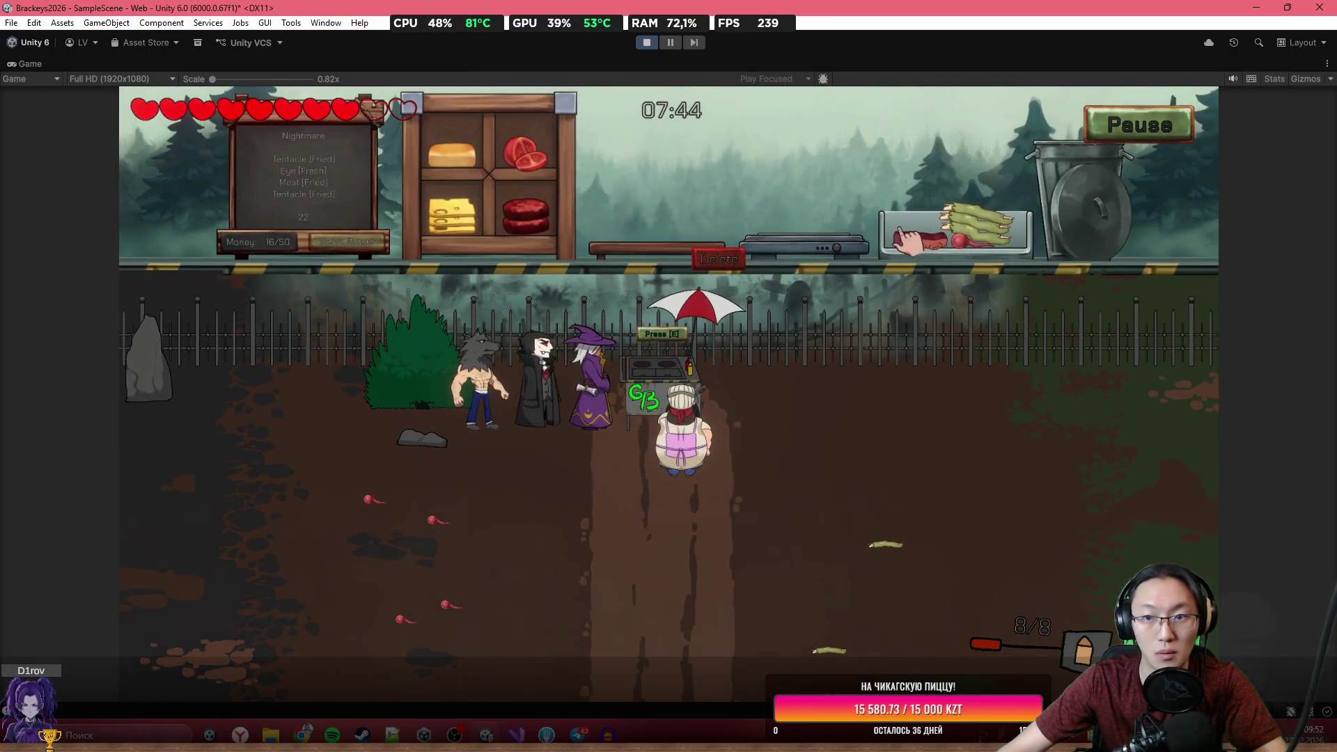
Put meat on the cutting board and grill a tentacle while shooting the spider and zombie.
{"action": "left_click_drag", "start_coordinate": [924, 244], "coordinate": [872, 150]}
{"action": "mouse_move", "coordinate": [767, 190]}
{"action": "left_mouse_down"}
{"action": "mouse_move", "coordinate": [686, 209]}
{"action": "mouse_move", "coordinate": [667, 247]}
{"action": "left_mouse_up"}
{"action": "left_click_drag", "start_coordinate": [380, 508], "coordinate": [373, 525]}
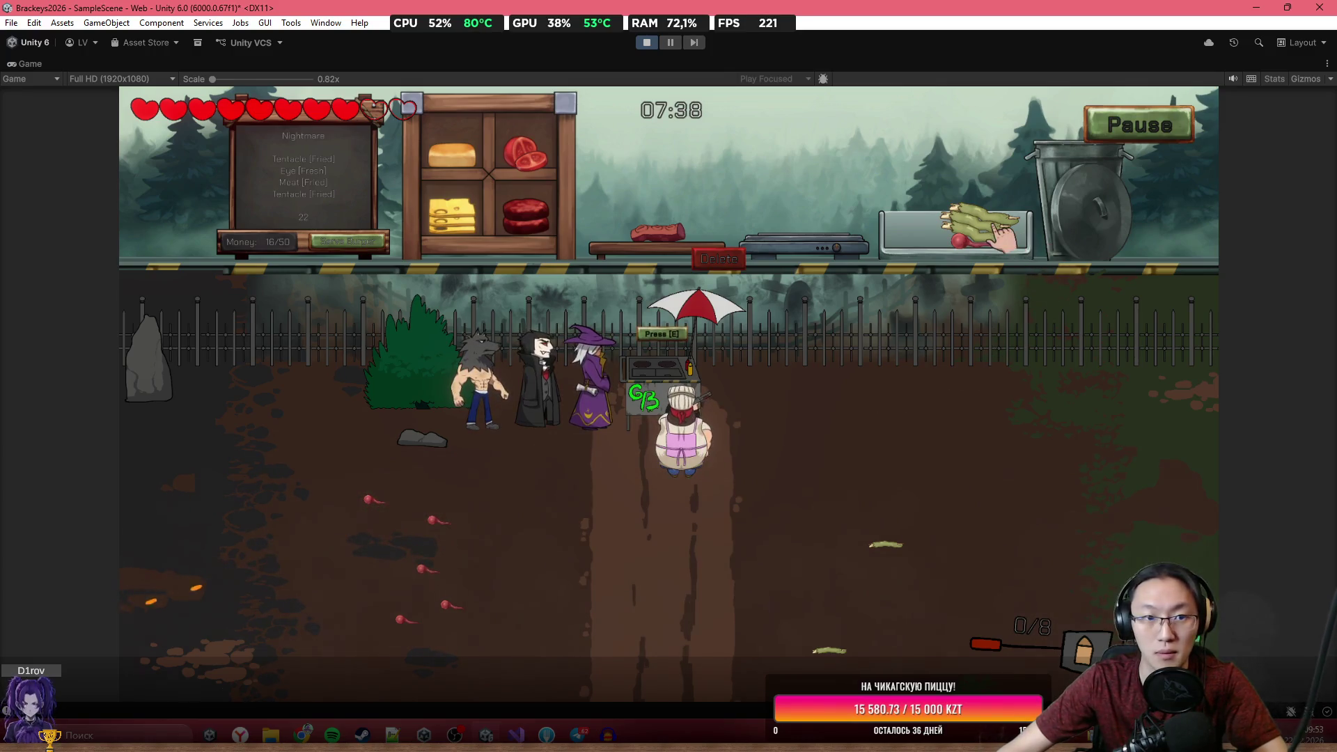
{"action": "mouse_move", "coordinate": [963, 197]}
{"action": "left_mouse_down"}
{"action": "mouse_move", "coordinate": [841, 183]}
{"action": "mouse_move", "coordinate": [840, 250]}
{"action": "left_mouse_up"}
{"action": "left_click_drag", "start_coordinate": [844, 599], "coordinate": [848, 568]}
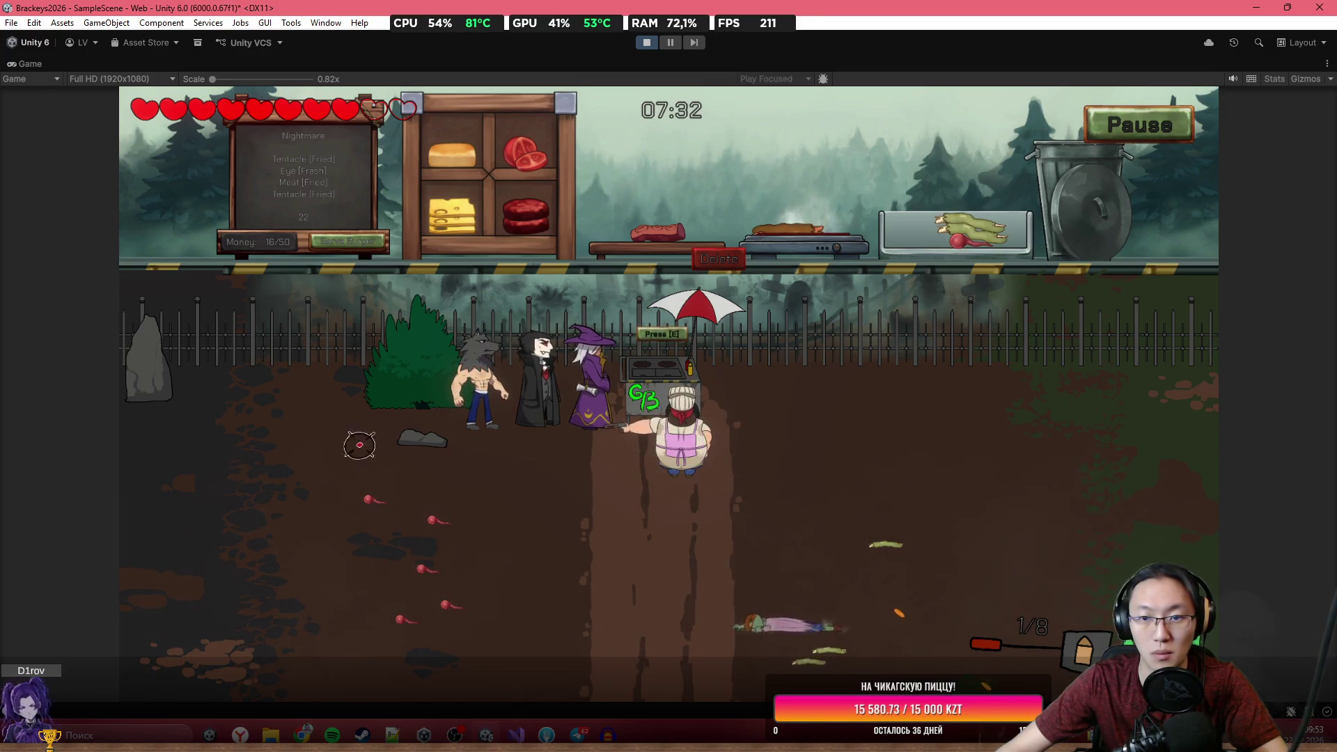
{"action": "mouse_move", "coordinate": [794, 251]}
{"action": "left_mouse_down"}
{"action": "mouse_move", "coordinate": [888, 168]}
{"action": "mouse_move", "coordinate": [912, 223]}
{"action": "left_mouse_up"}
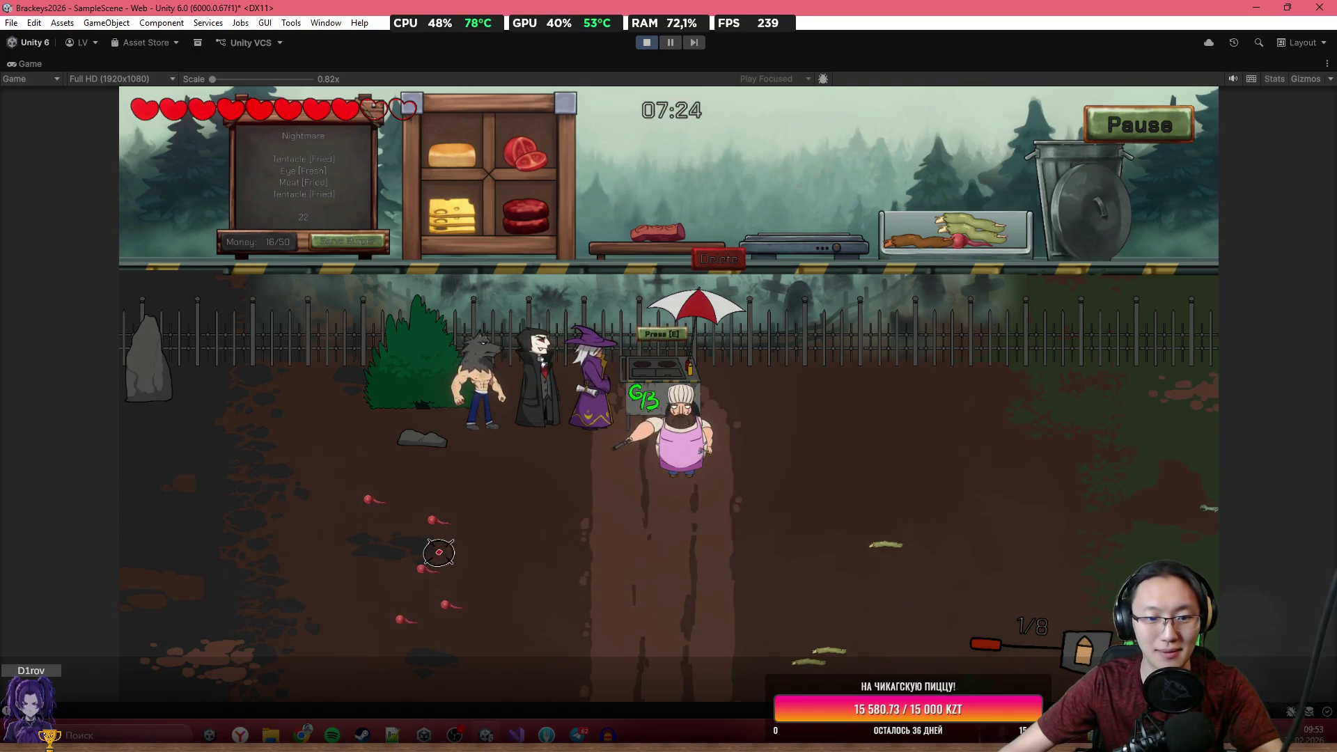
Step away from the cart to gun down the zombie, then return to the food cart.
{"action": "key", "text": "s"}
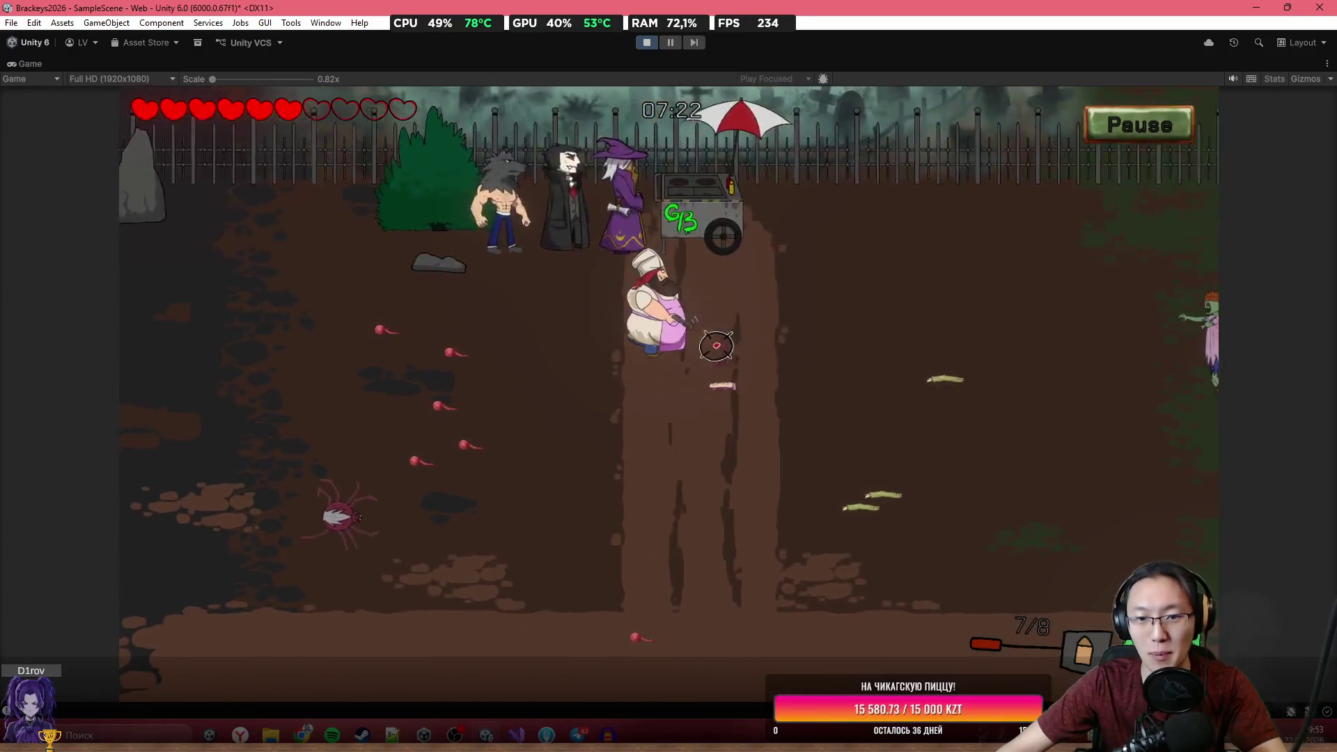
{"action": "left_click", "coordinate": [978, 286]}
{"action": "key", "text": "d"}
{"action": "left_click", "coordinate": [1029, 337]}
{"action": "left_click", "coordinate": [1029, 337]}
{"action": "left_click", "coordinate": [1029, 334]}
{"action": "left_click", "coordinate": [1029, 334]}
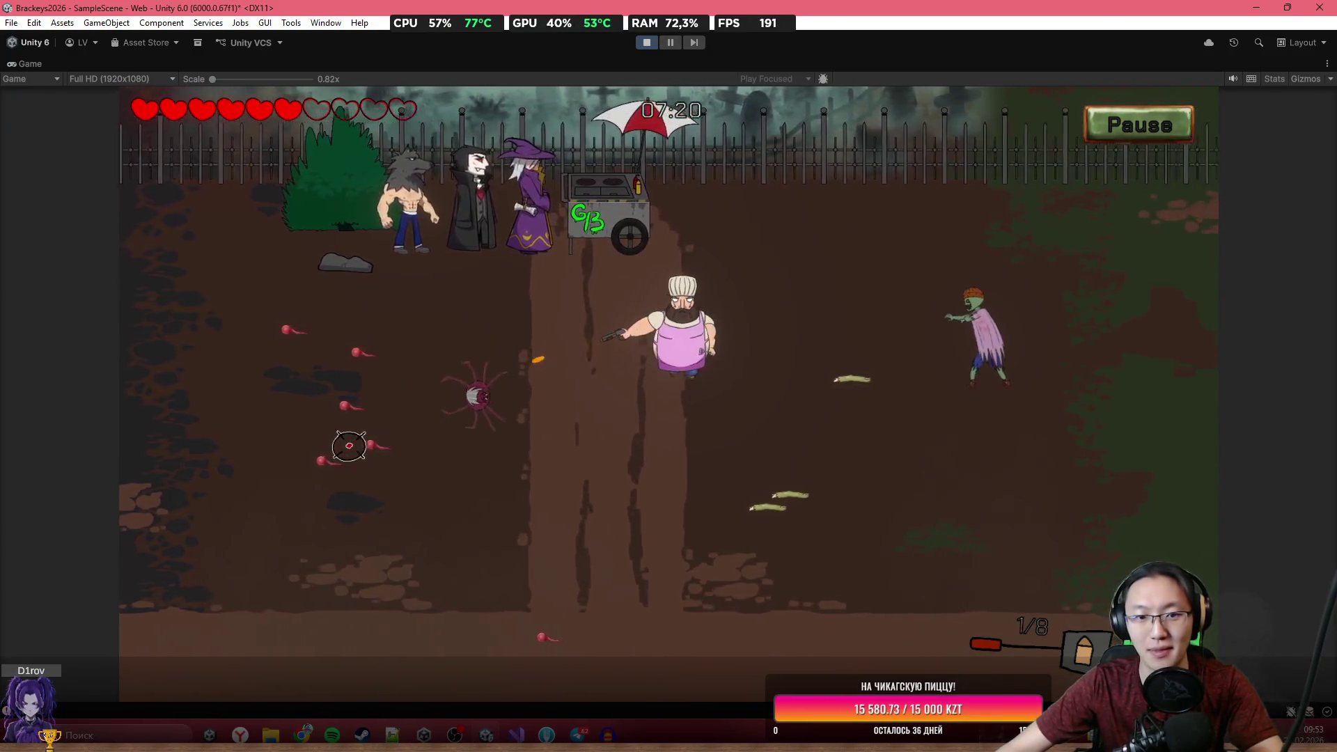
{"action": "key", "text": "a"}
{"action": "key", "text": "w"}
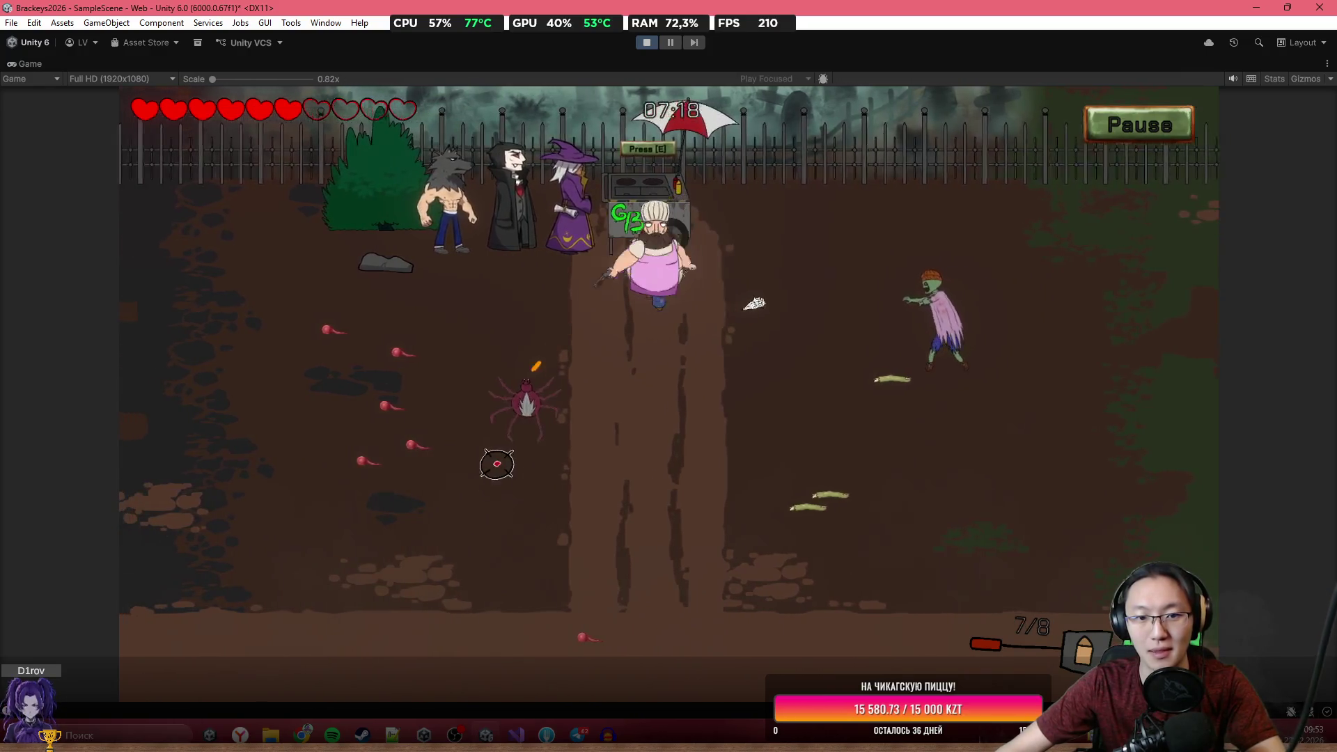
{"action": "key", "text": "w"}
{"action": "left_click", "coordinate": [913, 321]}
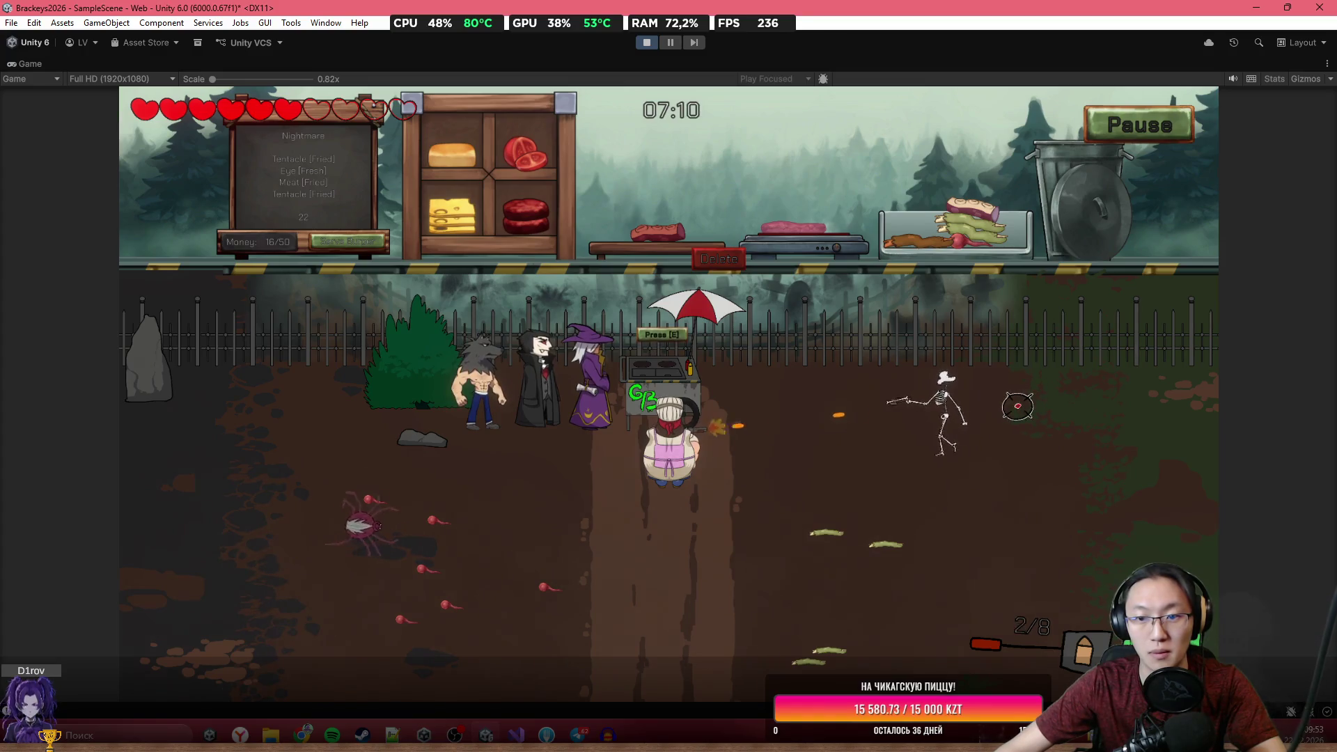
Shoot the skeleton and other enemies around the cart, reloading along the way.
{"action": "key", "text": "s"}
{"action": "left_click", "coordinate": [970, 391]}
{"action": "key", "text": "r"}
{"action": "left_click", "coordinate": [448, 327]}
{"action": "key", "text": "w"}
{"action": "left_click", "coordinate": [448, 328]}
{"action": "left_click", "coordinate": [448, 327]}
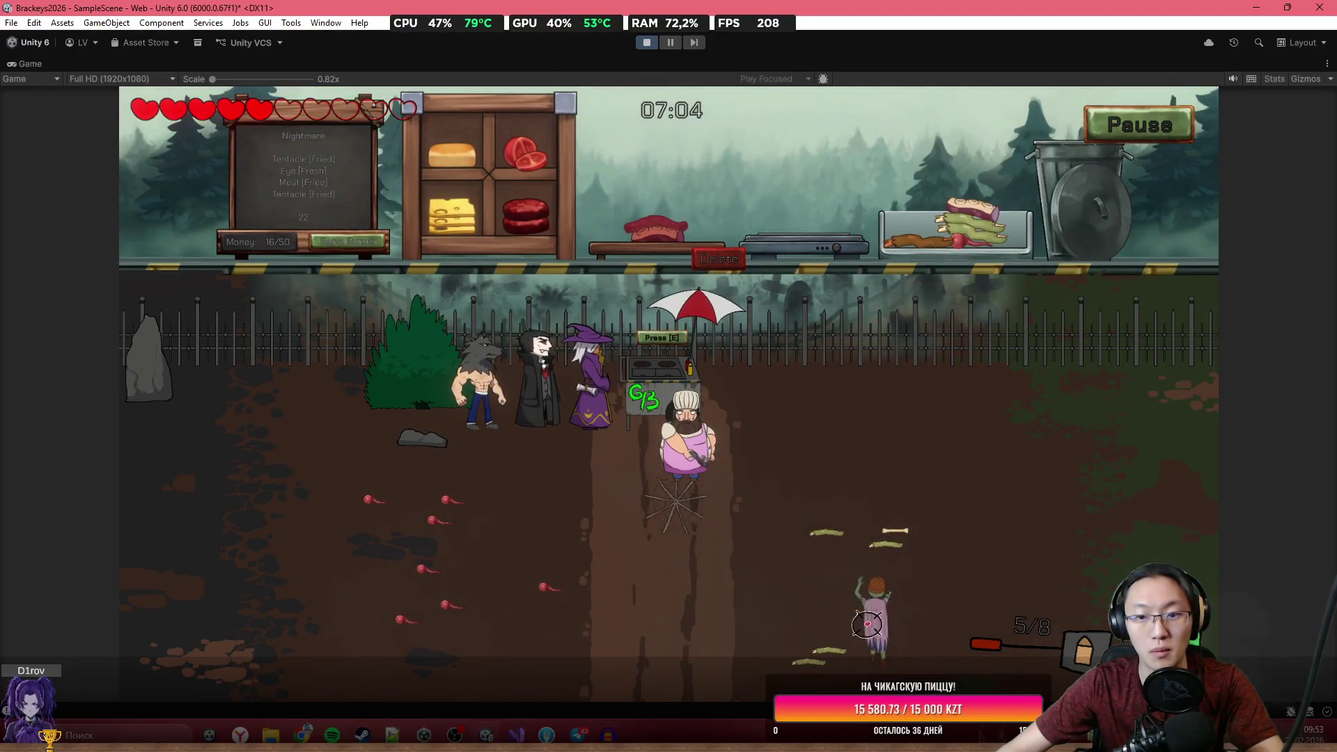
Kill the approaching zombie, melee nearby enemies, and get back to the cooking station.
{"action": "key", "text": "s"}
{"action": "left_click", "coordinate": [892, 515]}
{"action": "left_click", "coordinate": [919, 424]}
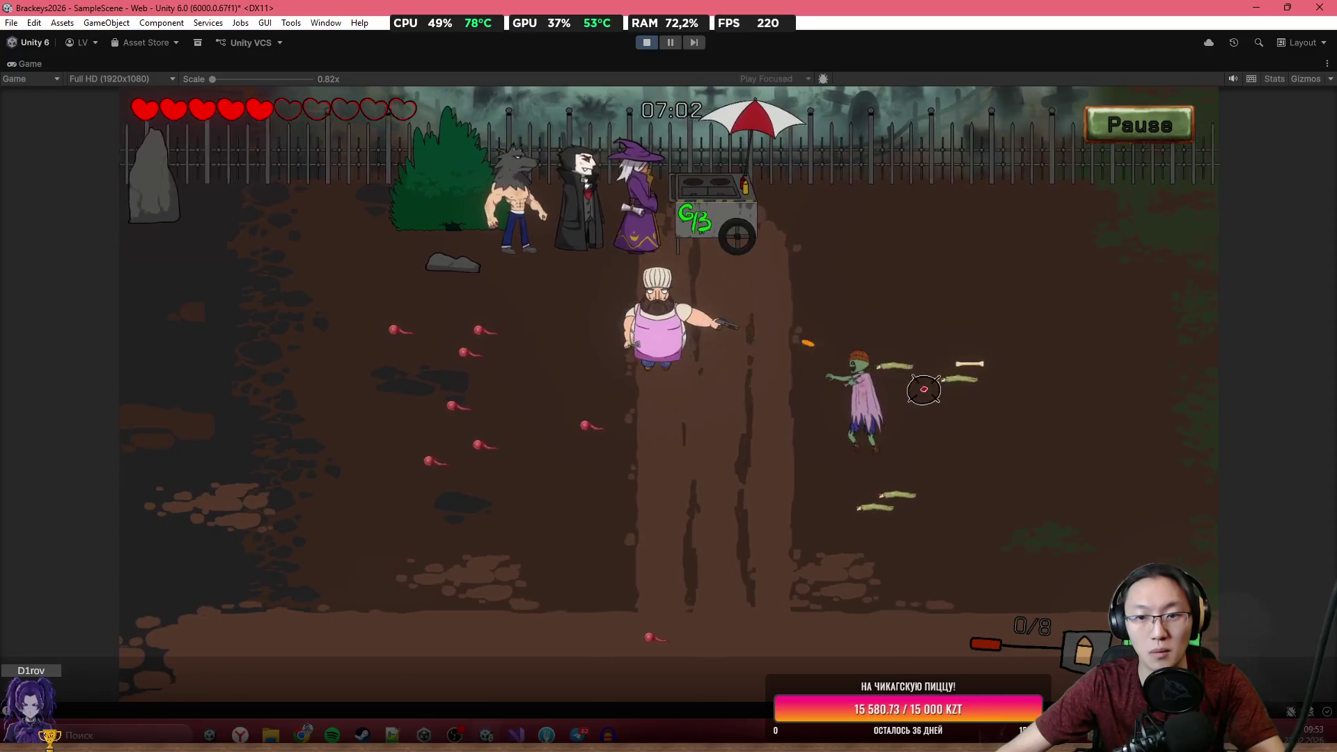
{"action": "left_click", "coordinate": [927, 384]}
{"action": "left_click", "coordinate": [933, 369]}
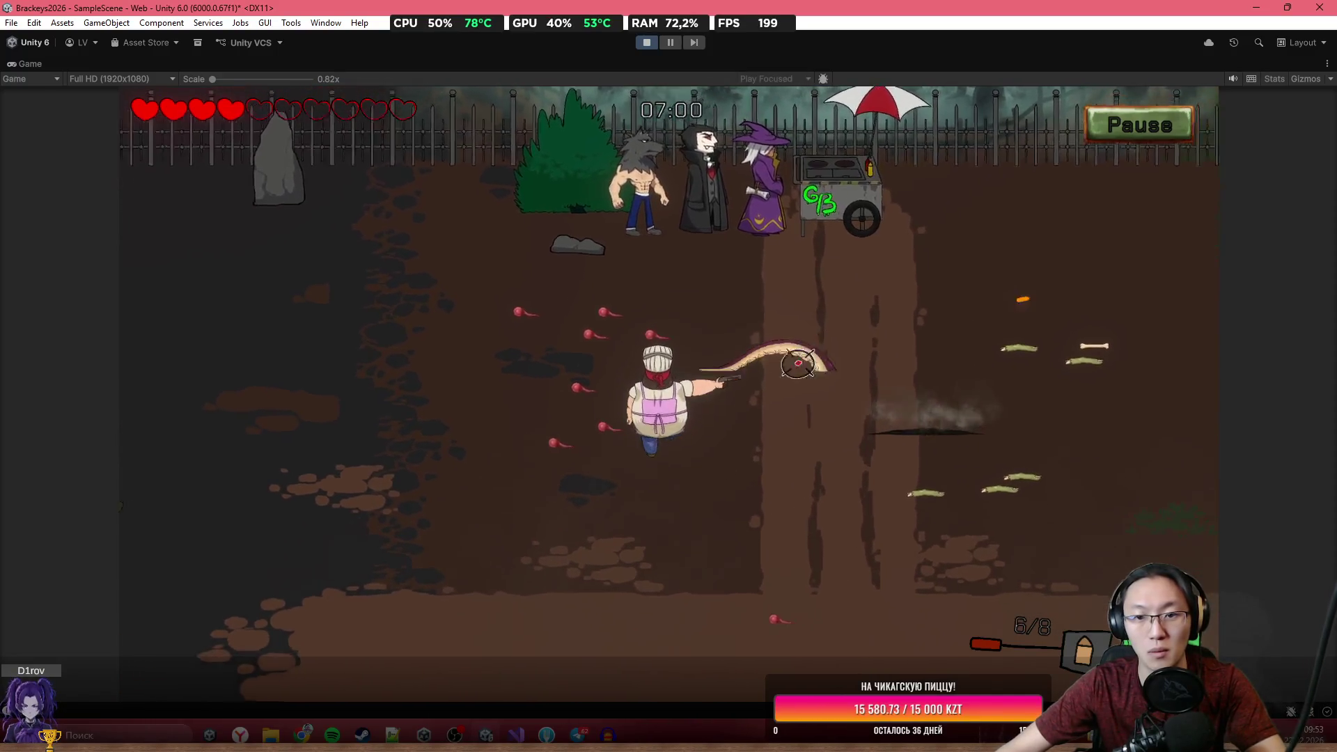
{"action": "key", "text": "w"}
{"action": "key", "text": "d"}
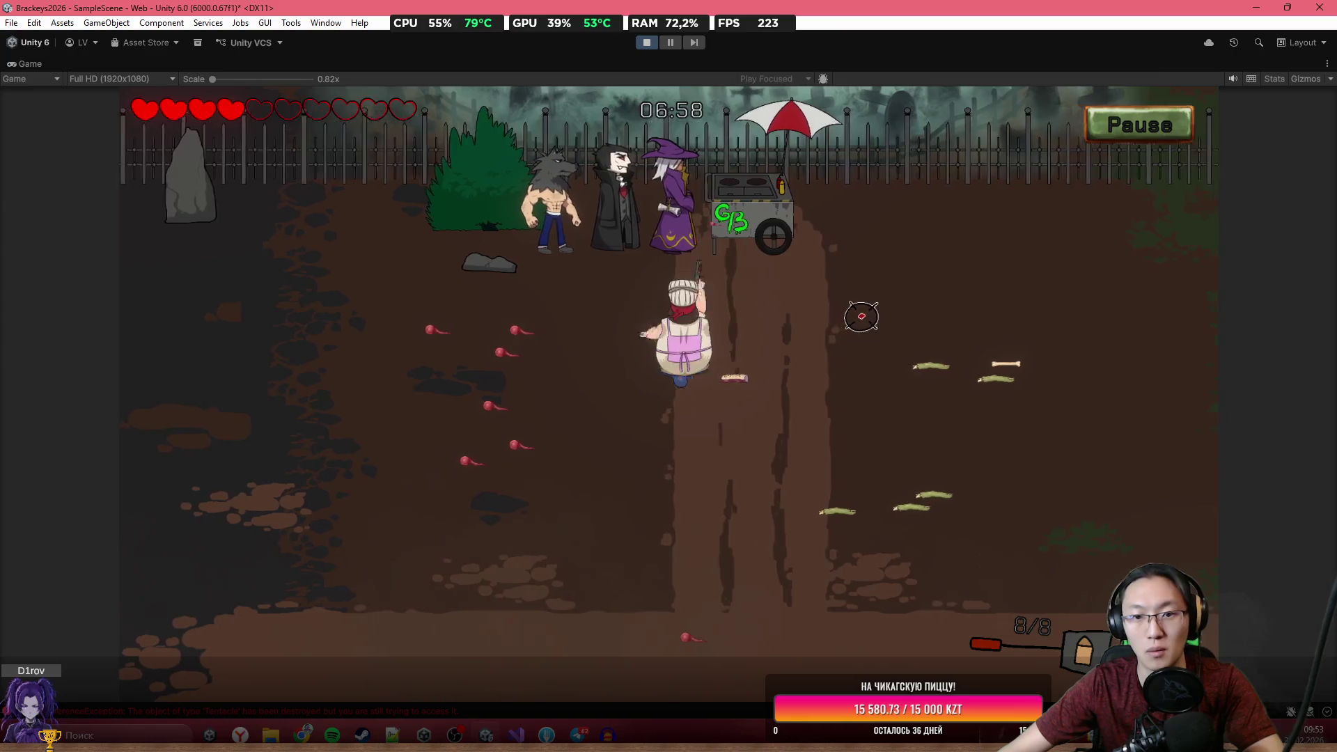
{"action": "key", "text": "e"}
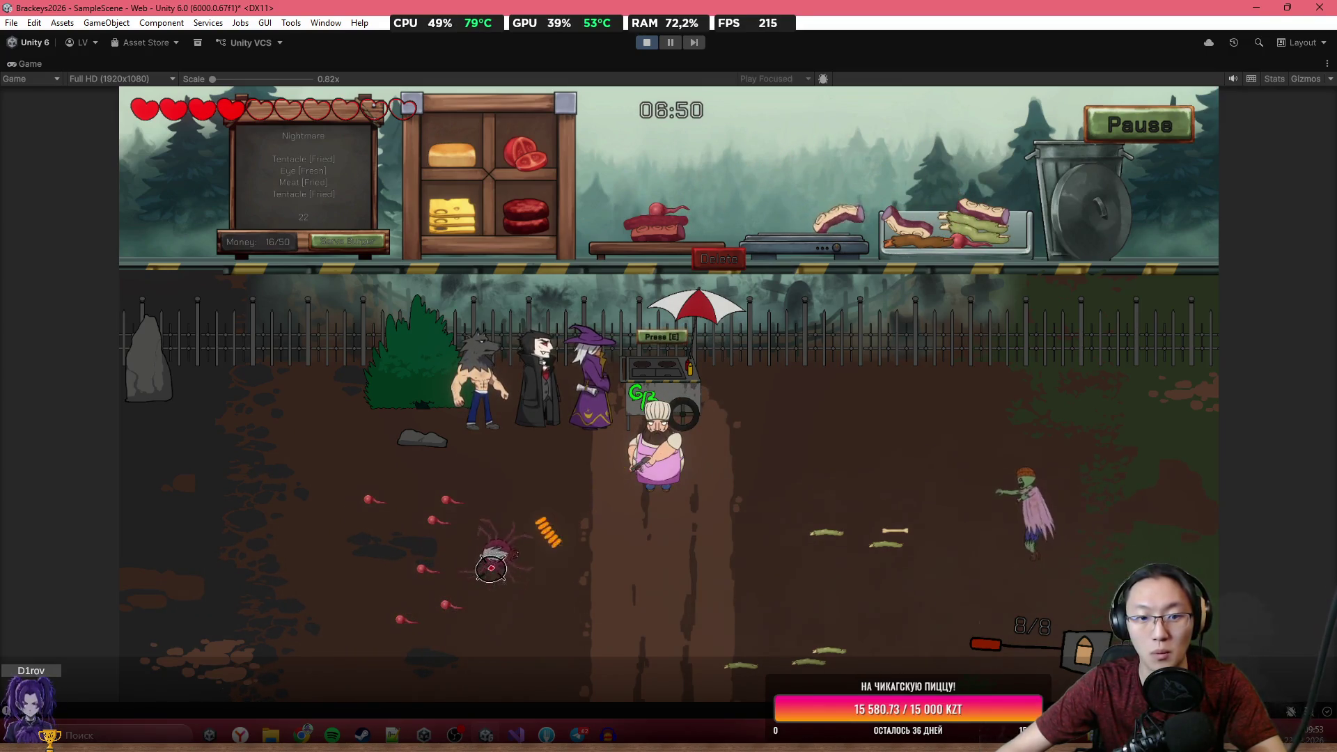
Finish off a zombie, stack the grilled meat, and snip the cooking-station gameplay.
{"action": "left_click", "coordinate": [1030, 517]}
{"action": "left_click", "coordinate": [1018, 507]}
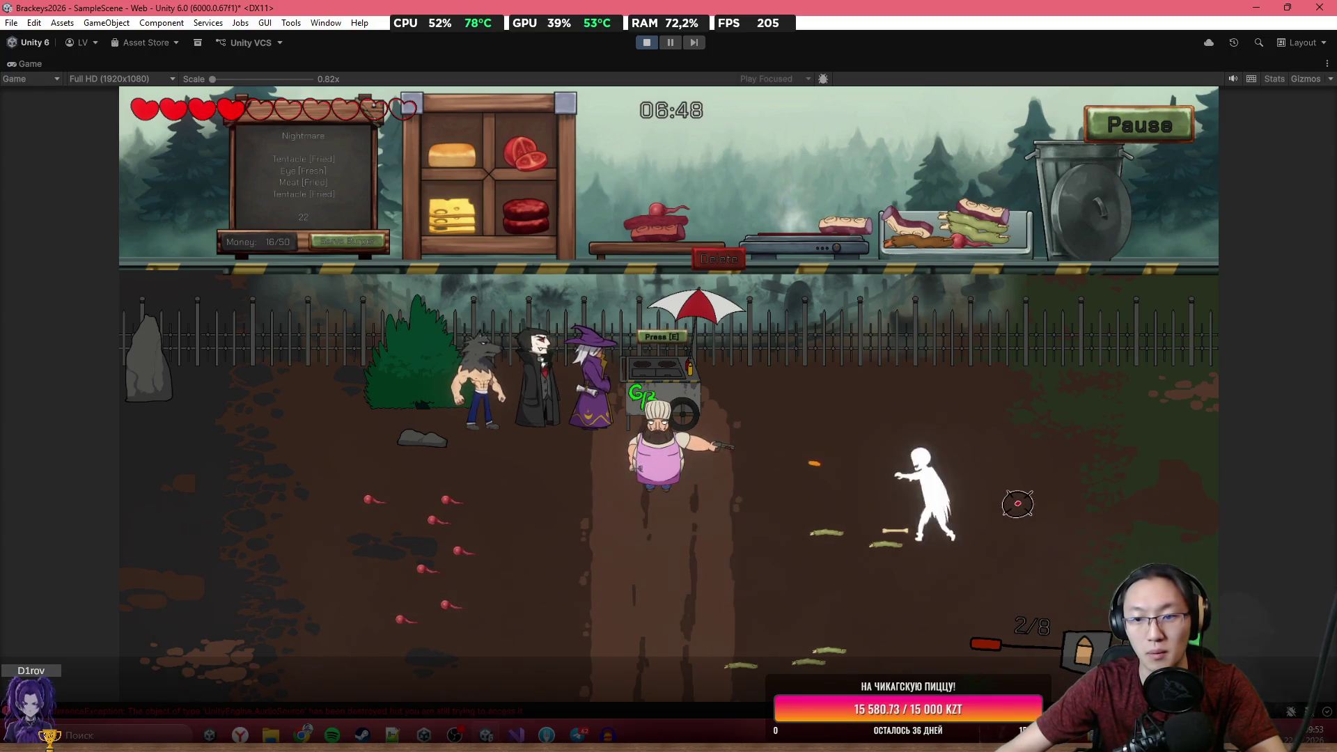
{"action": "mouse_move", "coordinate": [846, 227]}
{"action": "left_mouse_down"}
{"action": "mouse_move", "coordinate": [731, 182]}
{"action": "mouse_move", "coordinate": [644, 232]}
{"action": "left_mouse_up"}
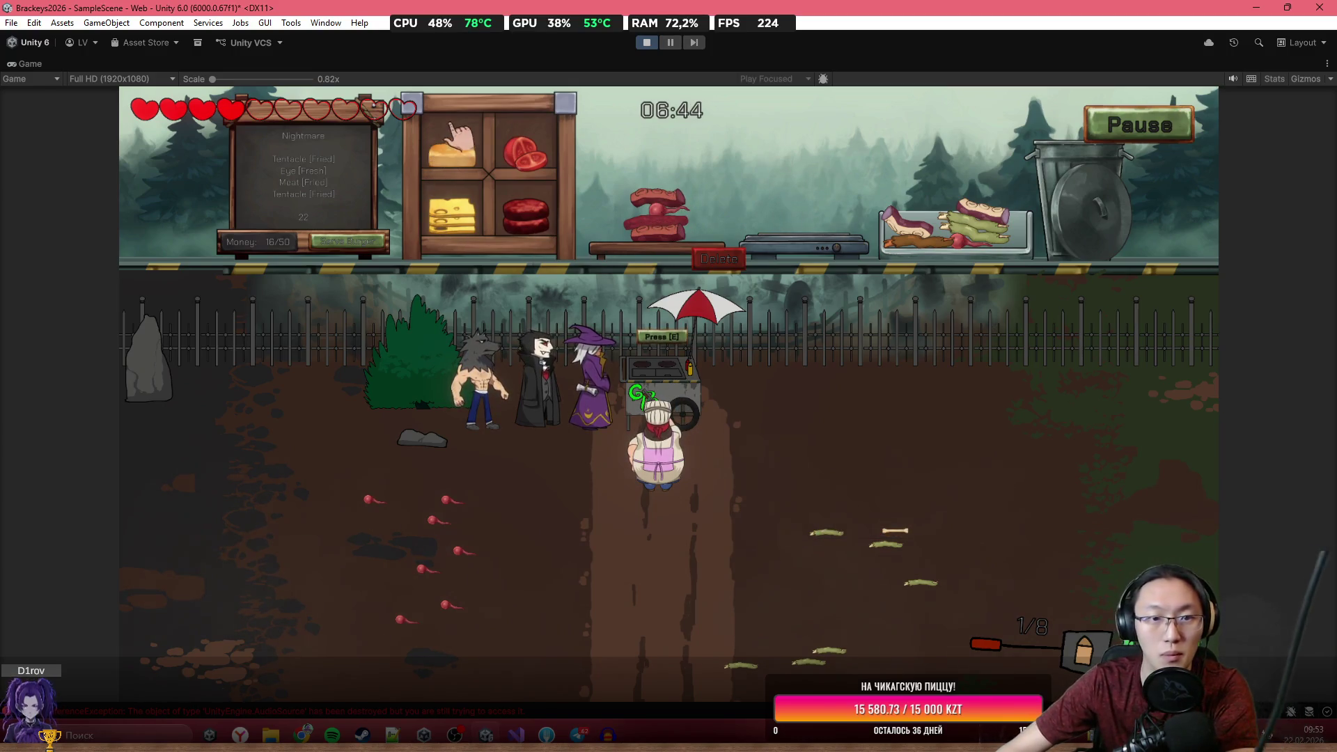
{"action": "key", "text": "super+shift+s"}
{"action": "mouse_move", "coordinate": [420, 92]}
{"action": "left_mouse_down"}
{"action": "mouse_move", "coordinate": [927, 492]}
{"action": "mouse_move", "coordinate": [993, 499]}
{"action": "mouse_move", "coordinate": [921, 491]}
{"action": "mouse_move", "coordinate": [1025, 531]}
{"action": "left_mouse_up"}
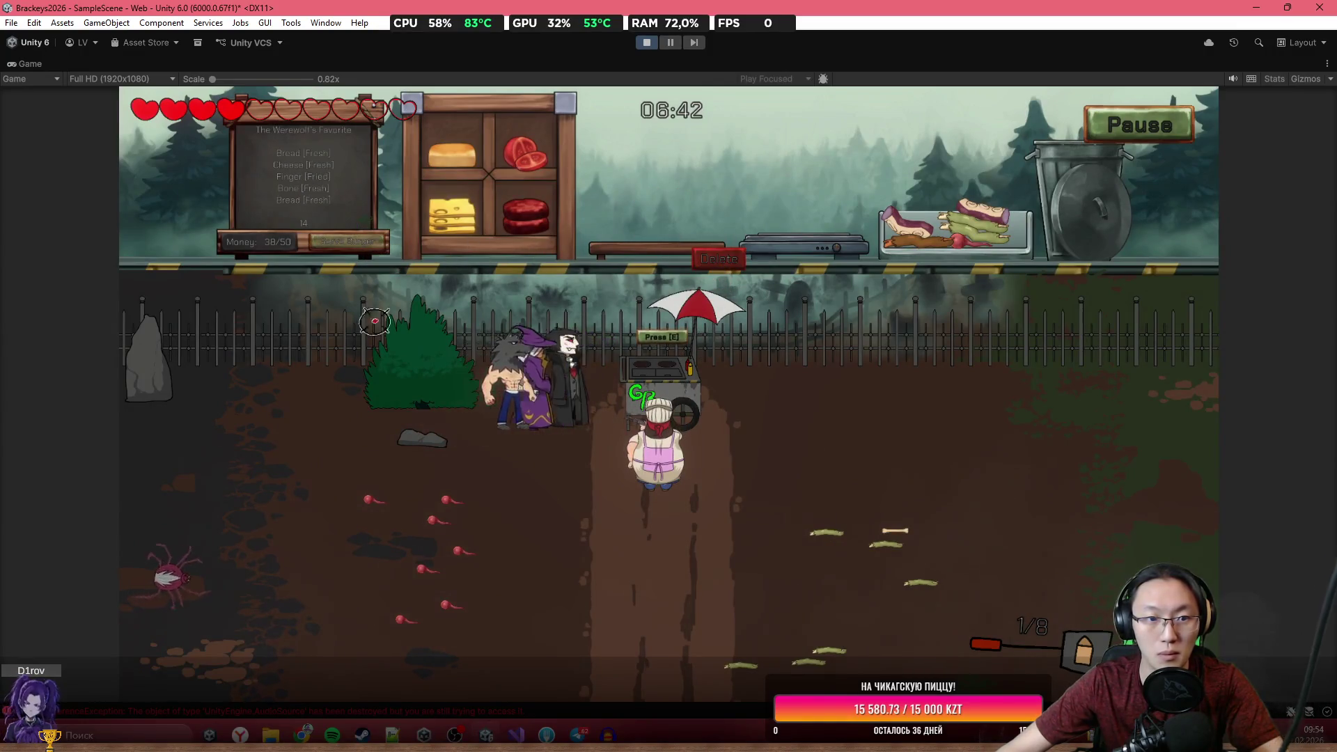
{"action": "key", "text": "s"}
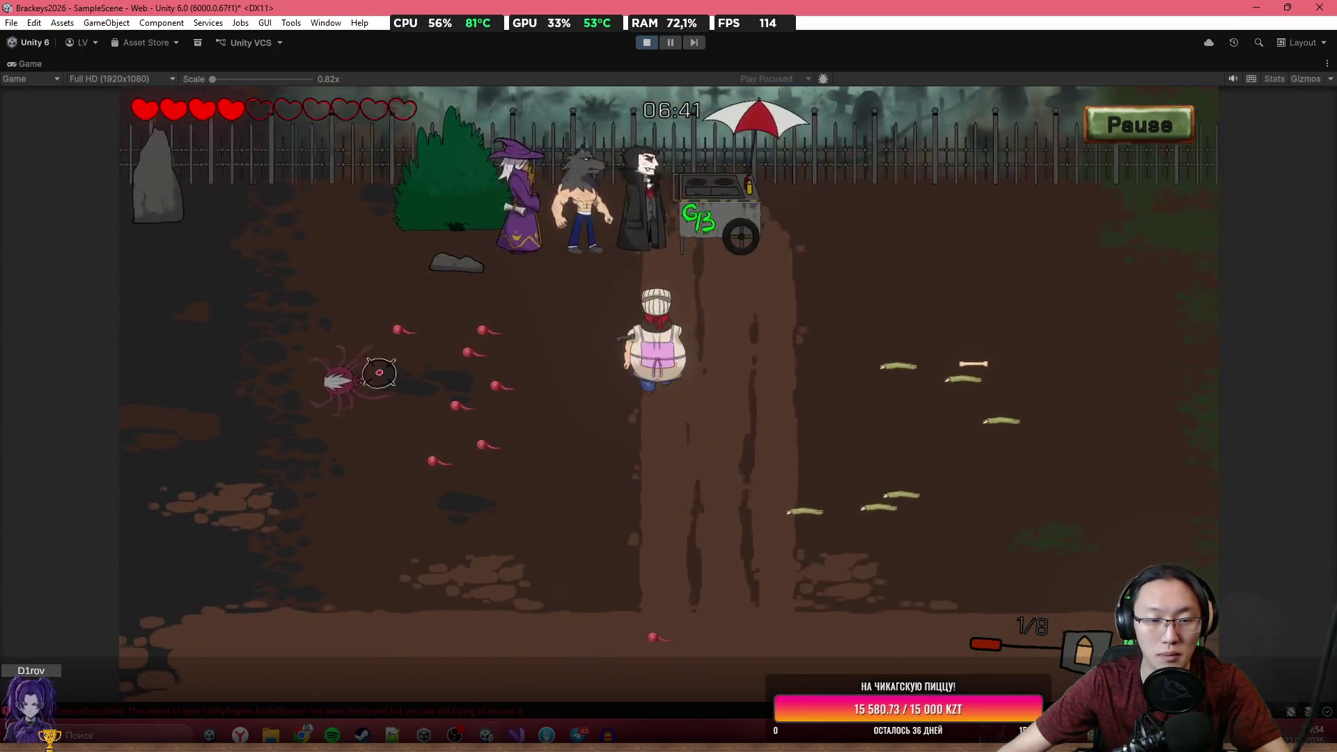
{"action": "key", "text": "s"}
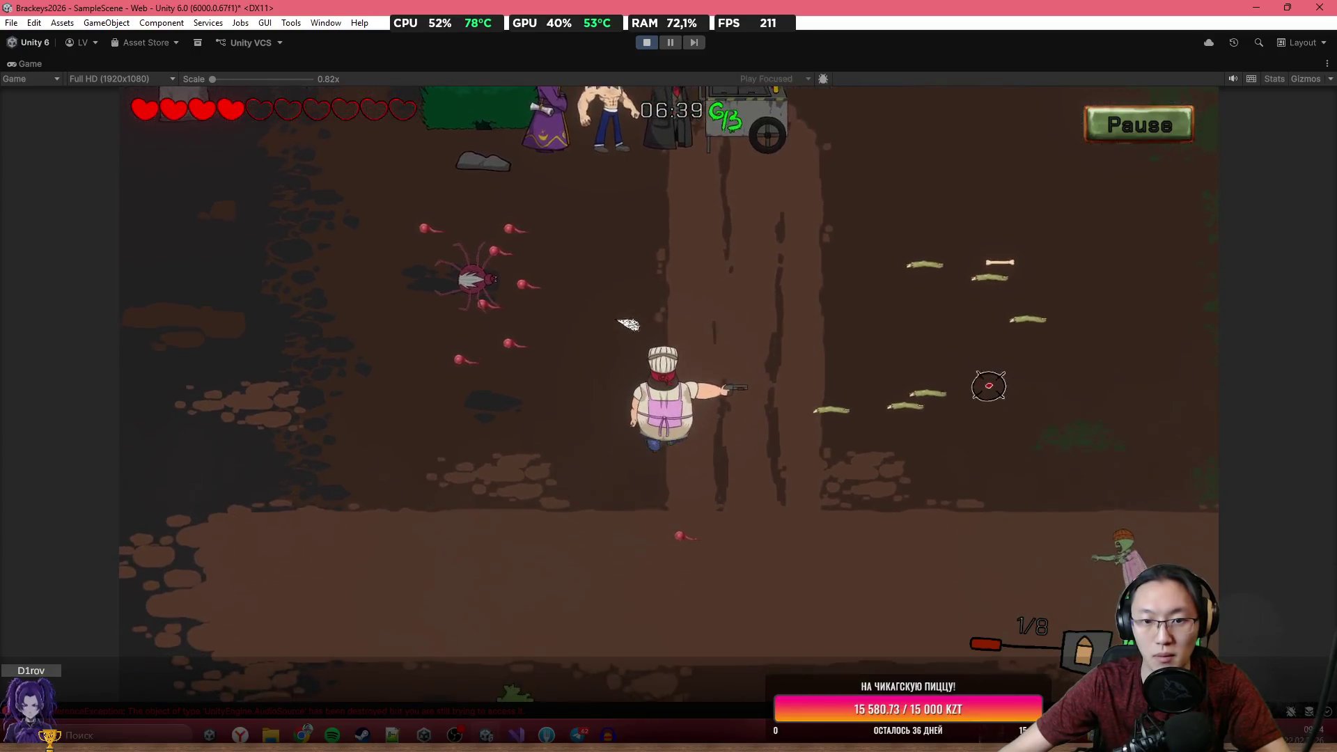
Walk the chef down-left while firing at the enemies.
{"action": "key", "text": "a"}
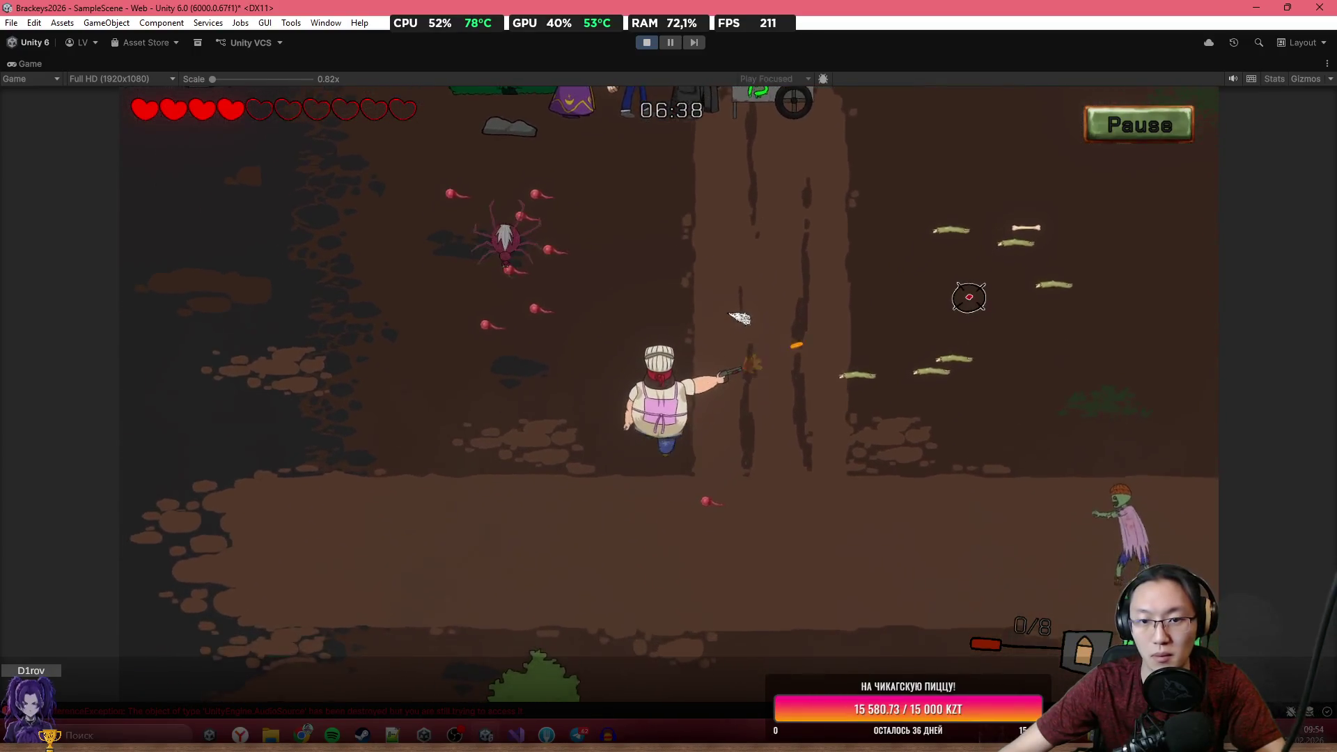
{"action": "left_click", "coordinate": [878, 254]}
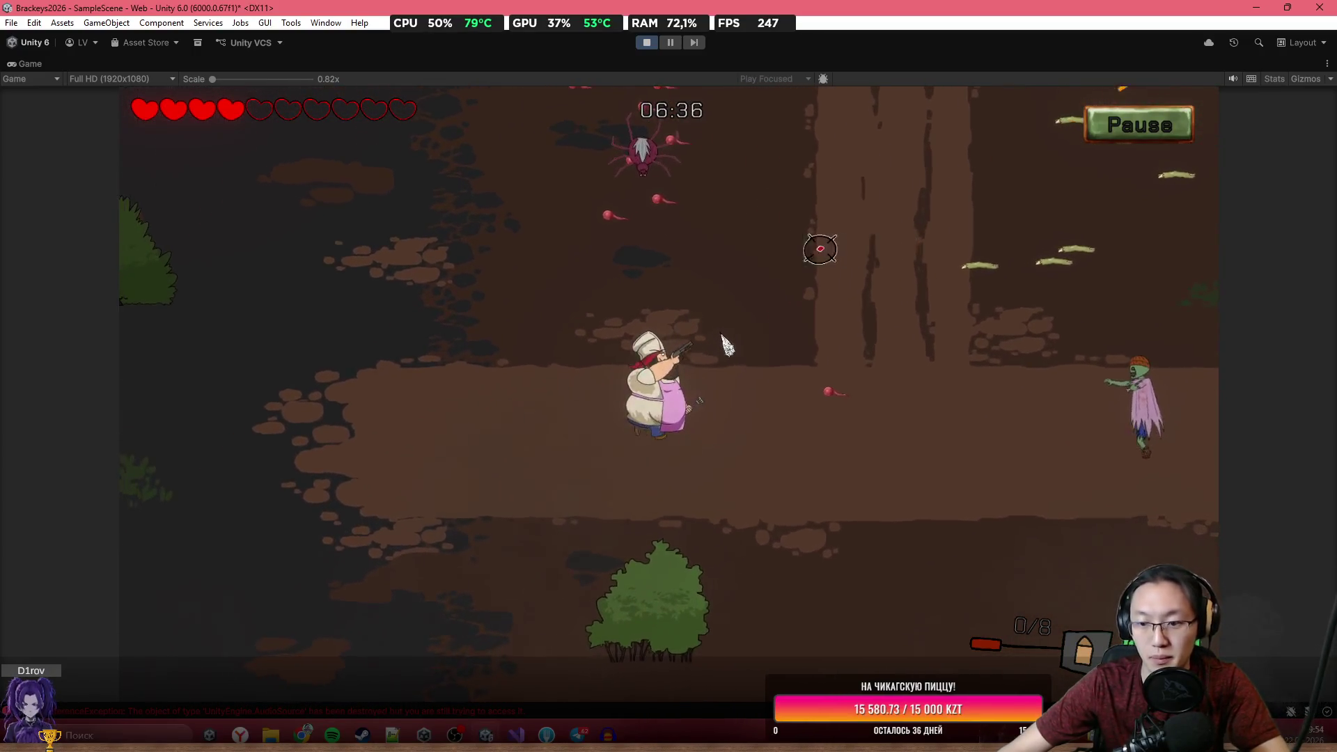
{"action": "left_click", "coordinate": [499, 529]}
{"action": "key", "text": "a"}
{"action": "left_click", "coordinate": [499, 529]}
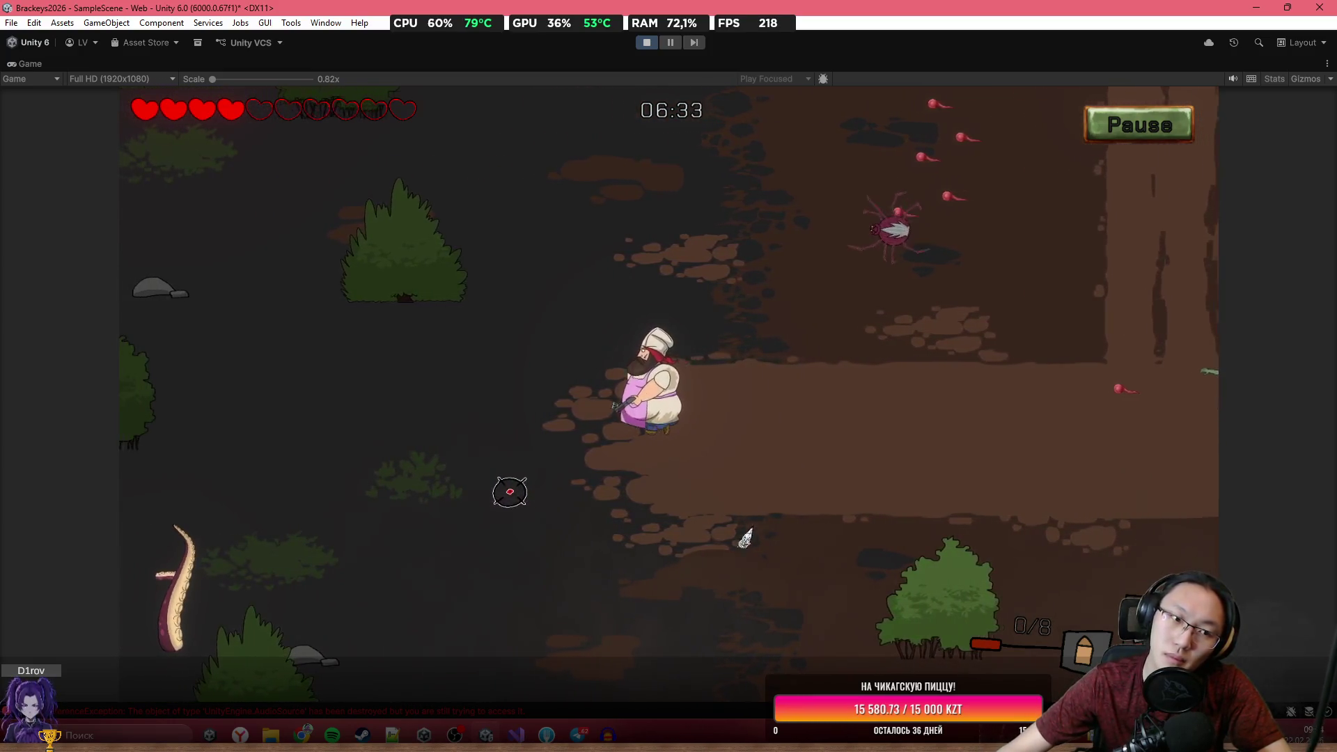
{"action": "key", "text": "a"}
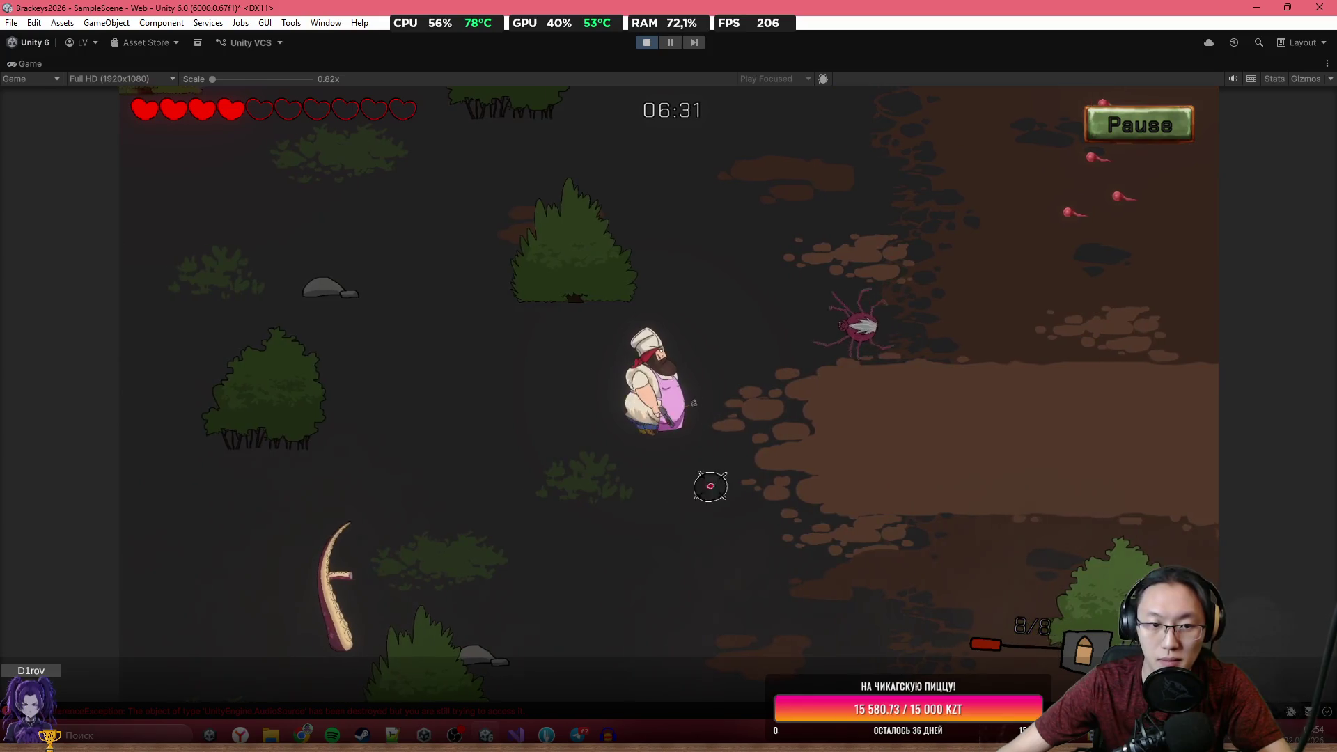
{"action": "key", "text": "a"}
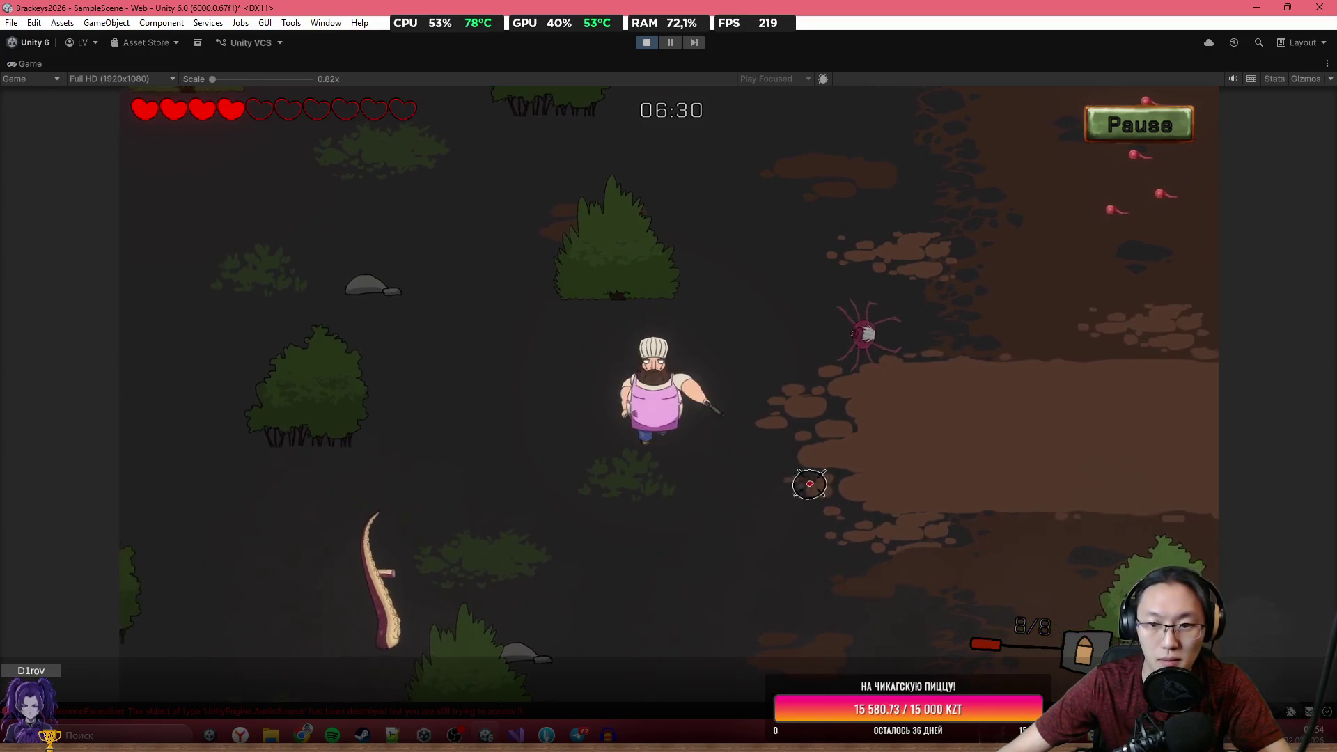
{"action": "key", "text": "s"}
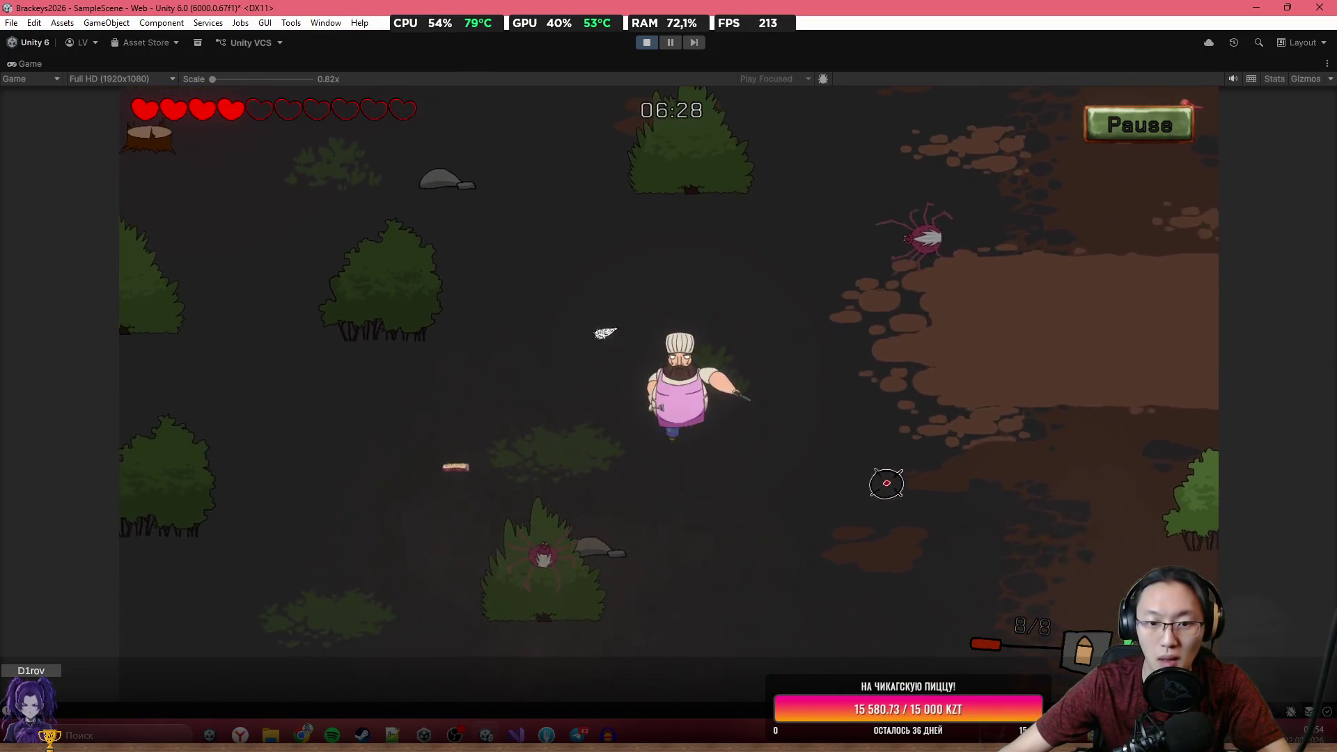
Frame the chef with the two spiders and zombie, snip the fight shot, and stop Play mode.
{"action": "key", "text": "w"}
{"action": "key", "text": "a"}
{"action": "key", "text": "a"}
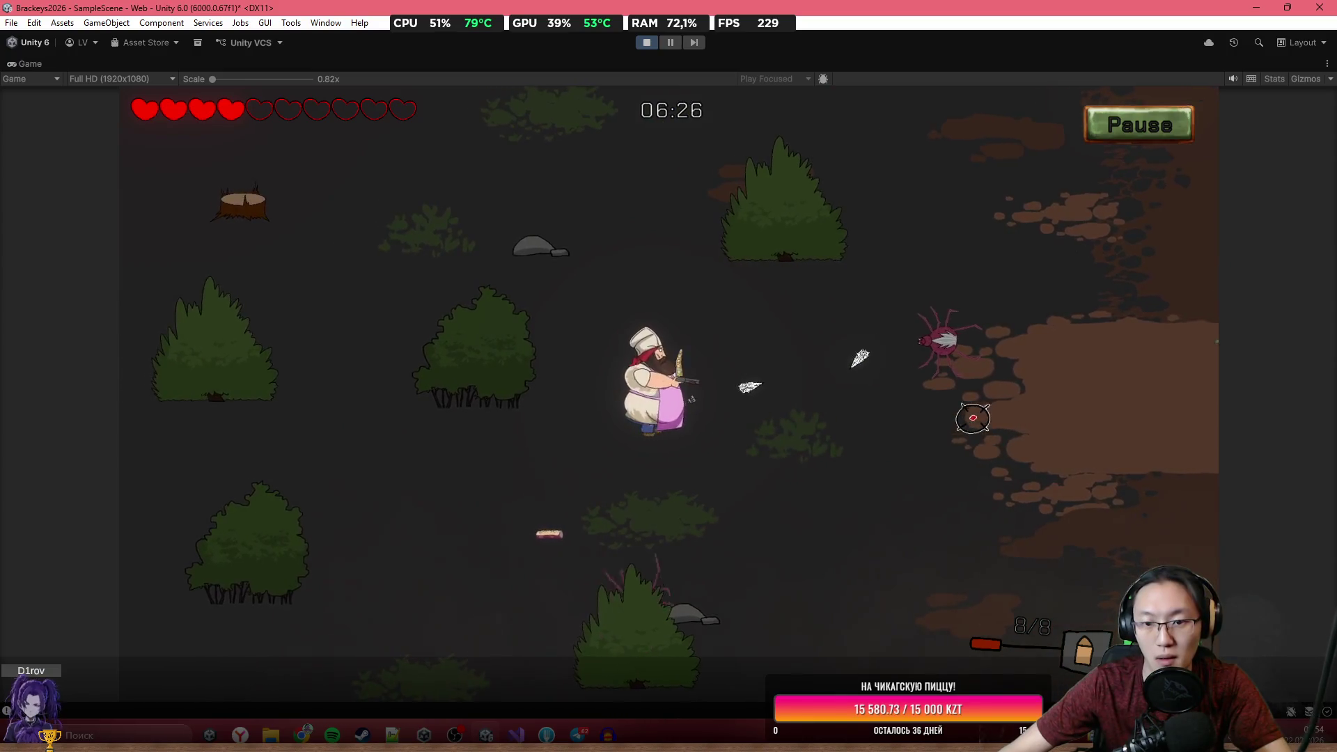
{"action": "key", "text": "w"}
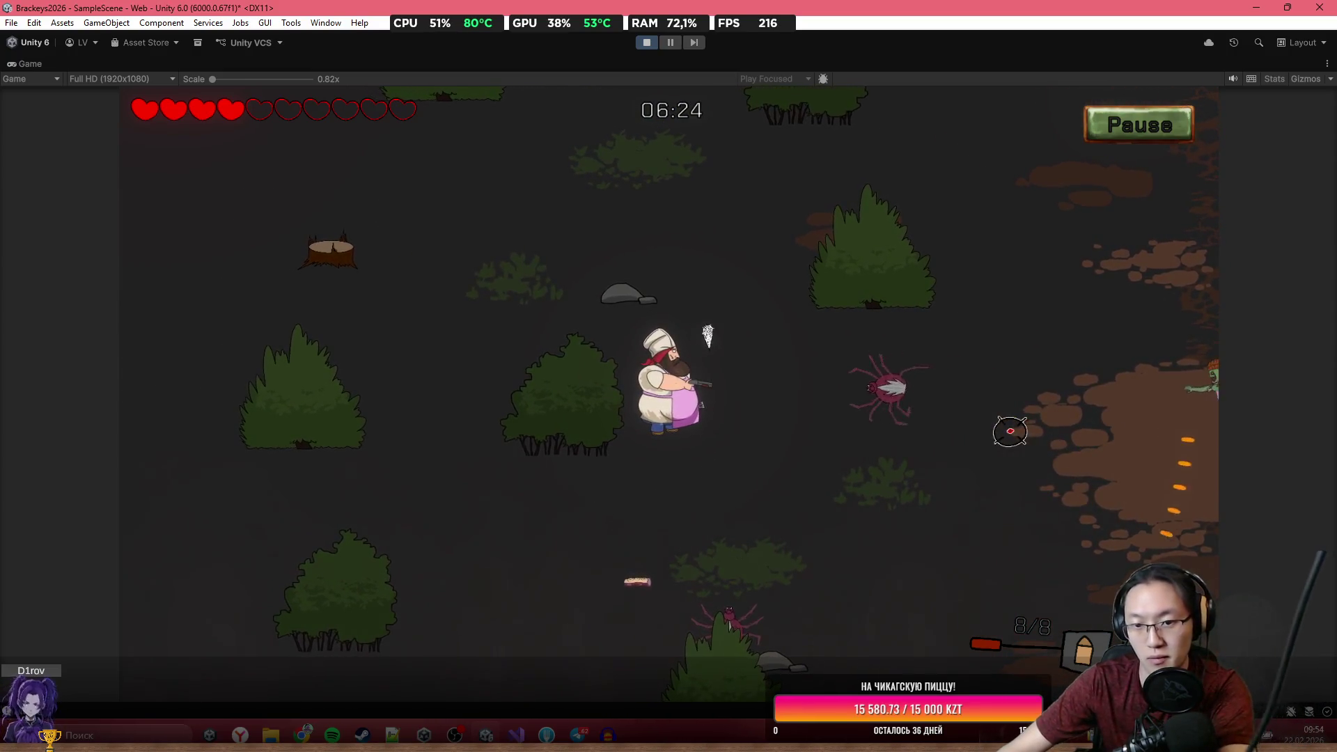
{"action": "key", "text": "s"}
{"action": "key", "text": "a"}
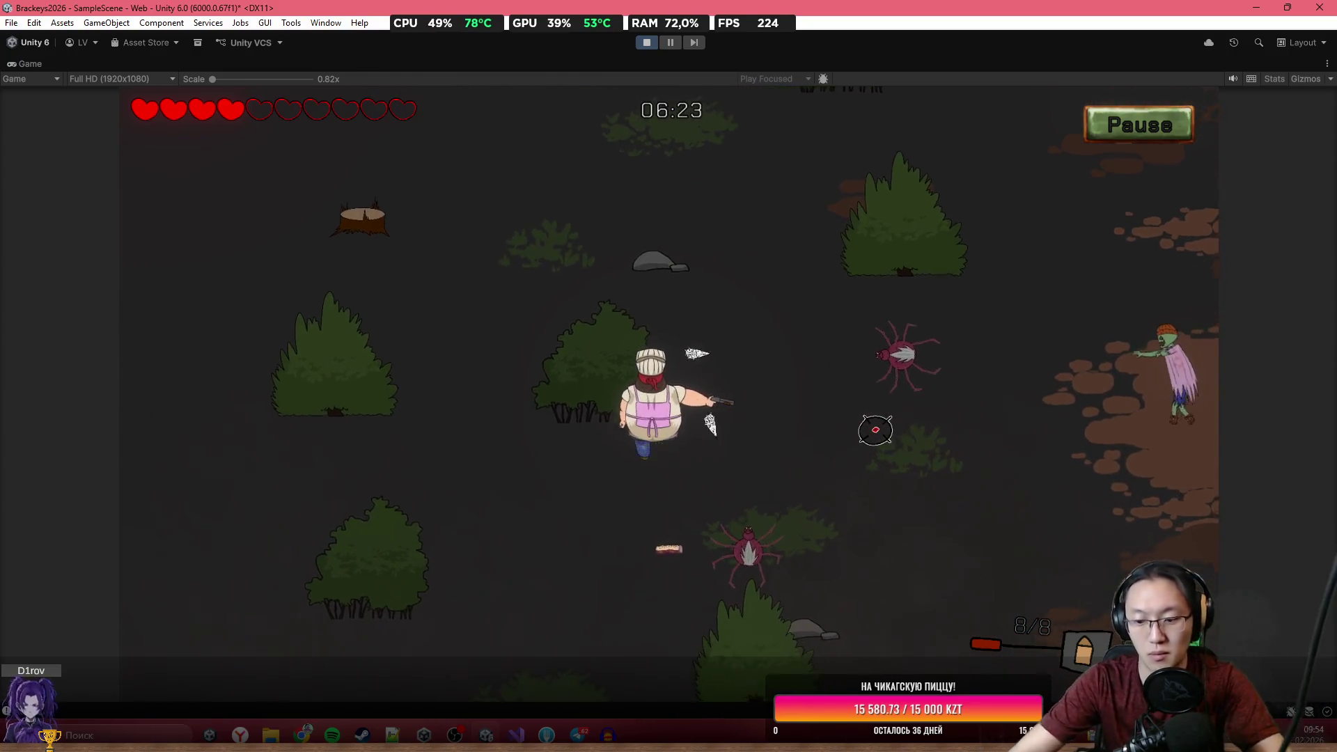
{"action": "key", "text": "s"}
{"action": "key", "text": "a"}
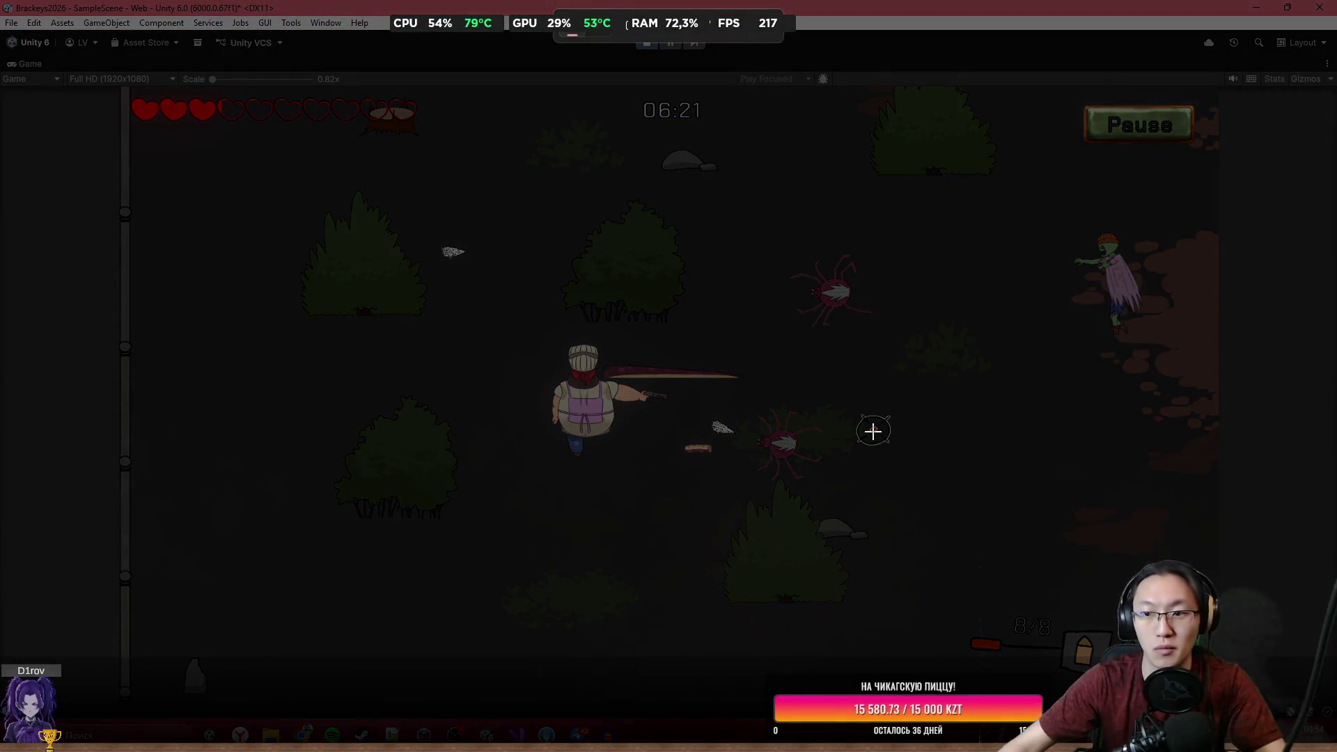
{"action": "mouse_move", "coordinate": [457, 146]}
{"action": "left_mouse_down"}
{"action": "mouse_move", "coordinate": [1014, 513]}
{"action": "mouse_move", "coordinate": [1137, 562]}
{"action": "mouse_move", "coordinate": [1137, 620]}
{"action": "mouse_move", "coordinate": [1164, 628]}
{"action": "left_mouse_up"}
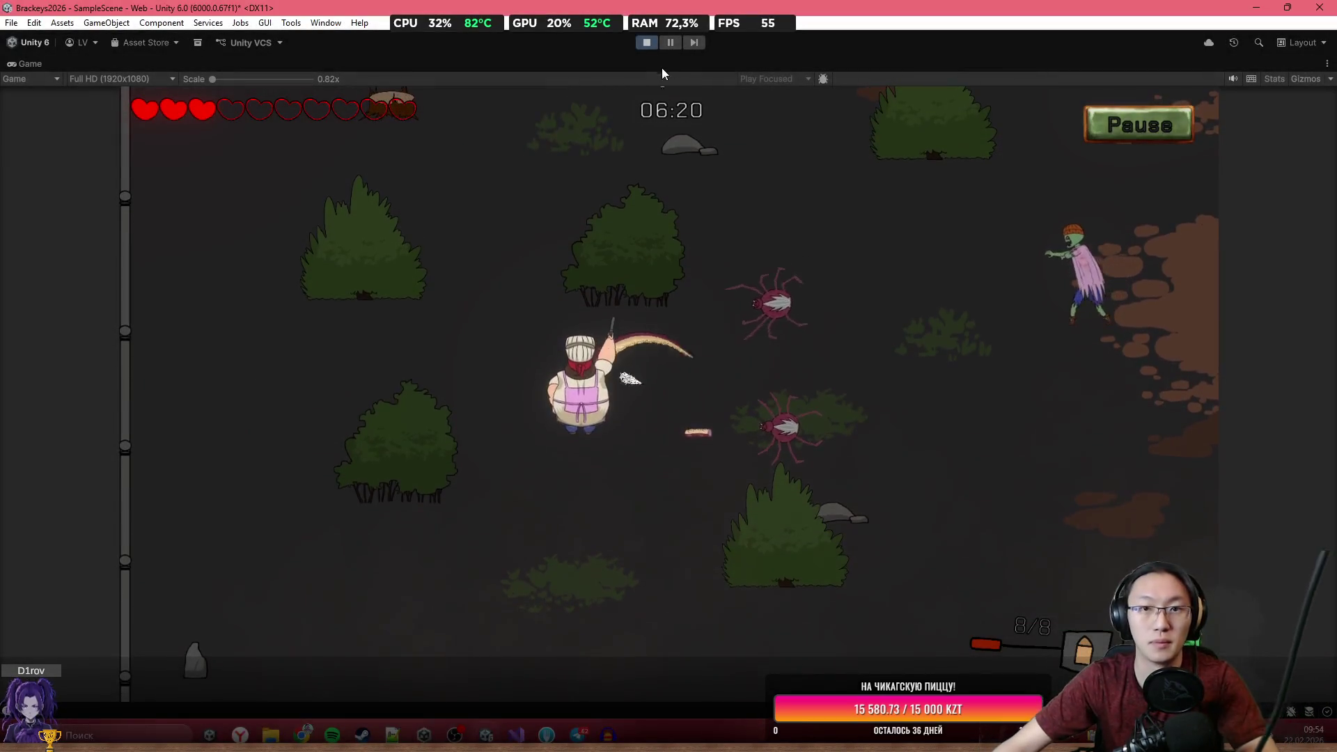
{"action": "left_click", "coordinate": [646, 42]}
Minimize Unity and restore the 1572×875 gameplay screenshot from Clipdiary's history.
{"action": "left_click", "coordinate": [1246, 8]}
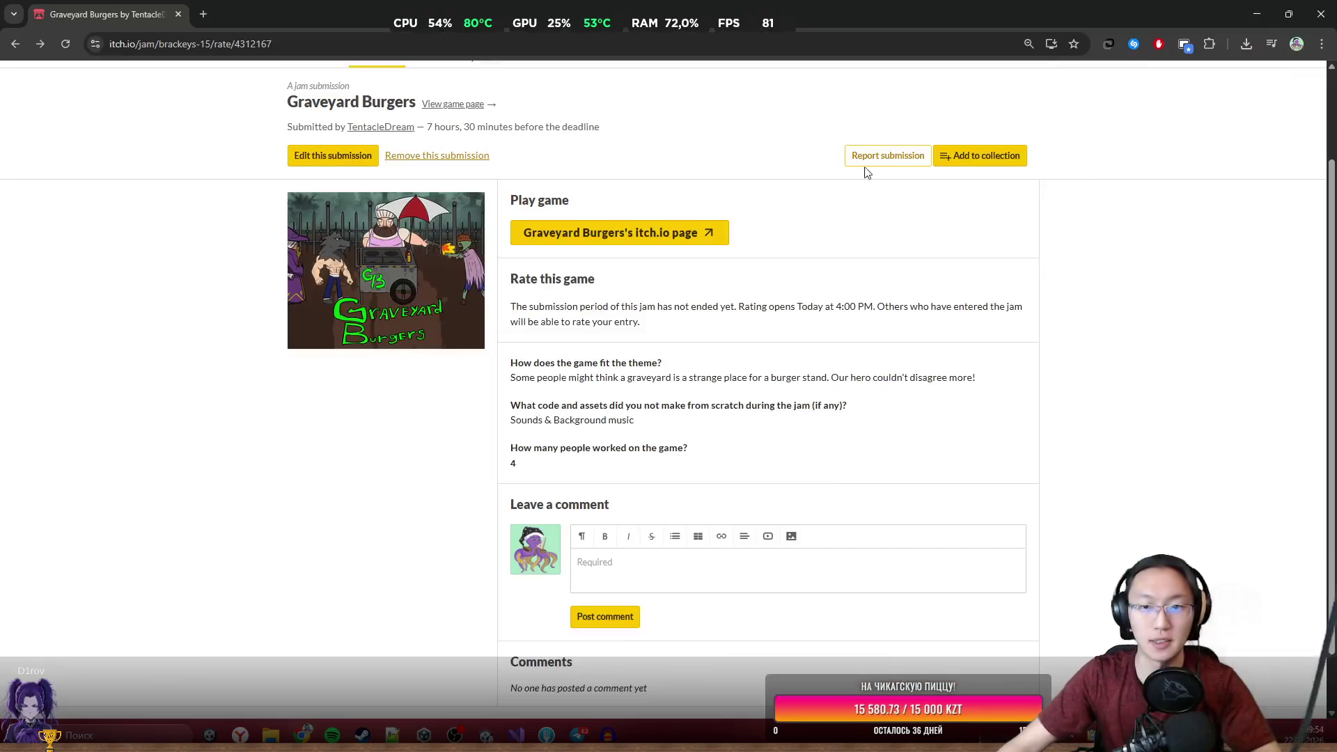
{"action": "scroll", "coordinate": [495, 262], "scroll_direction": "up", "scroll_amount": 2}
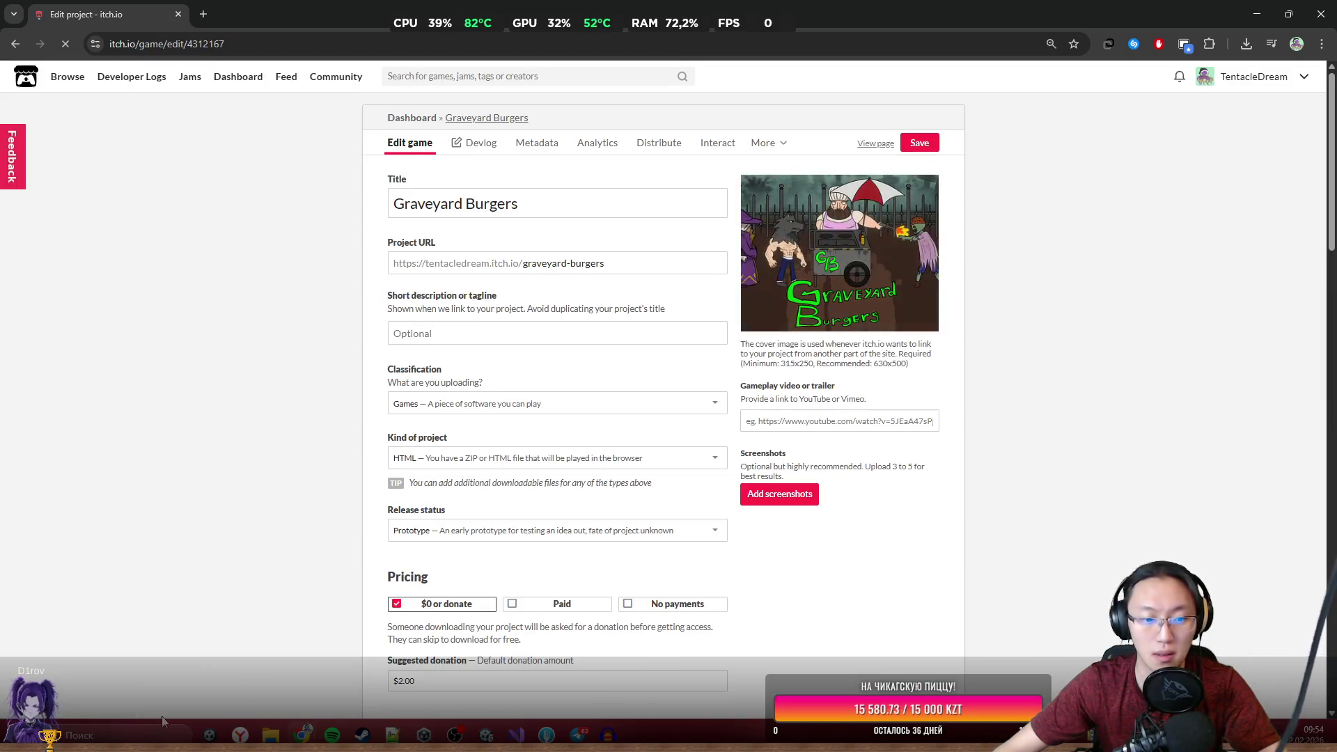
{"action": "left_click", "coordinate": [17, 735]}
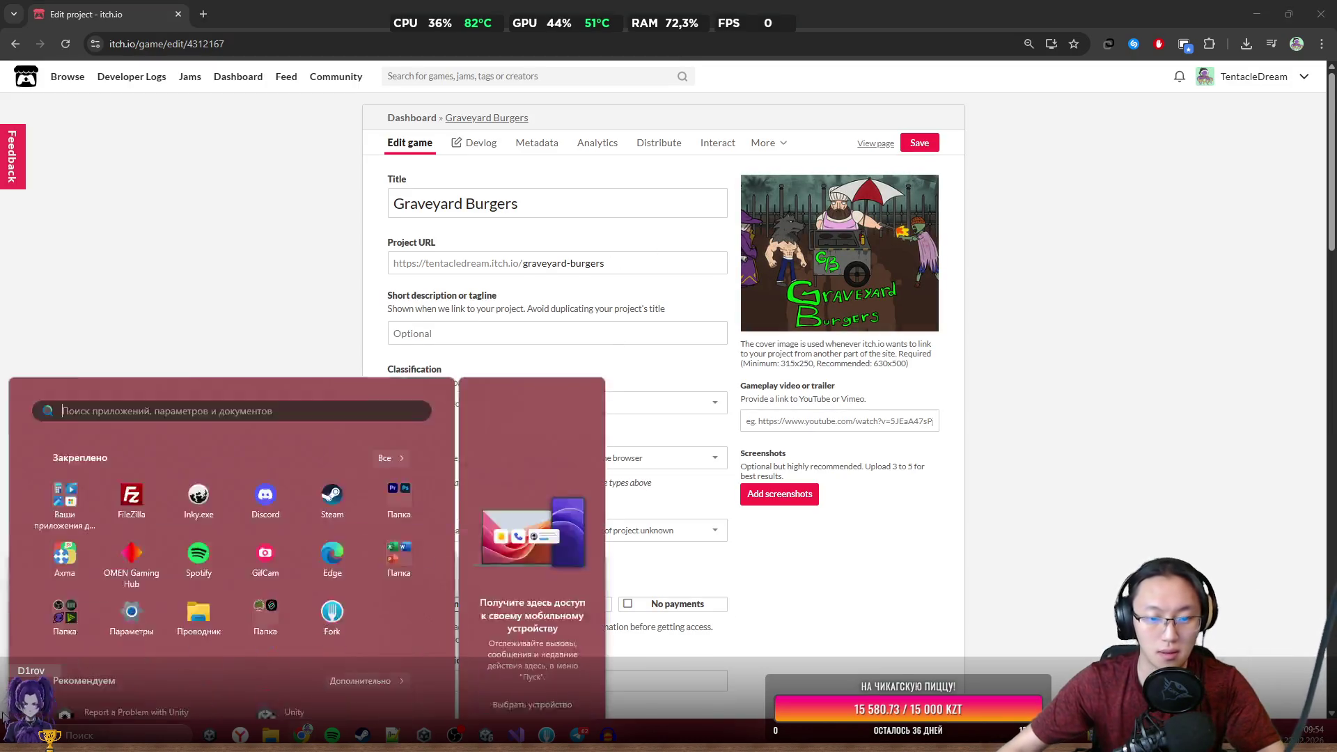
{"action": "type", "text": "pa"}
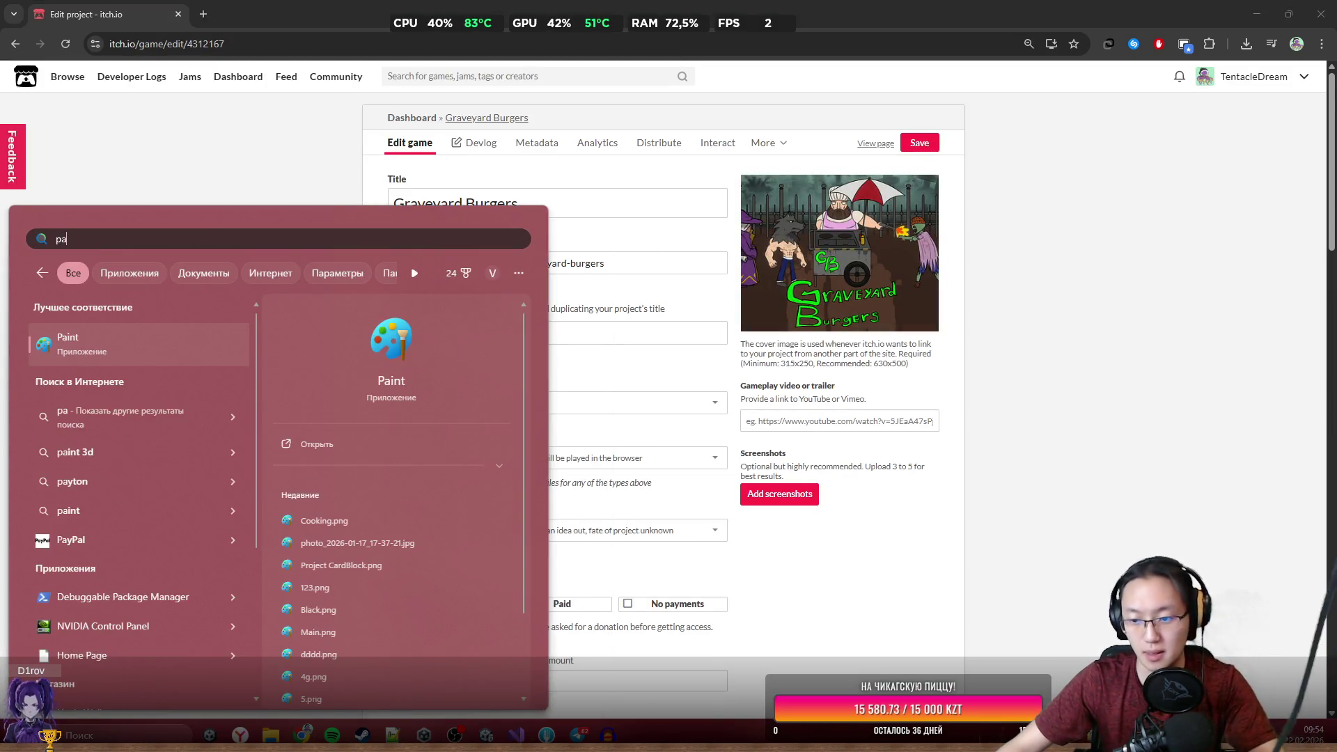
{"action": "key", "text": "ctrl+d"}
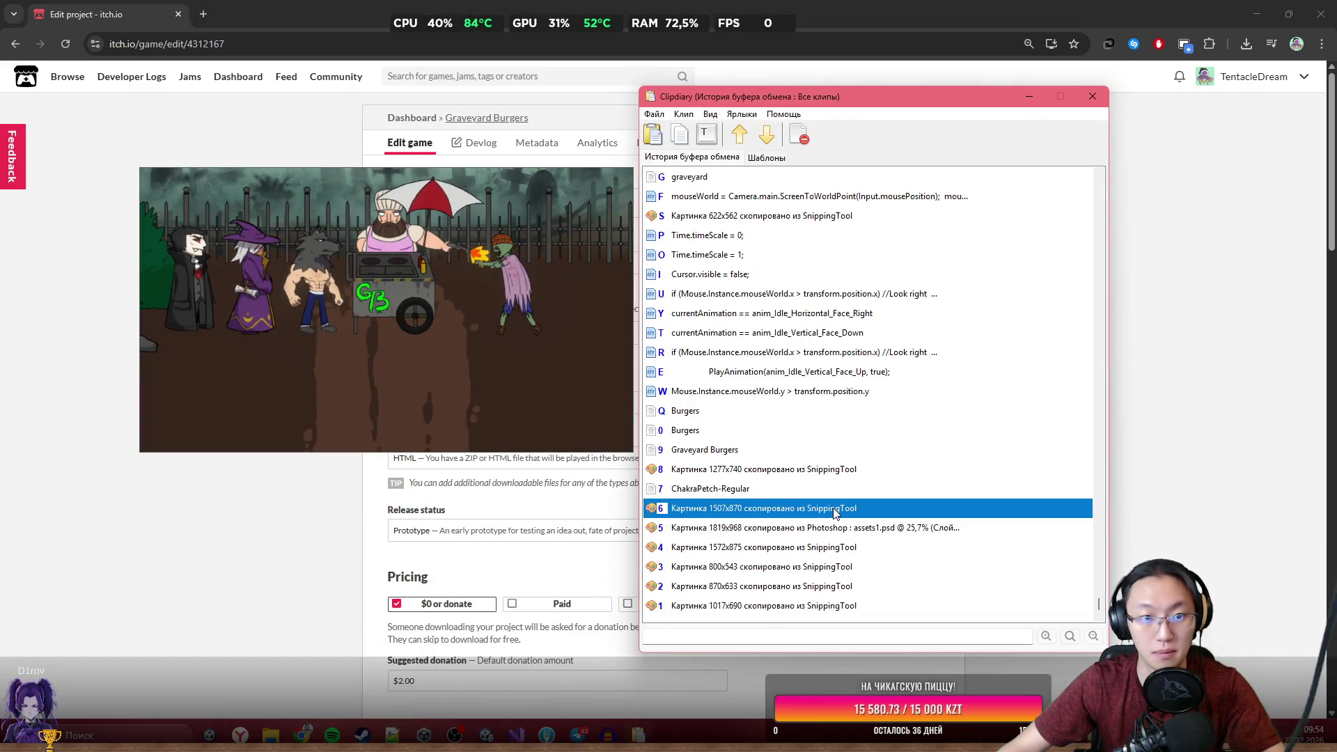
{"action": "double_click", "coordinate": [821, 546]}
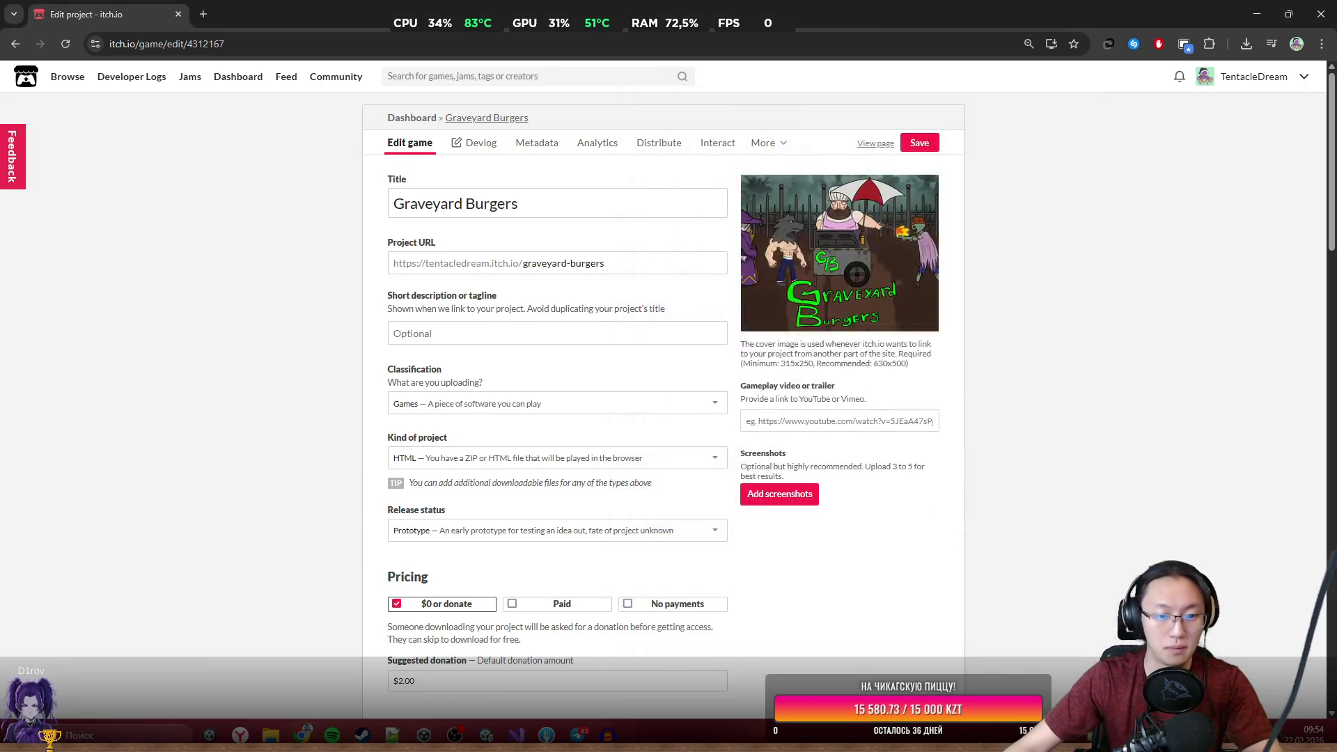
Launch Paint from the Start search.
{"action": "key", "text": "super"}
{"action": "type", "text": "paint"}
{"action": "key", "text": "Return"}
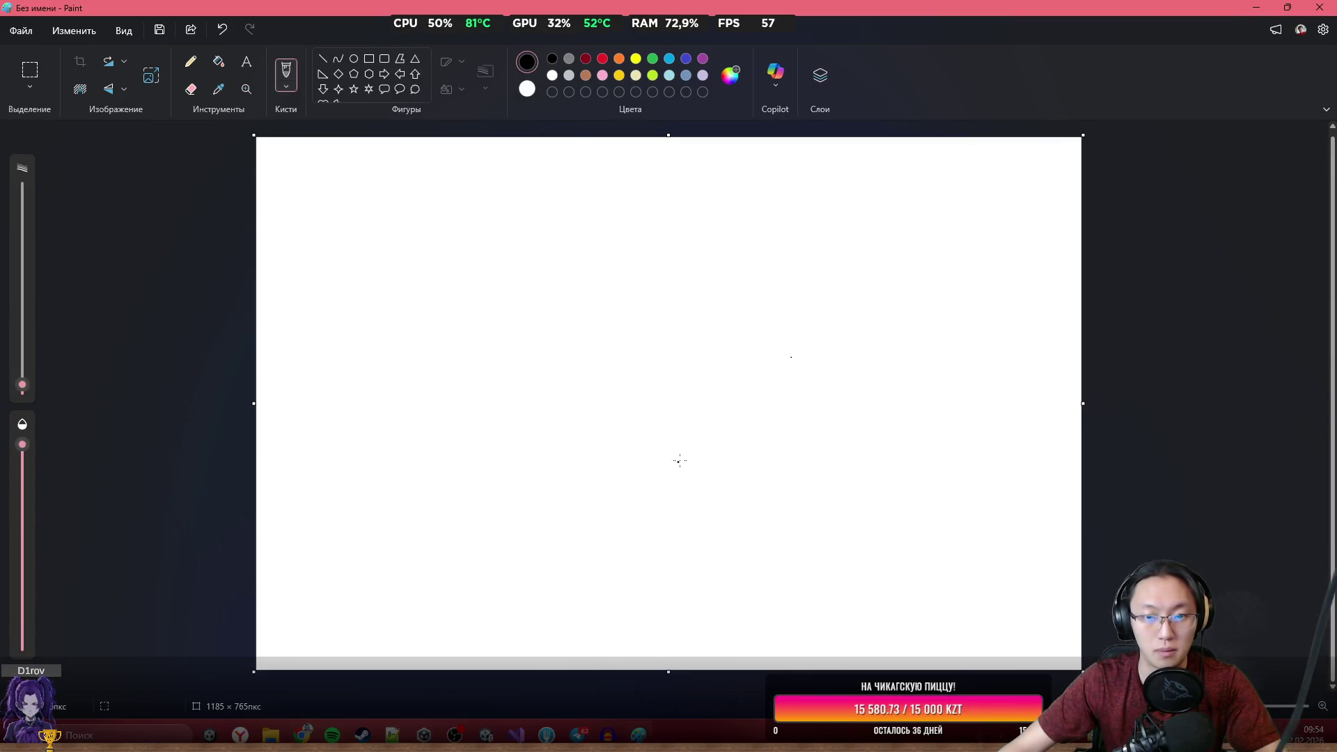
Paste the gameplay screenshot, crop it, and save it as 11.png.
{"action": "key", "text": "ctrl+v"}
{"action": "scroll", "coordinate": [1260, 501], "scroll_direction": "down", "scroll_amount": 1}
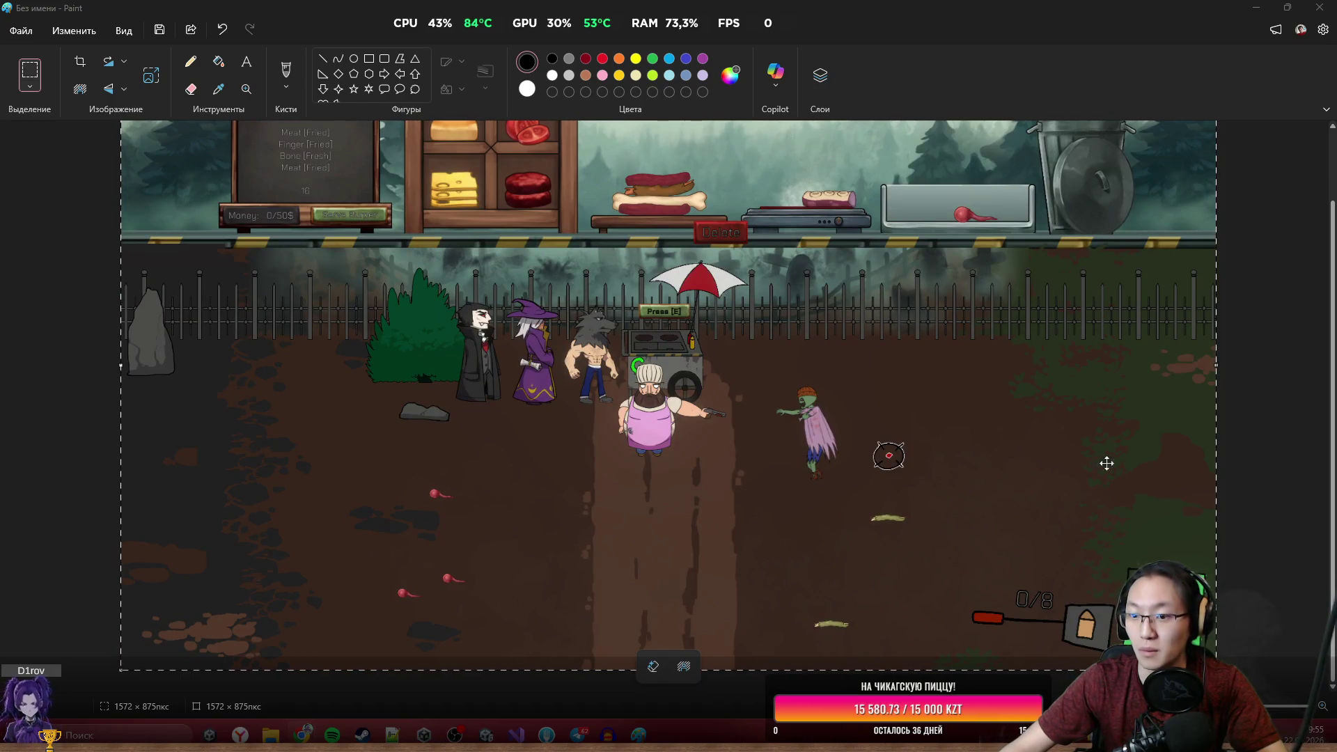
{"action": "left_click", "coordinate": [1235, 523]}
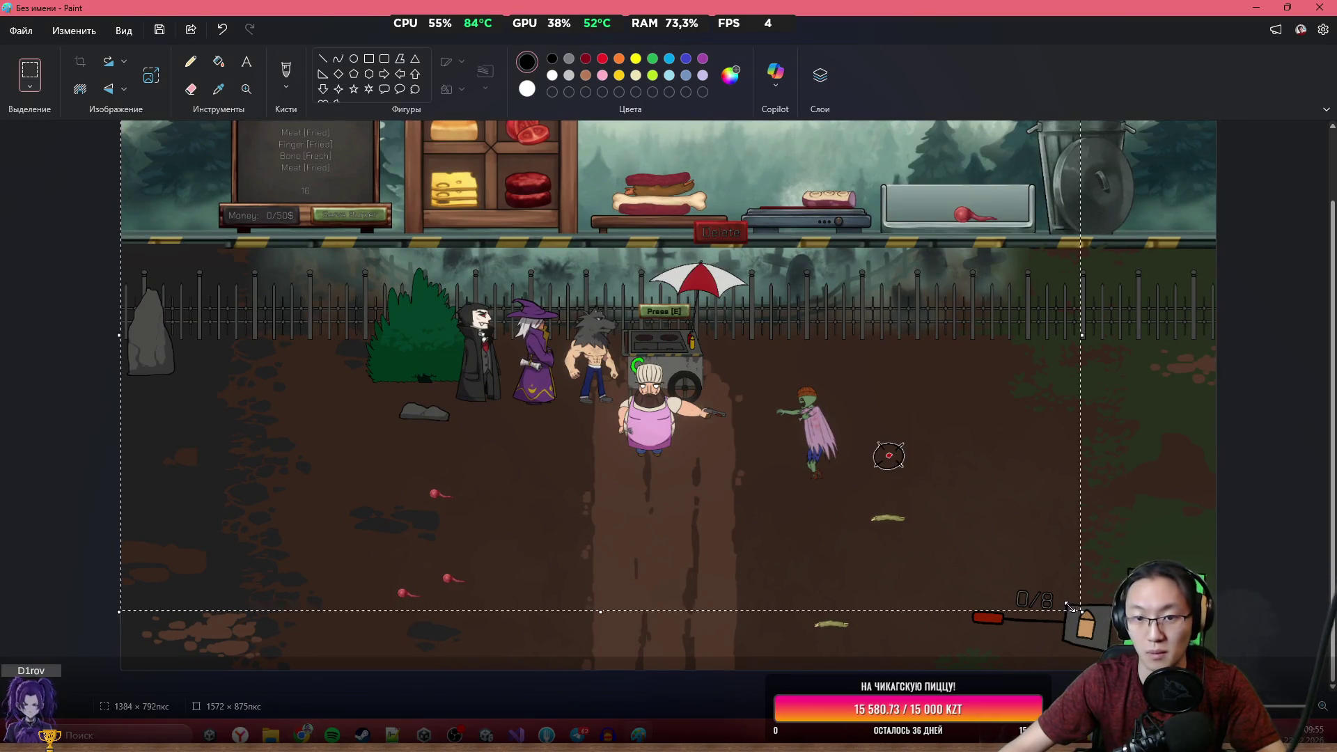
{"action": "left_click_drag", "start_coordinate": [912, 529], "coordinate": [871, 499]}
{"action": "key", "text": "ctrl+shift+x"}
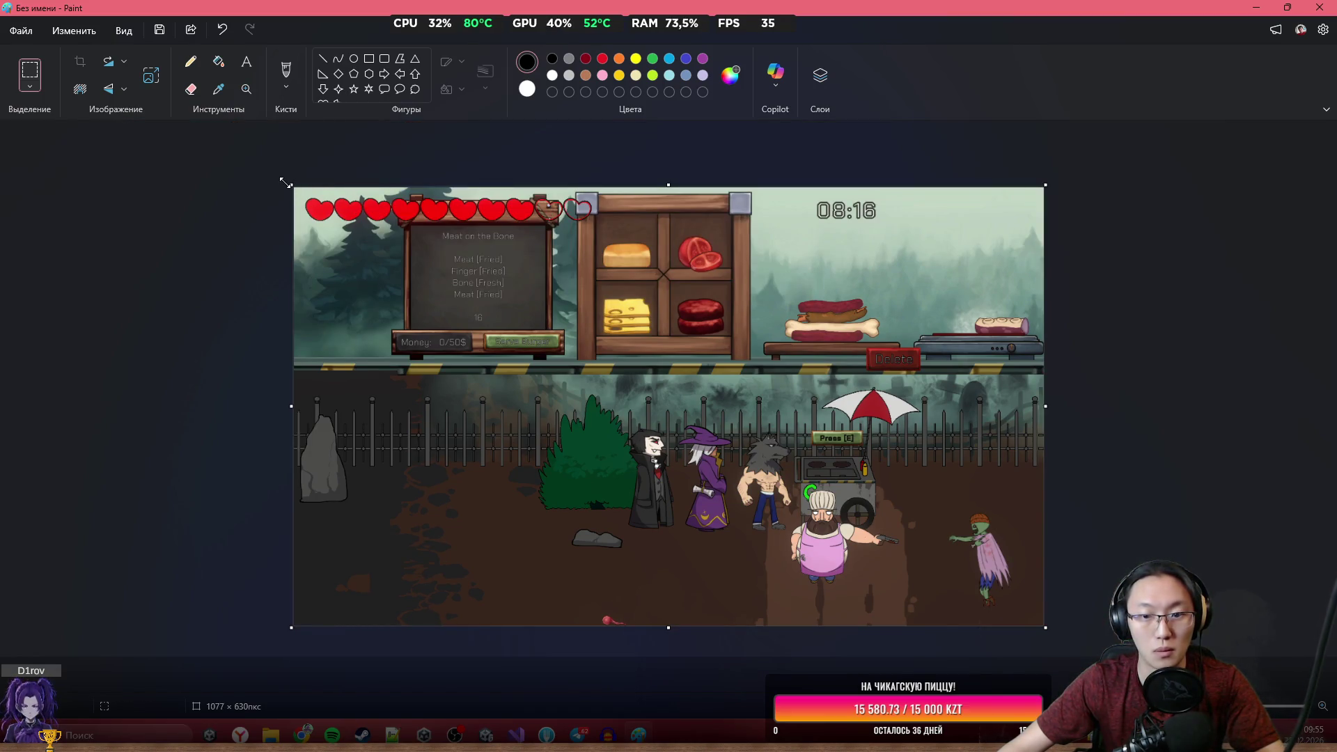
{"action": "left_click_drag", "start_coordinate": [285, 182], "coordinate": [568, 184]}
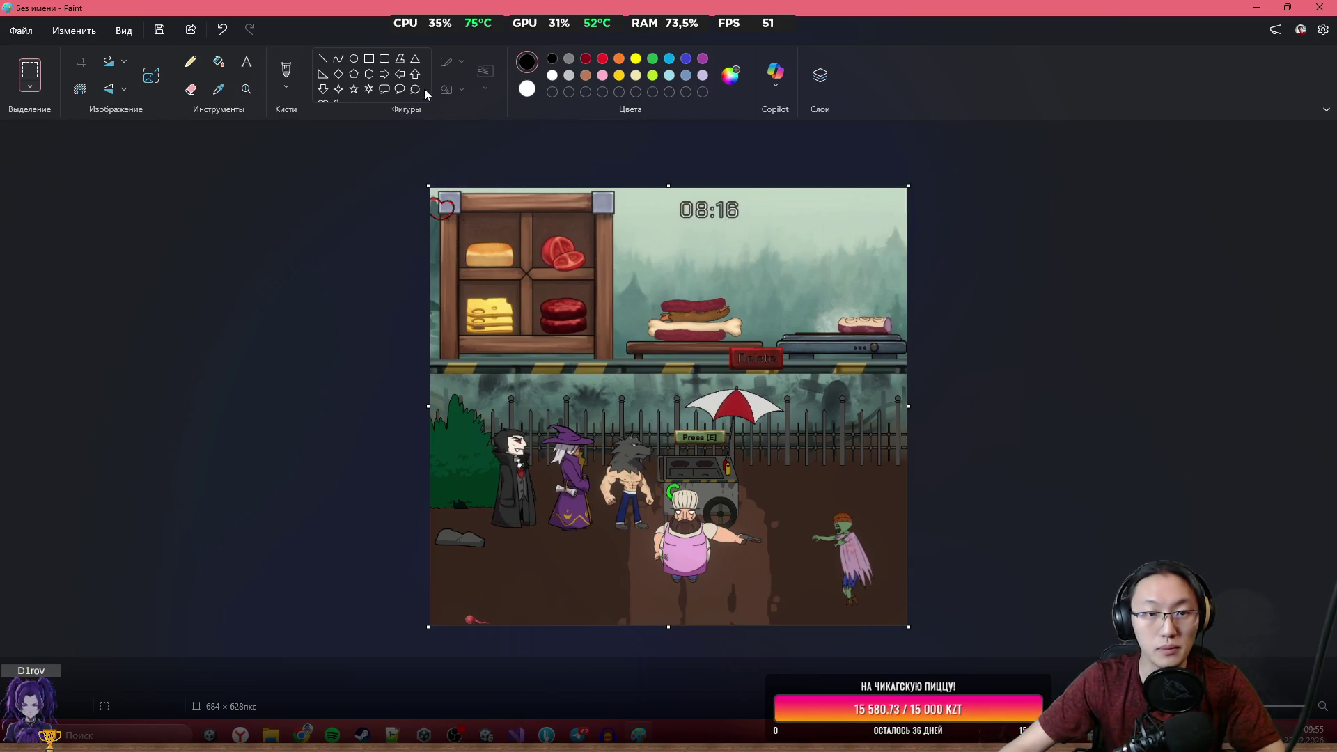
{"action": "left_click", "coordinate": [21, 31]}
{"action": "mouse_move", "coordinate": [129, 188]}
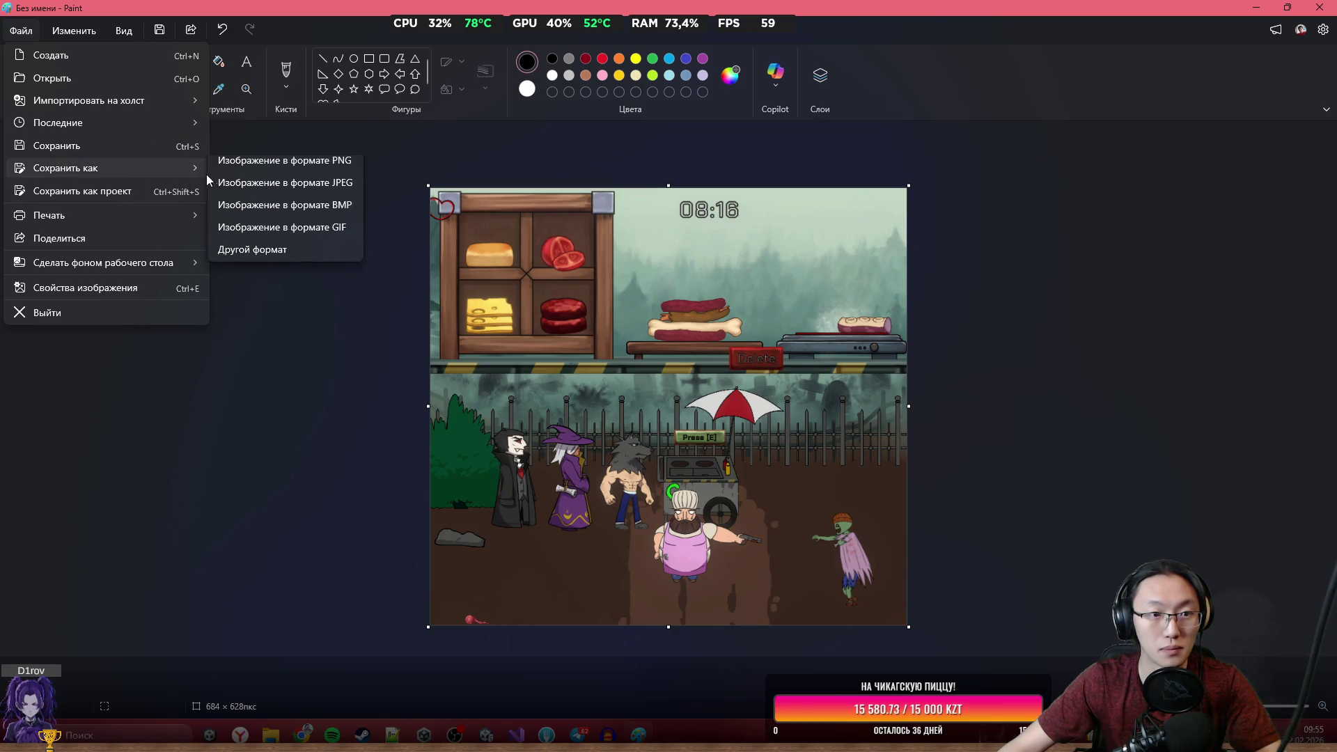
{"action": "left_click", "coordinate": [248, 173]}
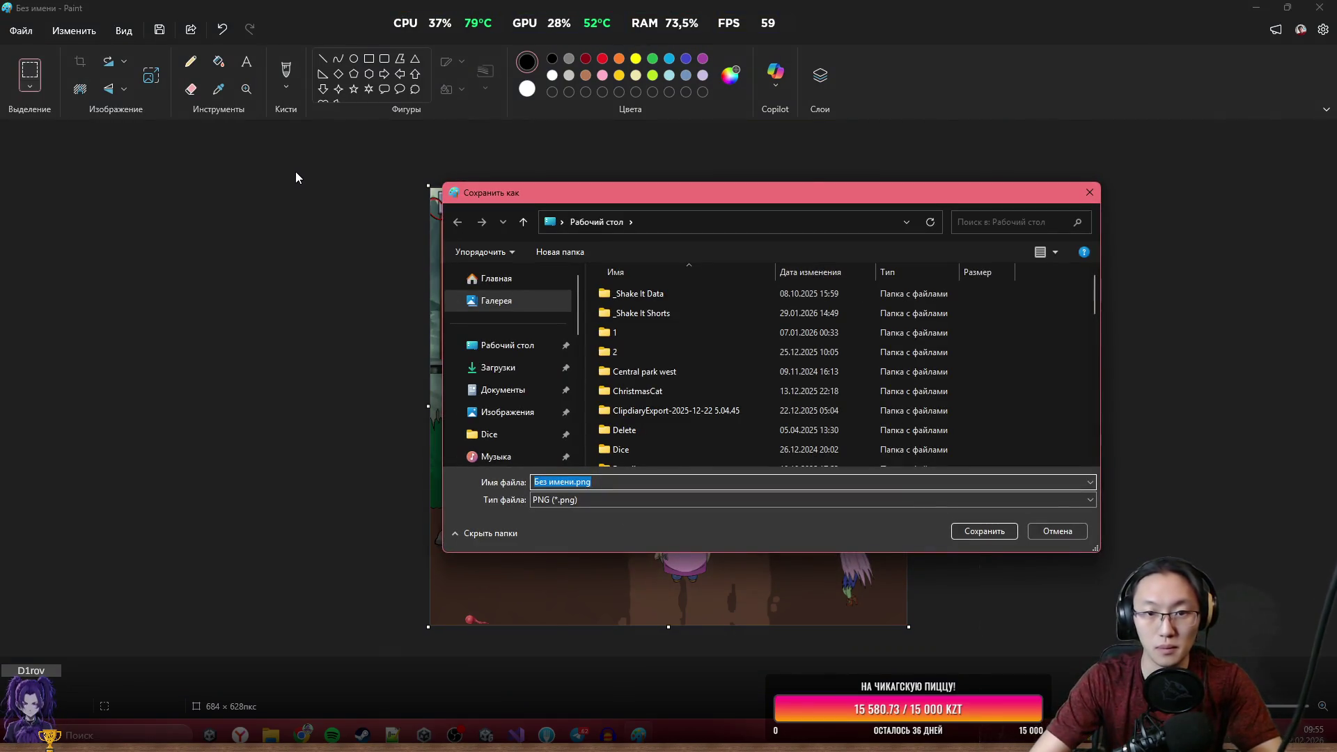
{"action": "type", "text": "11"}
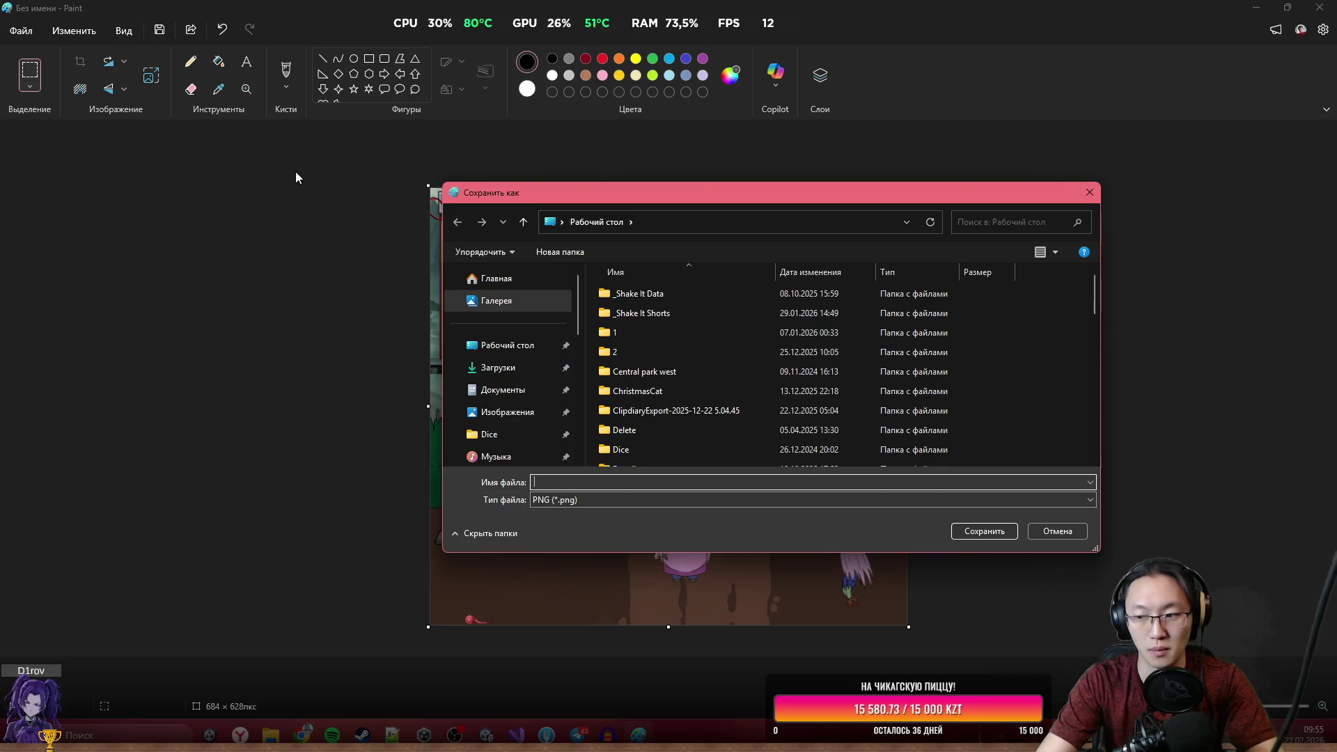
{"action": "key", "text": "Return"}
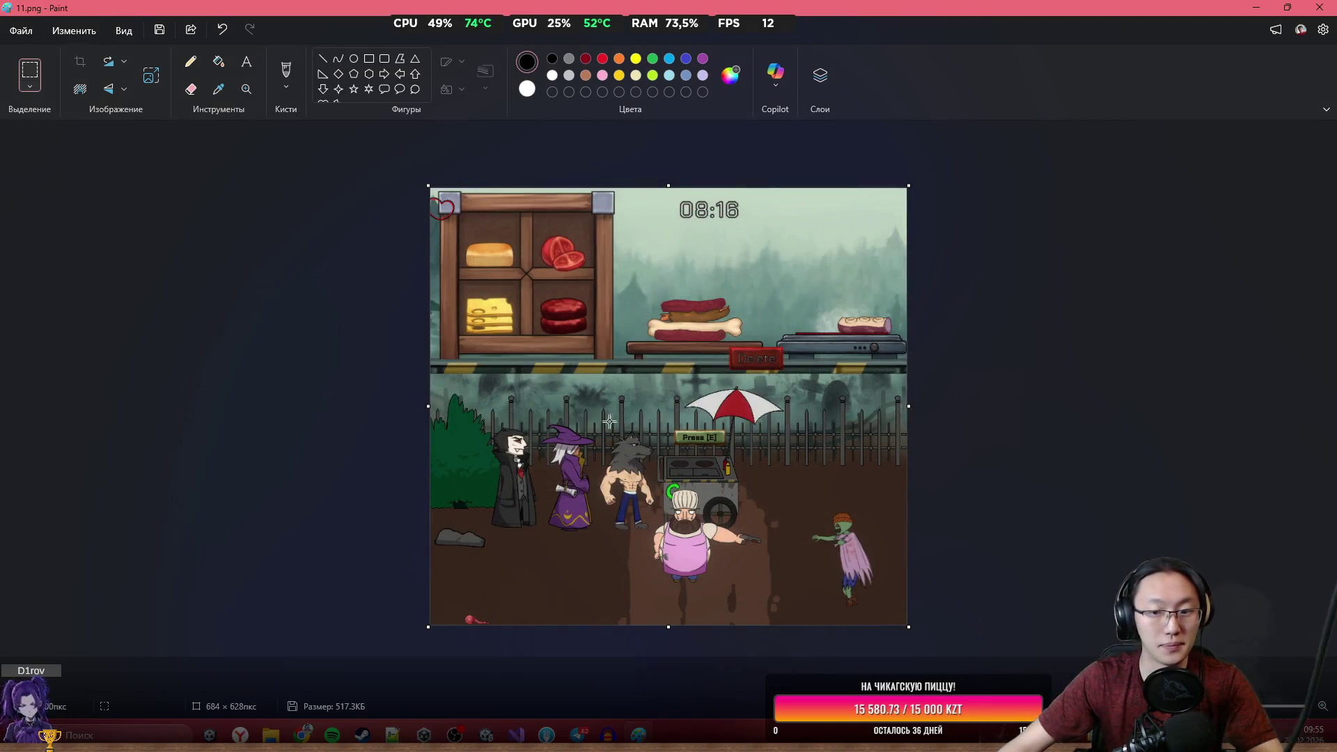
Paste the 800×543 screenshot, trim the bottom to 800×537, and save as 12.png.
{"action": "key", "text": "ctrl+d"}
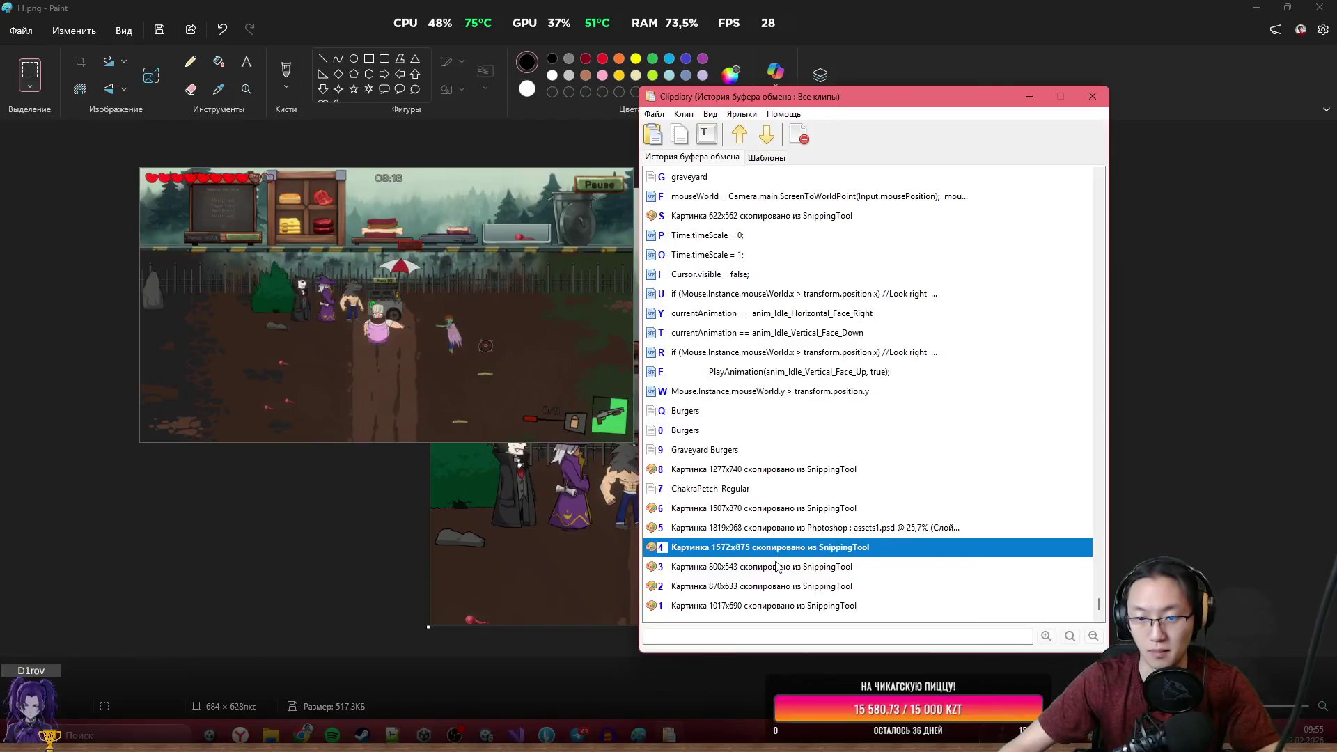
{"action": "double_click", "coordinate": [777, 566]}
{"action": "left_click_drag", "start_coordinate": [681, 627], "coordinate": [681, 561]}
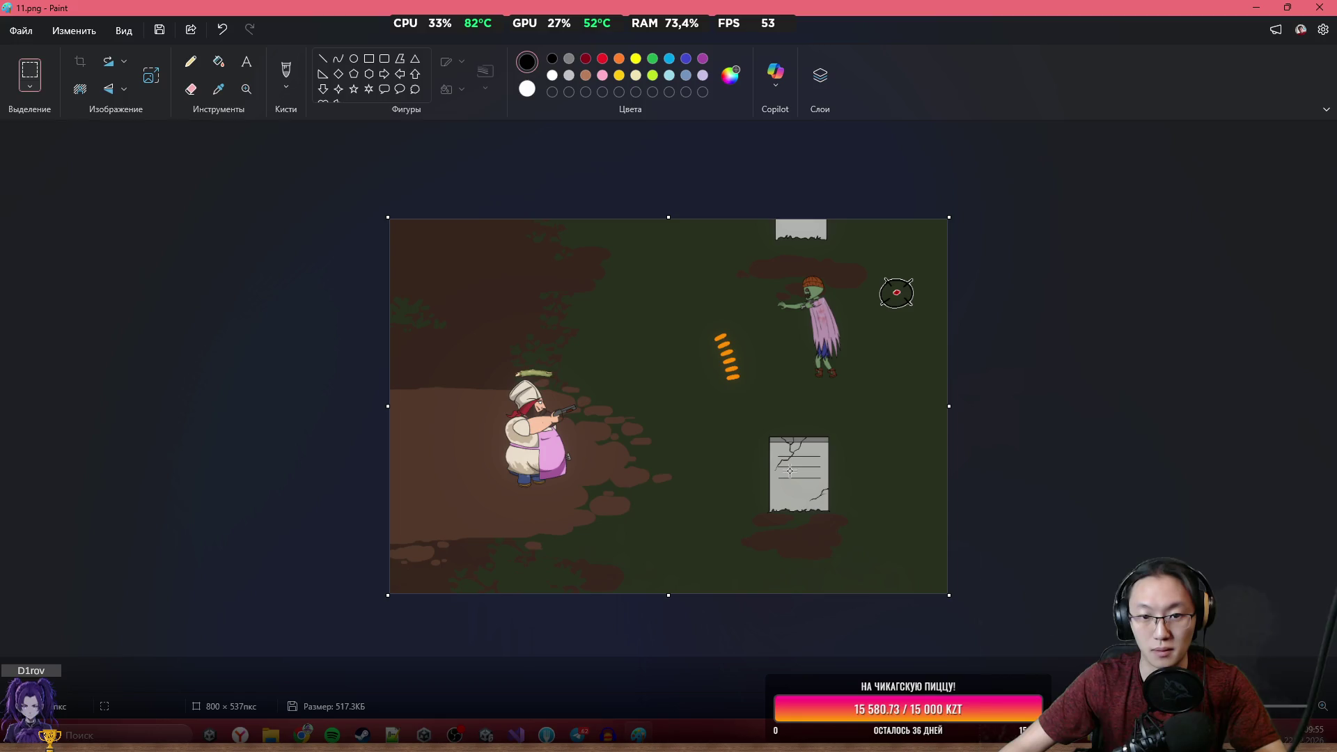
{"action": "left_click", "coordinate": [21, 31]}
{"action": "mouse_move", "coordinate": [103, 171]}
{"action": "left_click", "coordinate": [256, 173]}
{"action": "type", "text": "12"}
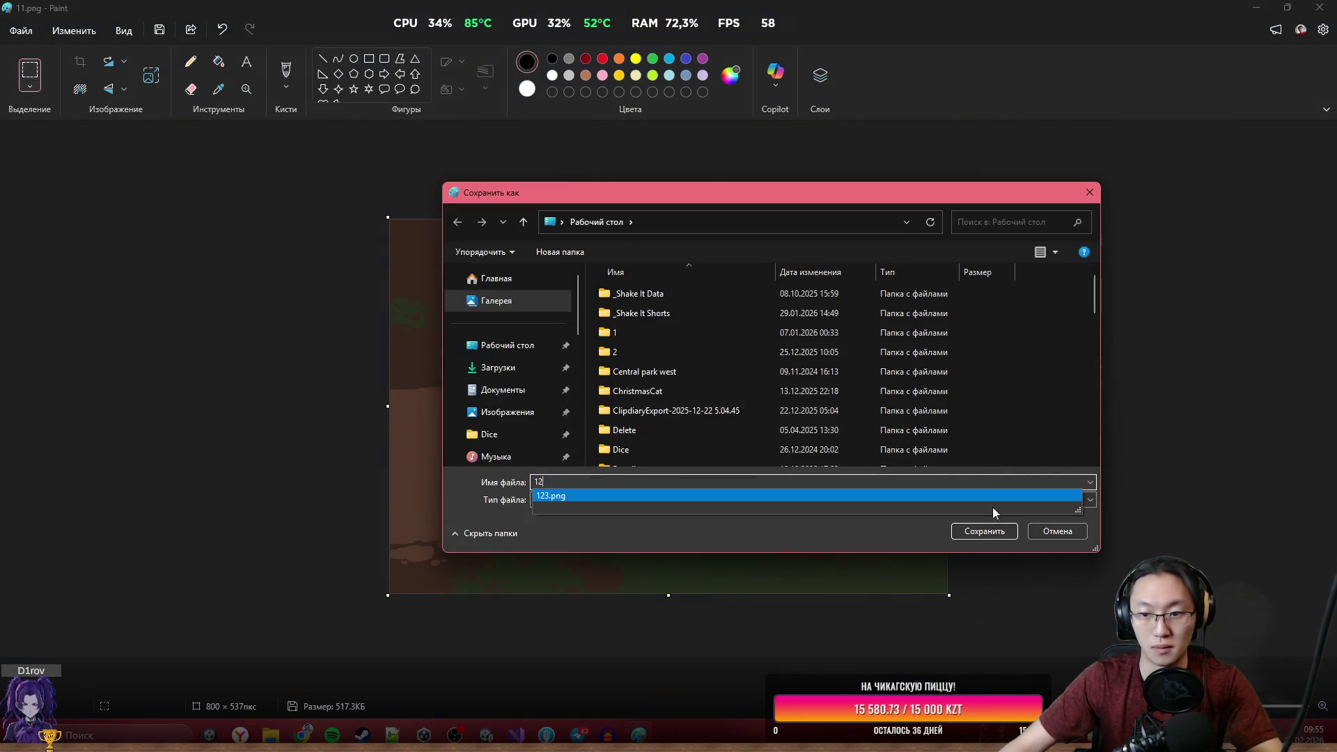
{"action": "left_click", "coordinate": [981, 532]}
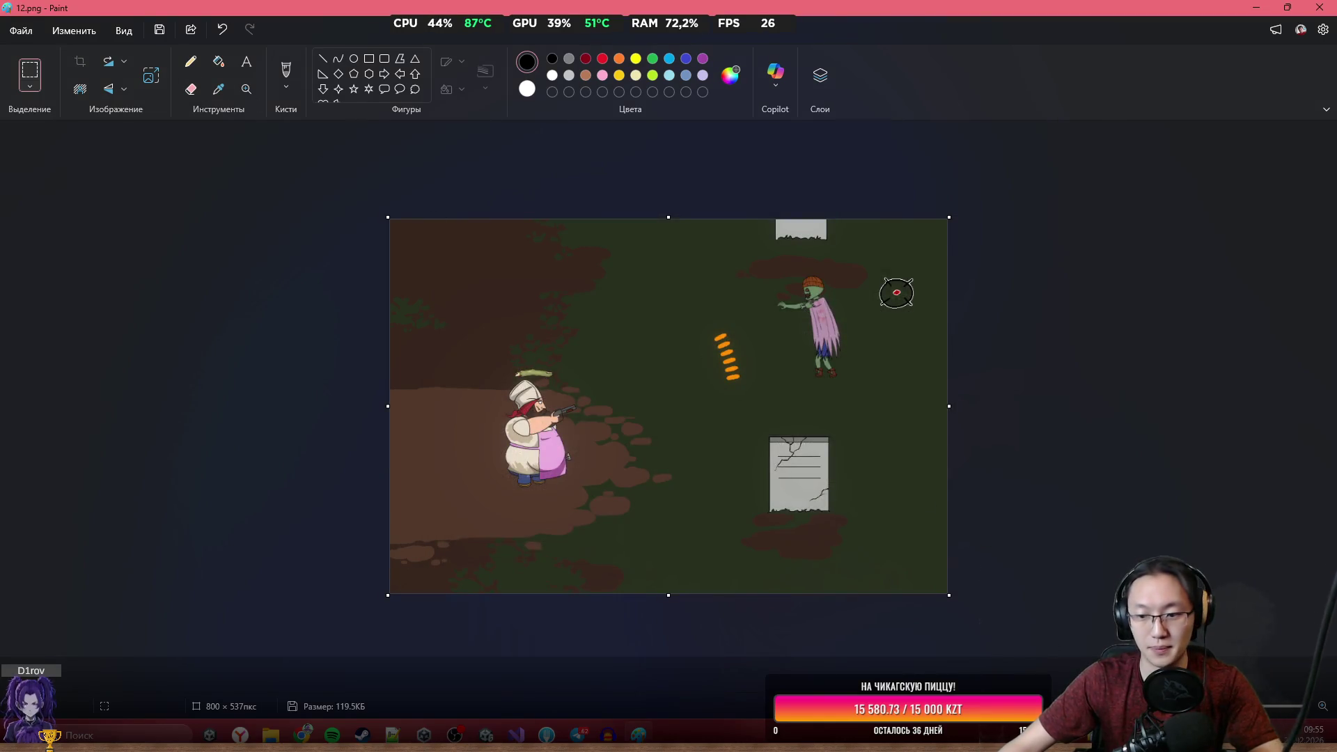
Paste the 870×633 screenshot from clipboard history and save it as 13.png.
{"action": "key", "text": "ctrl+grave"}
{"action": "key", "text": "Down"}
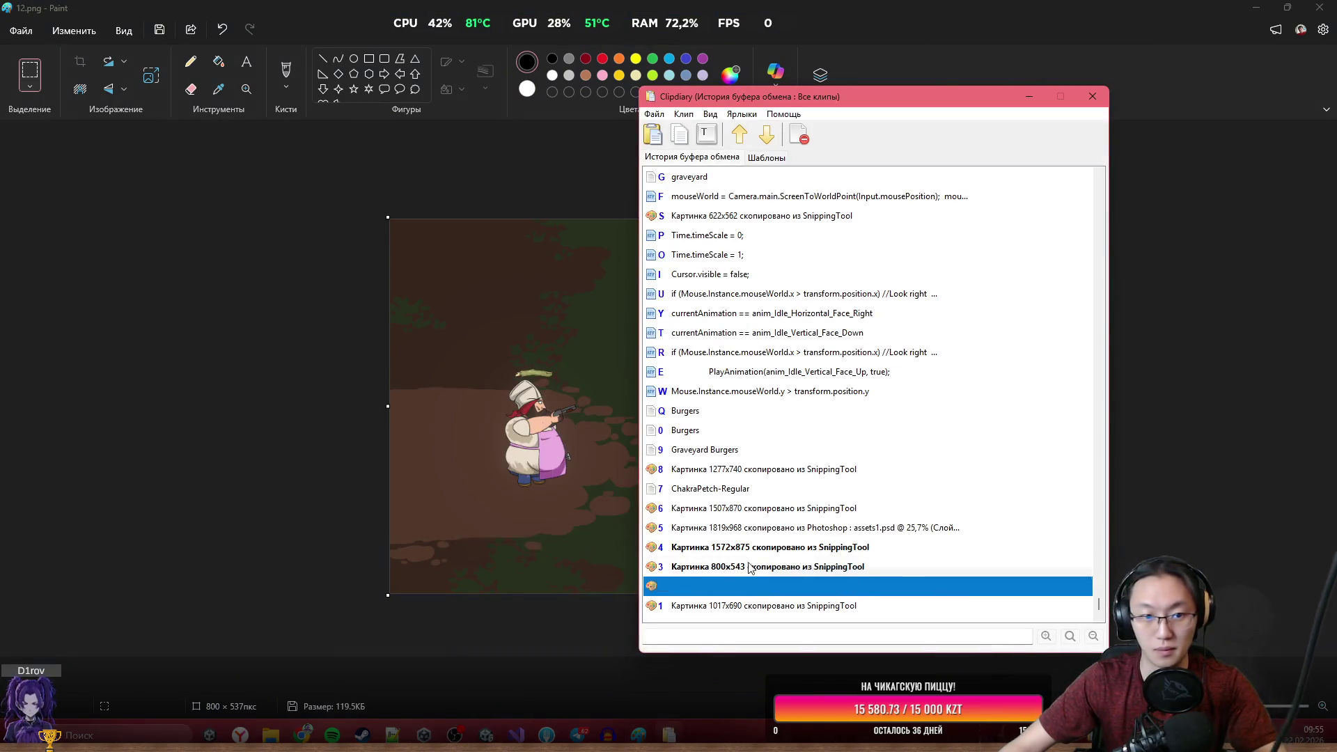
{"action": "key", "text": "Return"}
{"action": "left_click", "coordinate": [978, 565]}
{"action": "left_click", "coordinate": [21, 31]}
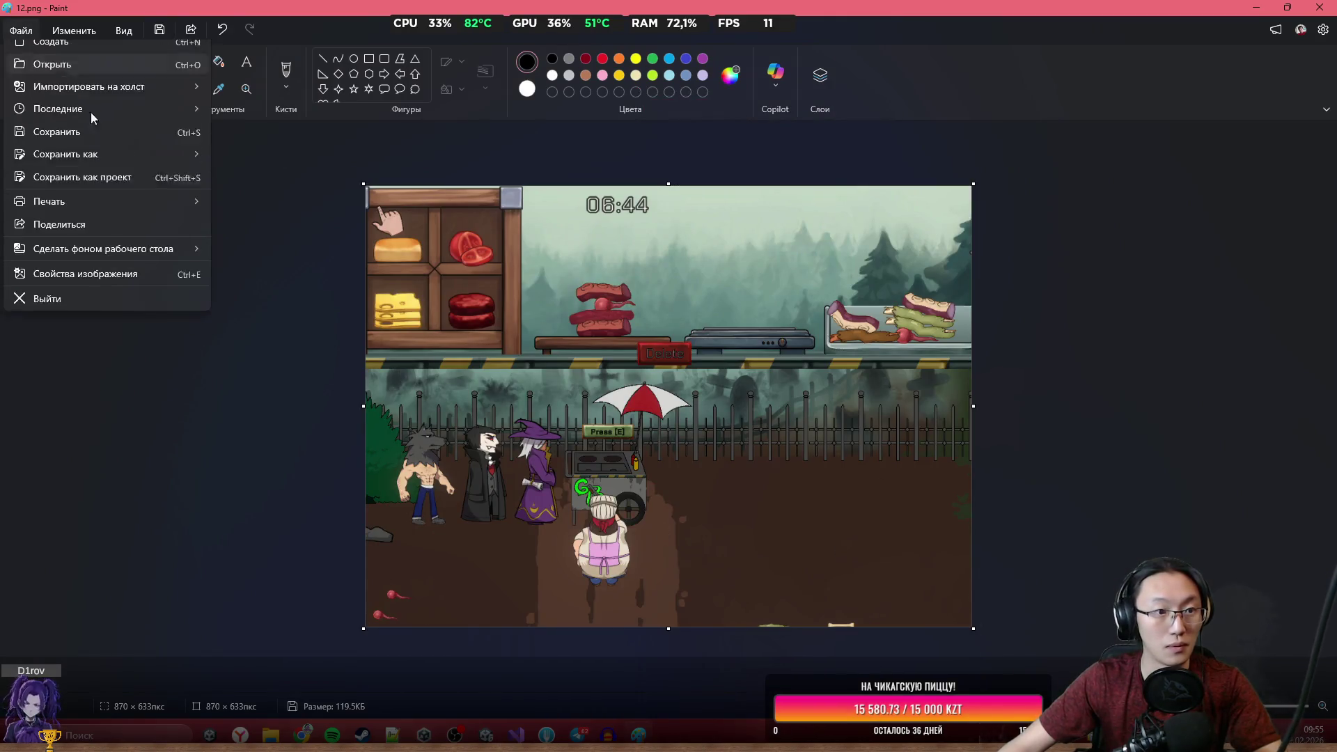
{"action": "mouse_move", "coordinate": [112, 171]}
{"action": "left_click", "coordinate": [301, 174]}
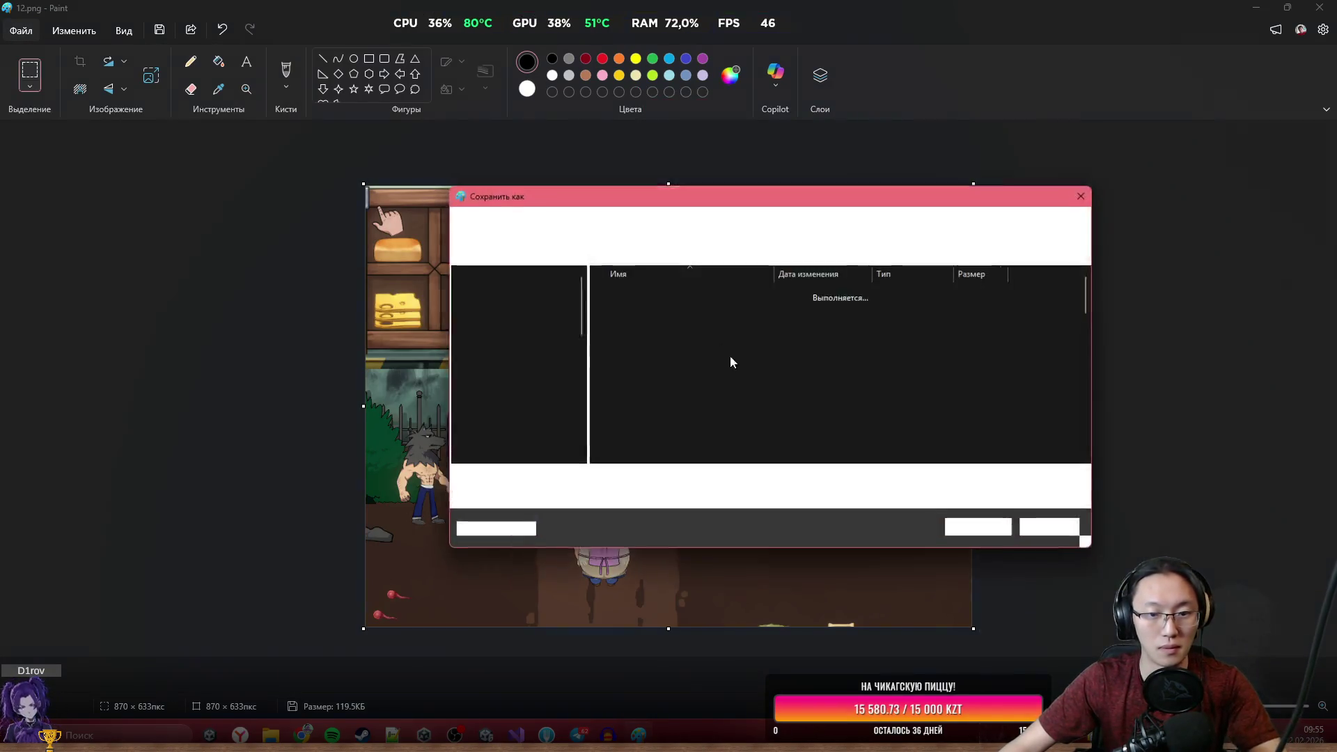
{"action": "left_click", "coordinate": [977, 530]}
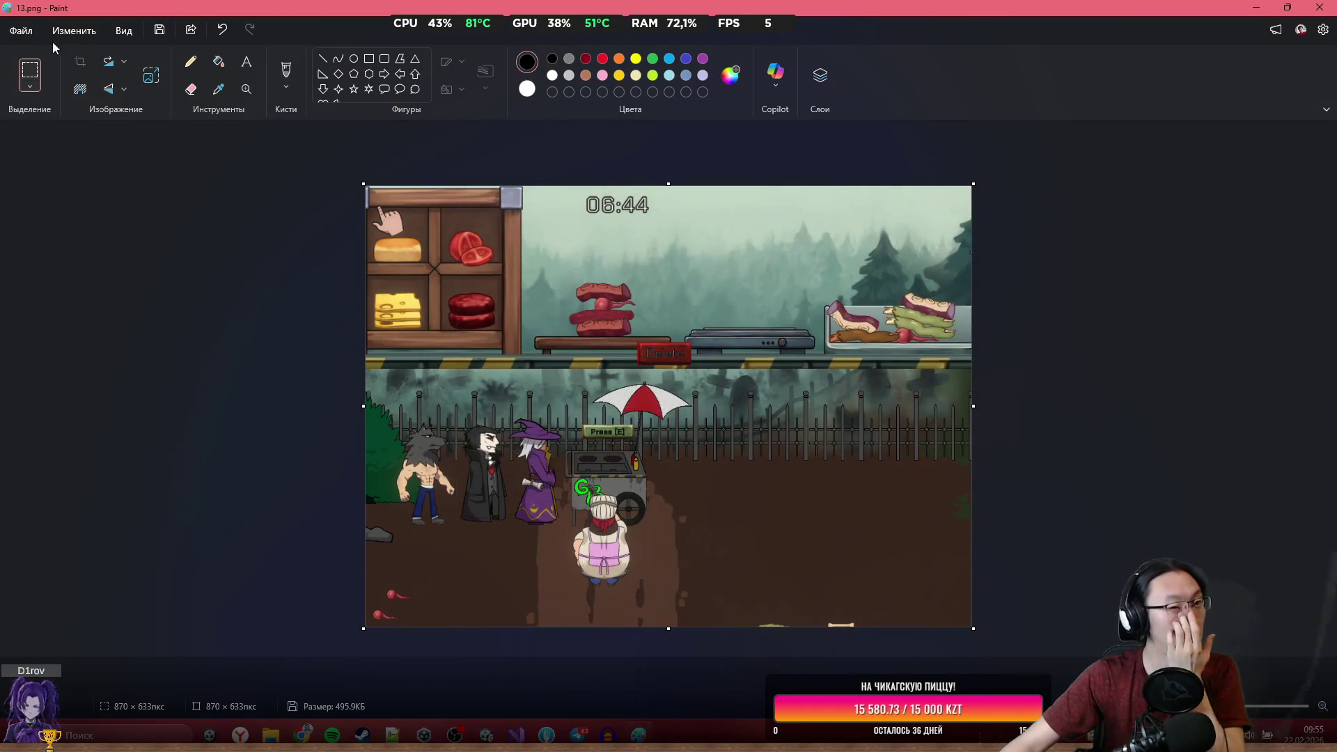
Paste the 1017×690 screenshot, crop off its left and bottom edges, and save as 14.png.
{"action": "key", "text": "ctrl+grave"}
{"action": "key", "text": "Down"}
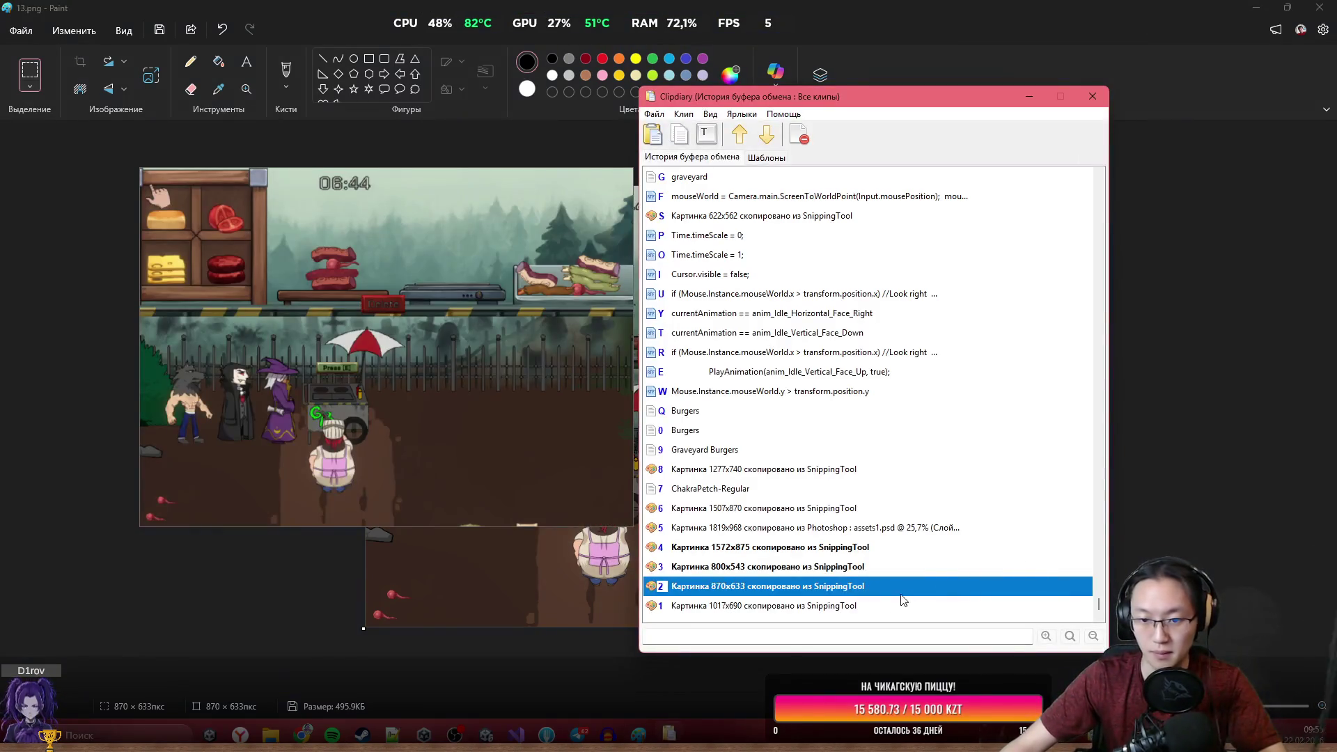
{"action": "key", "text": "Return"}
{"action": "key", "text": "ctrl+v"}
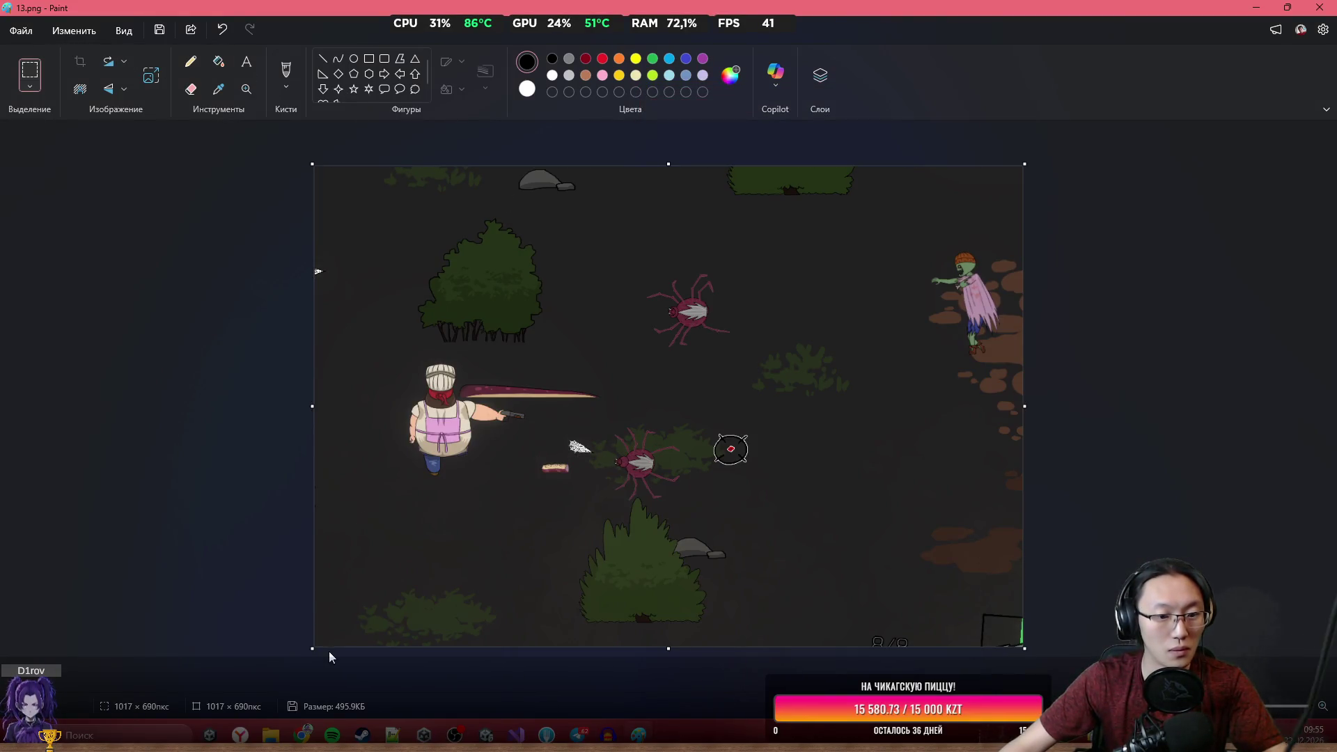
{"action": "left_click_drag", "start_coordinate": [315, 646], "coordinate": [380, 595]}
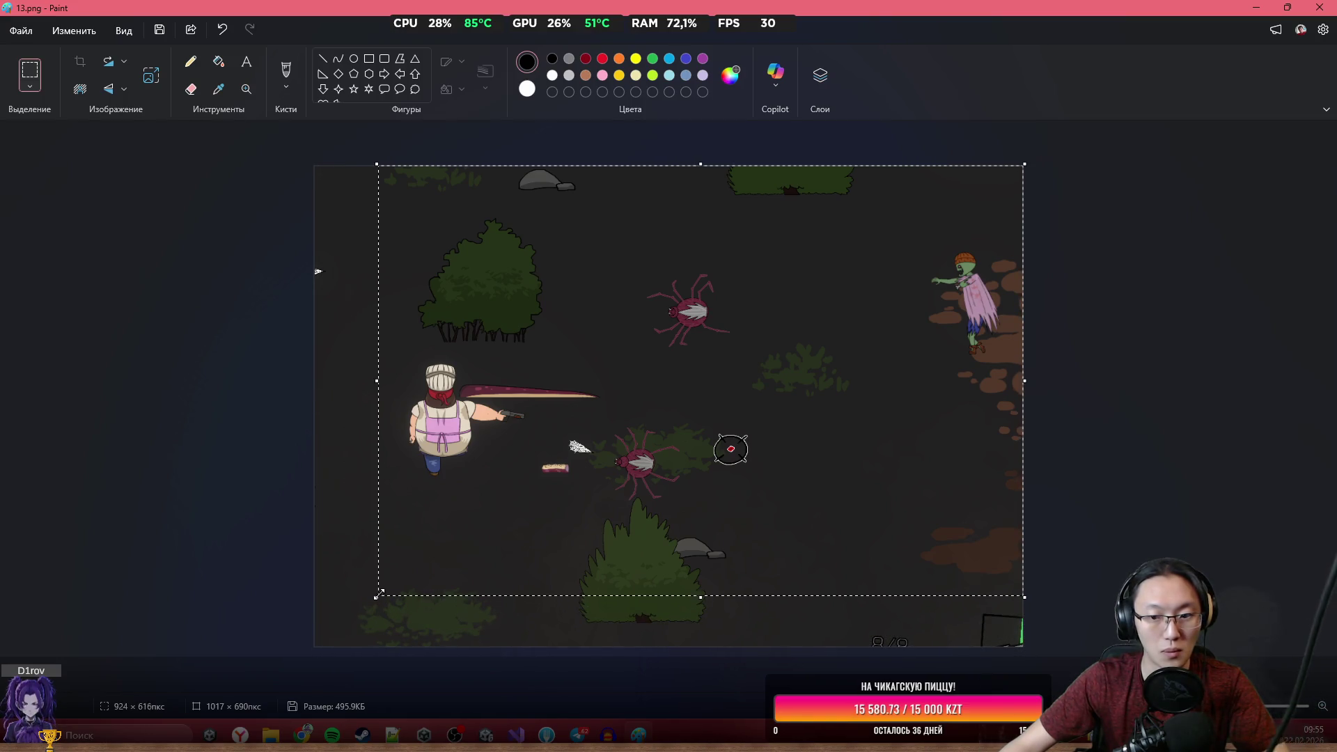
{"action": "key", "text": "ctrl+shift+x"}
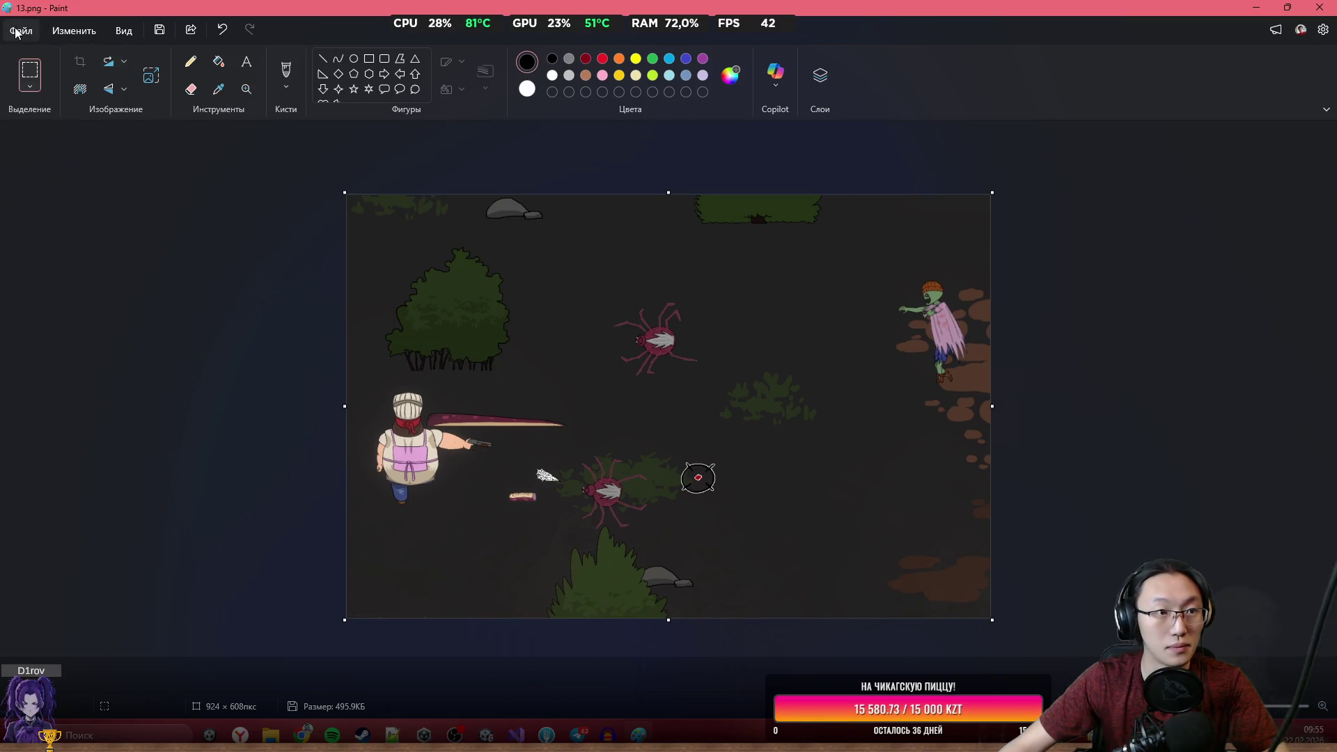
{"action": "left_click", "coordinate": [20, 30]}
{"action": "mouse_move", "coordinate": [122, 173]}
{"action": "left_click", "coordinate": [278, 170]}
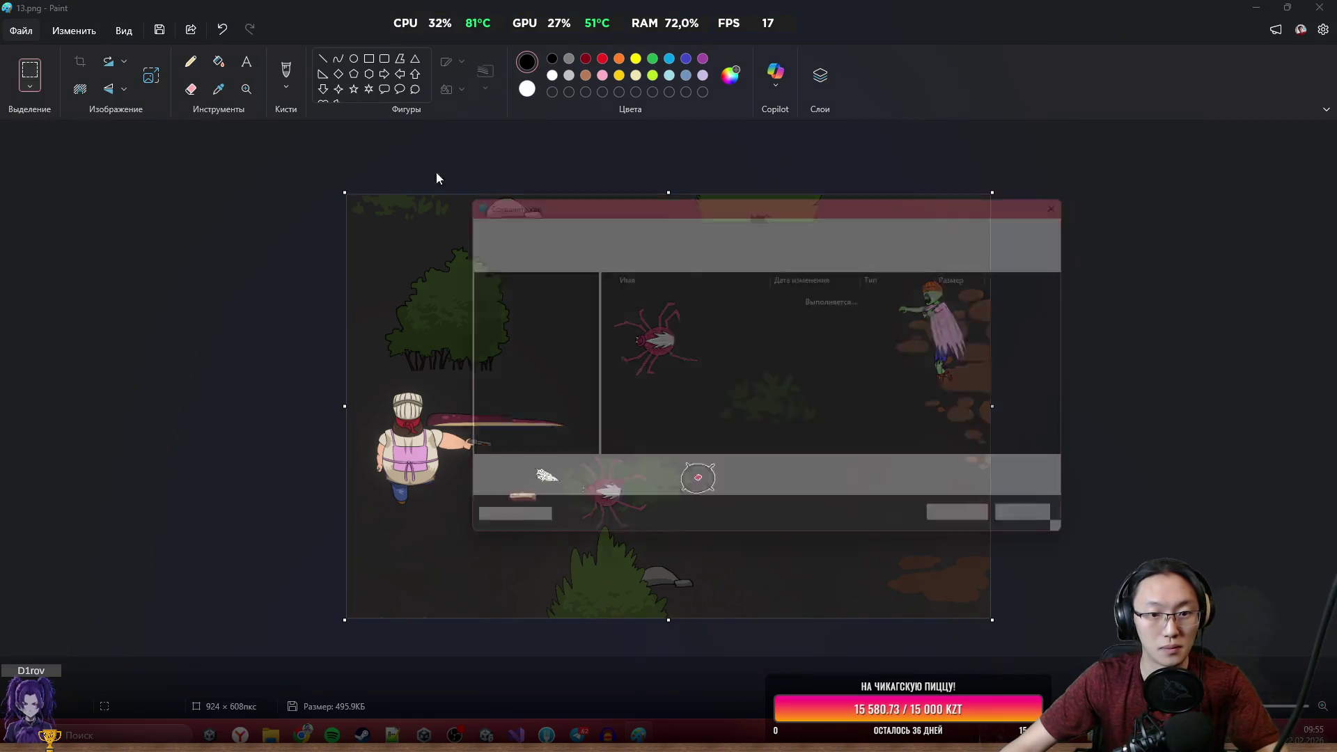
{"action": "type", "text": "14"}
{"action": "left_click", "coordinate": [975, 543]}
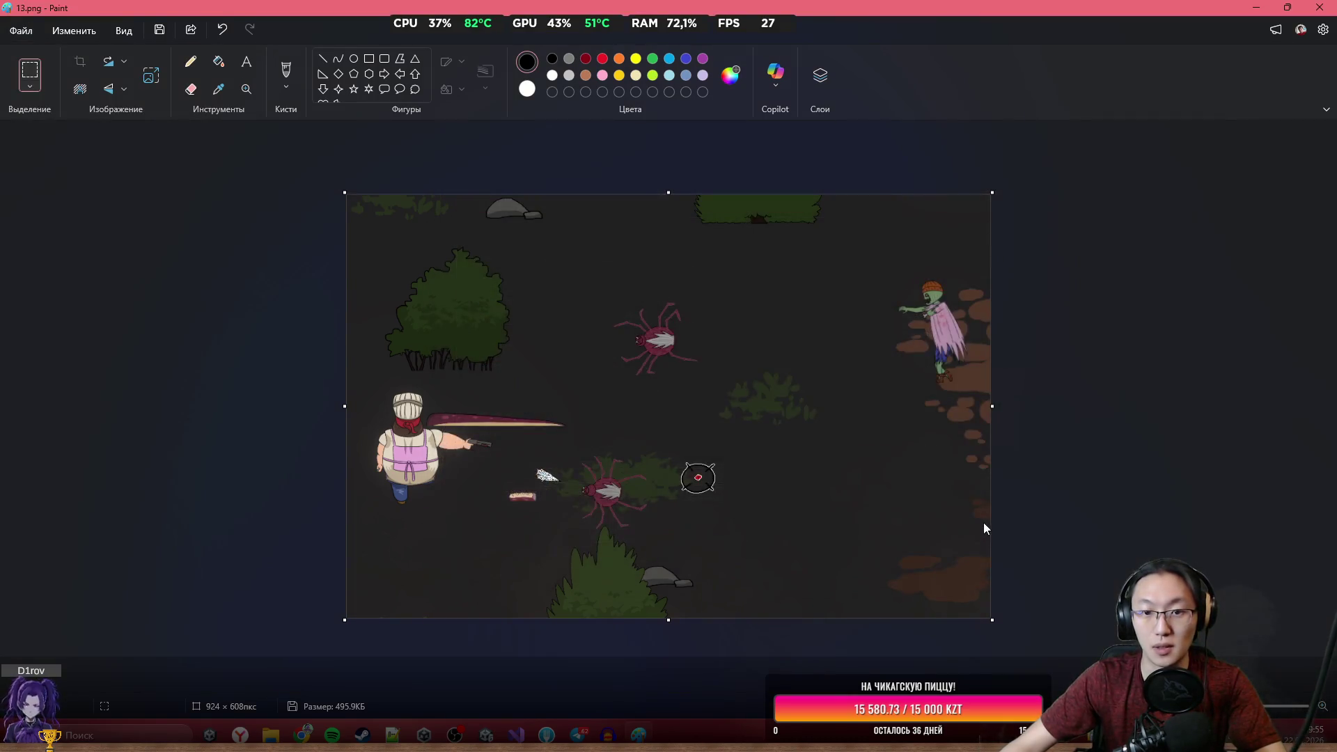
{"action": "key", "text": "alt+Tab"}
Select 11.png through 14.png on the Desktop and upload them as project screenshots.
{"action": "left_click", "coordinate": [780, 494]}
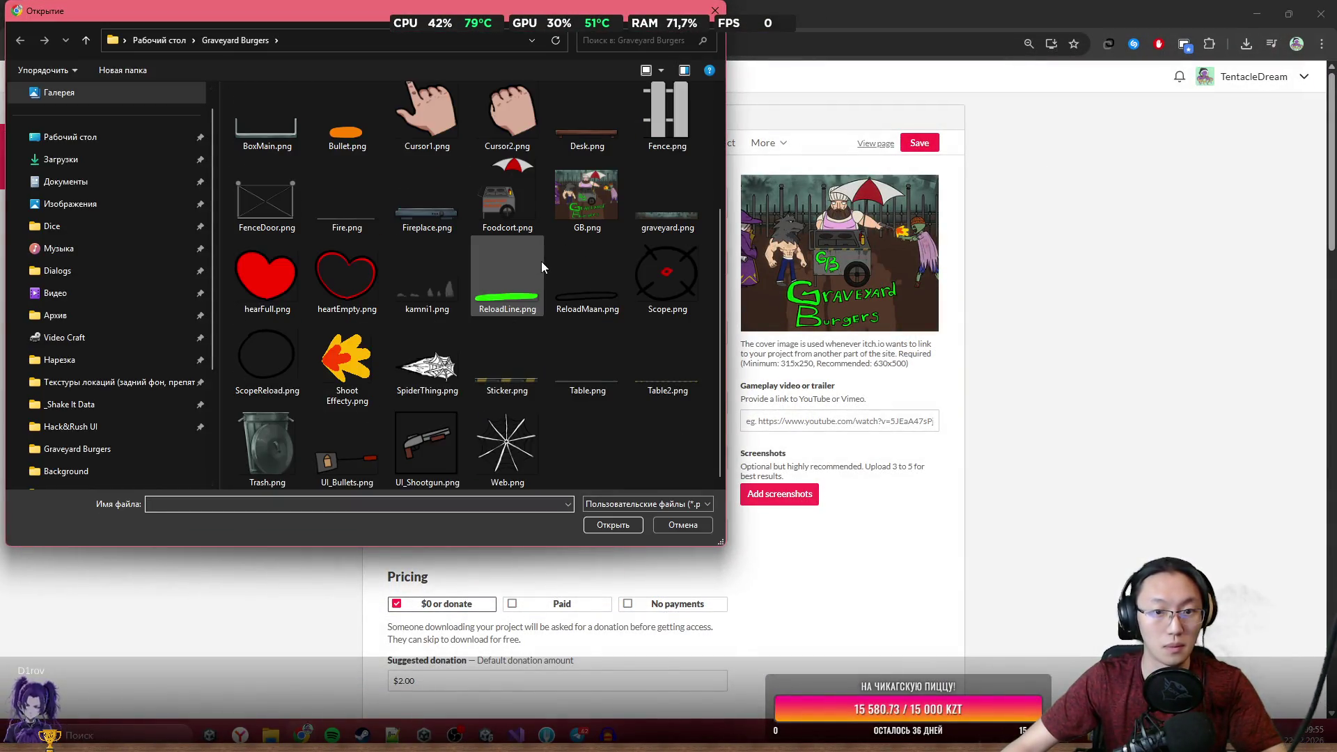
{"action": "scroll", "coordinate": [569, 337], "scroll_direction": "up", "scroll_amount": 3}
{"action": "left_click", "coordinate": [132, 138]}
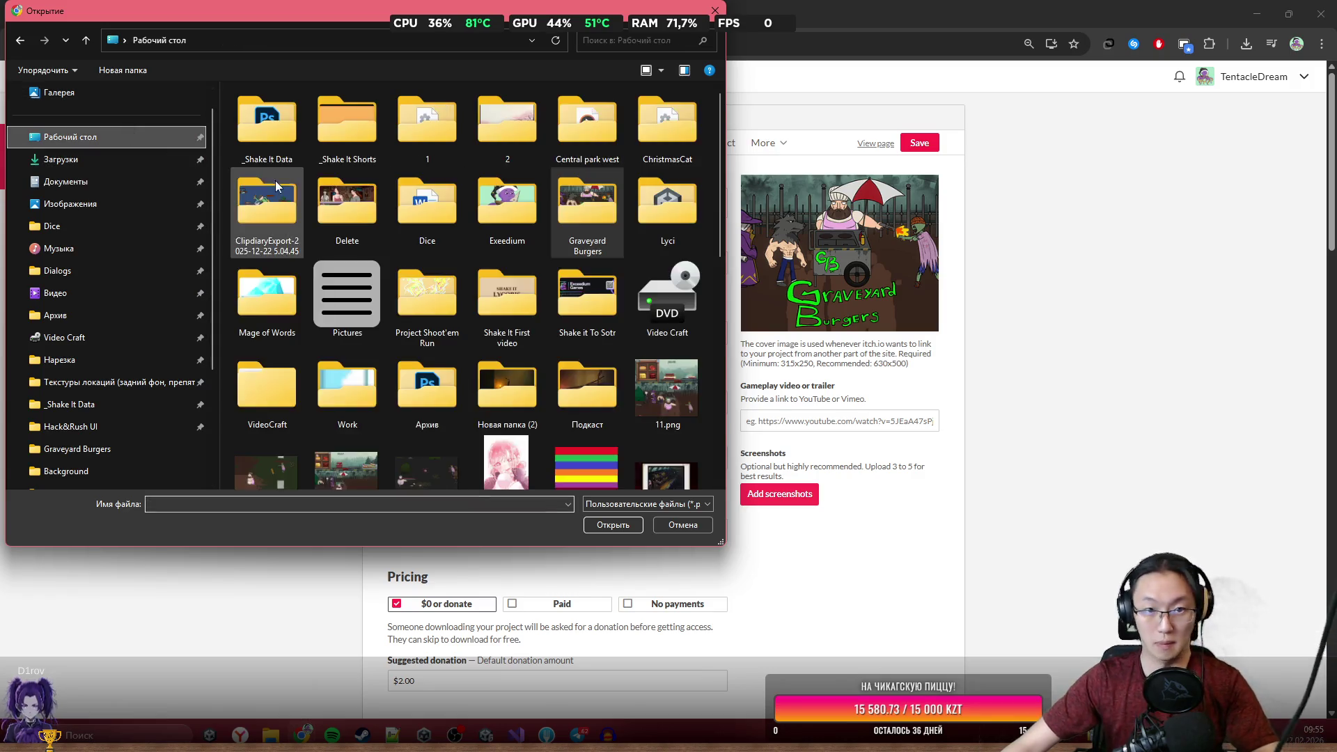
{"action": "scroll", "coordinate": [449, 316], "scroll_direction": "down", "scroll_amount": 3}
{"action": "scroll", "coordinate": [488, 319], "scroll_direction": "up", "scroll_amount": 2}
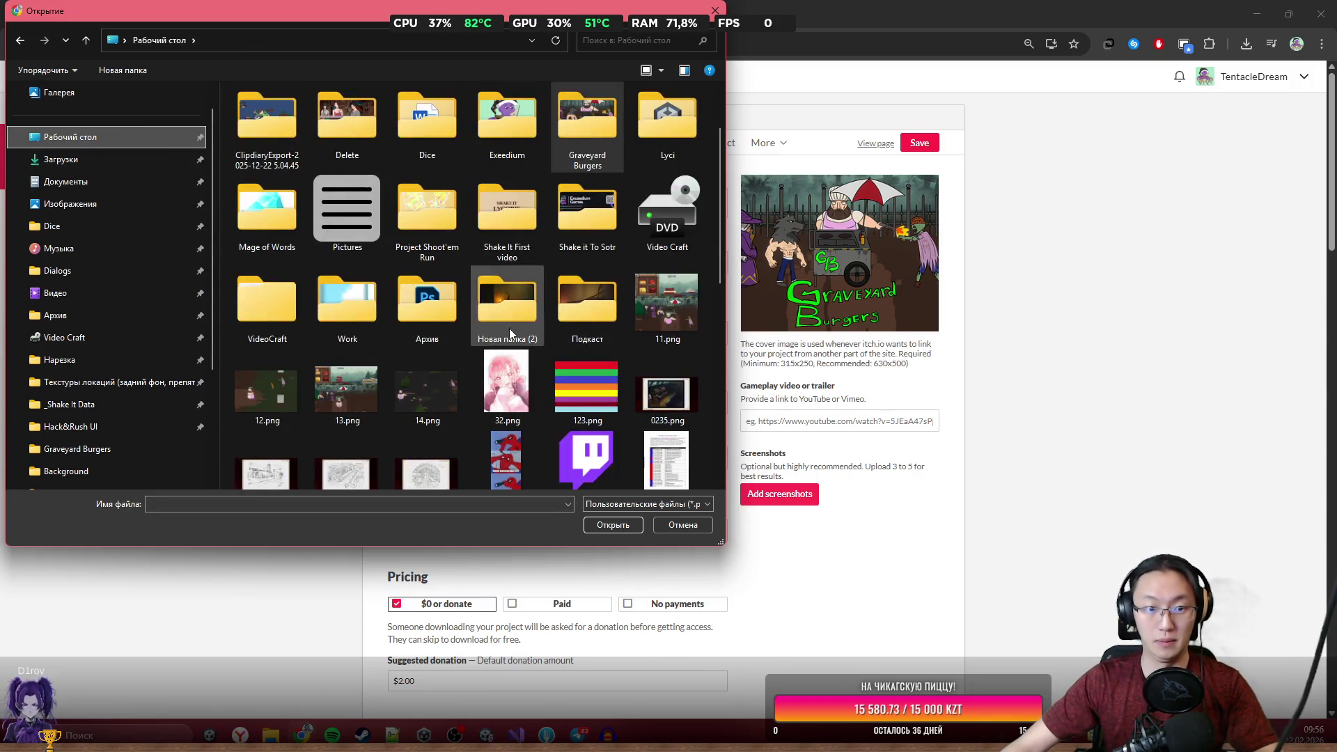
{"action": "left_click", "coordinate": [649, 307]}
{"action": "left_click", "coordinate": [449, 403], "text": "shift"}
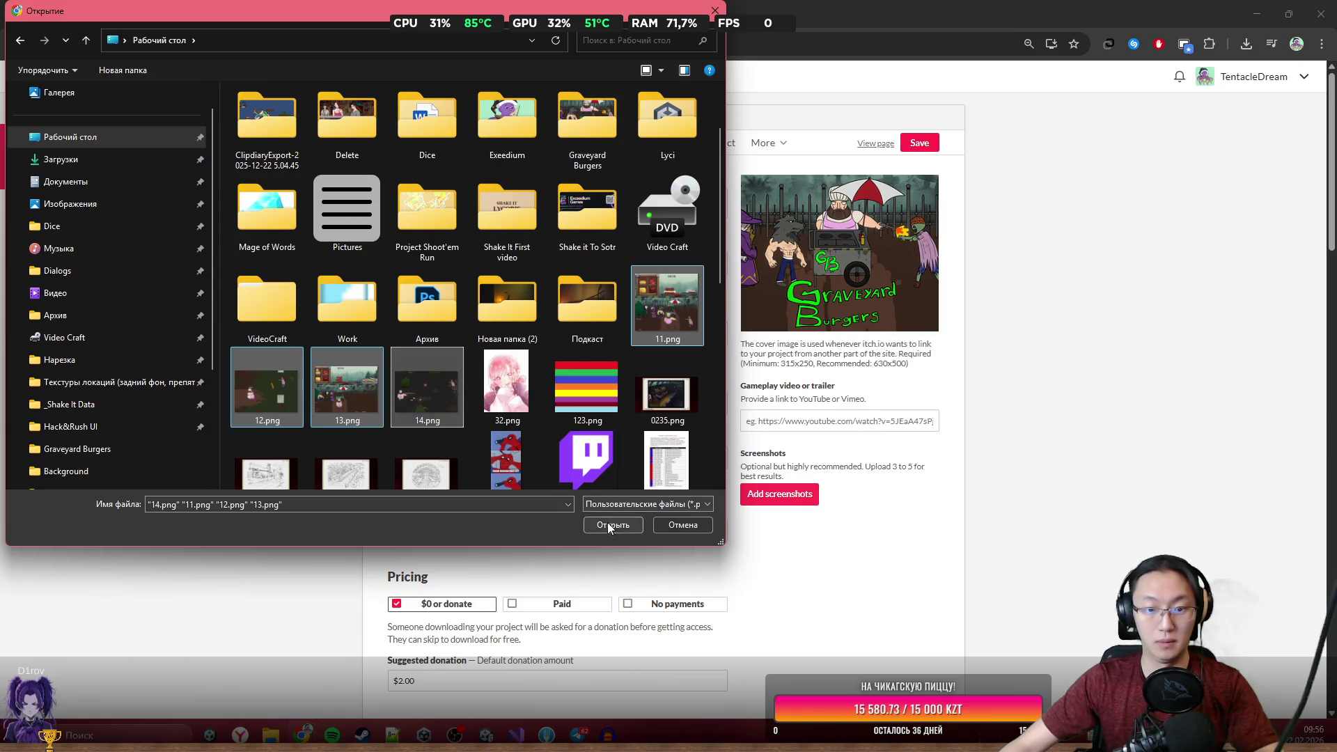
{"action": "left_click", "coordinate": [609, 526]}
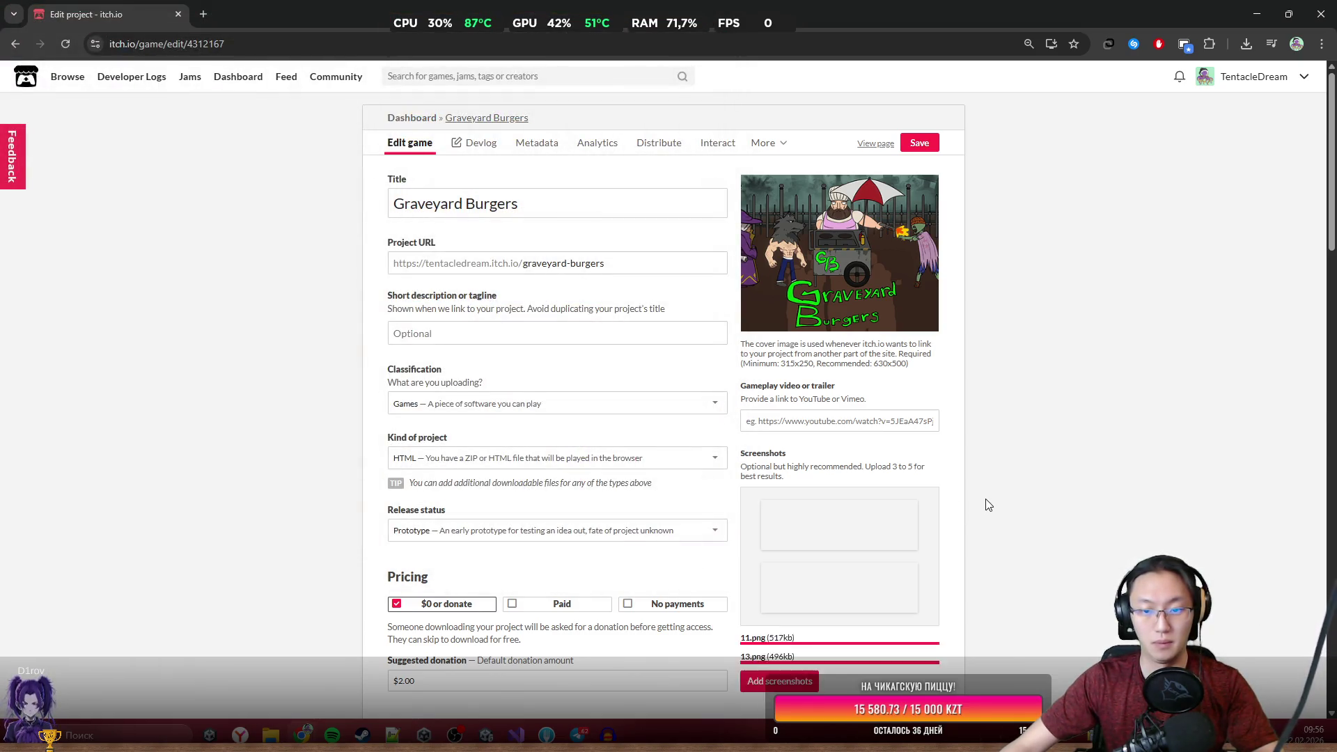
Move the 08:44 burger-stand shot to the top, shift the others down, and save the project.
{"action": "scroll", "coordinate": [987, 503], "scroll_direction": "down", "scroll_amount": 5}
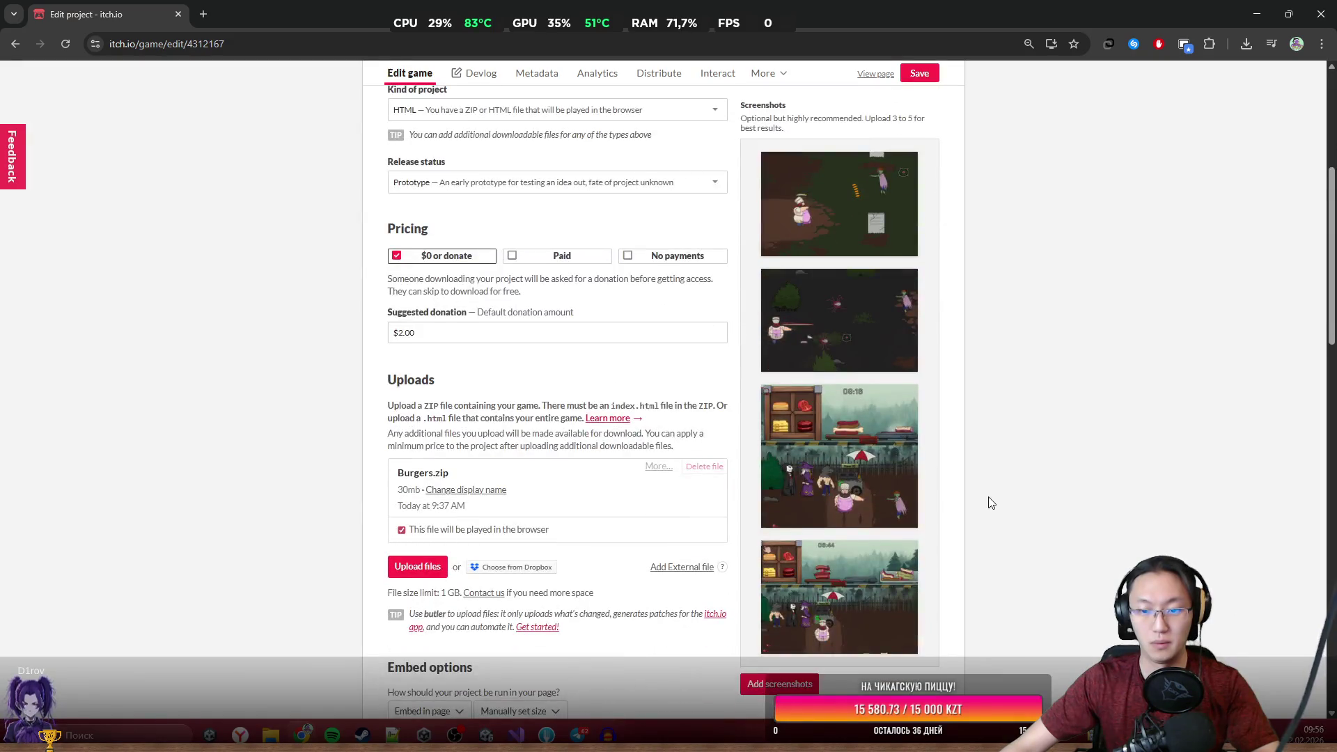
{"action": "mouse_move", "coordinate": [836, 578]}
{"action": "left_mouse_down"}
{"action": "mouse_move", "coordinate": [845, 521]}
{"action": "mouse_move", "coordinate": [863, 550]}
{"action": "left_mouse_up"}
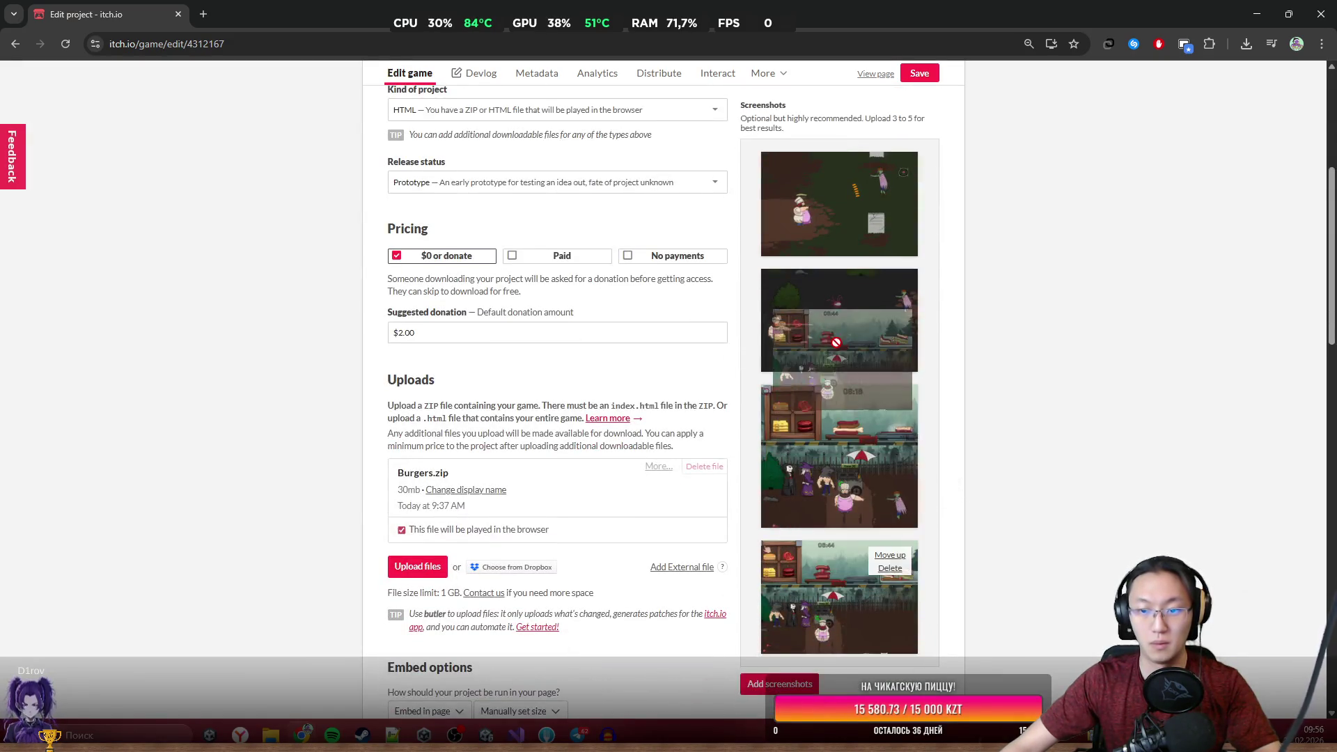
{"action": "left_click", "coordinate": [890, 555]}
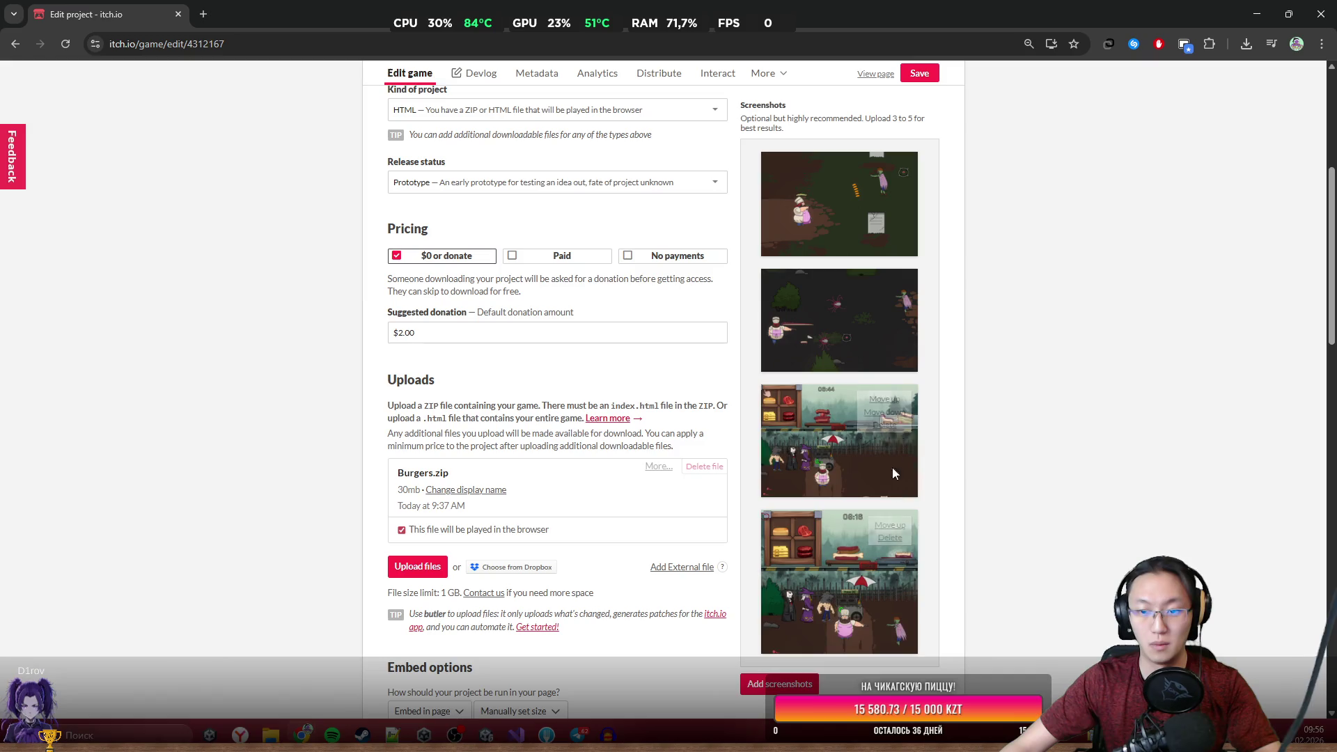
{"action": "left_click", "coordinate": [886, 399]}
{"action": "left_click", "coordinate": [879, 284]}
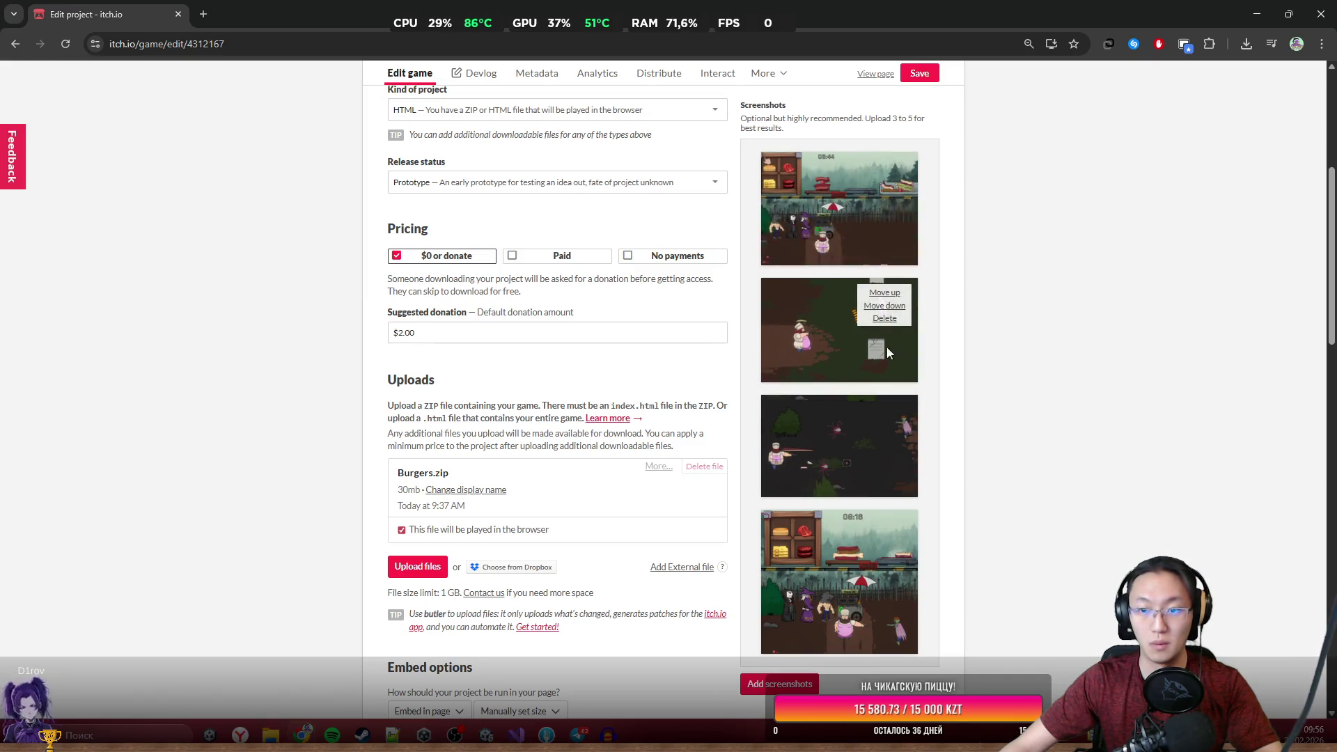
{"action": "left_click", "coordinate": [886, 307]}
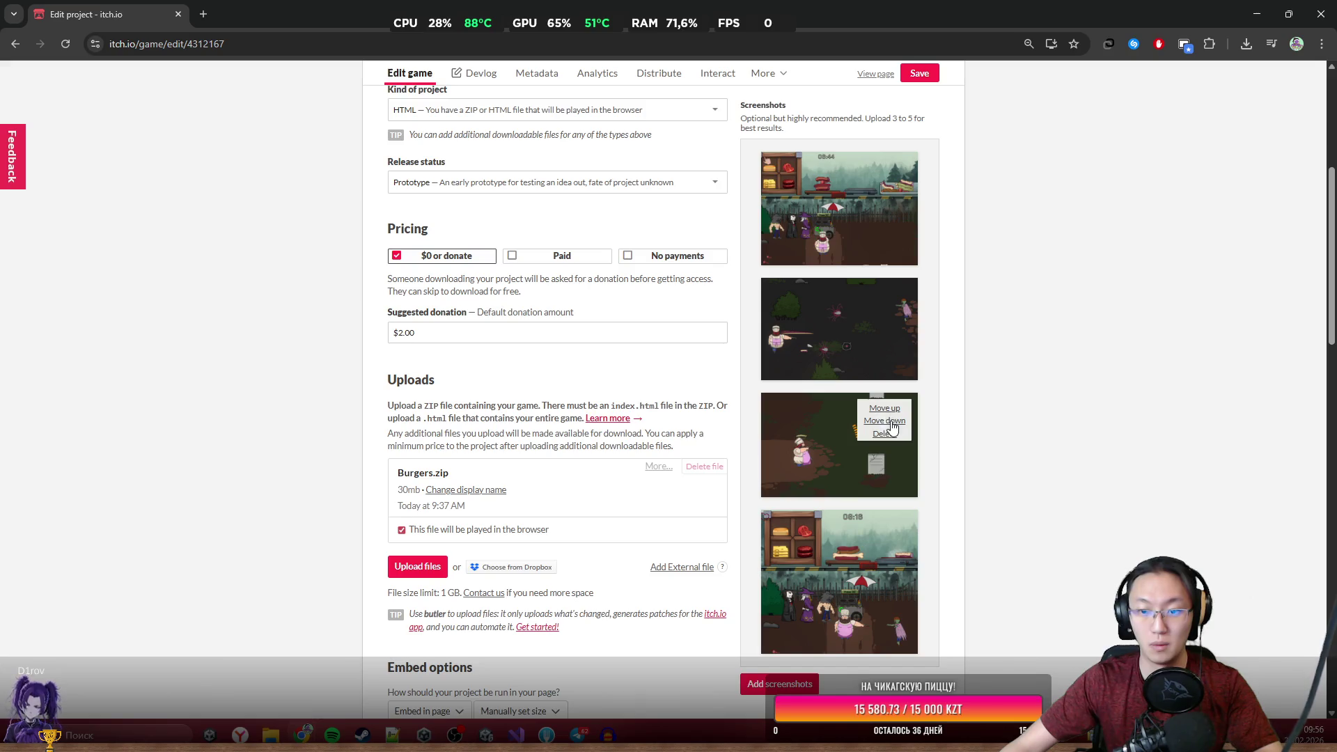
{"action": "left_click", "coordinate": [890, 422]}
{"action": "left_click", "coordinate": [918, 81]}
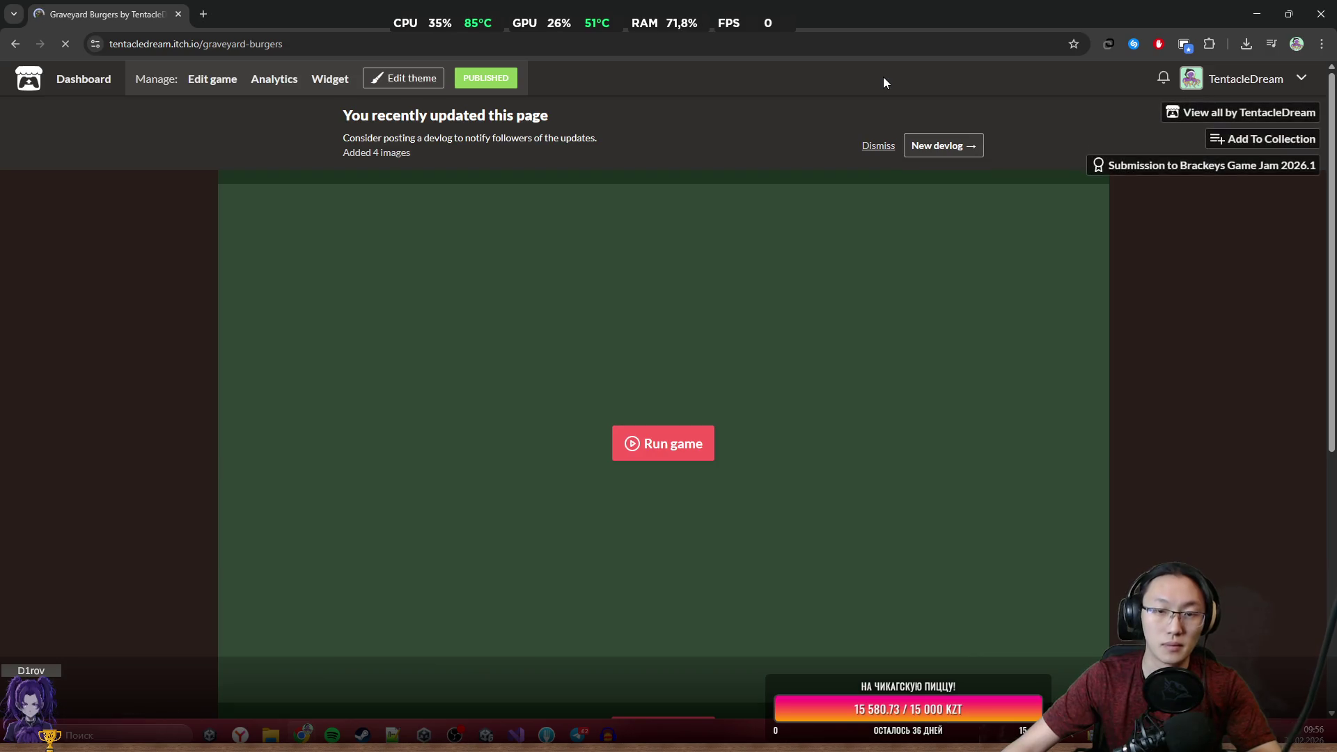
Open the public Graveyard Burgers page's theme editor and choose the Sidebar screenshot layout.
{"action": "scroll", "coordinate": [855, 335], "scroll_direction": "down", "scroll_amount": 5}
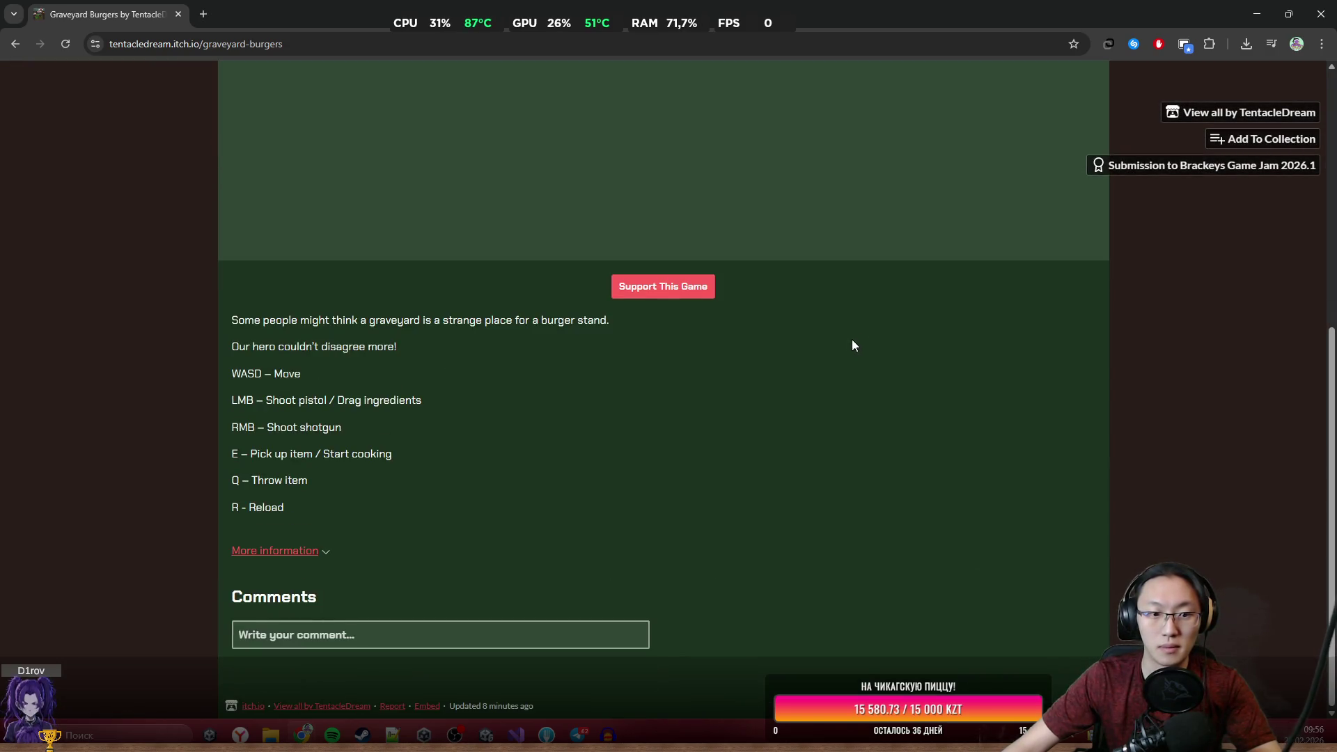
{"action": "scroll", "coordinate": [791, 415], "scroll_direction": "up", "scroll_amount": 5}
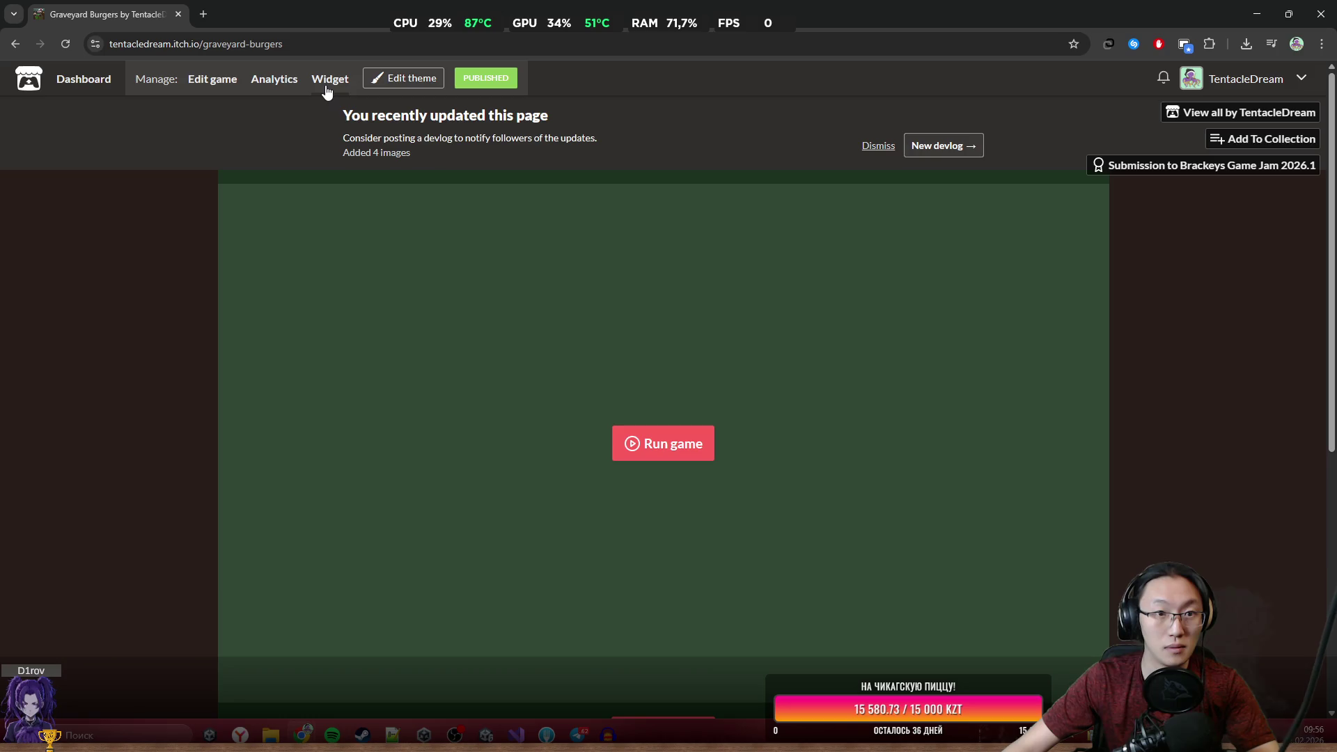
{"action": "left_click", "coordinate": [217, 82]}
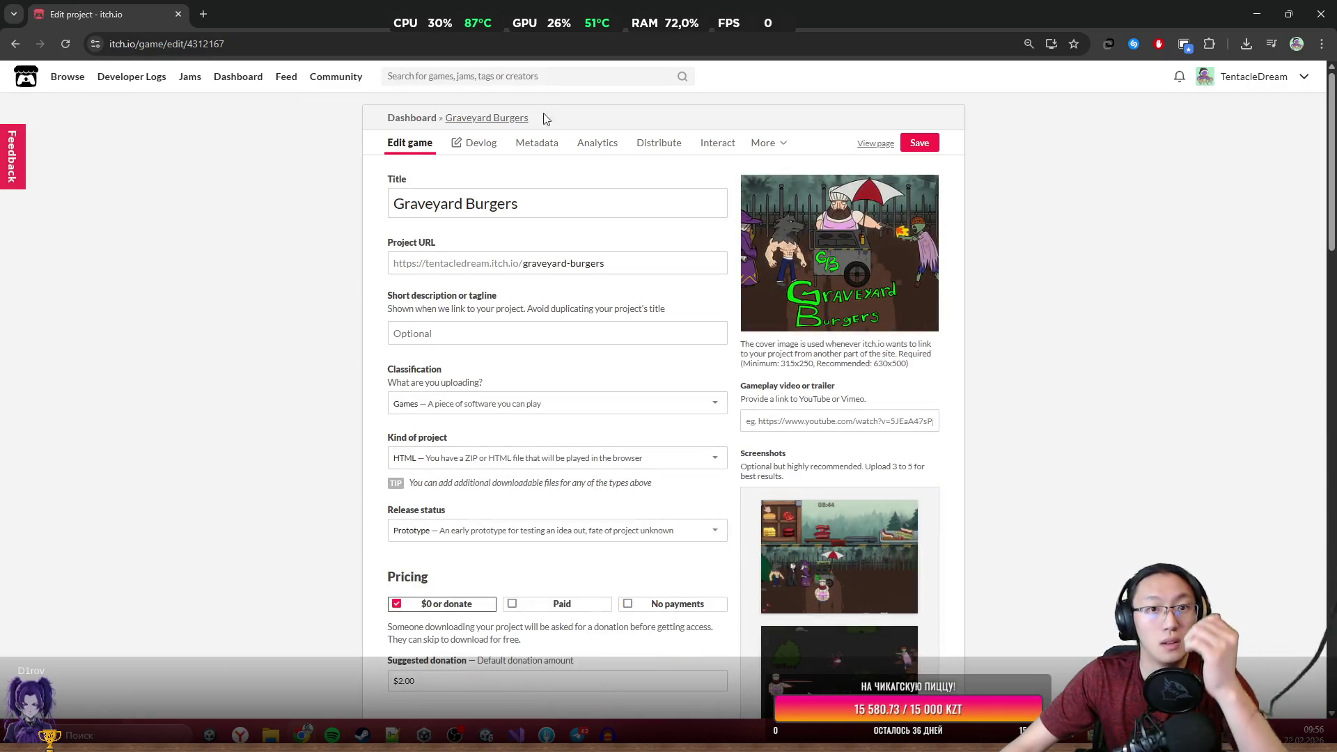
{"action": "left_click", "coordinate": [879, 143]}
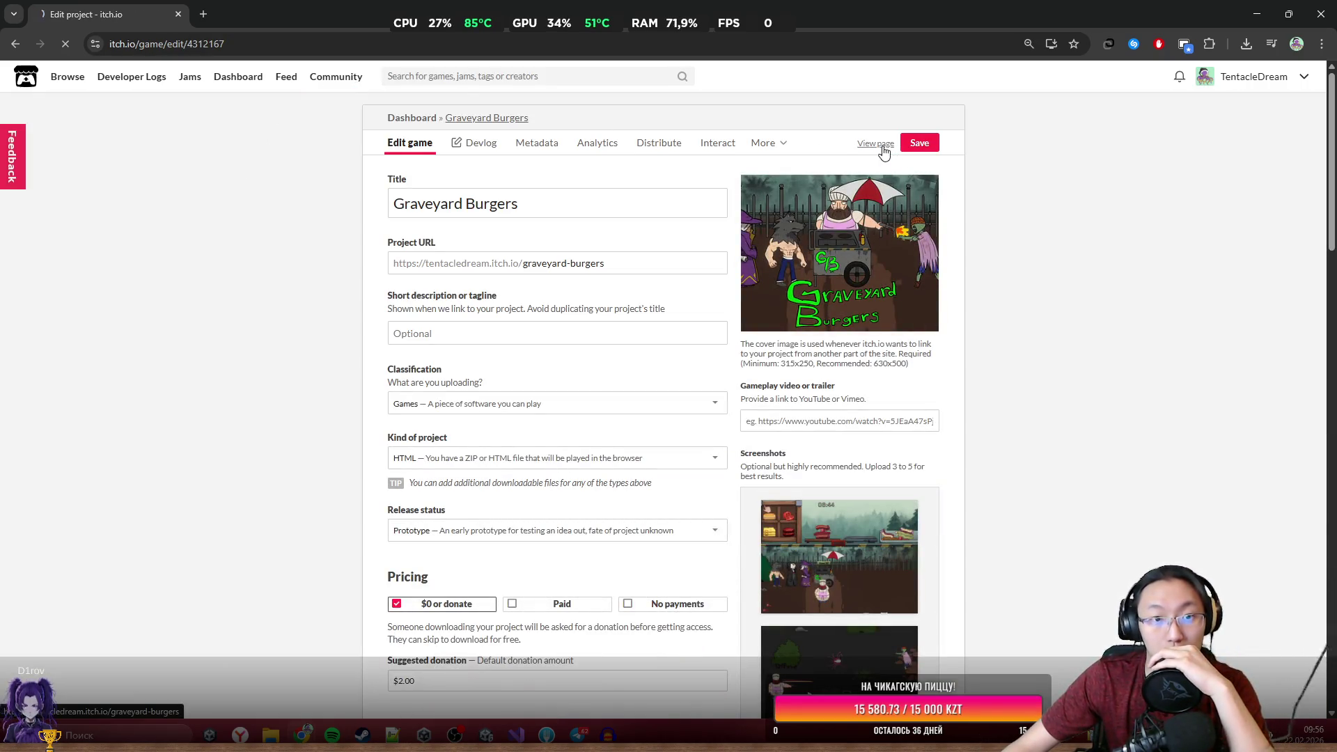
{"action": "left_click", "coordinate": [398, 78]}
{"action": "left_click", "coordinate": [152, 374]}
{"action": "left_click", "coordinate": [140, 399]}
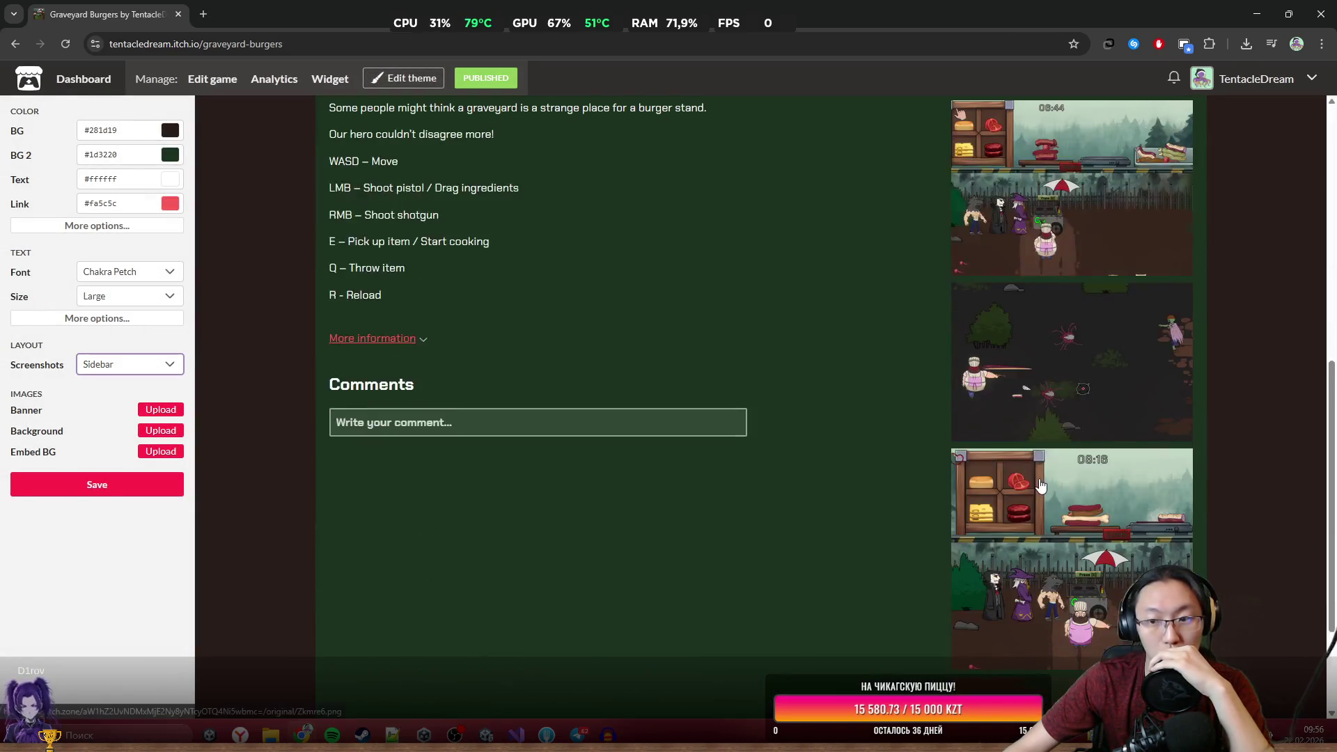
Reconfirm the Sidebar screenshot layout, save the theme, and close the theme editor.
{"action": "scroll", "coordinate": [1040, 488], "scroll_direction": "down", "scroll_amount": 2}
{"action": "left_click", "coordinate": [143, 280]}
{"action": "left_click", "coordinate": [113, 554]}
{"action": "left_click", "coordinate": [131, 368]}
{"action": "left_click", "coordinate": [136, 416]}
{"action": "left_click", "coordinate": [136, 369]}
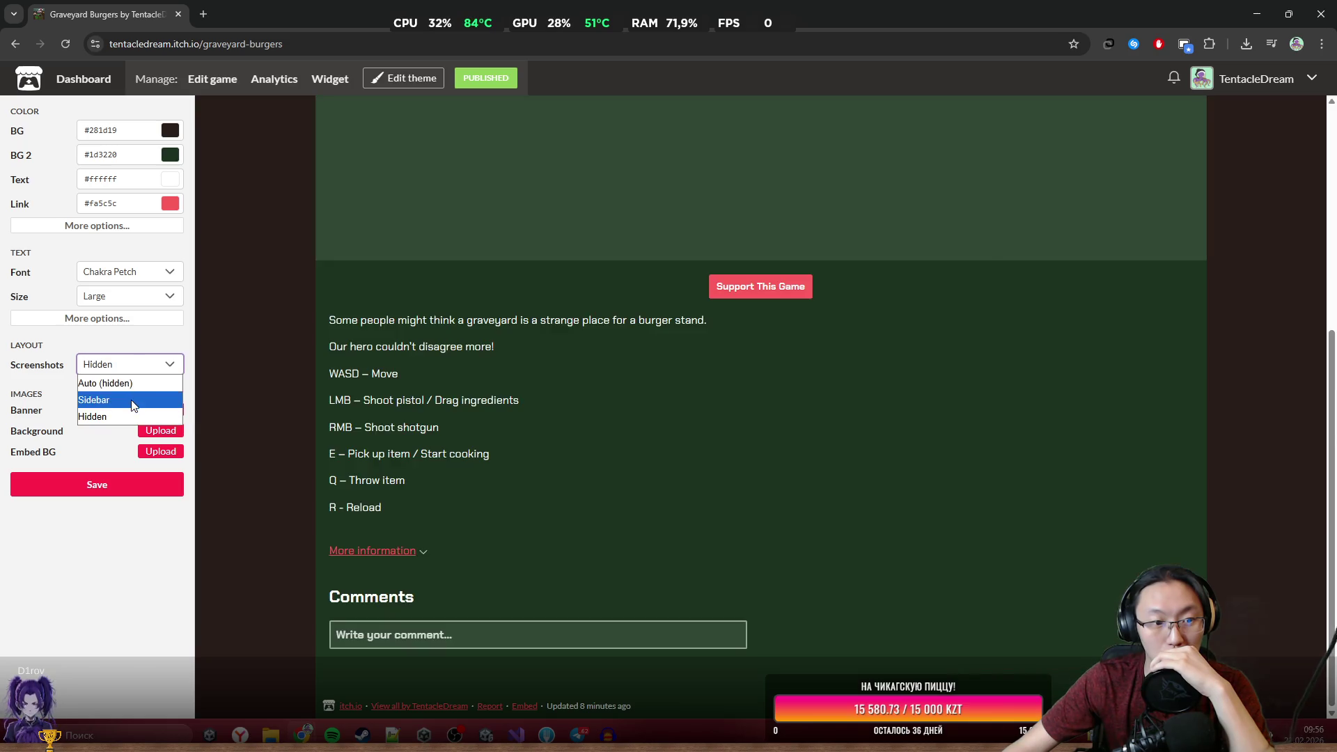
{"action": "left_click", "coordinate": [132, 401]}
{"action": "left_click", "coordinate": [132, 486]}
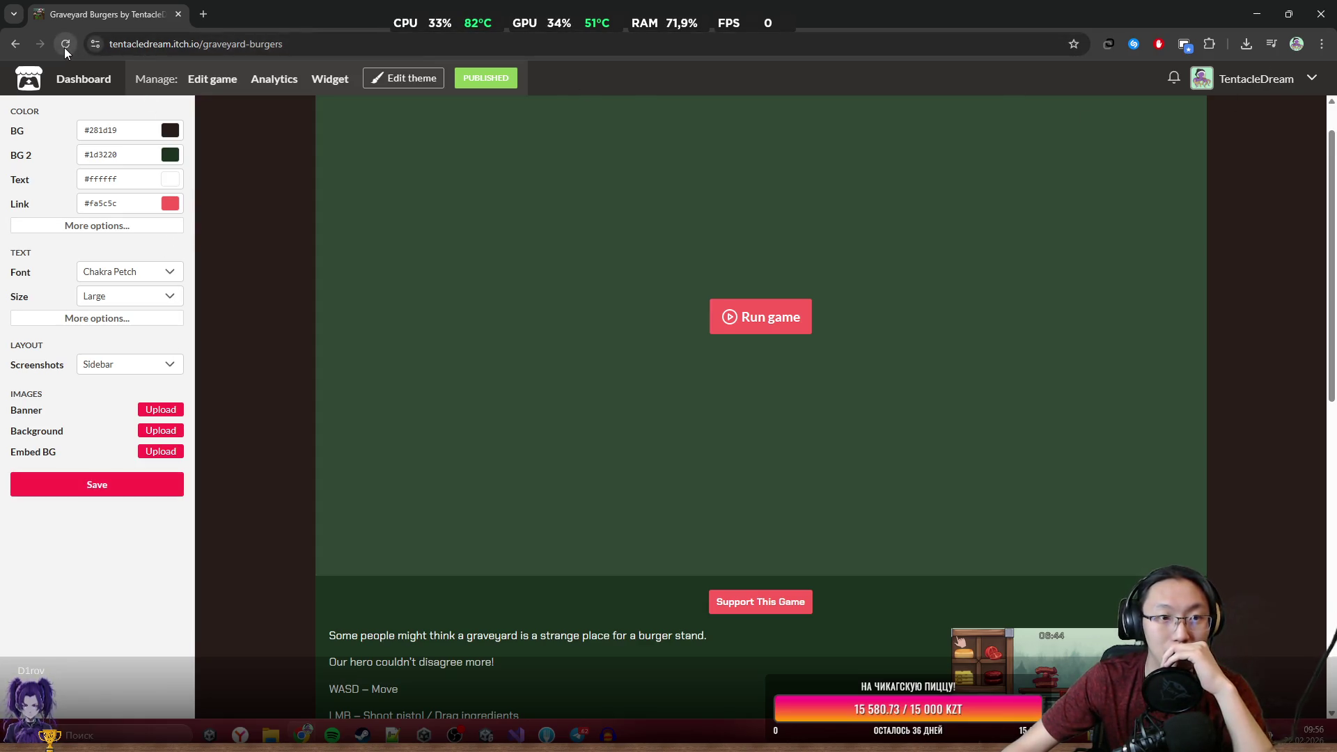
{"action": "scroll", "coordinate": [1223, 289], "scroll_direction": "up", "scroll_amount": 1}
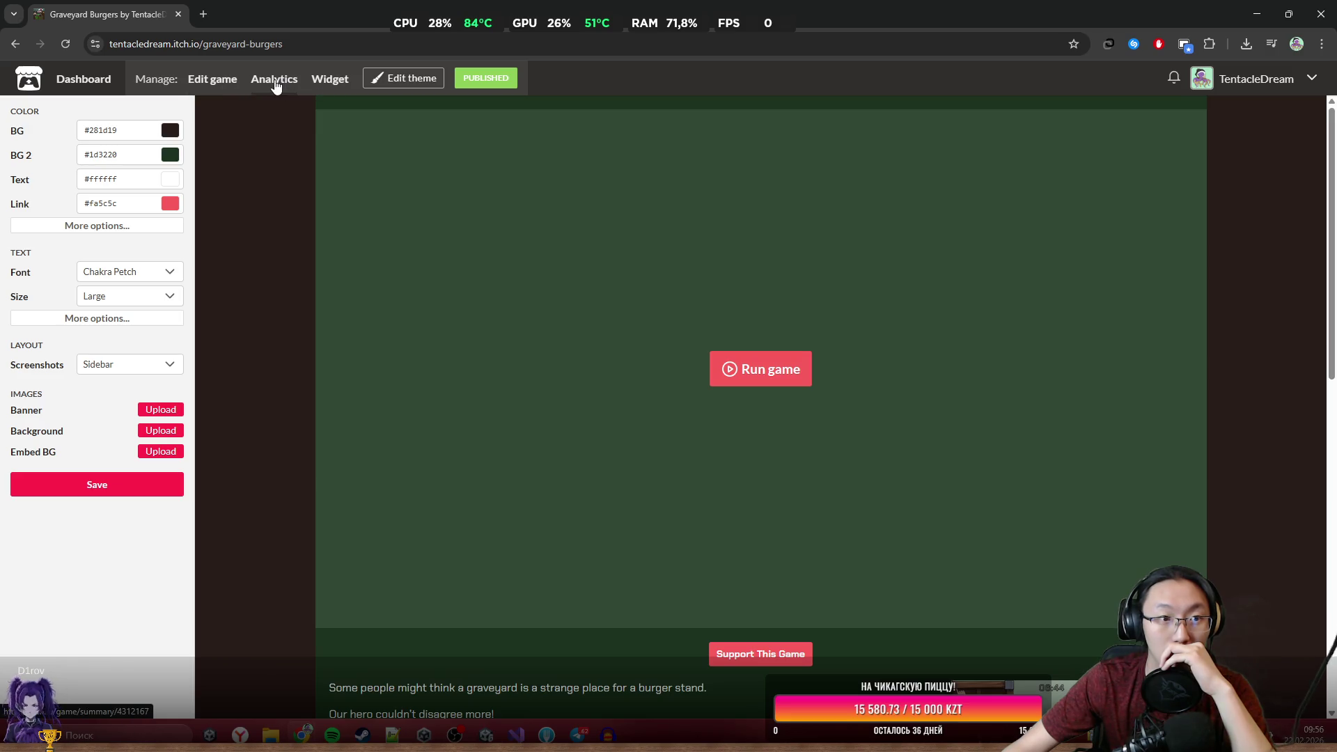
{"action": "left_click", "coordinate": [415, 85]}
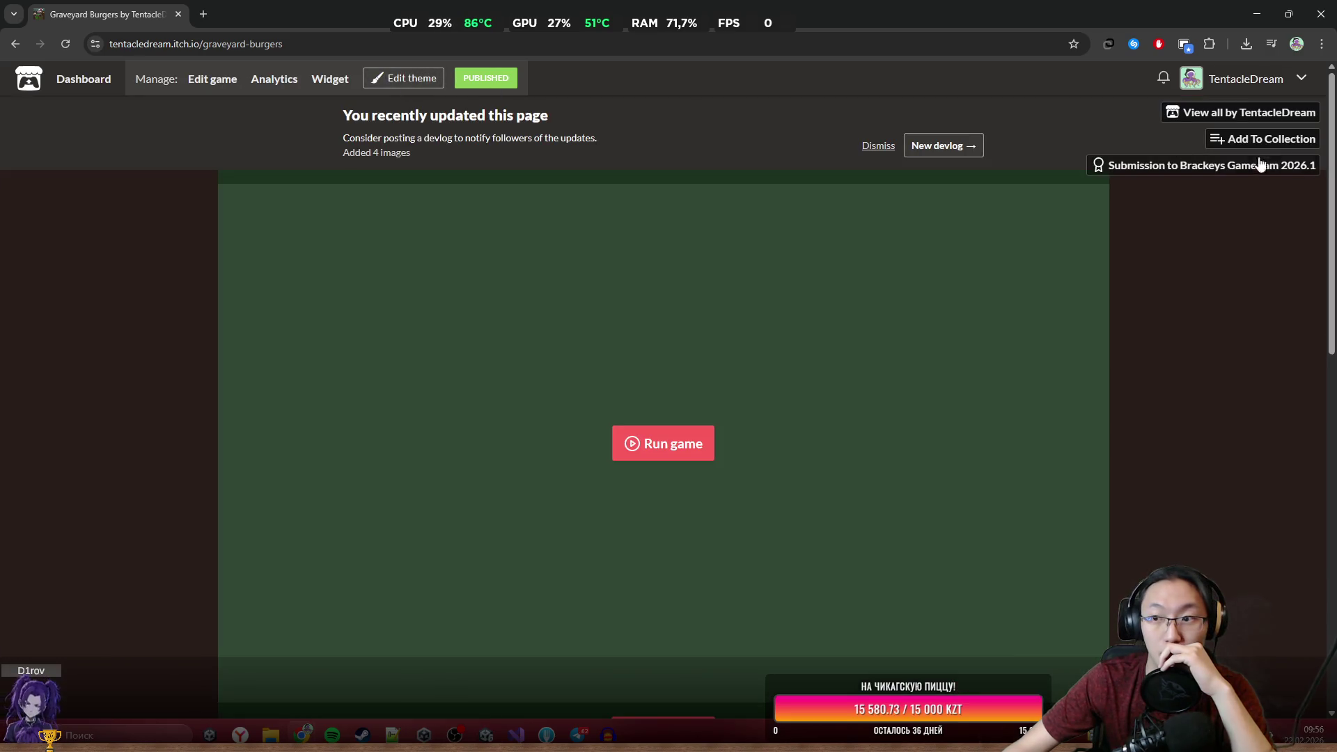
View the Brackeys Game Jam 2026.1 submission's screenshots at full size, then return to Unity.
{"action": "left_click", "coordinate": [1240, 177]}
{"action": "scroll", "coordinate": [983, 253], "scroll_direction": "down", "scroll_amount": 2}
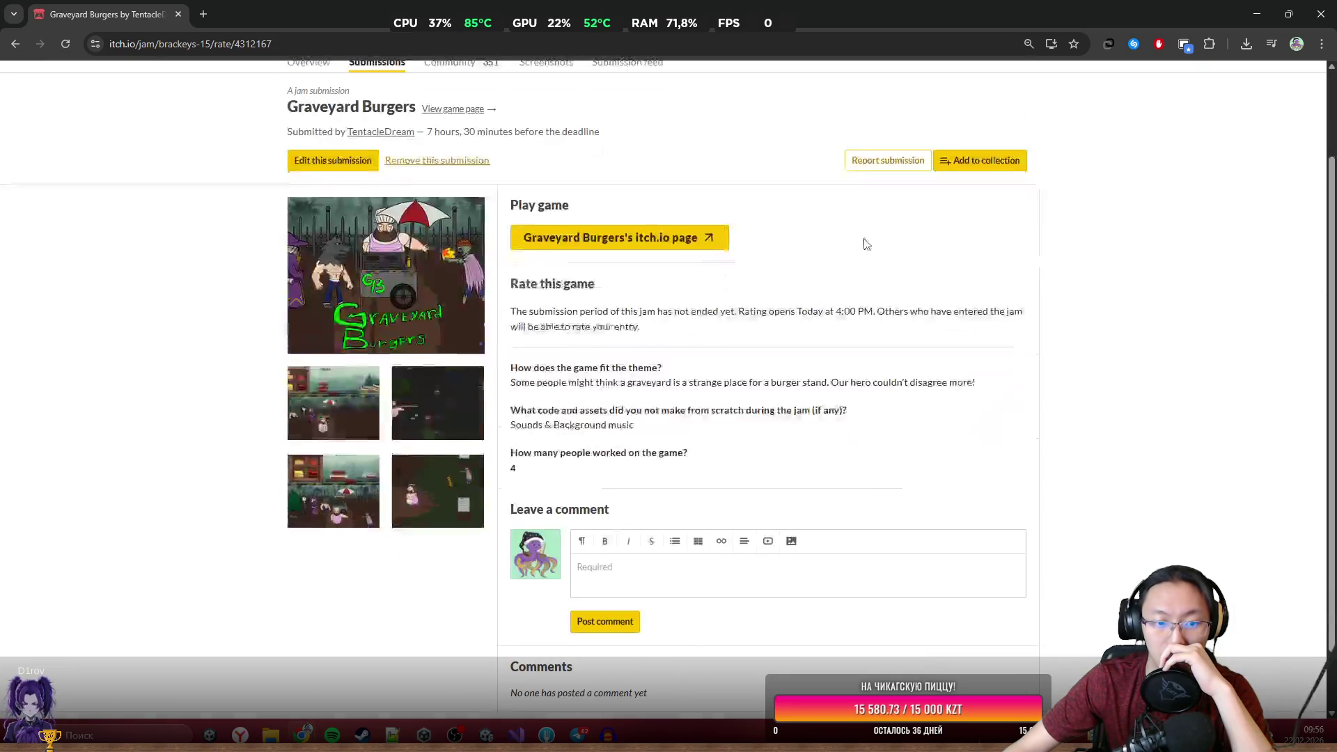
{"action": "left_click", "coordinate": [354, 397]}
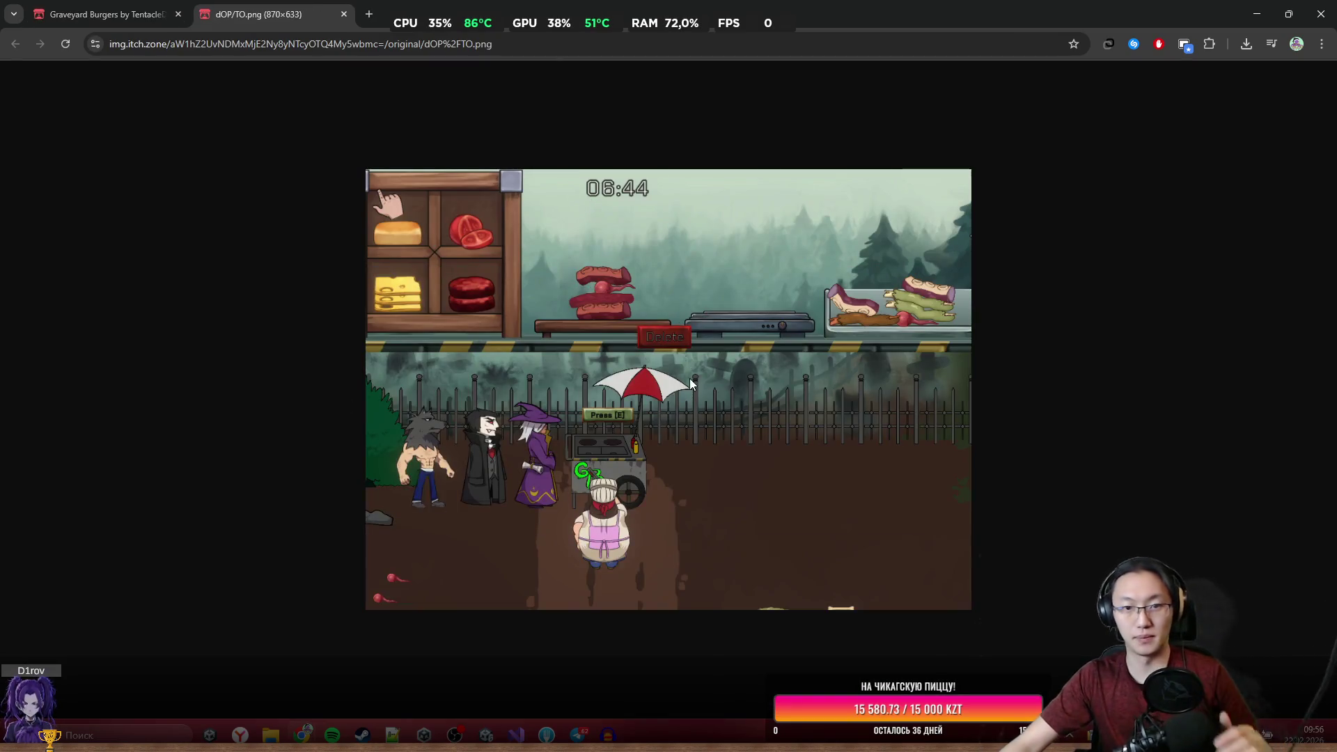
{"action": "left_click_drag", "start_coordinate": [954, 471], "coordinate": [749, 316]}
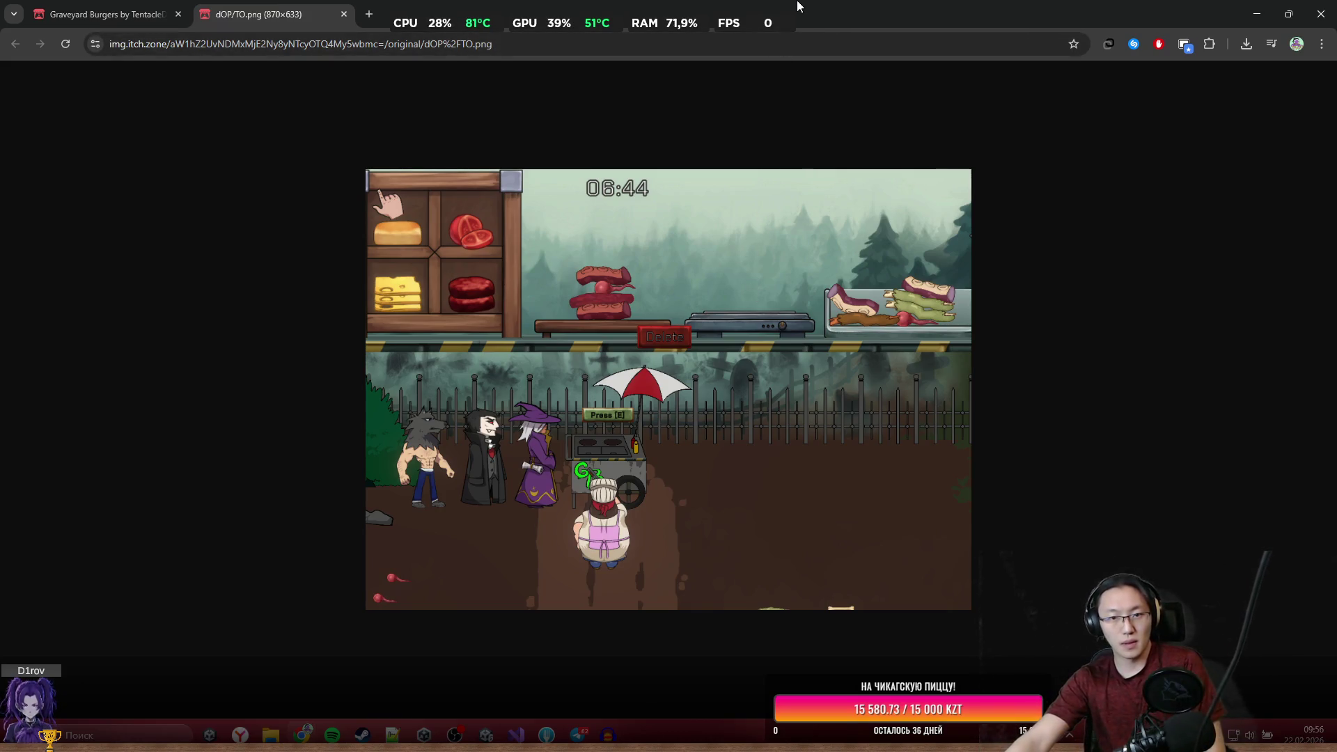
{"action": "mouse_move", "coordinate": [752, 13]}
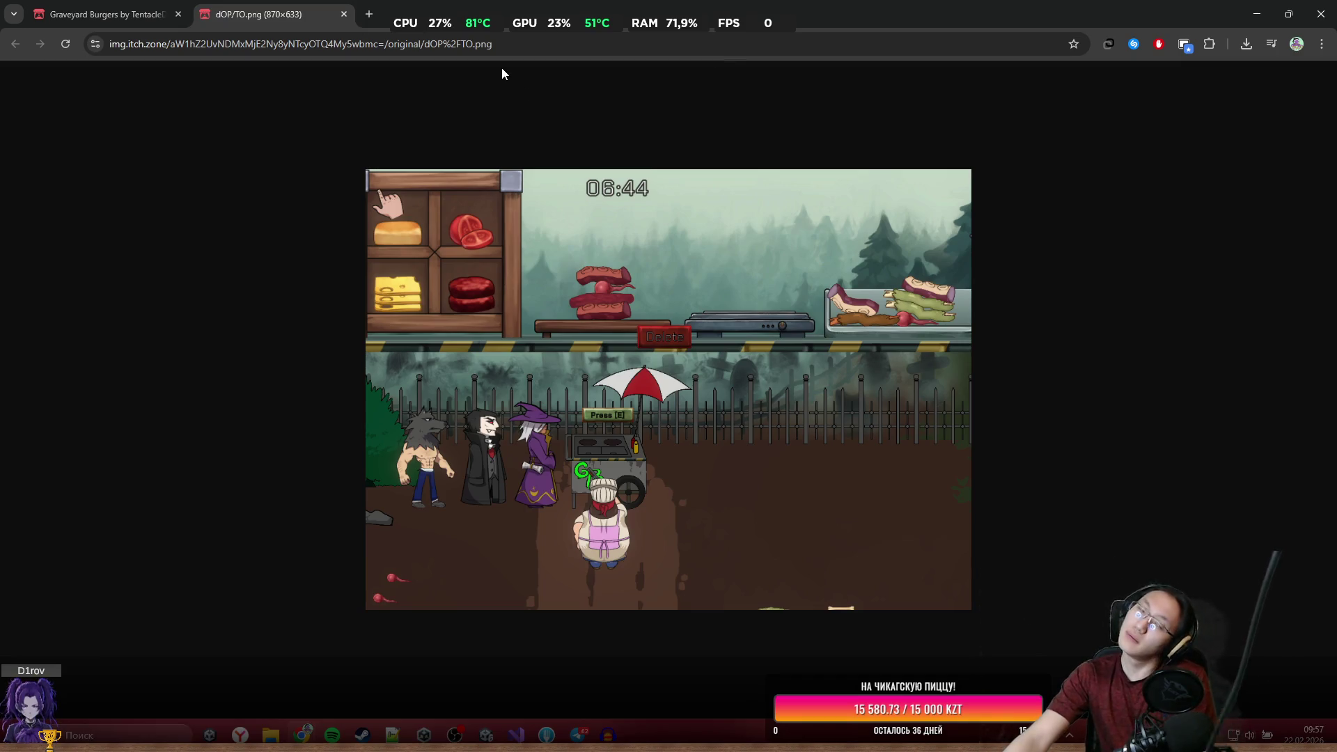
{"action": "left_click", "coordinate": [344, 17]}
{"action": "scroll", "coordinate": [582, 332], "scroll_direction": "down", "scroll_amount": 2}
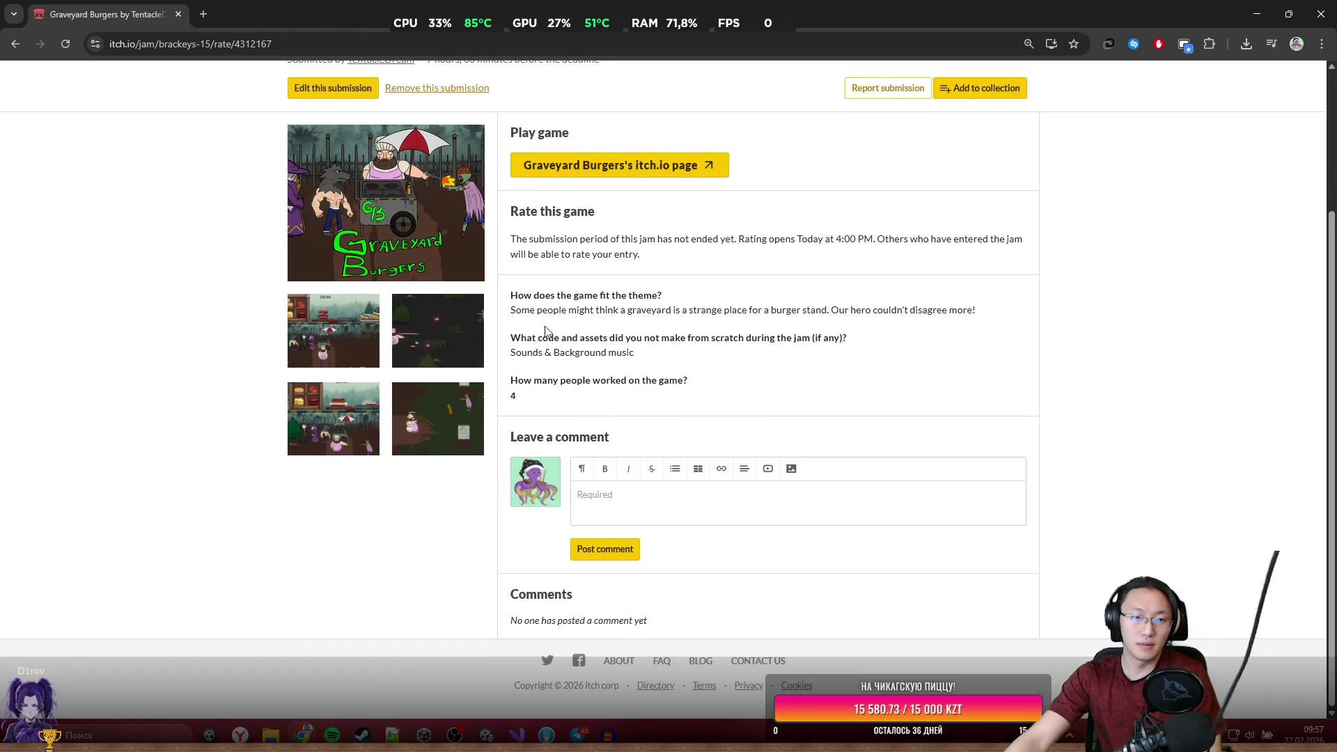
{"action": "left_click", "coordinate": [298, 418]}
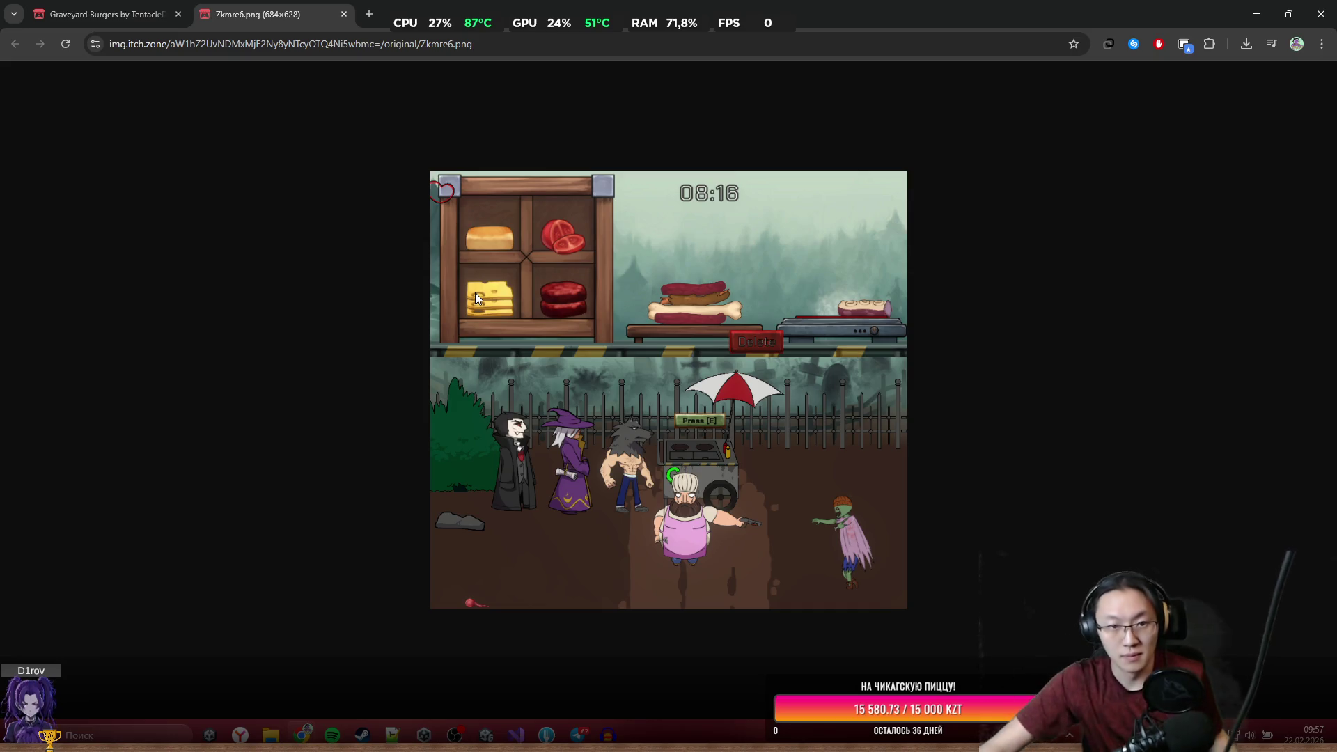
{"action": "key", "text": "alt+Tab"}
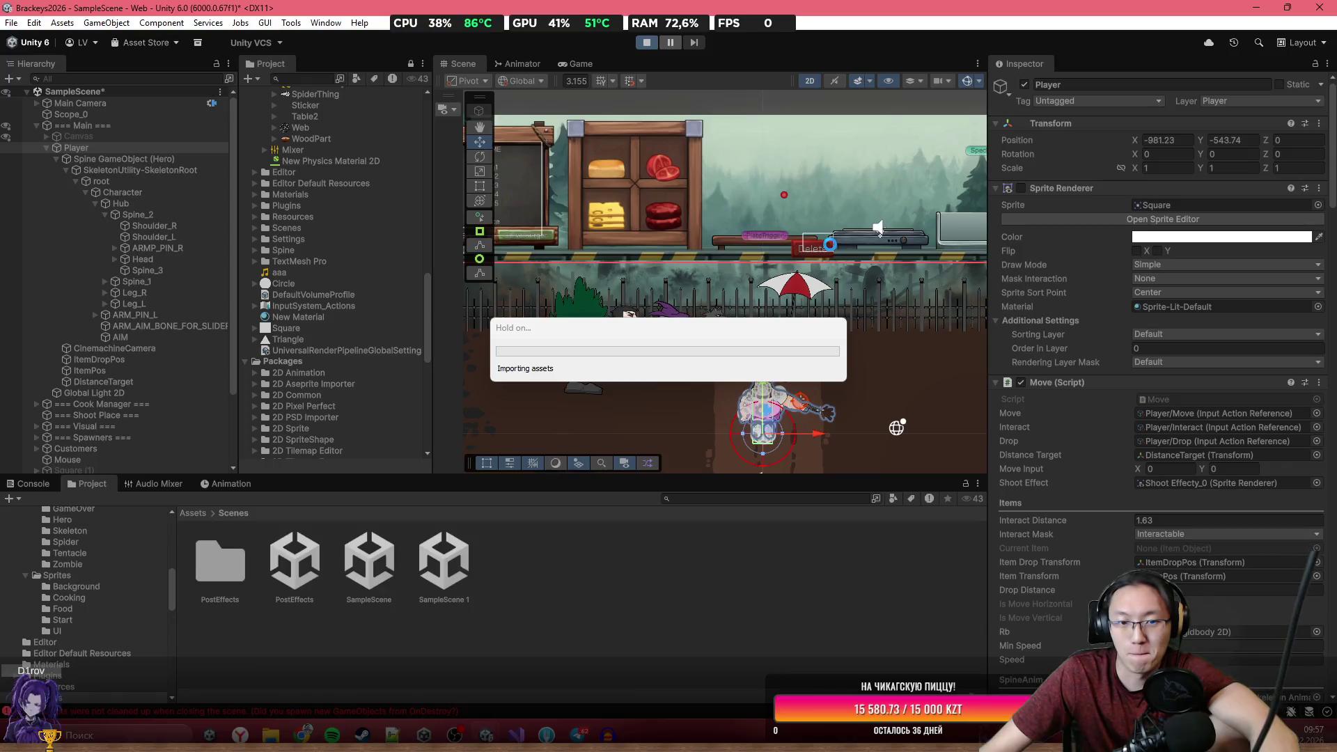
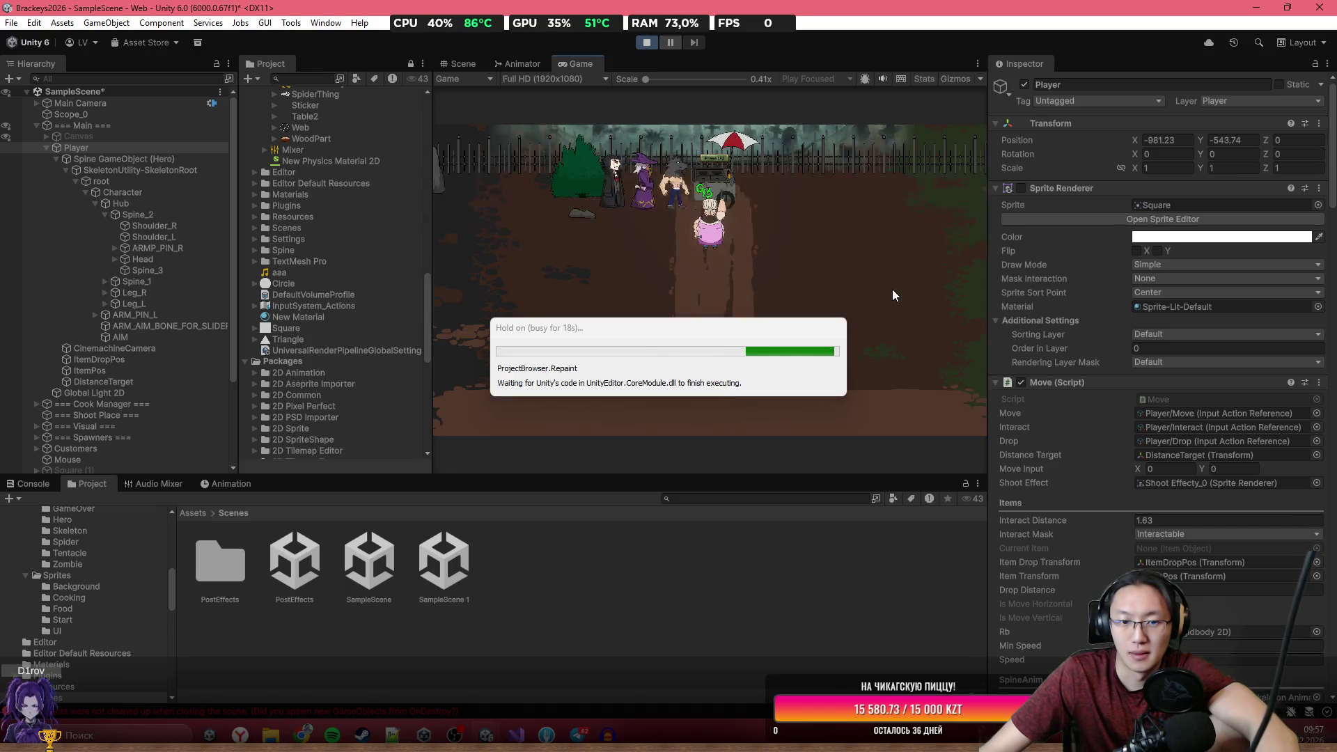
In Play mode, walk the player down and back up and shoot toward the crosshair.
{"action": "key", "text": "s"}
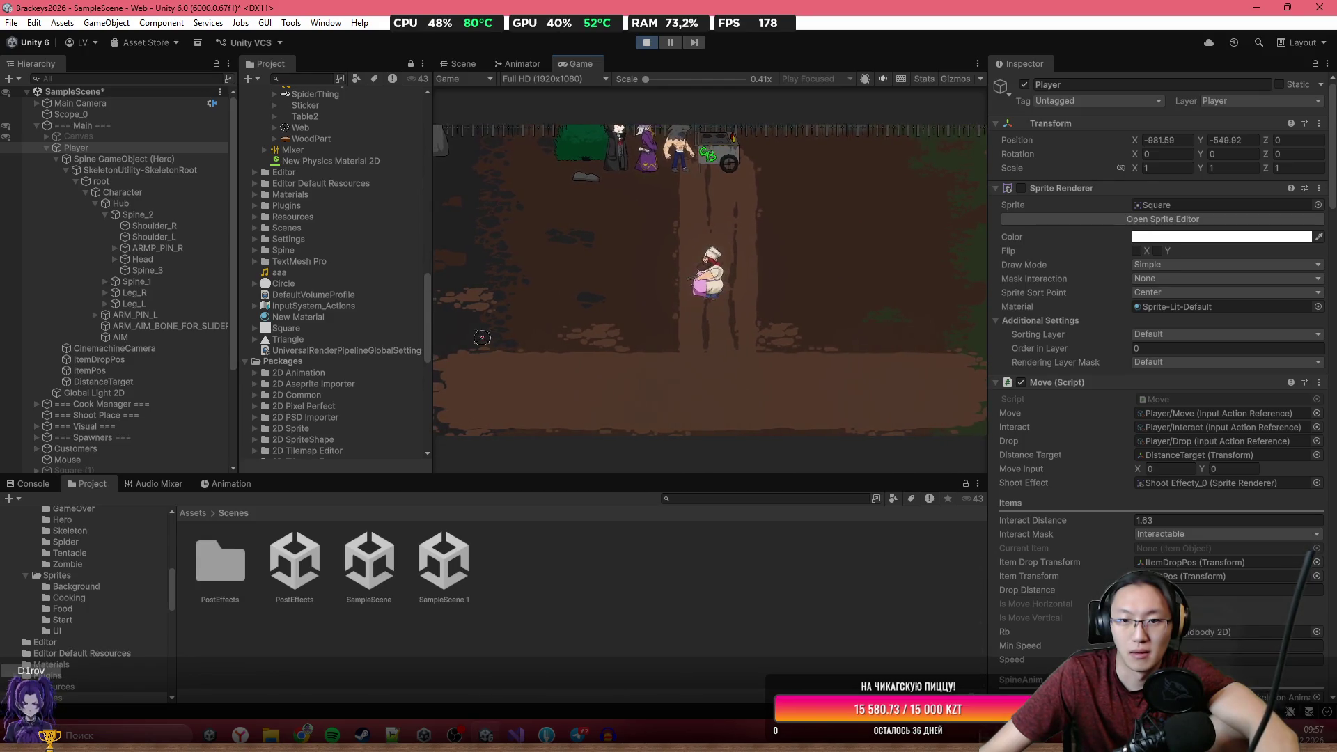
{"action": "left_click", "coordinate": [918, 274]}
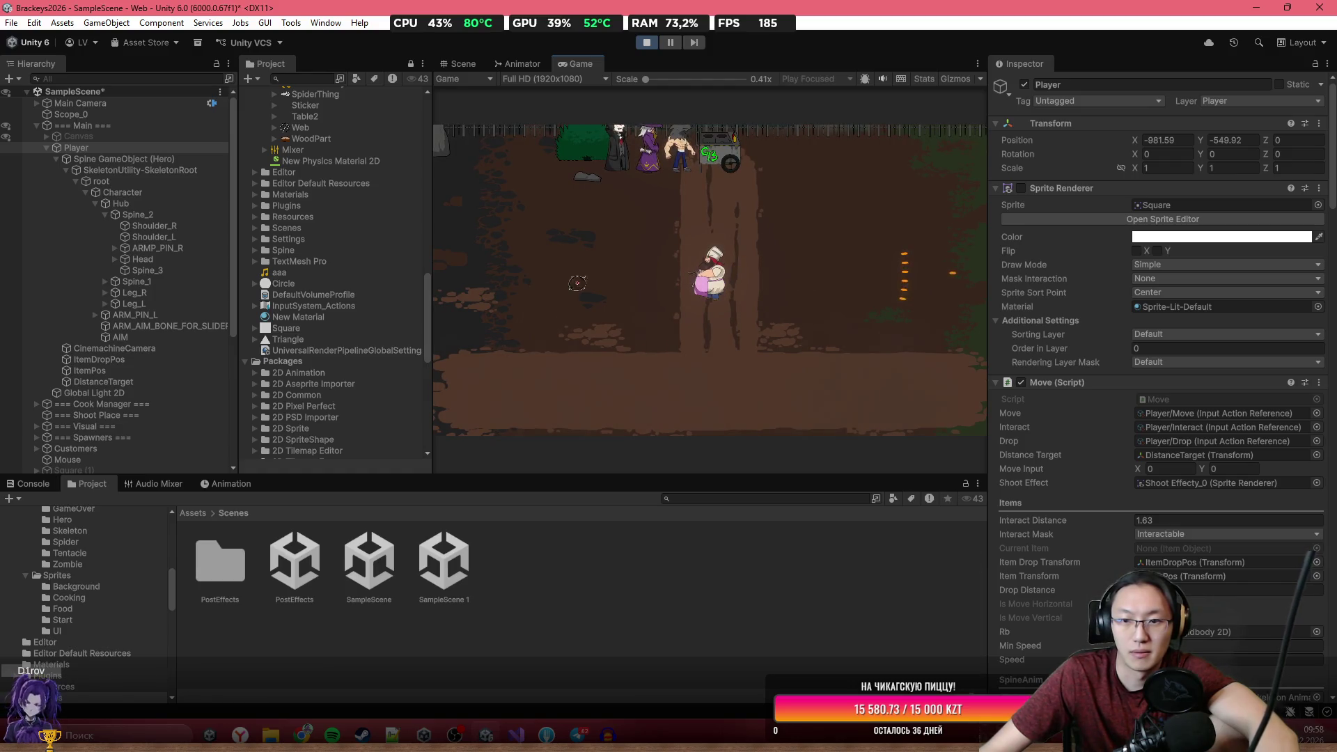
{"action": "key", "text": "w"}
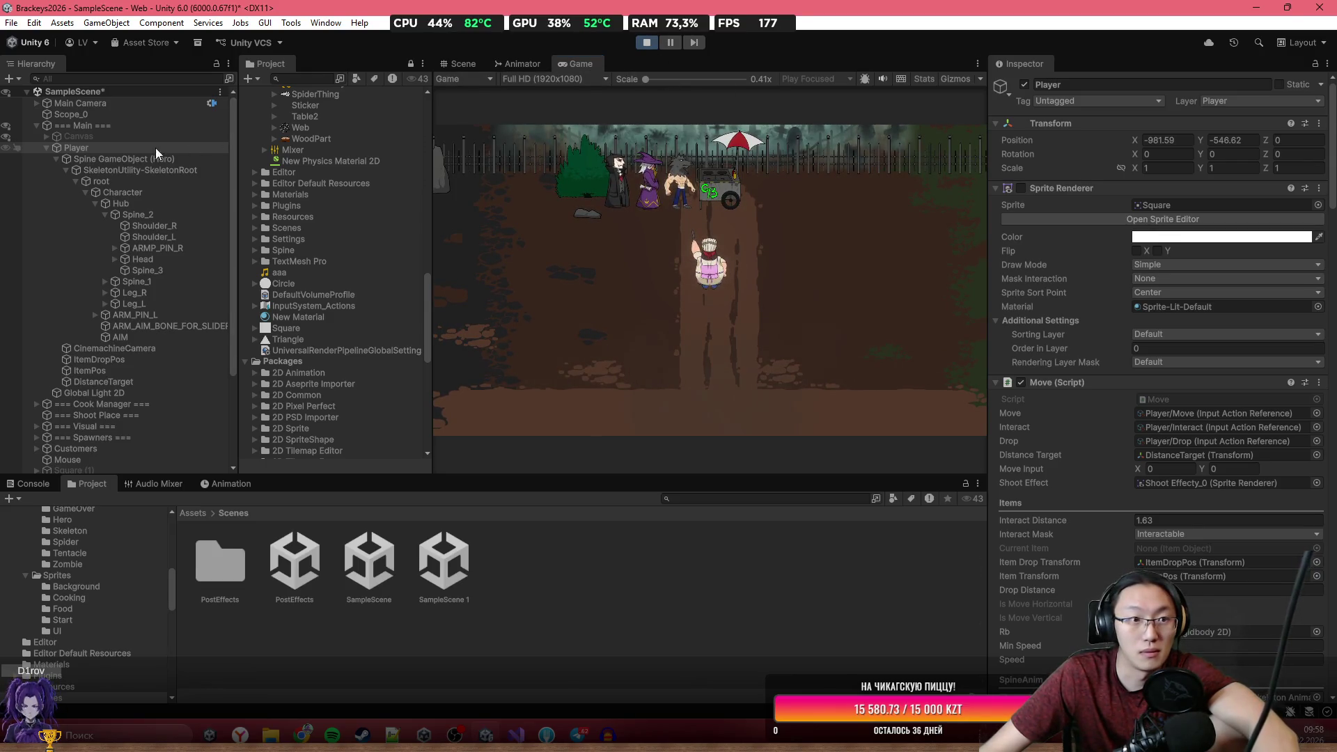
Activate the Canvas, start the game from the tutorial screen, then stop the playtest.
{"action": "left_click", "coordinate": [78, 137]}
{"action": "key", "text": "alt+shift+a"}
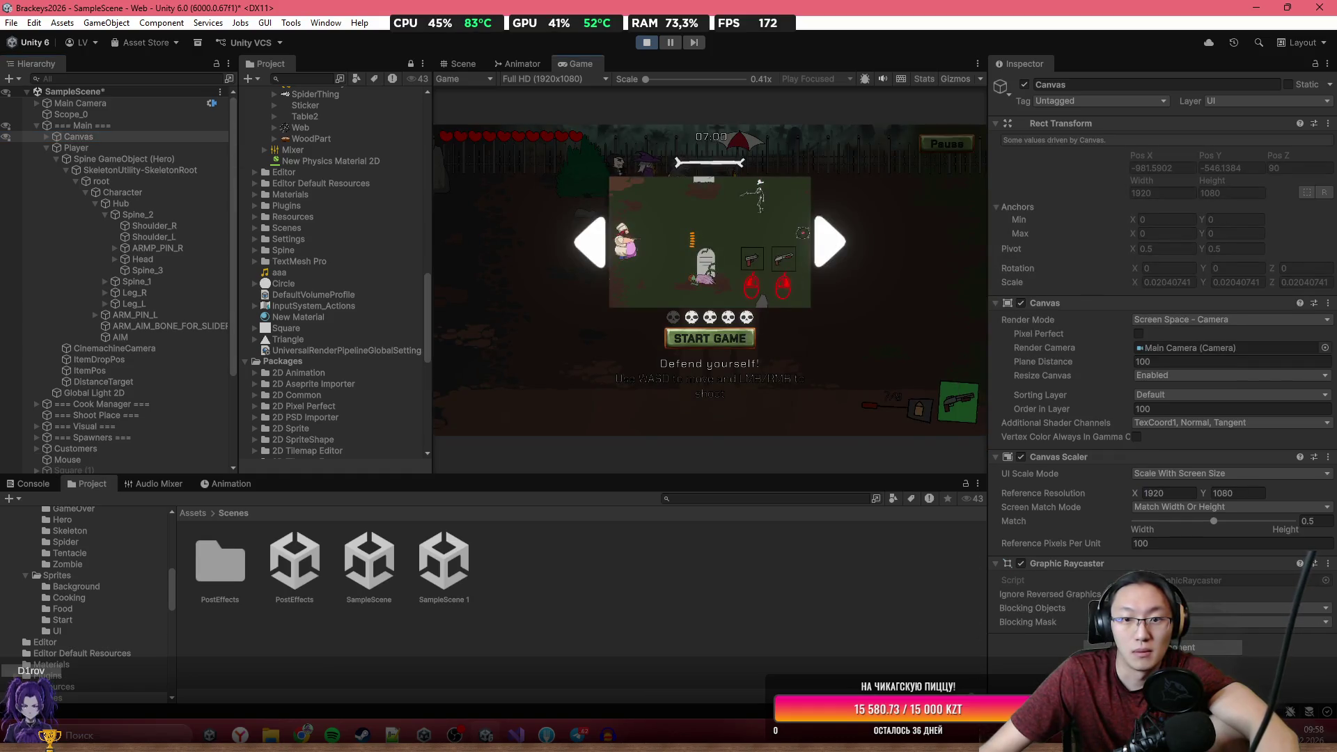
{"action": "left_click", "coordinate": [928, 146]}
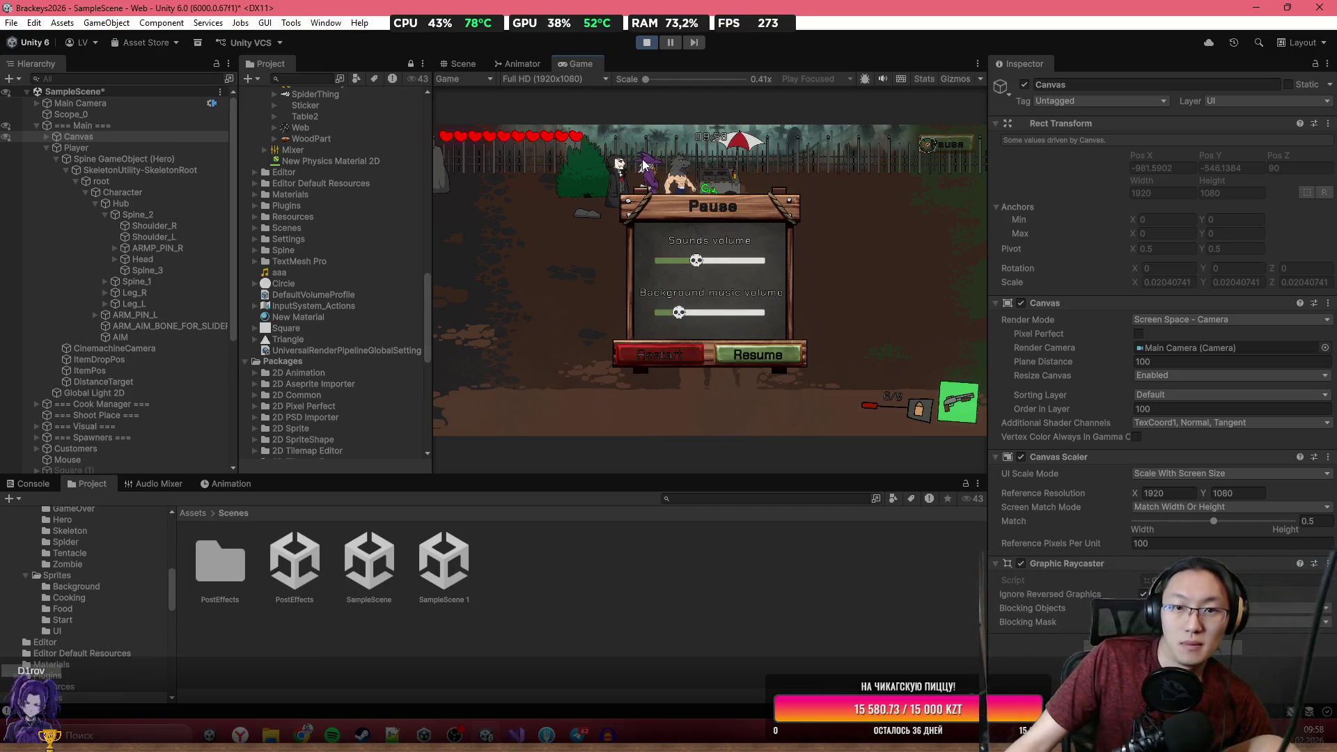
{"action": "left_click", "coordinate": [647, 41]}
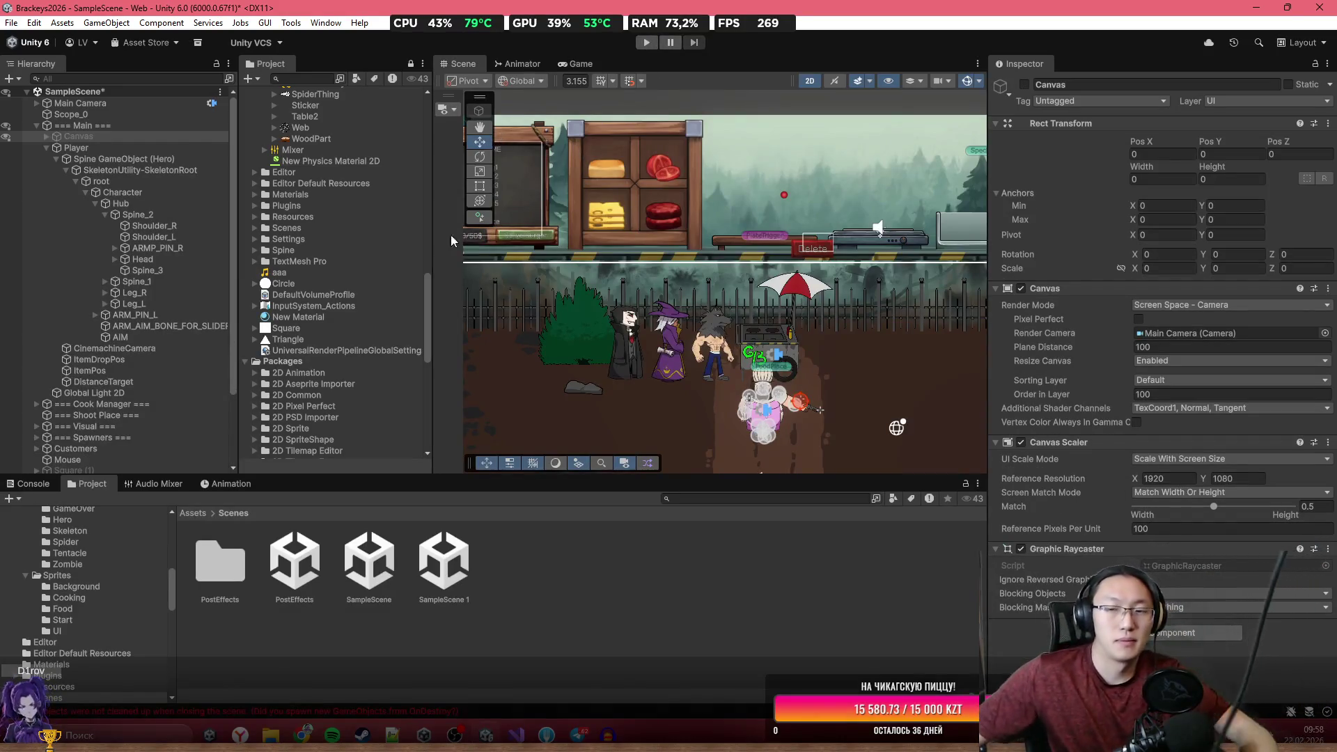
Activate the pause panel image and wrap it in a new empty parent.
{"action": "left_click", "coordinate": [47, 137]}
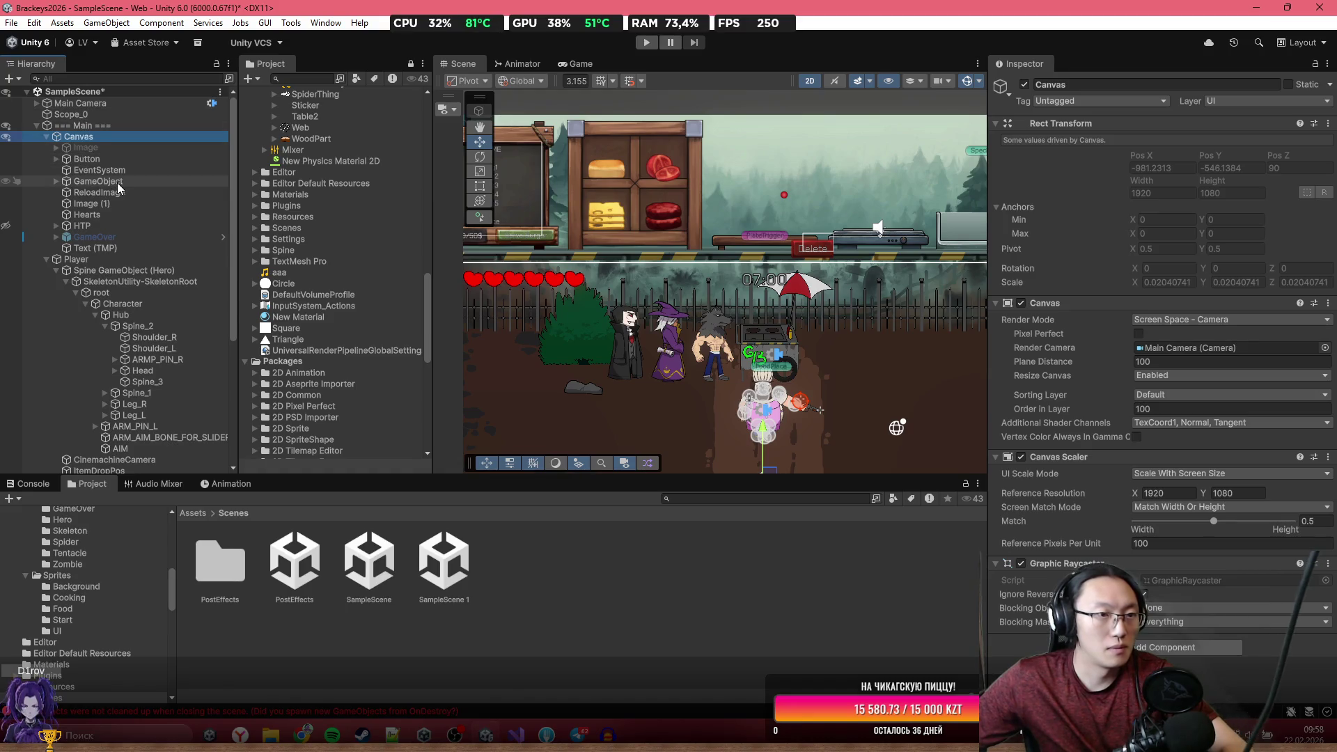
{"action": "left_click", "coordinate": [120, 145]}
{"action": "key", "text": "alt+shift+a"}
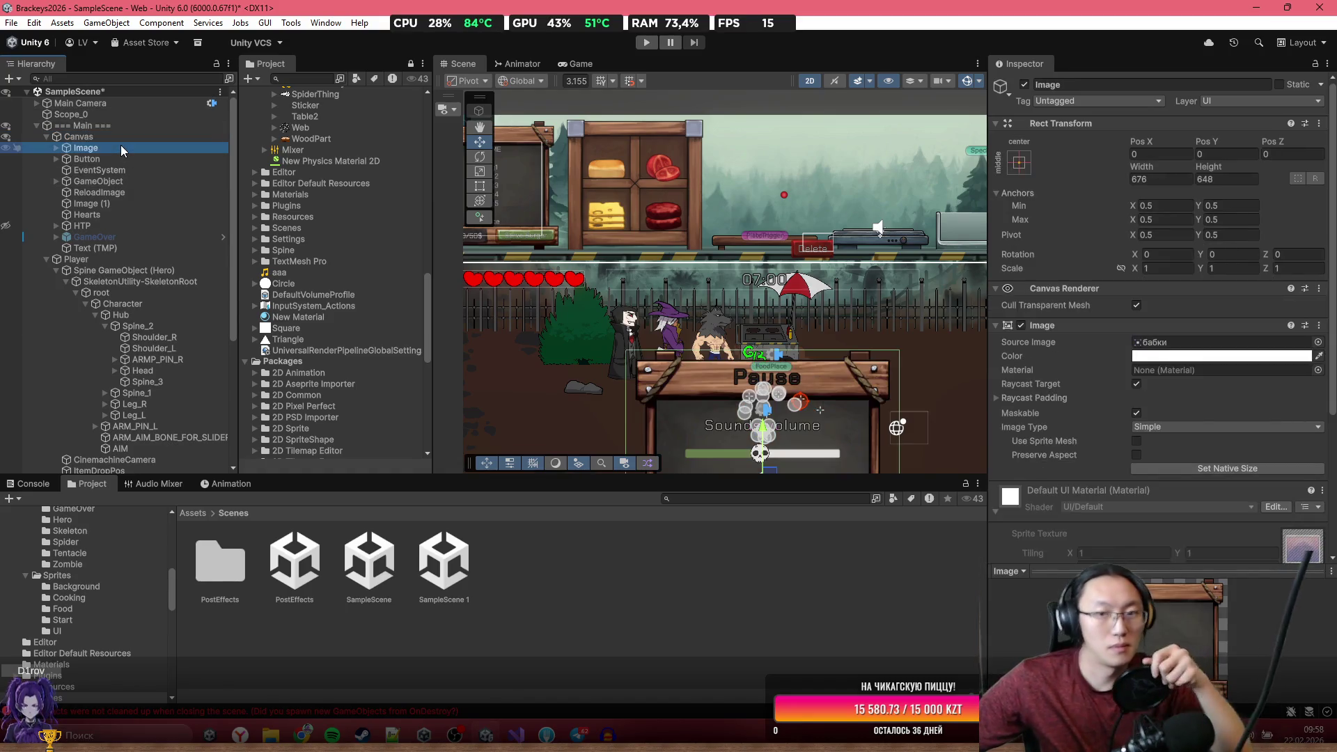
{"action": "scroll", "coordinate": [719, 266], "scroll_direction": "down", "scroll_amount": 2}
{"action": "right_click", "coordinate": [95, 149]}
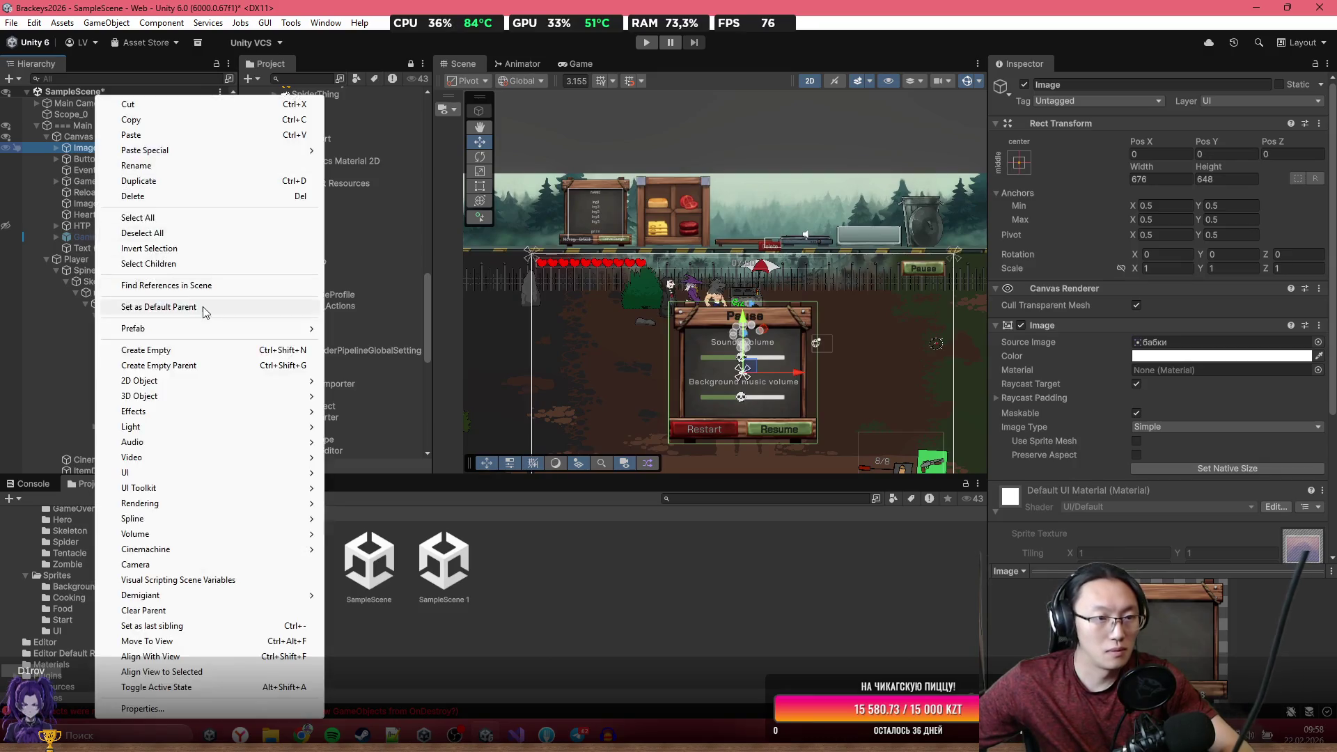
{"action": "left_click", "coordinate": [198, 365]}
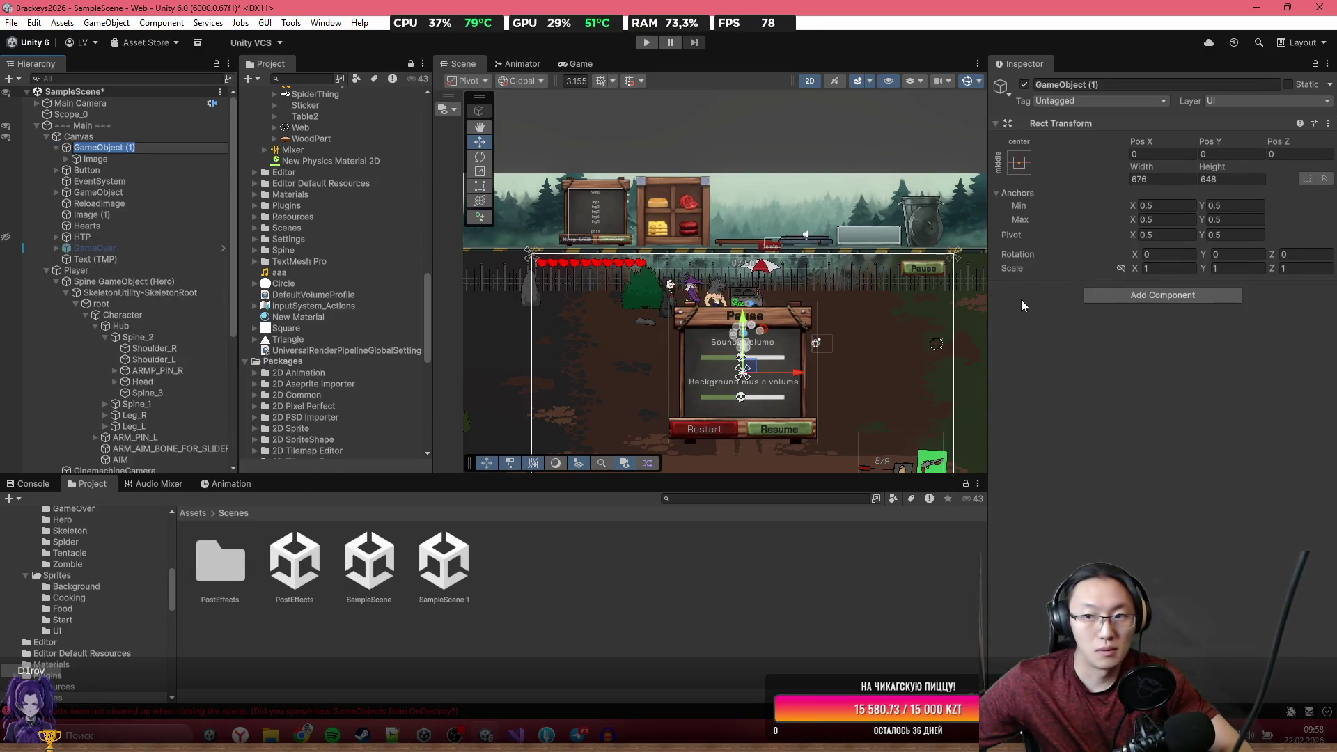
Add an Image component to the new parent object.
{"action": "left_click", "coordinate": [1139, 301]}
{"action": "type", "text": "Ima"}
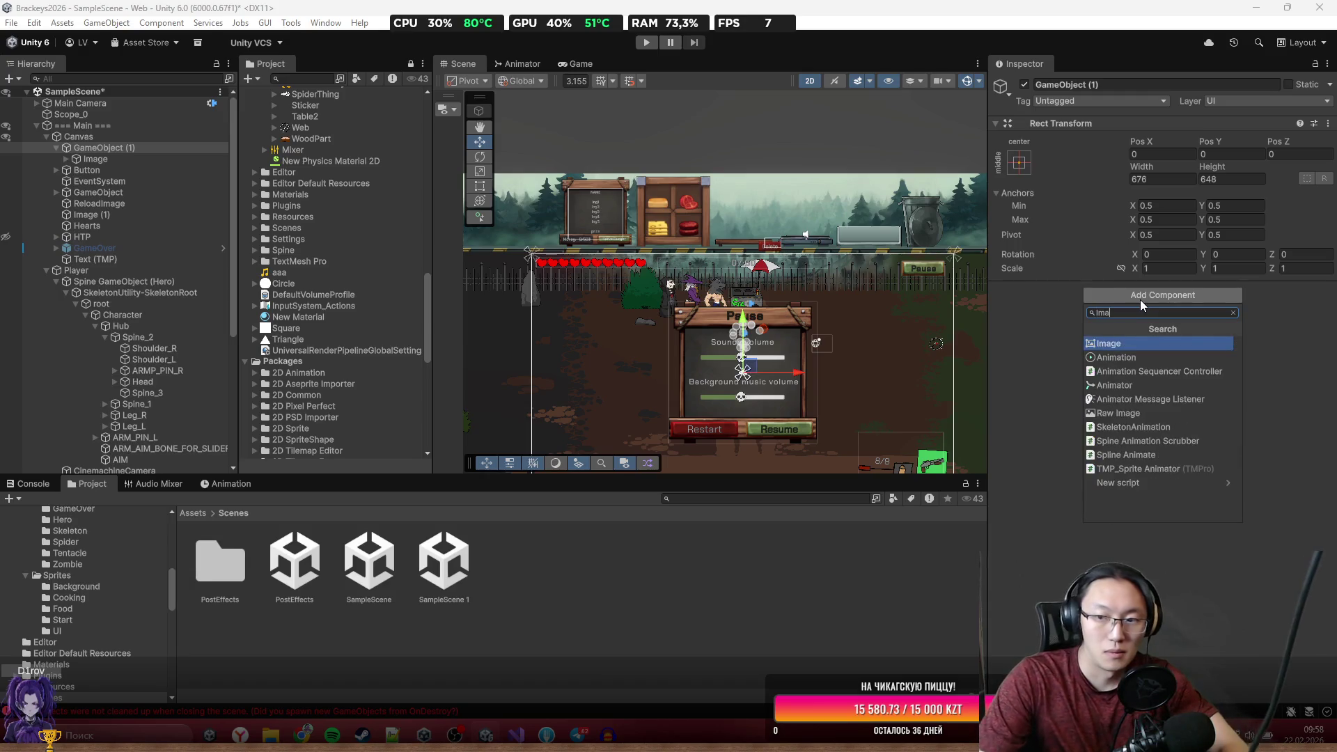
{"action": "key", "text": "Return"}
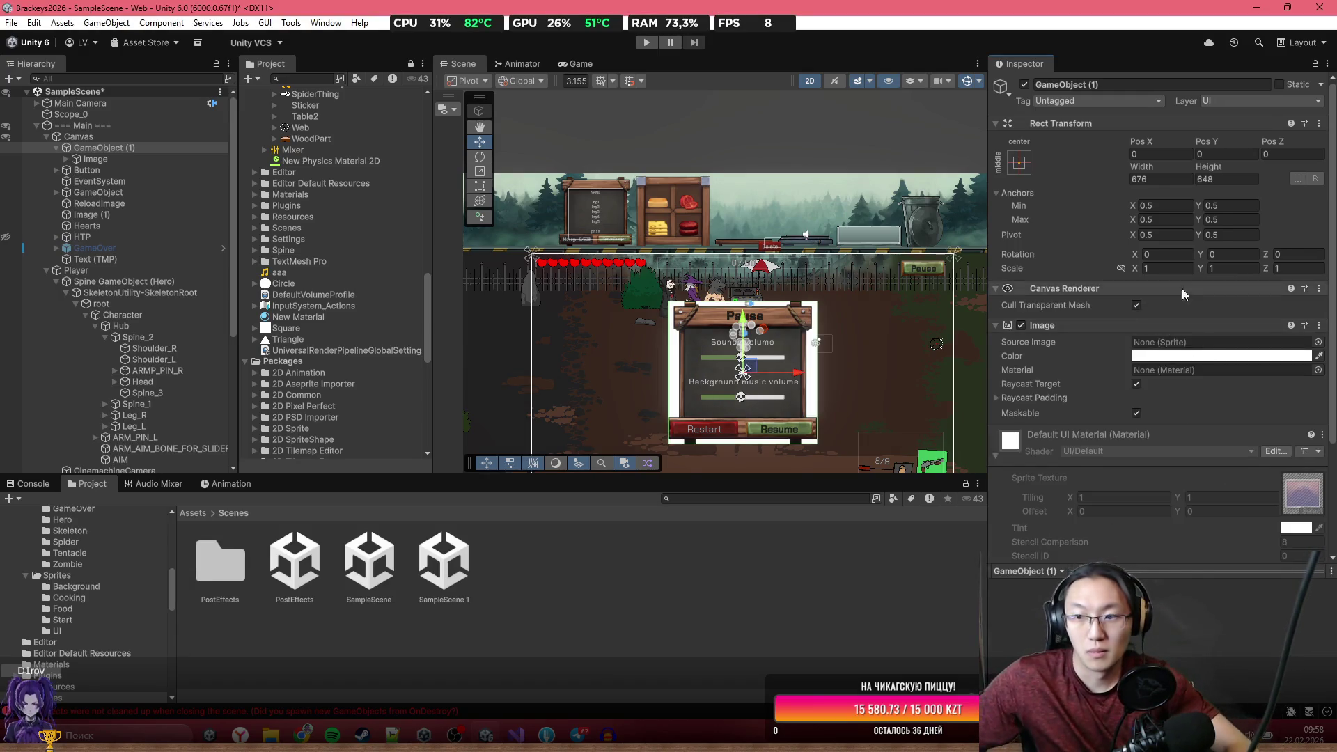
Stretch the parent across the canvas with left, top, right and bottom offsets of 0.
{"action": "left_click", "coordinate": [1019, 163]}
{"action": "left_click", "coordinate": [1168, 373]}
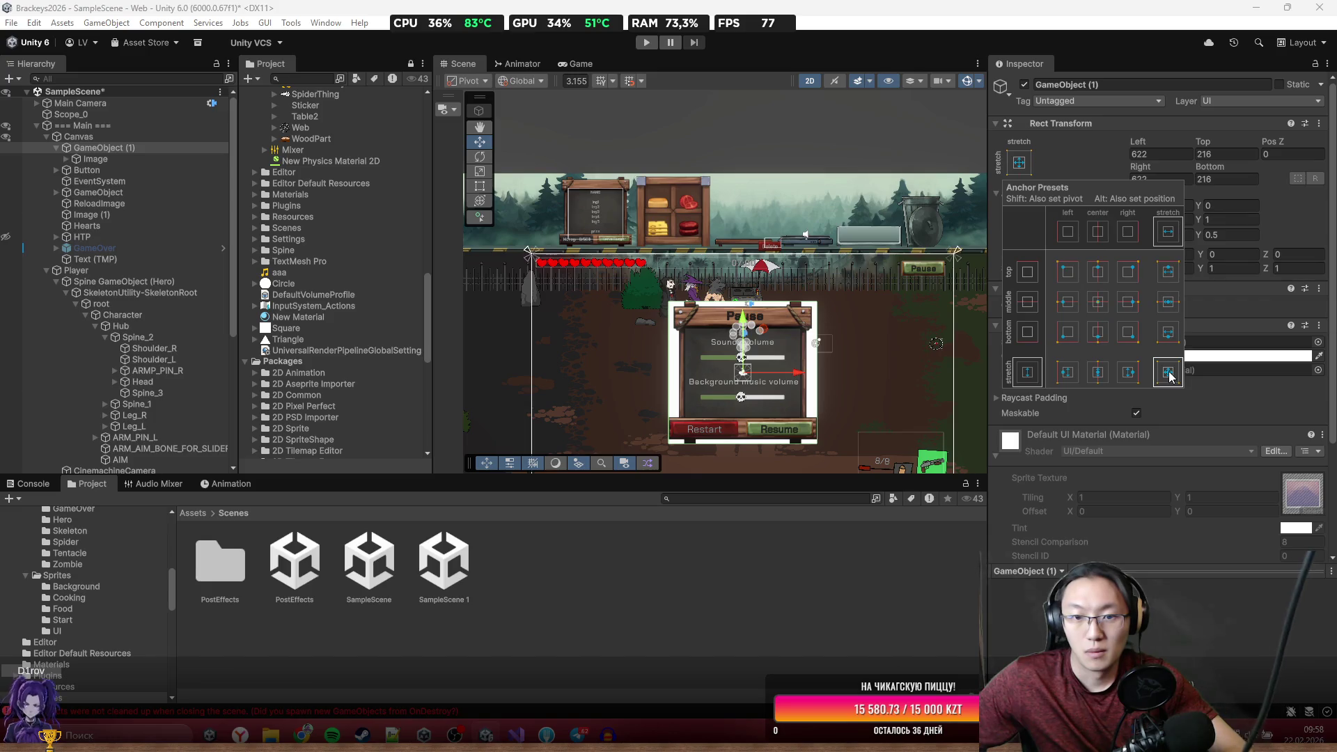
{"action": "double_click", "coordinate": [1153, 154]}
{"action": "type", "text": "0"}
{"action": "double_click", "coordinate": [1246, 155]}
{"action": "type", "text": "0"}
{"action": "double_click", "coordinate": [1225, 179]}
{"action": "type", "text": "0"}
{"action": "double_click", "coordinate": [1153, 179]}
{"action": "type", "text": "0"}
Make the backdrop colour black 000000 at alpha 134.
{"action": "scroll", "coordinate": [1146, 307], "scroll_direction": "down", "scroll_amount": 3}
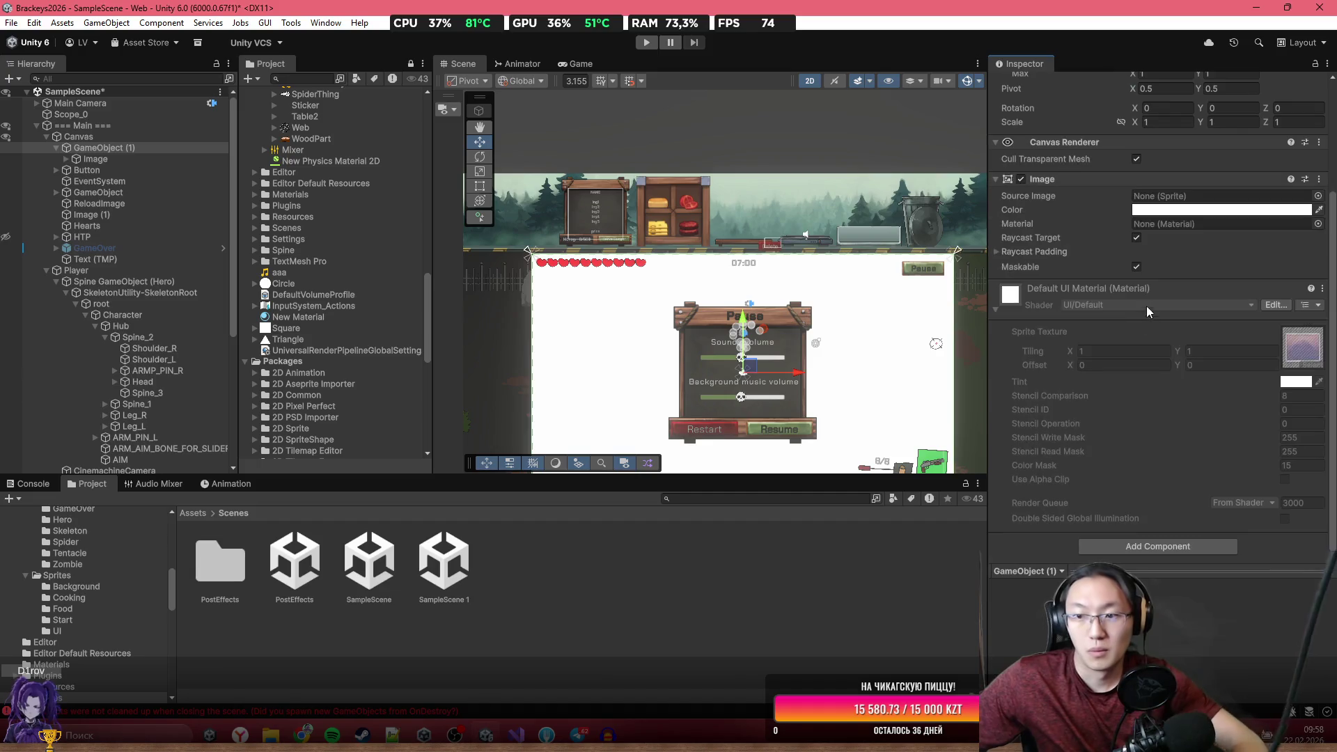
{"action": "left_click", "coordinate": [1222, 210]}
{"action": "left_click_drag", "start_coordinate": [1236, 310], "coordinate": [1181, 428]}
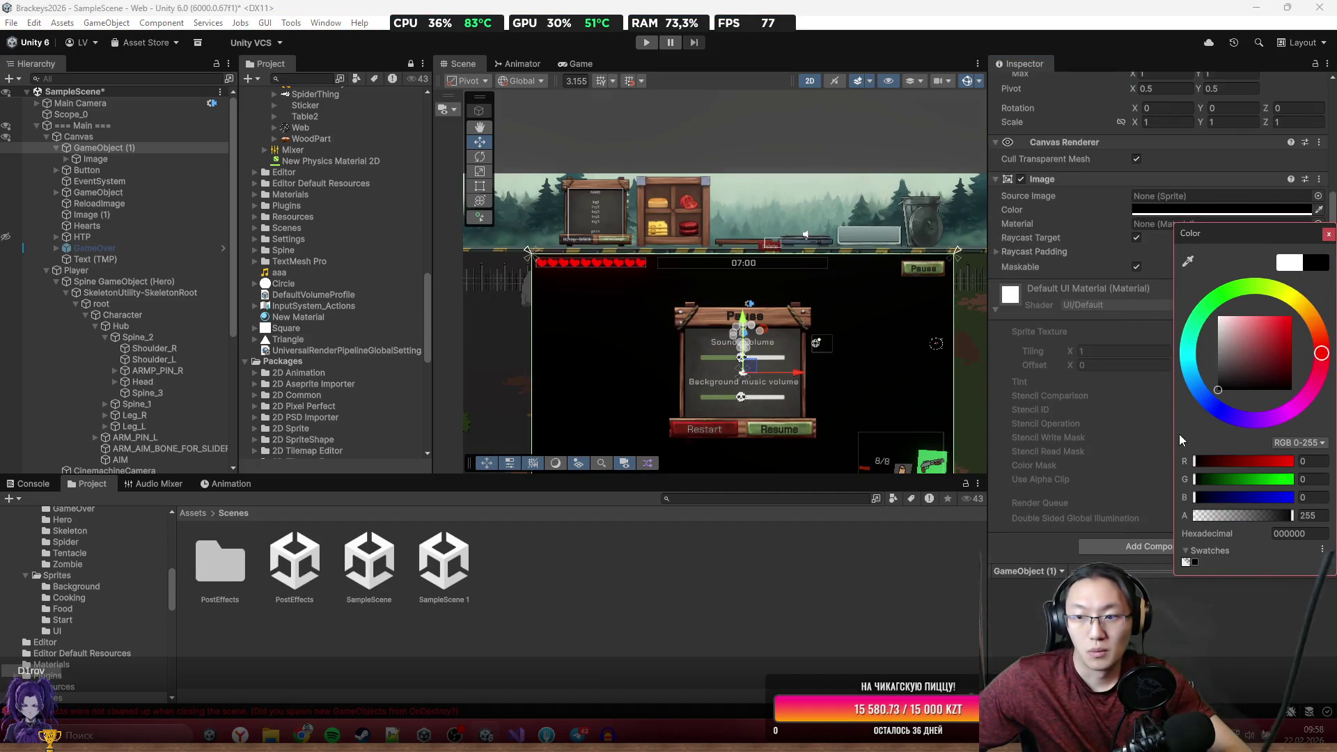
{"action": "left_click_drag", "start_coordinate": [1226, 520], "coordinate": [1245, 518]}
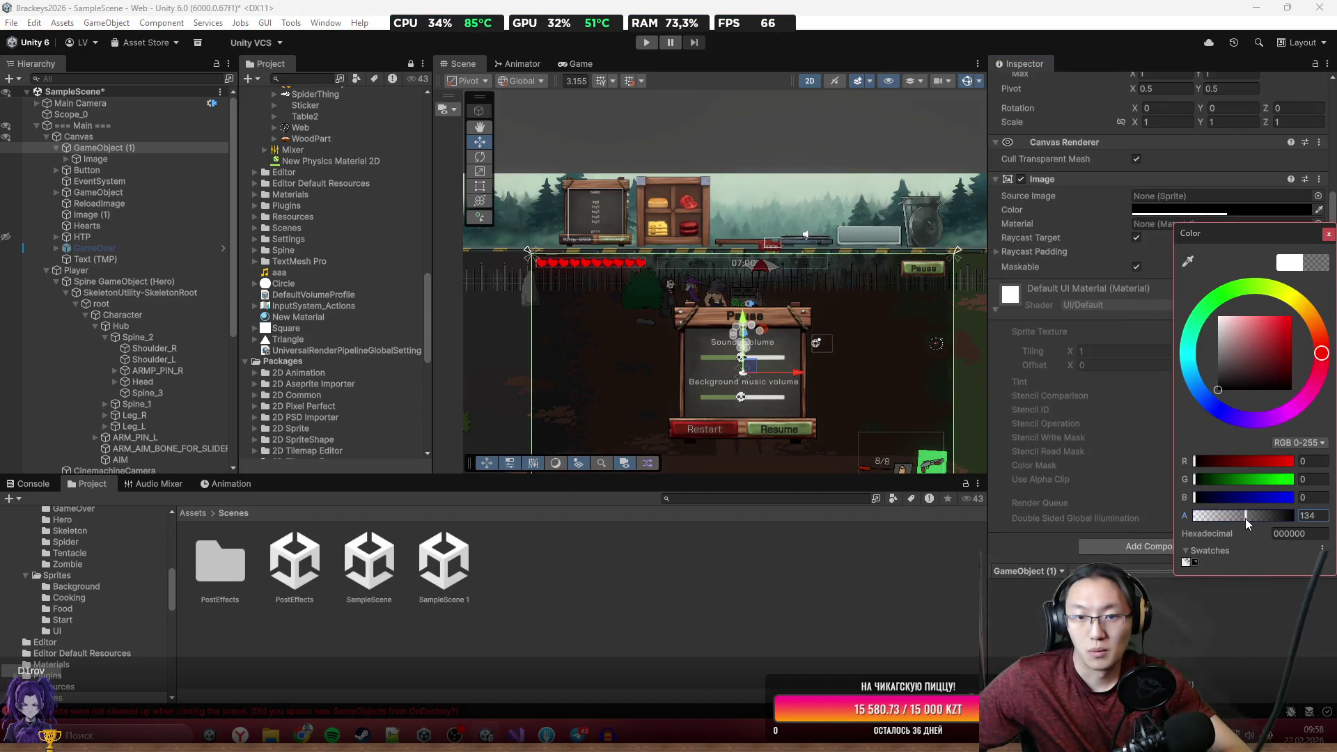
{"action": "scroll", "coordinate": [691, 225], "scroll_direction": "up", "scroll_amount": 3}
{"action": "left_click_drag", "start_coordinate": [691, 226], "coordinate": [733, 237]}
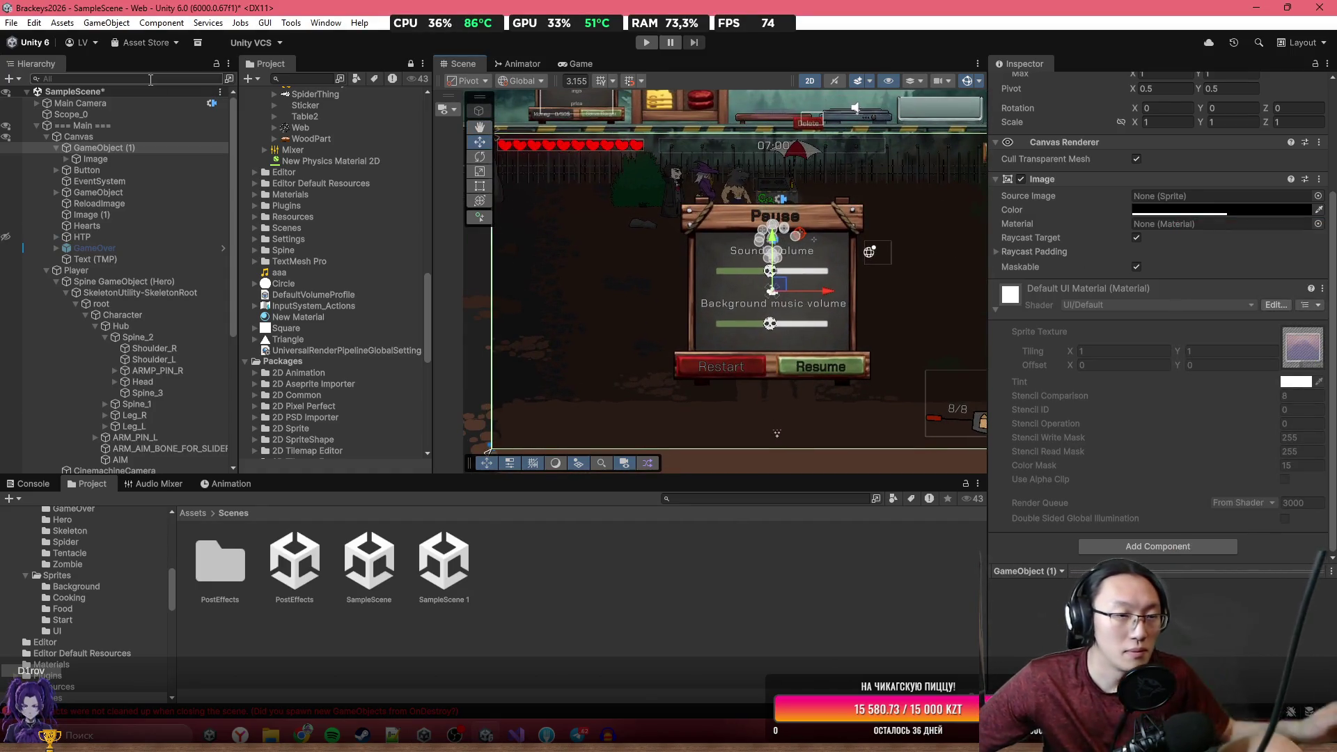
Check the inner panel image's settings, then rename the new parent to Pause.
{"action": "left_click", "coordinate": [131, 158]}
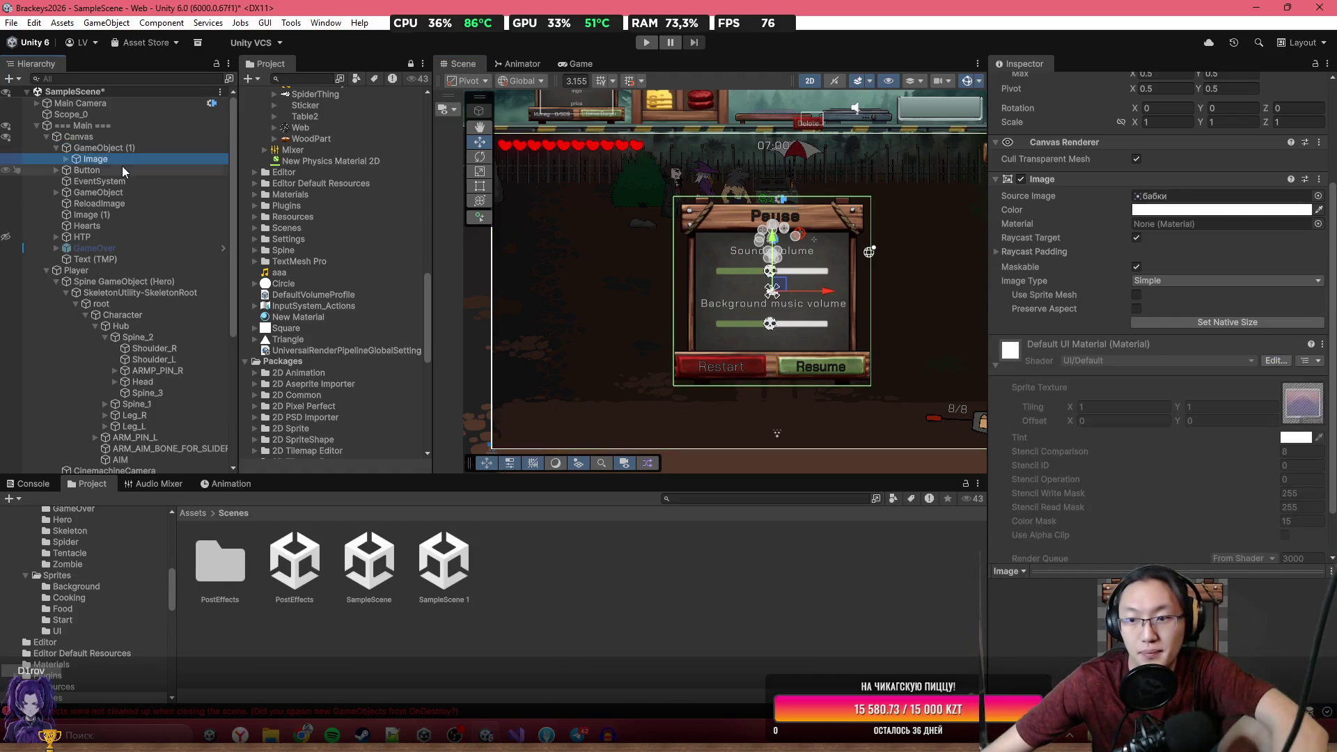
{"action": "scroll", "coordinate": [1125, 285], "scroll_direction": "down", "scroll_amount": 1}
{"action": "scroll", "coordinate": [1127, 286], "scroll_direction": "up", "scroll_amount": 3}
{"action": "scroll", "coordinate": [1136, 348], "scroll_direction": "down", "scroll_amount": 3}
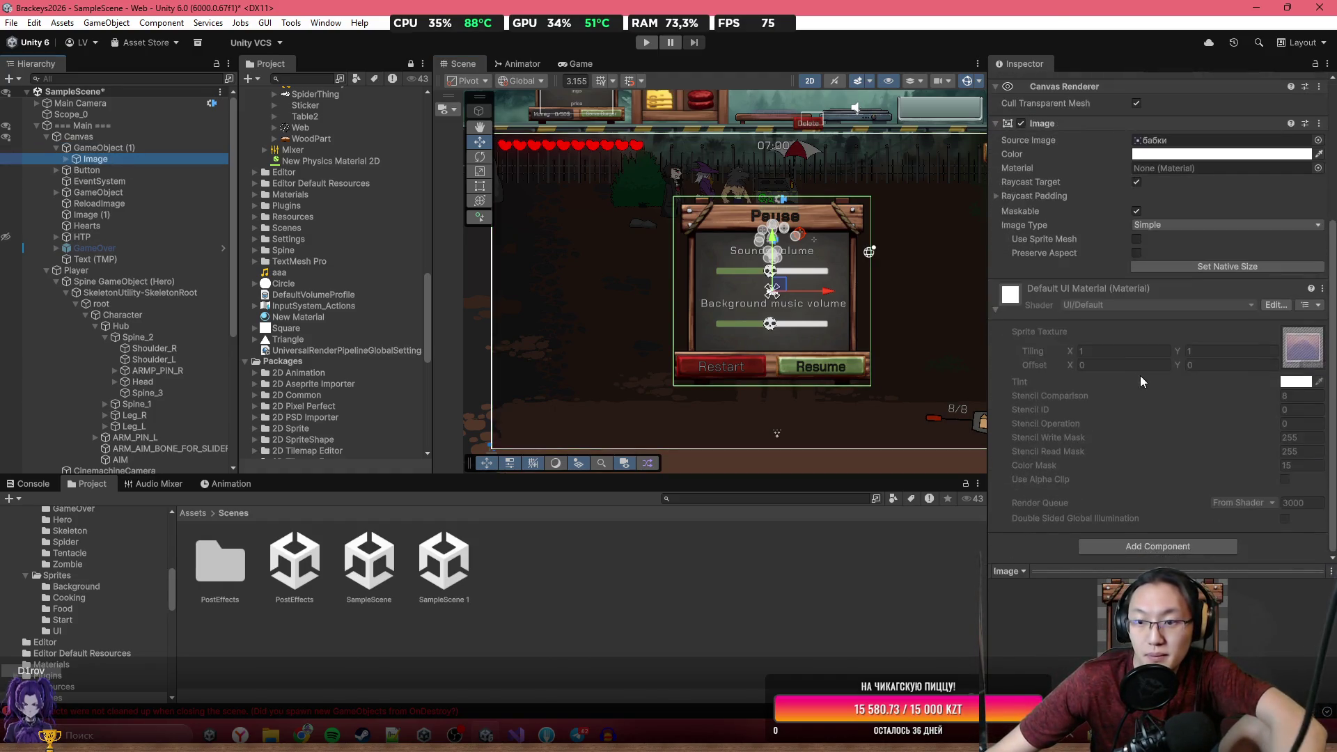
{"action": "left_click", "coordinate": [144, 148]}
{"action": "left_click", "coordinate": [1120, 86]}
{"action": "type", "text": "Pause"}
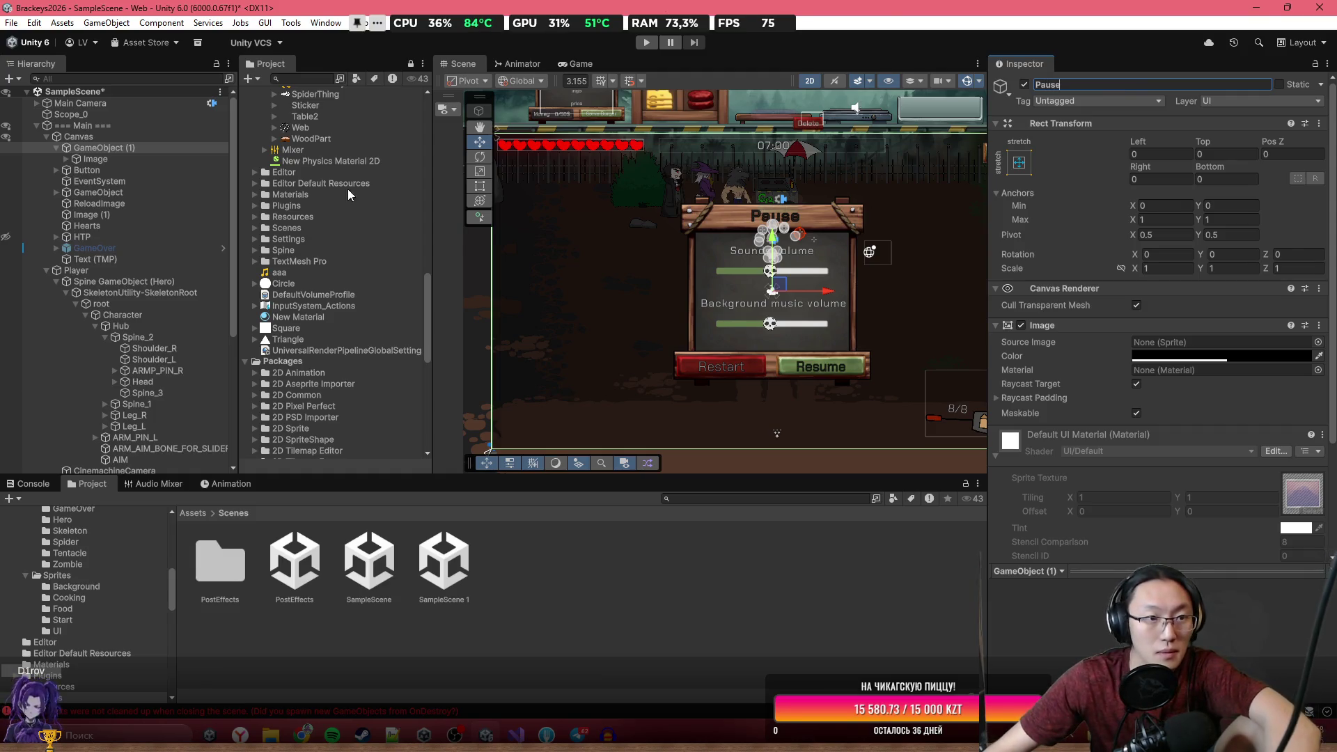
{"action": "left_click", "coordinate": [127, 177]}
Select the pause button to edit its On Click actions.
{"action": "left_click", "coordinate": [135, 170]}
{"action": "mouse_move", "coordinate": [764, 209]}
{"action": "left_mouse_down"}
{"action": "mouse_move", "coordinate": [627, 209]}
{"action": "mouse_move", "coordinate": [726, 212]}
{"action": "left_mouse_up"}
{"action": "scroll", "coordinate": [1206, 330], "scroll_direction": "down", "scroll_amount": 10}
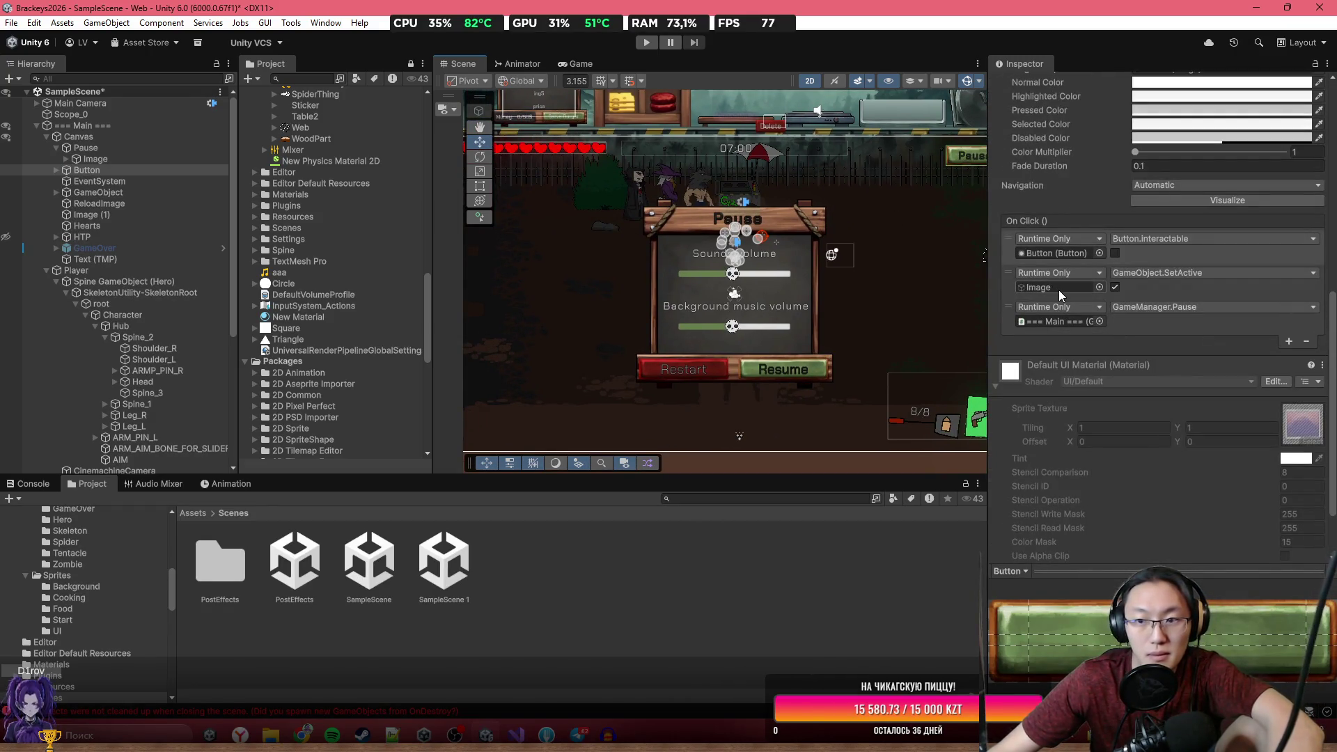
Point the pause button's click action at Pause with GameObject.SetActive ticked on.
{"action": "left_click_drag", "start_coordinate": [101, 158], "coordinate": [1109, 361]}
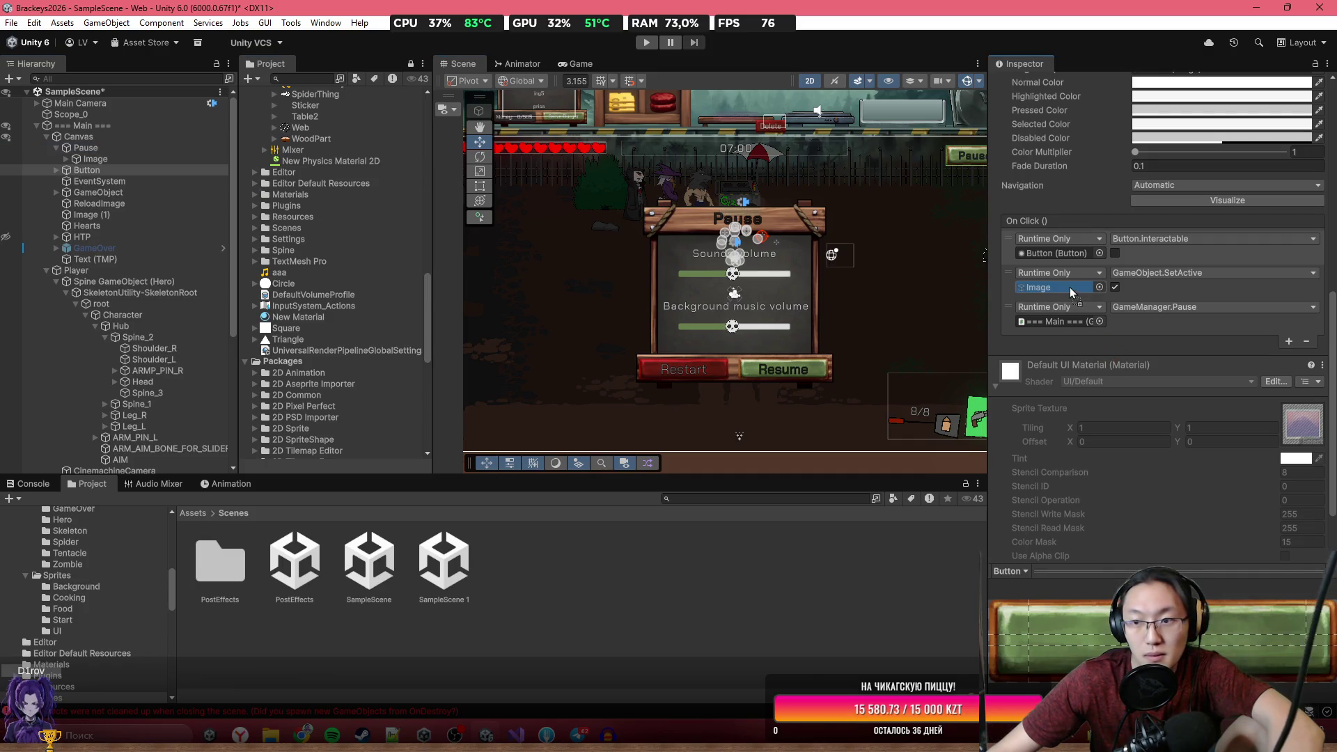
{"action": "left_click", "coordinate": [1192, 273]}
{"action": "mouse_move", "coordinate": [1180, 314]}
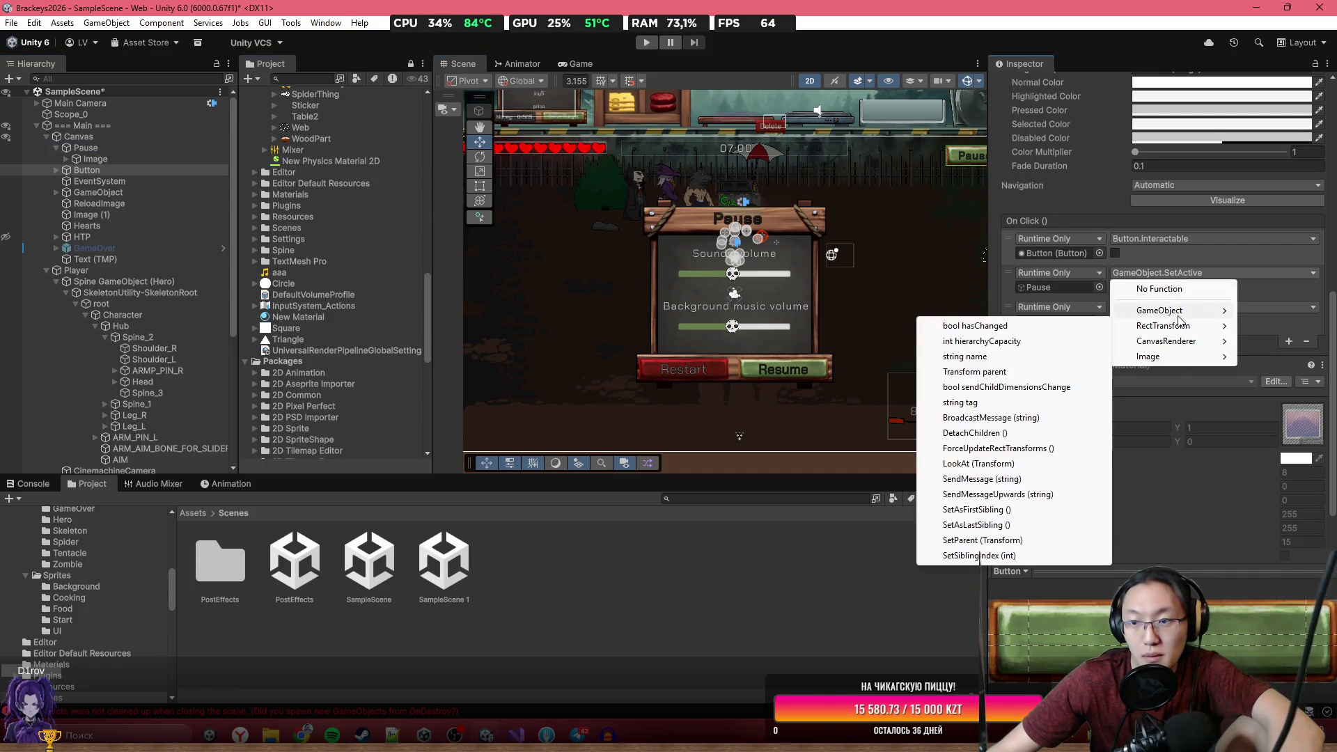
{"action": "left_click", "coordinate": [1026, 415]}
{"action": "left_click", "coordinate": [1115, 288]}
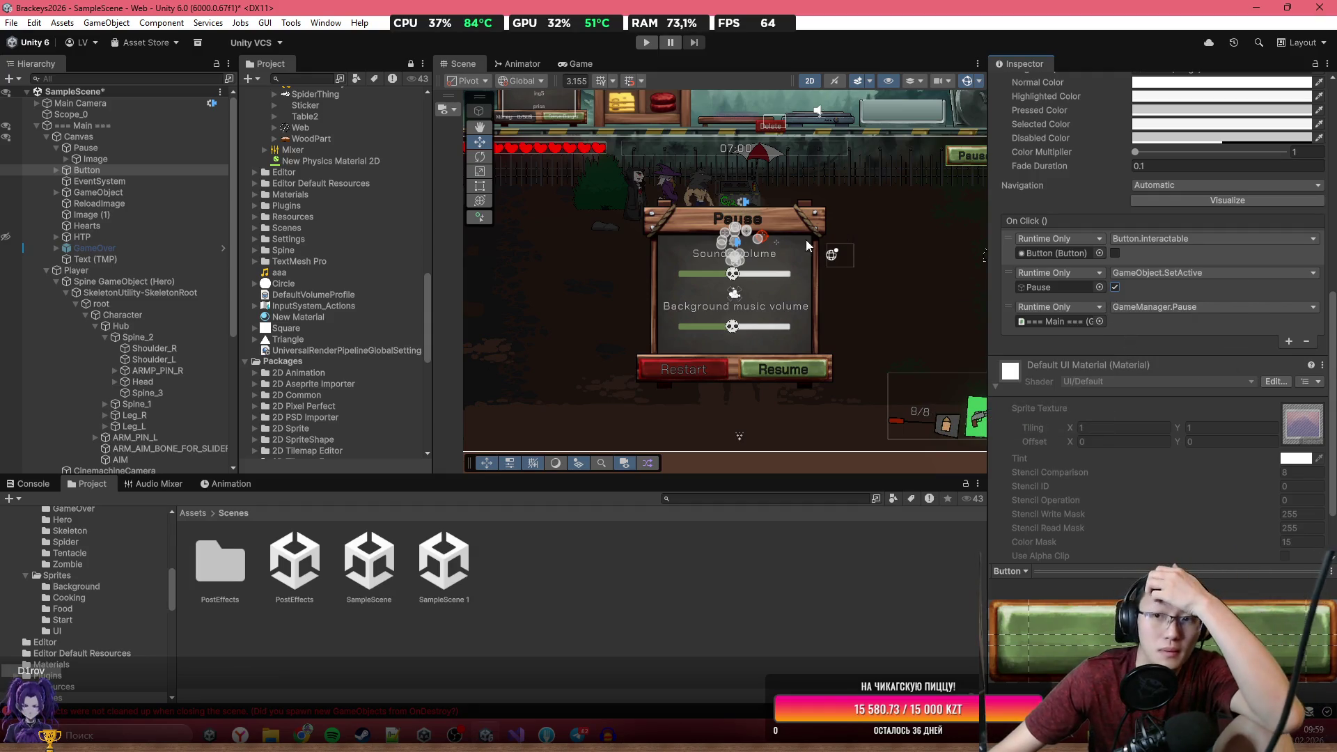
Retarget the Resume button's SetActive action to Pause, then select Pause.
{"action": "left_click_drag", "start_coordinate": [805, 240], "coordinate": [769, 243]}
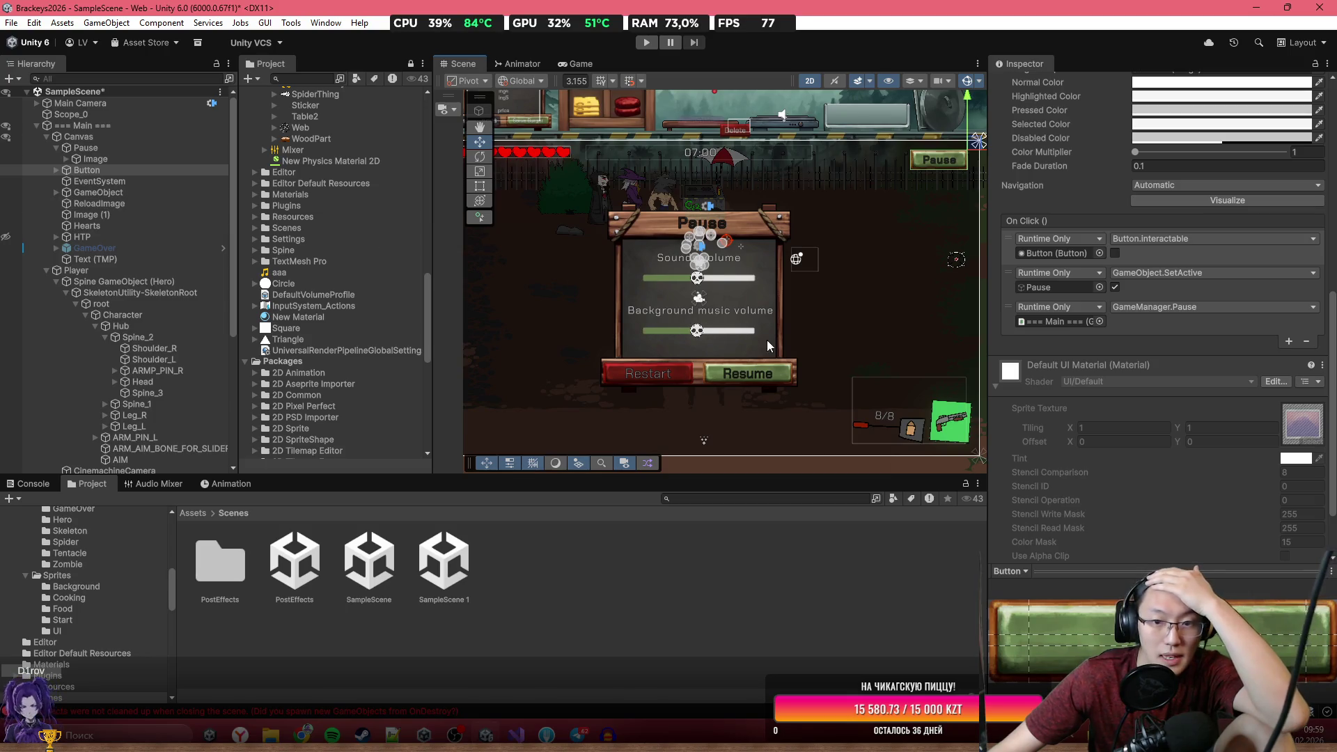
{"action": "left_click", "coordinate": [759, 374]}
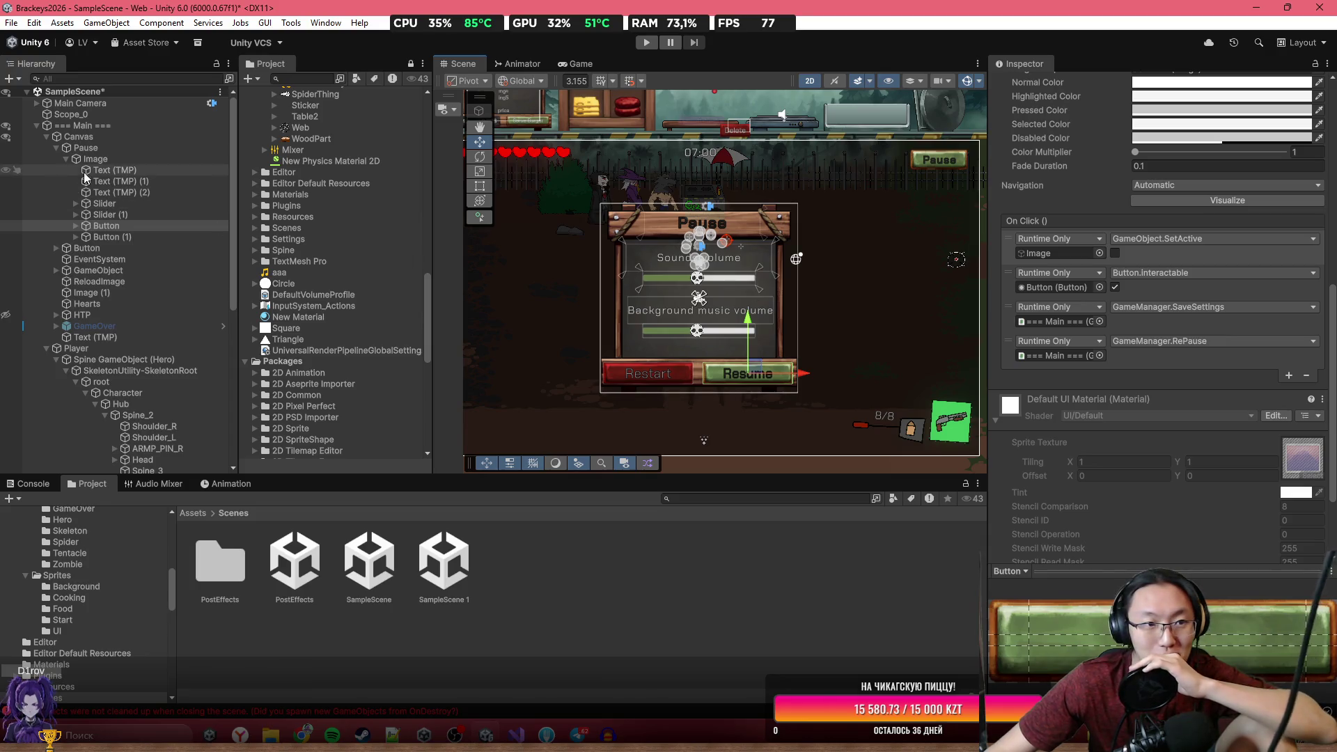
{"action": "mouse_move", "coordinate": [96, 152]}
{"action": "left_mouse_down"}
{"action": "mouse_move", "coordinate": [997, 319]}
{"action": "mouse_move", "coordinate": [1065, 290]}
{"action": "mouse_move", "coordinate": [1060, 253]}
{"action": "left_mouse_up"}
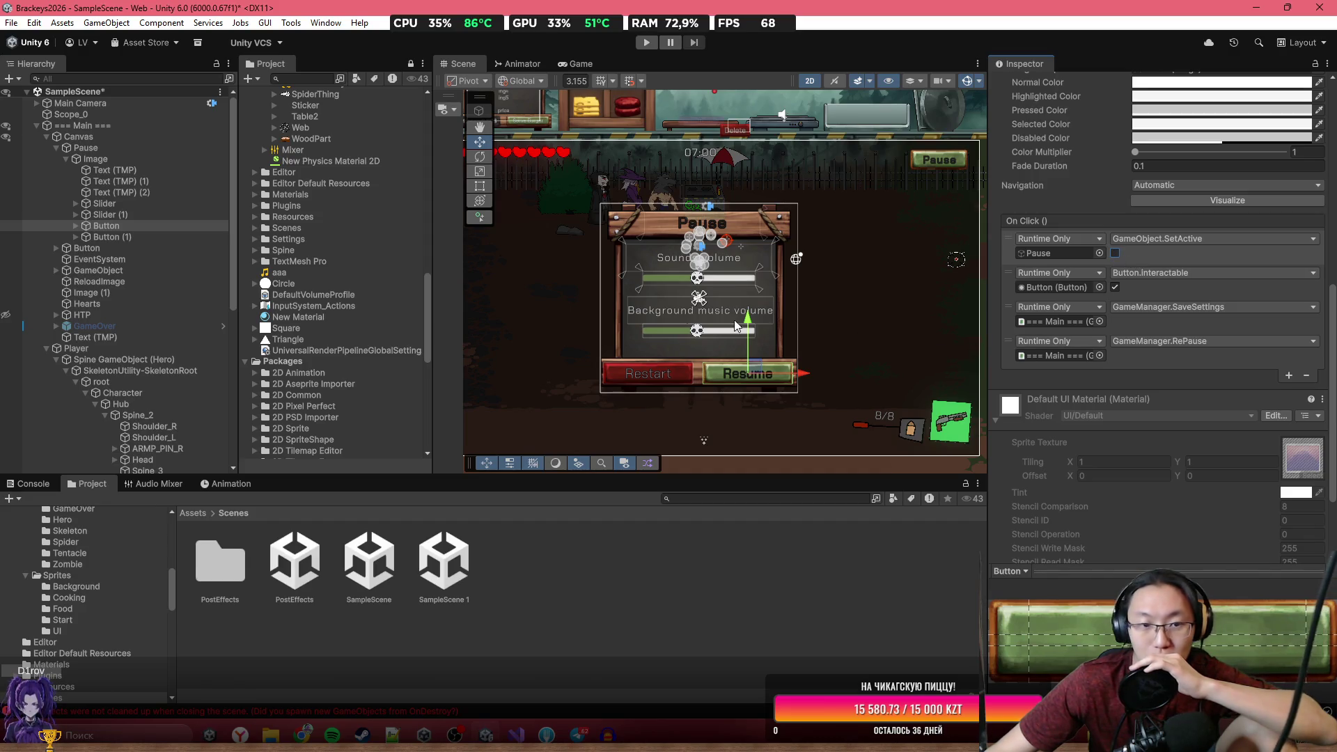
{"action": "left_click", "coordinate": [132, 145]}
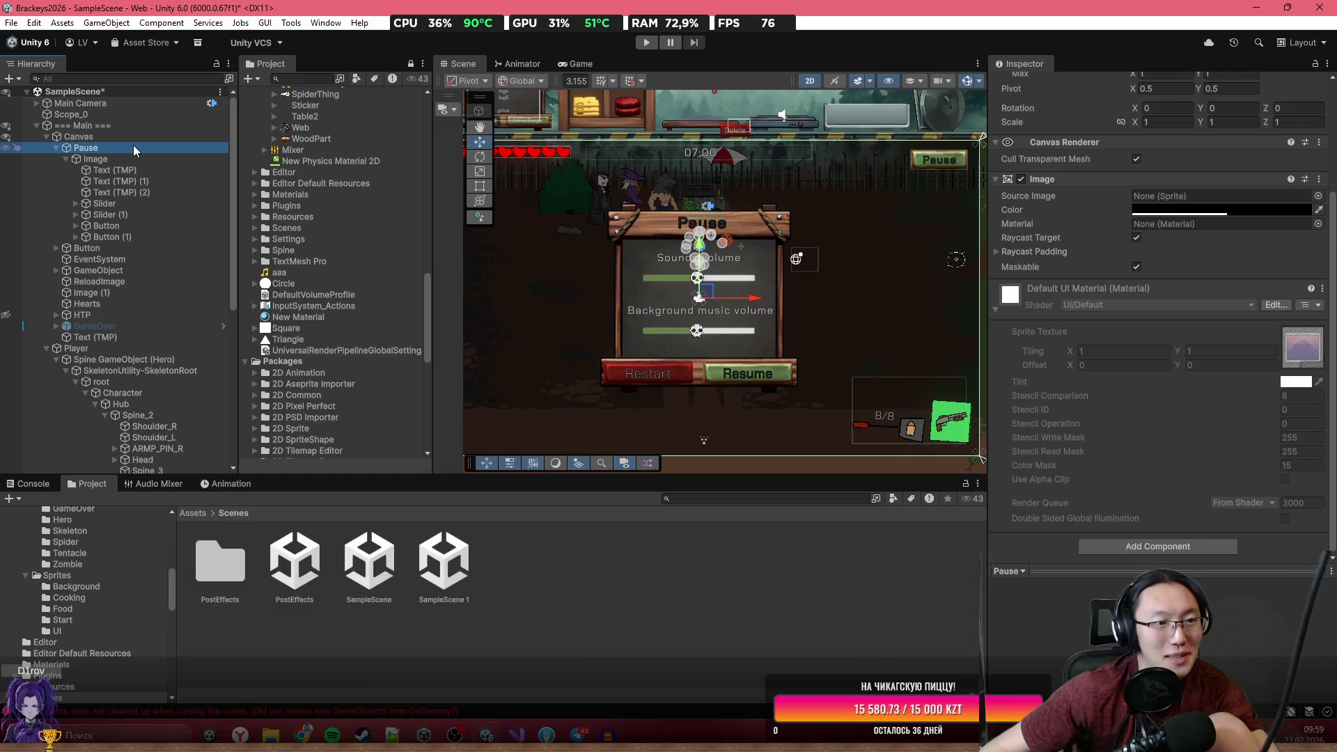
Add a TextMeshPro text under Pause and move it left on the panel.
{"action": "right_click", "coordinate": [134, 148]}
{"action": "mouse_move", "coordinate": [236, 472]}
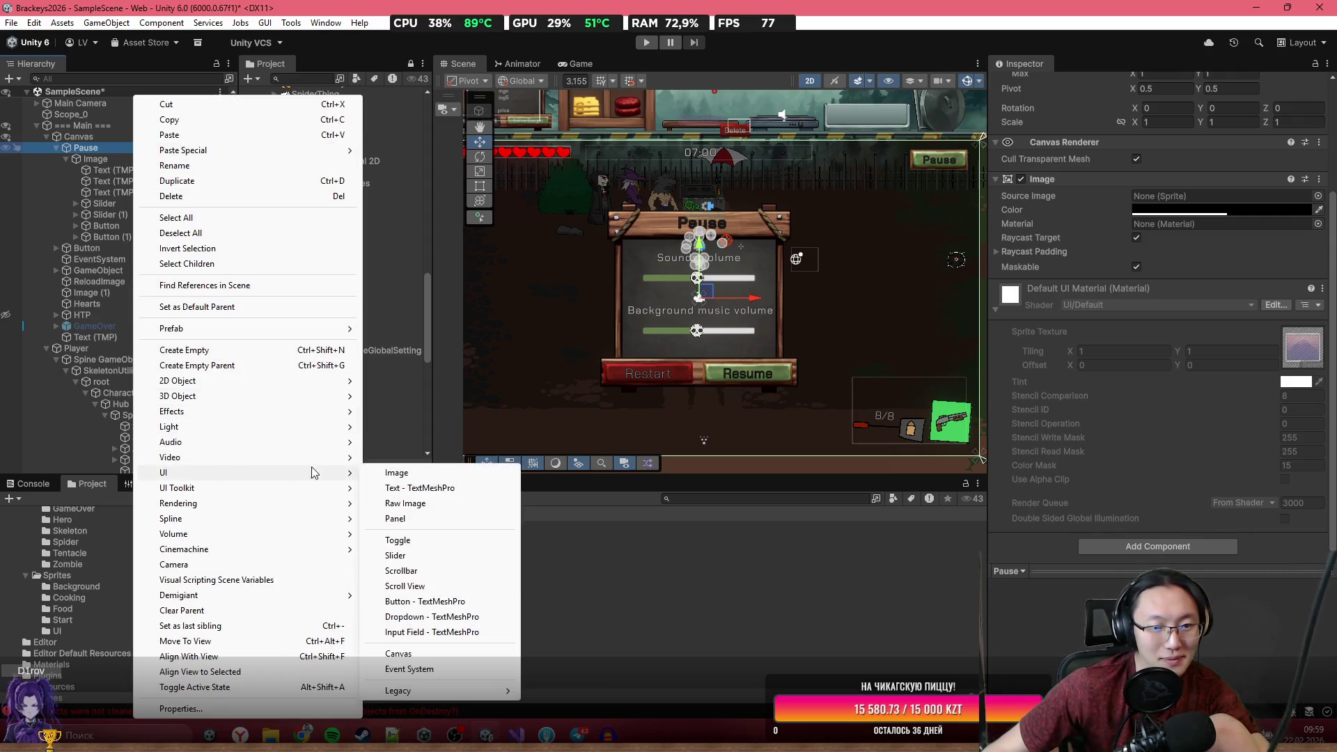
{"action": "left_click", "coordinate": [421, 487]}
{"action": "scroll", "coordinate": [801, 333], "scroll_direction": "up", "scroll_amount": 2}
{"action": "key", "text": "w"}
{"action": "mouse_move", "coordinate": [880, 305]}
{"action": "left_mouse_down"}
{"action": "mouse_move", "coordinate": [654, 221]}
{"action": "mouse_move", "coordinate": [662, 215]}
{"action": "left_mouse_up"}
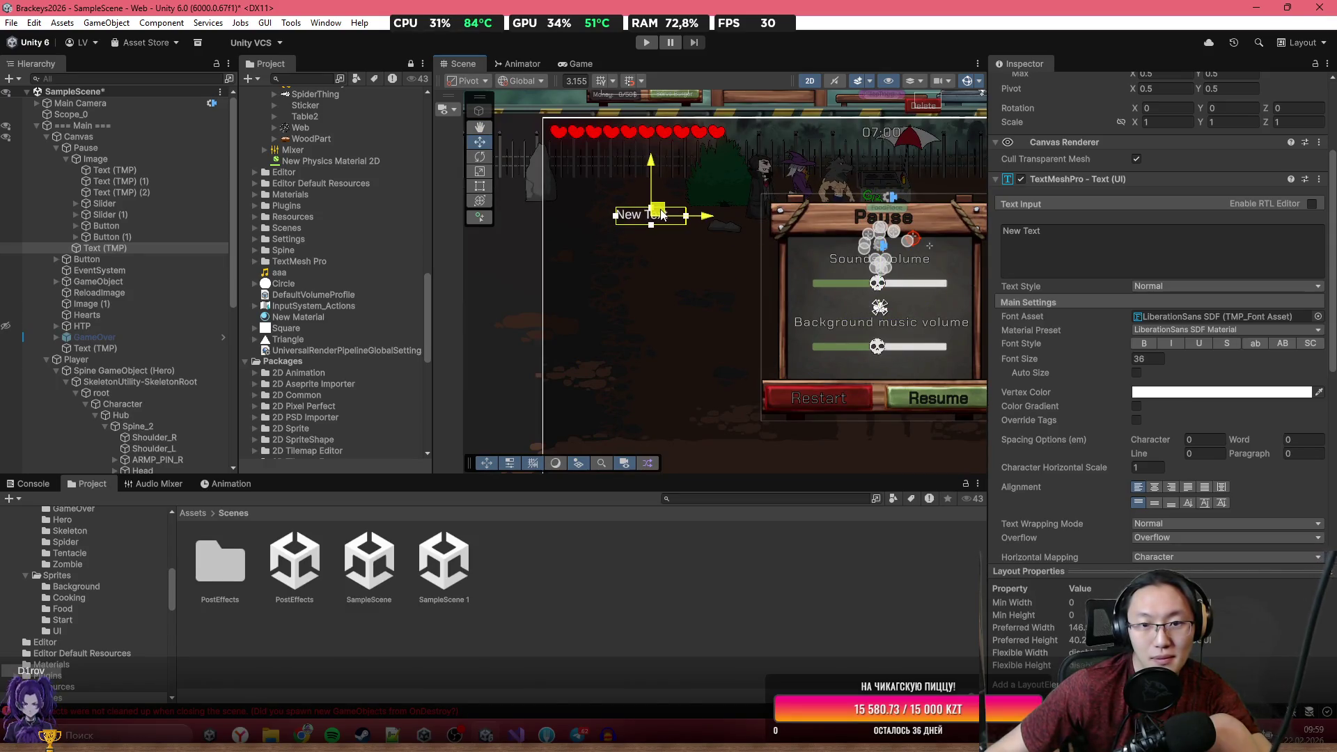
Set the label to 'Code & GameDesign' in the ChakraPetch-Regular SDF font.
{"action": "left_click", "coordinate": [1056, 230]}
{"action": "type", "text": "Code"}
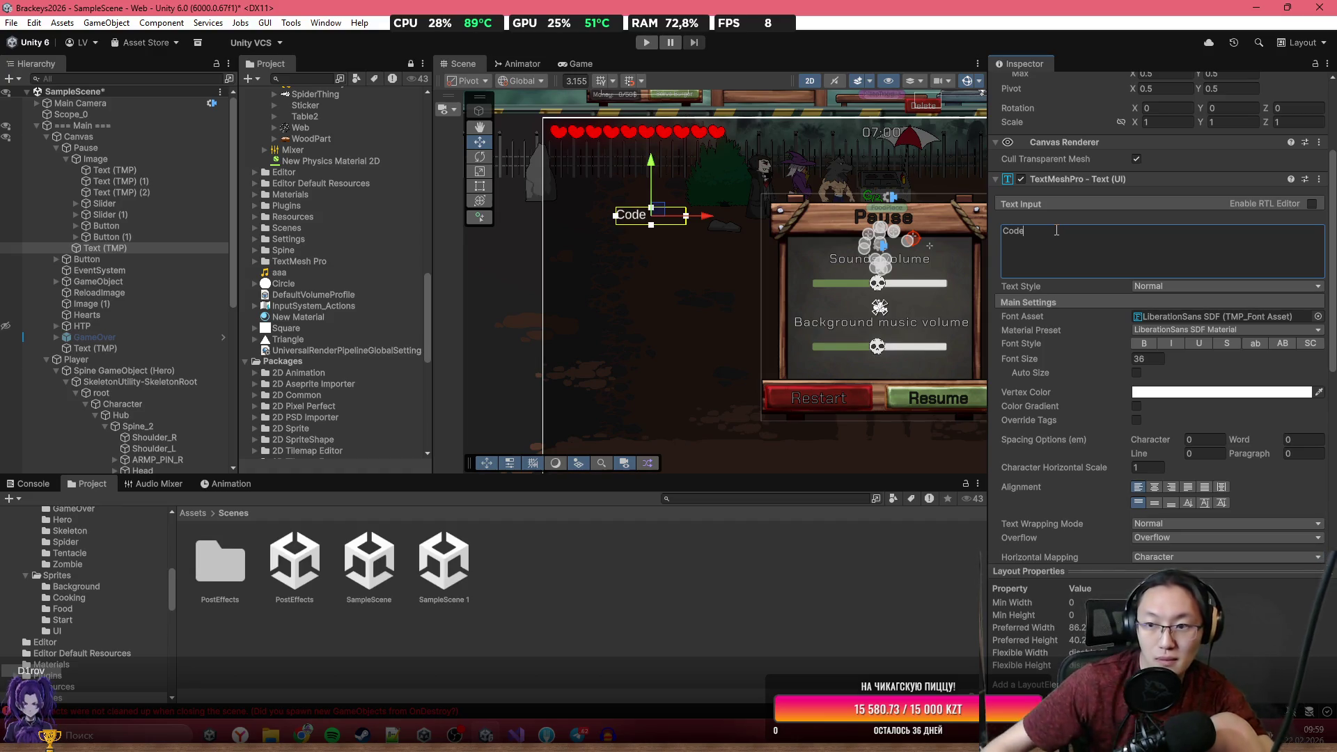
{"action": "left_click", "coordinate": [1317, 316]}
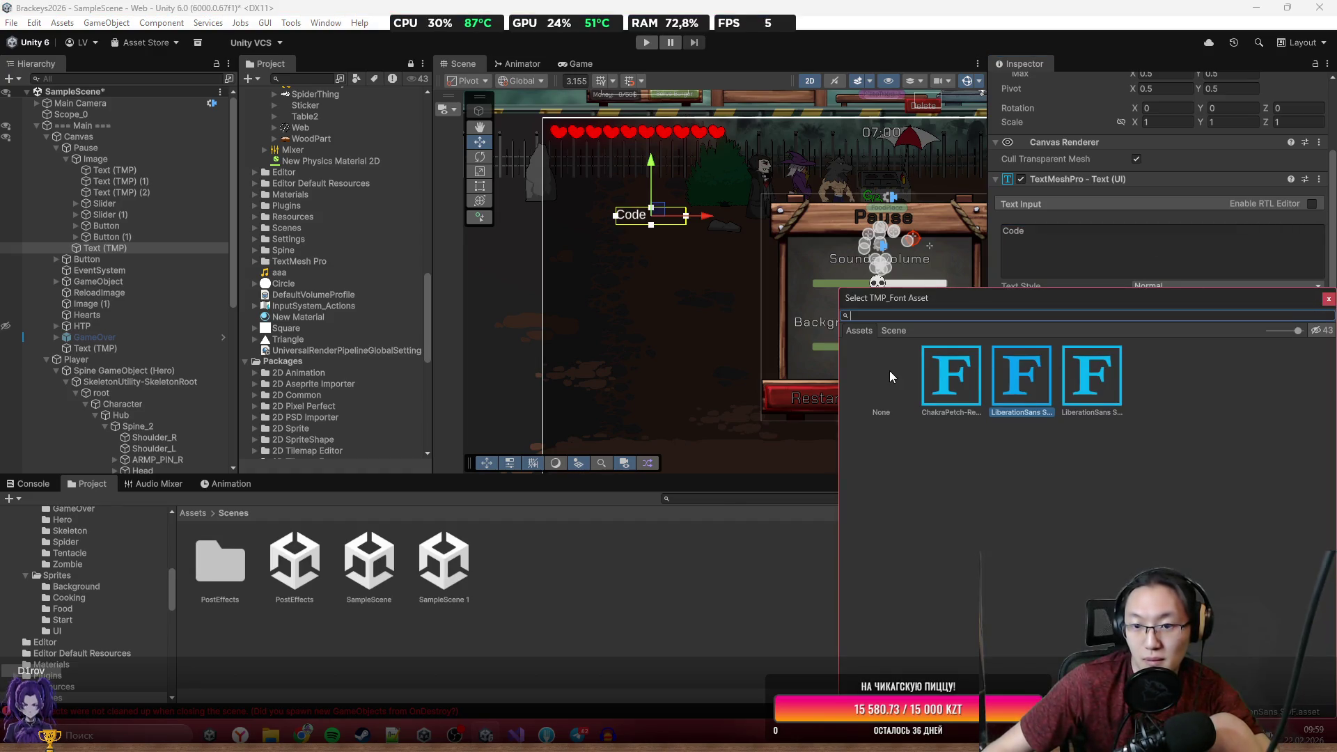
{"action": "double_click", "coordinate": [951, 376]}
{"action": "left_click", "coordinate": [1112, 246]}
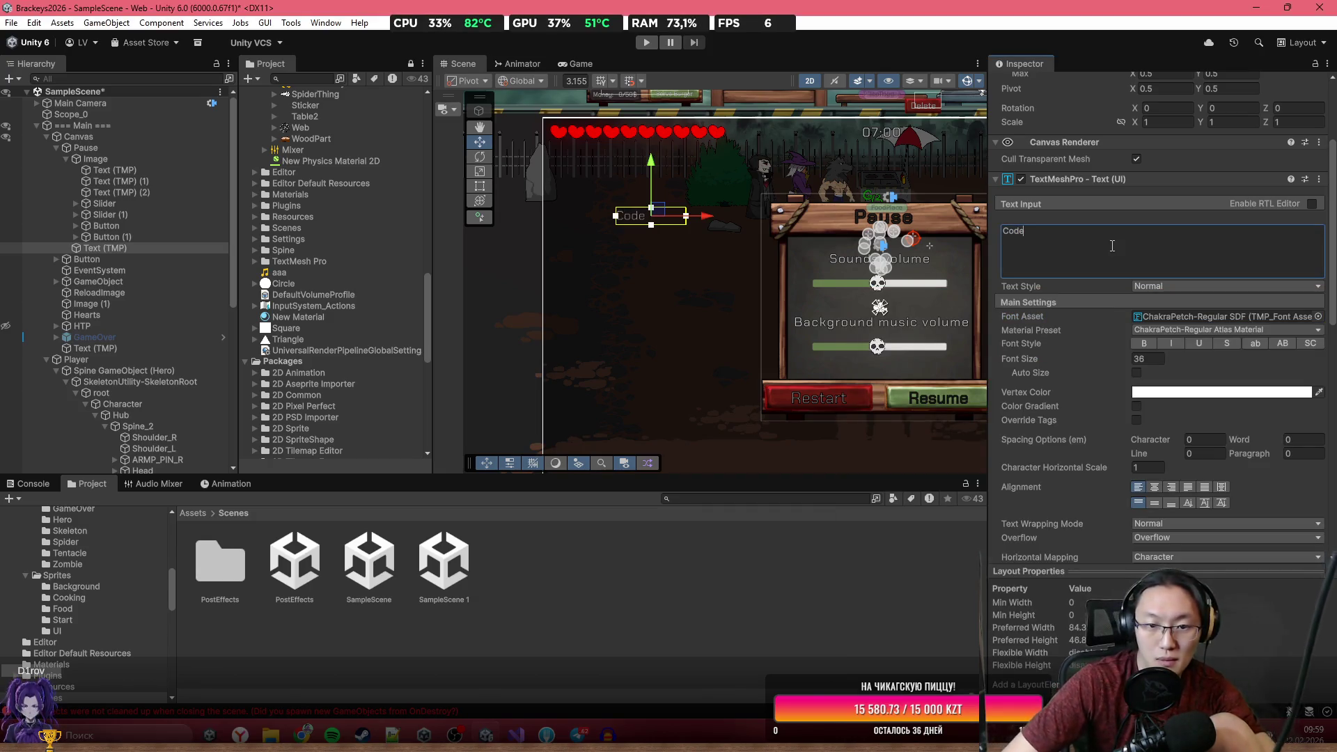
{"action": "type", "text": " & G"}
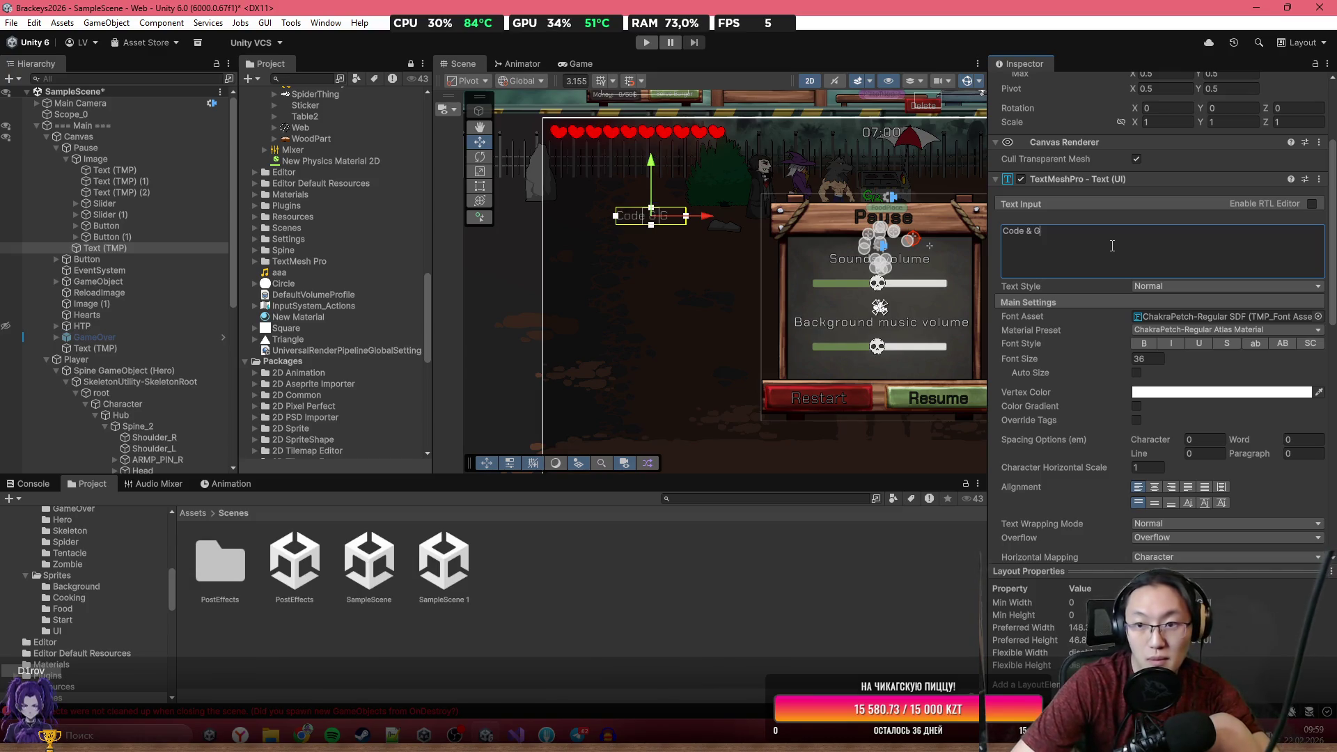
{"action": "type", "text": "amedesig"}
{"action": "key", "text": "Left"}
{"action": "key", "text": "Left"}
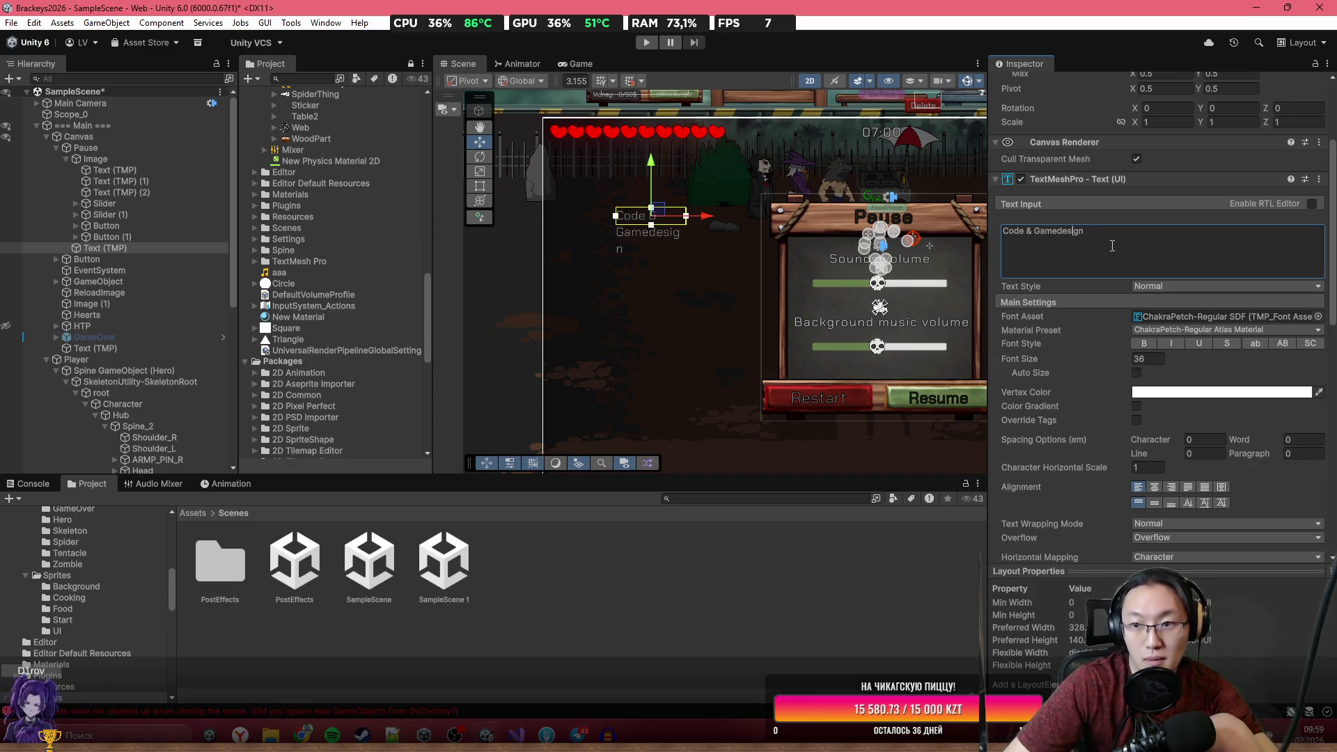
{"action": "key", "text": "BackSpace"}
{"action": "type", "text": "D"}
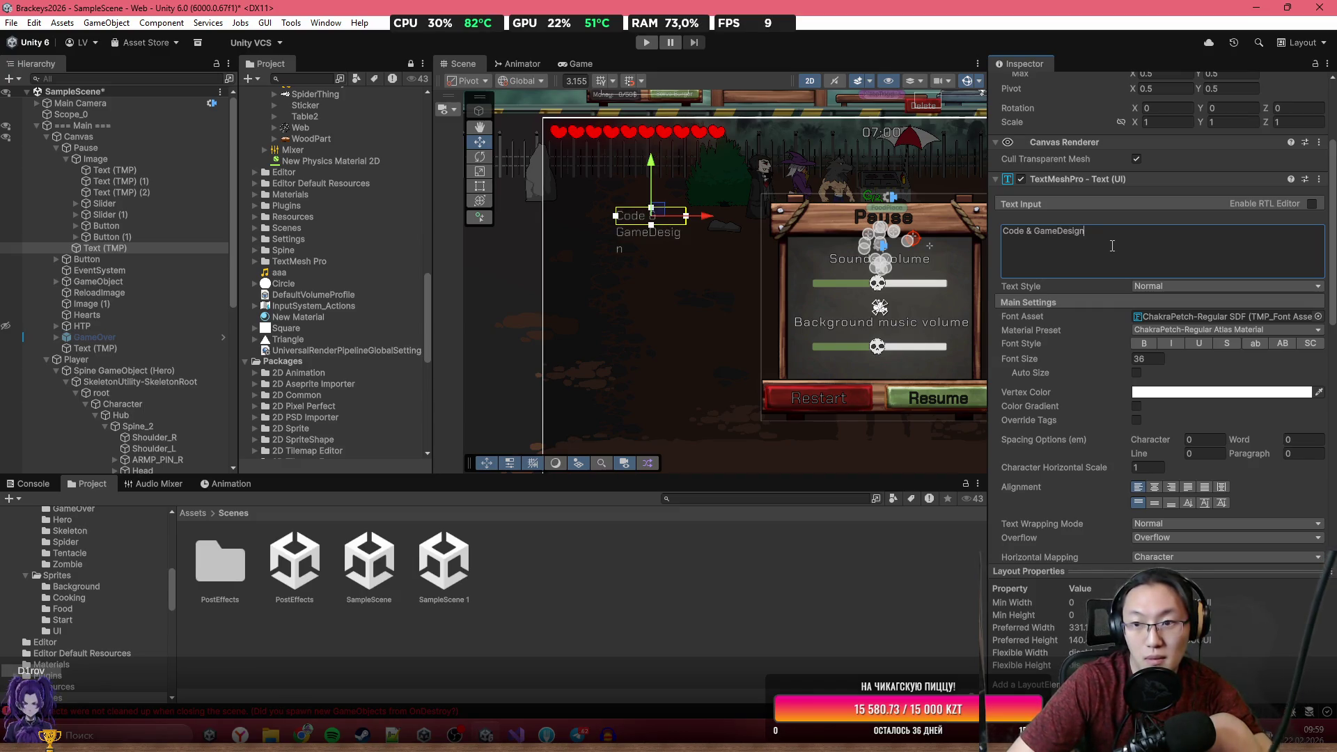
{"action": "left_click", "coordinate": [479, 193]}
Resize the credits text box with the Rect tool so it is larger and further left.
{"action": "left_click", "coordinate": [479, 187]}
{"action": "mouse_move", "coordinate": [687, 228]}
{"action": "left_mouse_down"}
{"action": "mouse_move", "coordinate": [797, 407]}
{"action": "mouse_move", "coordinate": [826, 420]}
{"action": "left_mouse_up"}
{"action": "mouse_move", "coordinate": [785, 376]}
{"action": "left_mouse_down"}
{"action": "mouse_move", "coordinate": [722, 377]}
{"action": "mouse_move", "coordinate": [723, 365]}
{"action": "left_mouse_up"}
{"action": "left_click_drag", "start_coordinate": [556, 406], "coordinate": [576, 405]}
{"action": "mouse_move", "coordinate": [762, 303]}
{"action": "left_mouse_down"}
{"action": "mouse_move", "coordinate": [750, 306]}
{"action": "mouse_move", "coordinate": [763, 307]}
{"action": "left_mouse_up"}
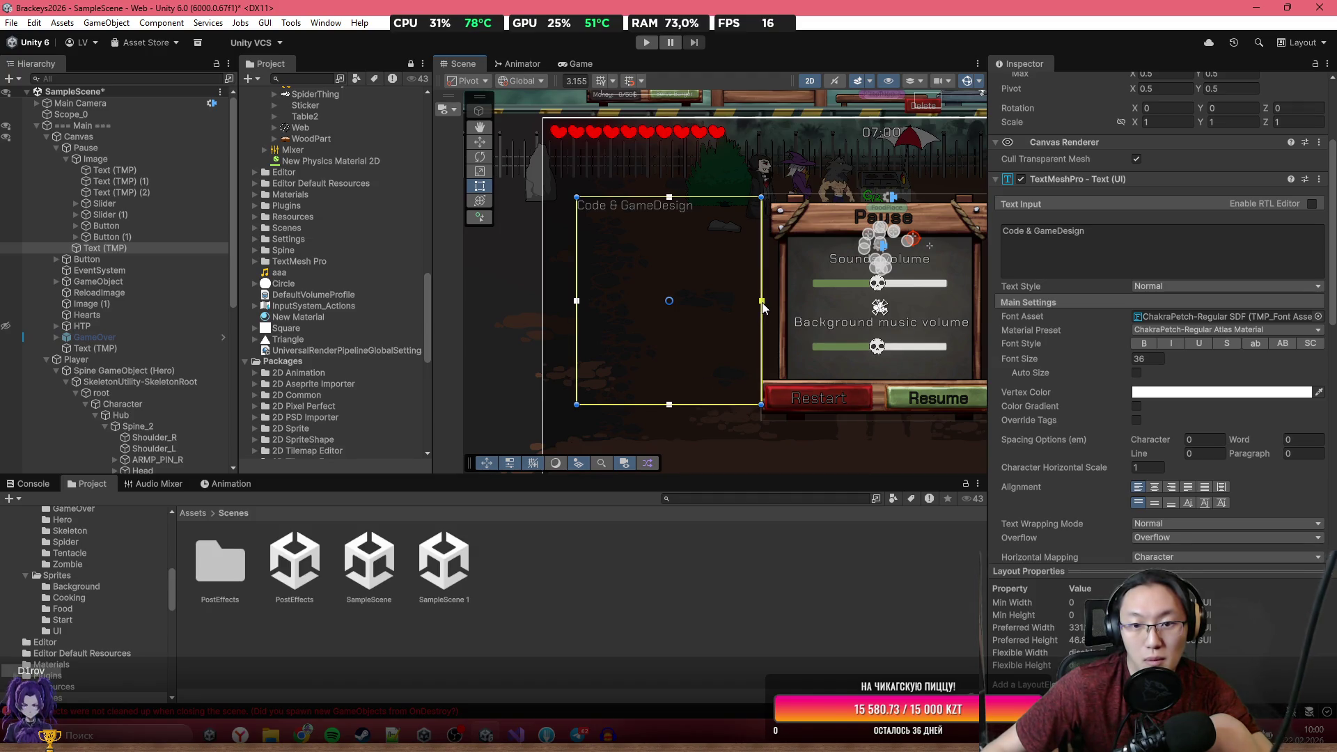
{"action": "left_click_drag", "start_coordinate": [676, 404], "coordinate": [689, 415]}
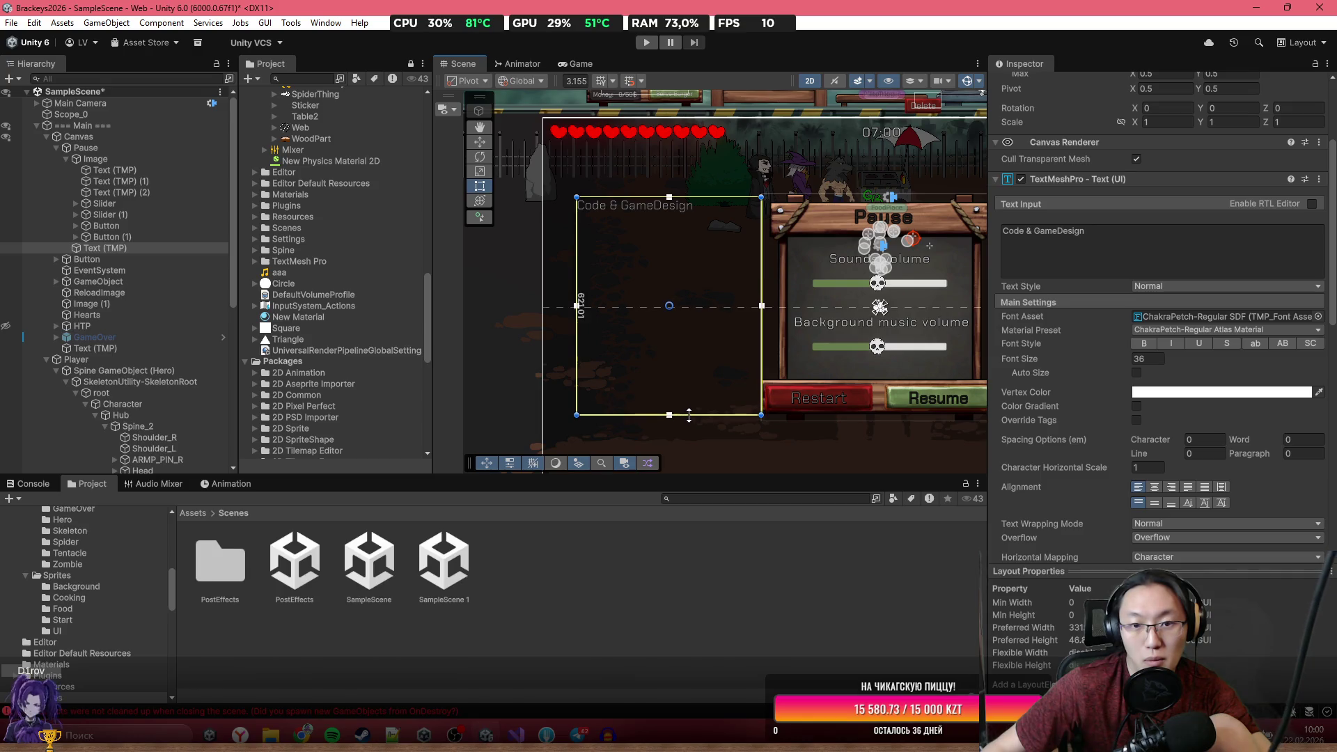
Add a colon to the heading, the designer's name line, and an animator credit line.
{"action": "left_click", "coordinate": [1134, 229]}
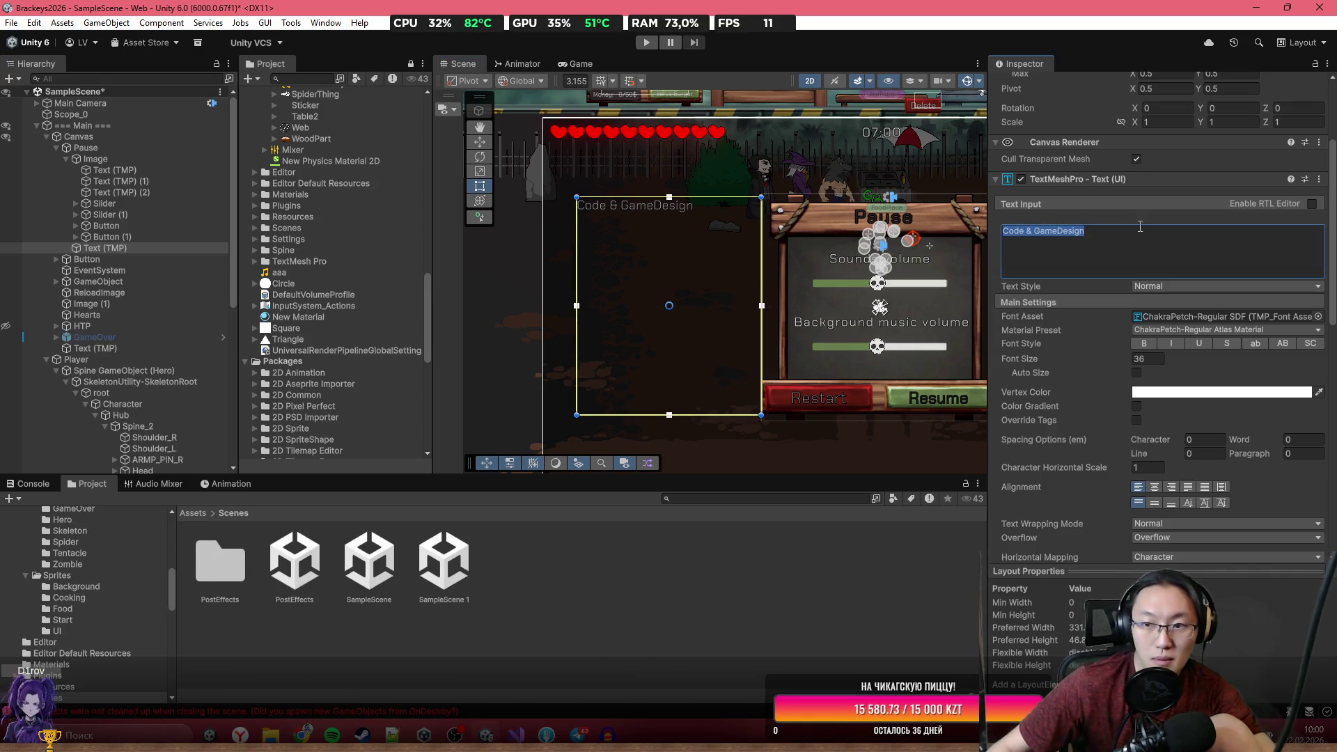
{"action": "left_click", "coordinate": [1139, 226]}
{"action": "type", "text": ":"}
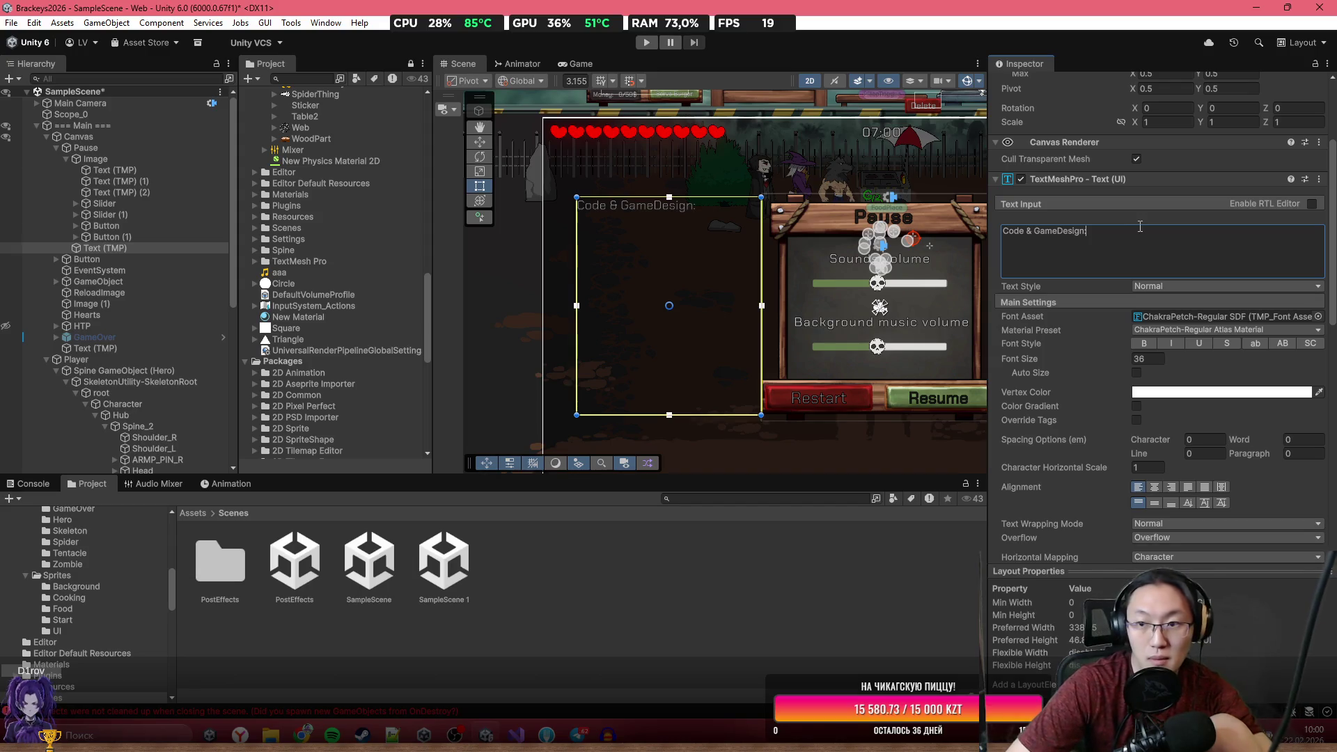
{"action": "key", "text": "Return"}
{"action": "type", "text": "Tentacle_Dream"}
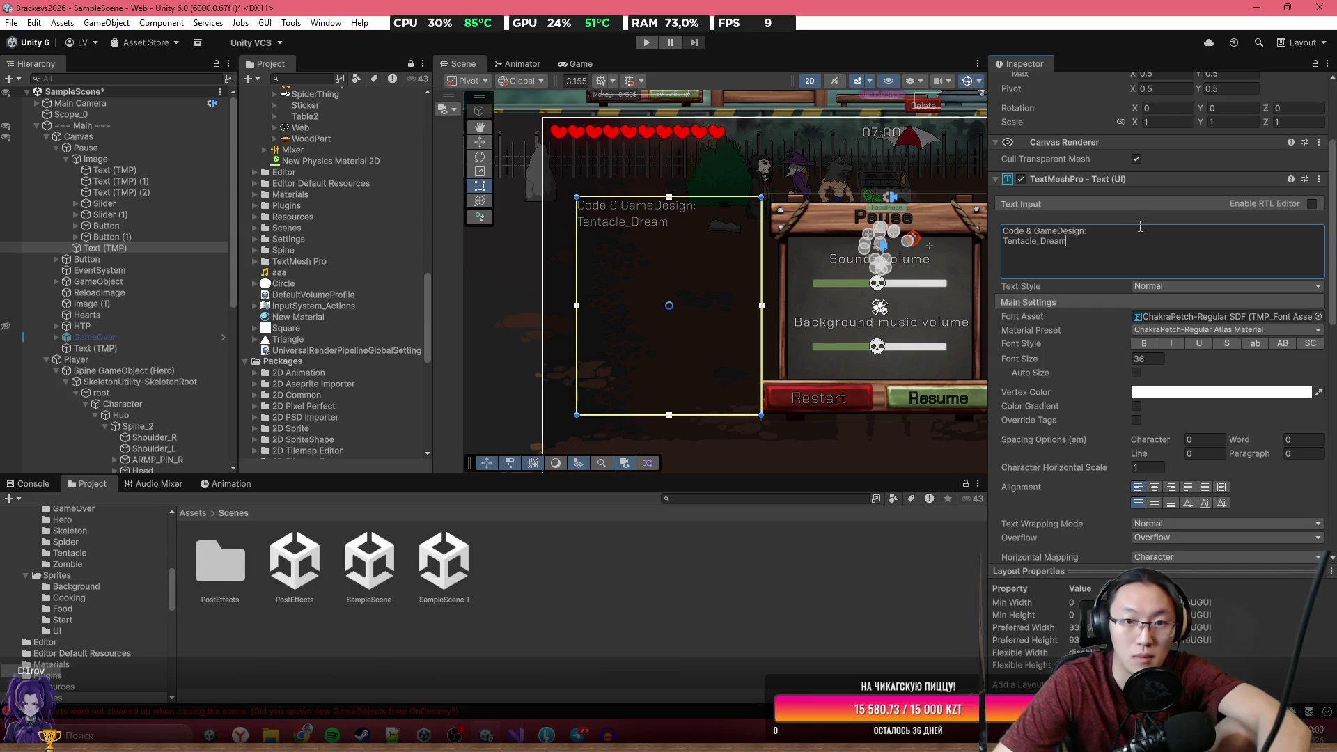
{"action": "key", "text": "Return"}
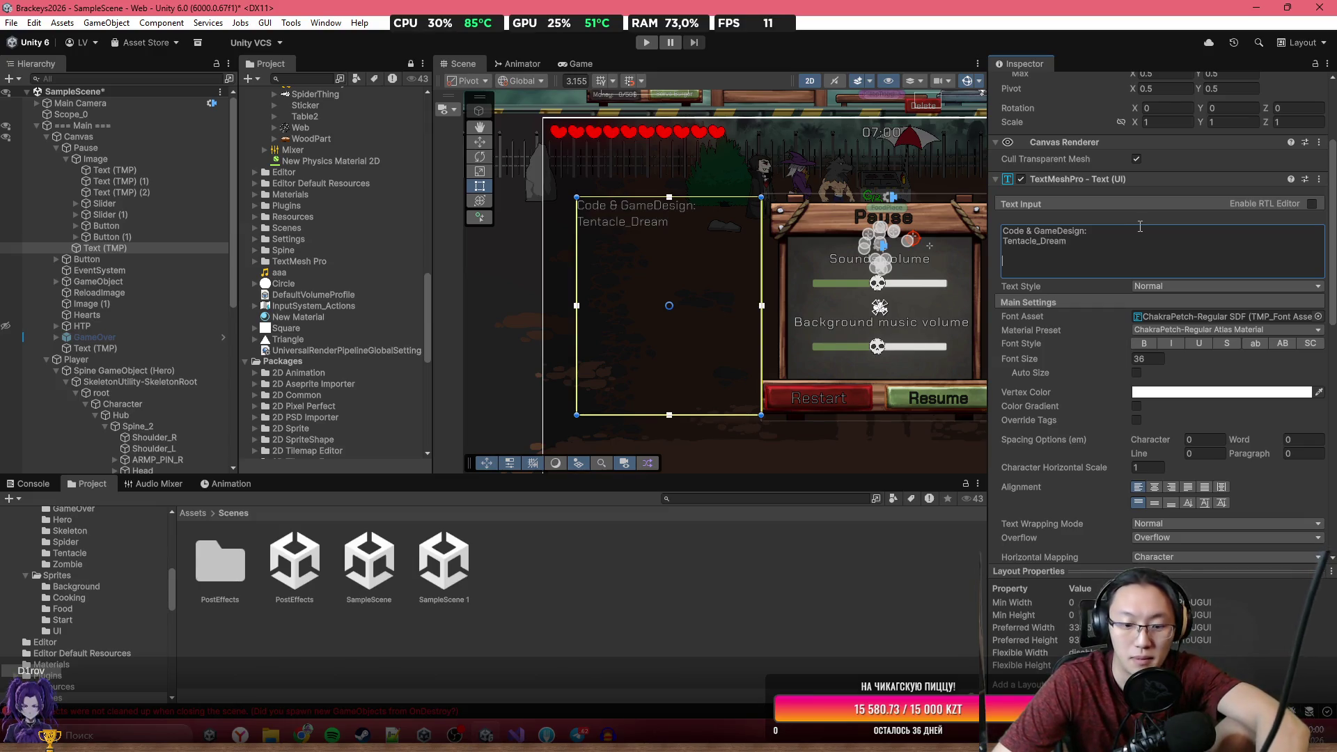
{"action": "type", "text": "Animator: Fe"}
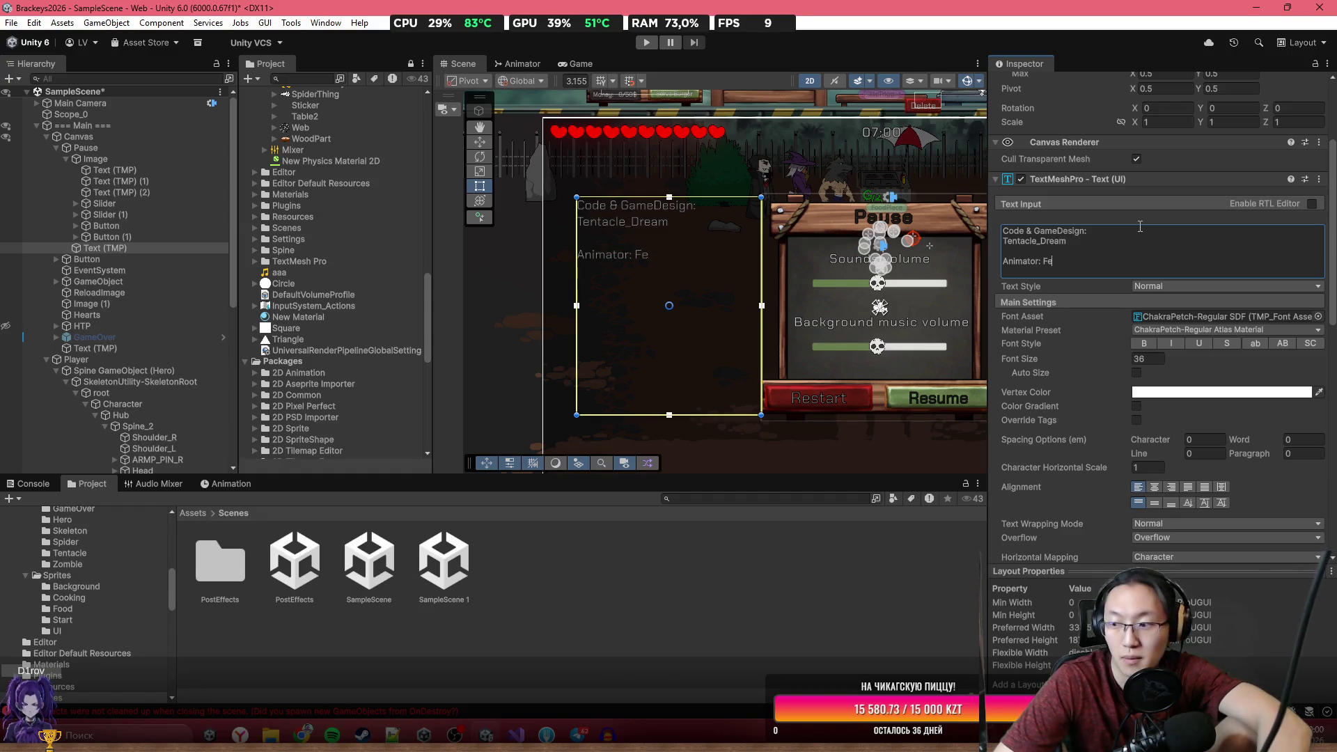
{"action": "type", "text": "dorov_"}
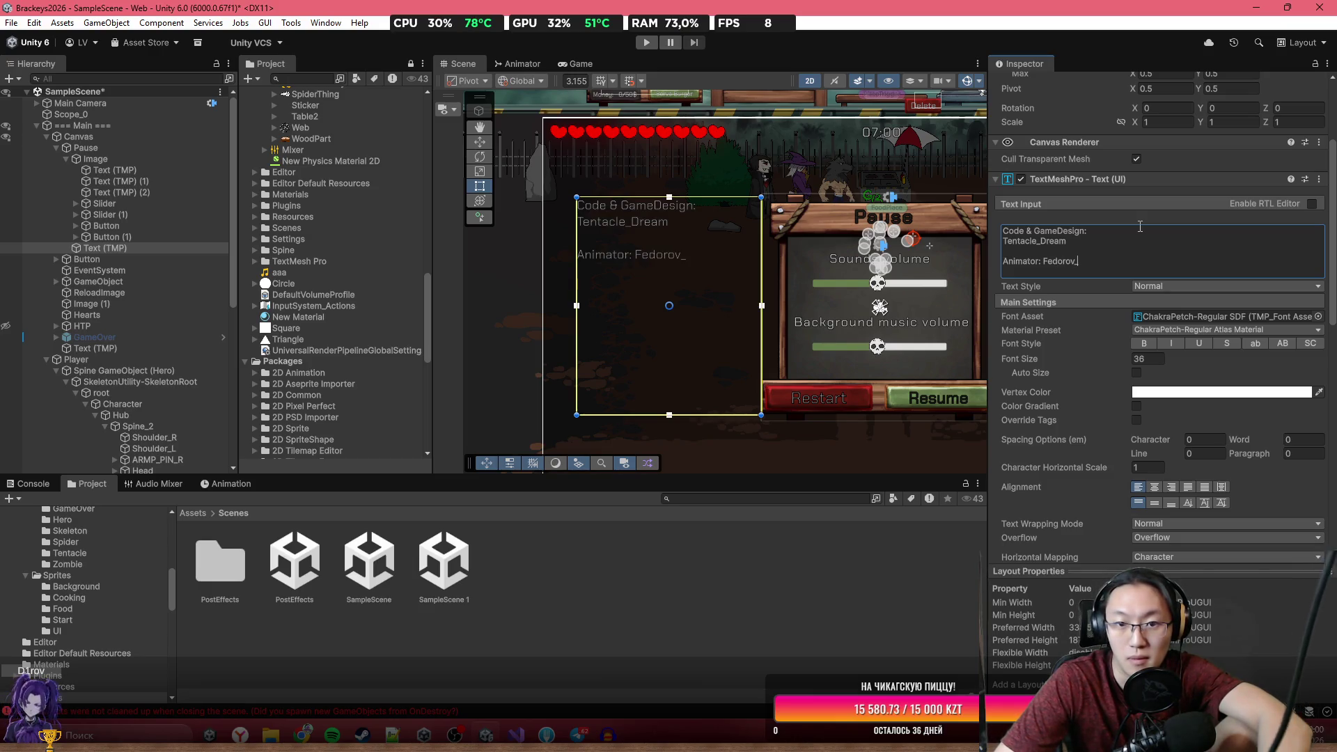
{"action": "key", "text": "BackSpace"}
{"action": "type", "text": "Games"}
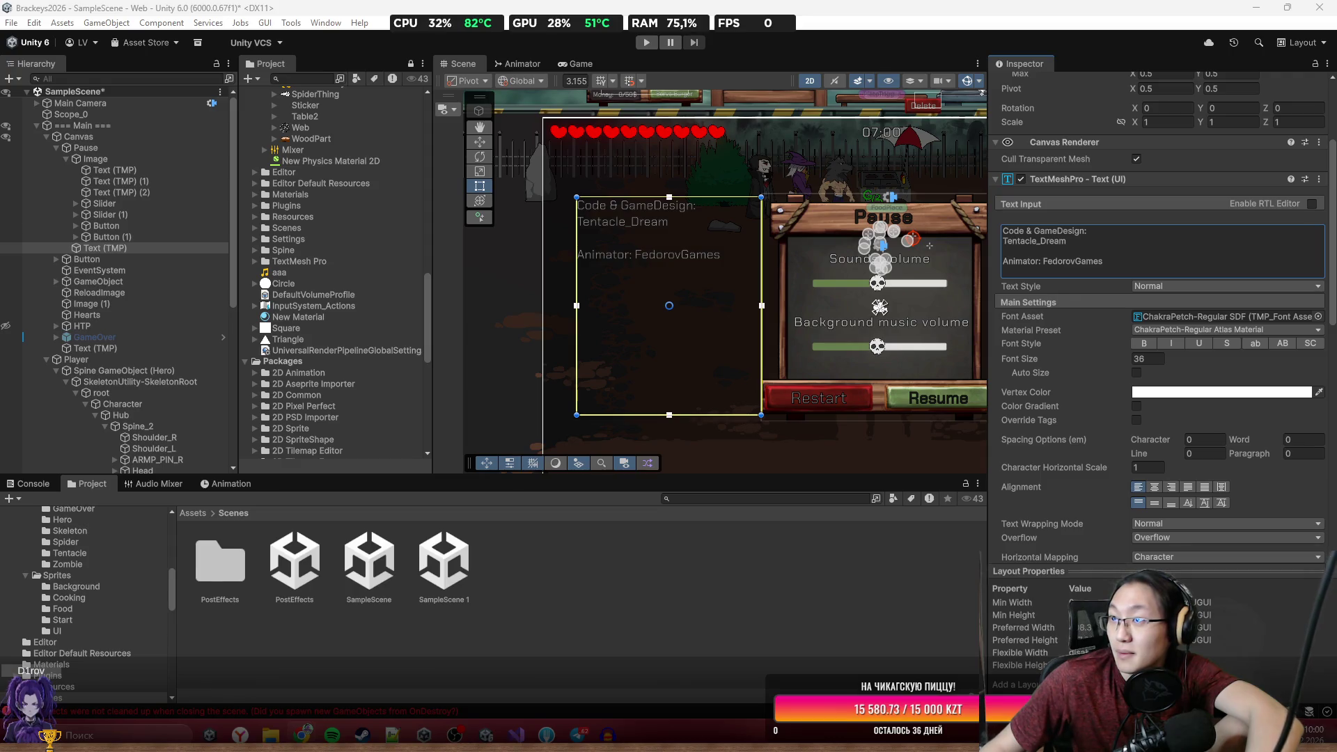
Add a 'Gameplay Art:' line below the animator credit.
{"action": "left_click", "coordinate": [1054, 261]}
{"action": "left_click", "coordinate": [1150, 261]}
{"action": "key", "text": "Return"}
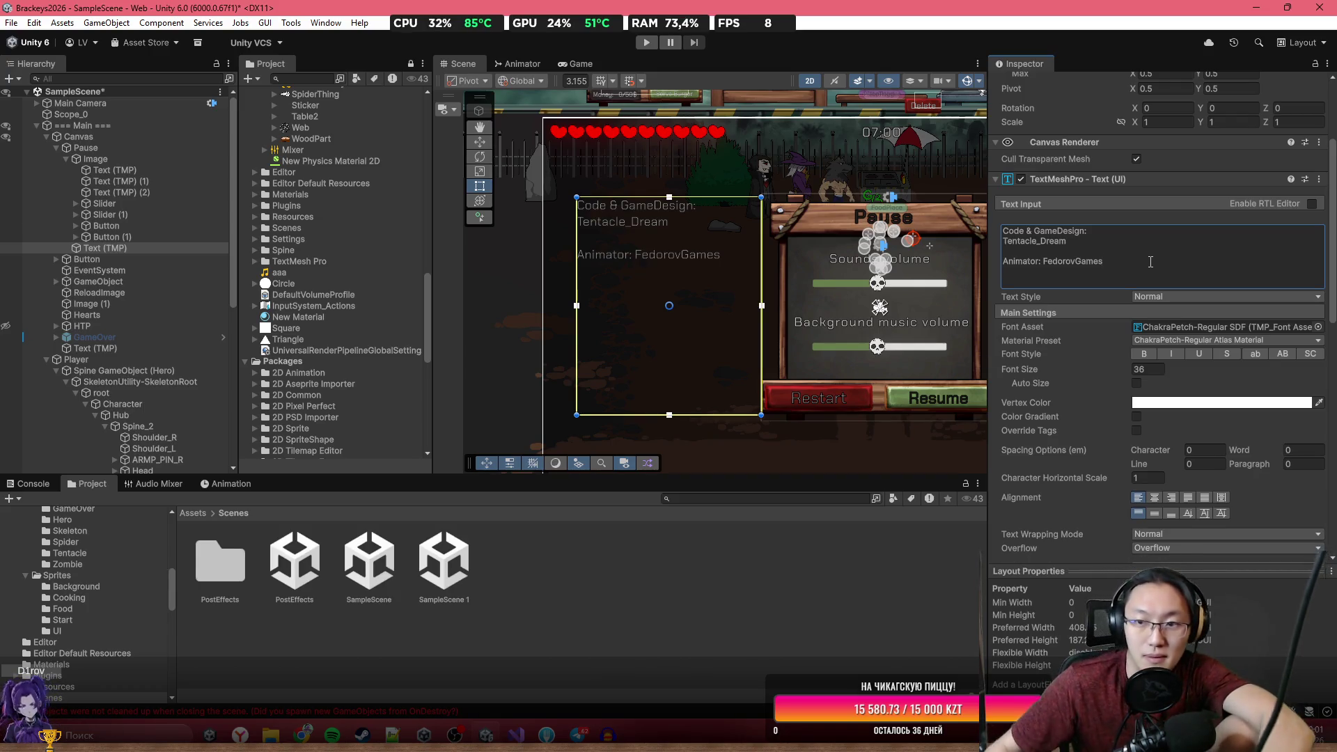
{"action": "left_click", "coordinate": [1124, 268]}
{"action": "left_click", "coordinate": [1122, 275]}
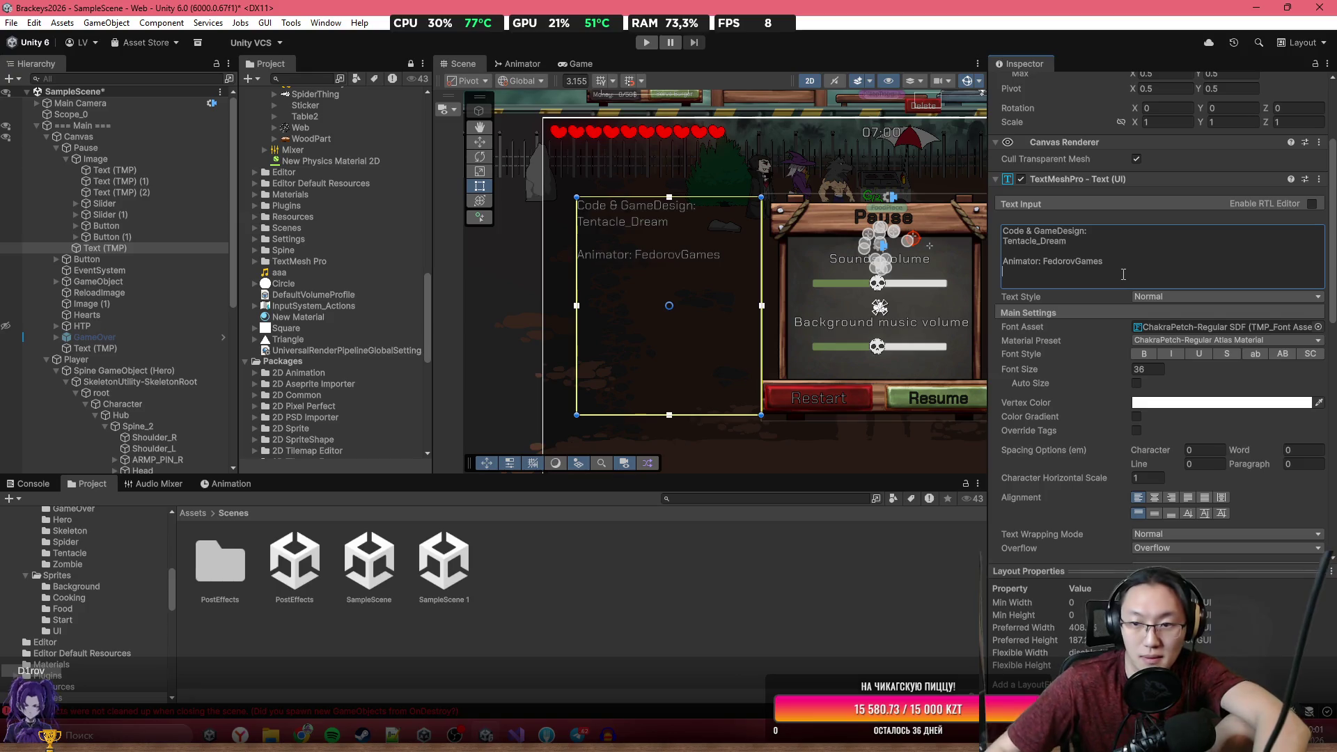
{"action": "left_click", "coordinate": [1122, 274]}
{"action": "left_click", "coordinate": [1124, 273]}
{"action": "type", "text": "Ga,e"}
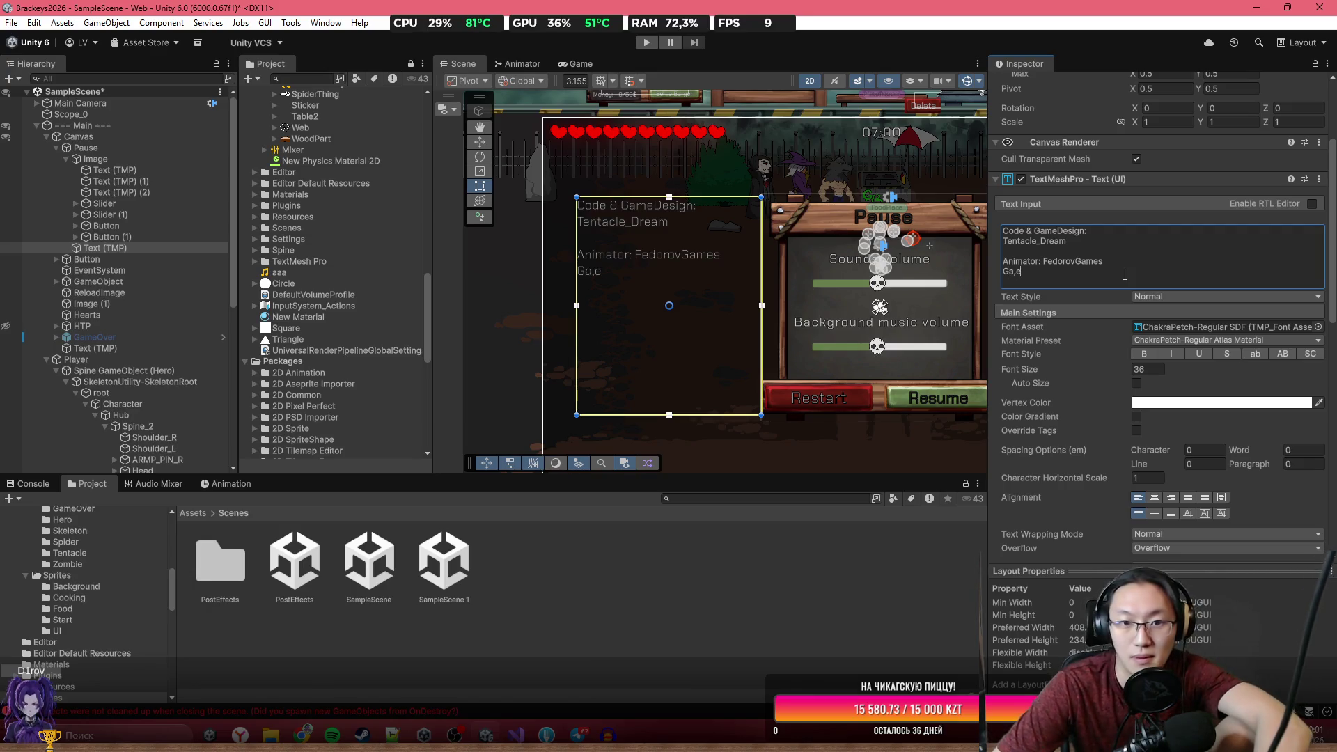
{"action": "key", "text": "BackSpace"}
{"action": "key", "text": "BackSpace"}
{"action": "key", "text": "BackSpace"}
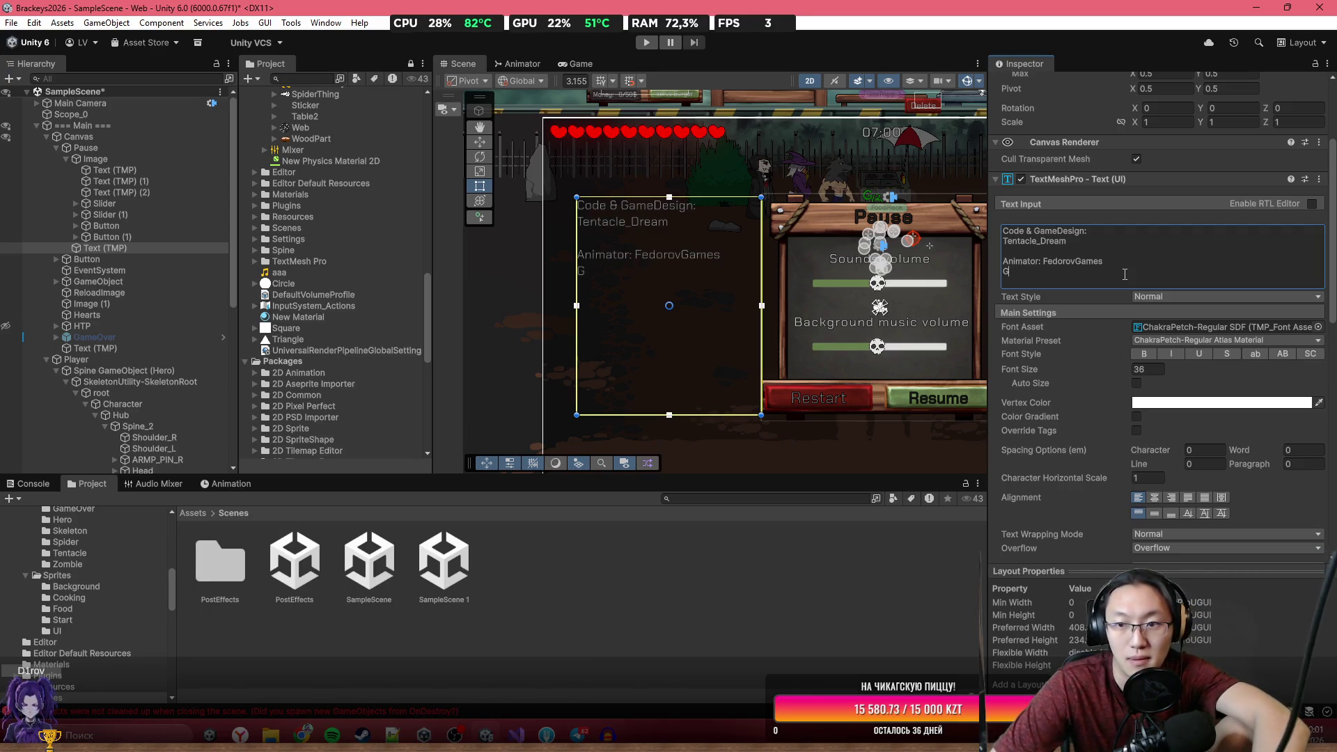
{"action": "key", "text": "BackSpace"}
{"action": "key", "text": "Return"}
{"action": "type", "text": "GamePlay"}
{"action": "key", "text": "BackSpace"}
{"action": "key", "text": "BackSpace"}
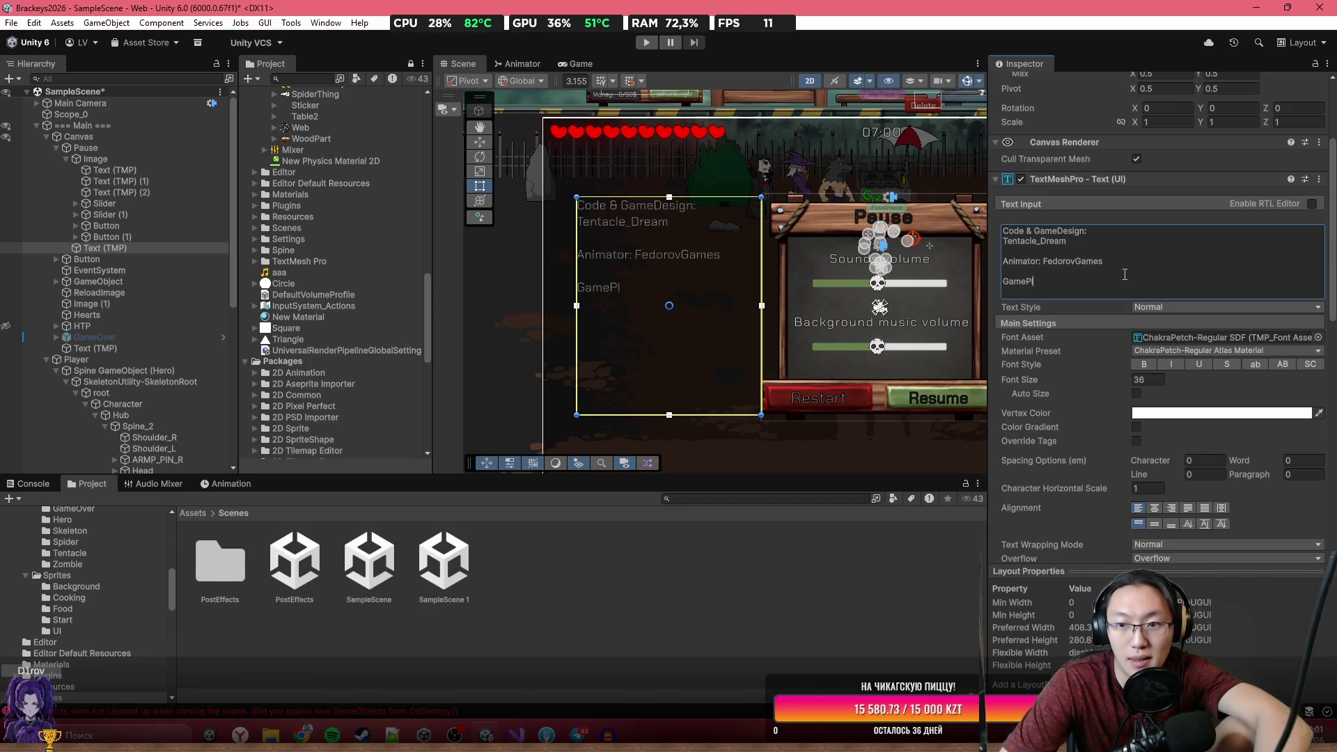
{"action": "key", "text": "BackSpace"}
{"action": "type", "text": "play"}
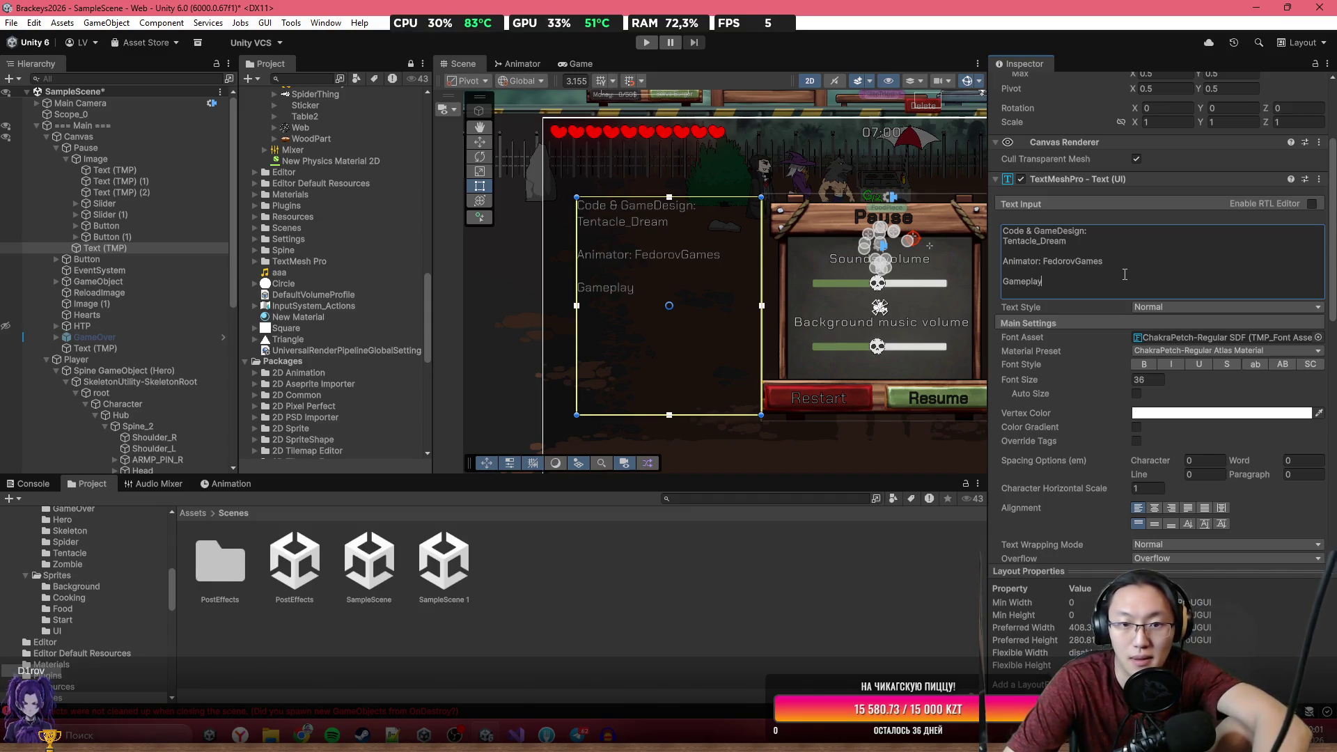
{"action": "type", "text": " A"}
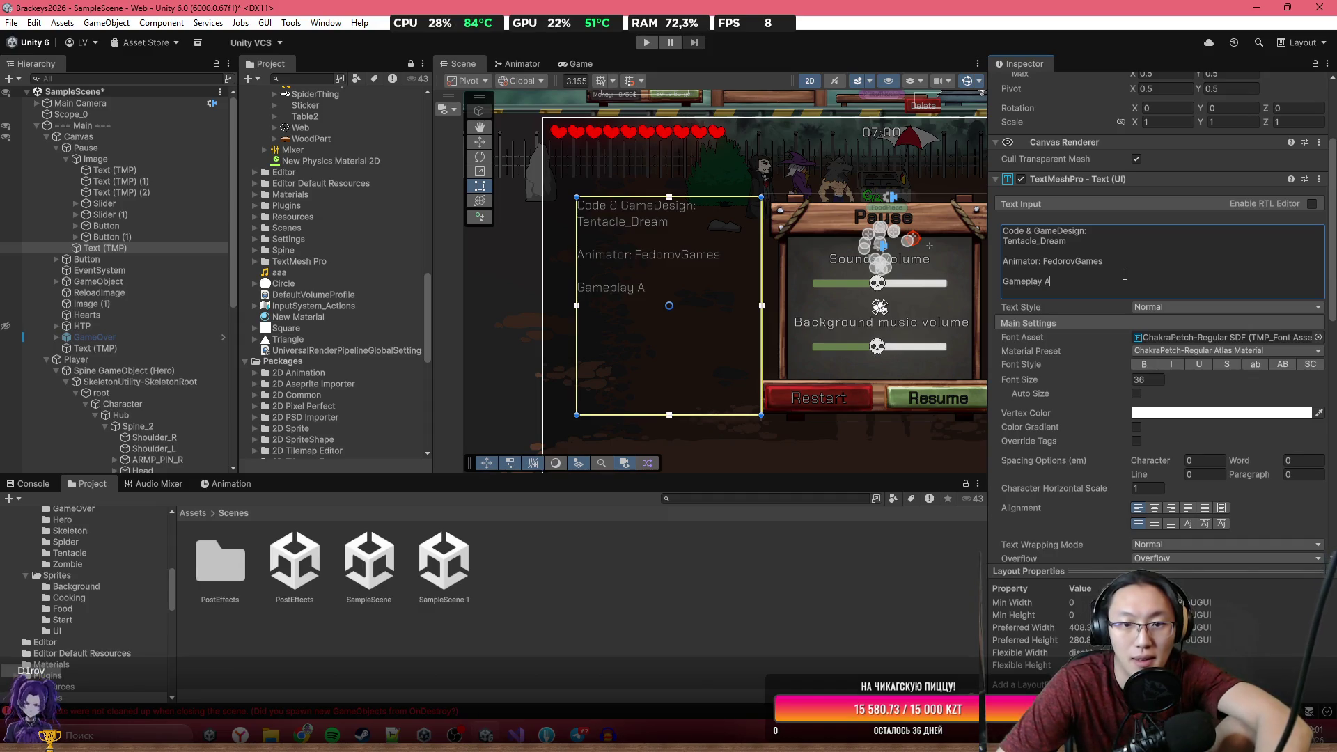
{"action": "type", "text": "rt:"}
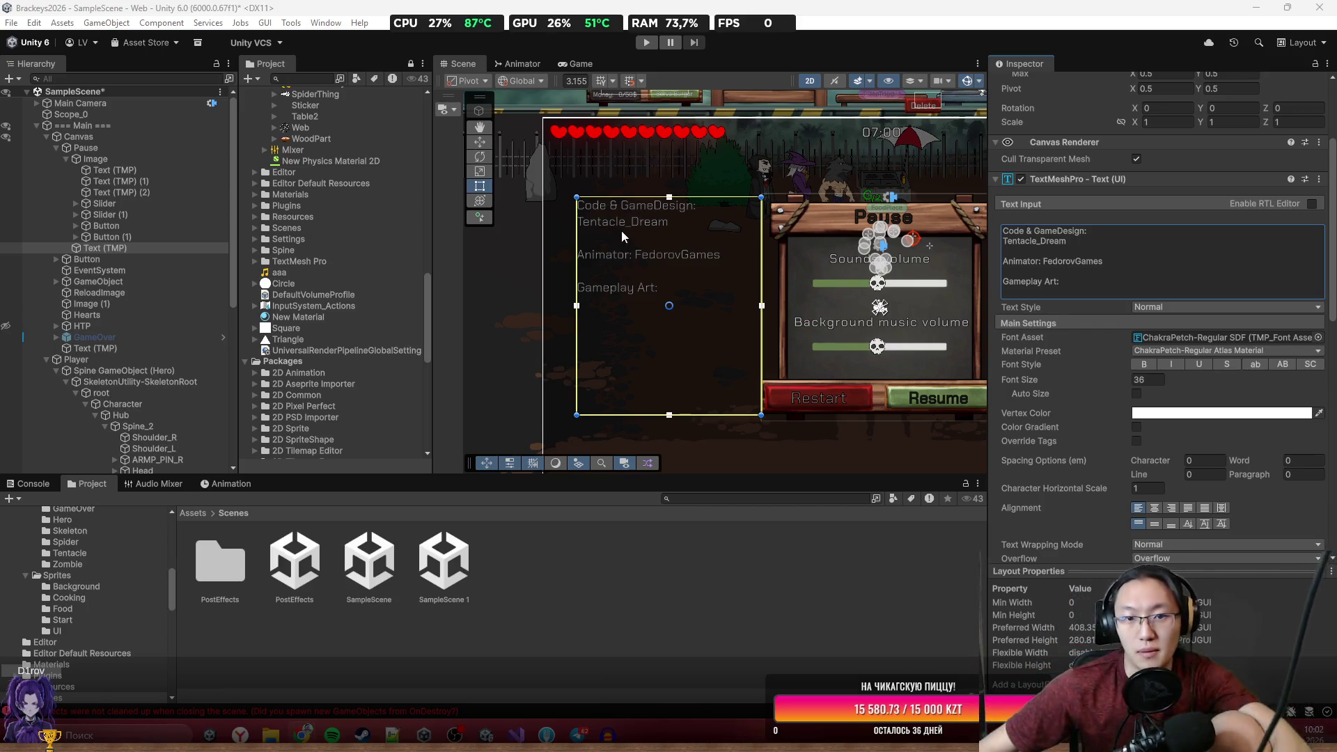
Type the gameplay artist's name after 'Gameplay Art:' and start a new line.
{"action": "left_click", "coordinate": [1075, 281]}
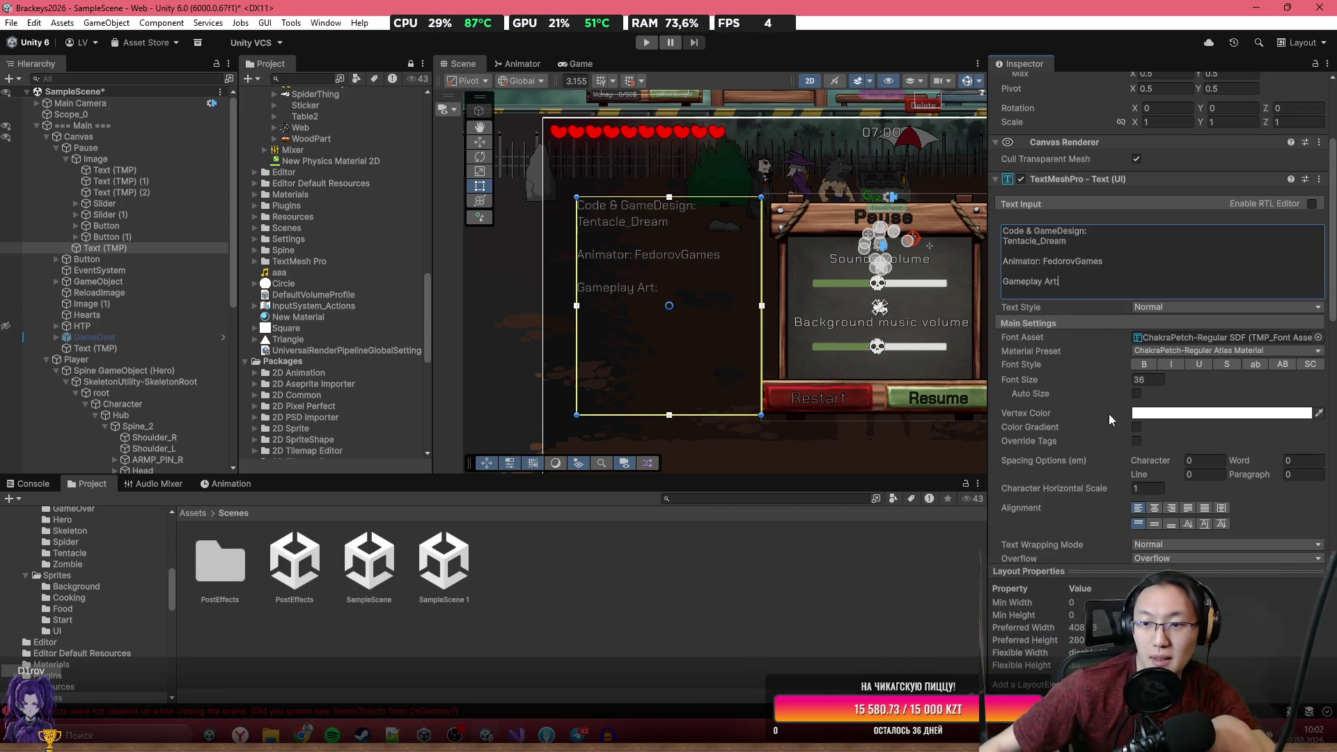
{"action": "type", "text": "Roof"}
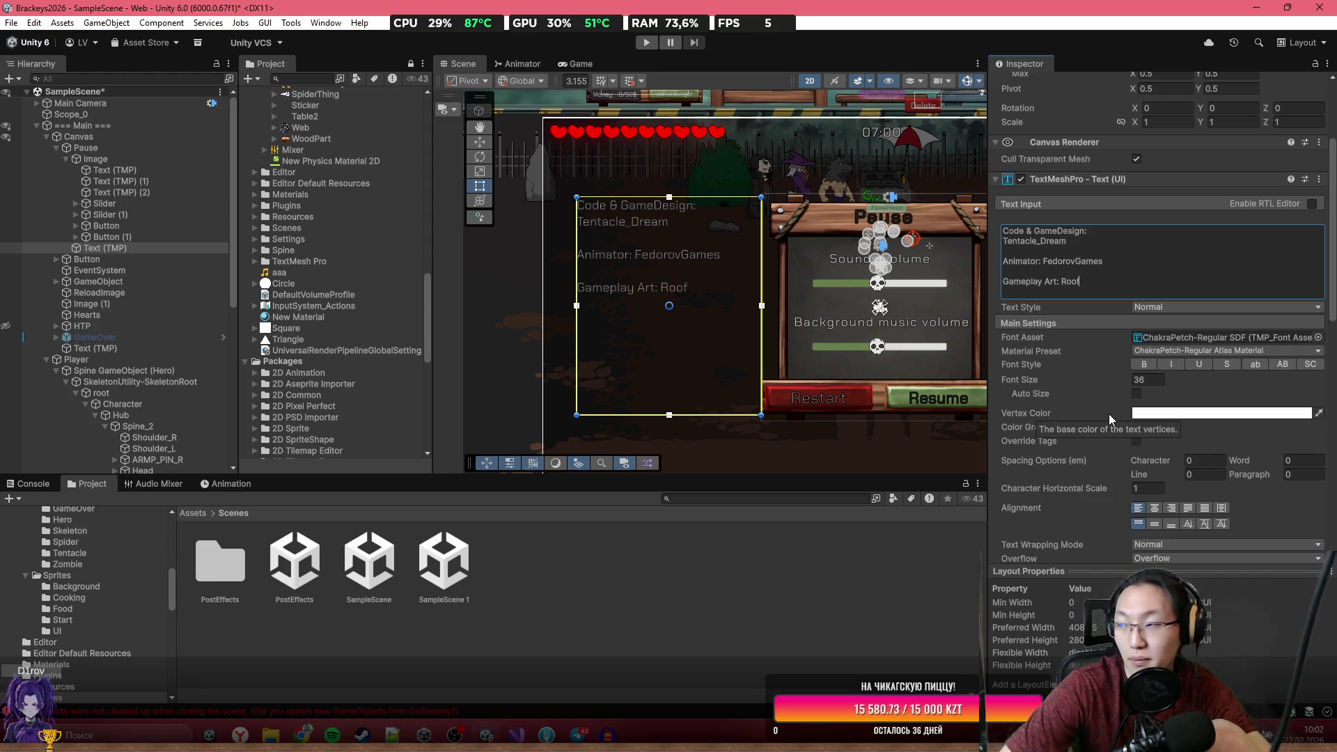
{"action": "type", "text": "za,"}
{"action": "key", "text": "BackSpace"}
{"action": "type", "text": "m"}
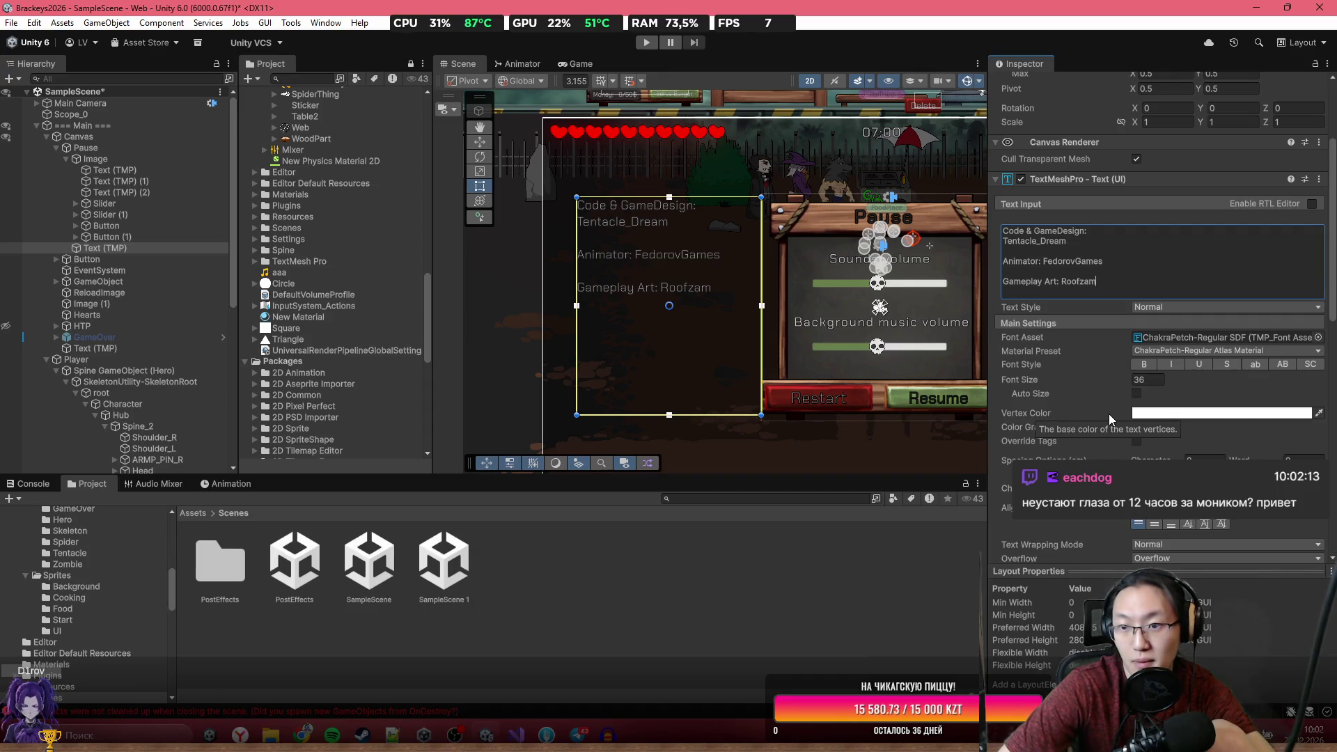
{"action": "key", "text": "Return"}
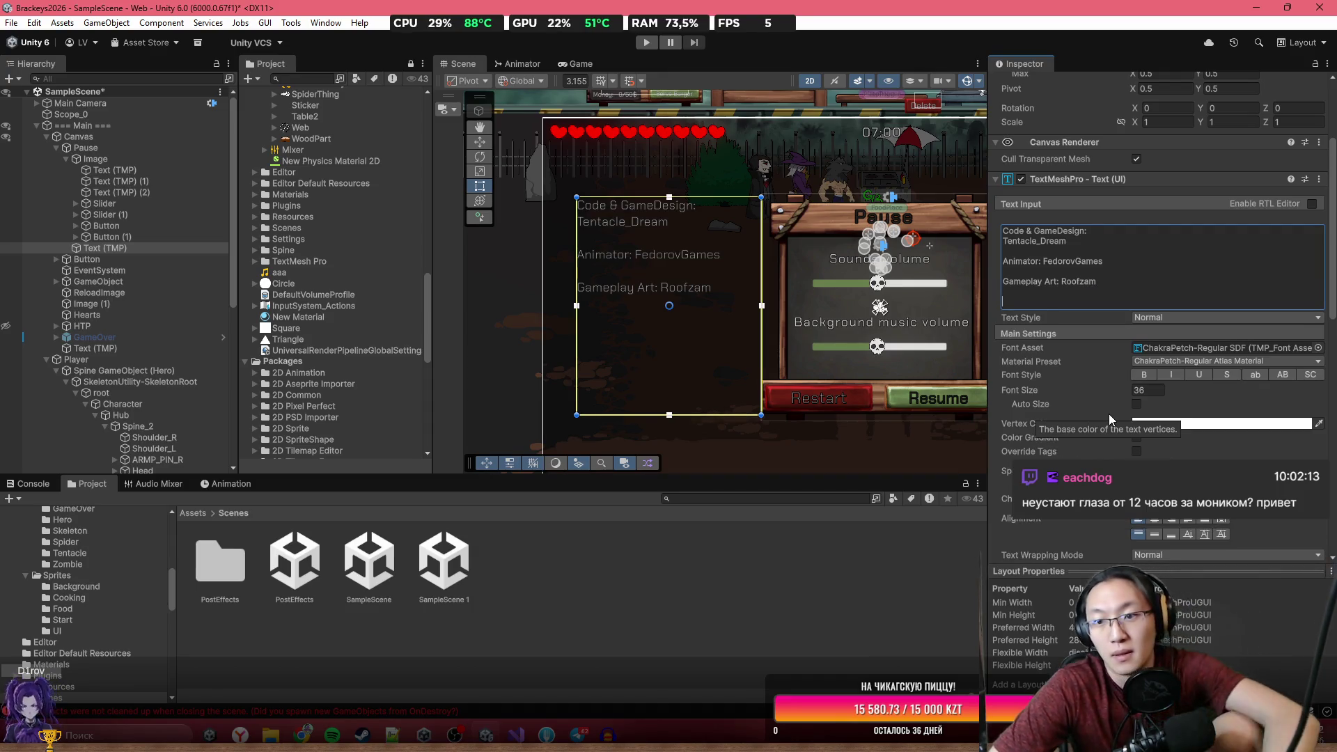
Add a 'Cooking Art:' credit with the cooking artist's name, then bring up Start.
{"action": "type", "text": "G"}
{"action": "key", "text": "BackSpace"}
{"action": "type", "text": "Cooking a"}
{"action": "key", "text": "BackSpace"}
{"action": "type", "text": "Art:"}
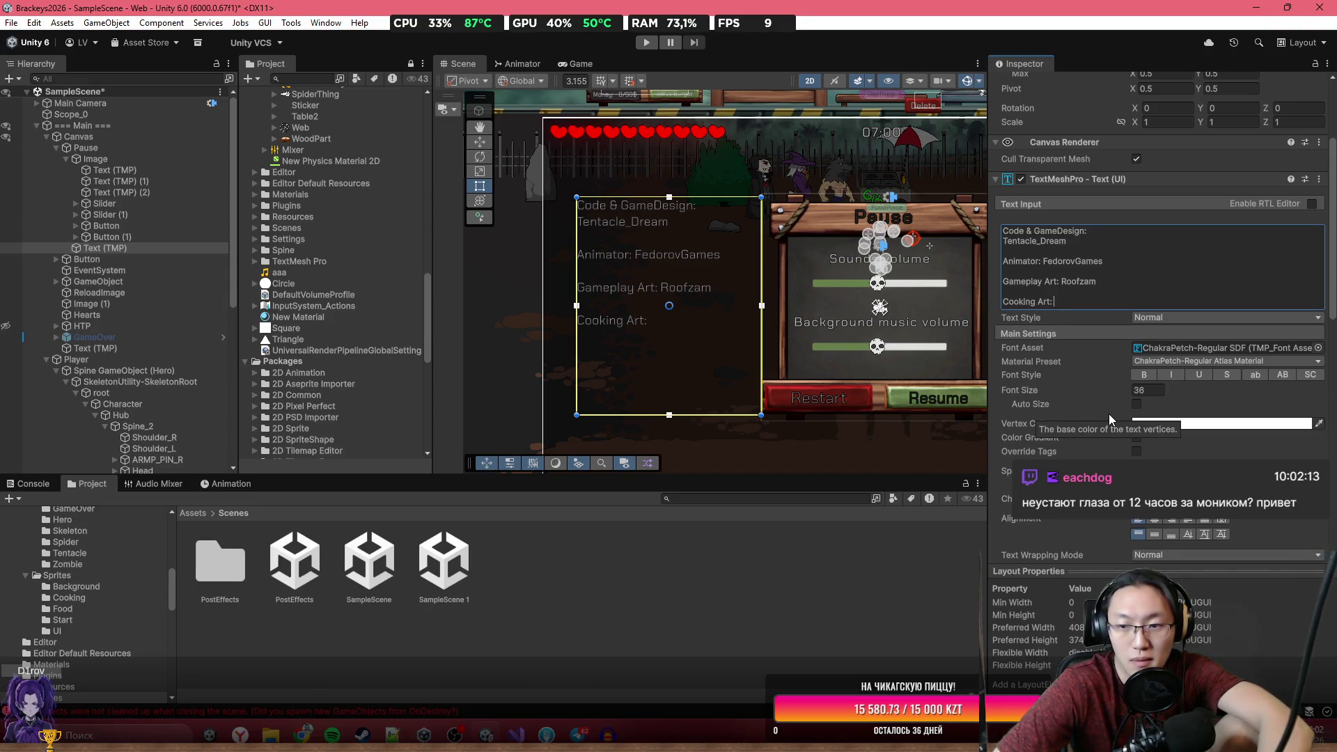
{"action": "type", "text": " Vel"}
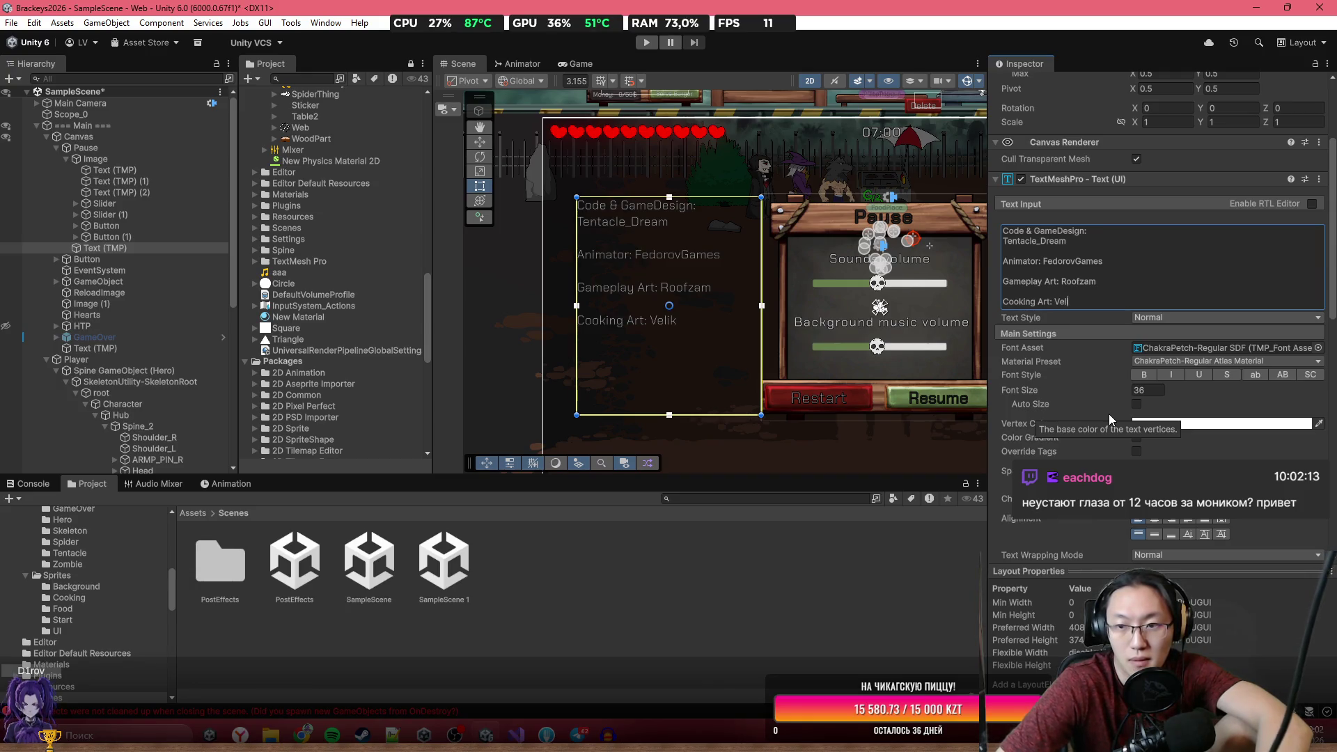
{"action": "type", "text": "ikk"}
{"action": "key", "text": "super"}
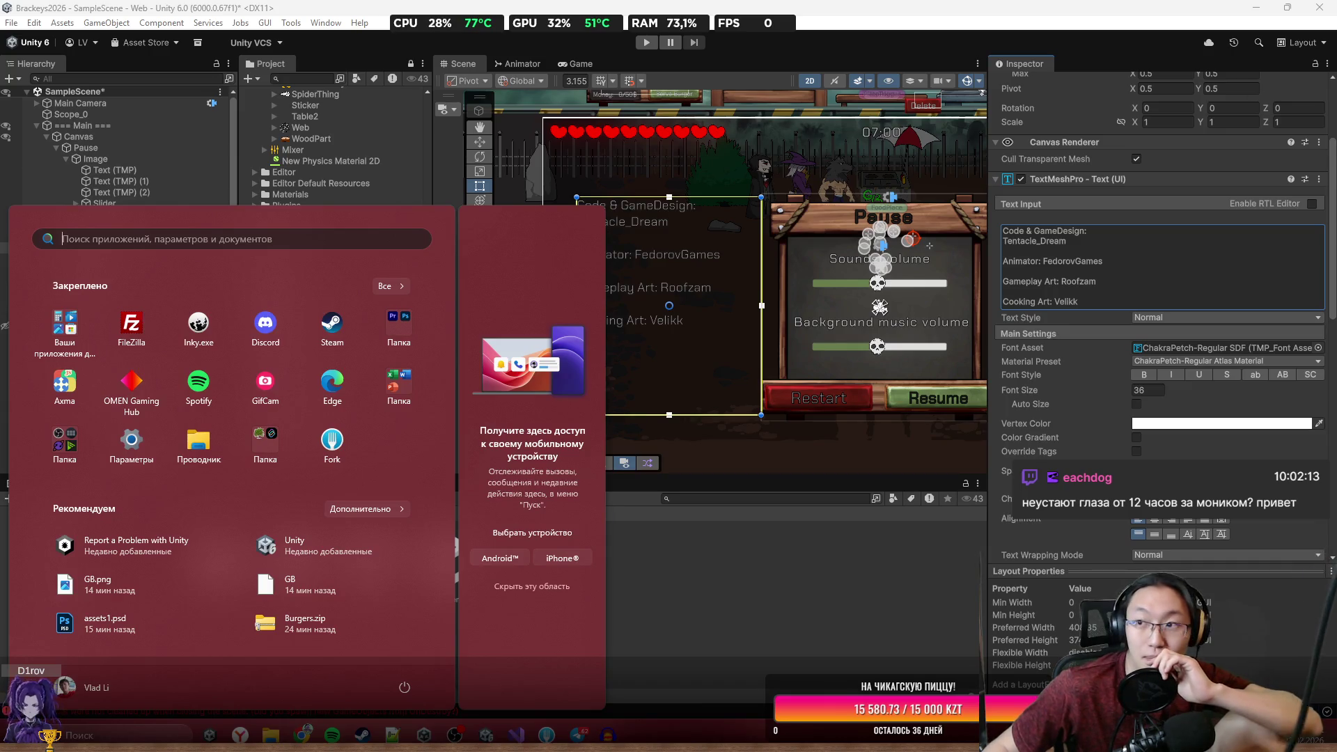
Dismiss the Windows Start menu.
{"action": "left_click", "coordinate": [658, 259]}
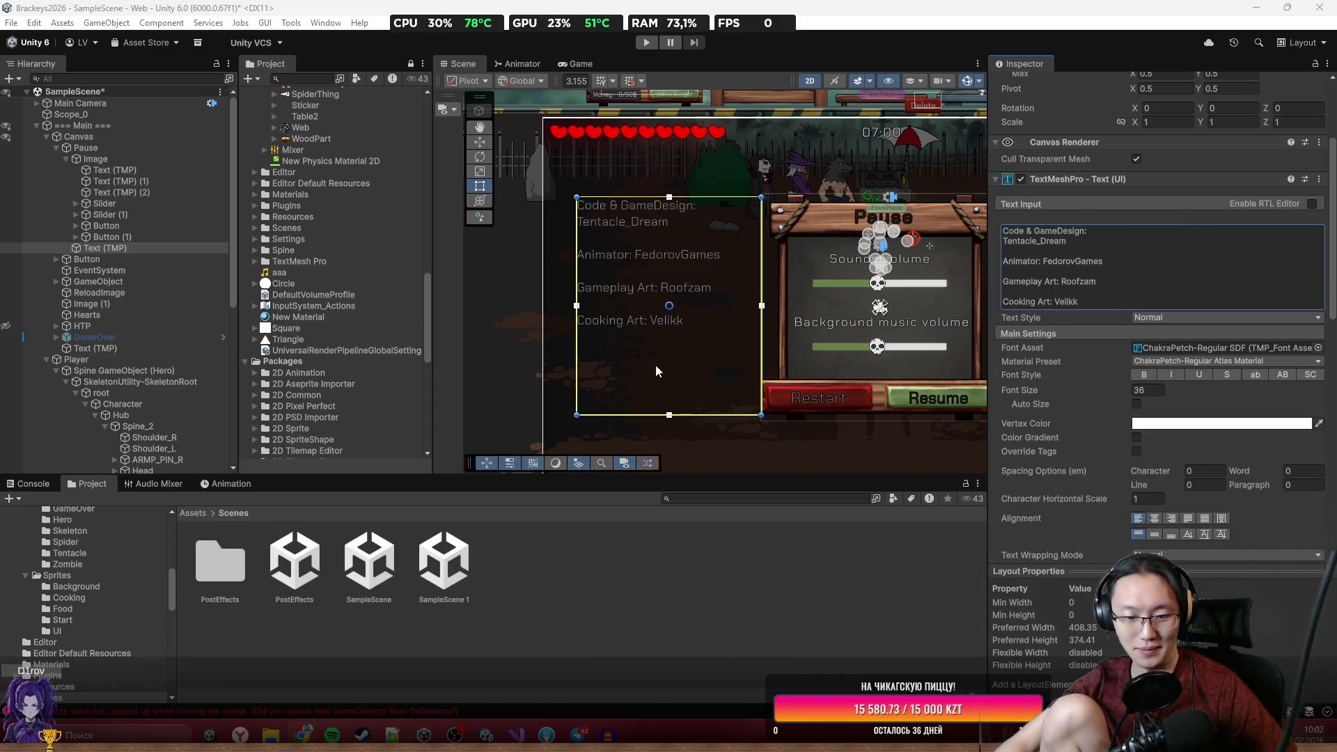
{"action": "key", "text": "super"}
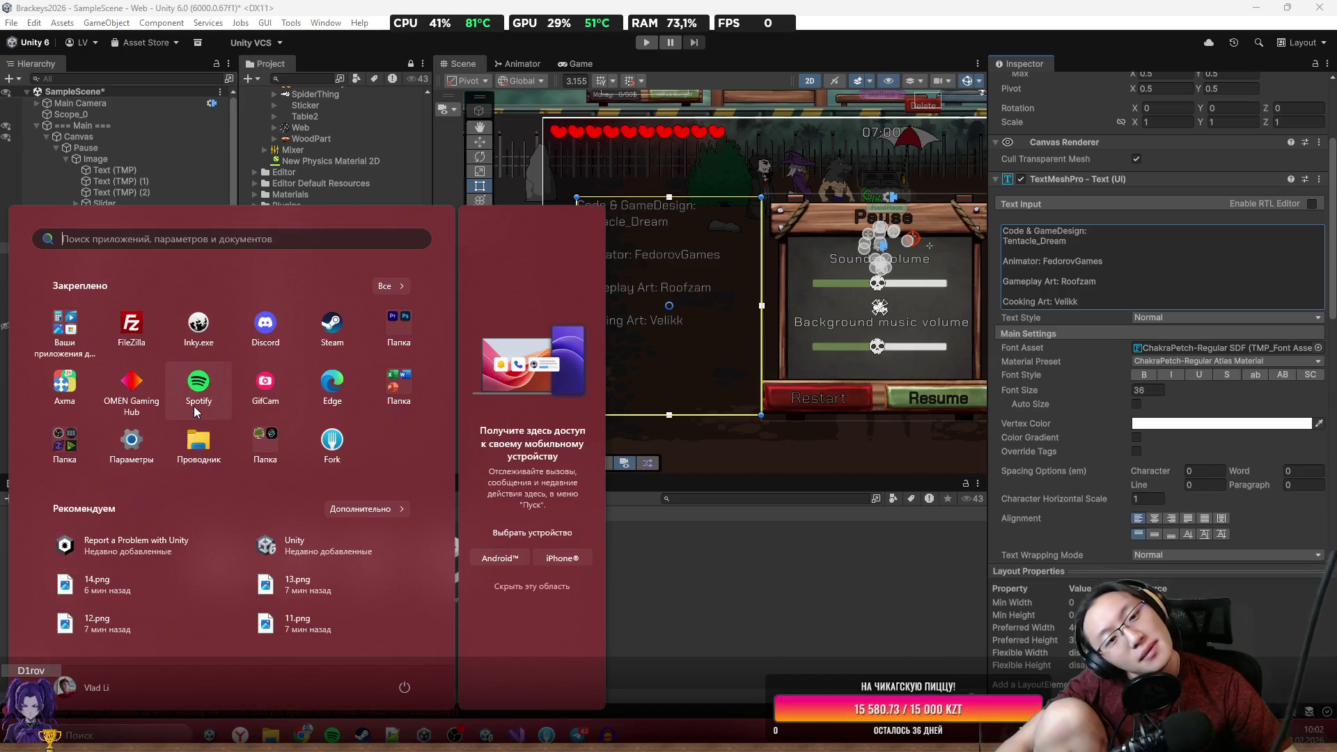
{"action": "key", "text": "super"}
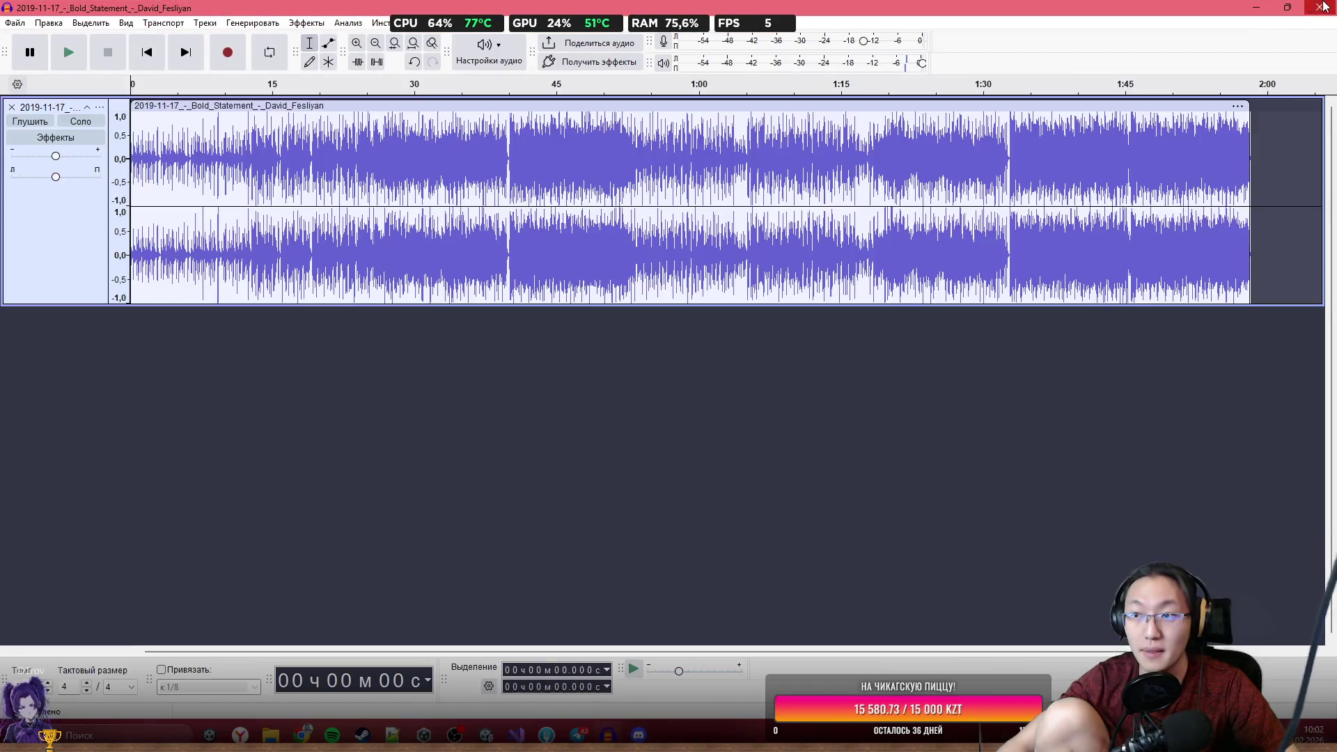
Close Audacity choosing 'Нет', dismiss Discord, and reselect the credits text in Unity.
{"action": "left_click", "coordinate": [1319, 7]}
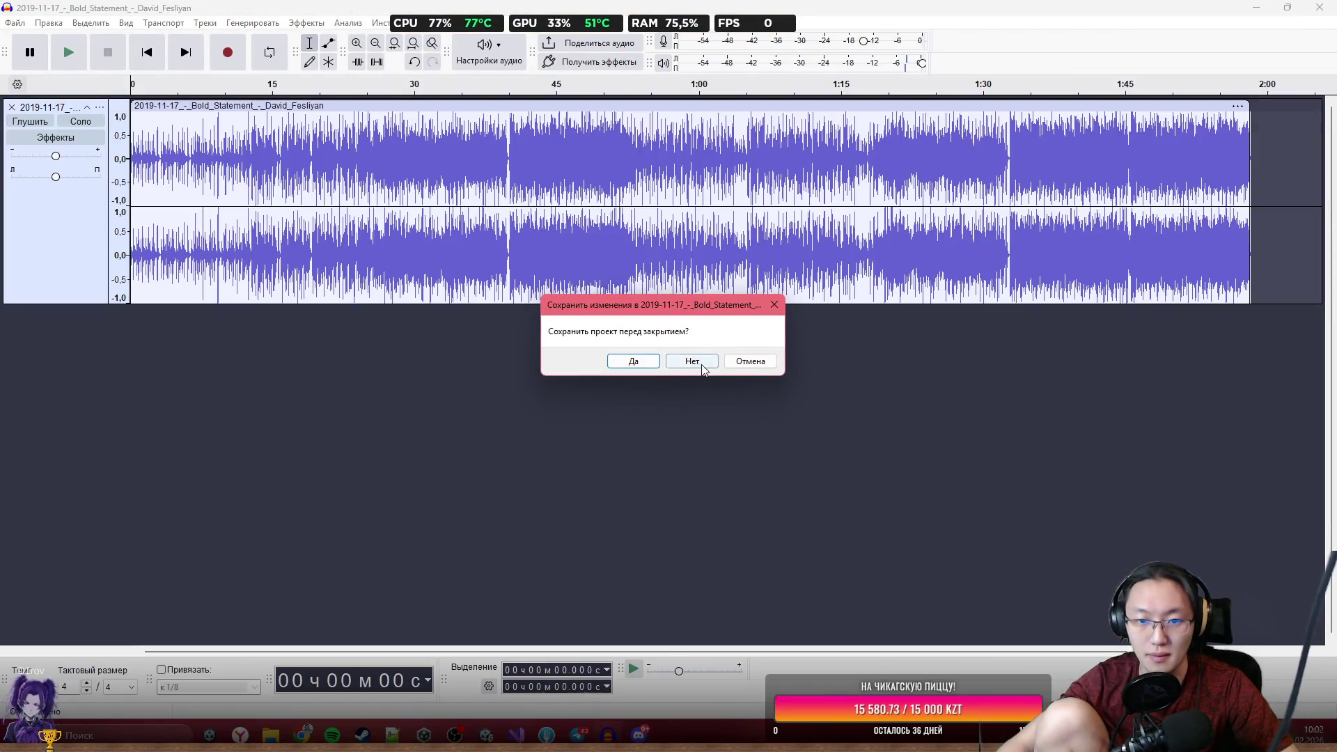
{"action": "left_click", "coordinate": [691, 360]}
{"action": "left_click", "coordinate": [608, 733]}
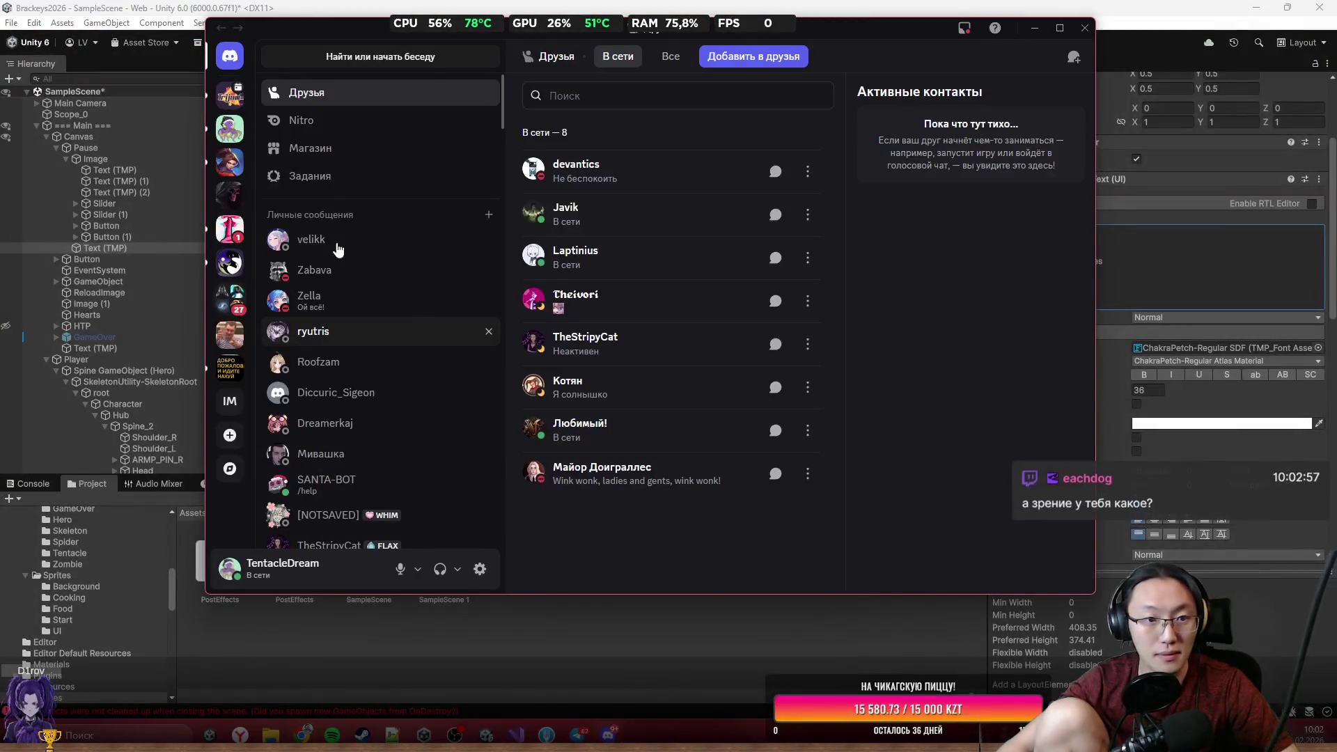
{"action": "left_click", "coordinate": [654, 632]}
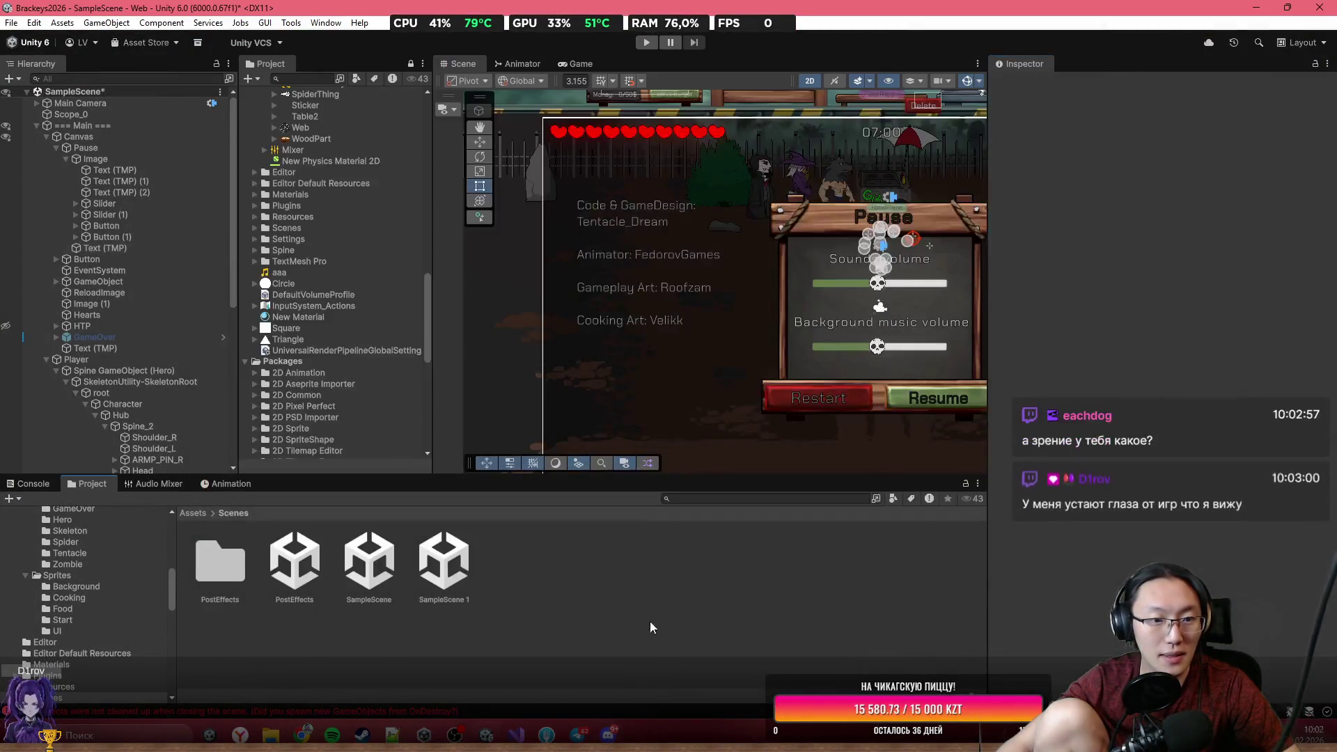
{"action": "left_click", "coordinate": [685, 324]}
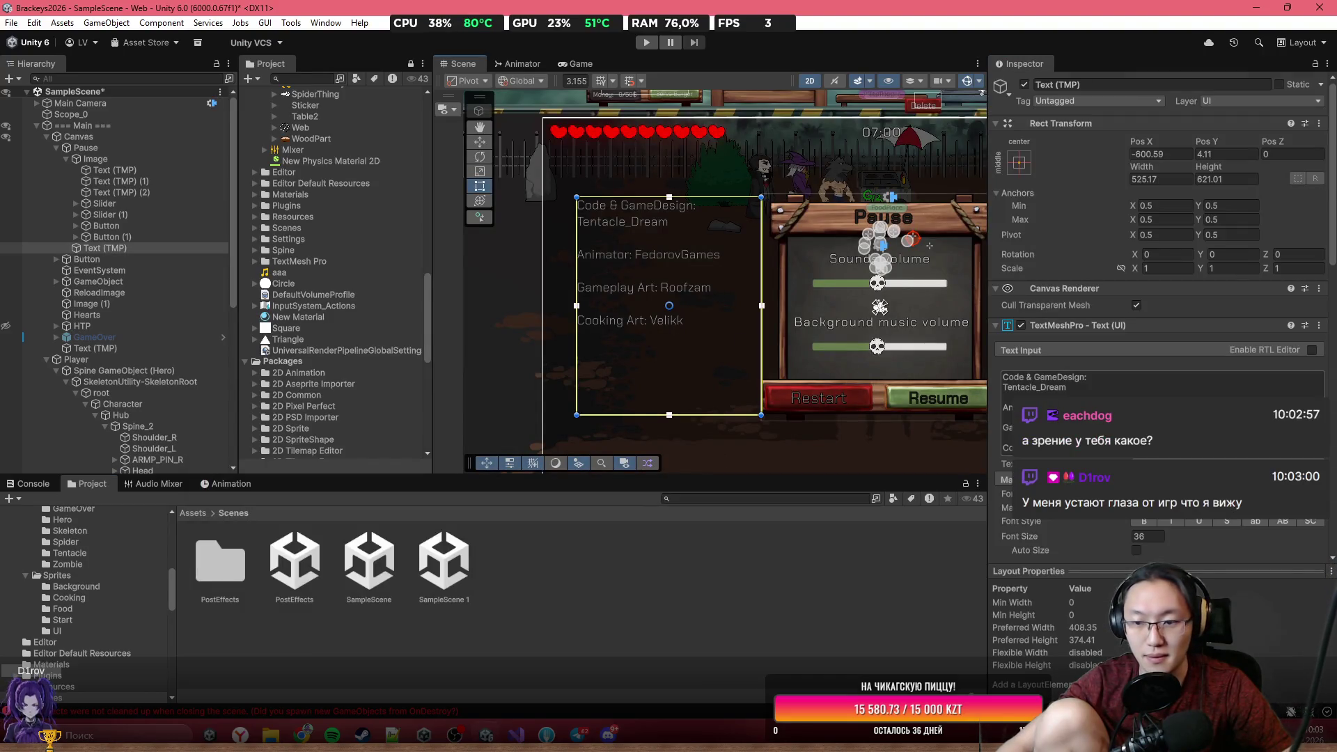
Replace 'Gameplay' with 'Shooter's' in the credits text.
{"action": "left_click", "coordinate": [1163, 387]}
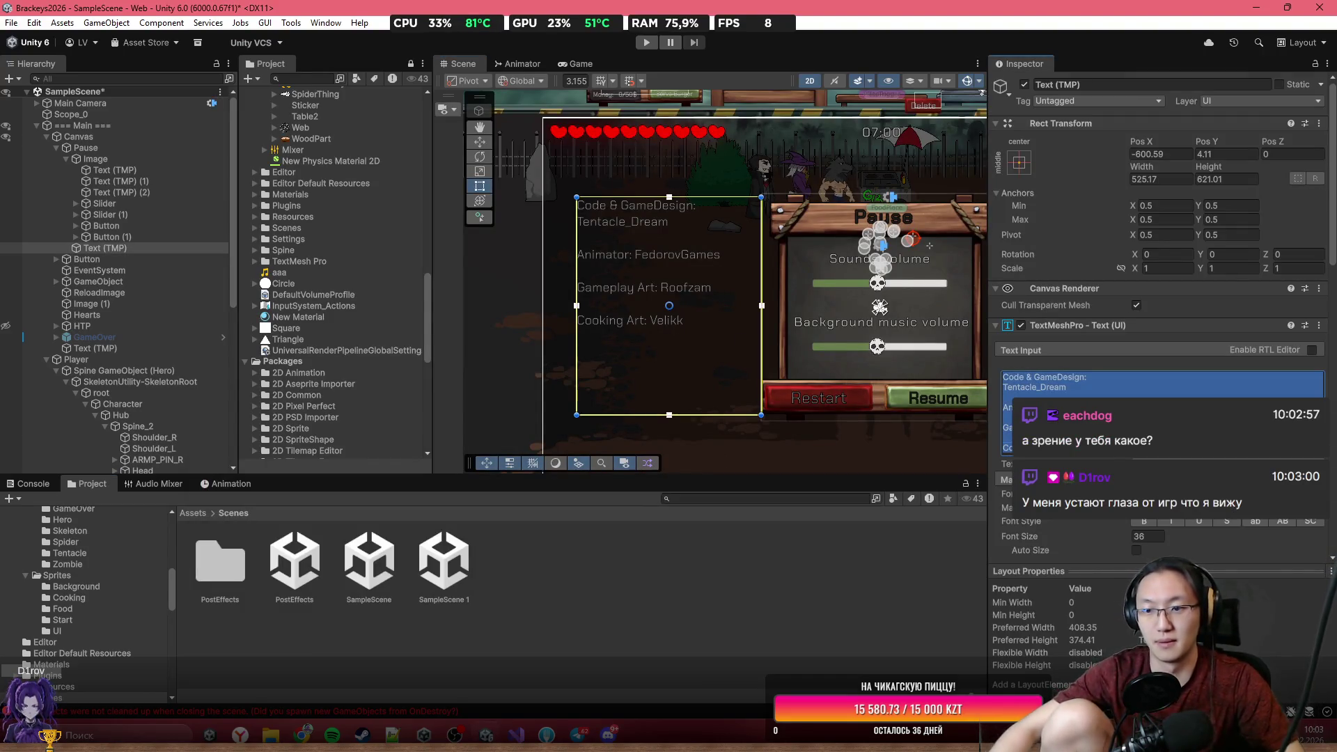
{"action": "double_click", "coordinate": [1008, 428]}
{"action": "type", "text": "Shoor"}
{"action": "key", "text": "BackSpace"}
{"action": "type", "text": "ter"}
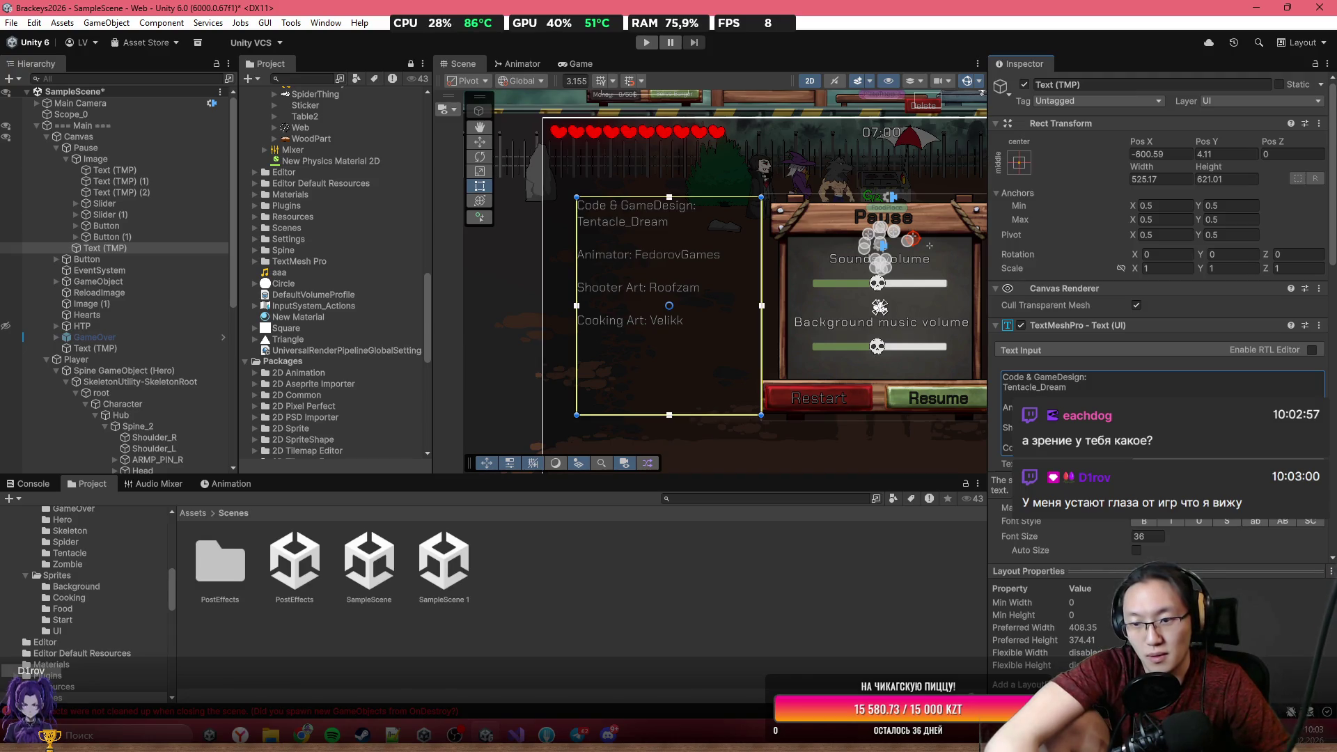
{"action": "type", "text": "'s"}
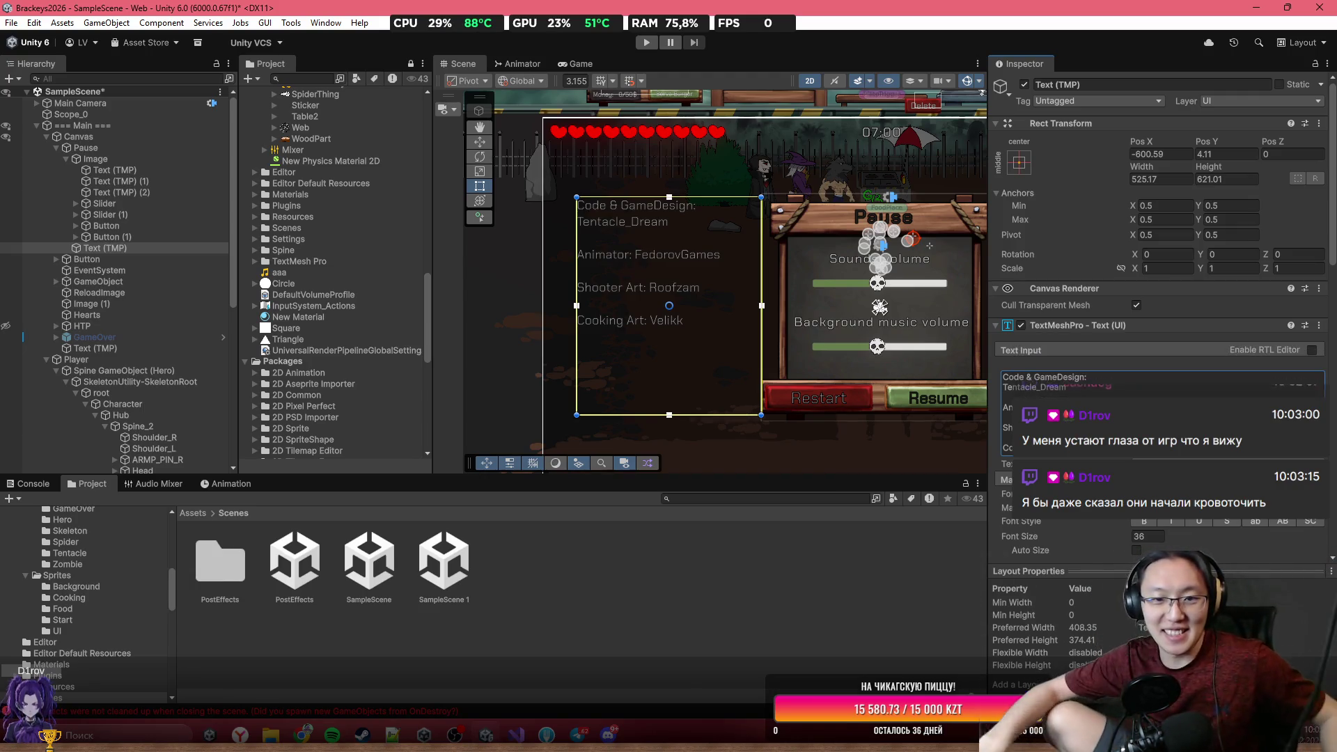
Append '& Art fixes' to the Cooking Art credit and add an 'Art Fixes:' line naming the artist.
{"action": "key", "text": "Return"}
{"action": "key", "text": "Return"}
{"action": "type", "text": "Art"}
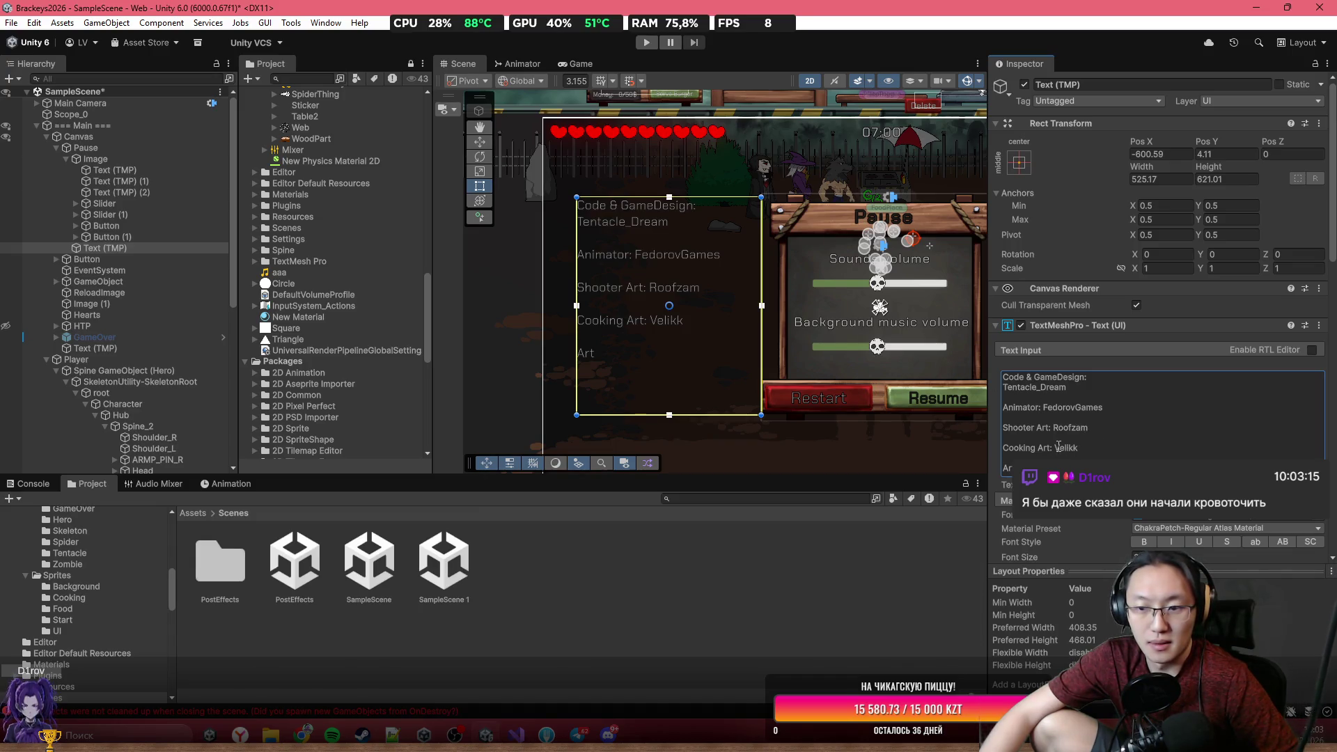
{"action": "type", "text": "&"}
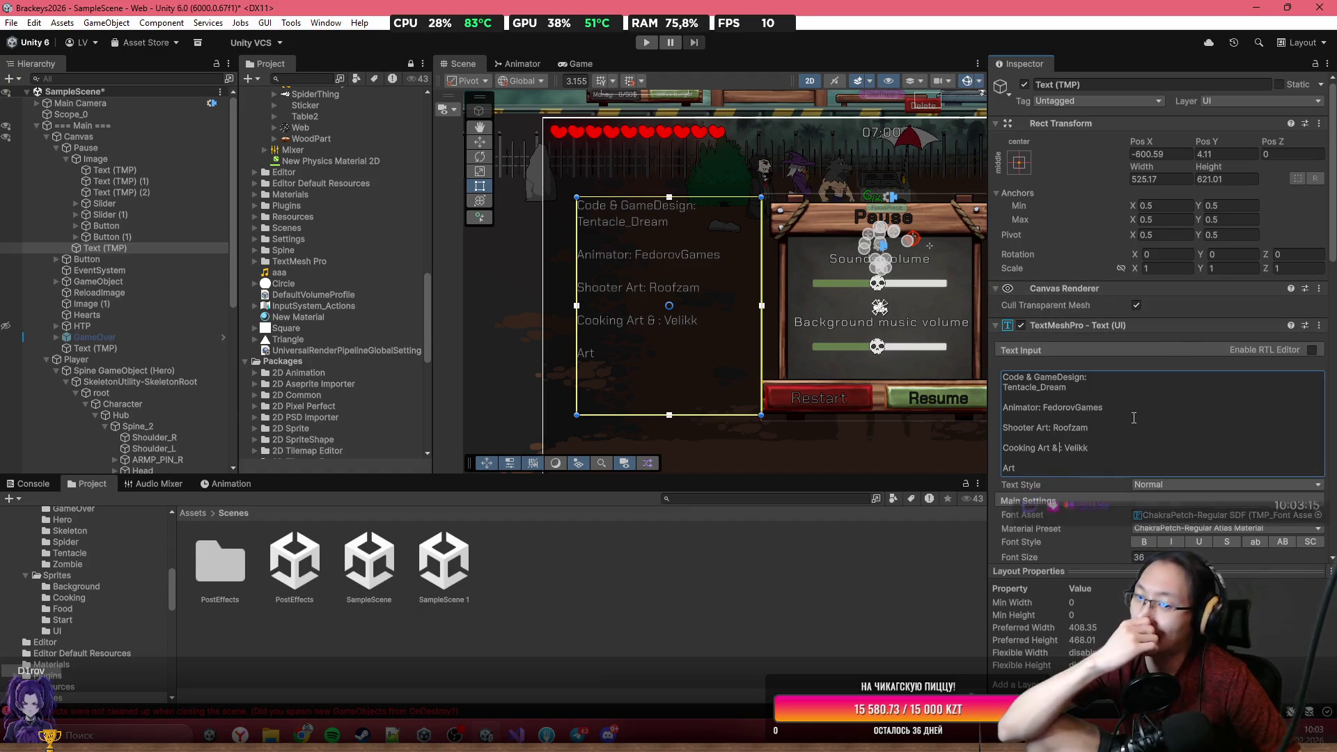
{"action": "type", "text": "Ar"}
{"action": "type", "text": "t fixed"}
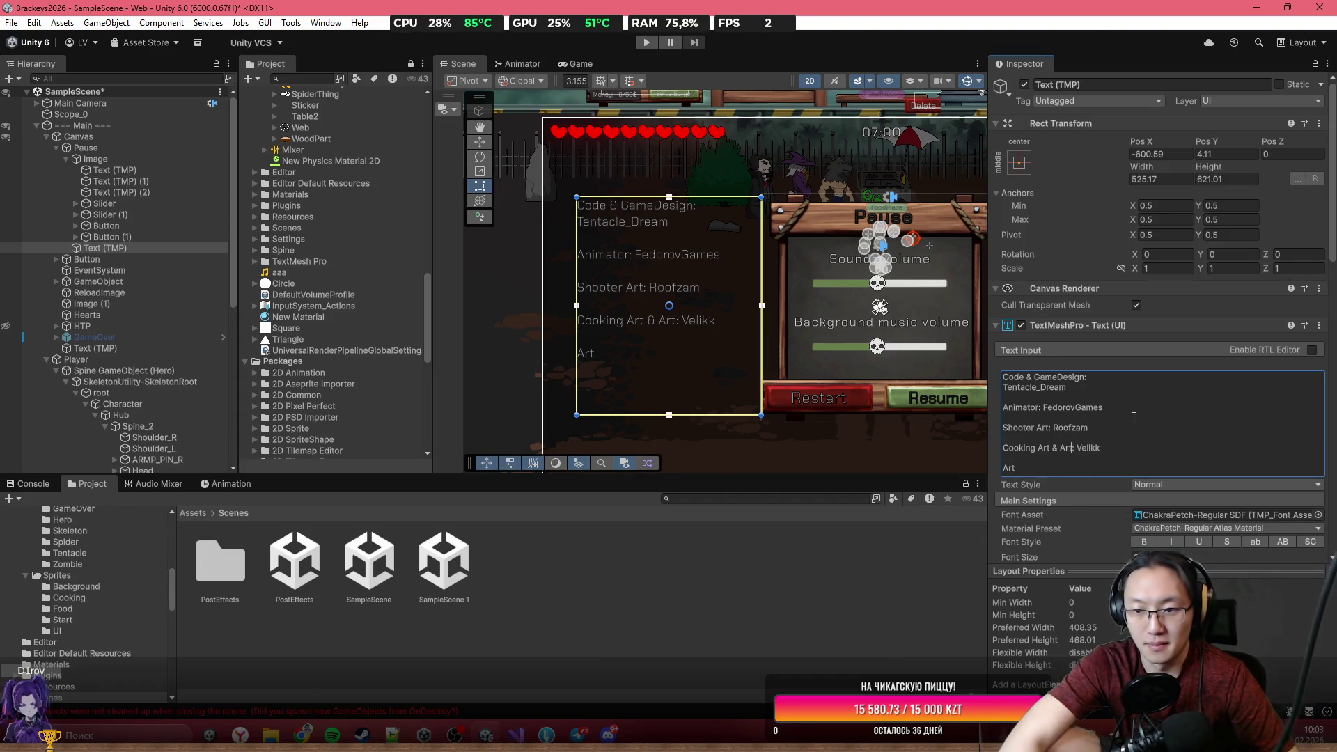
{"action": "key", "text": "BackSpace"}
{"action": "type", "text": "s"}
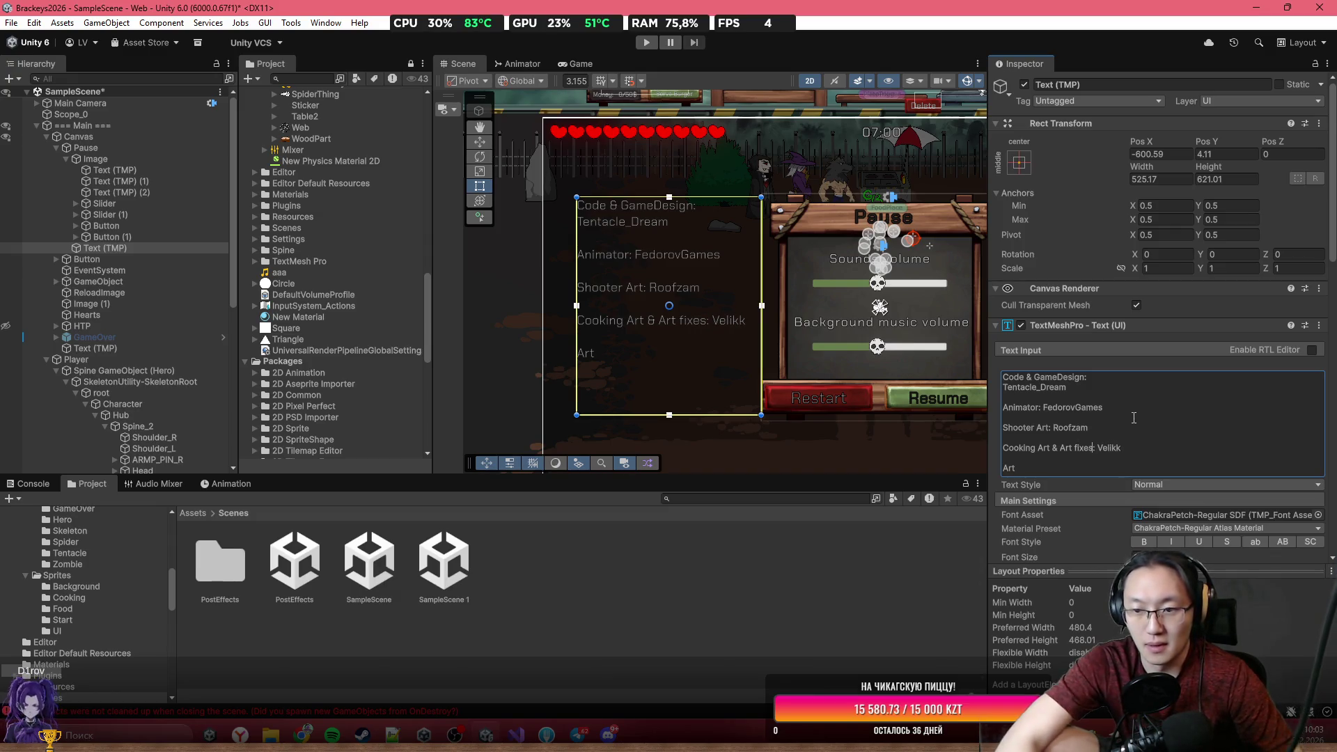
{"action": "left_click", "coordinate": [1044, 465]}
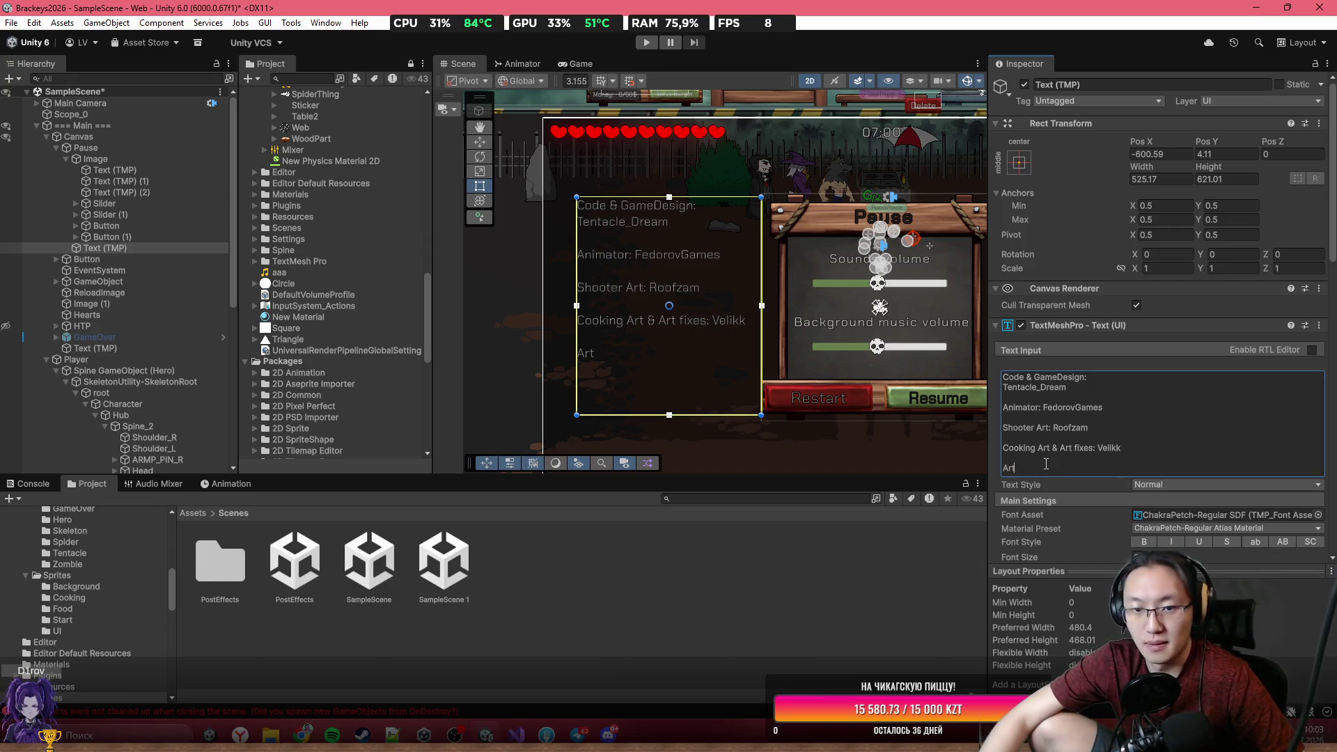
{"action": "type", "text": "Fixes: Zaba"}
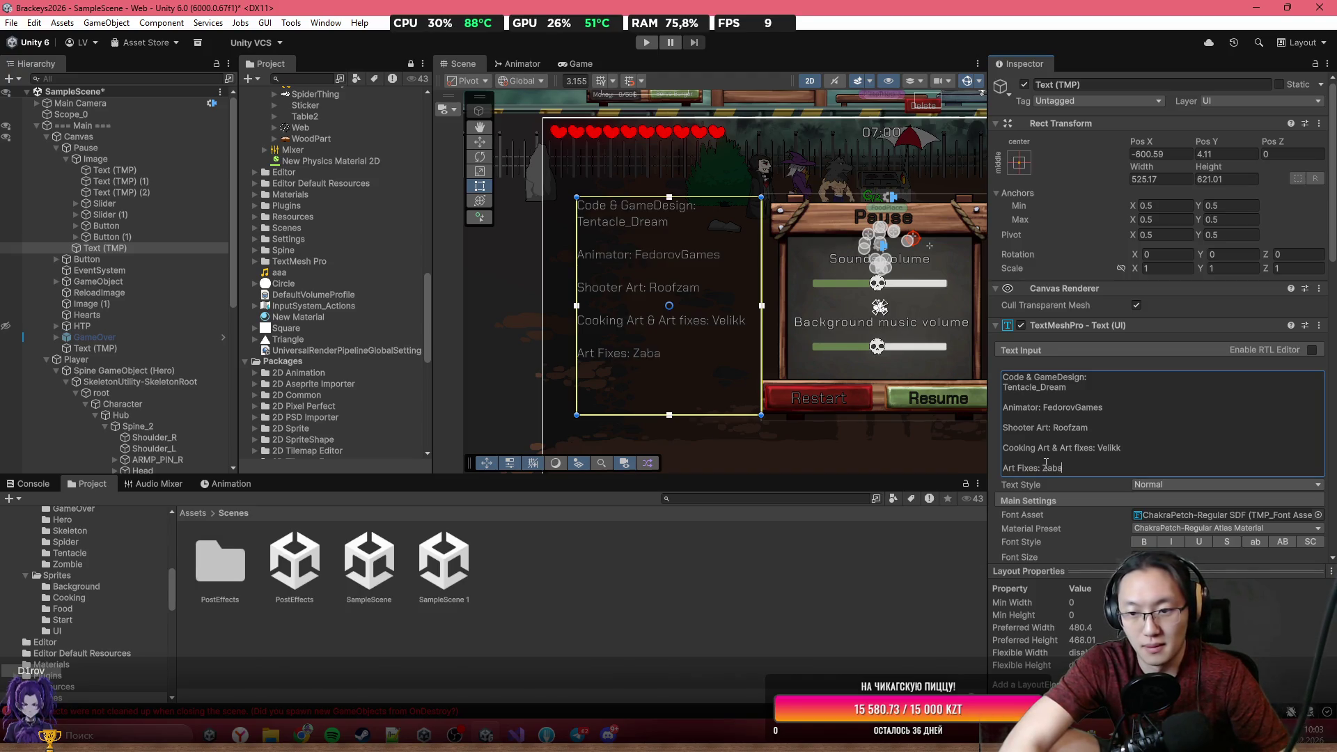
{"action": "type", "text": "va"}
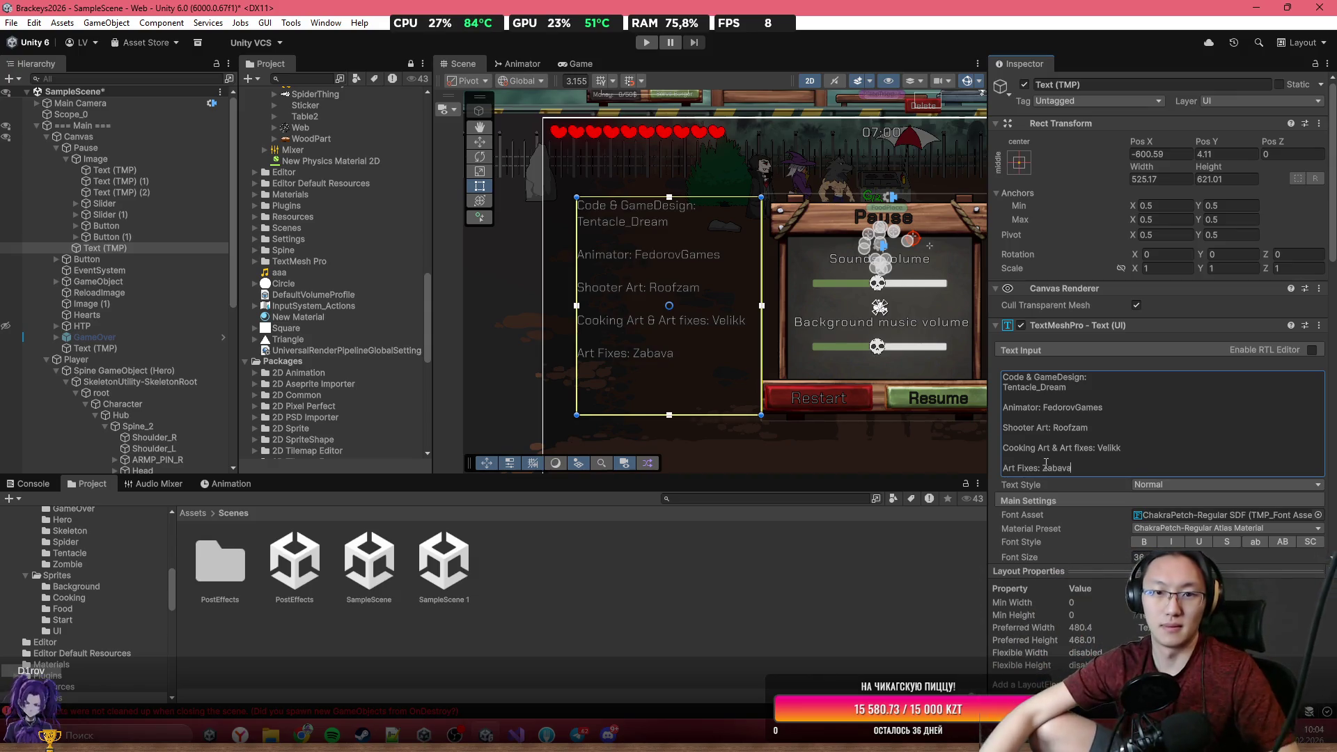
{"action": "scroll", "coordinate": [1152, 495], "scroll_direction": "down", "scroll_amount": 3}
{"action": "scroll", "coordinate": [1152, 490], "scroll_direction": "down", "scroll_amount": 2}
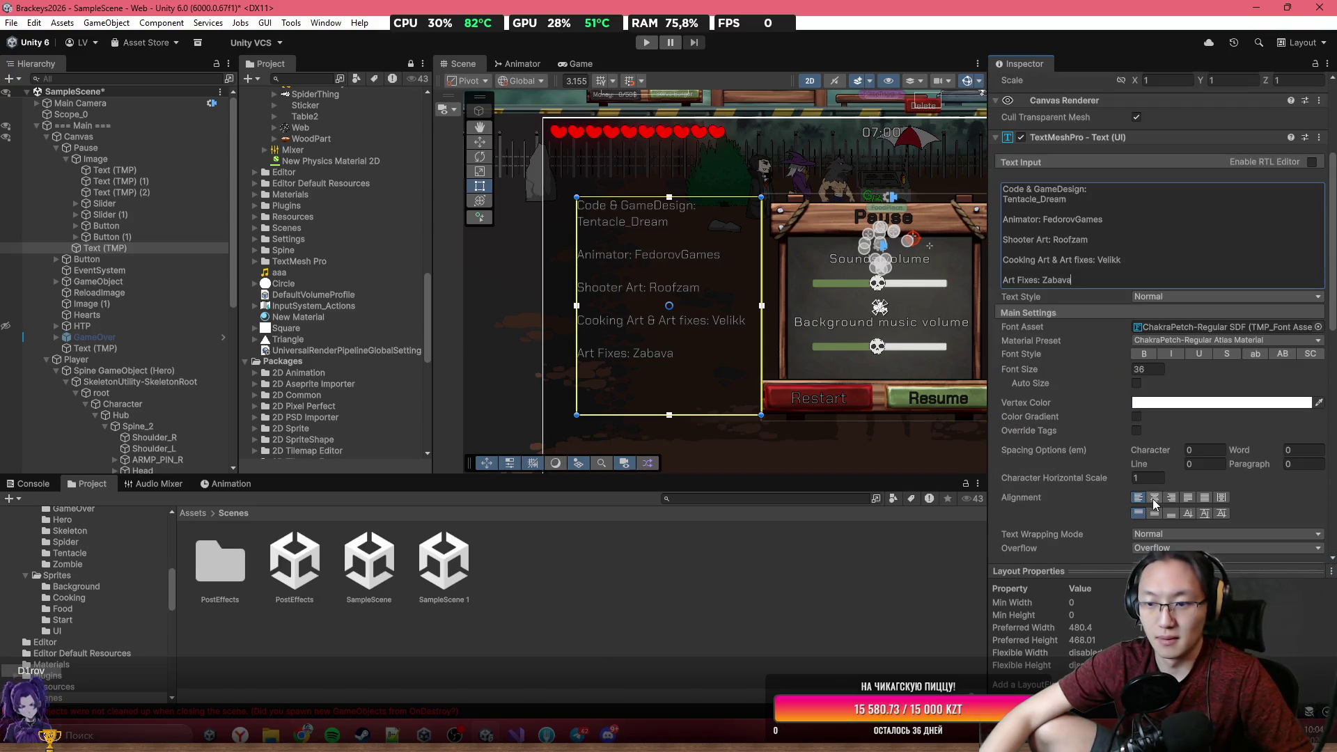
Set Middle vertical alignment on the credits text, then place the caret after the designer's name.
{"action": "left_click", "coordinate": [1156, 511]}
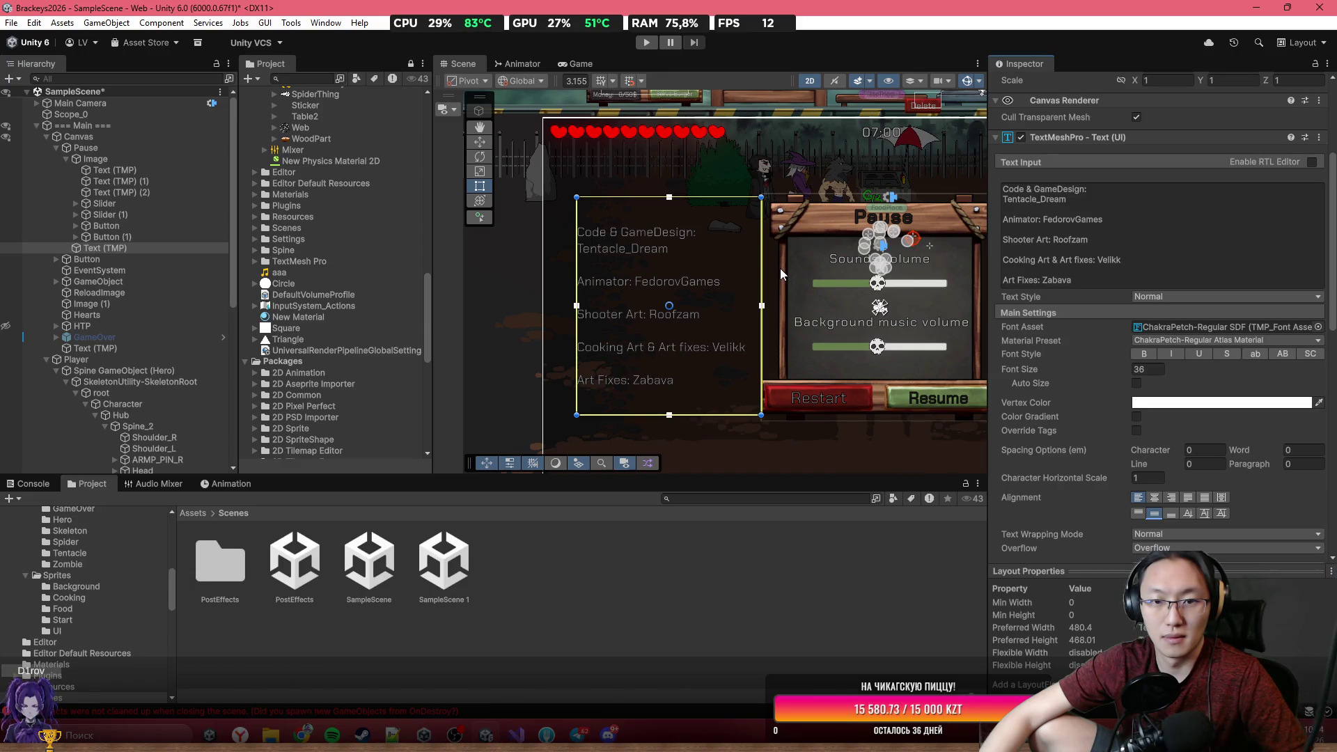
{"action": "left_click", "coordinate": [1101, 199]}
{"action": "left_click", "coordinate": [1101, 199]}
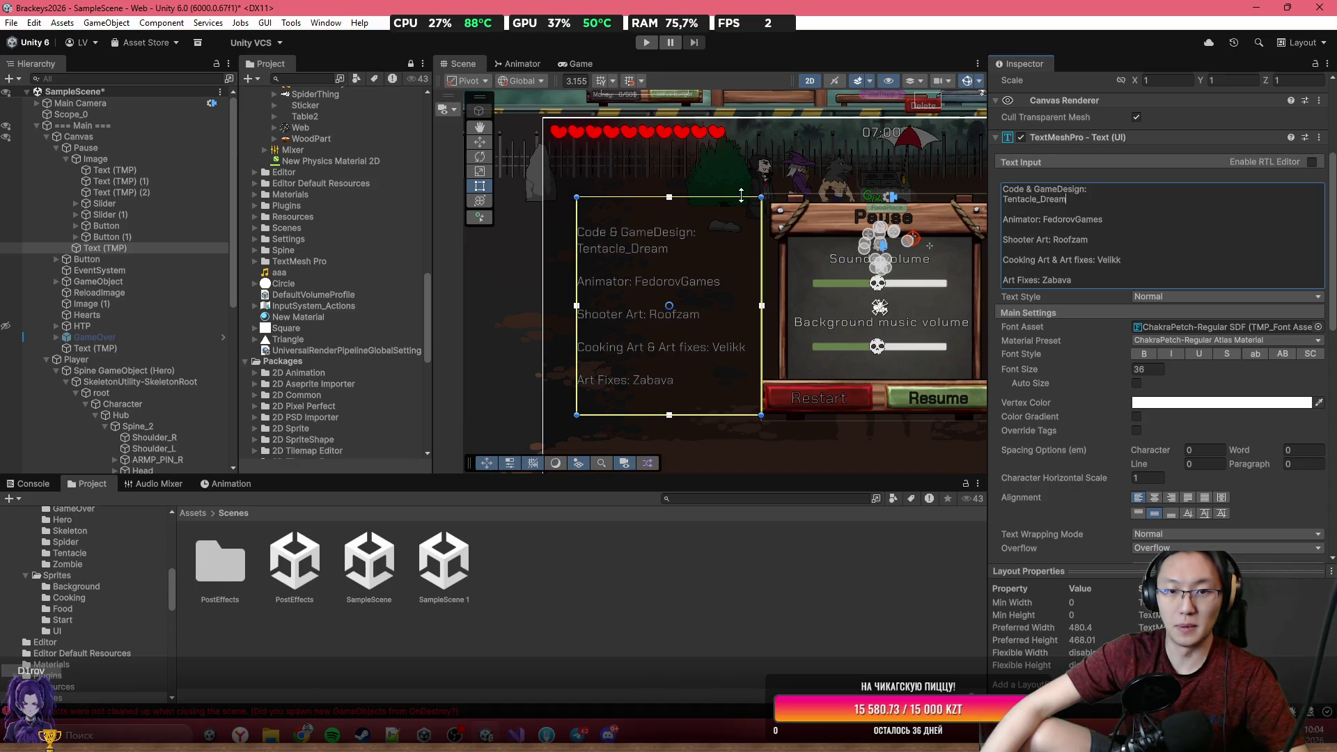
{"action": "key", "text": "ctrl+a"}
{"action": "left_click", "coordinate": [1077, 202]}
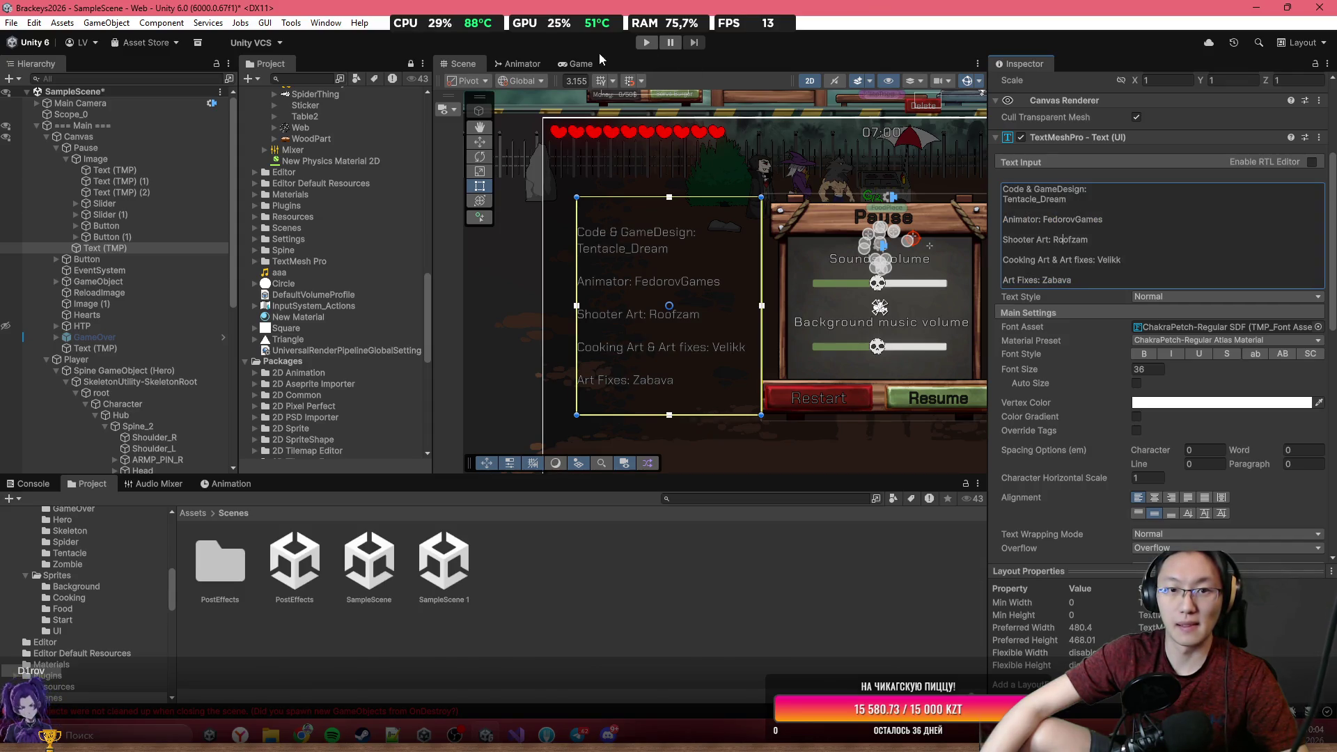
Preview the Game view full-size, then return to the Scene view framed on the credits box.
{"action": "double_click", "coordinate": [579, 61]}
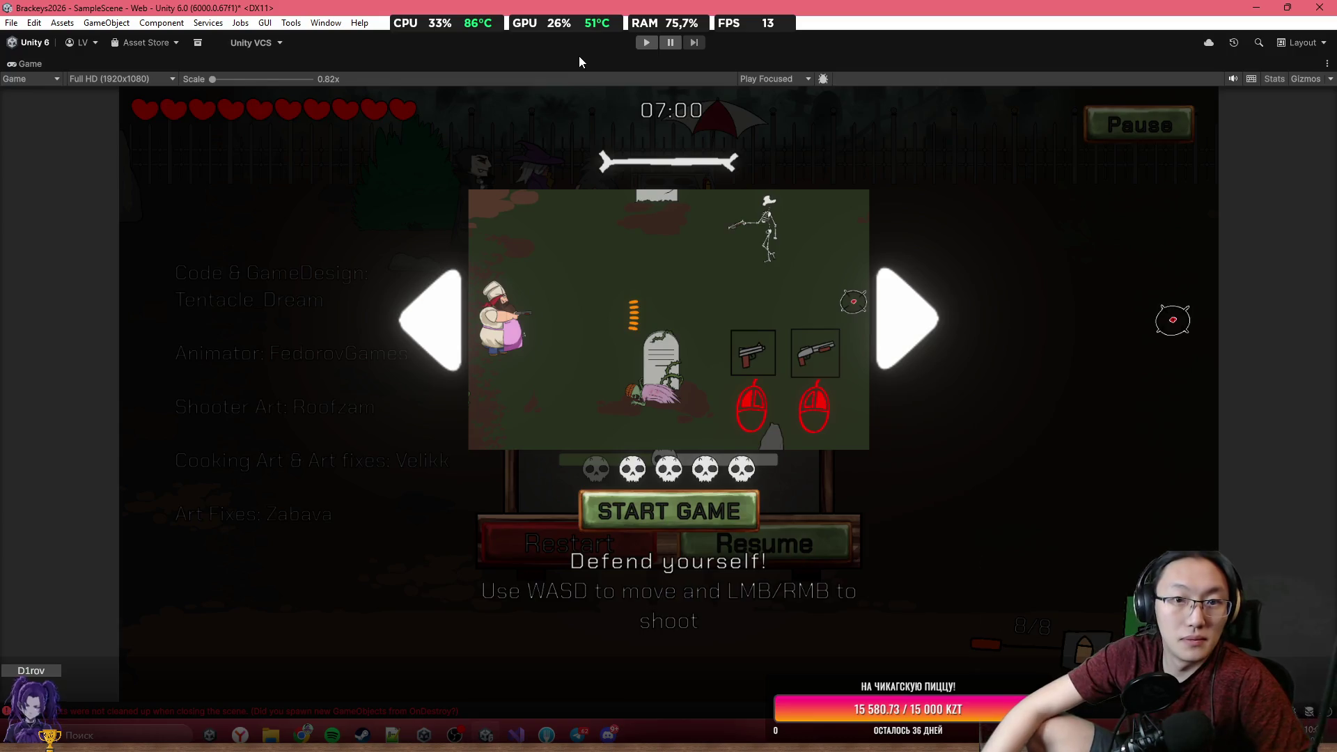
{"action": "double_click", "coordinate": [579, 59]}
{"action": "left_click", "coordinate": [468, 64]}
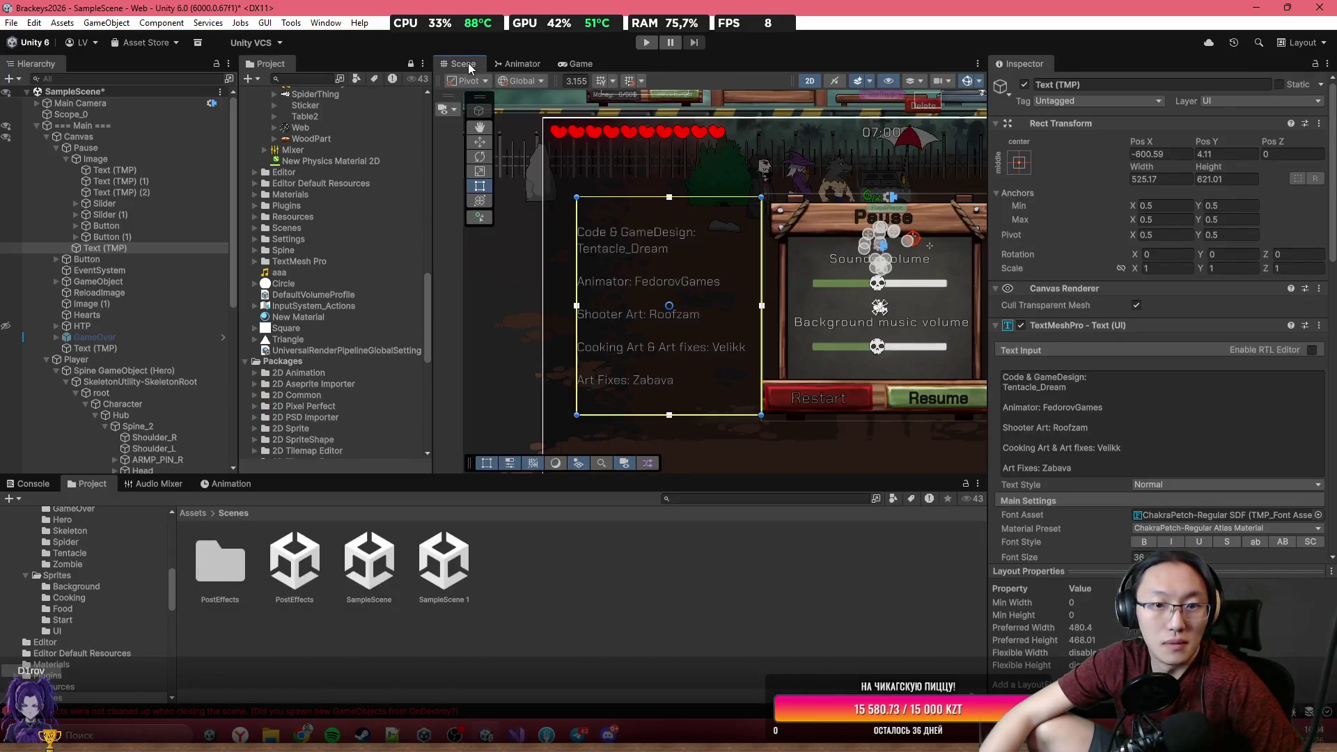
{"action": "scroll", "coordinate": [716, 302], "scroll_direction": "up", "scroll_amount": 8}
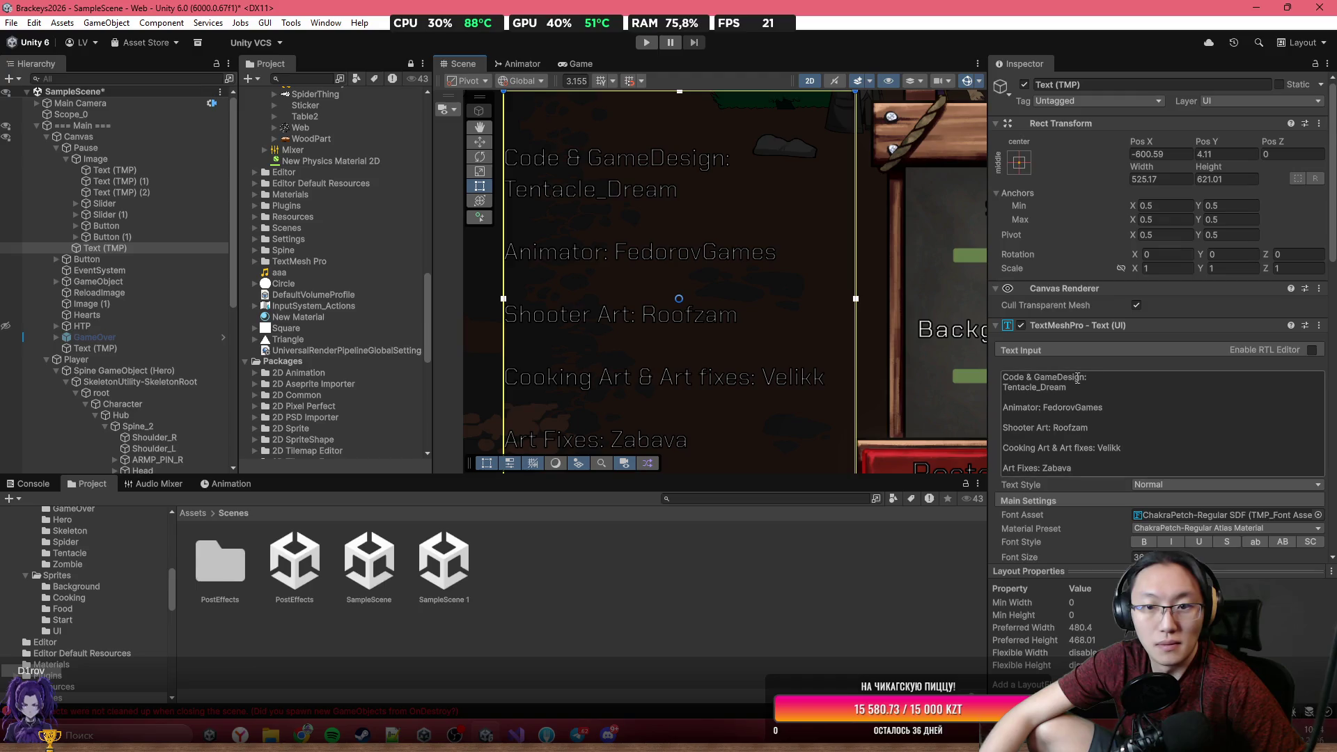
{"action": "scroll", "coordinate": [1077, 377], "scroll_direction": "down", "scroll_amount": 15}
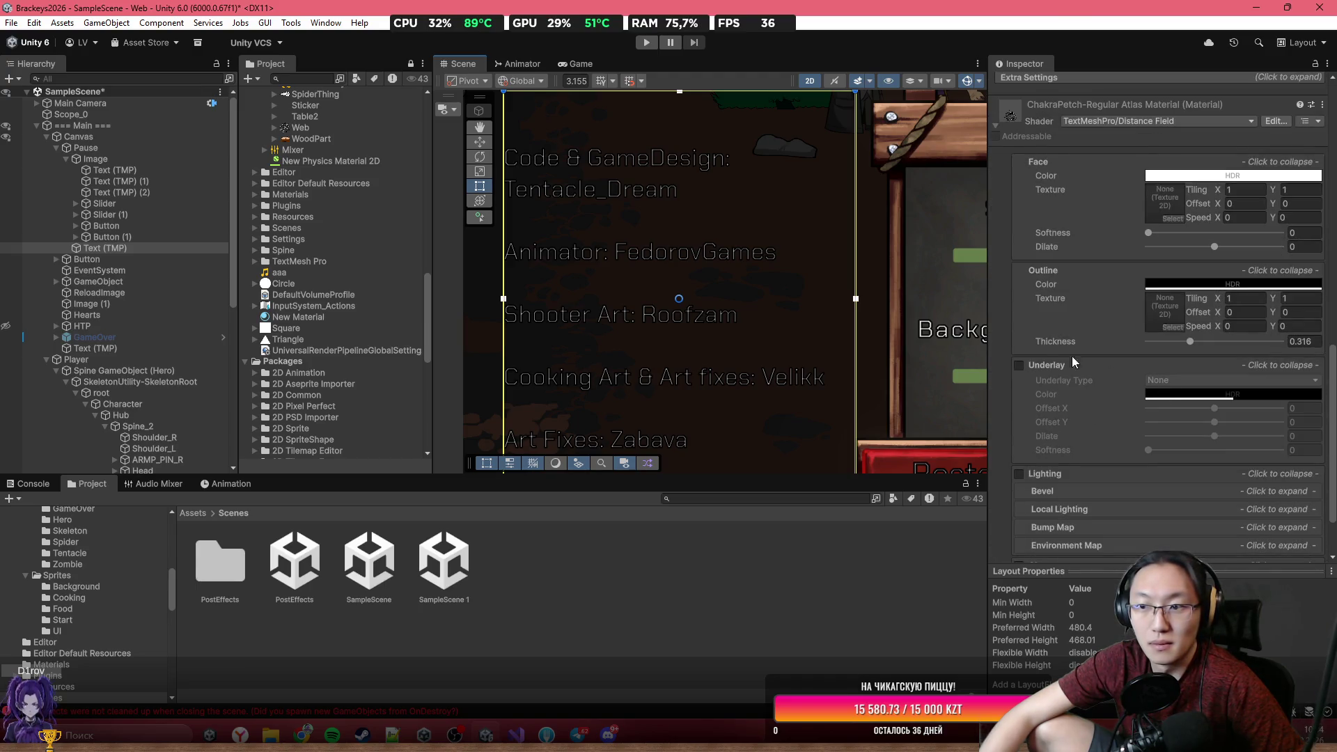
{"action": "scroll", "coordinate": [1042, 349], "scroll_direction": "up", "scroll_amount": 5}
{"action": "scroll", "coordinate": [770, 357], "scroll_direction": "down", "scroll_amount": 3}
{"action": "scroll", "coordinate": [909, 327], "scroll_direction": "up", "scroll_amount": 4}
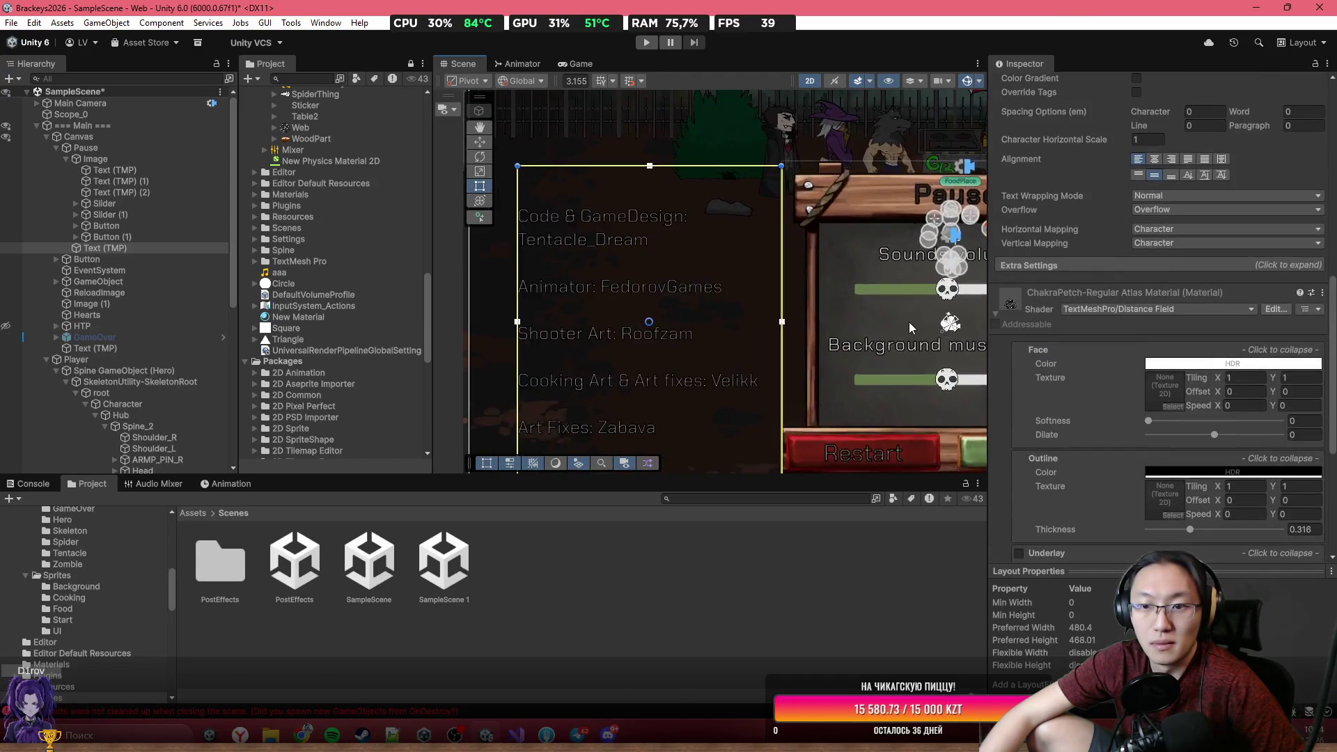
{"action": "scroll", "coordinate": [821, 355], "scroll_direction": "up", "scroll_amount": 3}
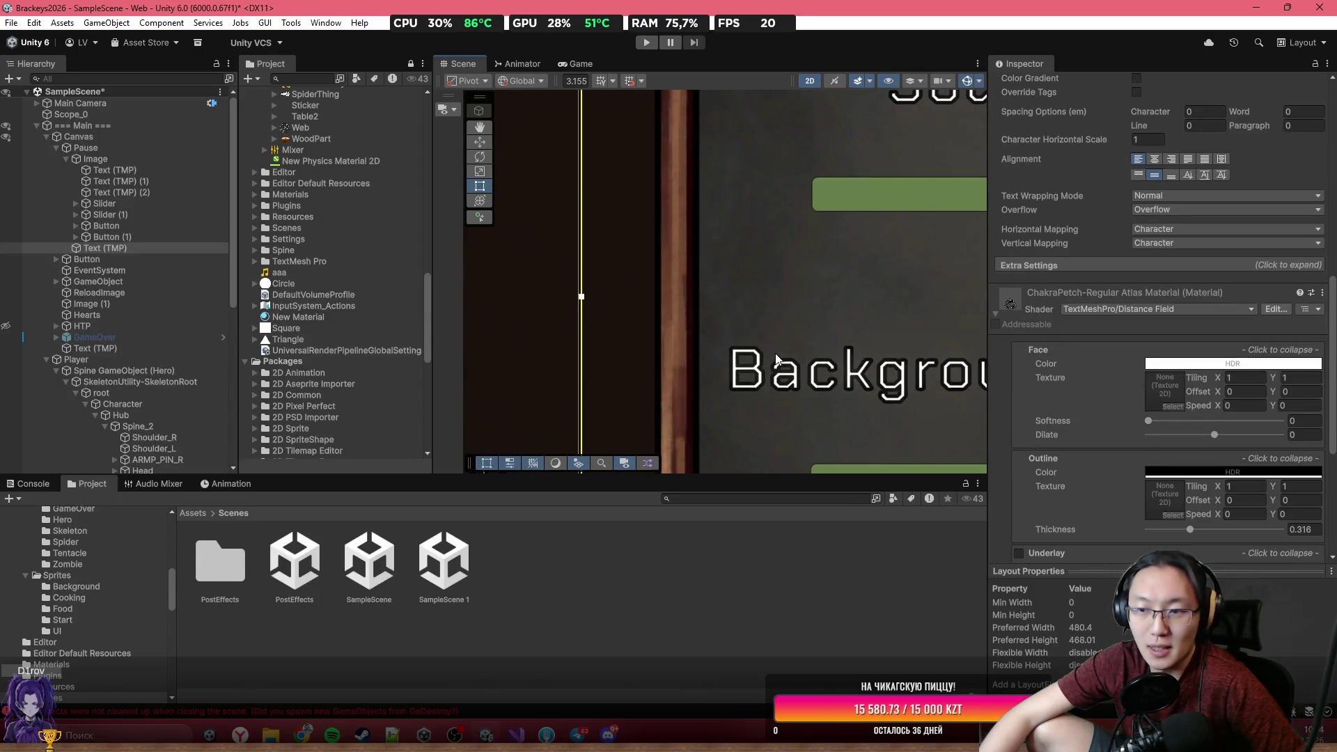
{"action": "scroll", "coordinate": [775, 358], "scroll_direction": "down", "scroll_amount": 5}
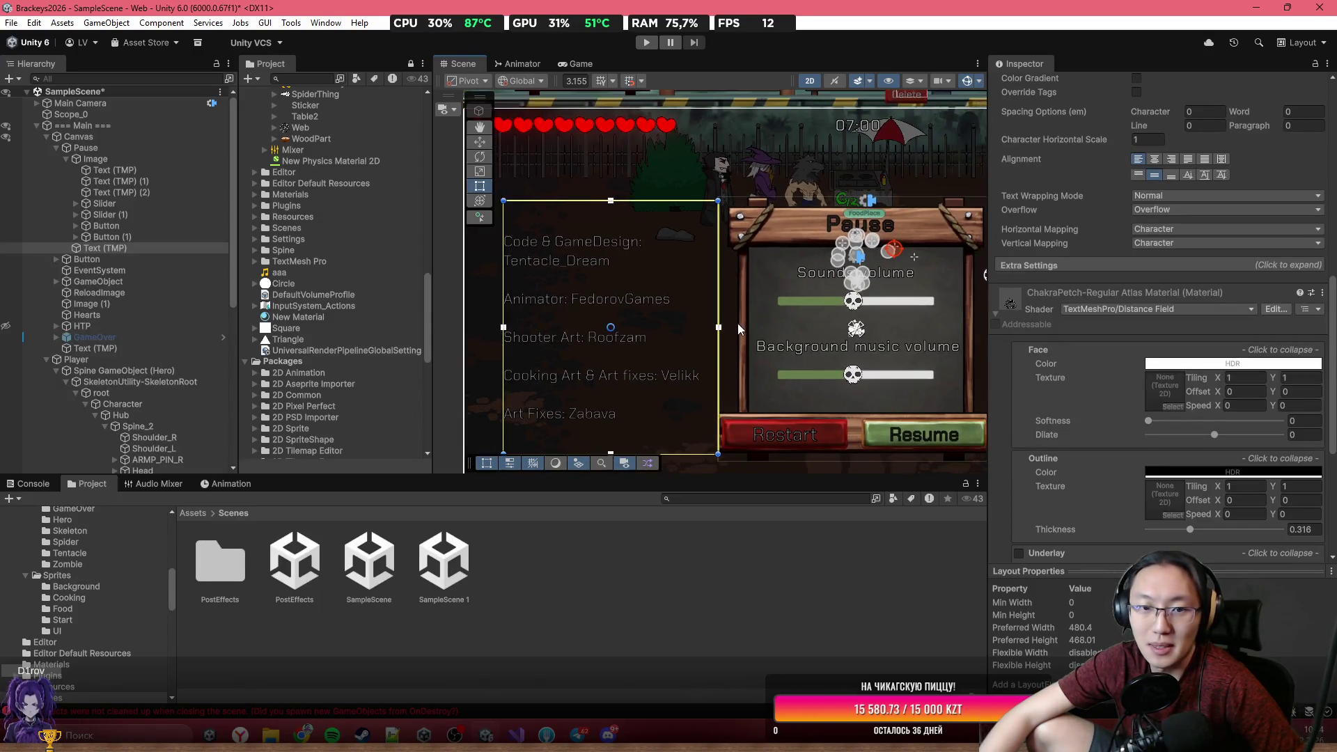
{"action": "left_click_drag", "start_coordinate": [740, 327], "coordinate": [868, 312]}
{"action": "scroll", "coordinate": [696, 300], "scroll_direction": "up", "scroll_amount": 2}
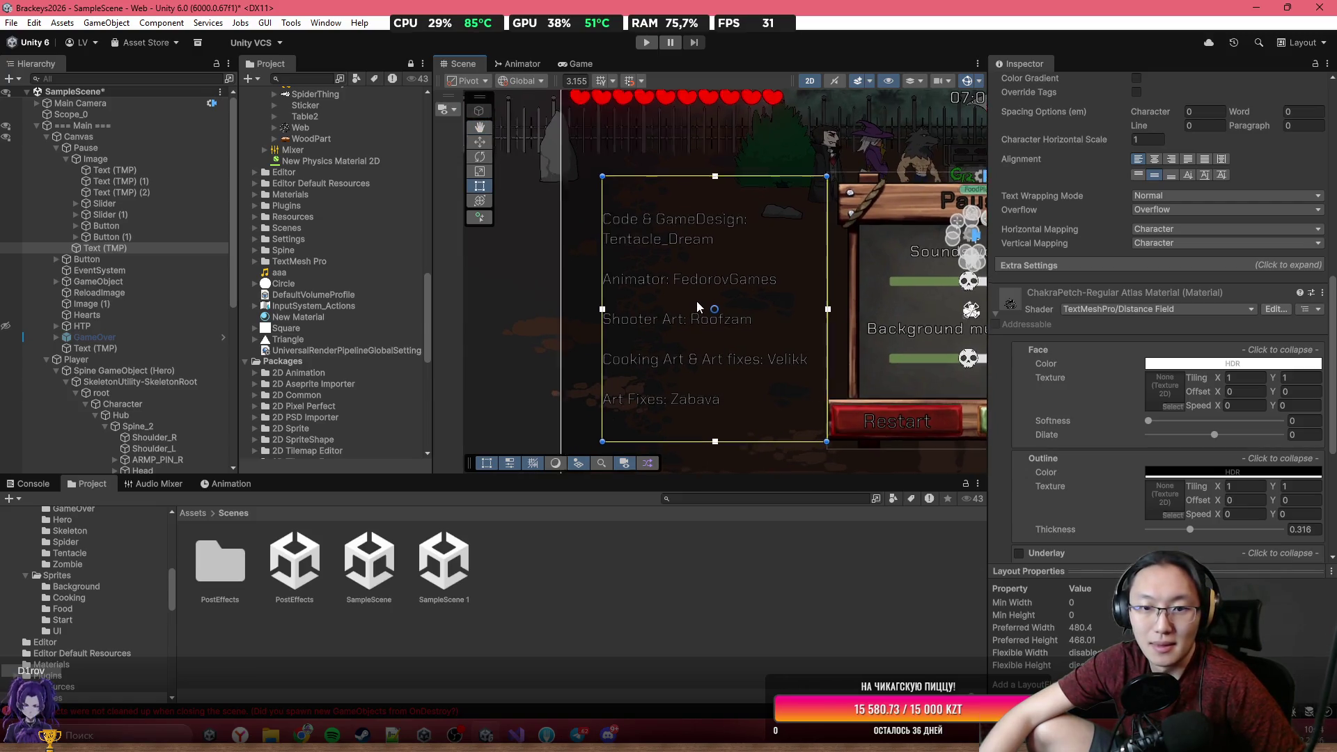
{"action": "scroll", "coordinate": [1044, 257], "scroll_direction": "up", "scroll_amount": 5}
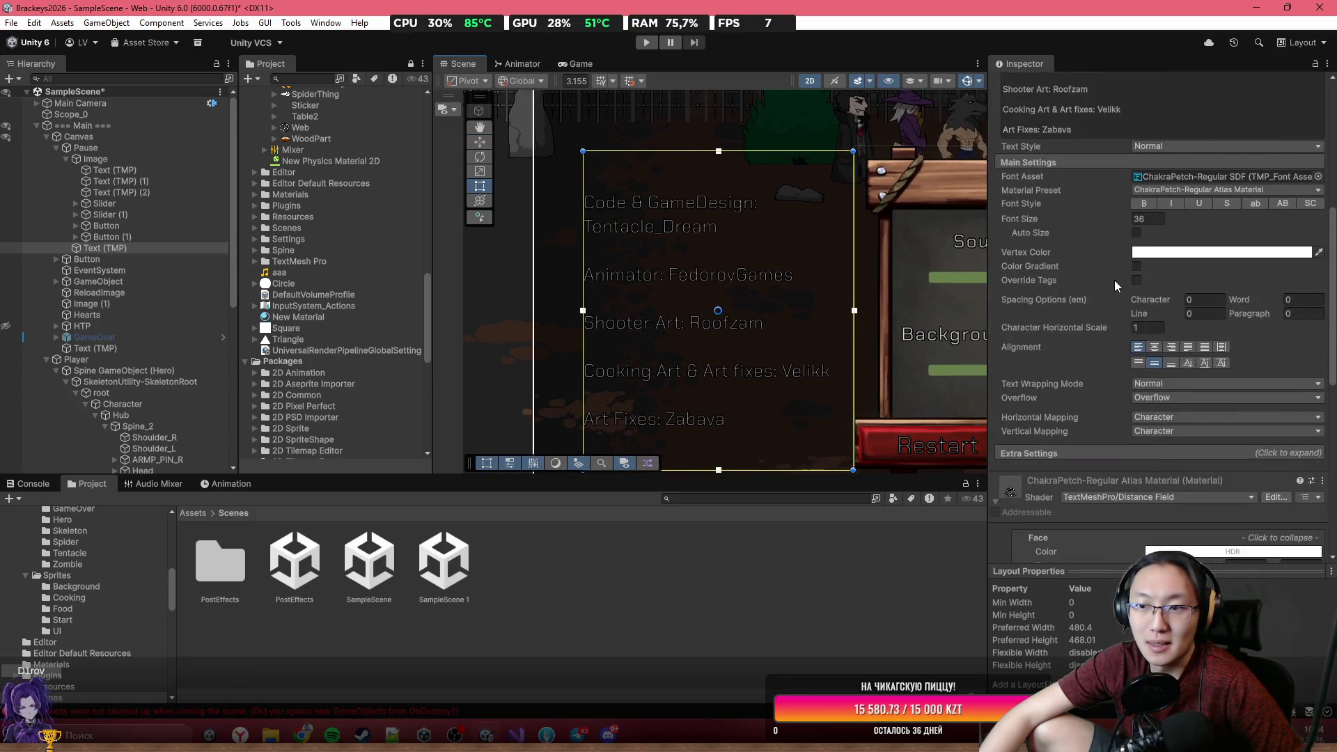
Raise the credits font size to about 41 and make the text box taller.
{"action": "left_click_drag", "start_coordinate": [1112, 217], "coordinate": [1223, 217]}
{"action": "scroll", "coordinate": [763, 307], "scroll_direction": "down", "scroll_amount": 2}
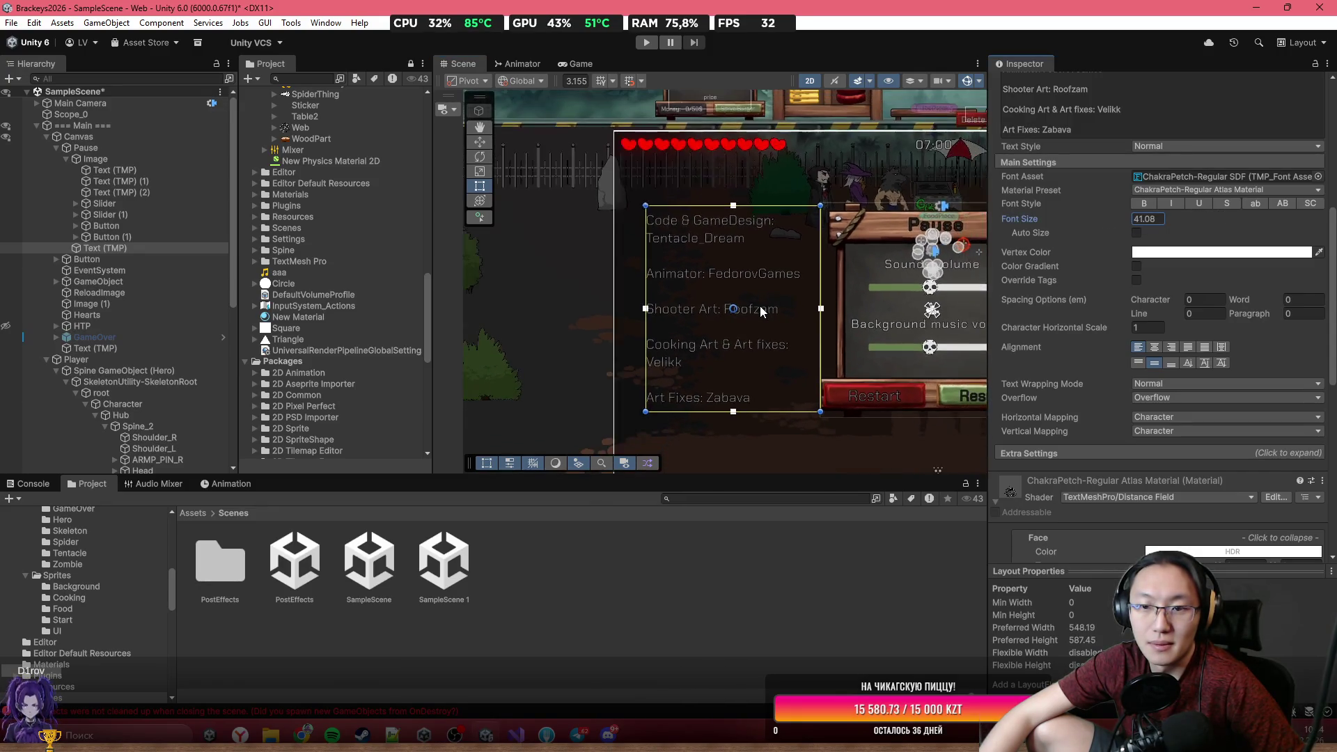
{"action": "mouse_move", "coordinate": [747, 410]}
{"action": "left_mouse_down"}
{"action": "mouse_move", "coordinate": [748, 449]}
{"action": "mouse_move", "coordinate": [779, 386]}
{"action": "mouse_move", "coordinate": [771, 377]}
{"action": "left_mouse_up"}
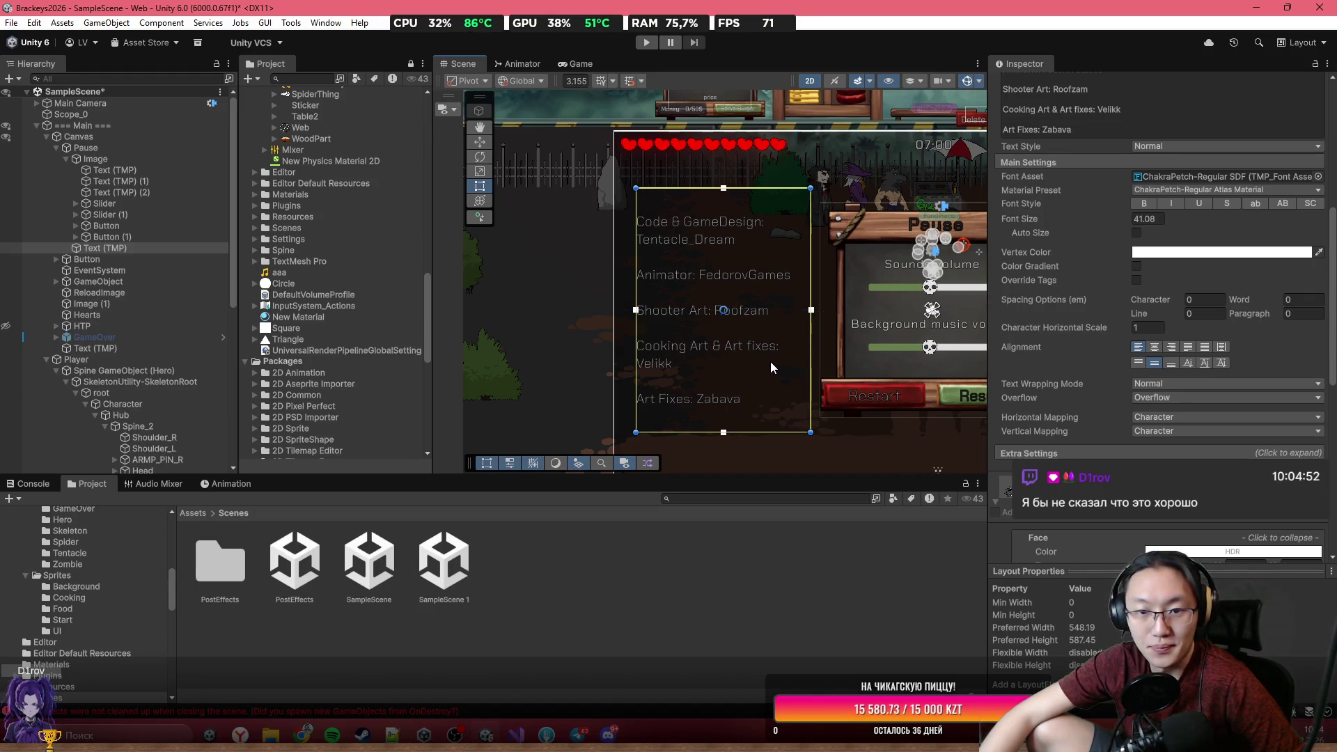
{"action": "scroll", "coordinate": [721, 297], "scroll_direction": "up", "scroll_amount": 2}
Check the credits in the Game view and turn on Auto Size for the font.
{"action": "left_click", "coordinate": [578, 63]}
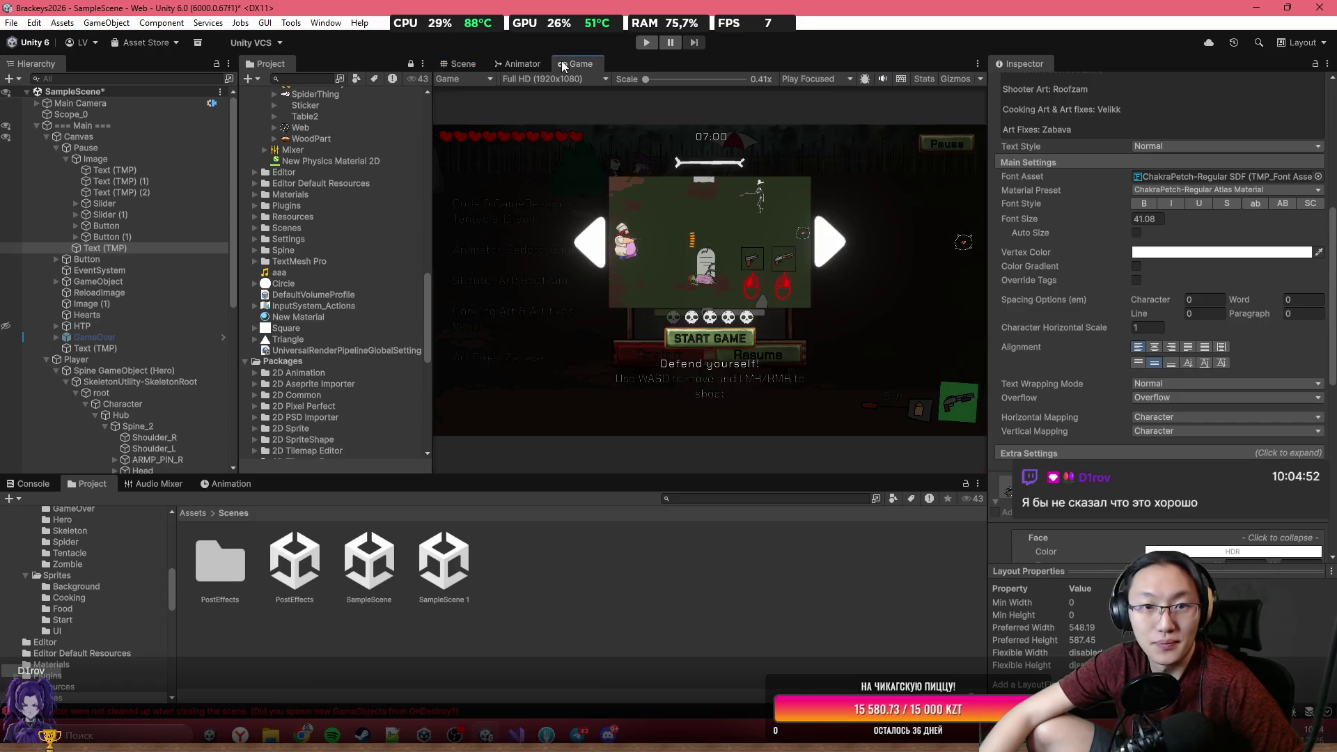
{"action": "left_click", "coordinate": [557, 78]}
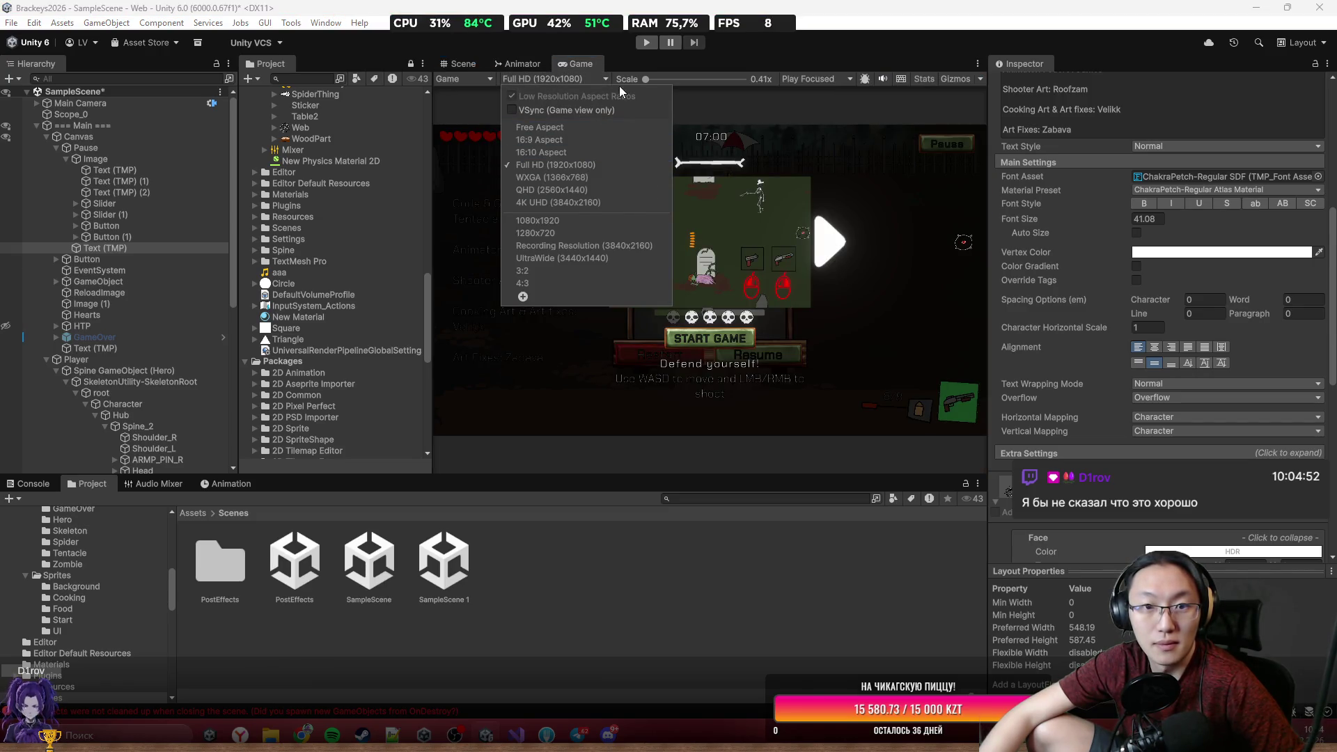
{"action": "left_click", "coordinate": [1138, 233]}
{"action": "left_click", "coordinate": [1138, 232]}
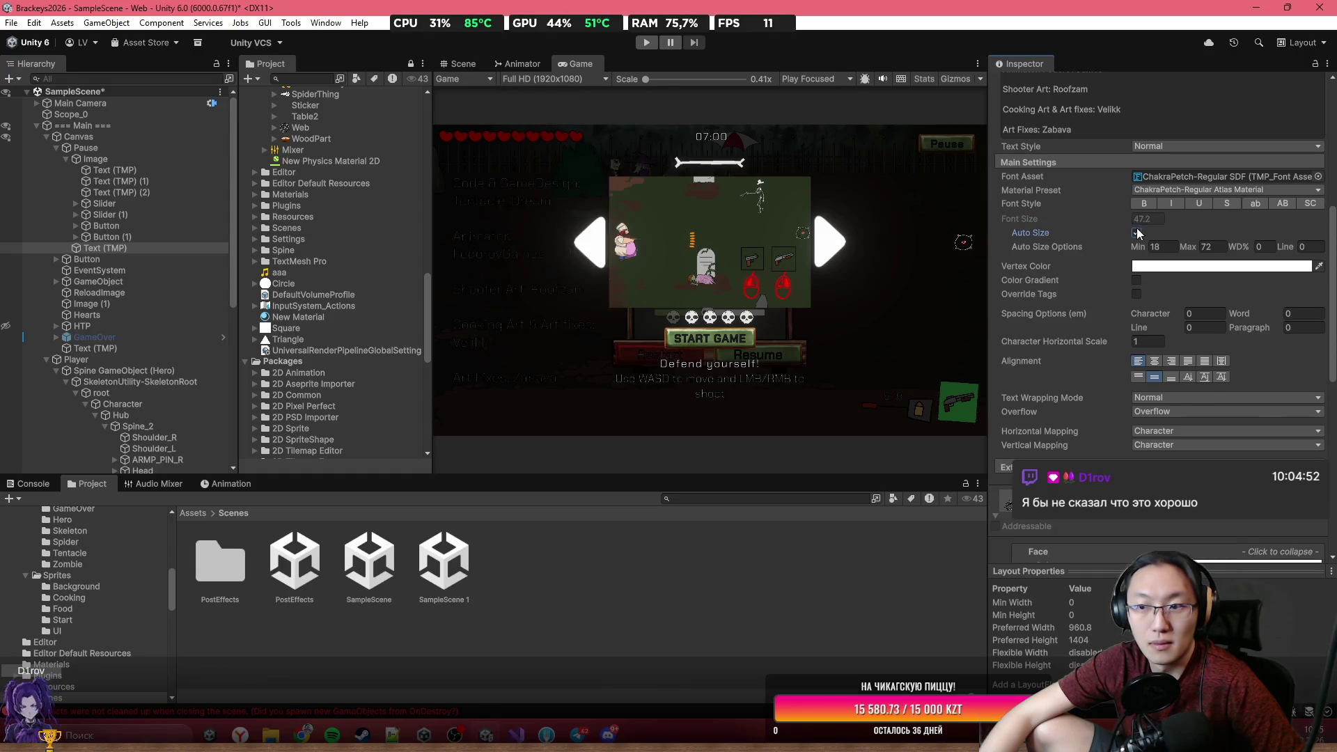
{"action": "left_click", "coordinate": [471, 65]}
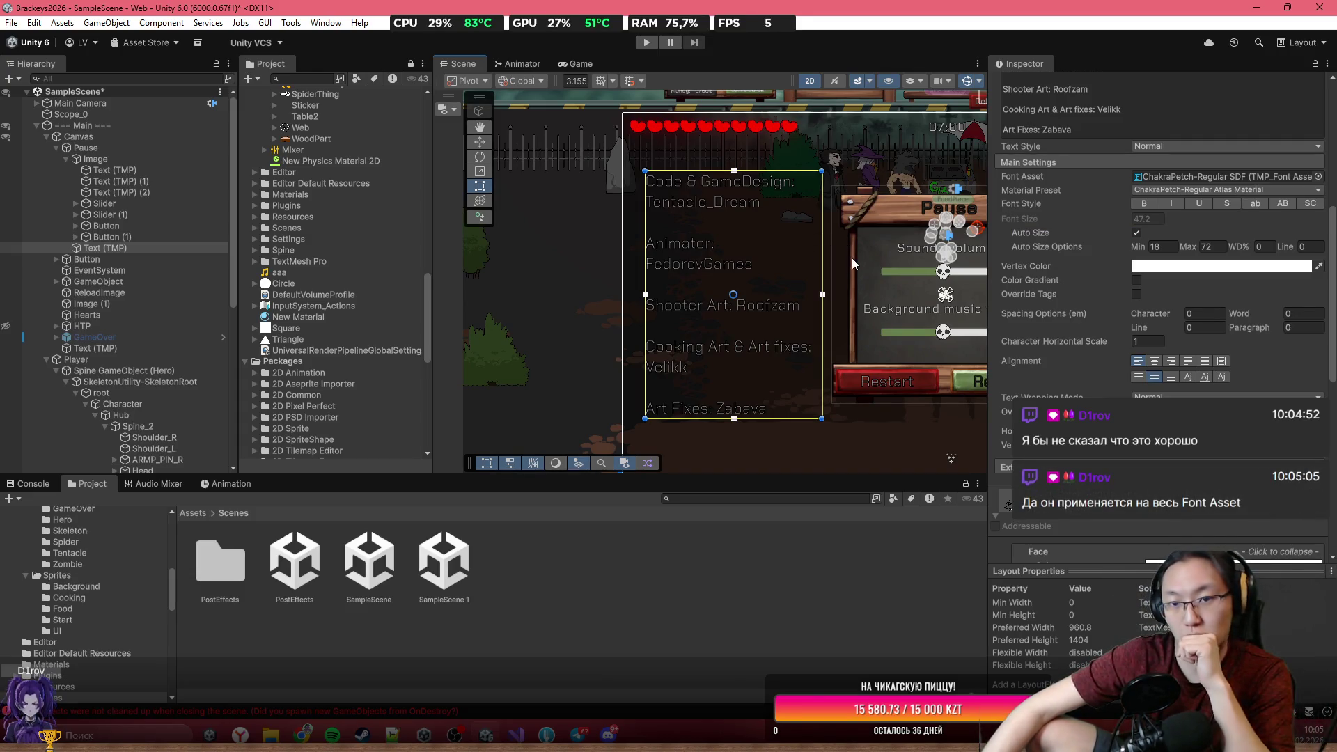
Select all of the credits text for editing.
{"action": "left_click", "coordinate": [1111, 126]}
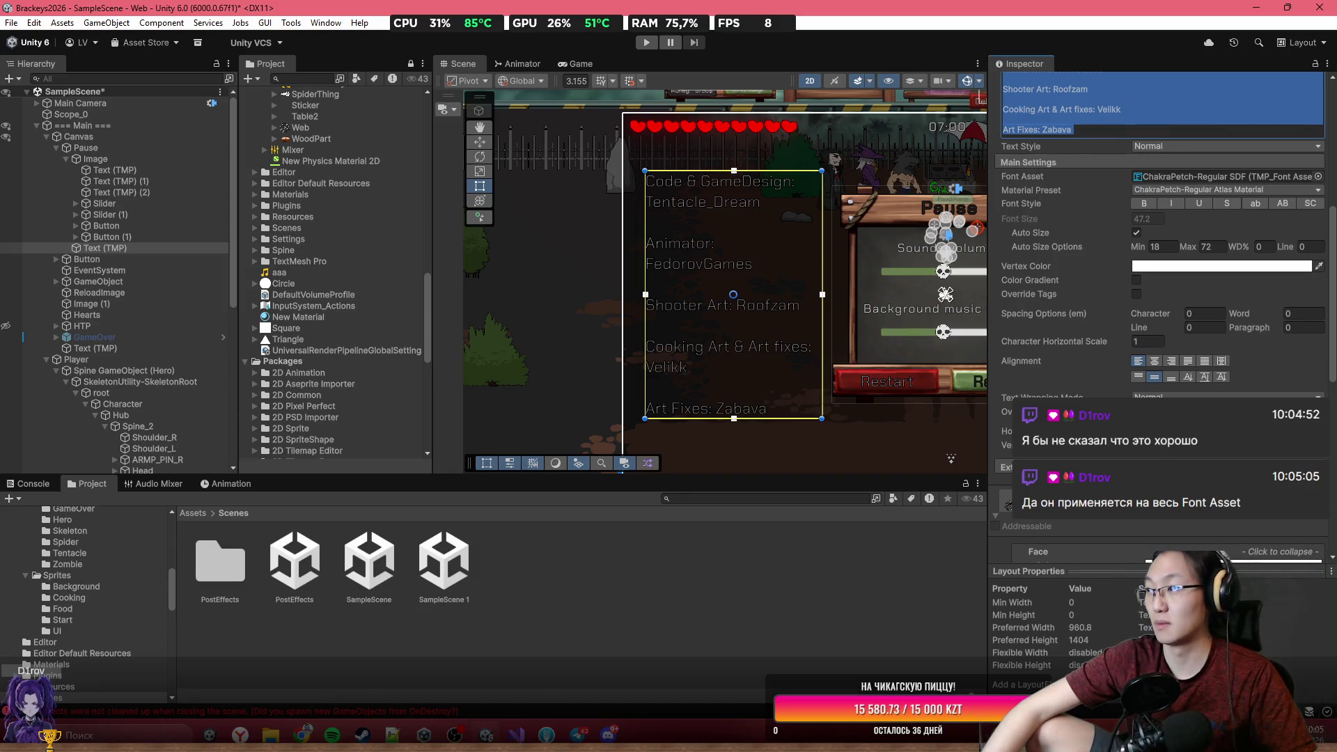
{"action": "key", "text": "alt+Tab"}
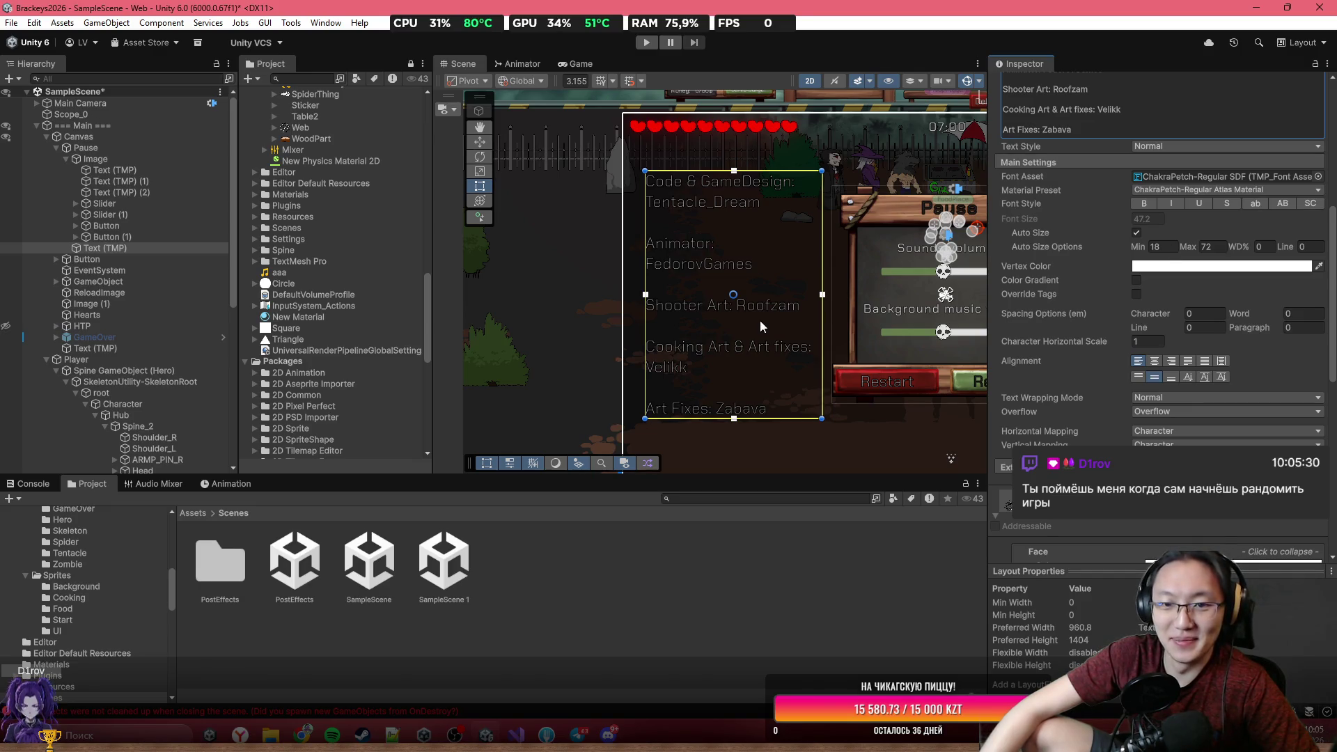
{"action": "scroll", "coordinate": [759, 322], "scroll_direction": "up", "scroll_amount": 3}
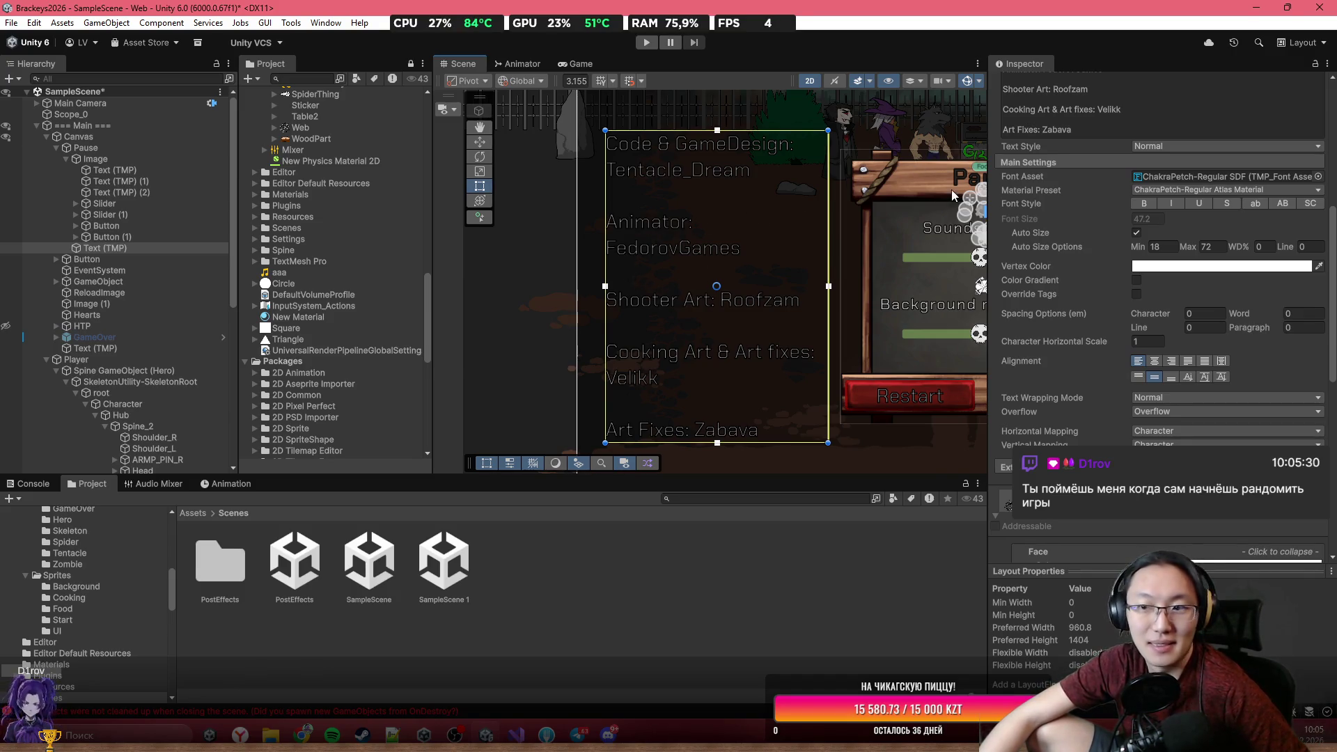
{"action": "scroll", "coordinate": [951, 190], "scroll_direction": "up", "scroll_amount": 1}
{"action": "scroll", "coordinate": [1072, 123], "scroll_direction": "up", "scroll_amount": 2}
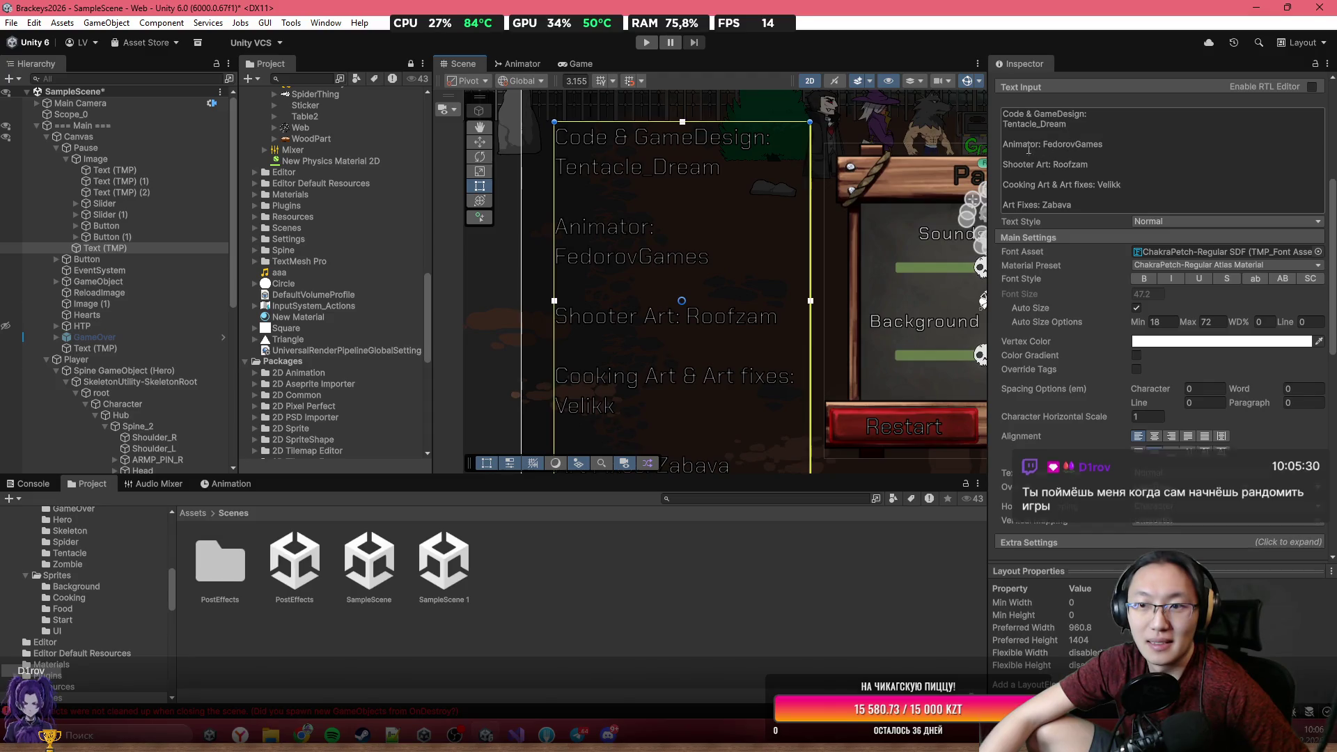
Retype 'Animator' in the credits text as 'Animations & Effects'.
{"action": "double_click", "coordinate": [1029, 145]}
{"action": "type", "text": "Фтшьф"}
{"action": "key", "text": "BackSpace"}
{"action": "key", "text": "BackSpace"}
{"action": "key", "text": "BackSpace"}
{"action": "type", "text": "Animations"}
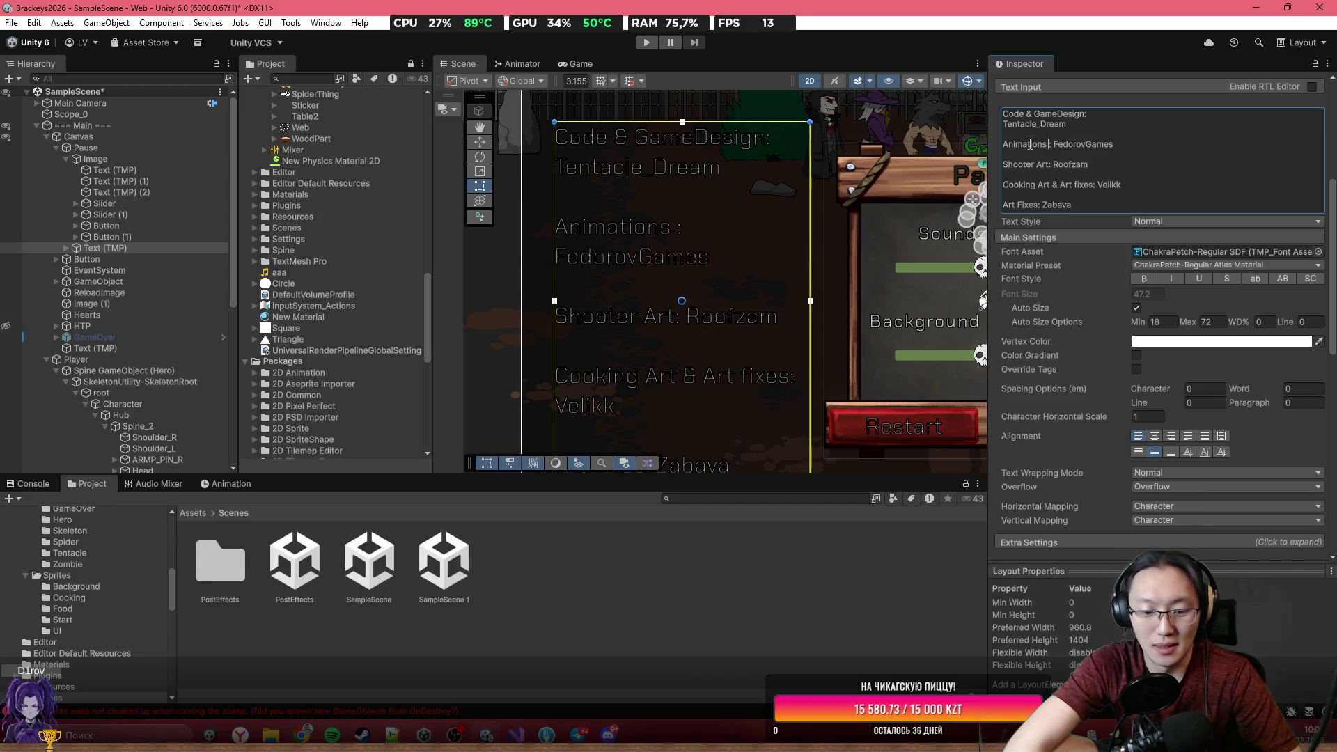
{"action": "type", "text": " & Effect"}
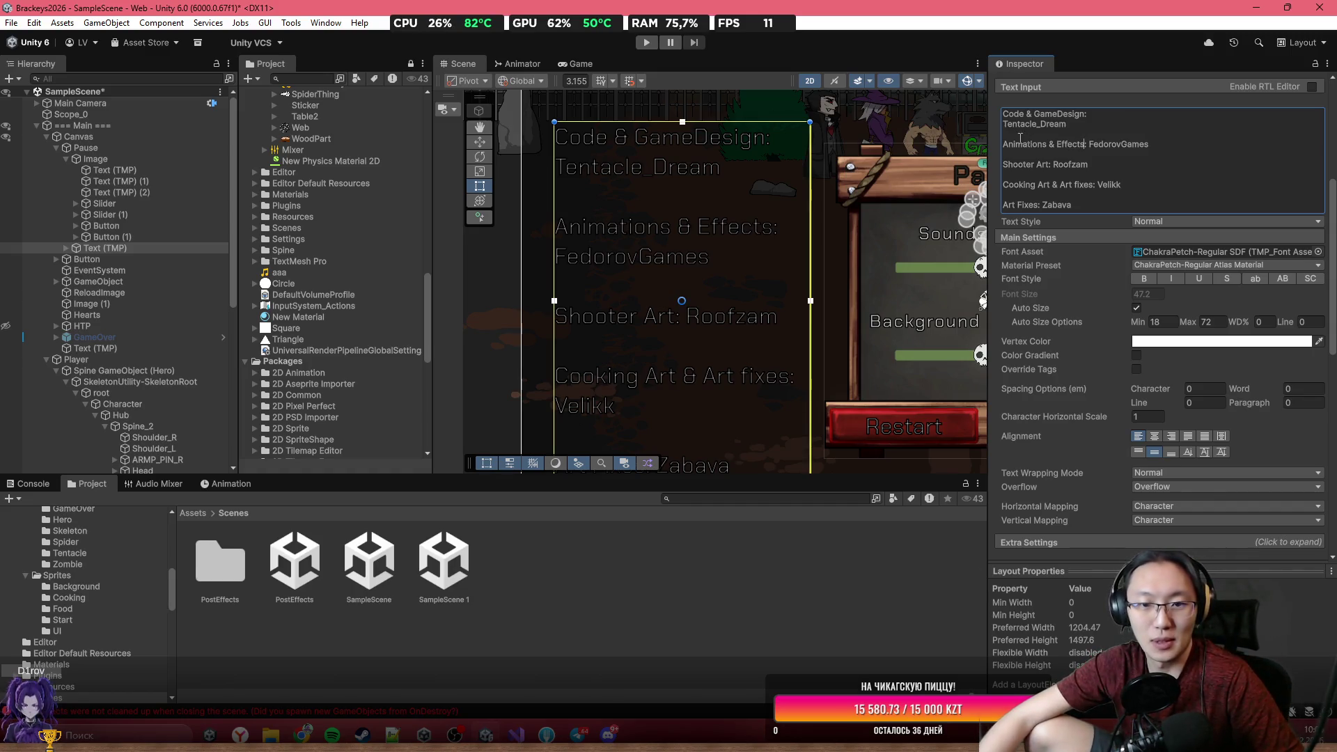
{"action": "left_click_drag", "start_coordinate": [736, 316], "coordinate": [743, 285]}
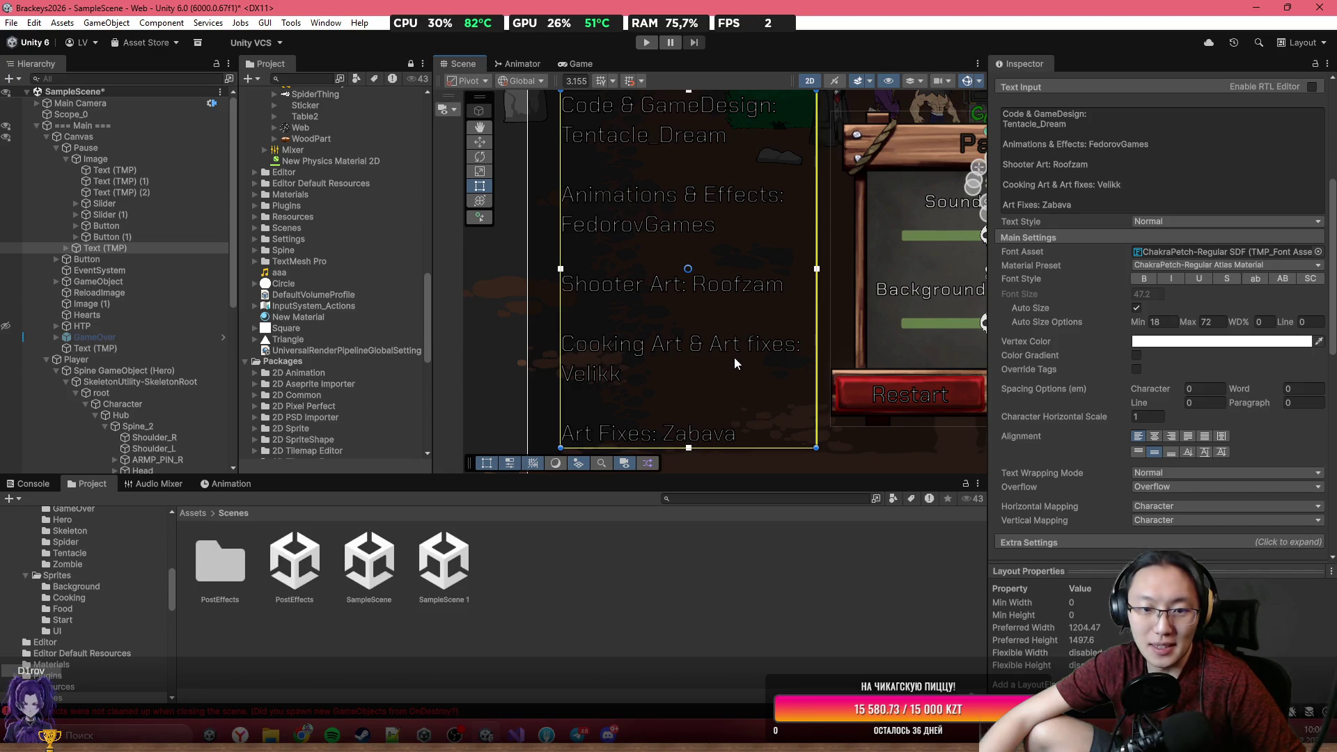
{"action": "scroll", "coordinate": [720, 396], "scroll_direction": "down", "scroll_amount": 5}
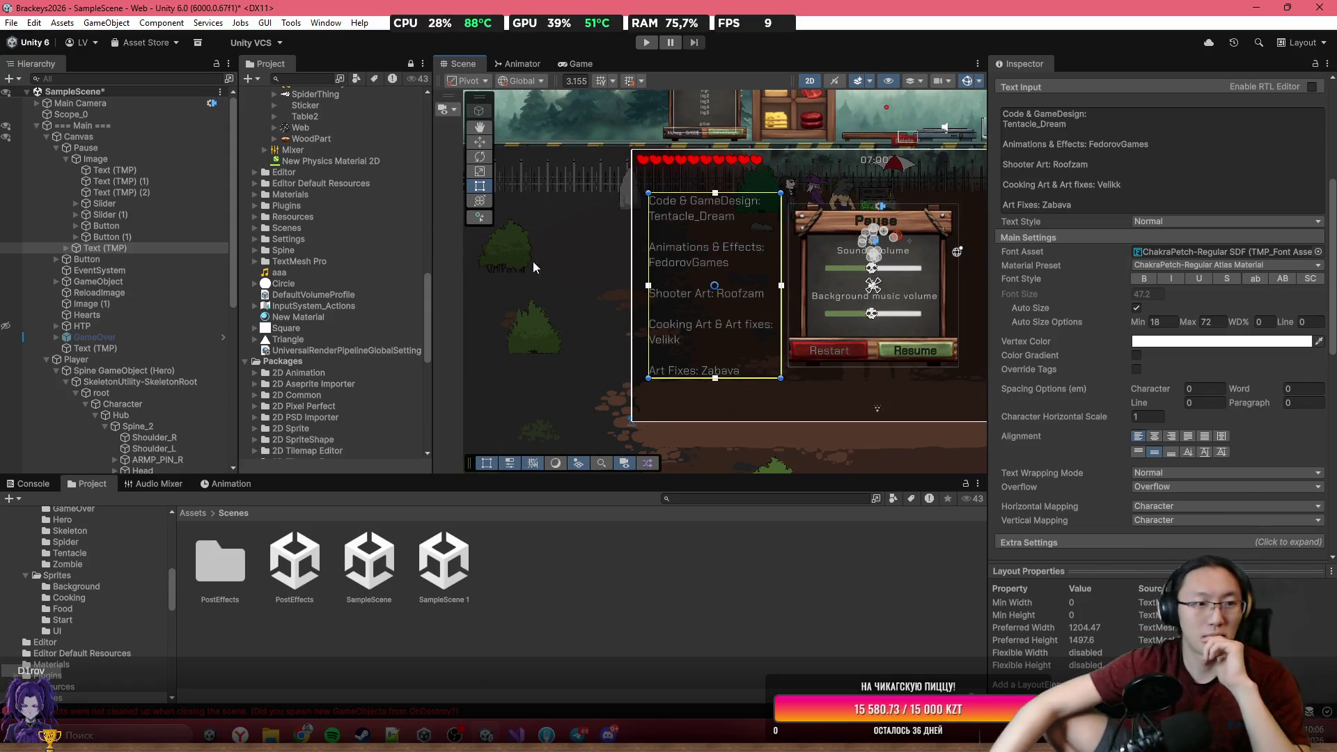
Preview the game at Free Aspect and select the HTP object.
{"action": "left_click", "coordinate": [557, 65]}
{"action": "left_click", "coordinate": [566, 77]}
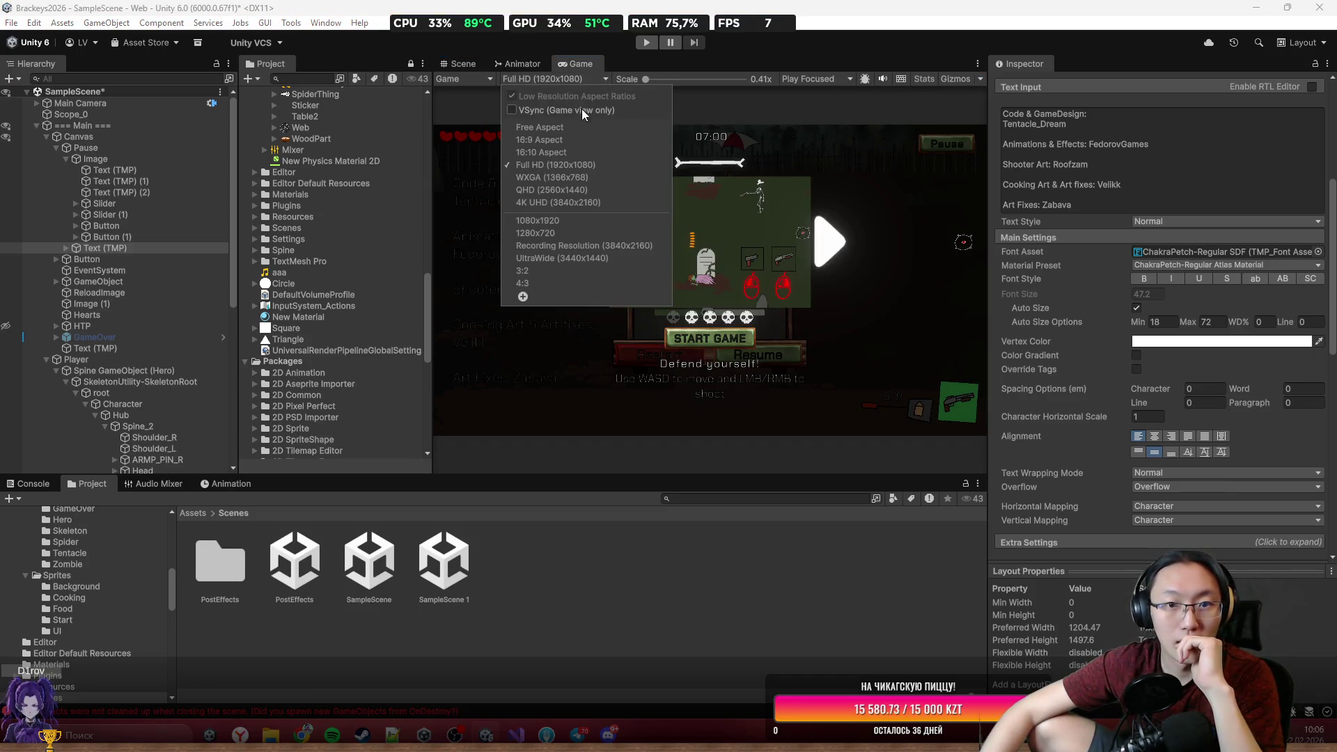
{"action": "left_click", "coordinate": [588, 127]}
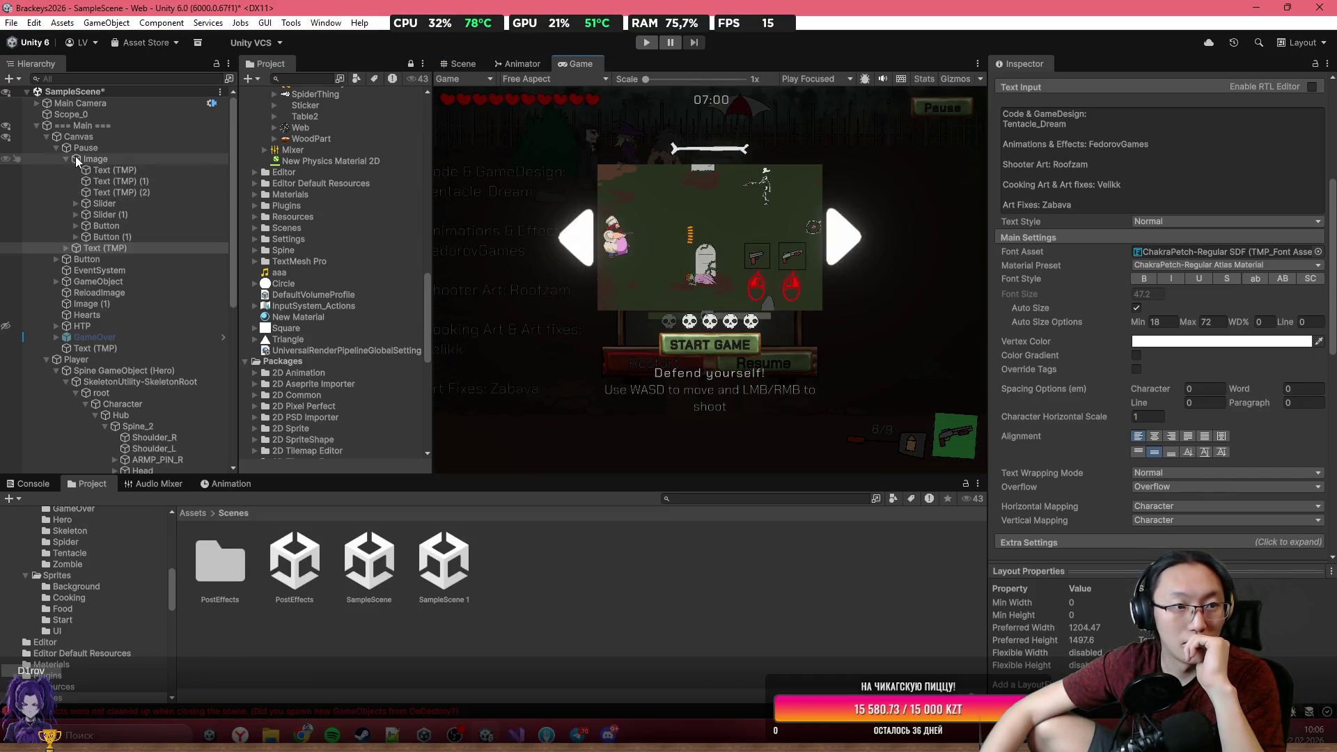
{"action": "left_click", "coordinate": [119, 325]}
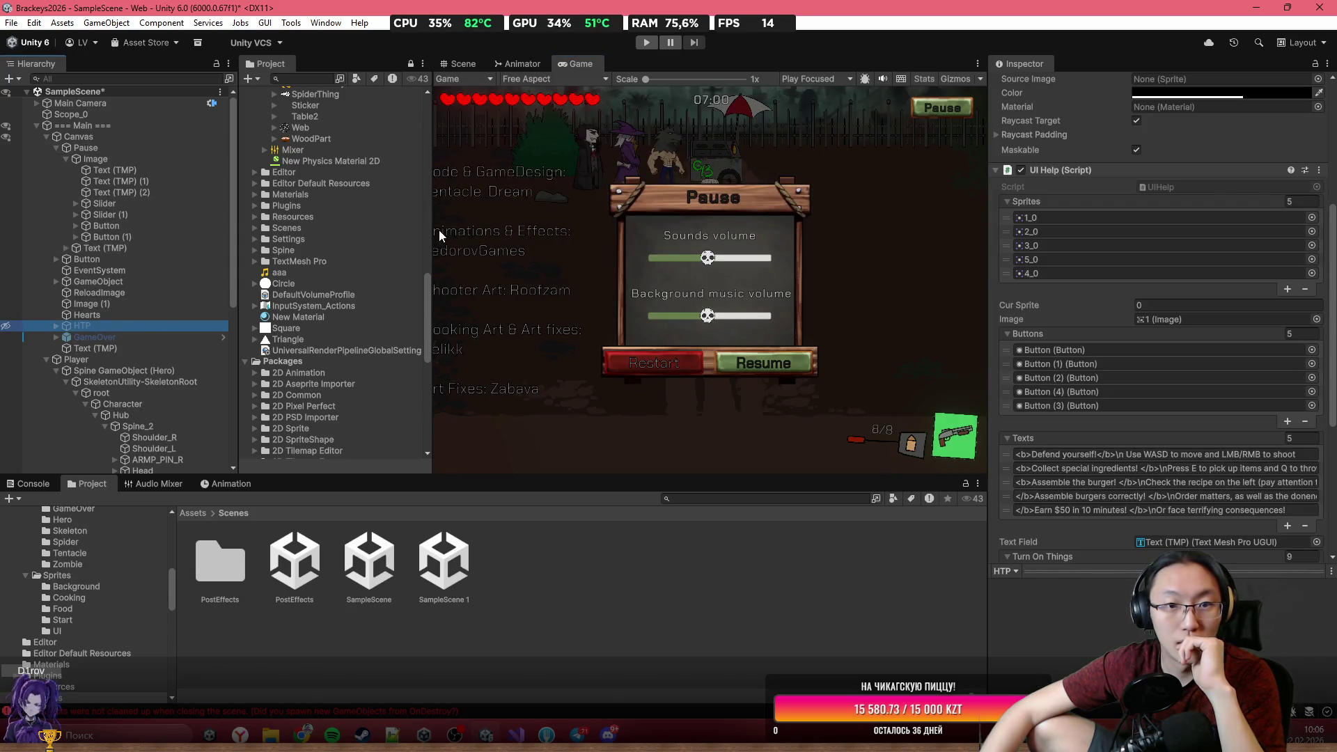
Widen the game preview, give the project area more height, and select the credits text in the Scene.
{"action": "mouse_move", "coordinate": [430, 220]}
{"action": "left_mouse_down"}
{"action": "mouse_move", "coordinate": [488, 223]}
{"action": "mouse_move", "coordinate": [258, 226]}
{"action": "mouse_move", "coordinate": [527, 233]}
{"action": "mouse_move", "coordinate": [344, 264]}
{"action": "mouse_move", "coordinate": [557, 275]}
{"action": "mouse_move", "coordinate": [321, 286]}
{"action": "mouse_move", "coordinate": [540, 276]}
{"action": "mouse_move", "coordinate": [407, 278]}
{"action": "mouse_move", "coordinate": [456, 280]}
{"action": "mouse_move", "coordinate": [427, 283]}
{"action": "left_mouse_up"}
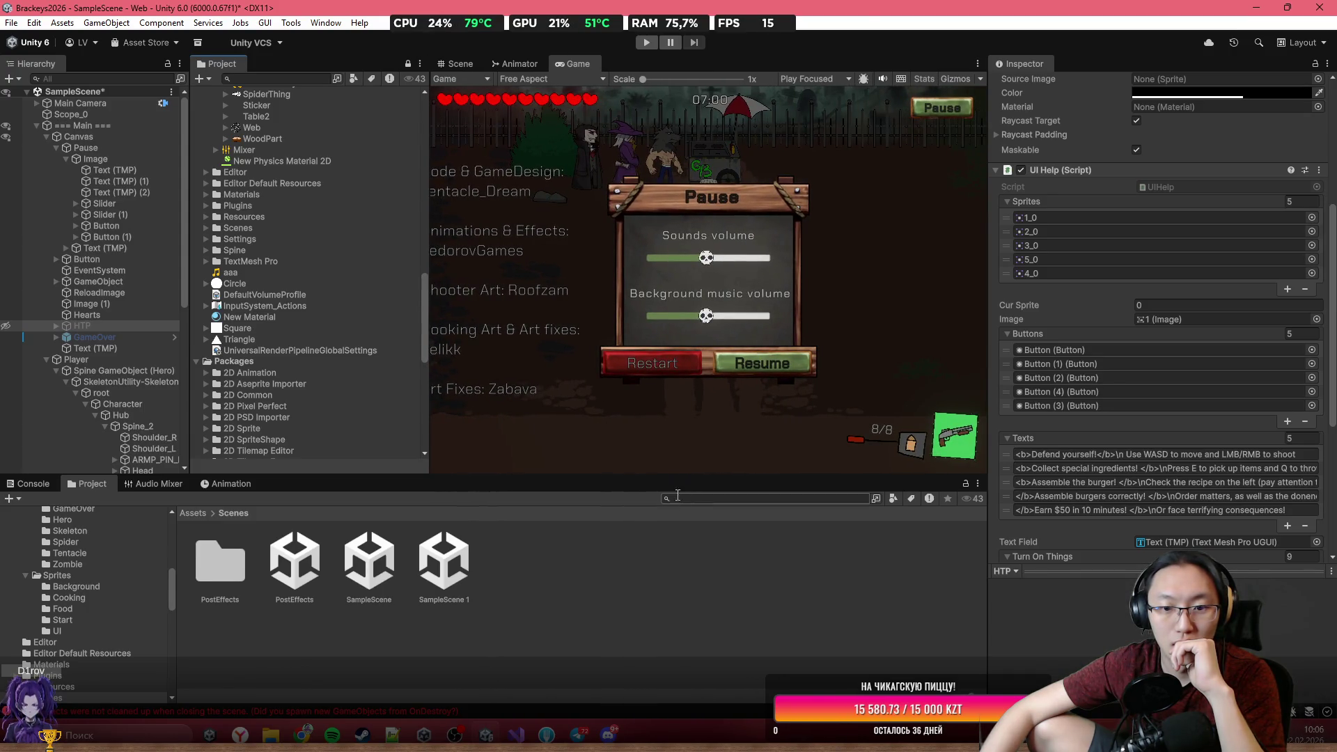
{"action": "mouse_move", "coordinate": [671, 477]}
{"action": "left_mouse_down"}
{"action": "mouse_move", "coordinate": [666, 314]}
{"action": "mouse_move", "coordinate": [666, 459]}
{"action": "left_mouse_up"}
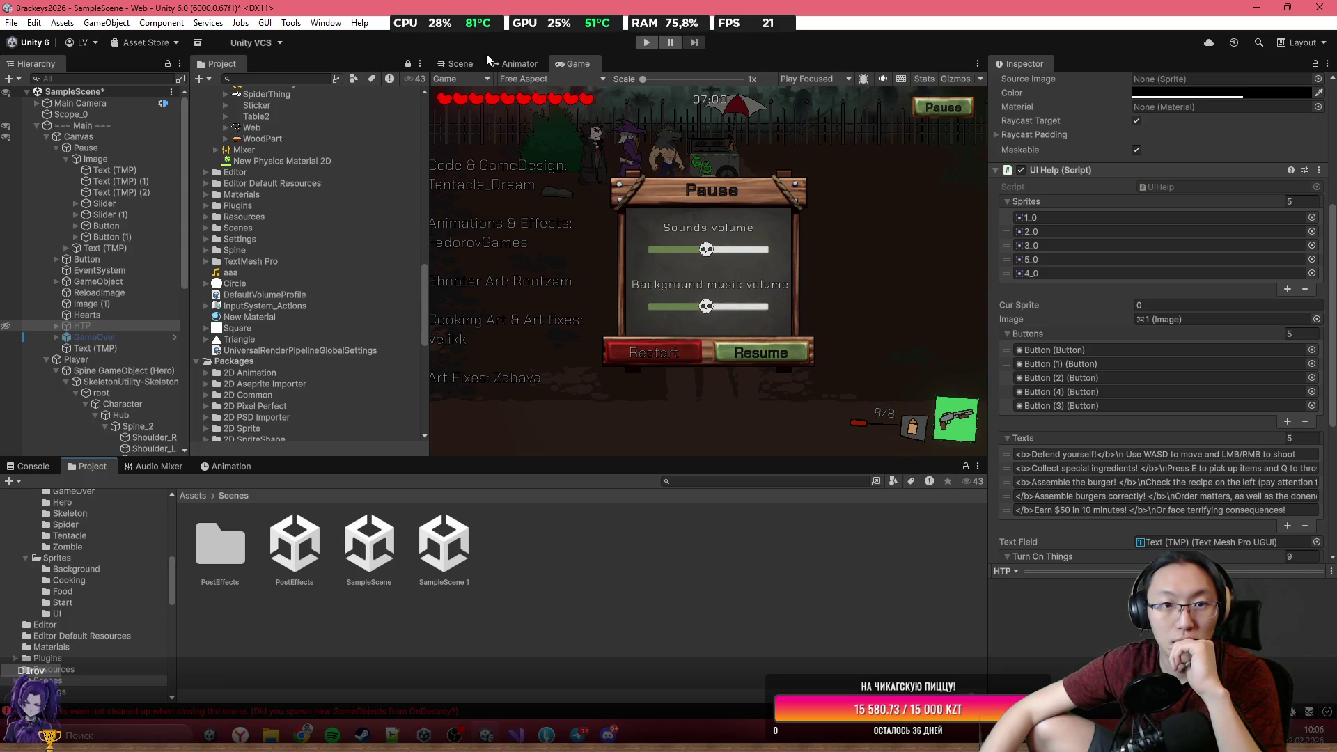
{"action": "left_click", "coordinate": [455, 64]}
{"action": "left_click", "coordinate": [739, 276]}
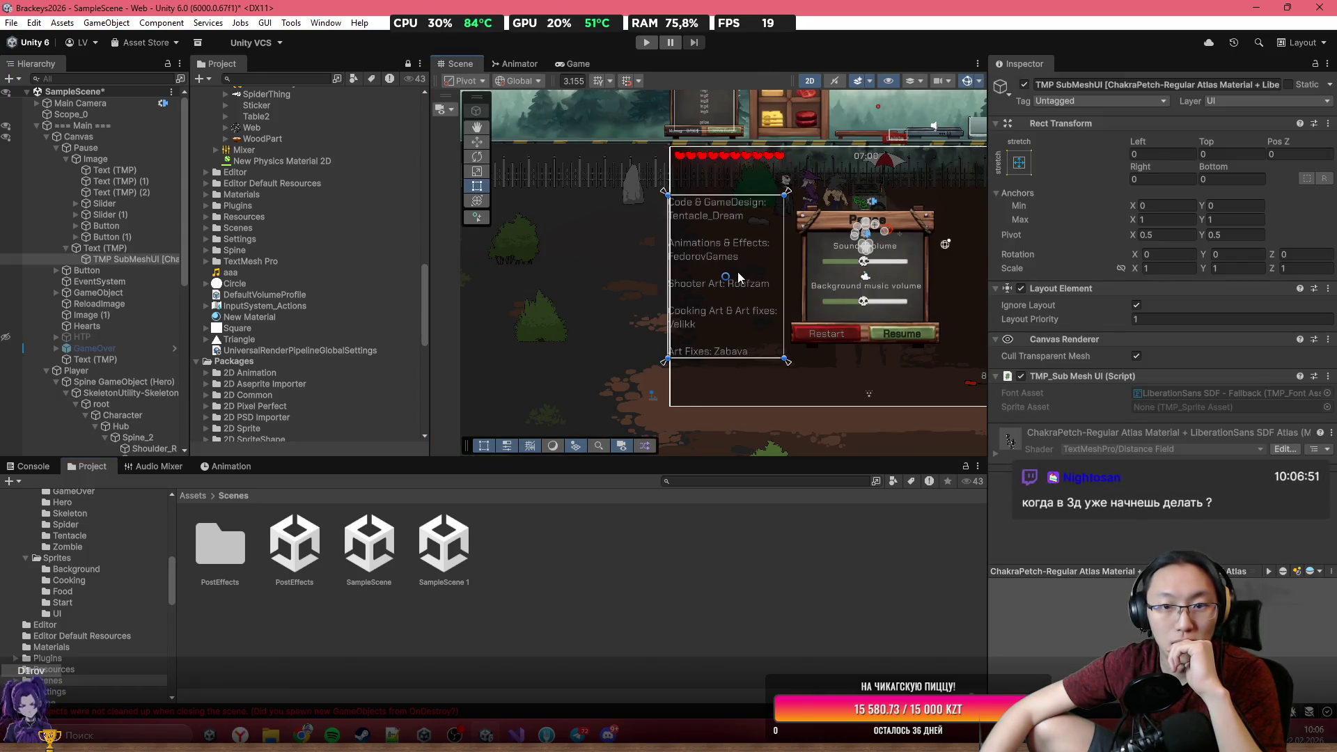
Preview the pause screen at Full HD 1920x1080, then return to the Scene view.
{"action": "left_click", "coordinate": [567, 64]}
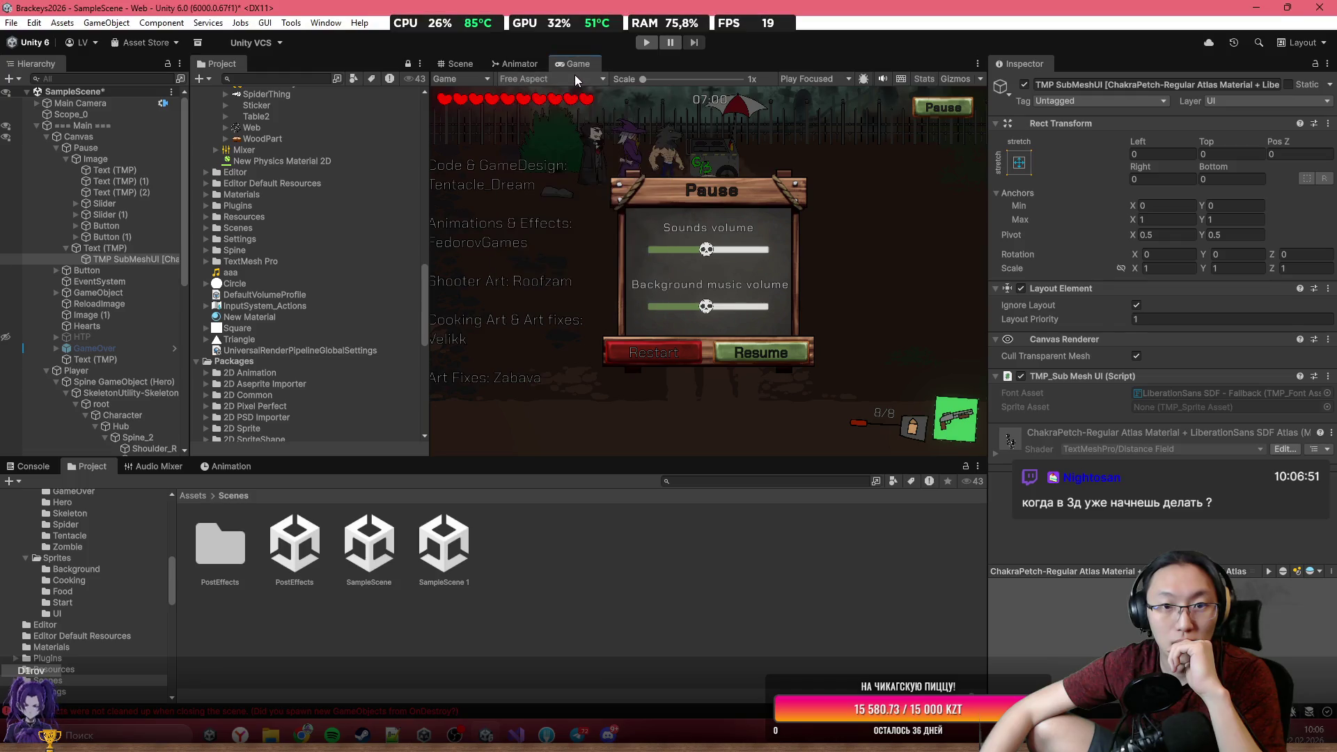
{"action": "left_click", "coordinate": [574, 76]}
{"action": "left_click", "coordinate": [583, 165]}
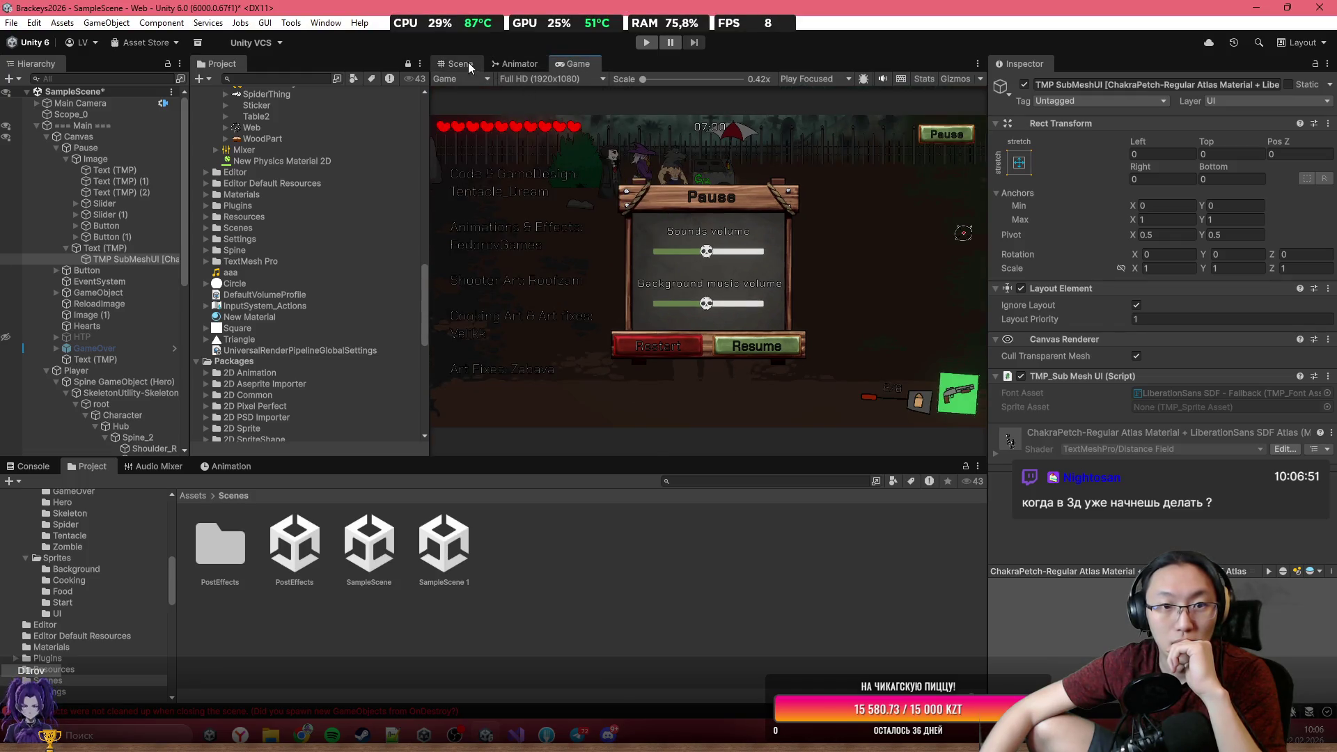
{"action": "left_click", "coordinate": [469, 64]}
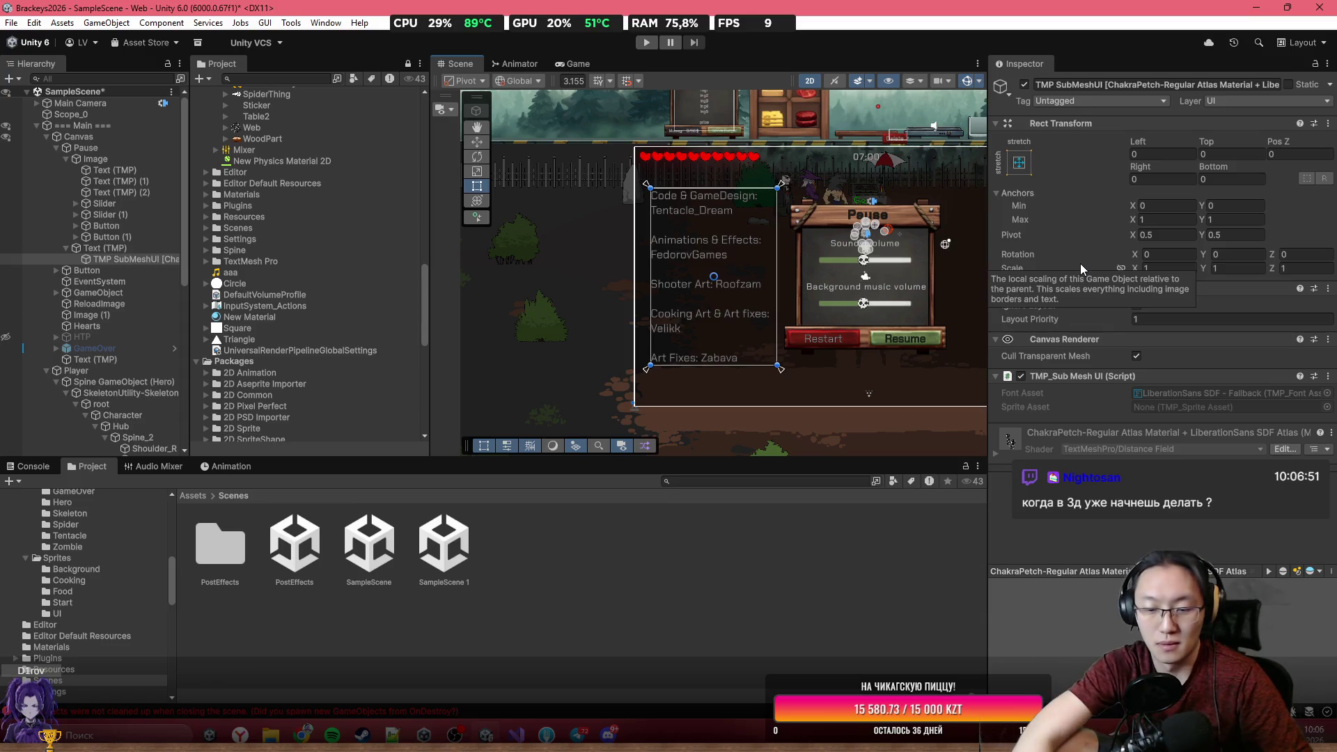
Try moving the credits text box right and up, then undo the move.
{"action": "left_click", "coordinate": [1027, 165]}
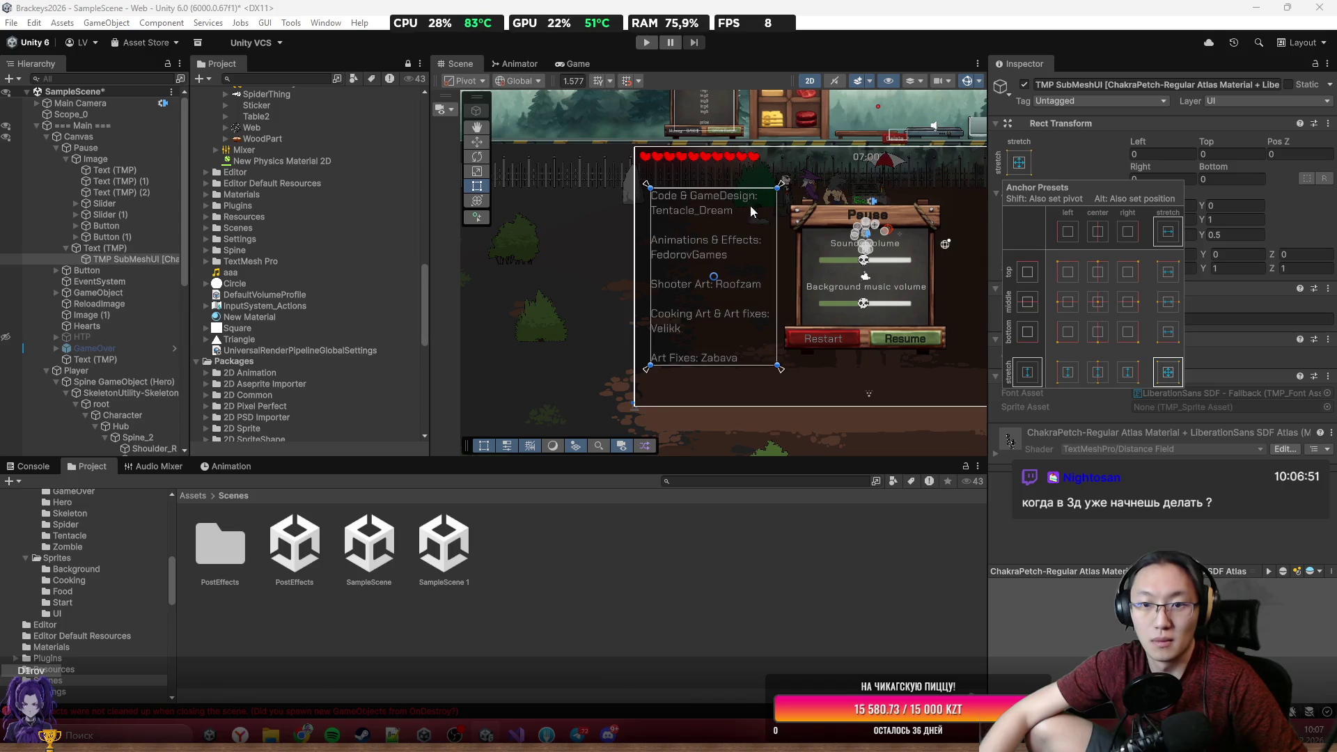
{"action": "left_click", "coordinate": [725, 248]}
{"action": "left_click_drag", "start_coordinate": [725, 248], "coordinate": [787, 234]}
{"action": "key", "text": "ctrl+z"}
Preview the game at Free Aspect, narrow the preview panel, then try a fixed resolution.
{"action": "left_click", "coordinate": [578, 64]}
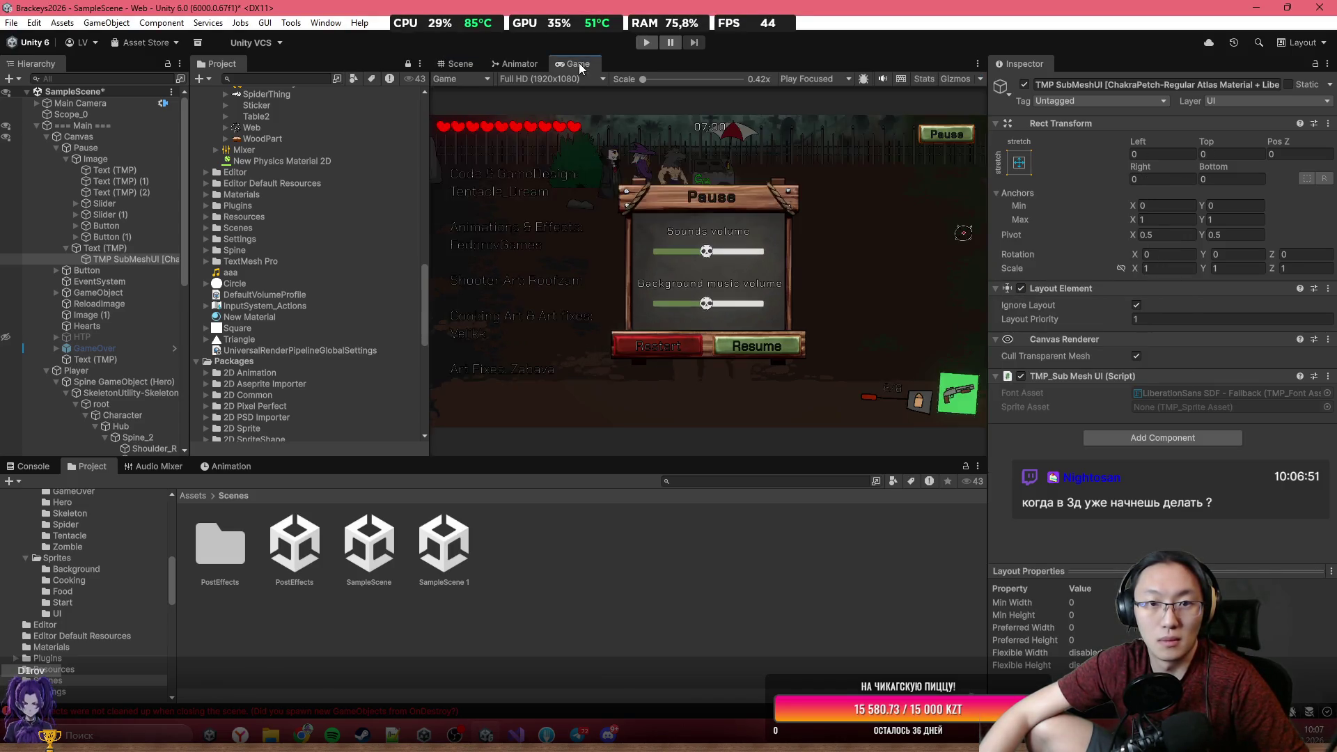
{"action": "left_click", "coordinate": [572, 78]}
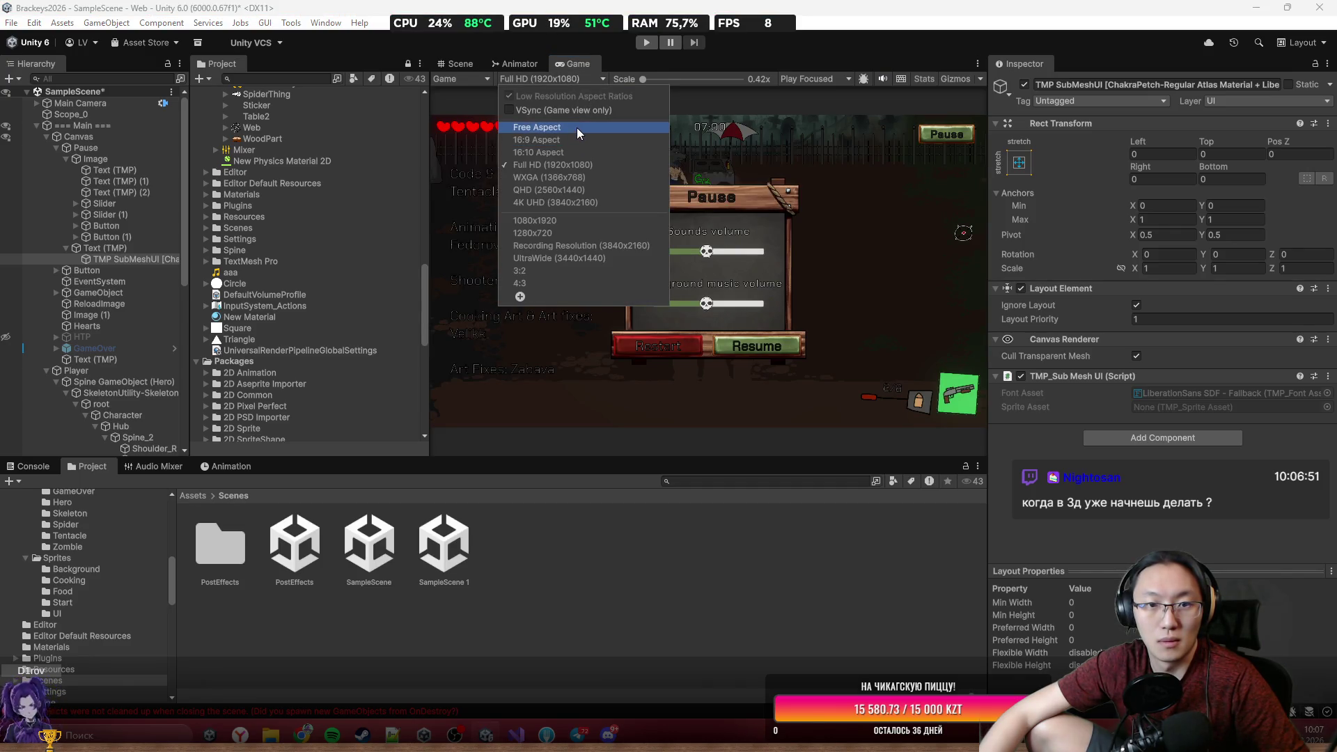
{"action": "left_click", "coordinate": [577, 127]}
{"action": "left_click_drag", "start_coordinate": [431, 144], "coordinate": [549, 135]}
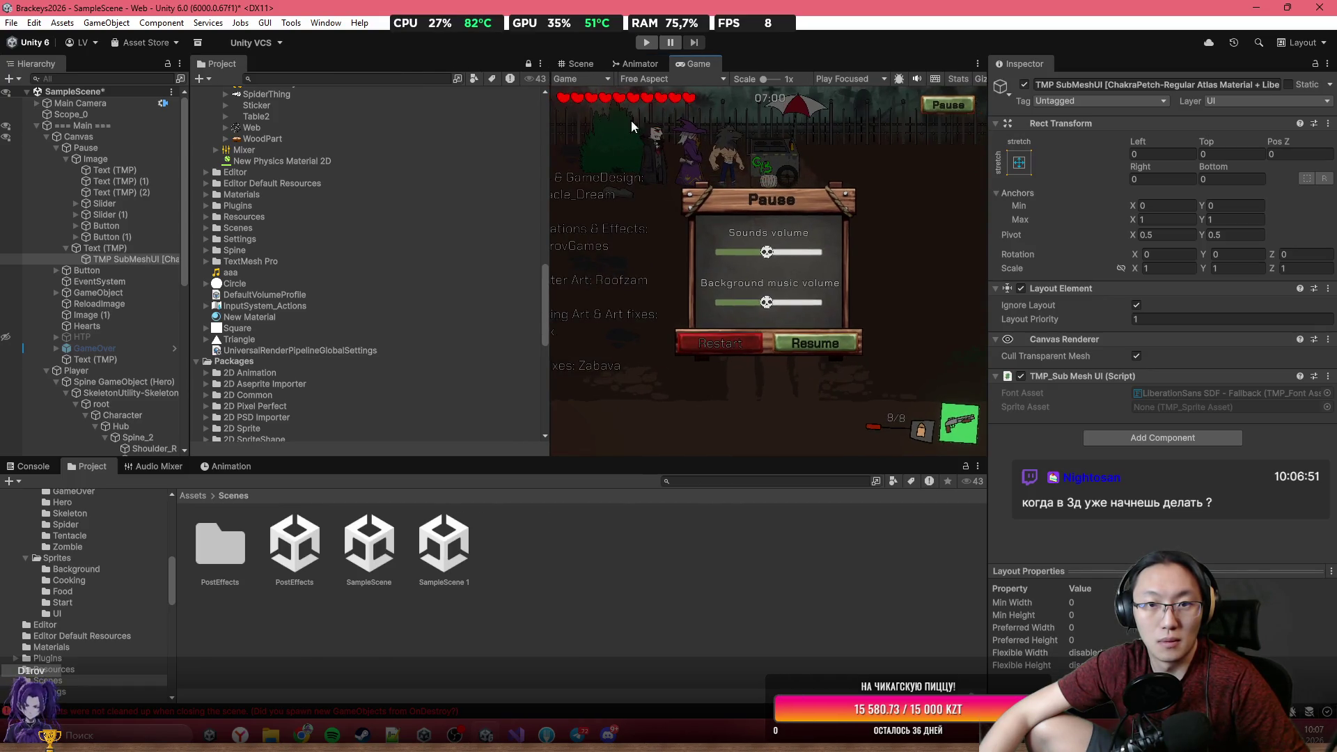
{"action": "left_click", "coordinate": [644, 79]}
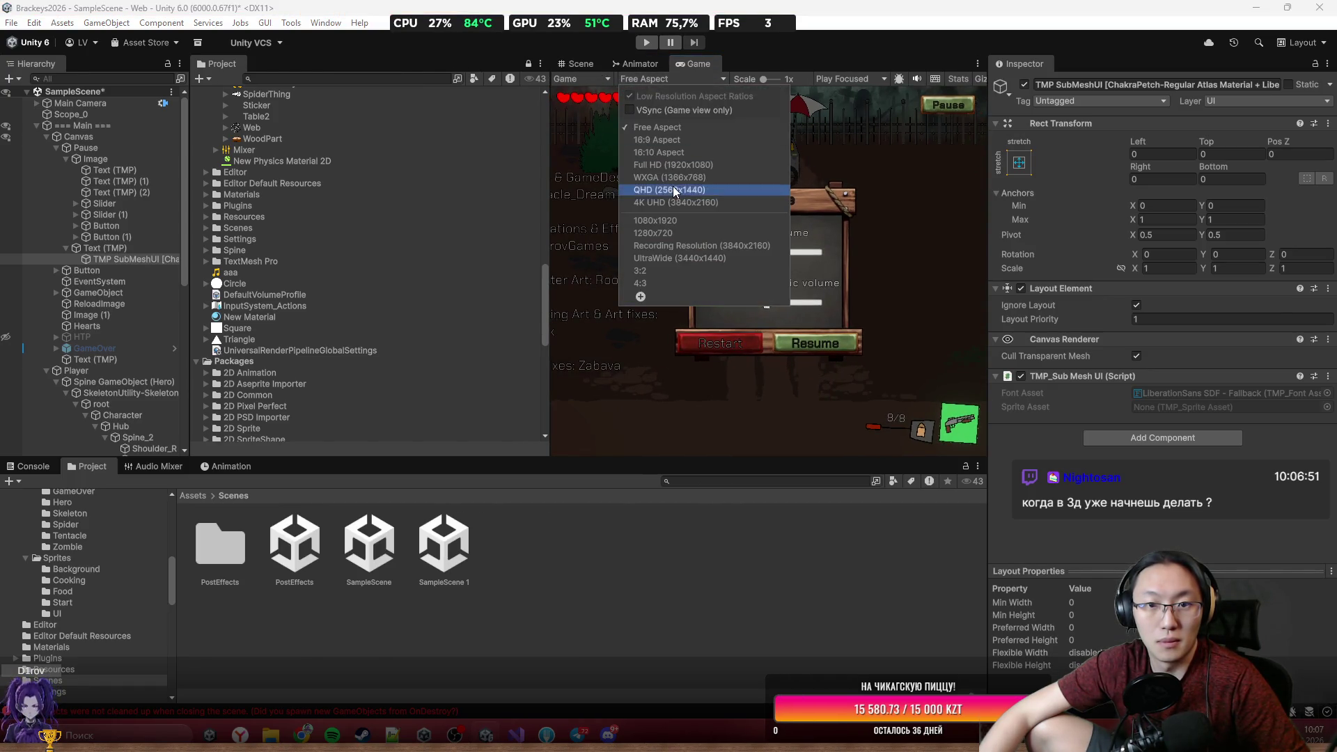
{"action": "left_click", "coordinate": [679, 165]}
{"action": "left_click", "coordinate": [582, 64]}
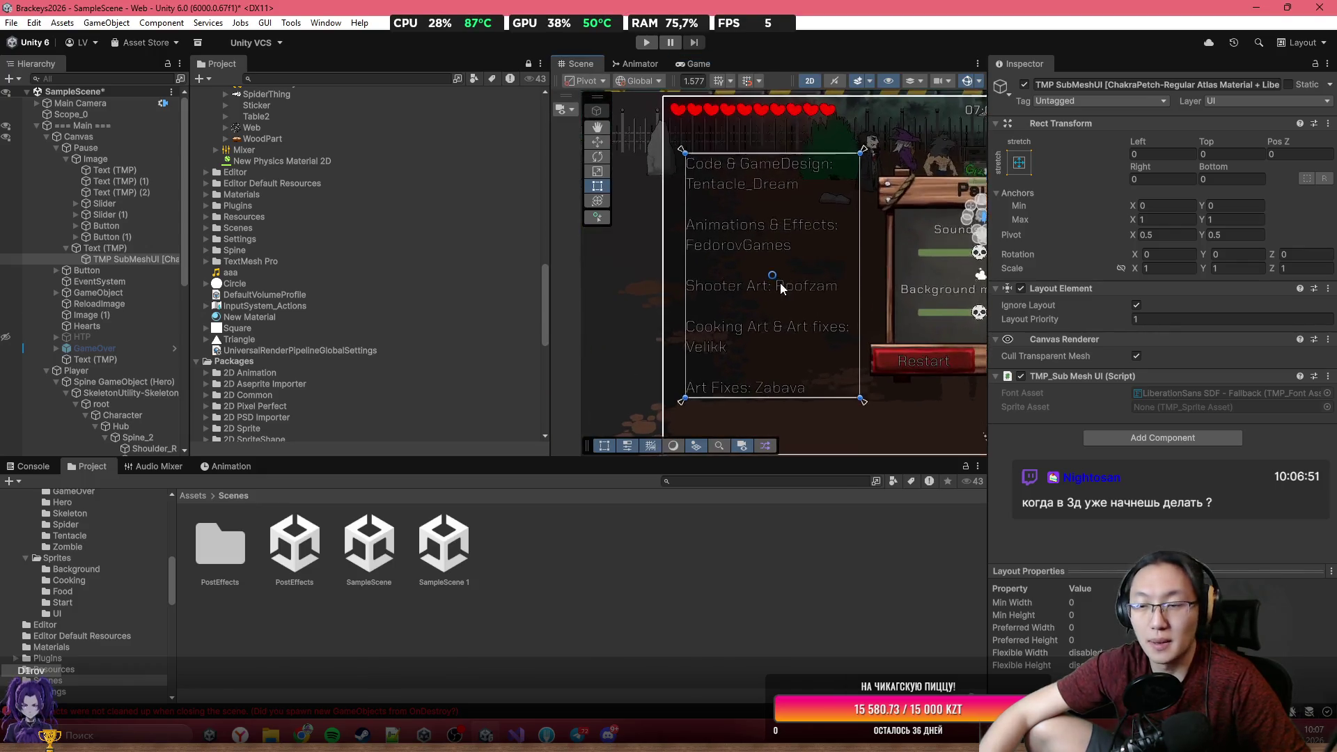
Anchor the credits text stretched across the middle of its parent.
{"action": "left_click", "coordinate": [1024, 167]}
{"action": "left_click", "coordinate": [1169, 333], "text": "shift"}
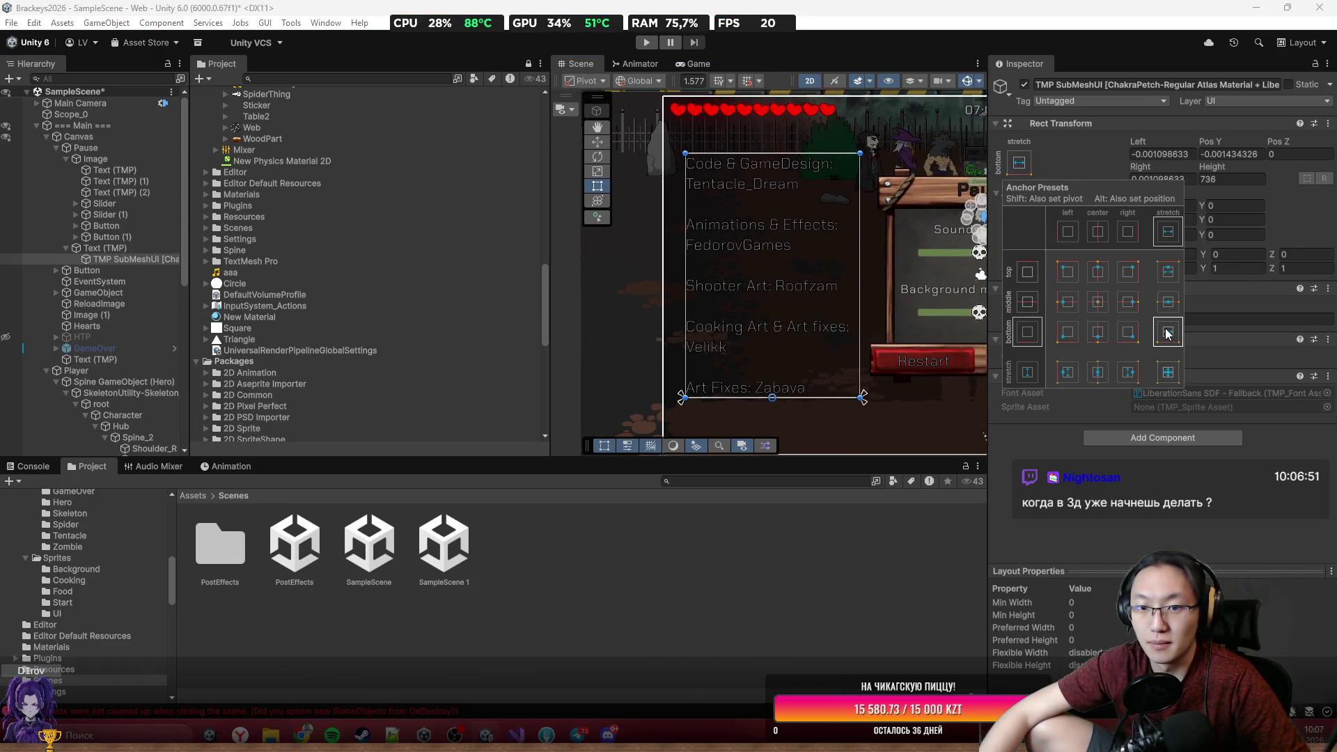
{"action": "left_click", "coordinate": [1167, 304], "text": "shift"}
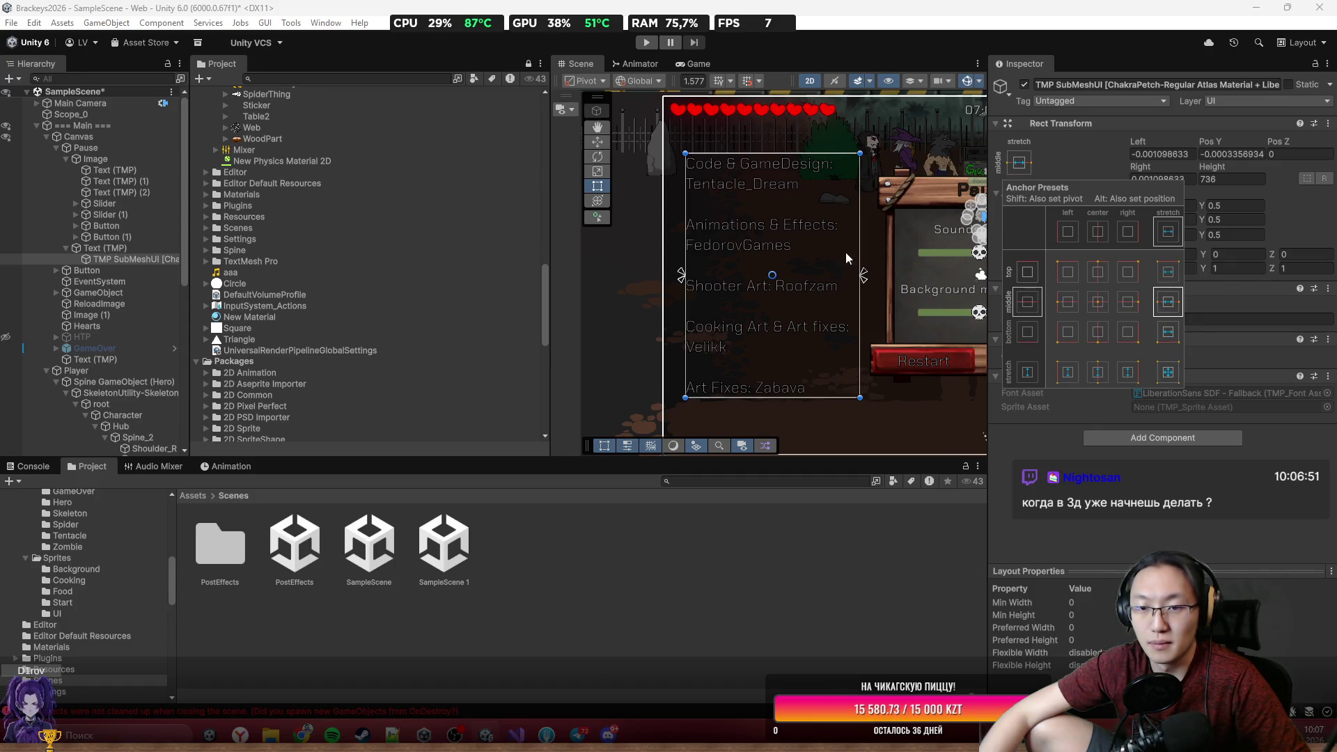
Enter Play mode and check the layout at Free Aspect, then at Full HD 1920x1080.
{"action": "key", "text": "ctrl+p"}
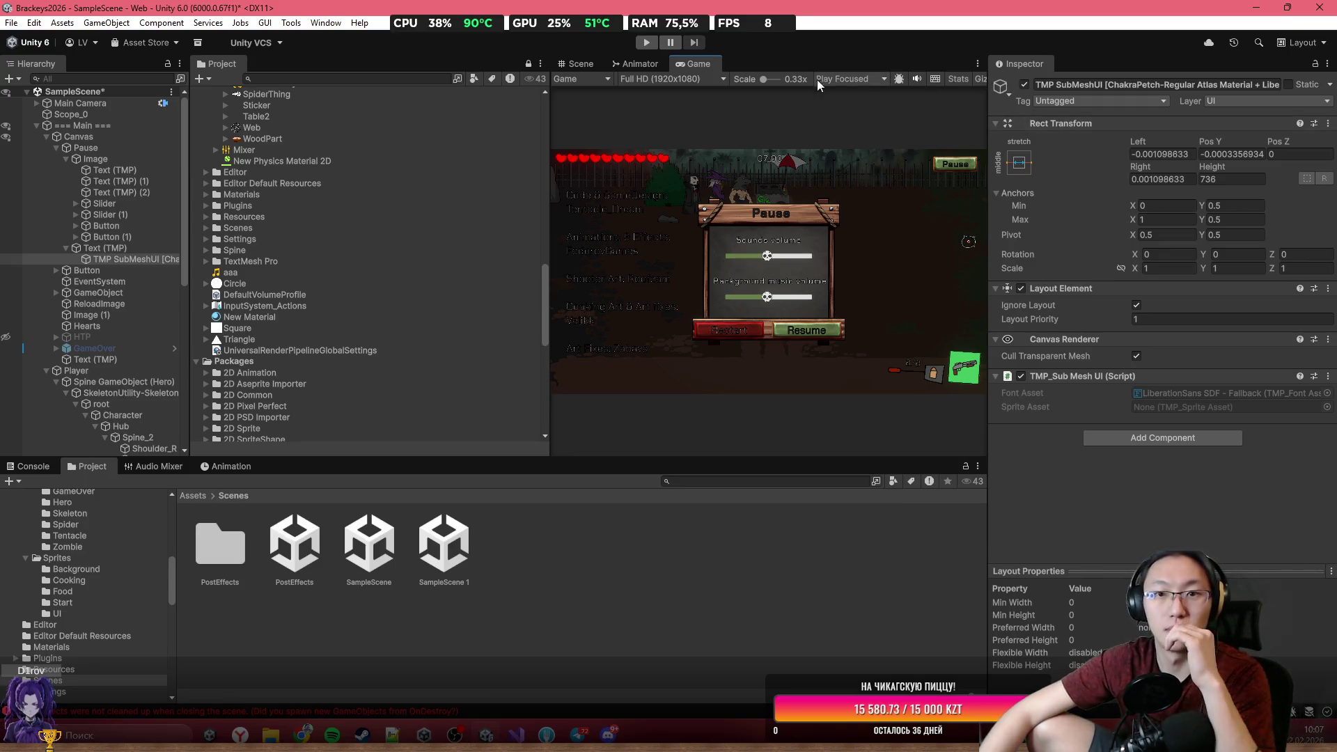
{"action": "left_click", "coordinate": [692, 78]}
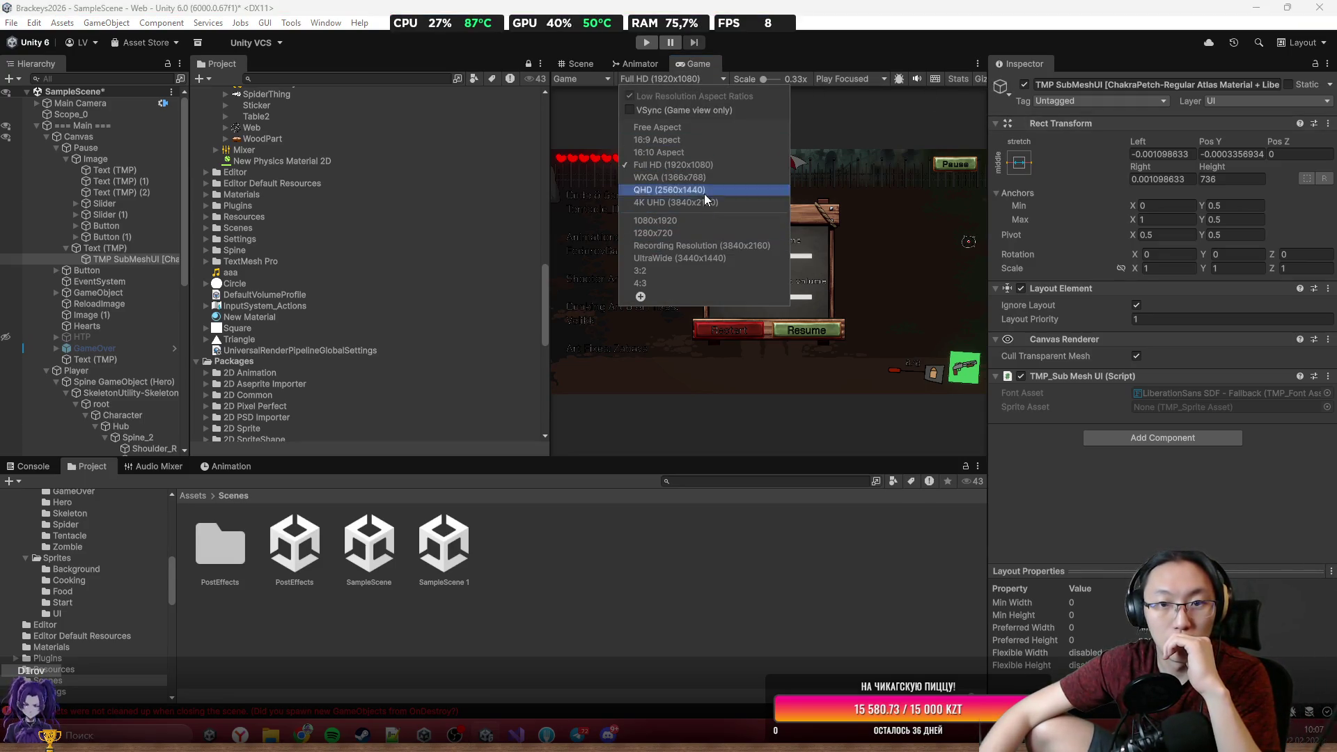
{"action": "left_click", "coordinate": [691, 126]}
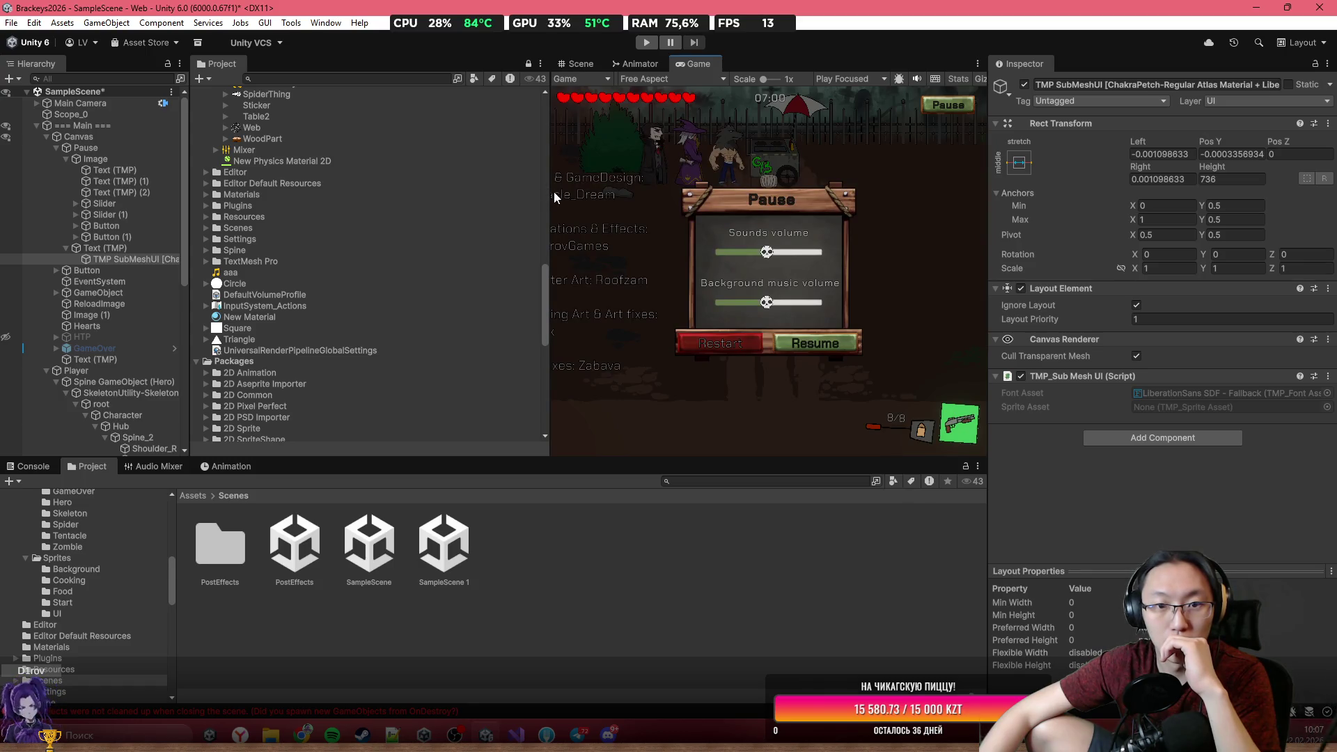
{"action": "mouse_move", "coordinate": [552, 195]}
{"action": "left_mouse_down"}
{"action": "mouse_move", "coordinate": [820, 215]}
{"action": "mouse_move", "coordinate": [335, 227]}
{"action": "mouse_move", "coordinate": [498, 232]}
{"action": "mouse_move", "coordinate": [455, 236]}
{"action": "mouse_move", "coordinate": [485, 226]}
{"action": "left_mouse_up"}
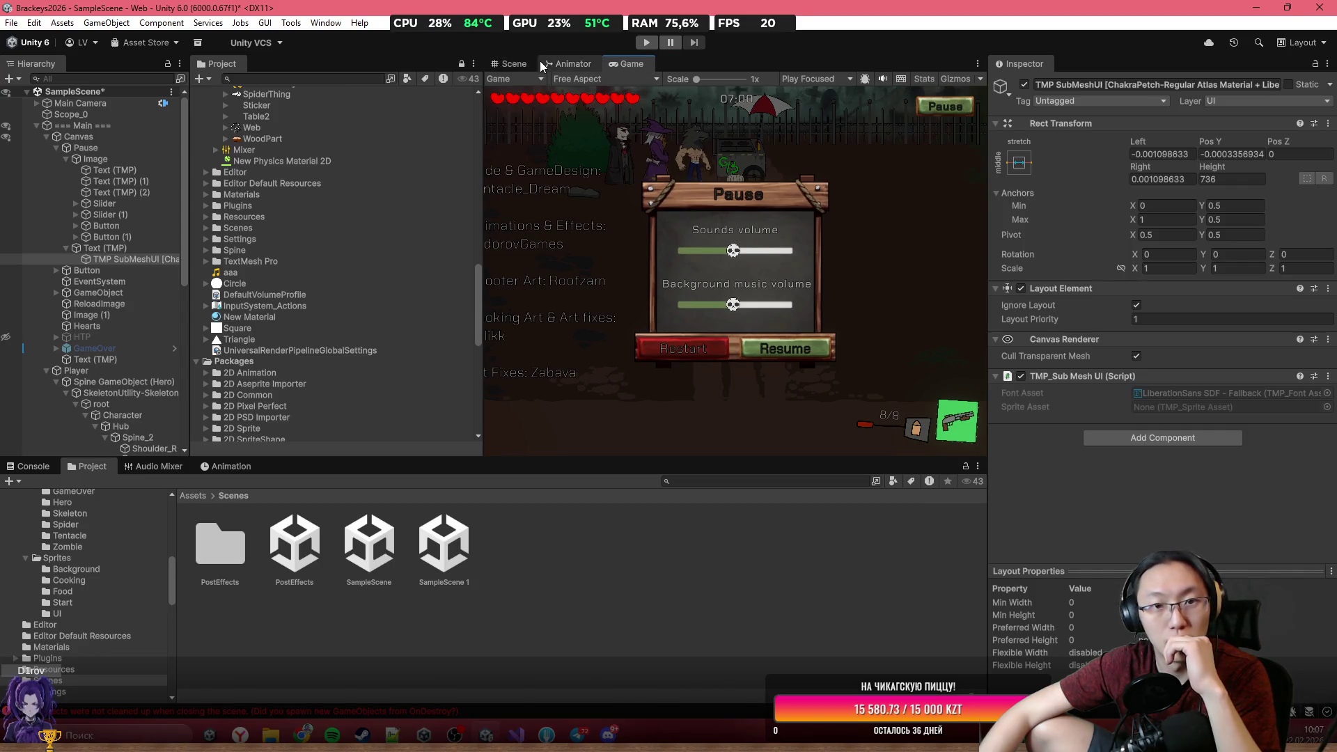
{"action": "left_click", "coordinate": [516, 64]}
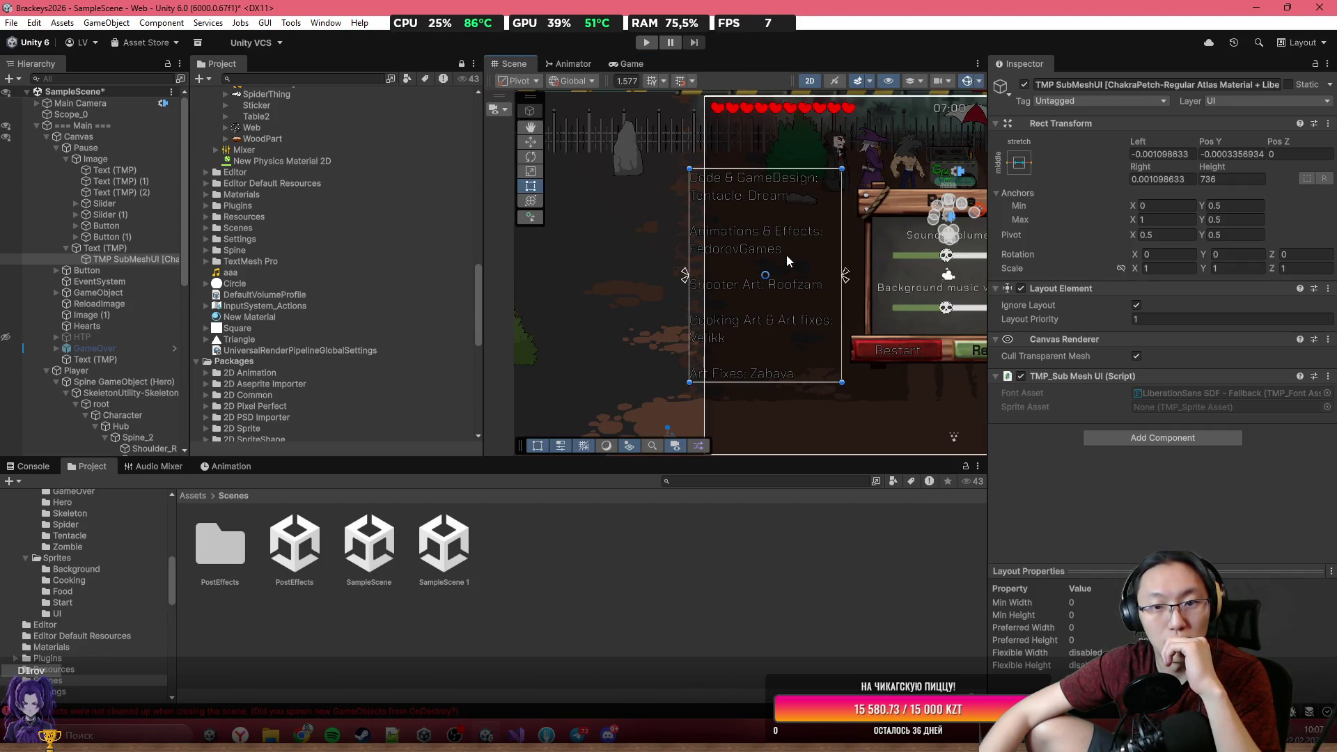
{"action": "scroll", "coordinate": [798, 241], "scroll_direction": "down", "scroll_amount": 5}
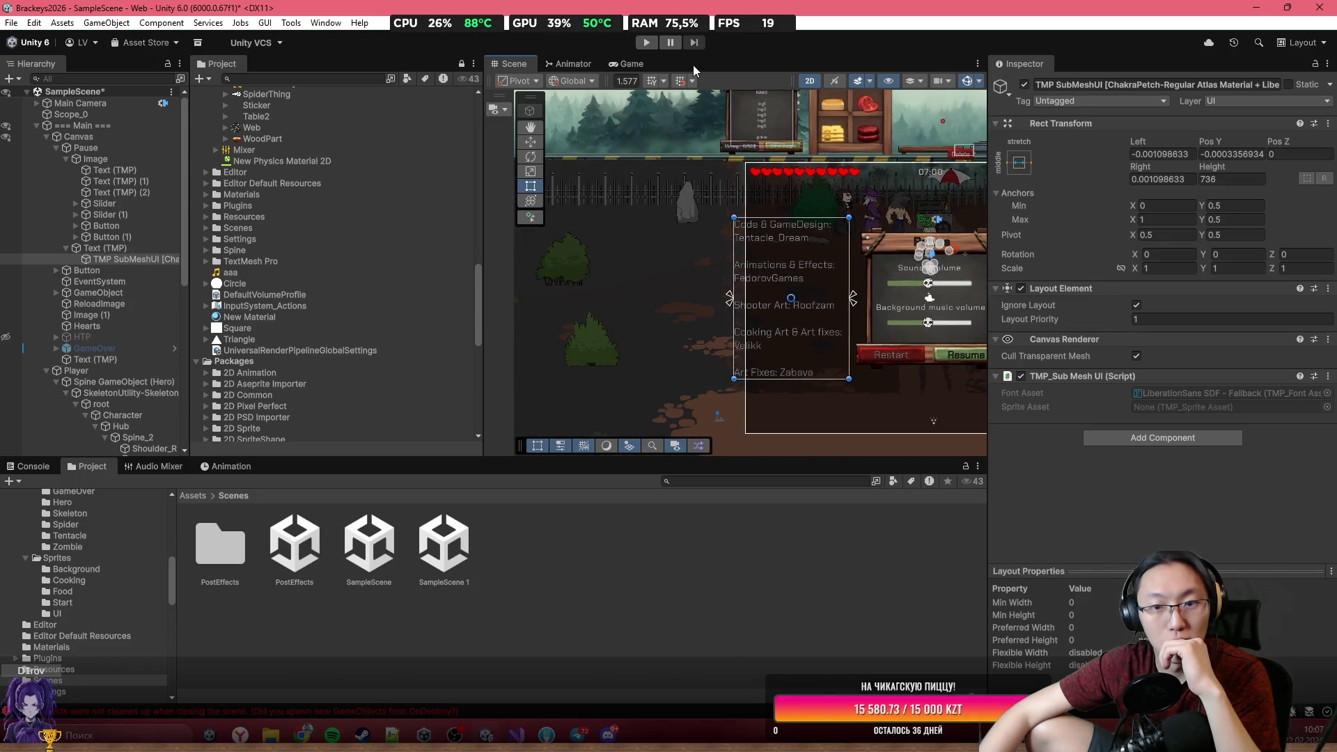
{"action": "left_click", "coordinate": [630, 64]}
{"action": "left_click", "coordinate": [637, 83]}
{"action": "left_click", "coordinate": [628, 160]}
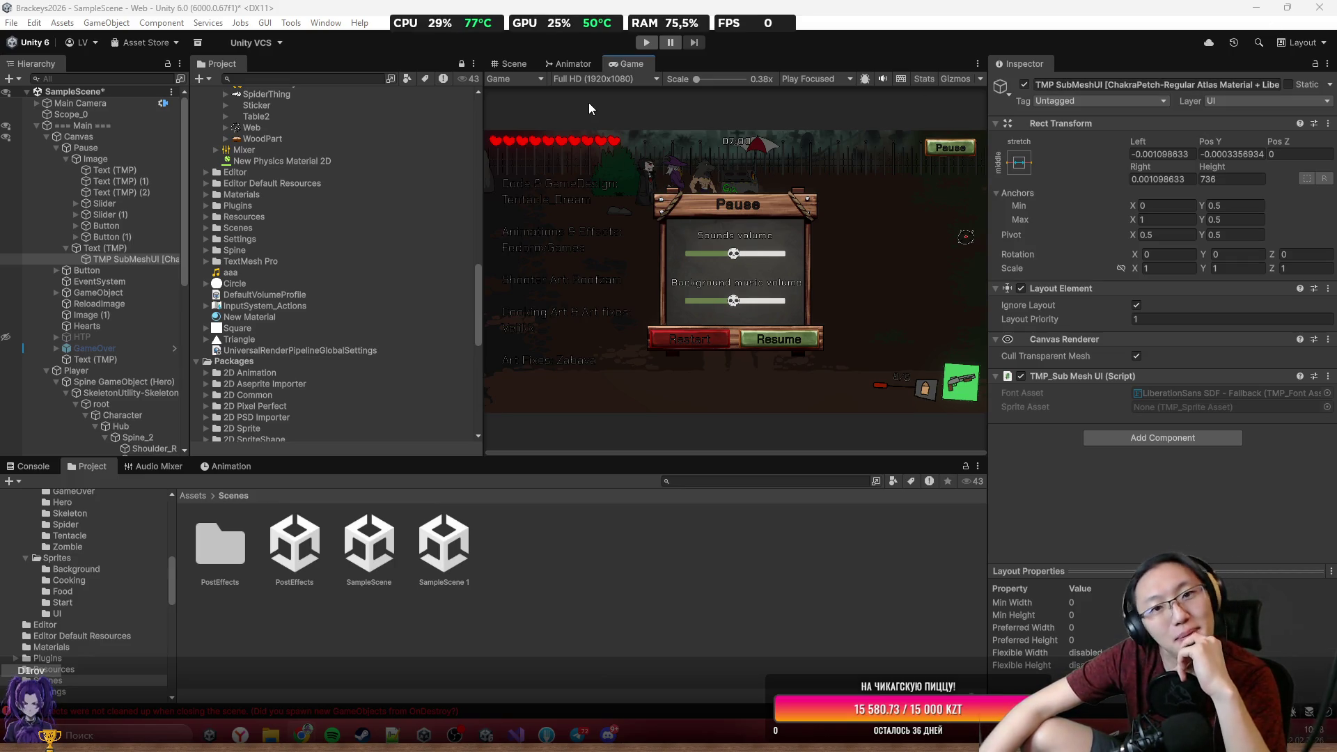
Shrink the credits box from its top-left corner to about 383 × 499, then select the parent Text (TMP).
{"action": "left_click", "coordinate": [515, 63]}
{"action": "scroll", "coordinate": [807, 299], "scroll_direction": "up", "scroll_amount": 3}
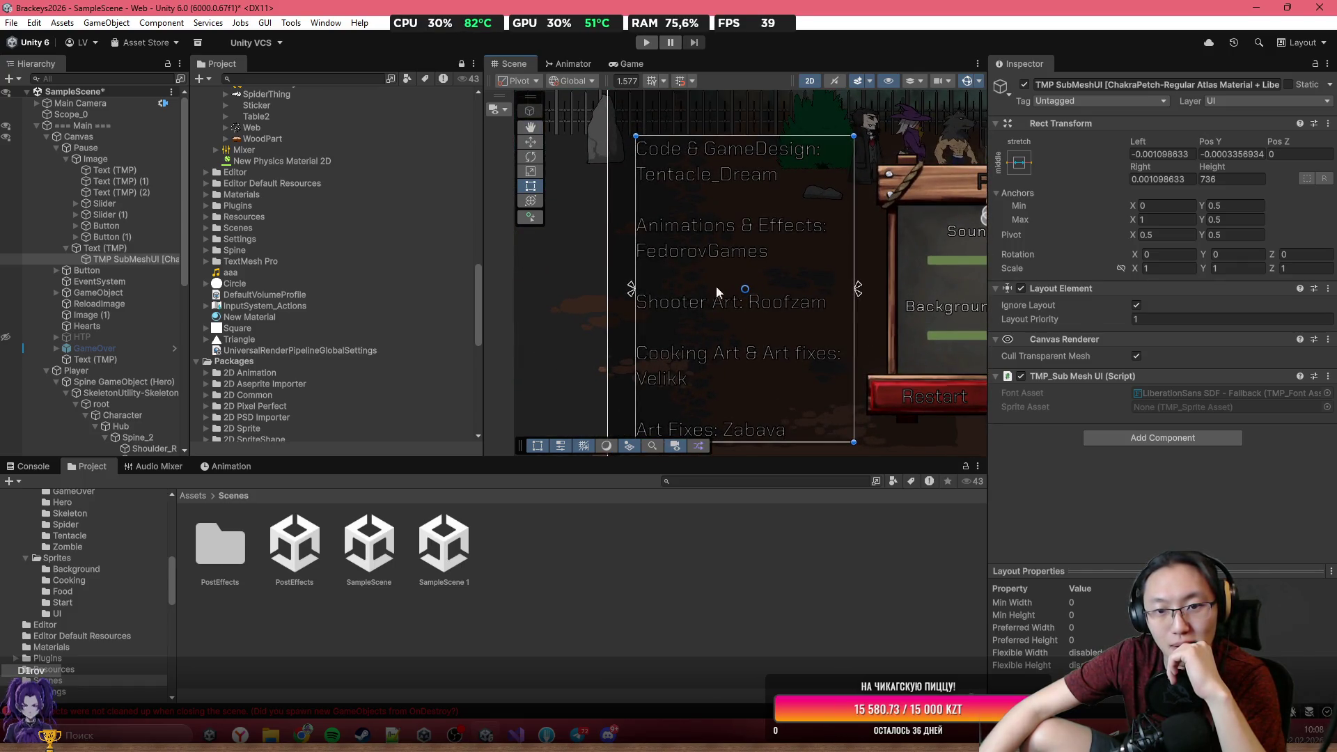
{"action": "left_click_drag", "start_coordinate": [753, 287], "coordinate": [721, 247]}
{"action": "scroll", "coordinate": [721, 248], "scroll_direction": "down", "scroll_amount": 3}
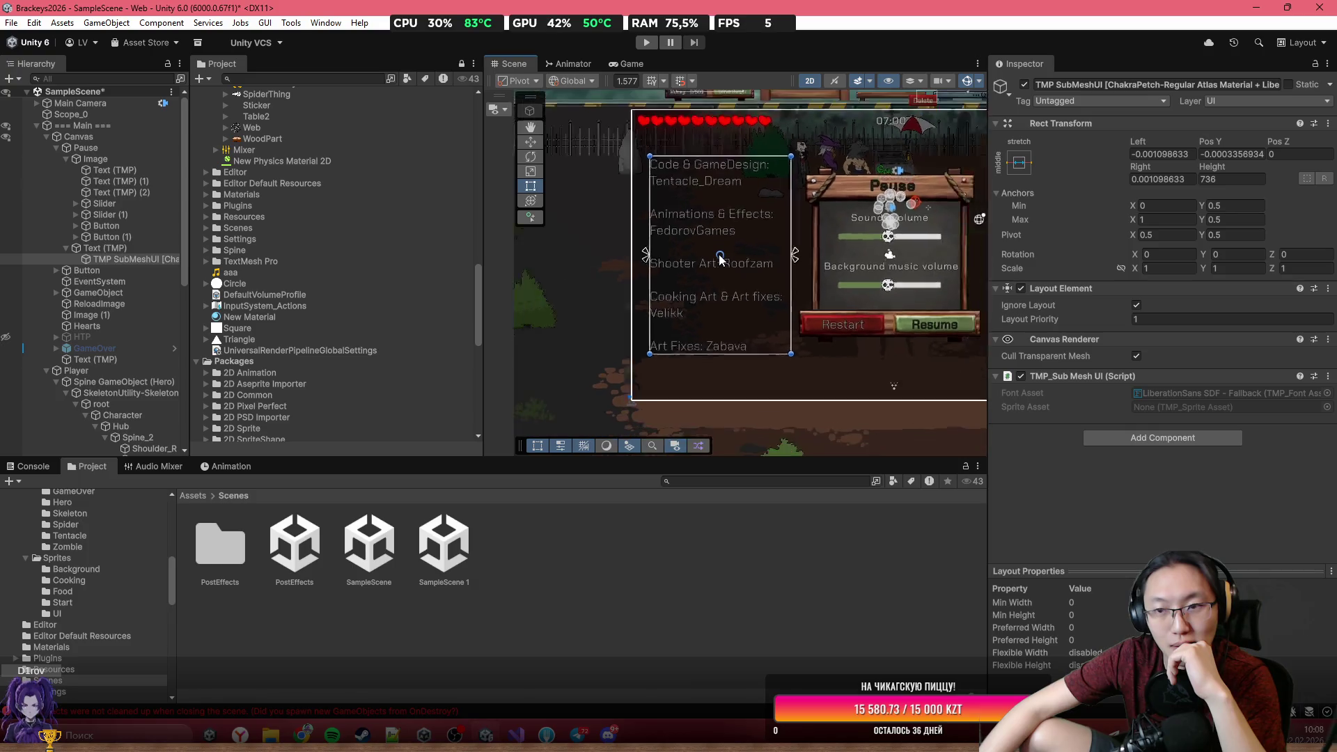
{"action": "left_click", "coordinate": [1018, 164]}
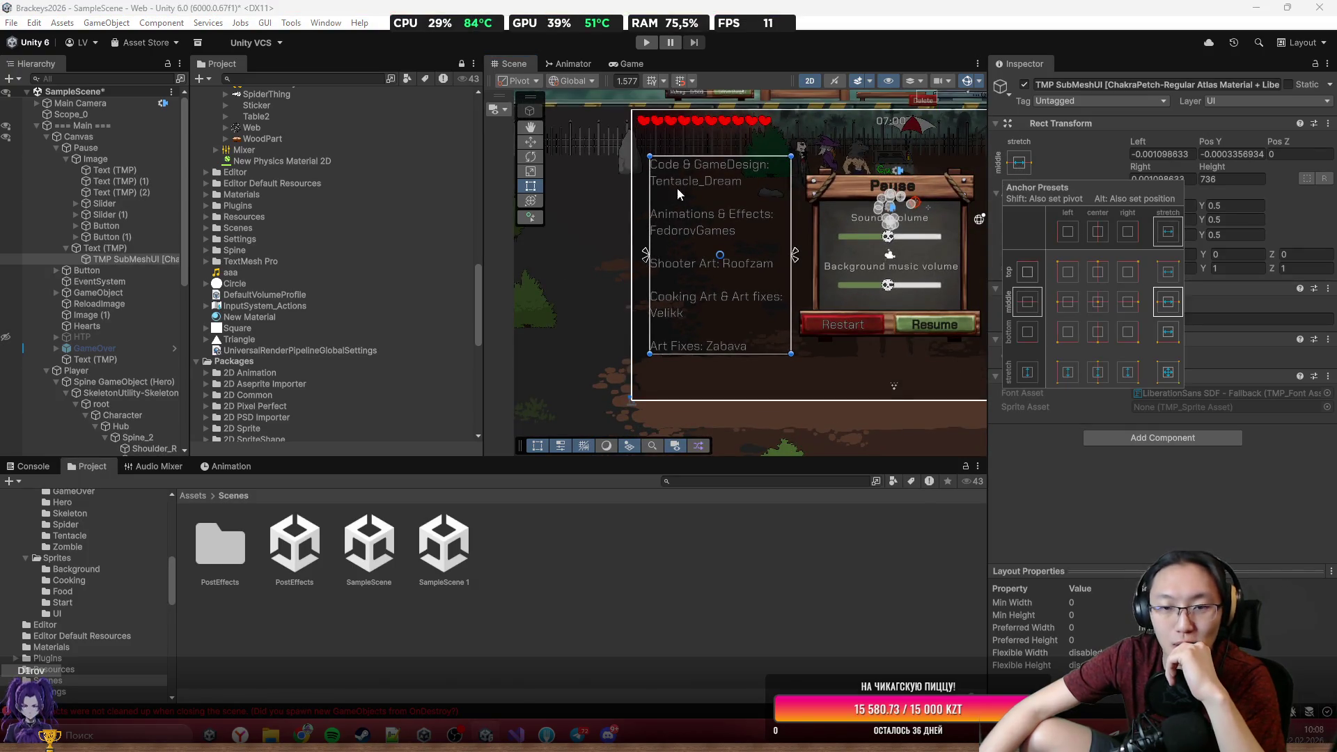
{"action": "scroll", "coordinate": [660, 224], "scroll_direction": "up", "scroll_amount": 3}
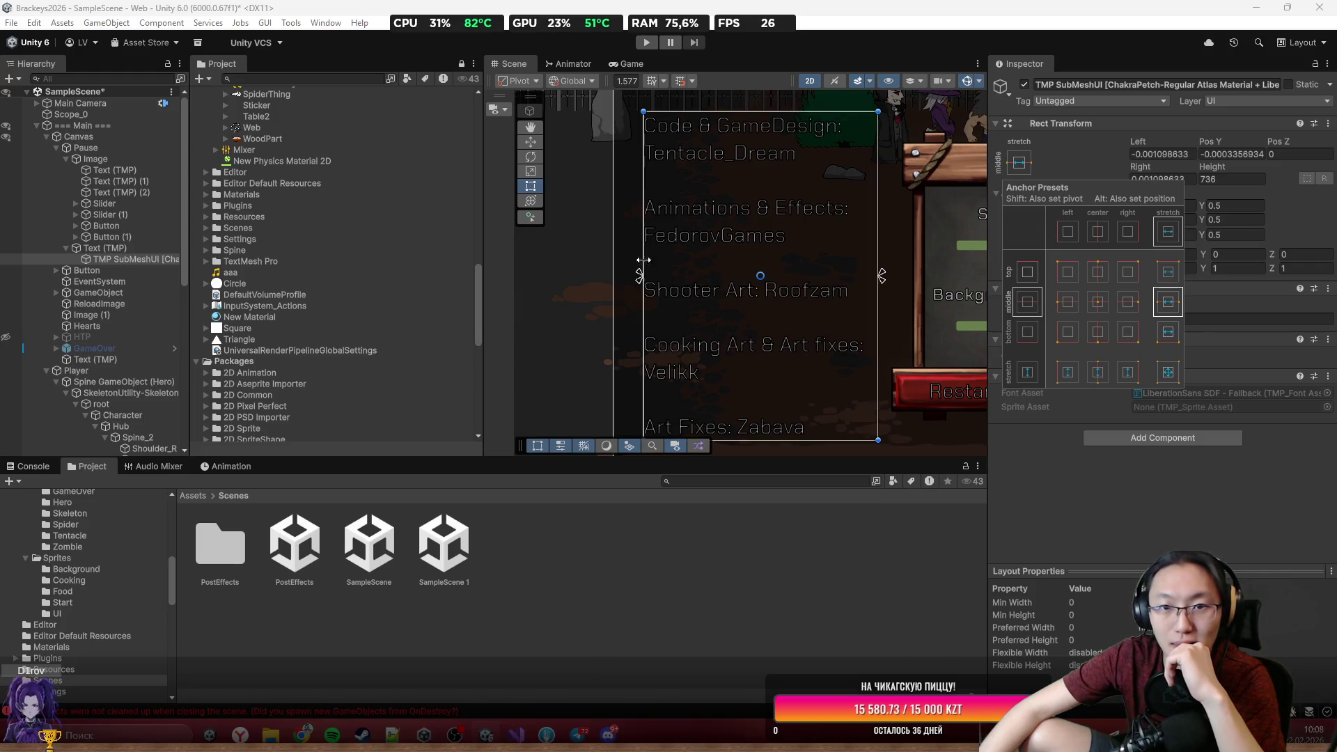
{"action": "scroll", "coordinate": [634, 272], "scroll_direction": "down", "scroll_amount": 4}
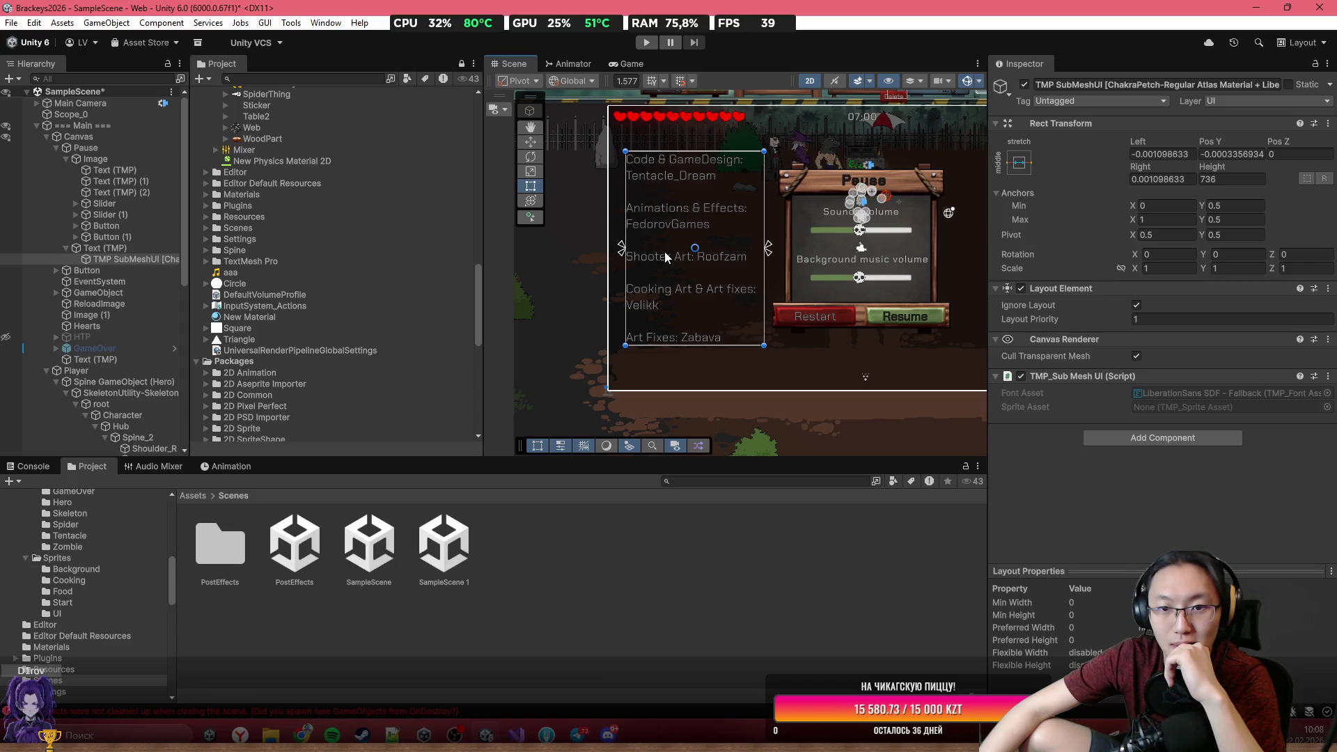
{"action": "mouse_move", "coordinate": [626, 148]}
{"action": "left_mouse_down"}
{"action": "mouse_move", "coordinate": [662, 209]}
{"action": "mouse_move", "coordinate": [724, 214]}
{"action": "left_mouse_up"}
{"action": "left_click", "coordinate": [132, 248]}
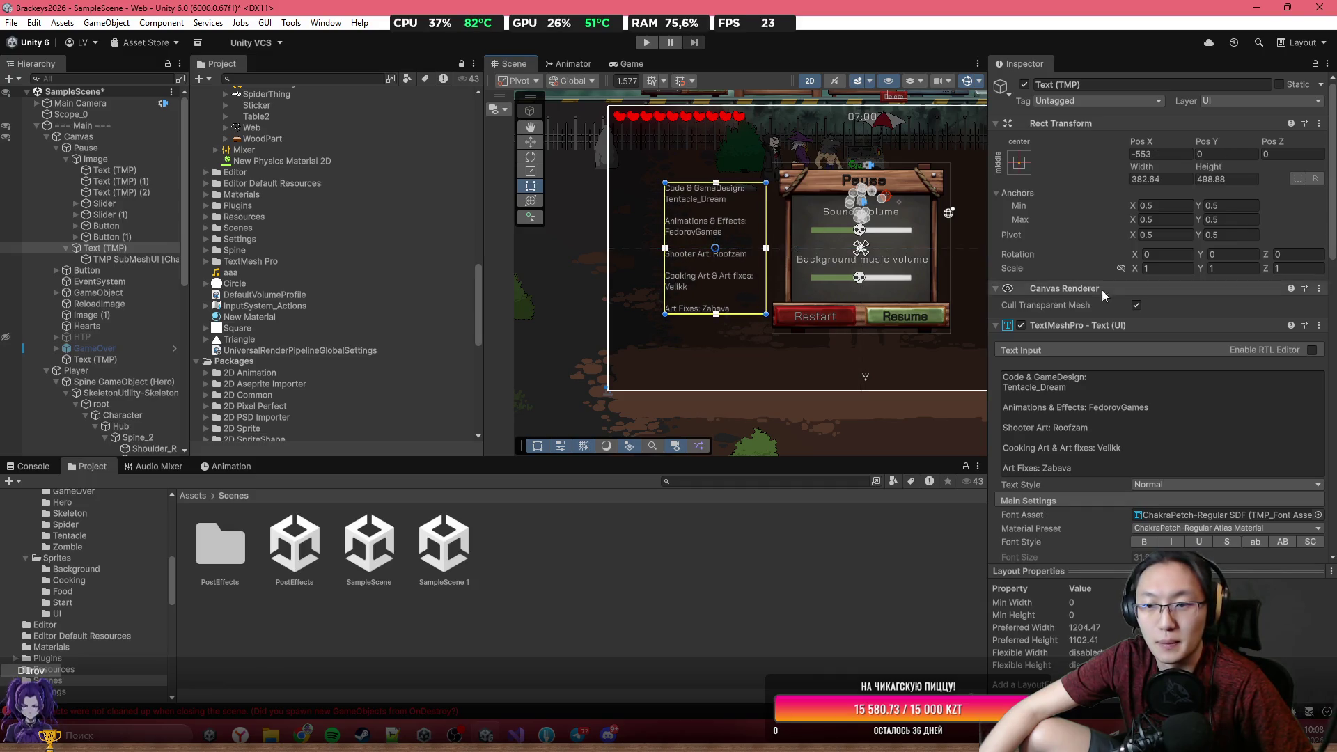
Fit the credits anchors to its box (X 0.112–0.312, Y 0.269–0.731) and play the game maximized.
{"action": "left_click", "coordinate": [1109, 386]}
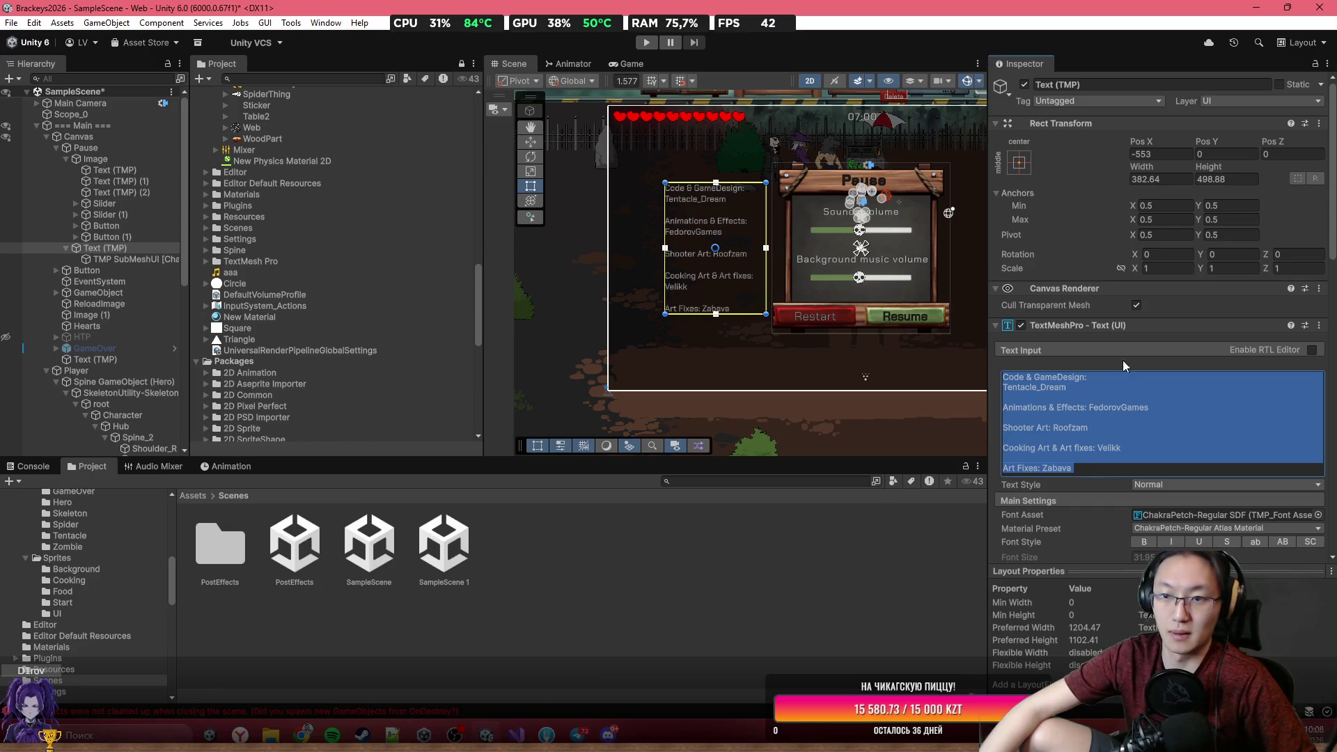
{"action": "left_click", "coordinate": [1019, 164]}
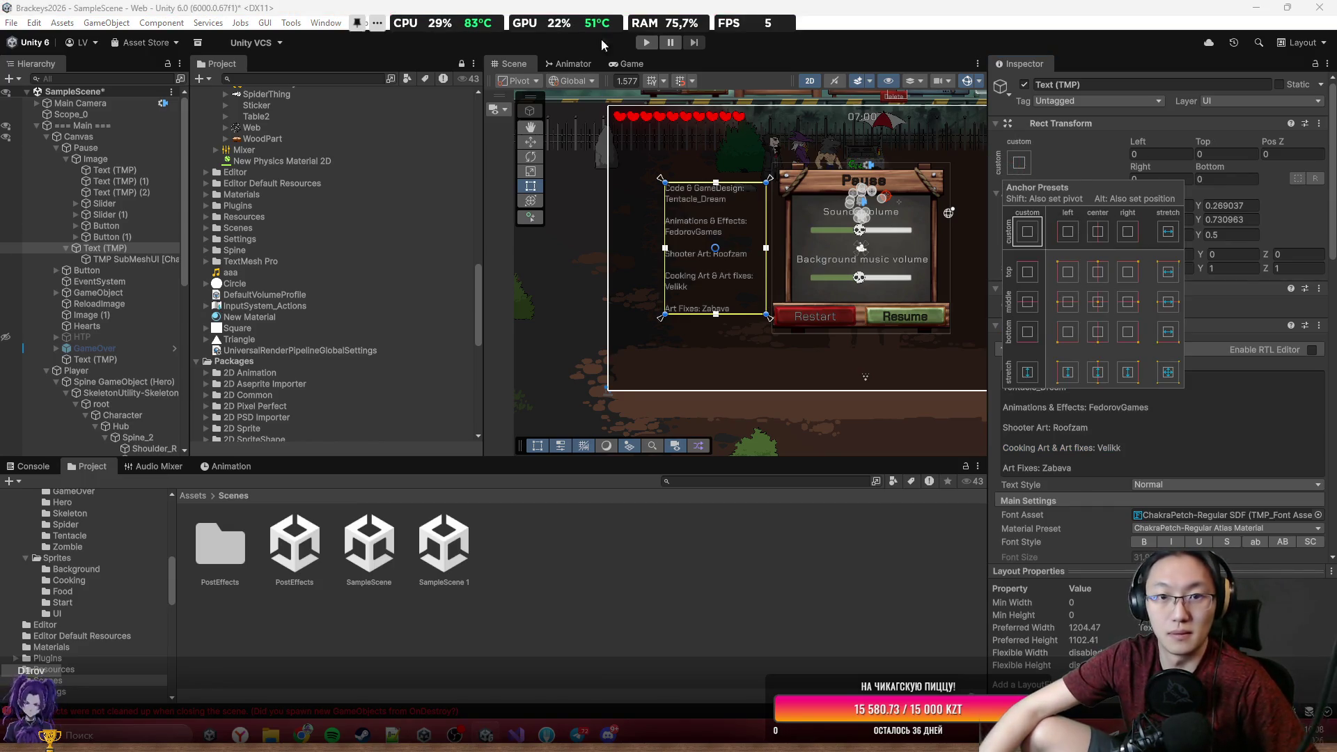
{"action": "left_click", "coordinate": [646, 43]}
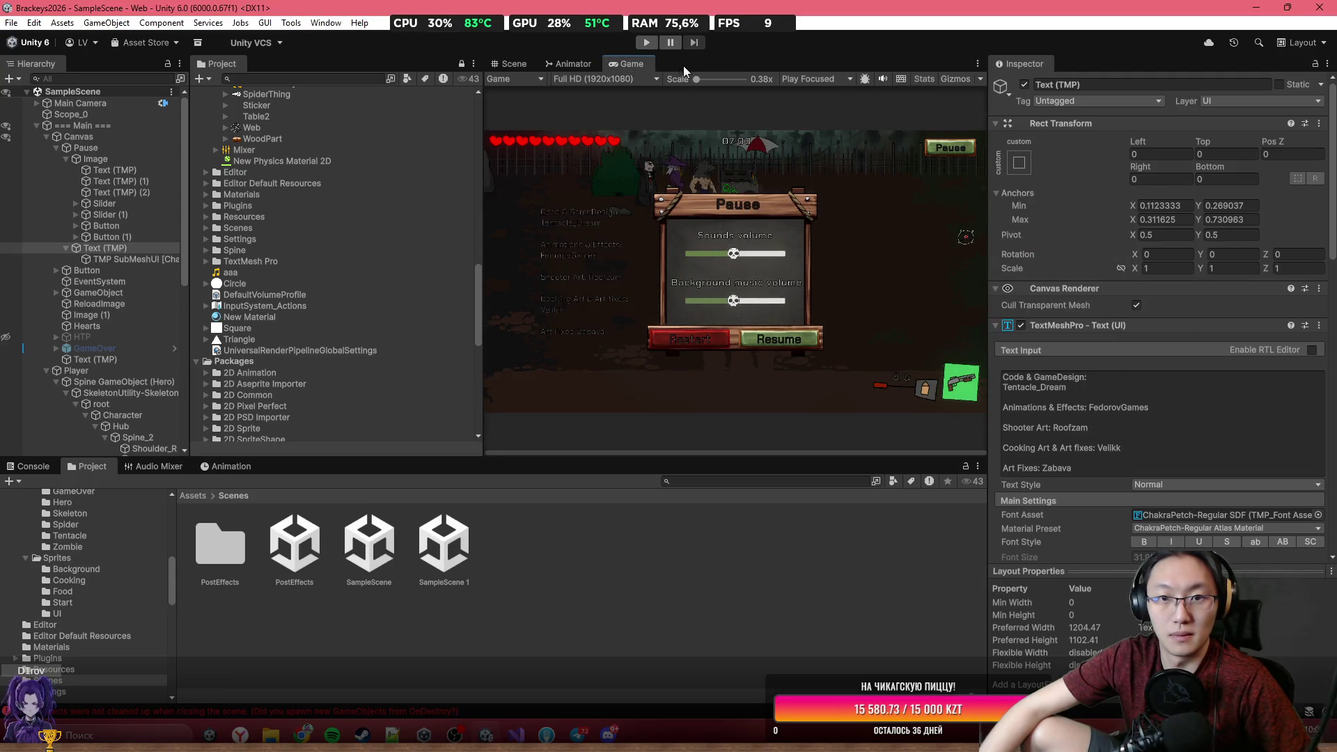
{"action": "double_click", "coordinate": [635, 61]}
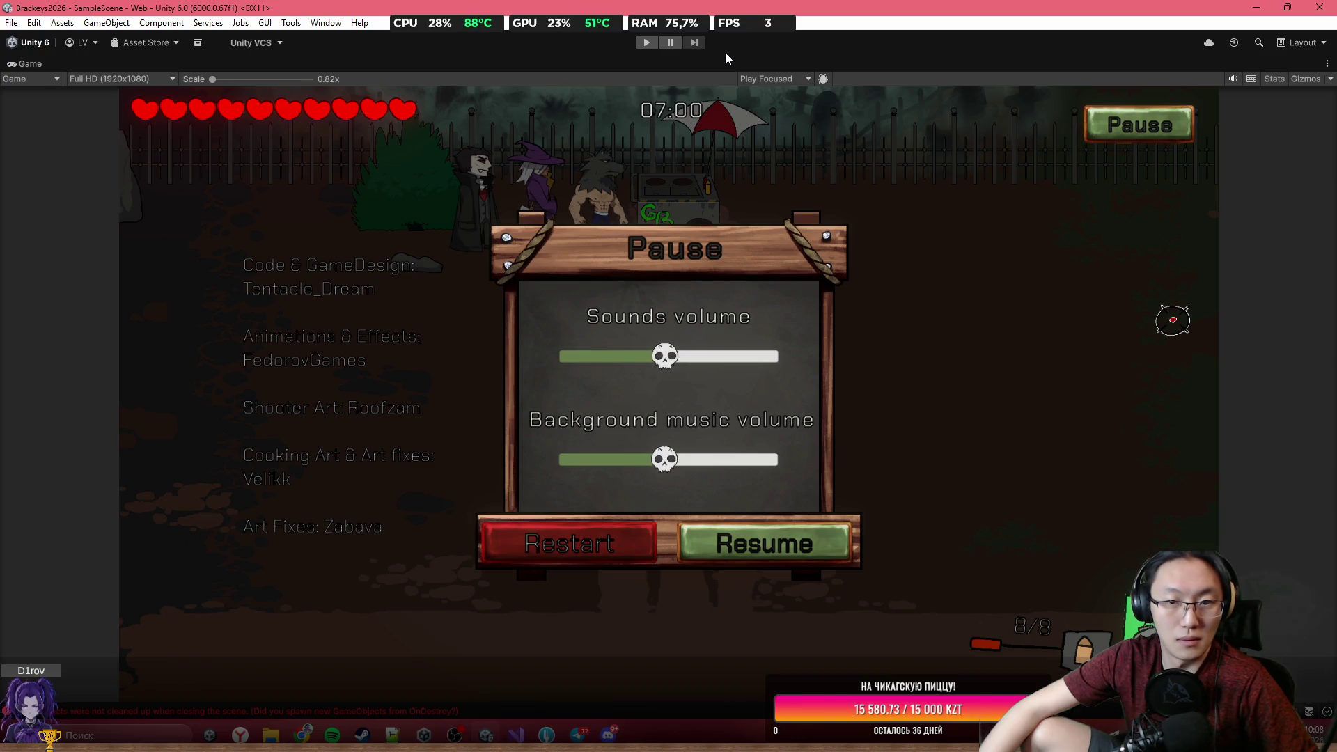
Restore the editor layout, set the Game view to Free Aspect, and resize the preview area.
{"action": "key", "text": "shift+space"}
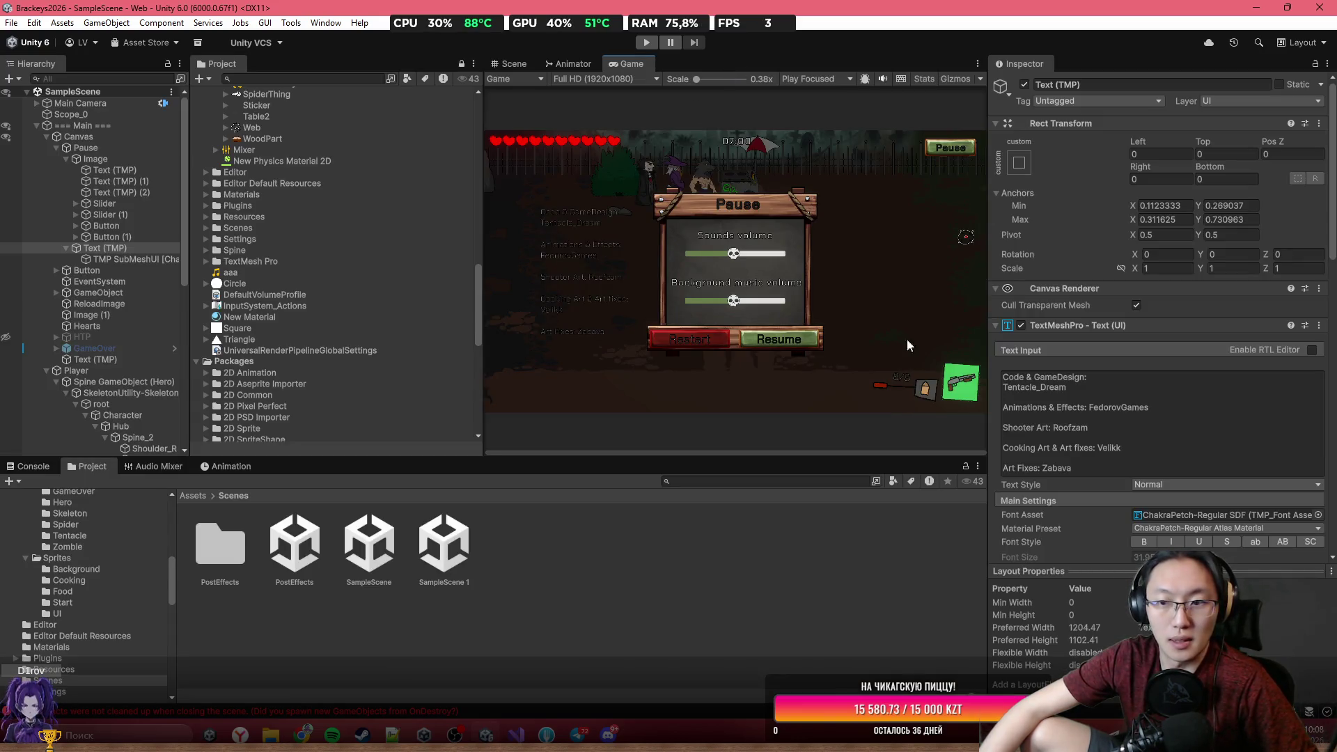
{"action": "left_click", "coordinate": [604, 78]}
{"action": "left_click", "coordinate": [592, 128]}
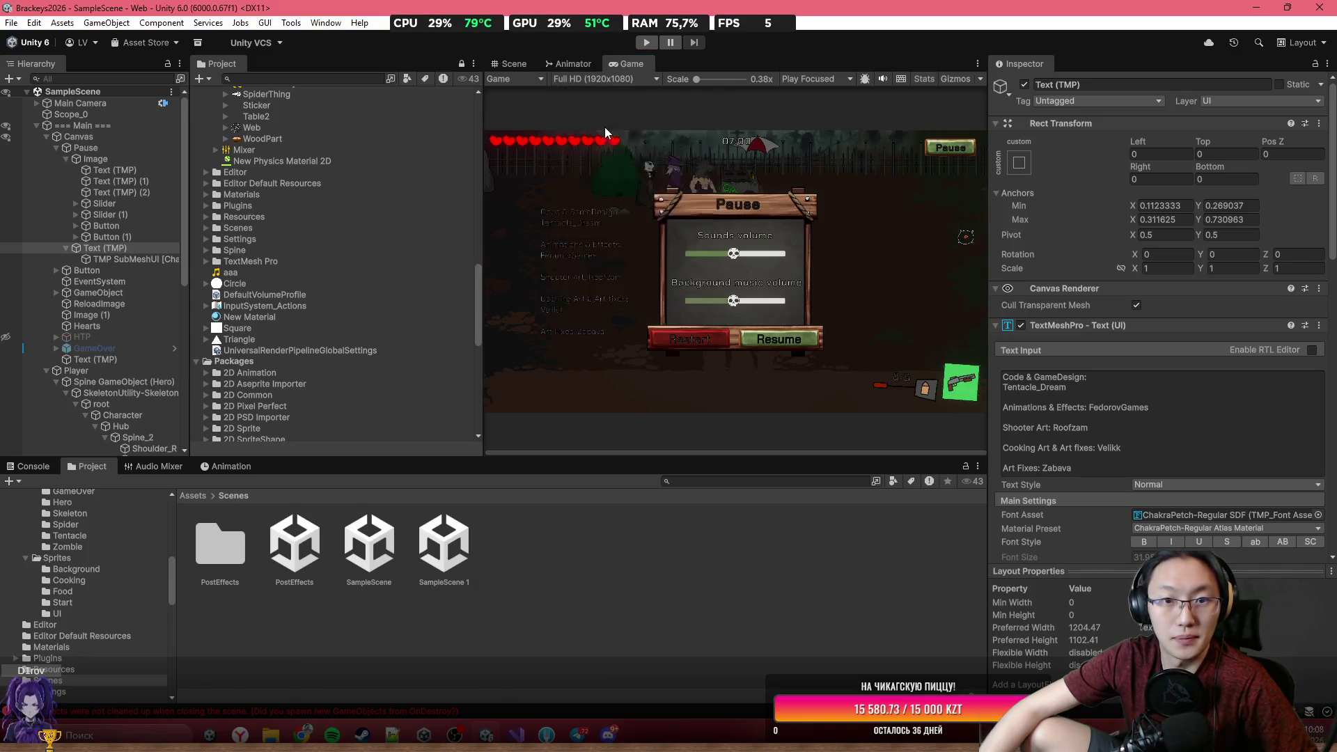
{"action": "mouse_move", "coordinate": [484, 194]}
{"action": "left_mouse_down"}
{"action": "mouse_move", "coordinate": [642, 216]}
{"action": "mouse_move", "coordinate": [307, 224]}
{"action": "mouse_move", "coordinate": [340, 224]}
{"action": "left_mouse_up"}
{"action": "mouse_move", "coordinate": [540, 459]}
{"action": "left_mouse_down"}
{"action": "mouse_move", "coordinate": [544, 326]}
{"action": "mouse_move", "coordinate": [550, 476]}
{"action": "left_mouse_up"}
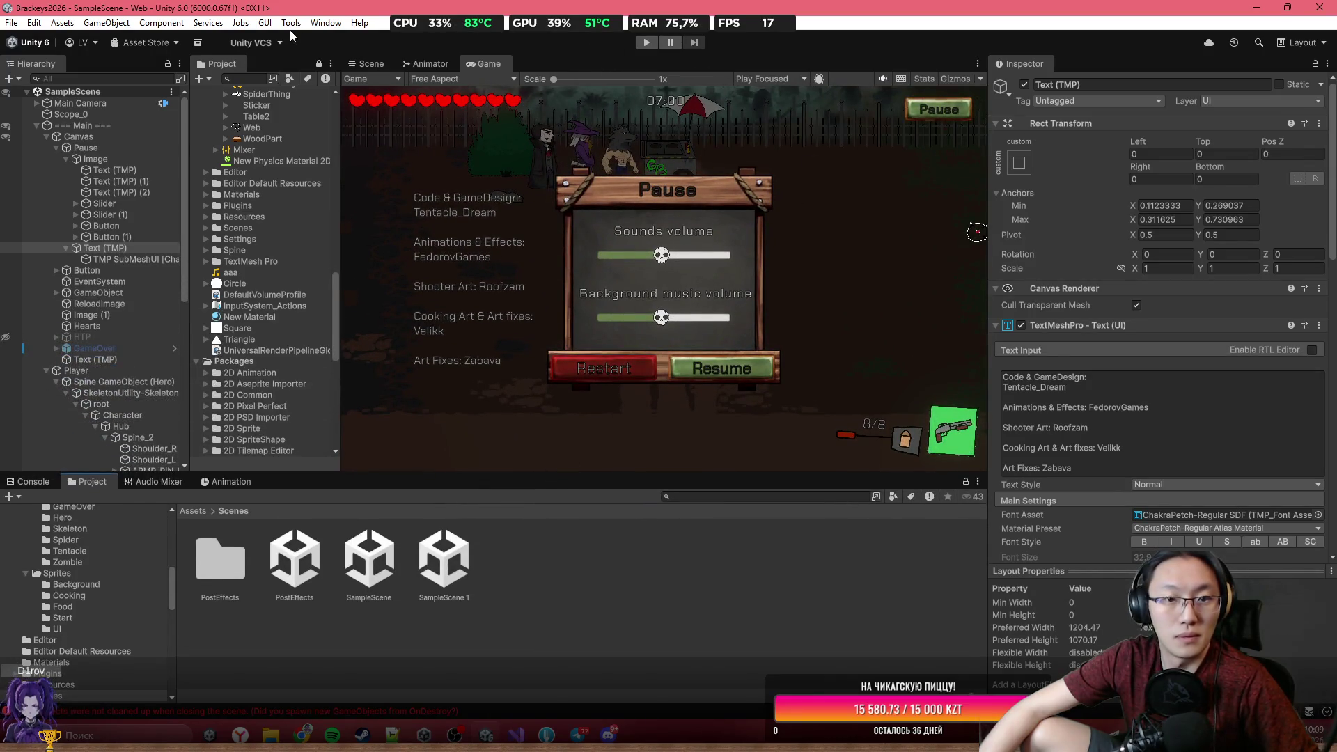
Disable the Pause menu and enable the HTP help panel, checking it full-size.
{"action": "left_click", "coordinate": [98, 159]}
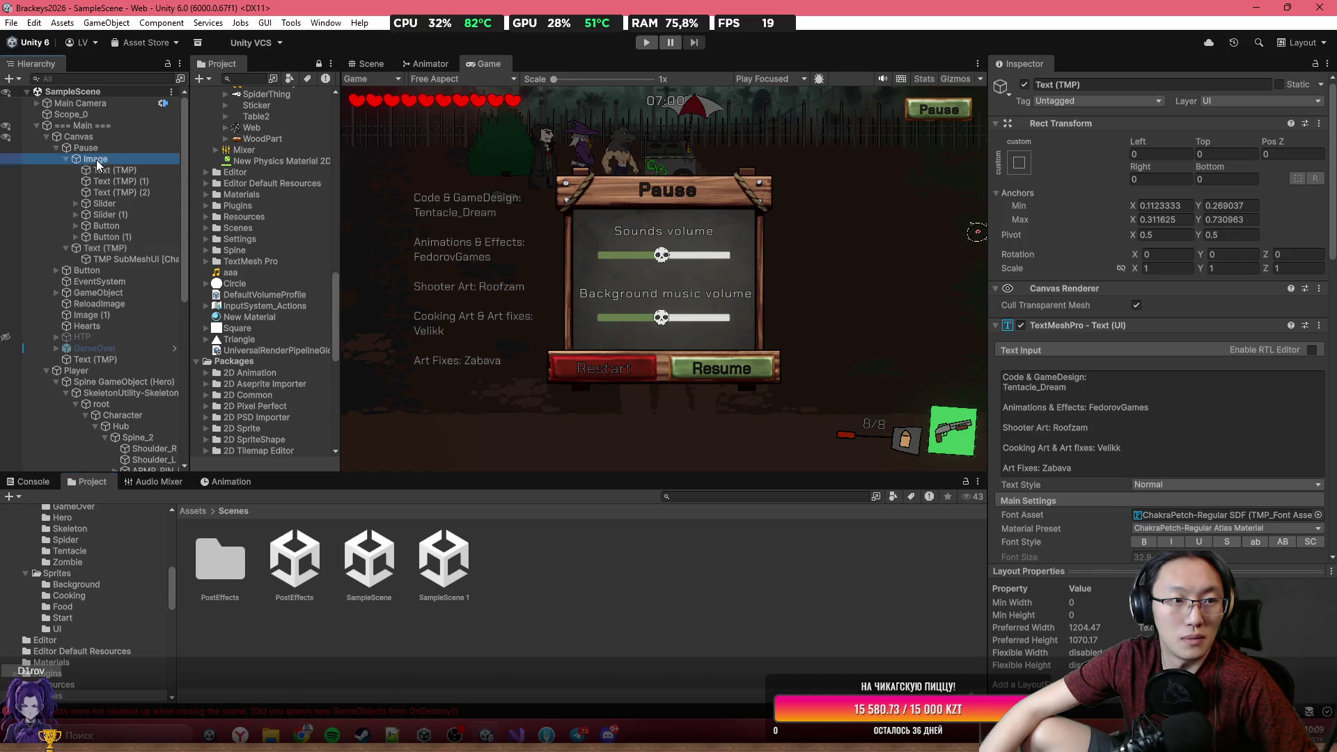
{"action": "left_click", "coordinate": [107, 148]}
{"action": "key", "text": "alt+shift+a"}
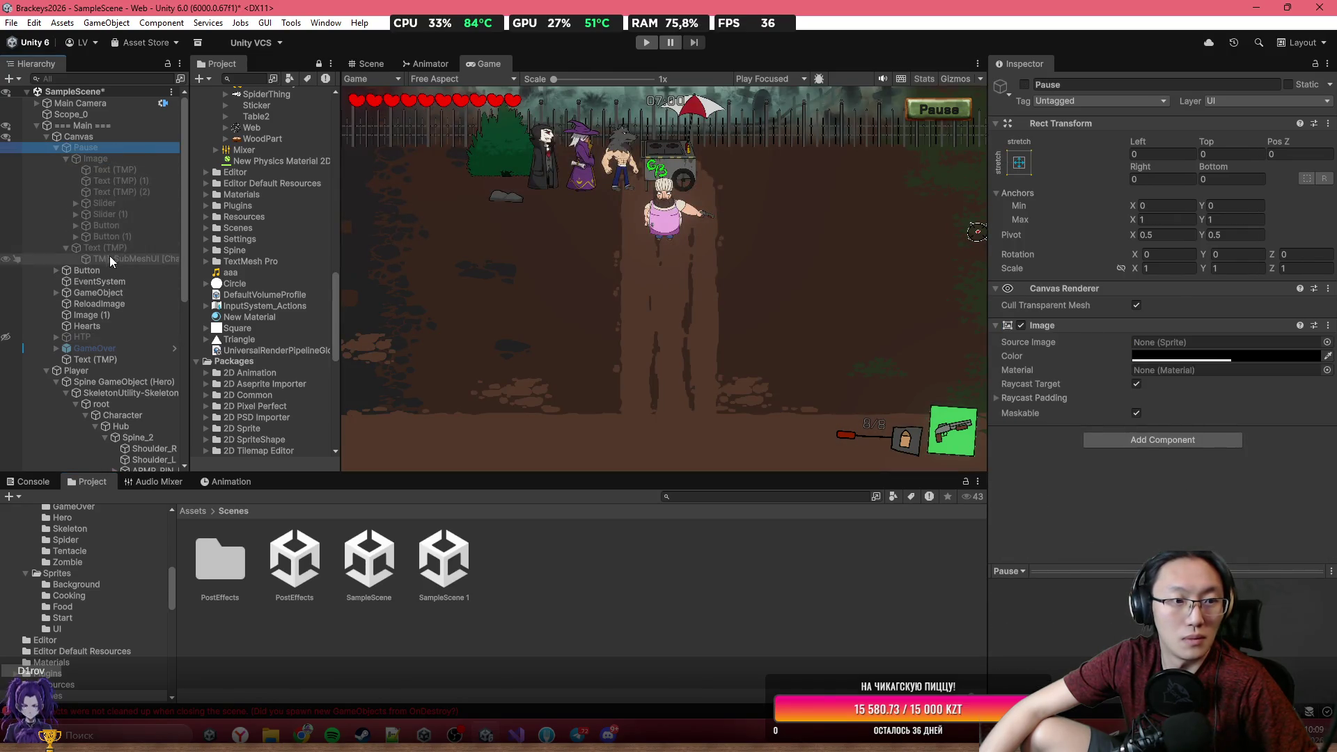
{"action": "left_click", "coordinate": [127, 335]}
{"action": "key", "text": "alt+shift+a"}
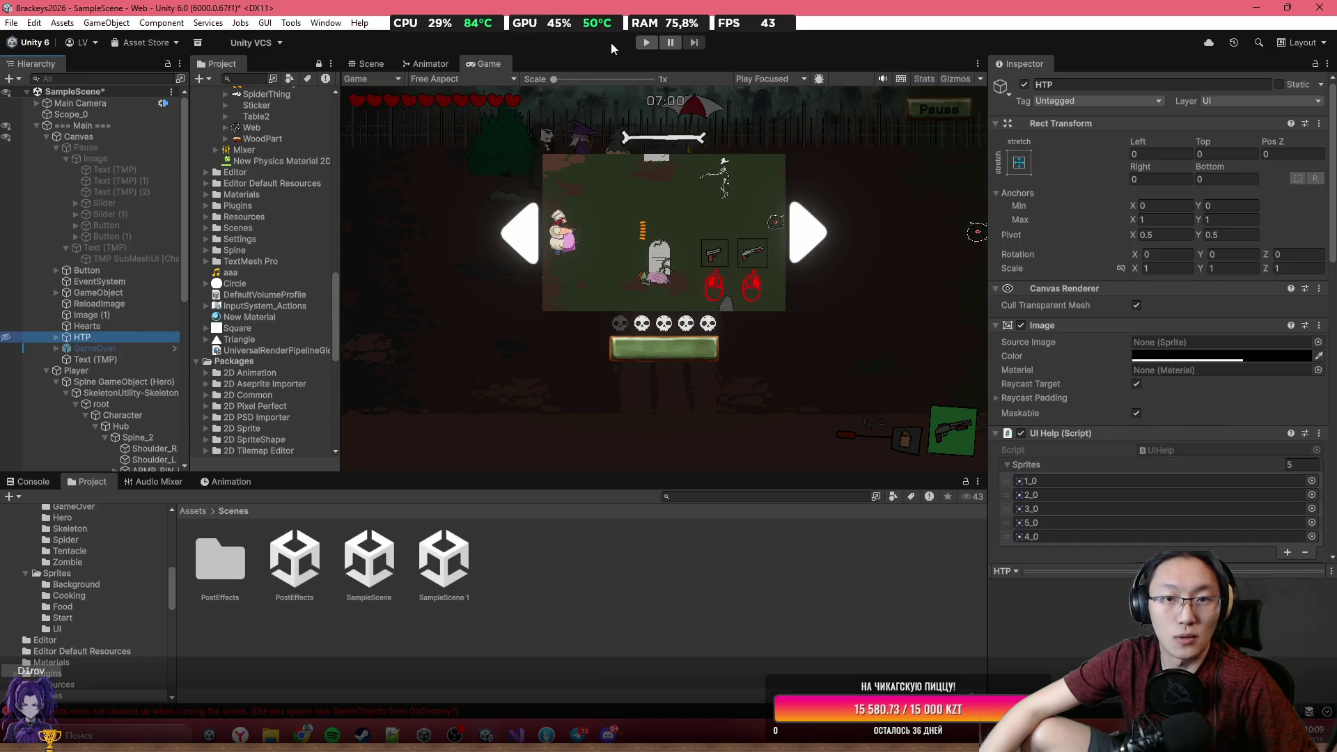
{"action": "double_click", "coordinate": [664, 64]}
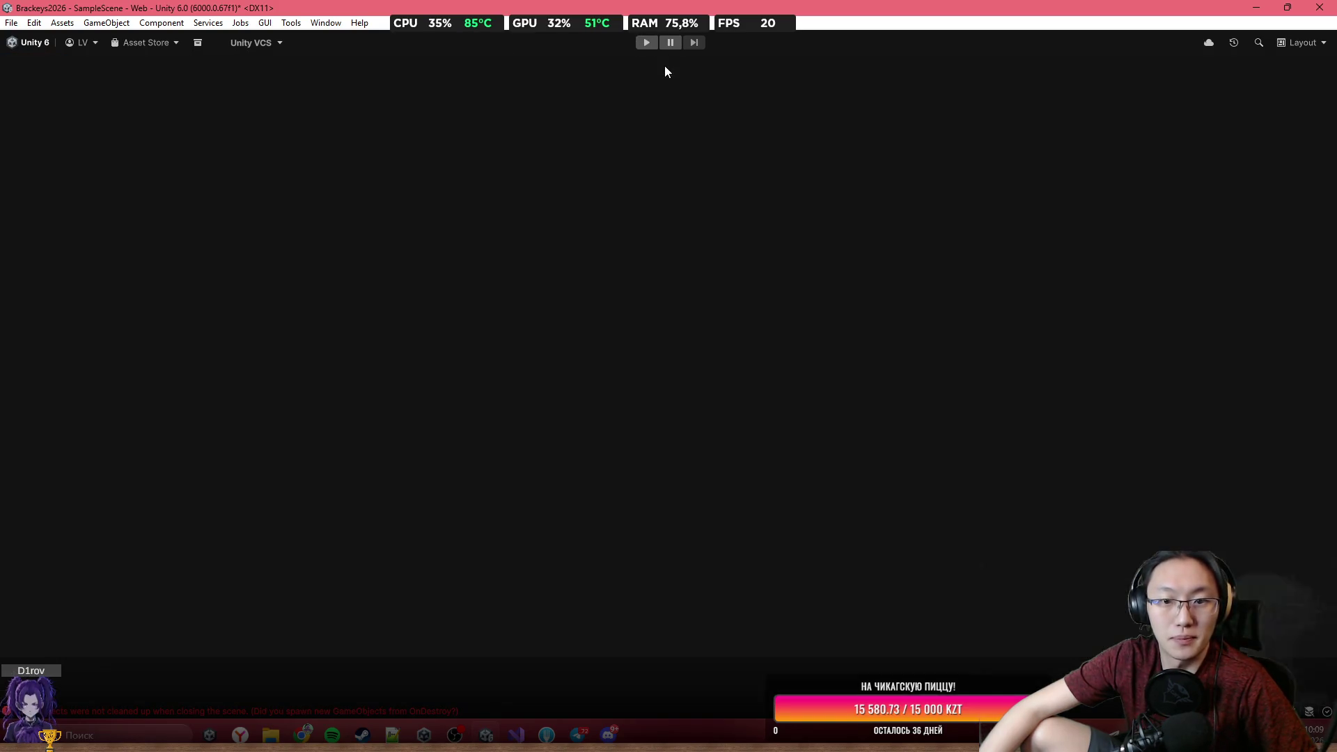
{"action": "double_click", "coordinate": [664, 66]}
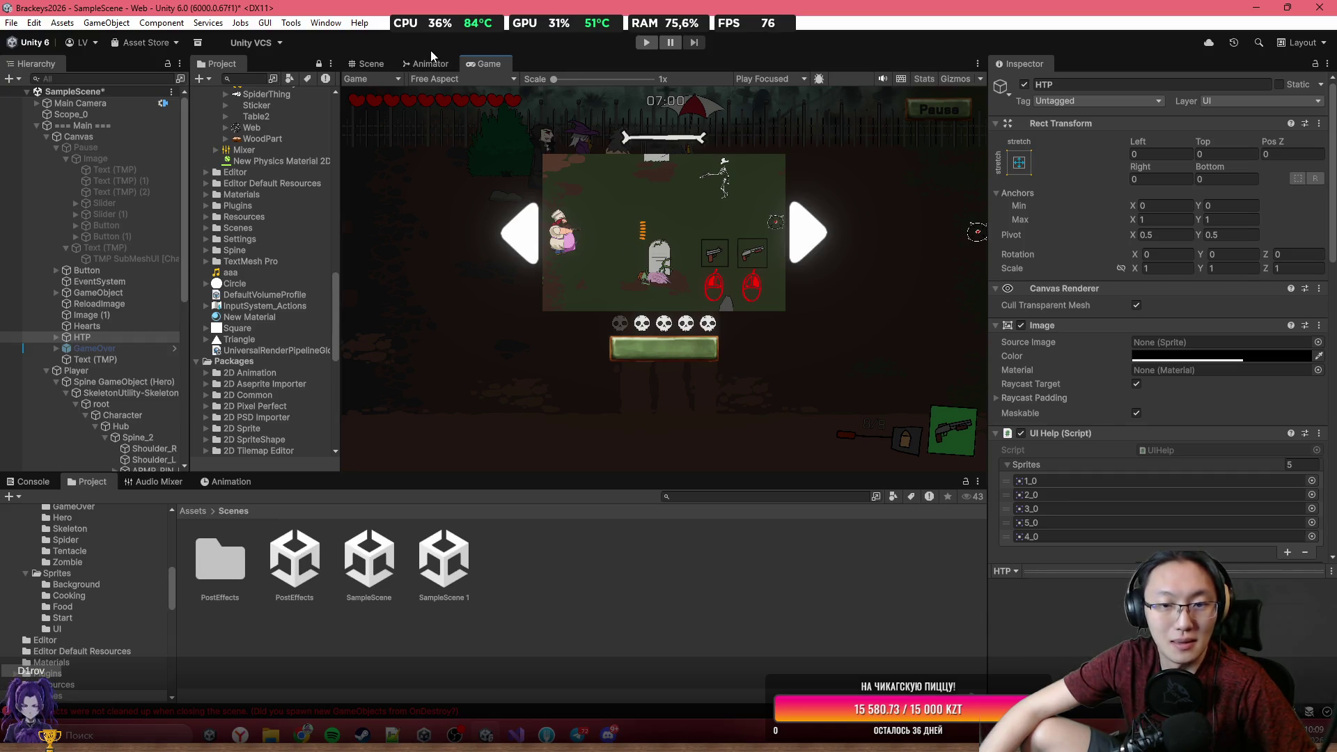
{"action": "left_click", "coordinate": [368, 69]}
{"action": "left_click", "coordinate": [782, 308]}
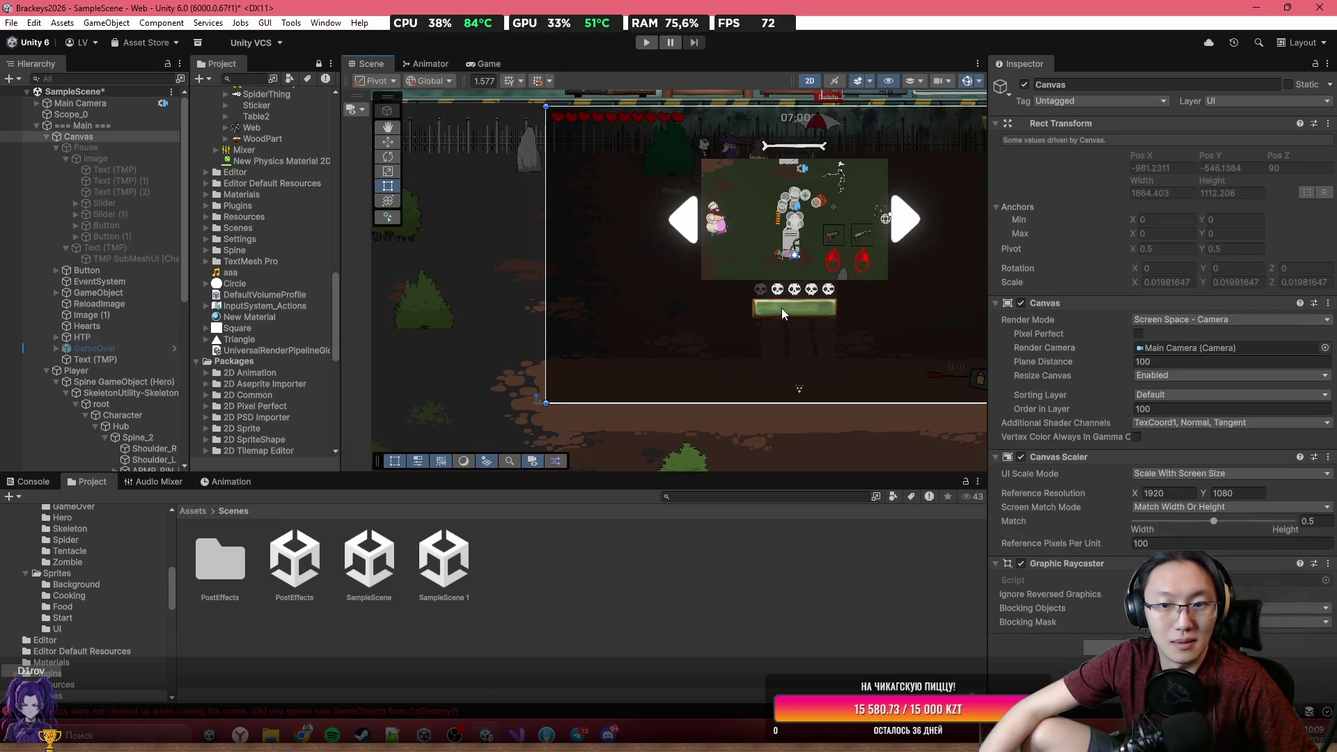
{"action": "left_click", "coordinate": [782, 310]}
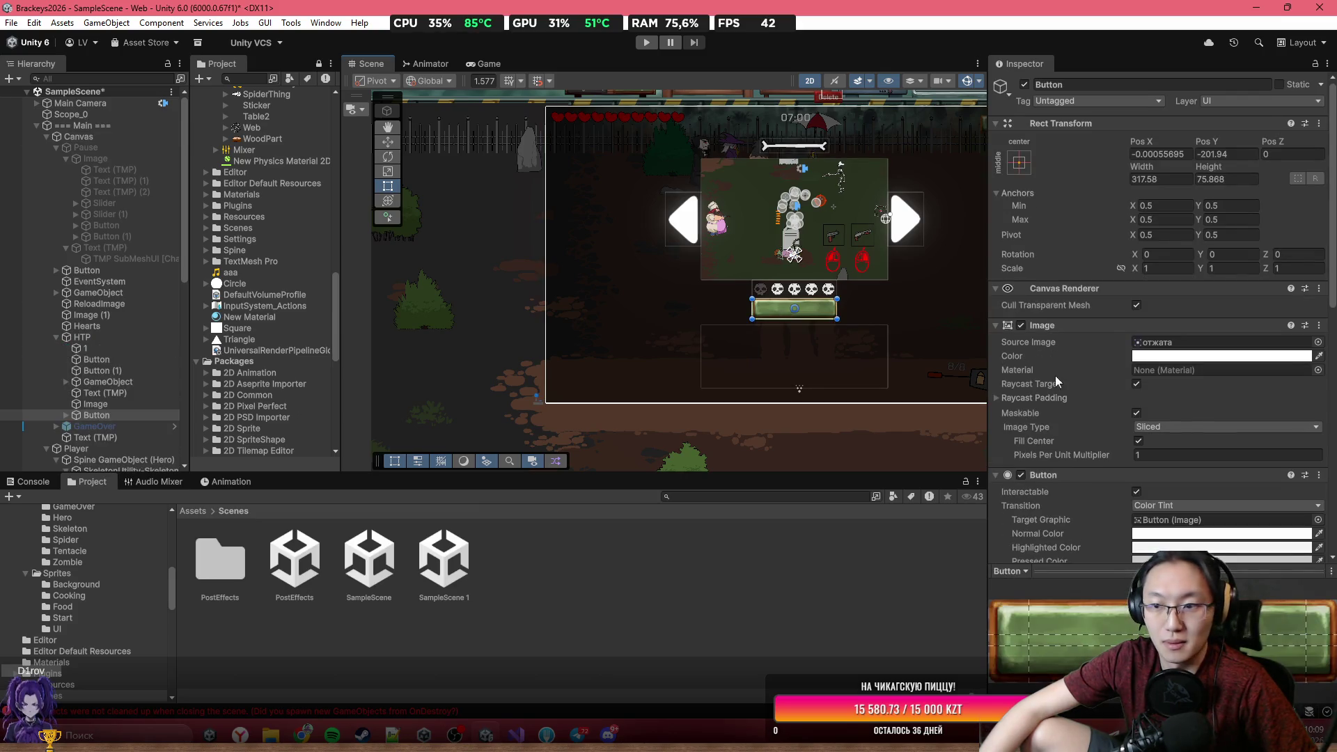
{"action": "scroll", "coordinate": [1189, 407], "scroll_direction": "down", "scroll_amount": 10}
{"action": "scroll", "coordinate": [1189, 407], "scroll_direction": "down", "scroll_amount": 5}
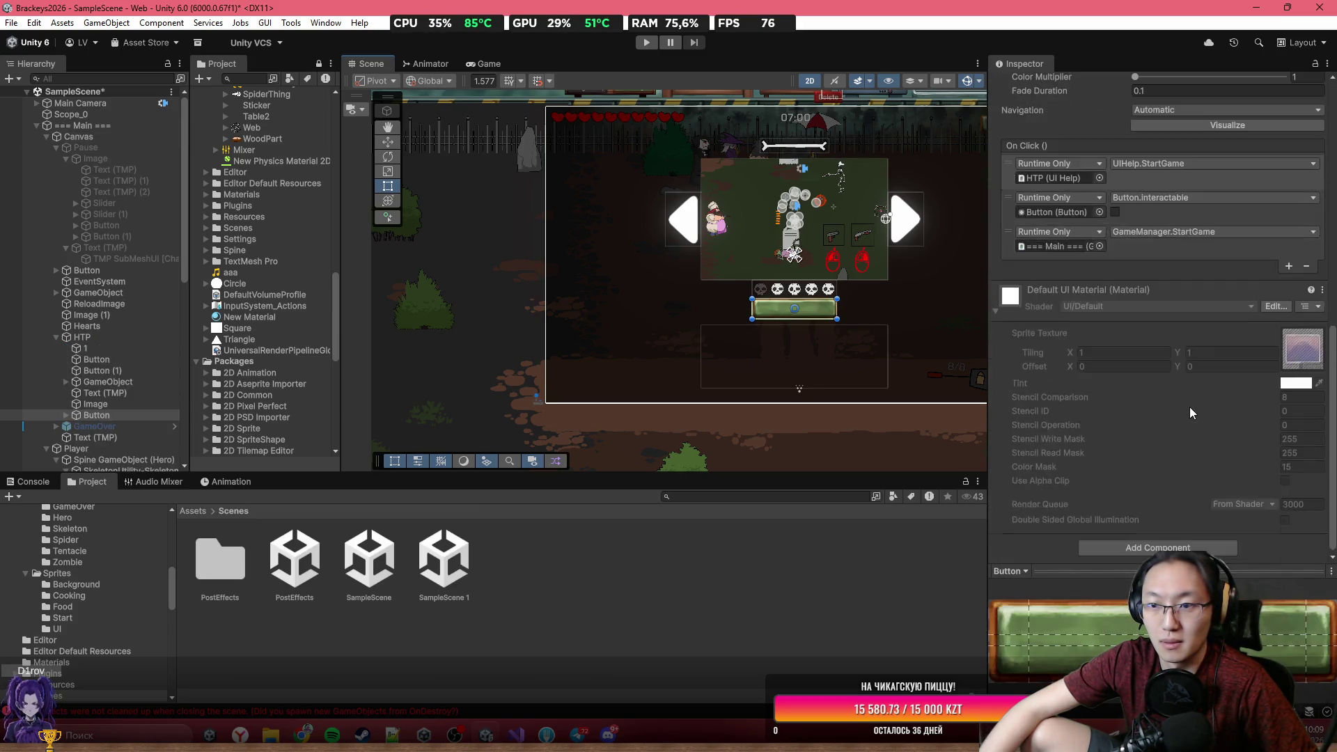
{"action": "left_click", "coordinate": [67, 415]}
{"action": "double_click", "coordinate": [98, 426]}
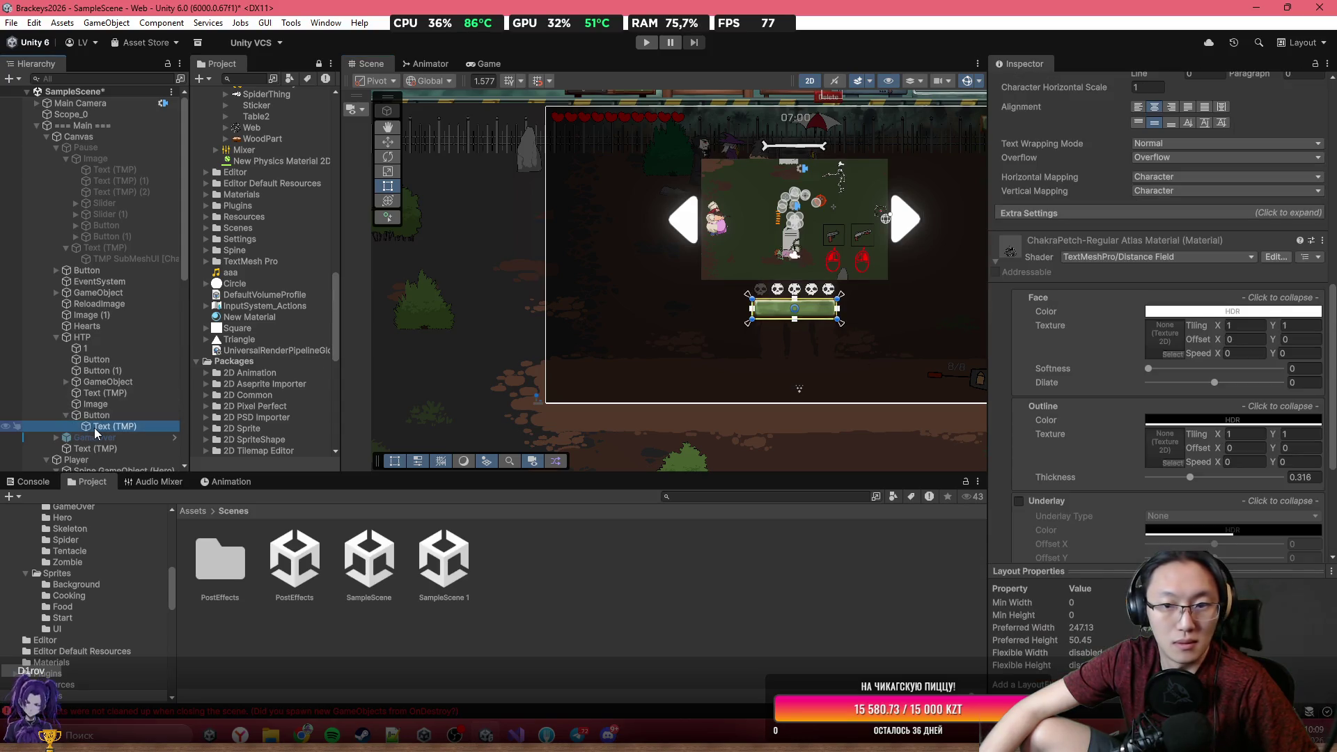
{"action": "scroll", "coordinate": [1150, 320], "scroll_direction": "up", "scroll_amount": 5}
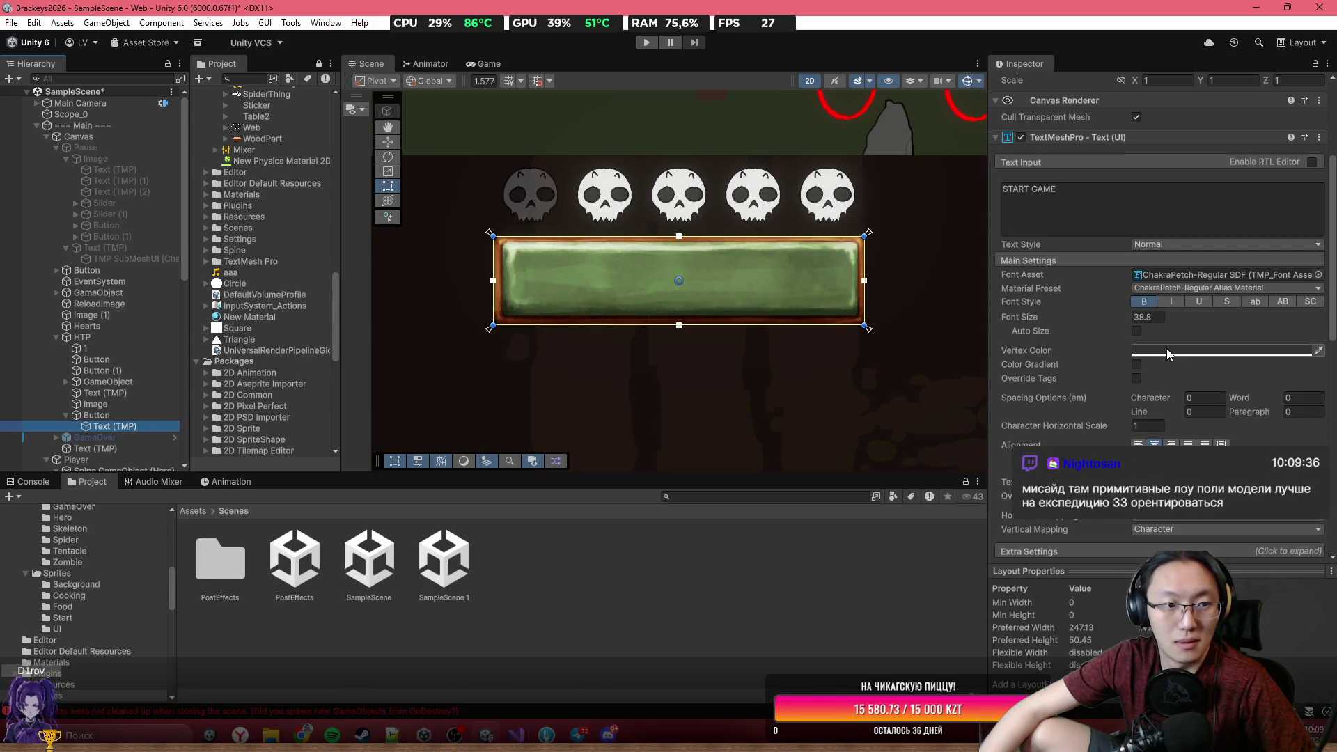
{"action": "scroll", "coordinate": [648, 355], "scroll_direction": "down", "scroll_amount": 5}
{"action": "scroll", "coordinate": [639, 369], "scroll_direction": "down", "scroll_amount": 1}
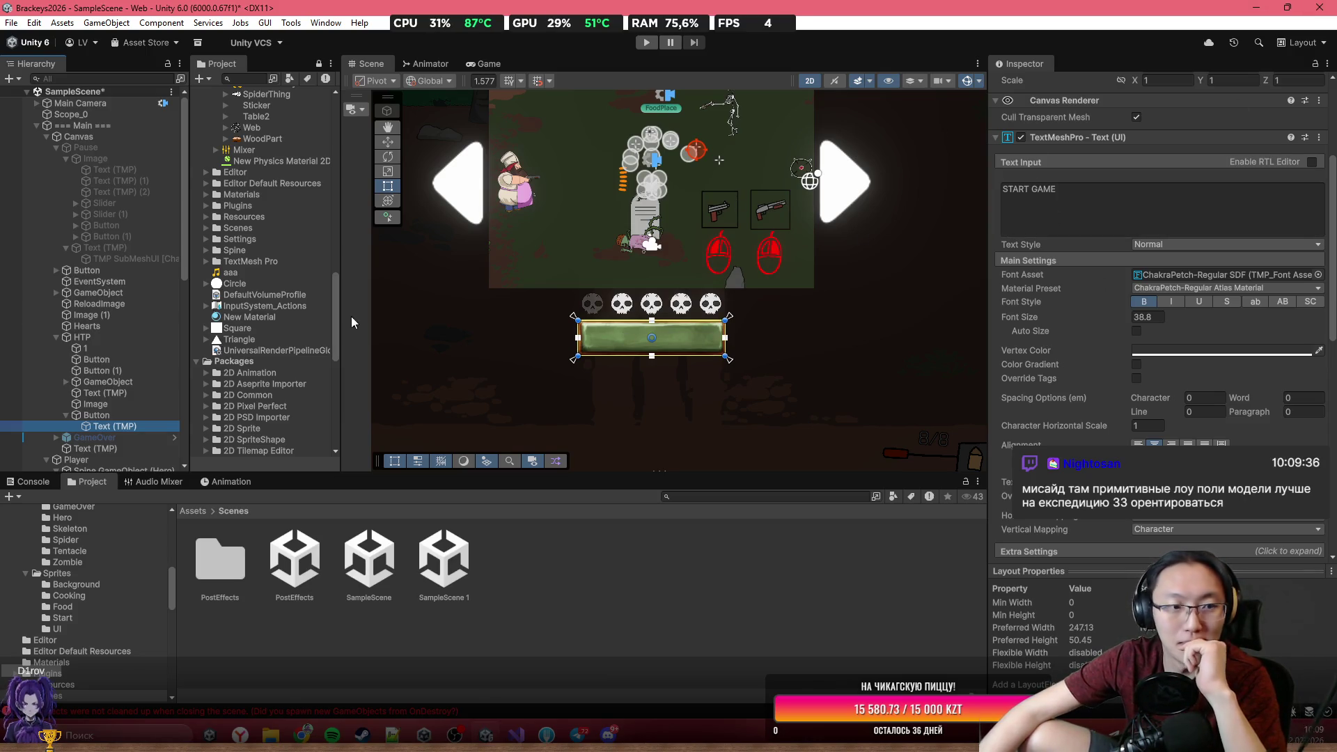
{"action": "left_click", "coordinate": [474, 62]}
{"action": "left_click", "coordinate": [367, 63]}
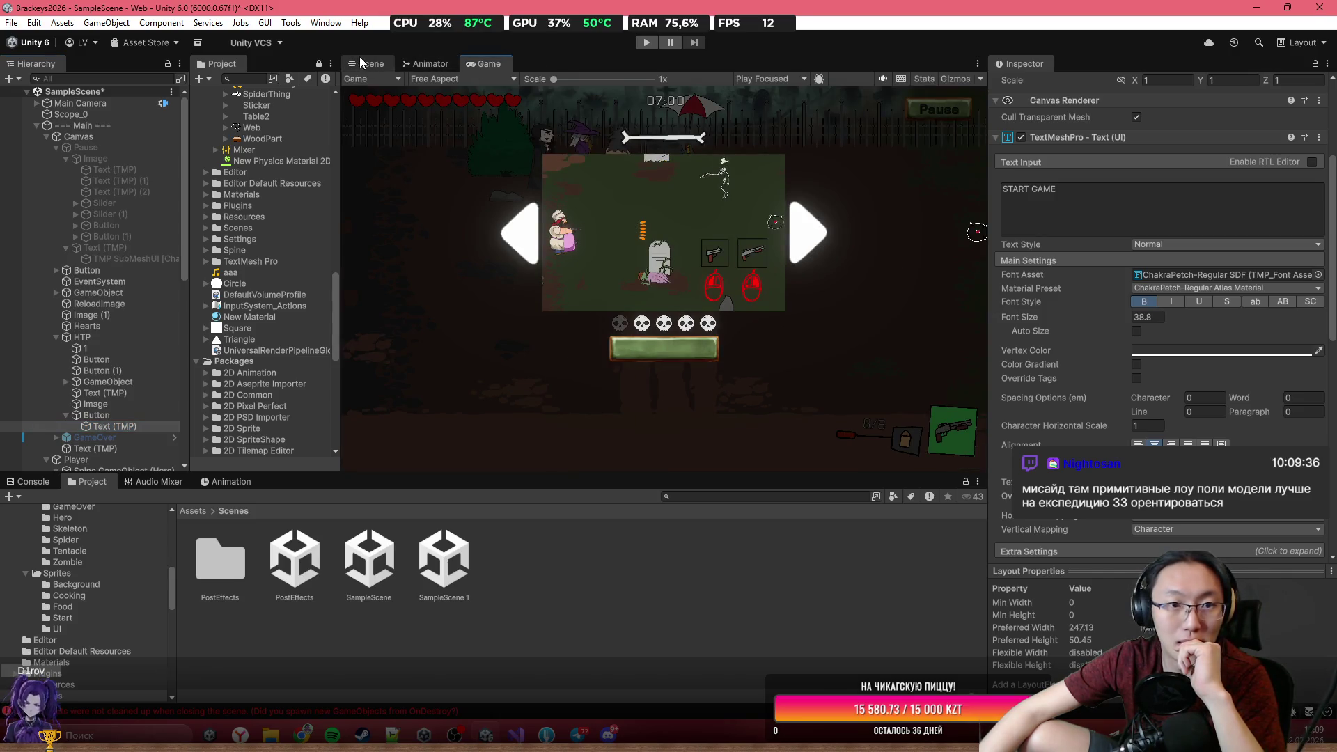
{"action": "scroll", "coordinate": [1174, 423], "scroll_direction": "down", "scroll_amount": 5}
{"action": "scroll", "coordinate": [1175, 420], "scroll_direction": "up", "scroll_amount": 3}
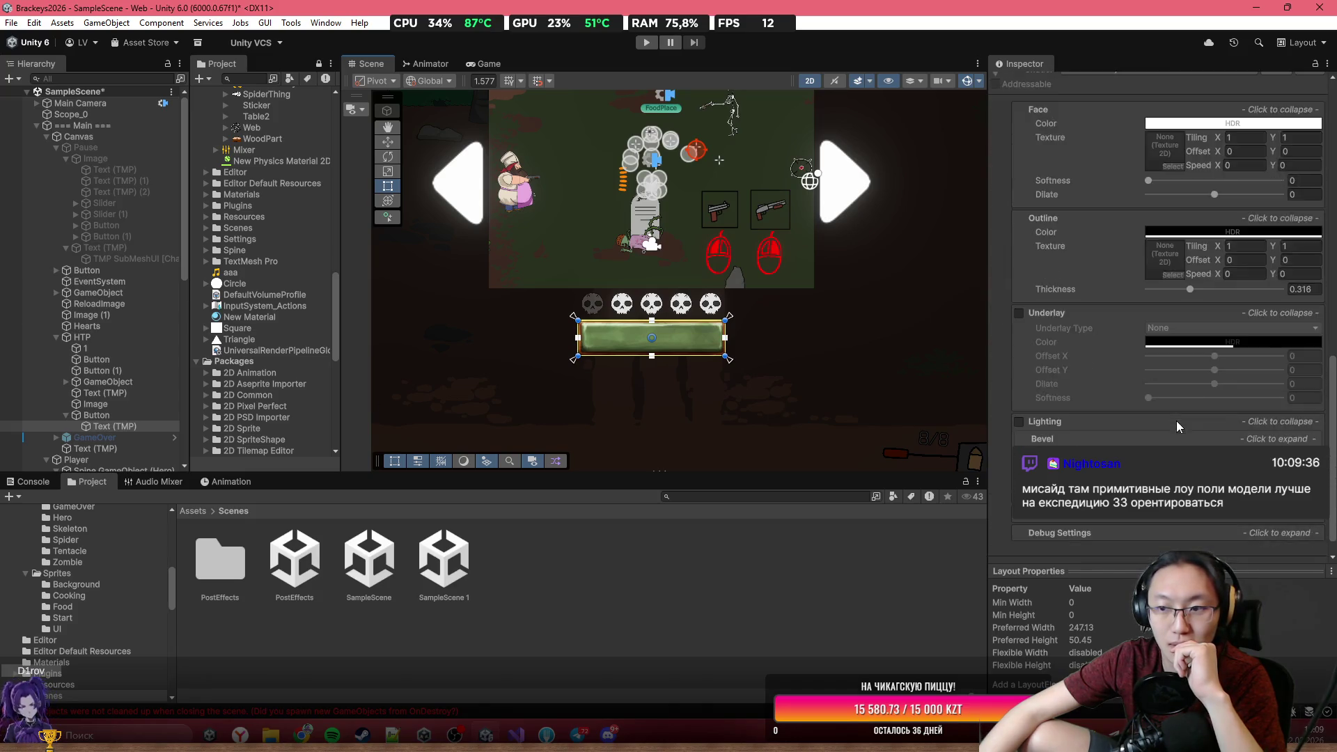
{"action": "scroll", "coordinate": [1177, 343], "scroll_direction": "down", "scroll_amount": 7}
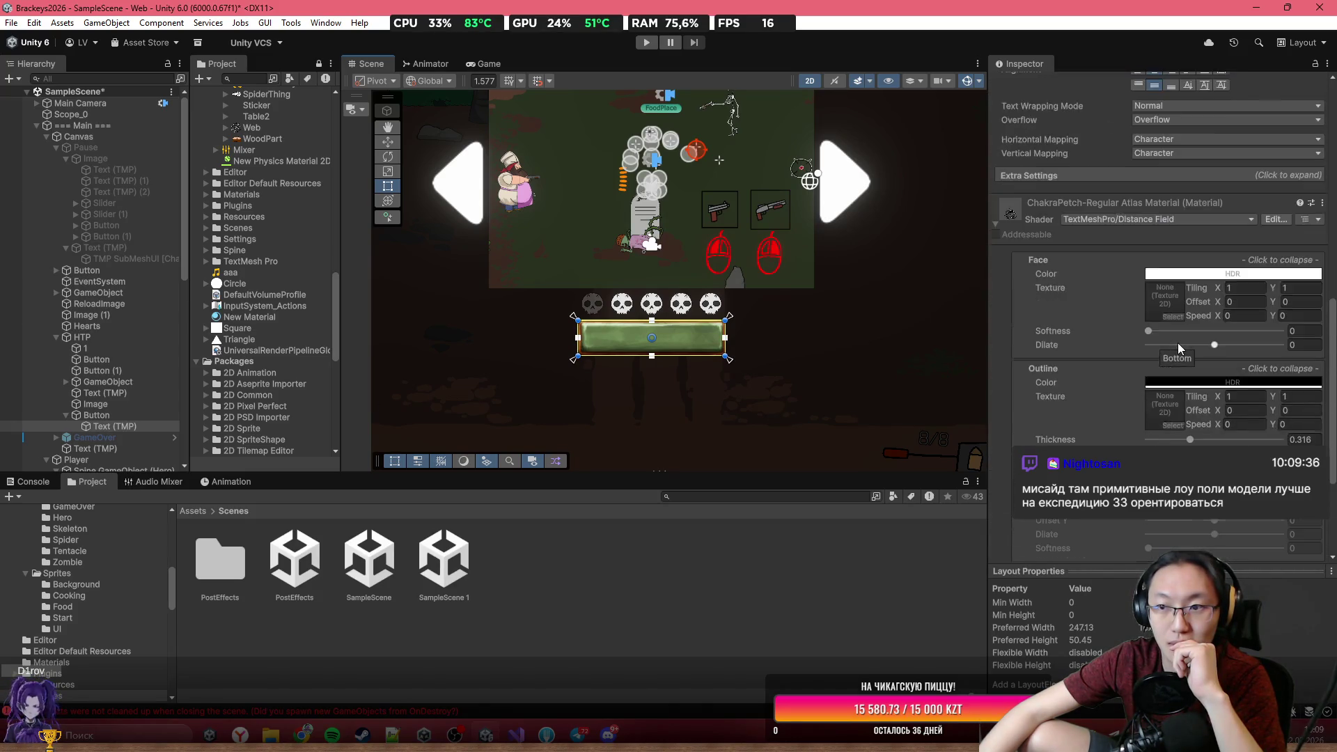
{"action": "scroll", "coordinate": [1155, 332], "scroll_direction": "up", "scroll_amount": 8}
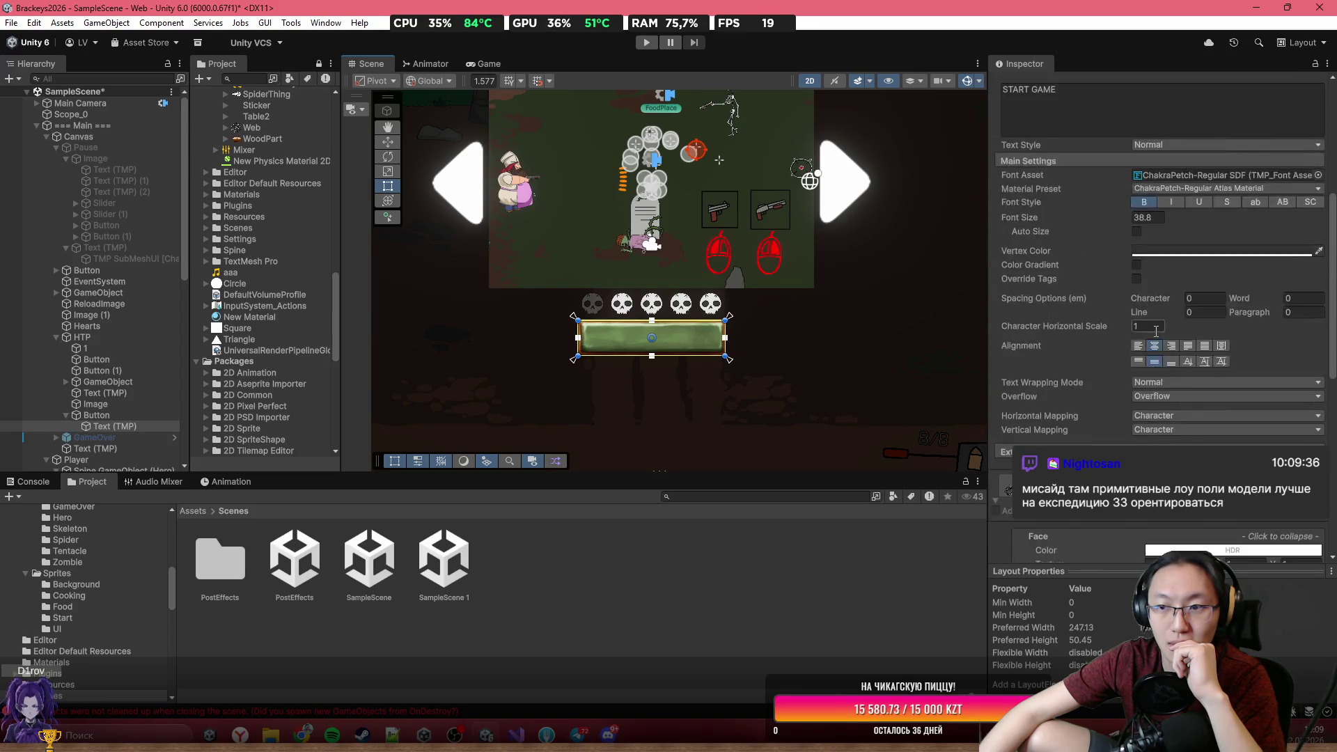
{"action": "left_click", "coordinate": [1136, 306]}
{"action": "left_click", "coordinate": [1137, 306]}
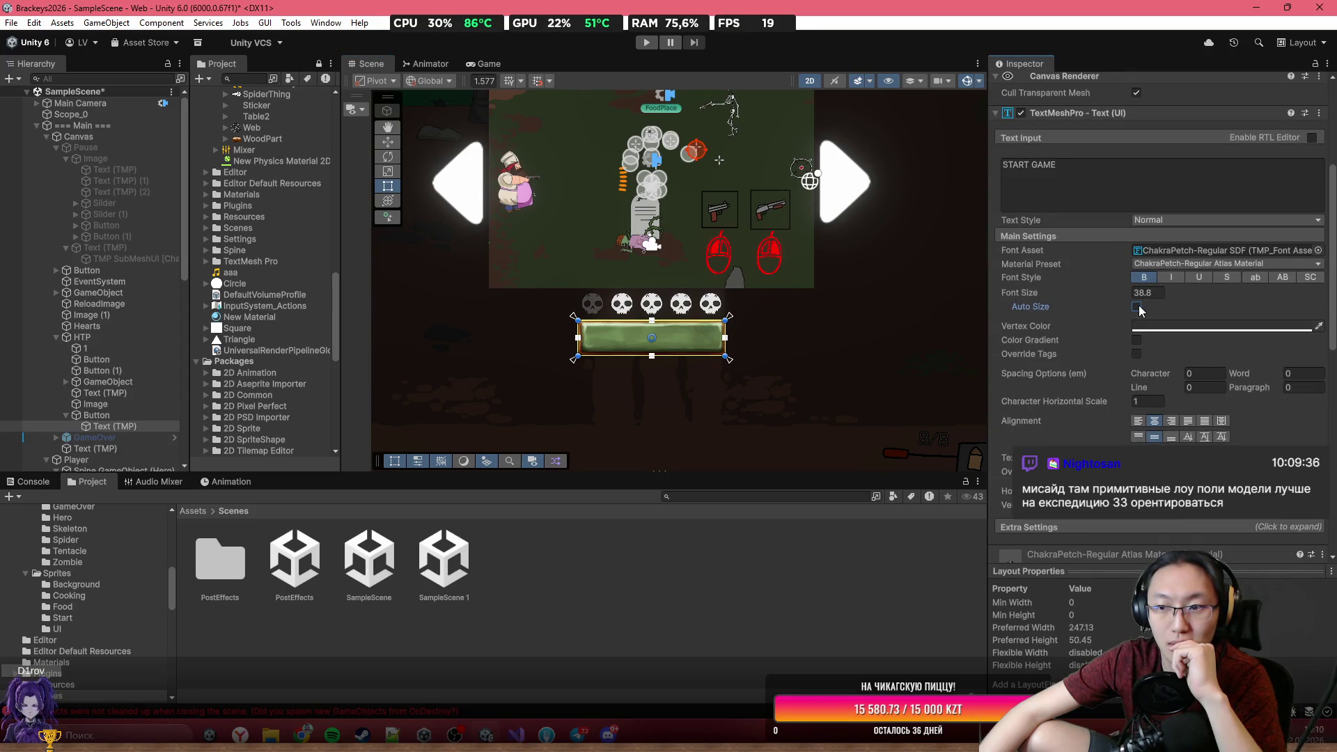
{"action": "scroll", "coordinate": [1139, 311], "scroll_direction": "up", "scroll_amount": 2}
{"action": "left_click", "coordinate": [1066, 319]}
{"action": "key", "text": "ctrl+a"}
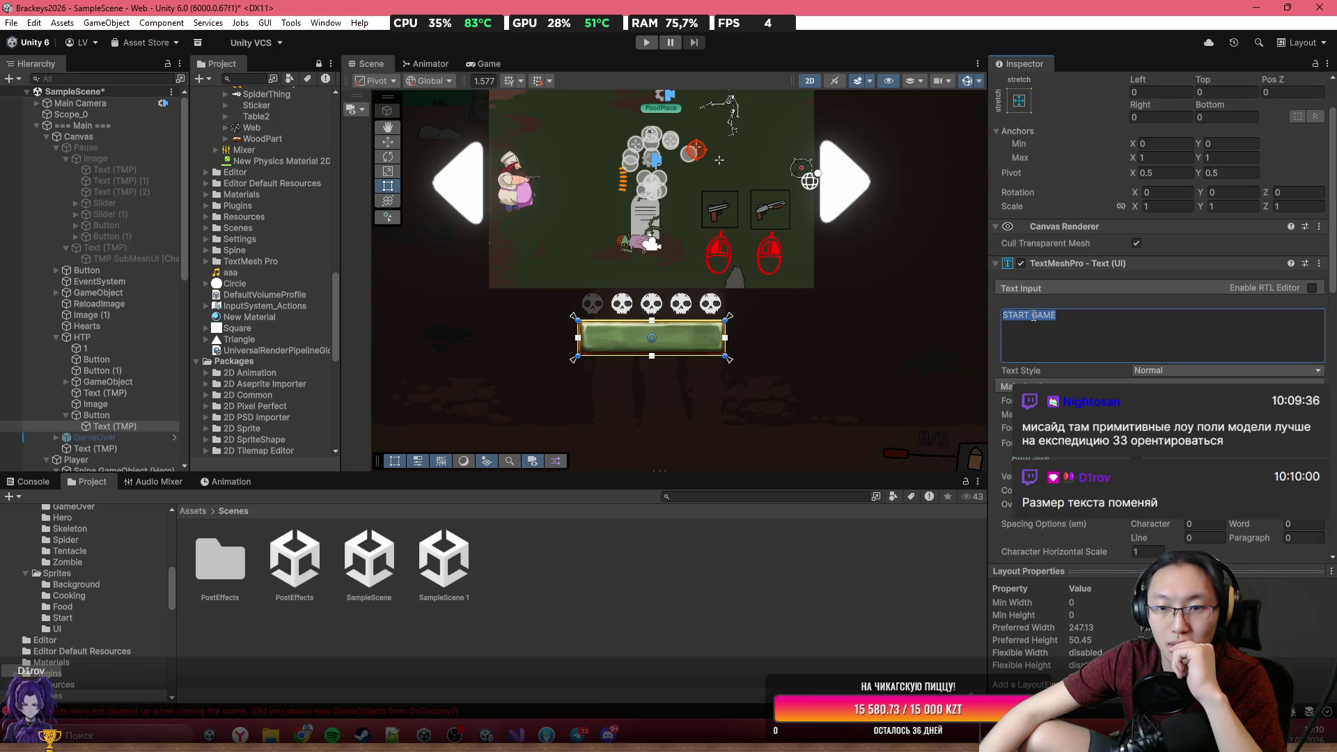
{"action": "left_click", "coordinate": [1065, 319]}
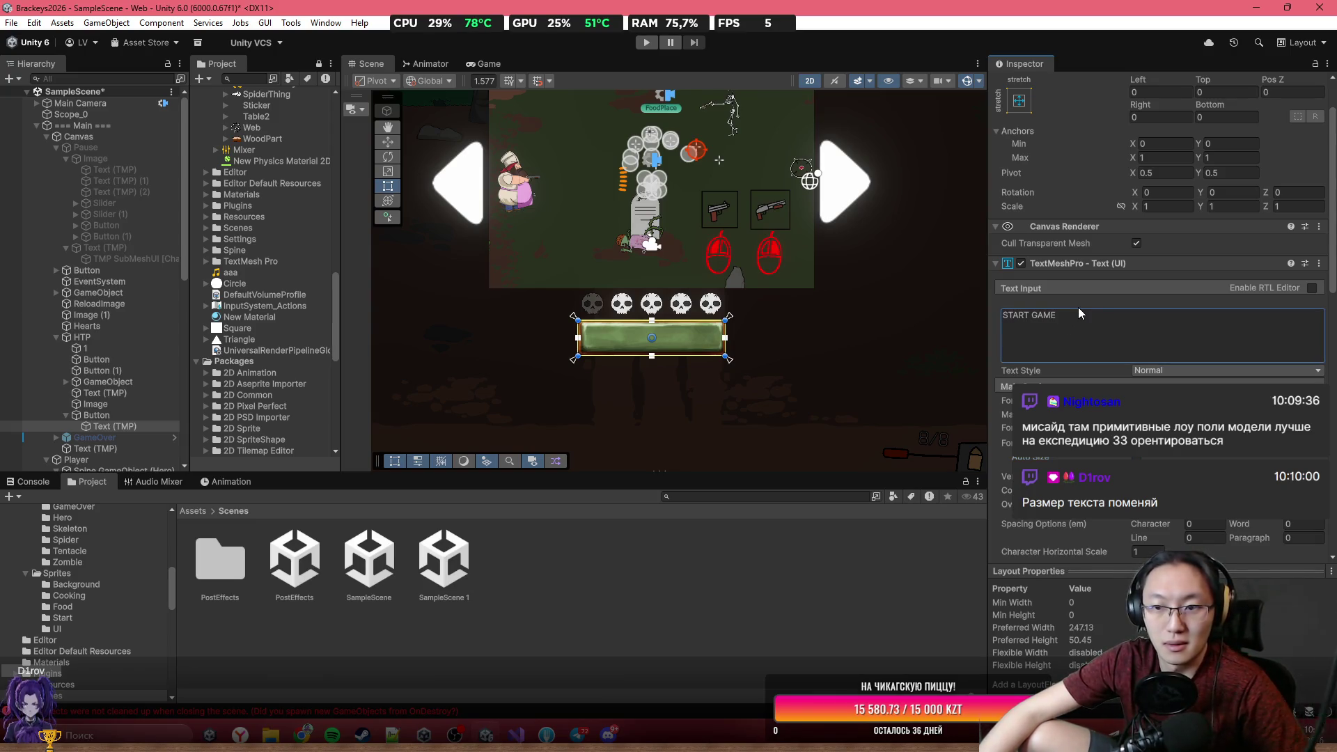
{"action": "left_click", "coordinate": [87, 337]}
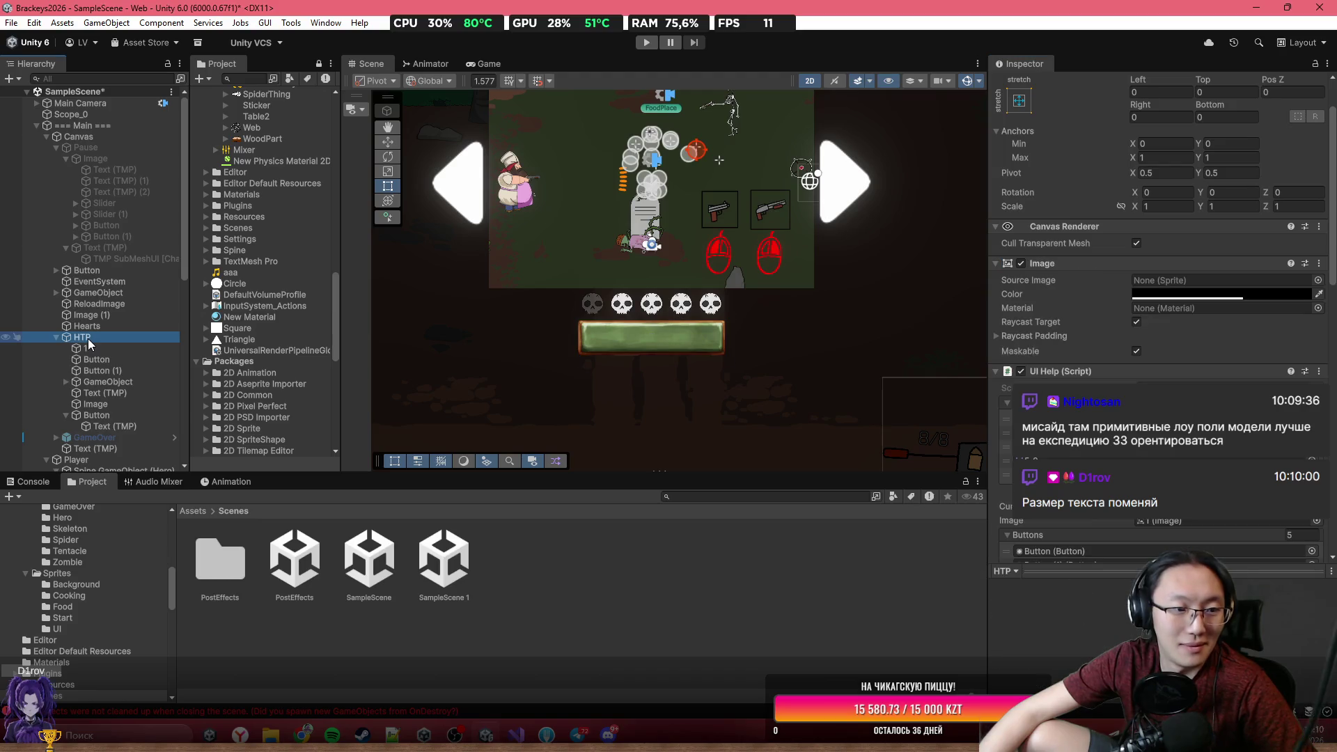
Frame the HTP canvas, save SampleScene with Ctrl+S, and start Play mode.
{"action": "scroll", "coordinate": [804, 269], "scroll_direction": "down", "scroll_amount": 4}
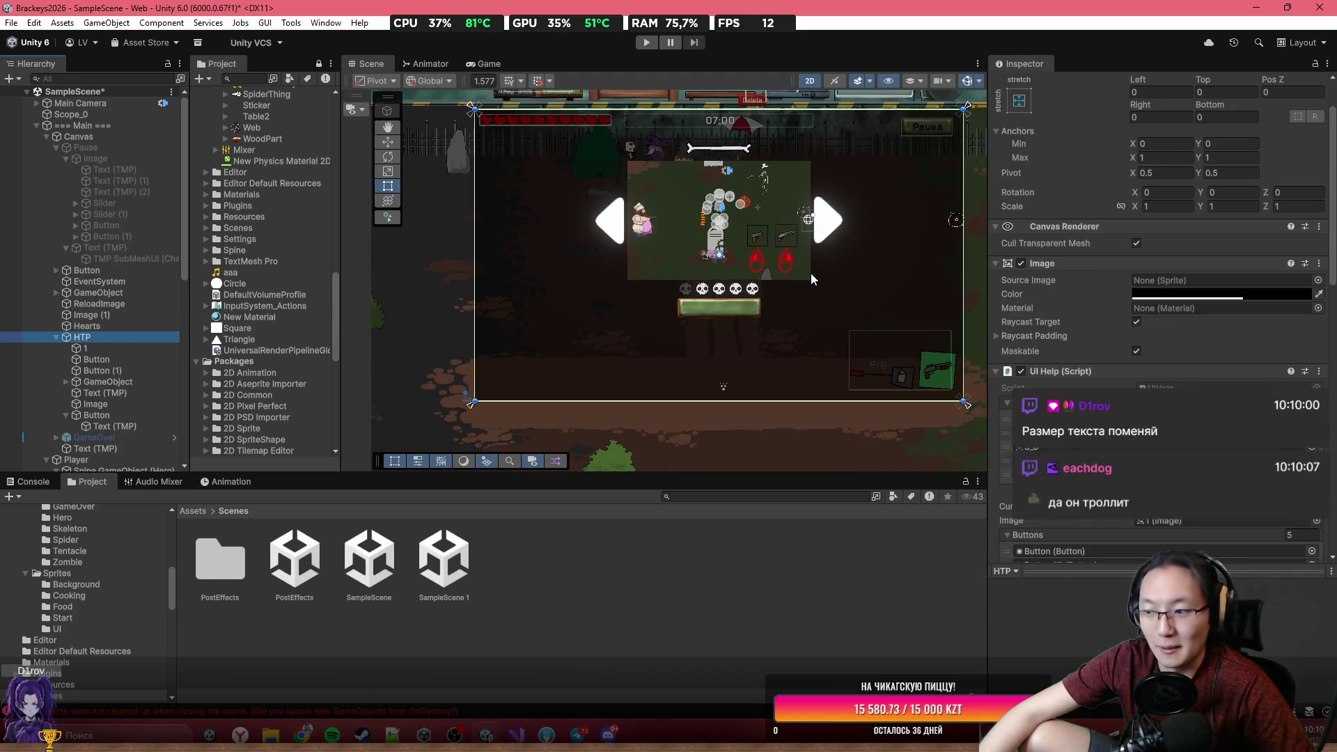
{"action": "scroll", "coordinate": [822, 265], "scroll_direction": "up", "scroll_amount": 2}
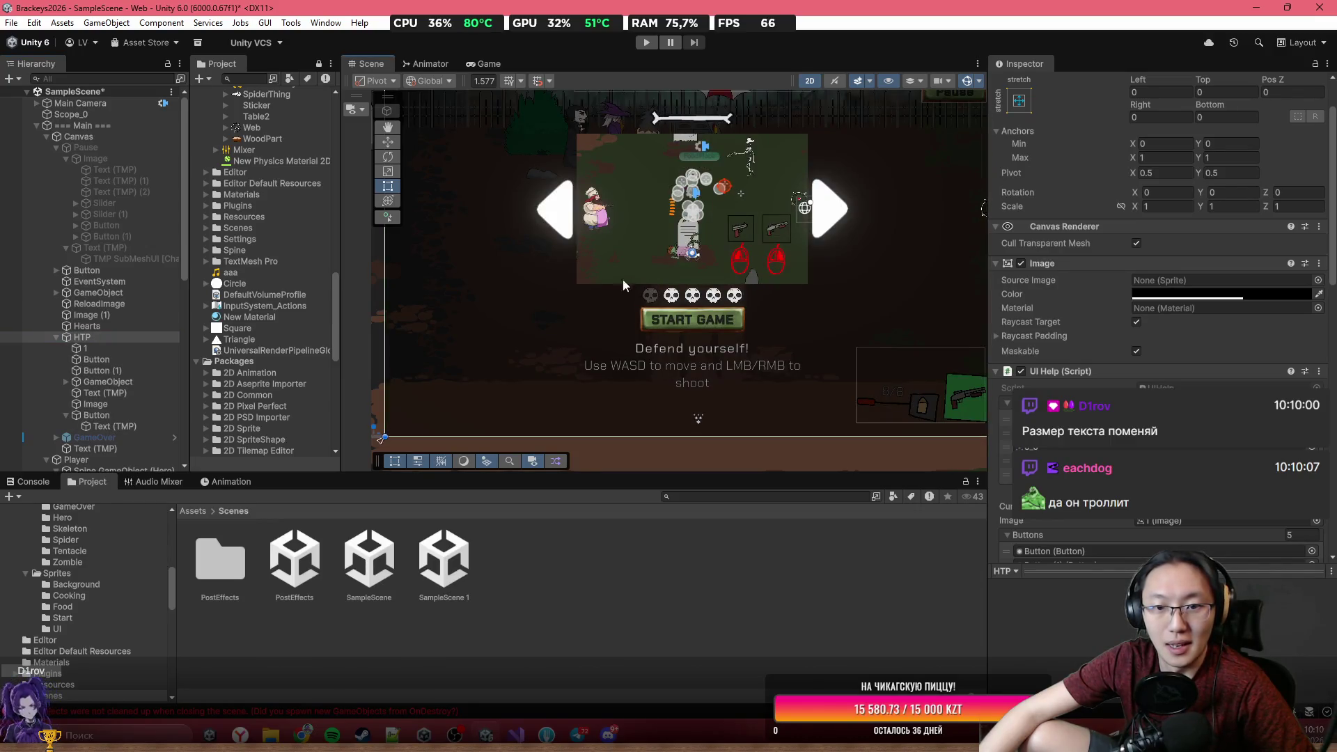
{"action": "scroll", "coordinate": [605, 284], "scroll_direction": "up", "scroll_amount": 2}
{"action": "scroll", "coordinate": [605, 284], "scroll_direction": "down", "scroll_amount": 2}
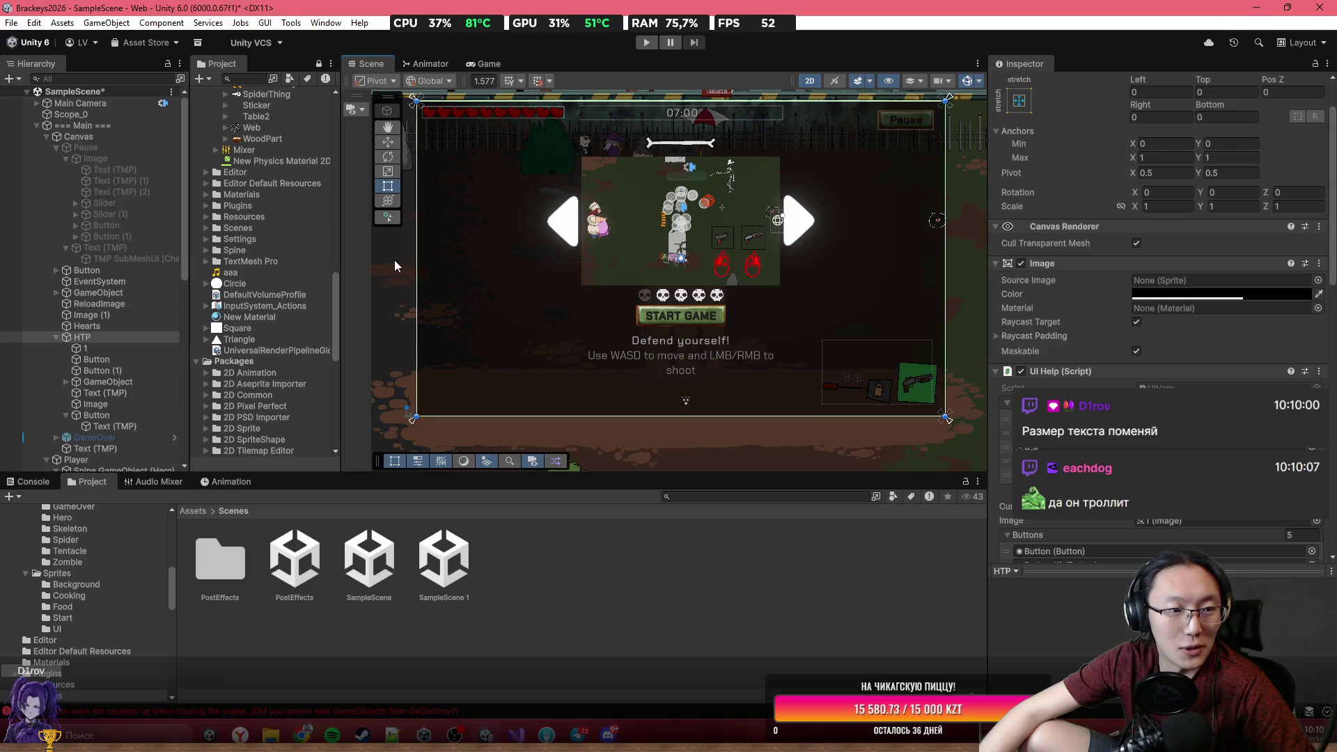
{"action": "key", "text": "h"}
{"action": "key", "text": "h"}
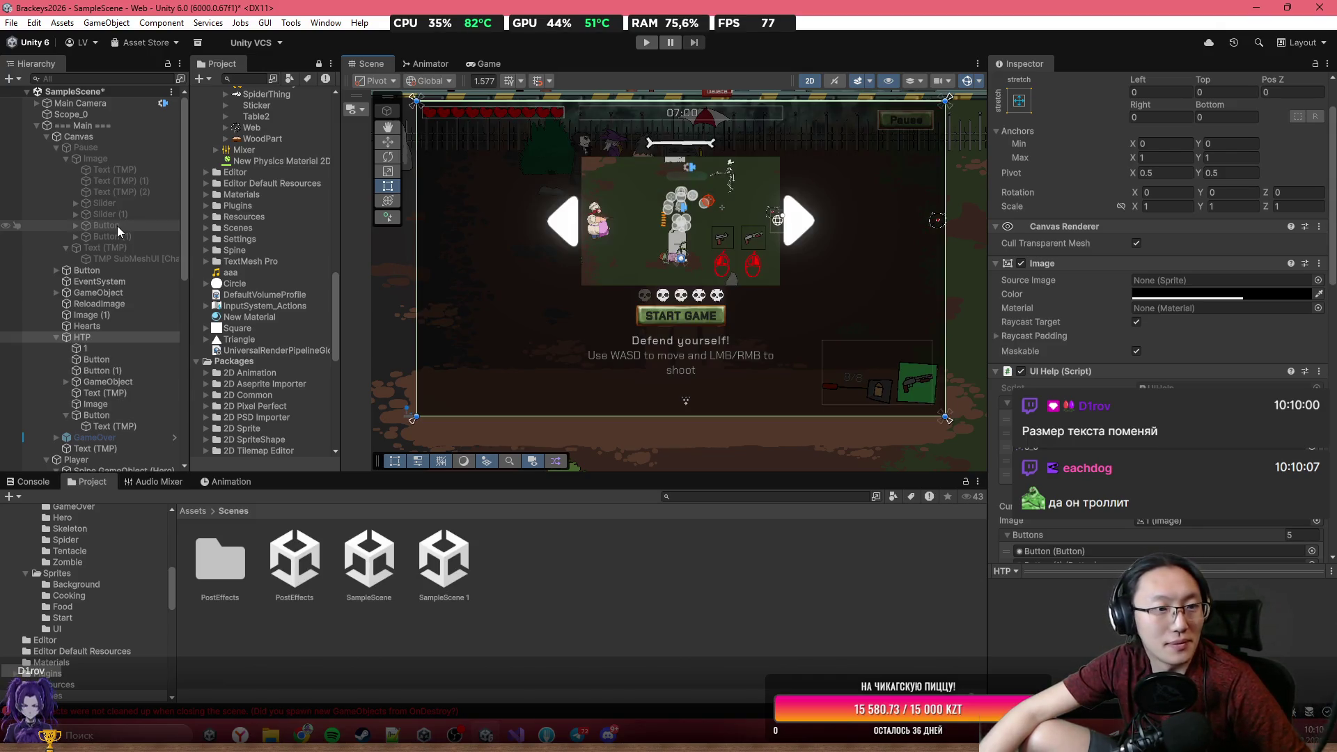
{"action": "key", "text": "ctrl+s"}
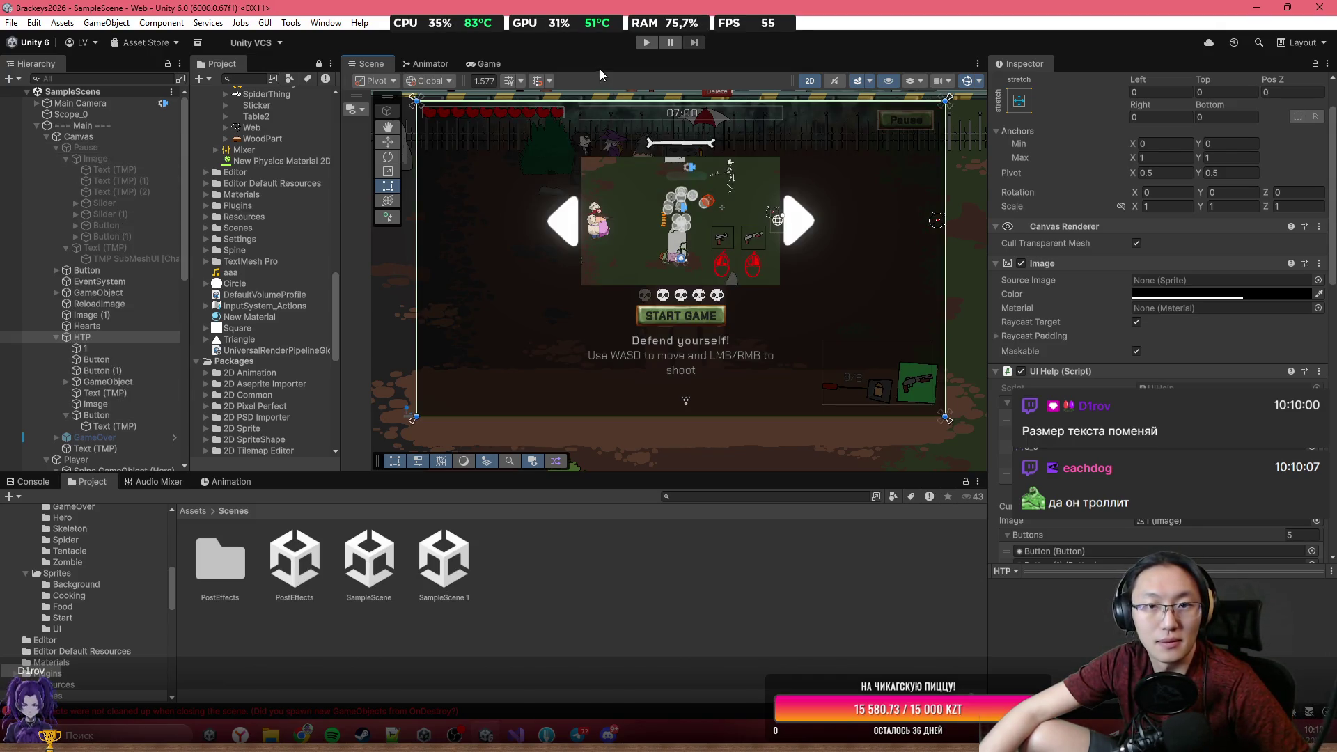
{"action": "left_click", "coordinate": [647, 42]}
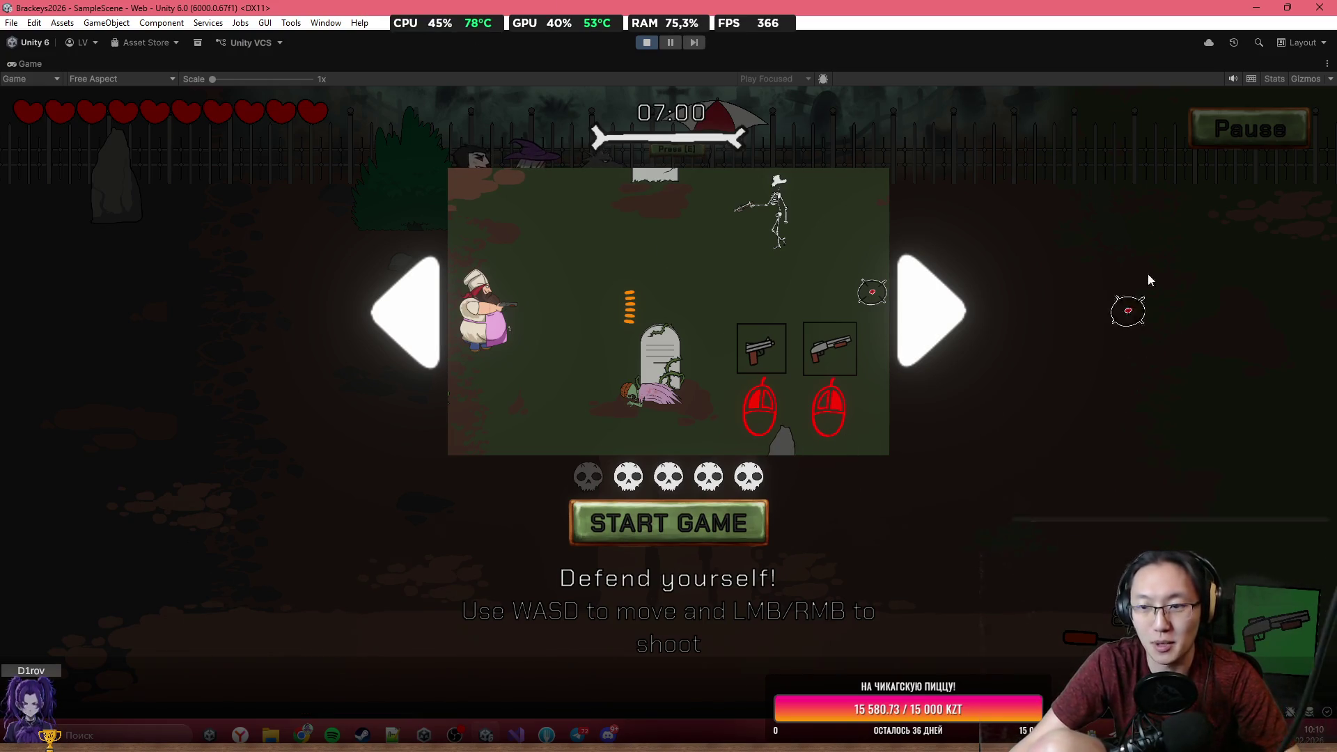
Start a round, pause, adjust the Sounds volume slider, and resume.
{"action": "left_click", "coordinate": [725, 521]}
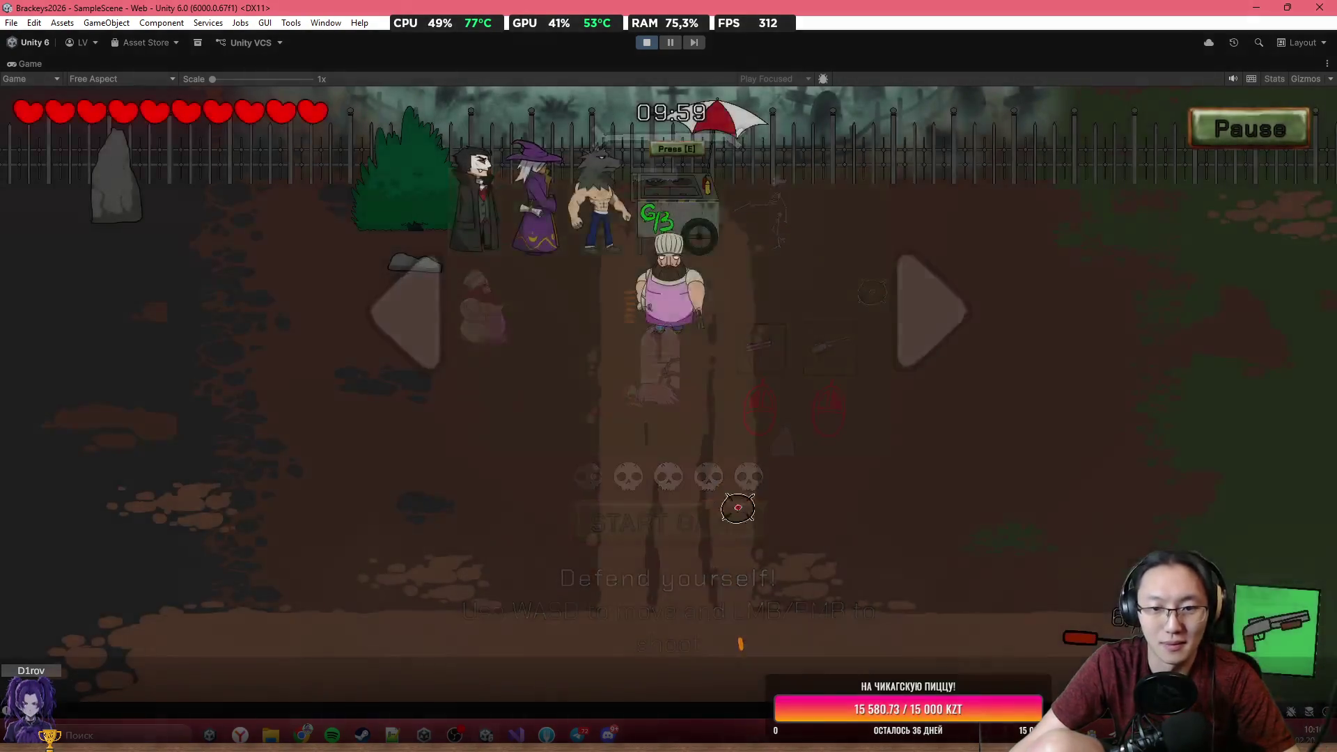
{"action": "left_click", "coordinate": [1242, 130]}
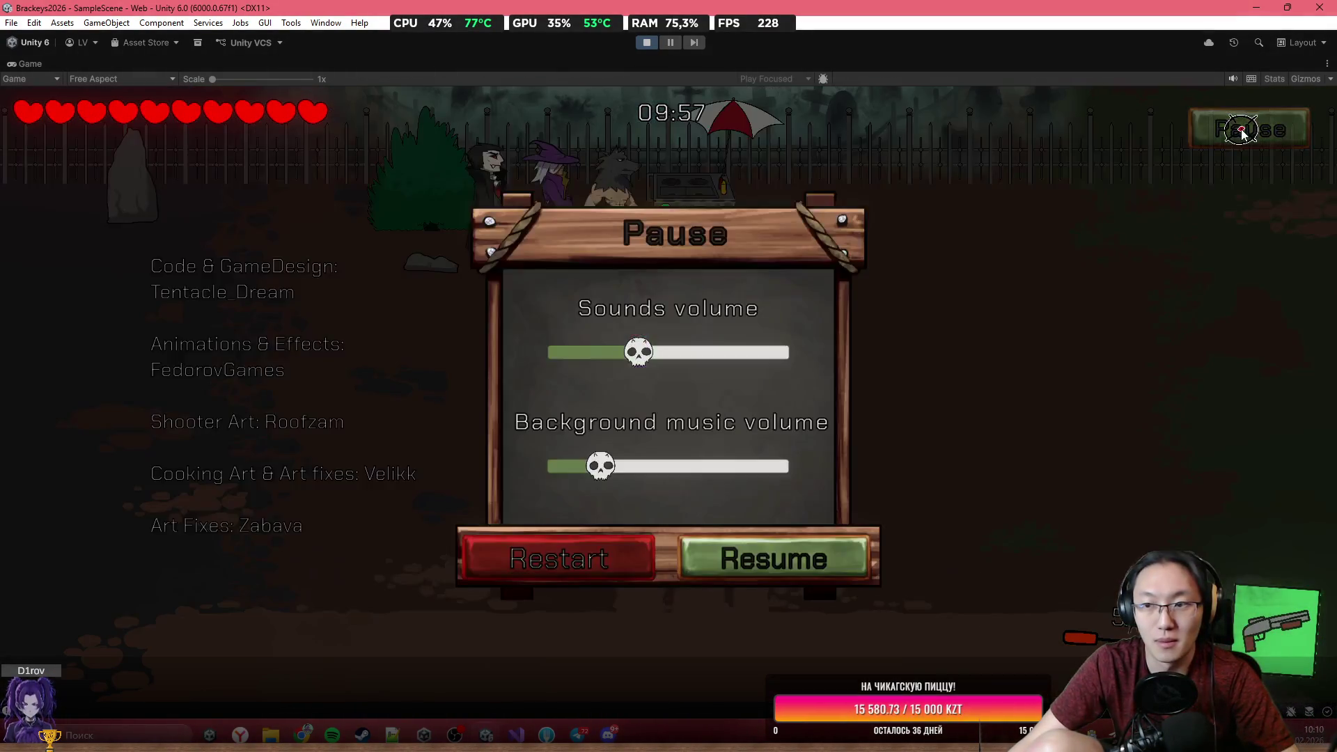
{"action": "mouse_move", "coordinate": [638, 352]}
{"action": "left_mouse_down"}
{"action": "mouse_move", "coordinate": [590, 351]}
{"action": "mouse_move", "coordinate": [632, 351]}
{"action": "left_mouse_up"}
{"action": "left_click", "coordinate": [766, 558]}
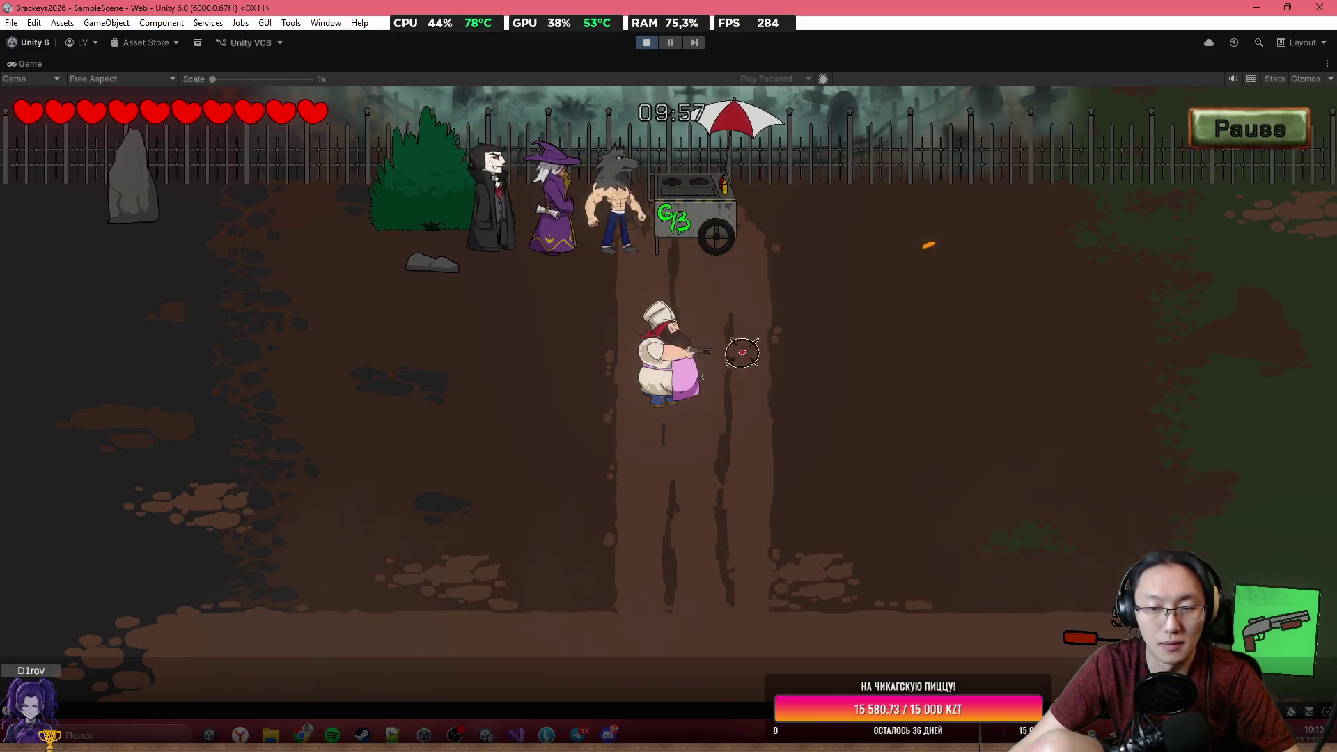
Pause again, restart to the start screen, and page to the 'Collect special ingredients!' tutorial.
{"action": "left_click", "coordinate": [1242, 130]}
{"action": "left_click", "coordinate": [570, 550]}
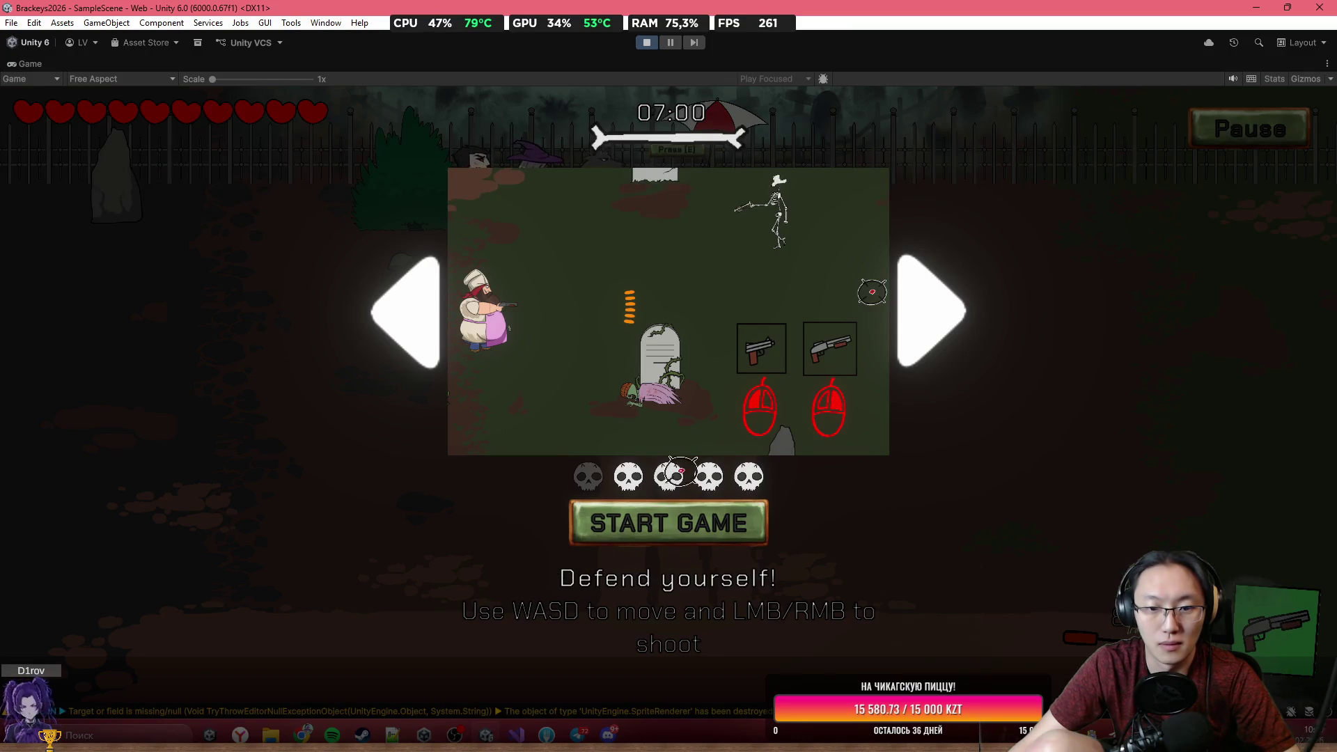
{"action": "left_click", "coordinate": [932, 304]}
{"action": "left_click", "coordinate": [933, 304]}
{"action": "left_click", "coordinate": [933, 303]}
{"action": "left_click", "coordinate": [933, 304]}
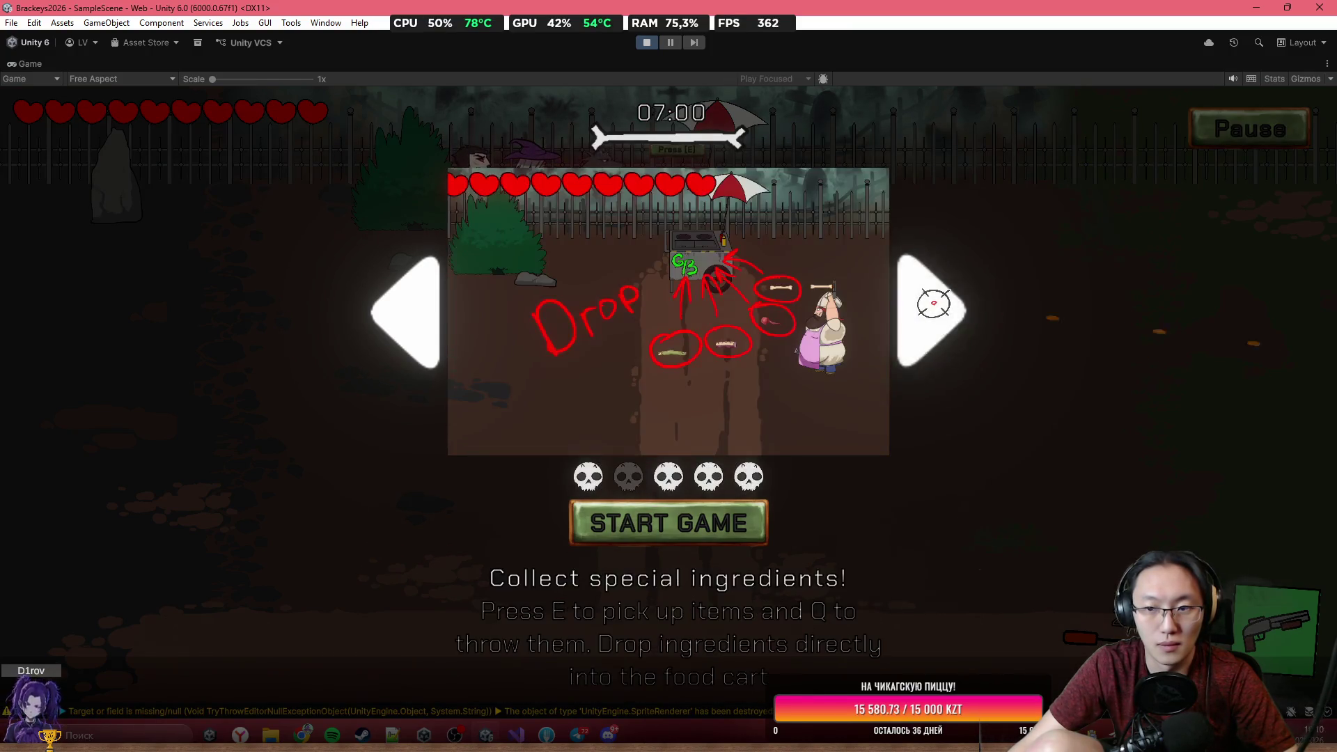
Start a new round, walk the chef to the food cart, and put a bun on the prep board.
{"action": "left_click", "coordinate": [933, 304]}
{"action": "key", "text": "Return"}
{"action": "key", "text": "s"}
{"action": "key", "text": "a"}
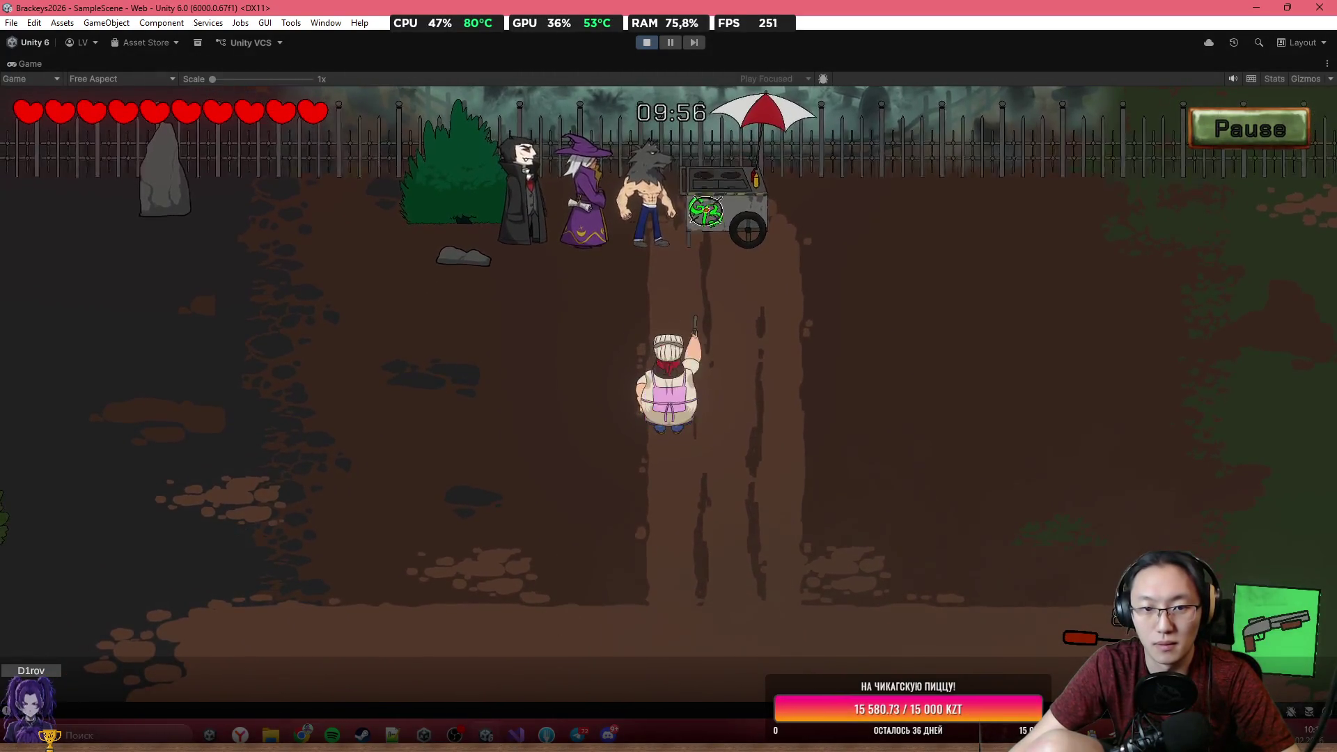
{"action": "key", "text": "a"}
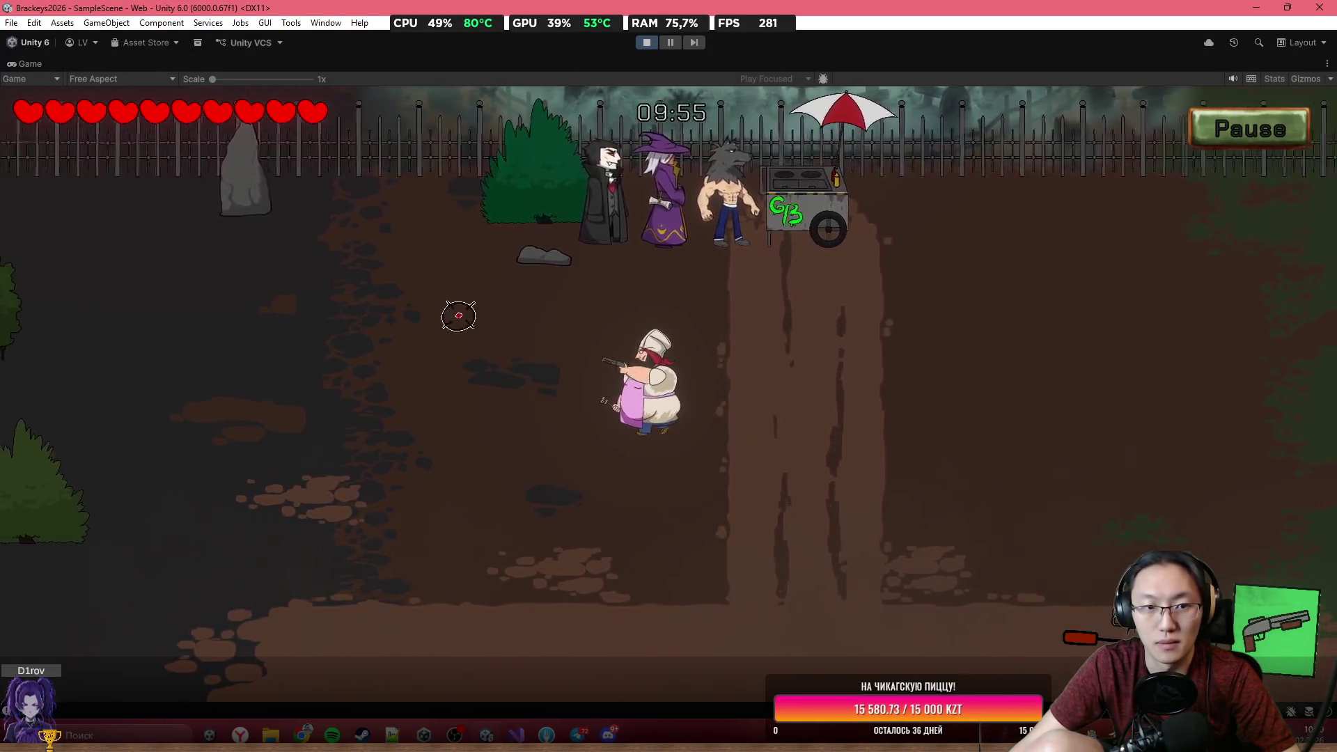
{"action": "key", "text": "d"}
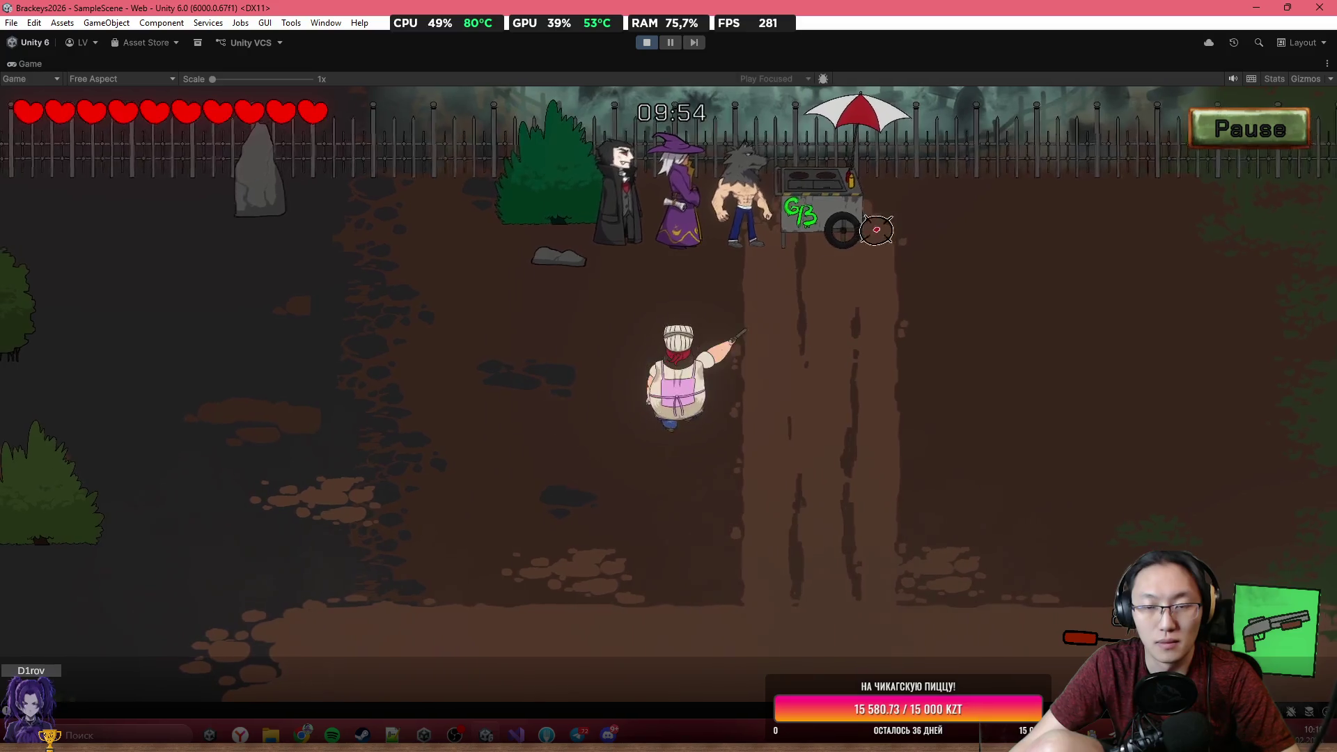
{"action": "key", "text": "w"}
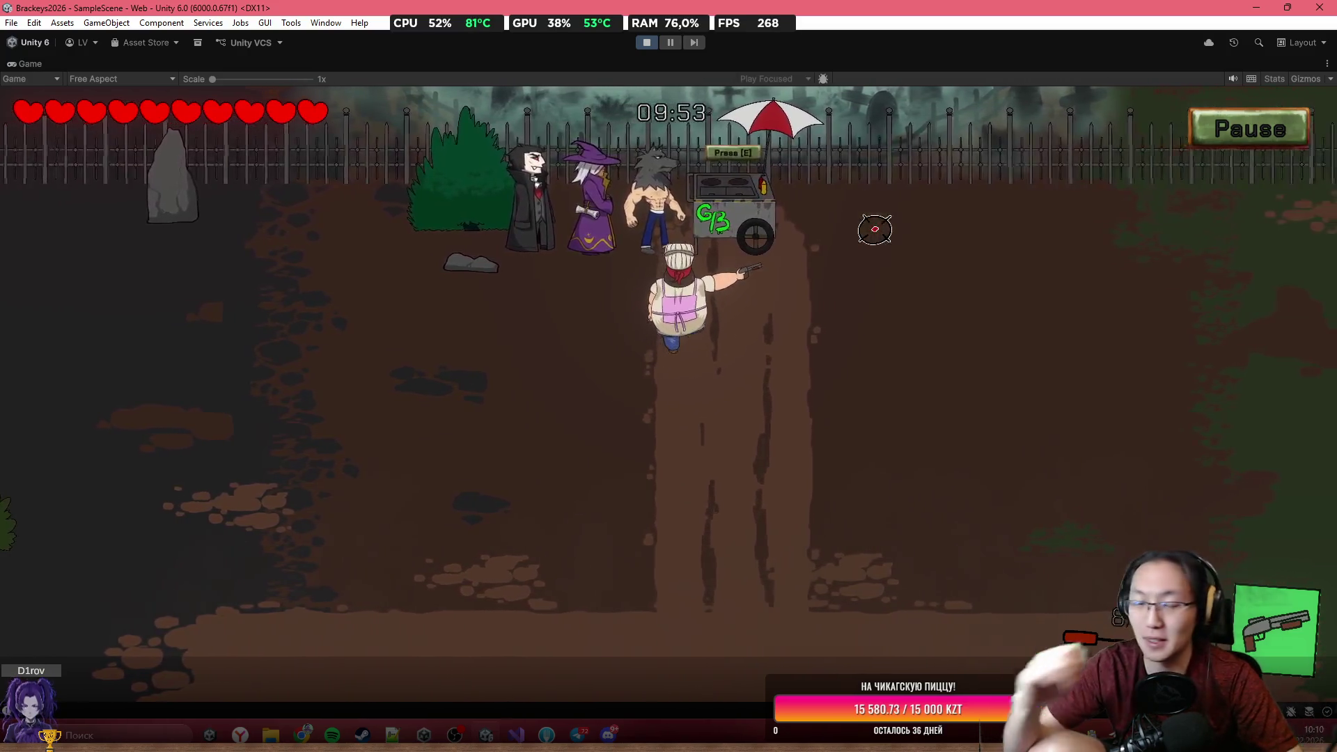
{"action": "key", "text": "e"}
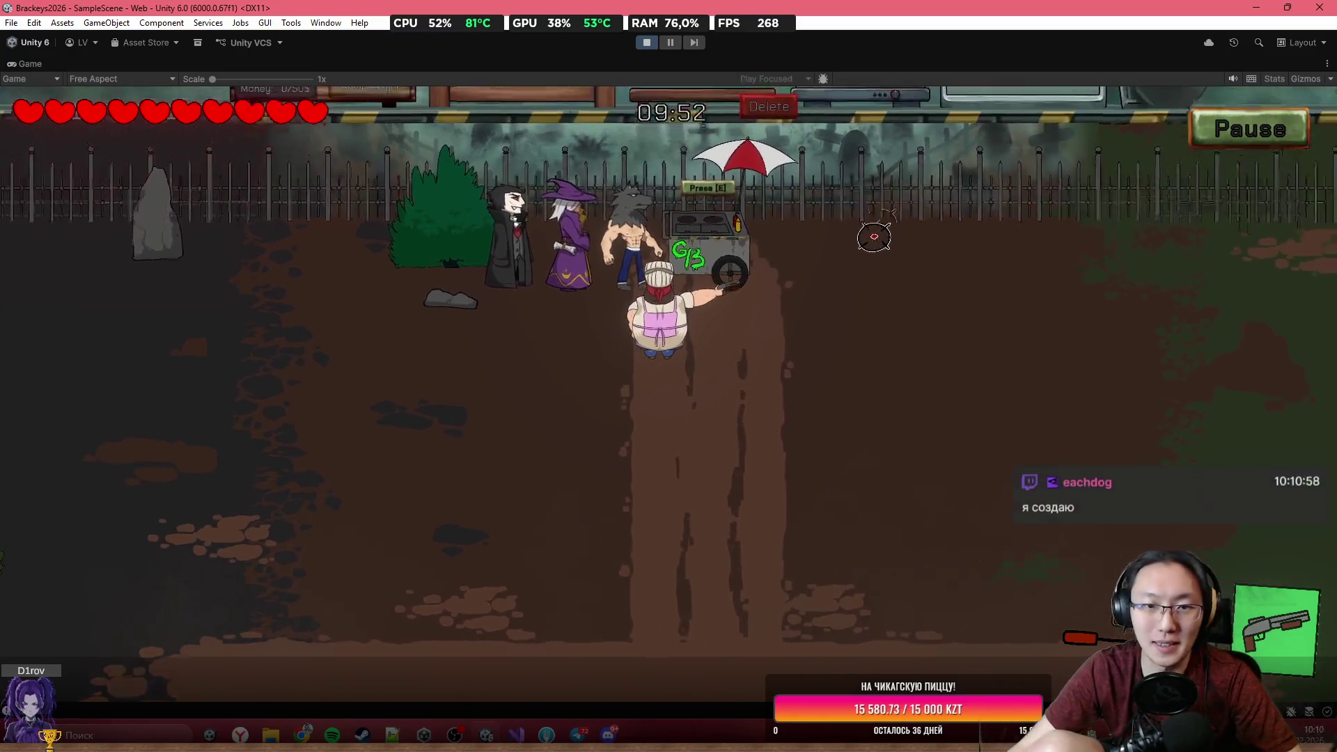
{"action": "left_click", "coordinate": [465, 171]}
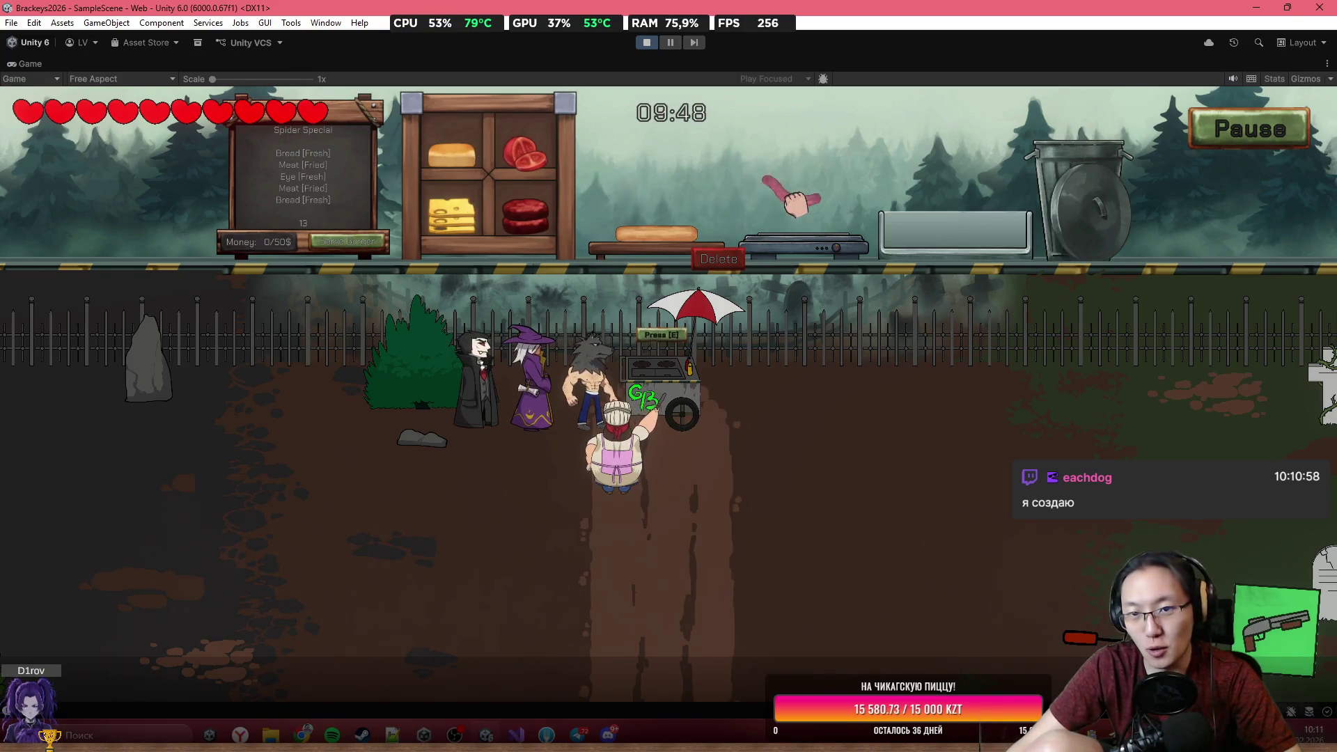
{"action": "left_click", "coordinate": [246, 516]}
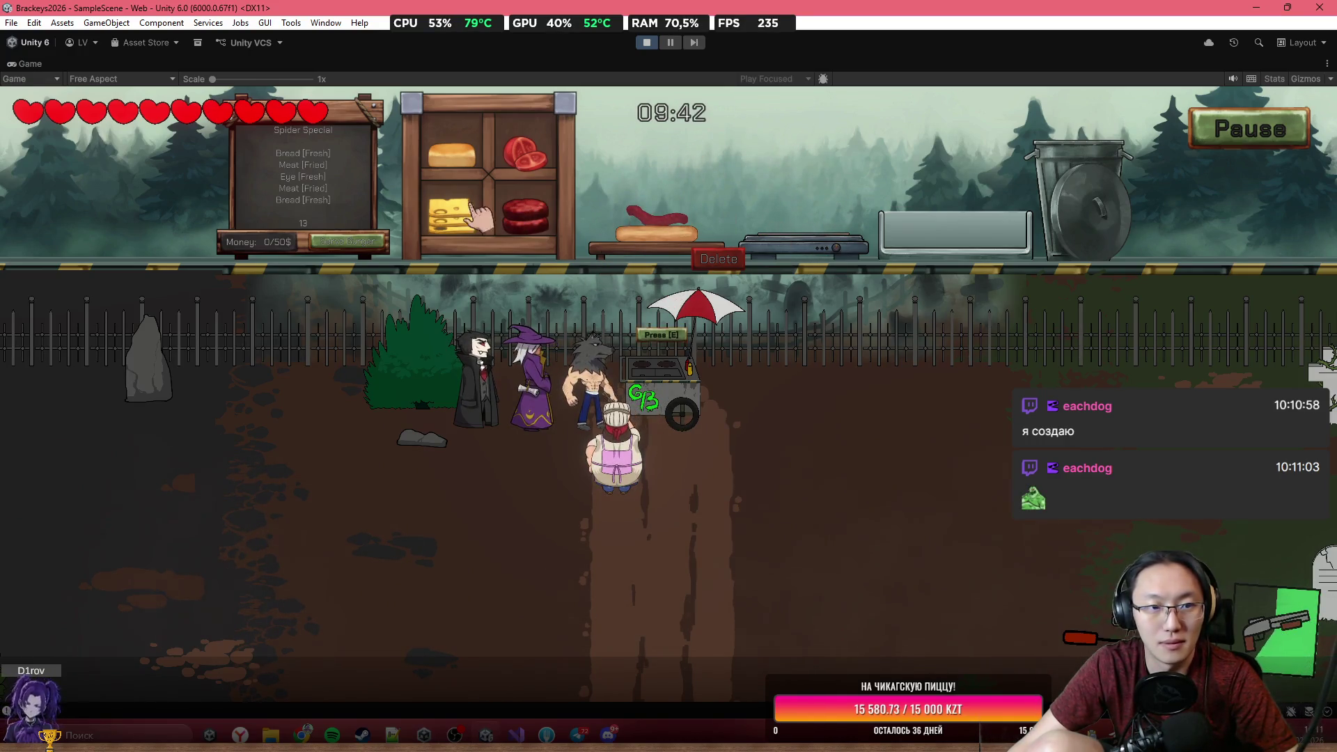
Shoot approaching enemies, grill a meat patty and lift it toward the tray, then leave the cart.
{"action": "key", "text": "s"}
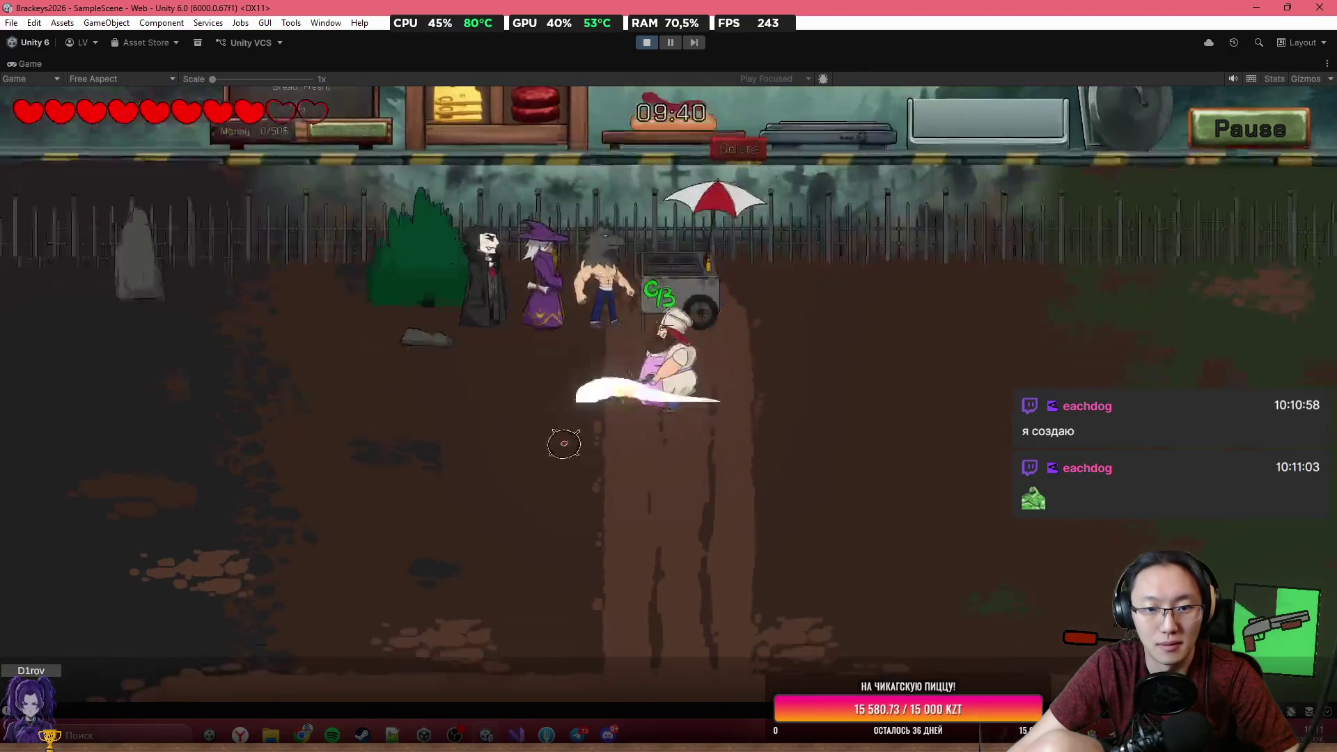
{"action": "left_click", "coordinate": [550, 338]}
{"action": "key", "text": "w"}
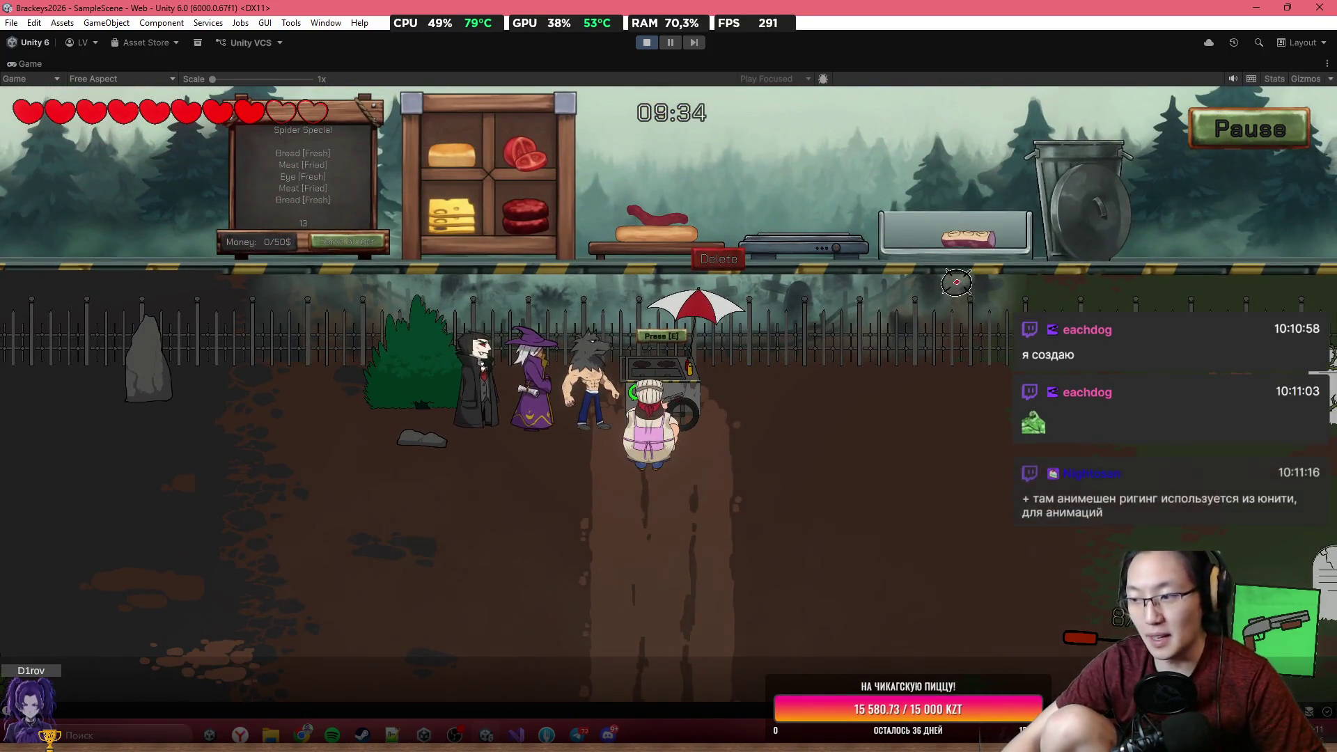
{"action": "mouse_move", "coordinate": [968, 238]}
{"action": "left_mouse_down"}
{"action": "mouse_move", "coordinate": [953, 209]}
{"action": "mouse_move", "coordinate": [828, 228]}
{"action": "left_mouse_up"}
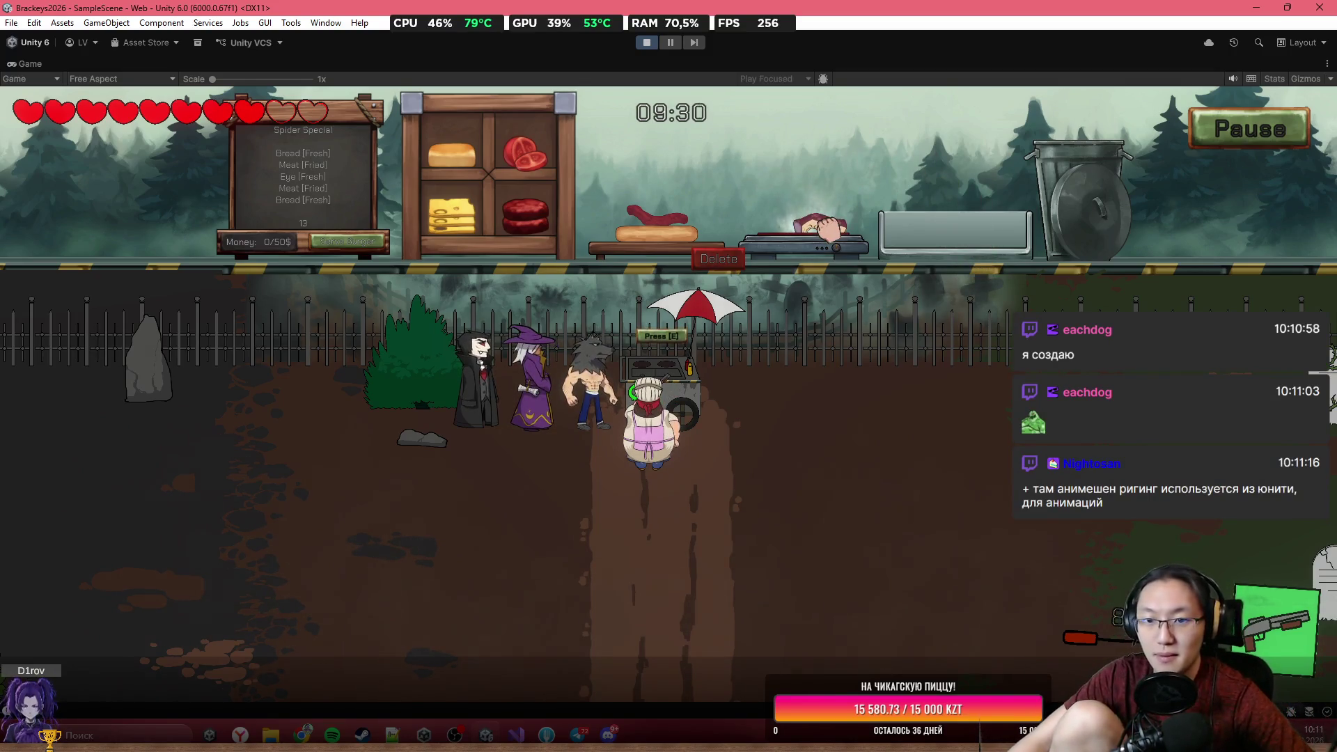
{"action": "mouse_move", "coordinate": [828, 229]}
{"action": "left_mouse_down"}
{"action": "mouse_move", "coordinate": [936, 193]}
{"action": "mouse_move", "coordinate": [933, 209]}
{"action": "left_mouse_up"}
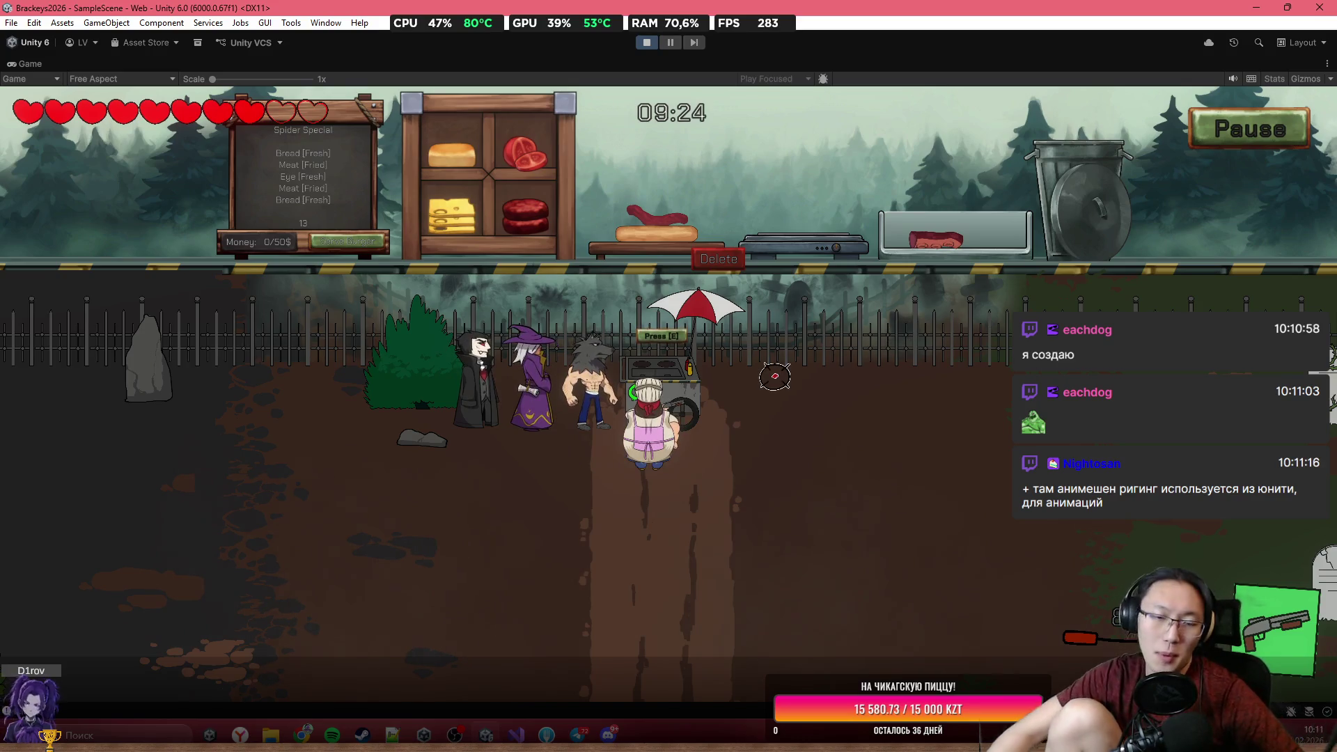
{"action": "key", "text": "e"}
{"action": "key", "text": "s"}
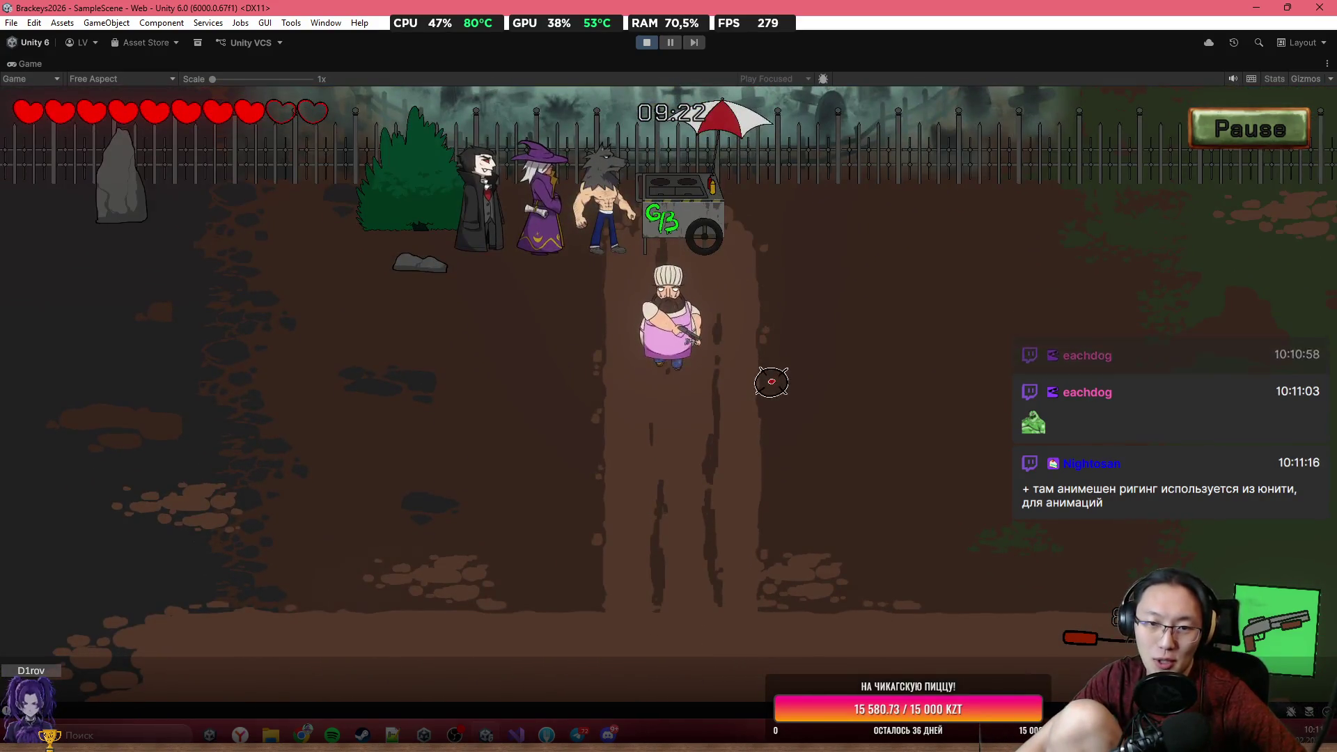
Open the pause menu, resume, and shoot toward the lower-left of the yard.
{"action": "left_click", "coordinate": [1207, 117]}
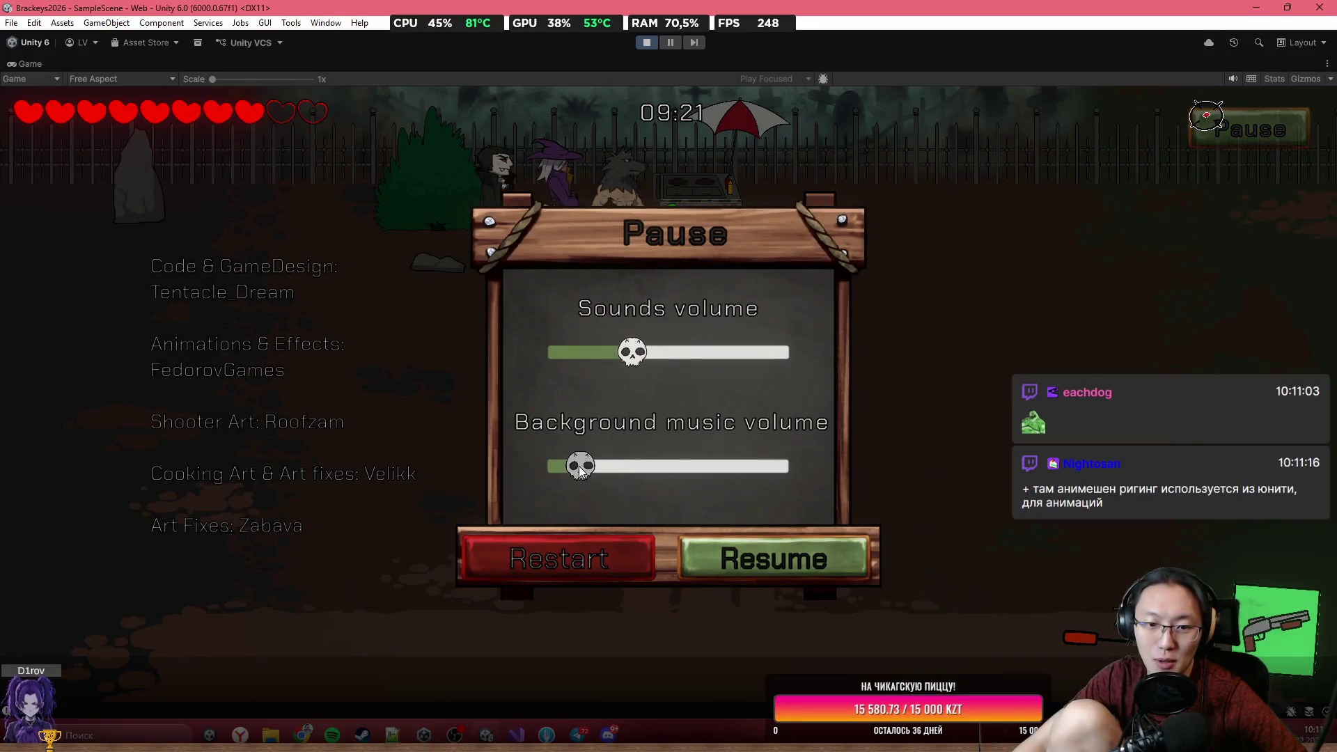
{"action": "left_click", "coordinate": [769, 558]}
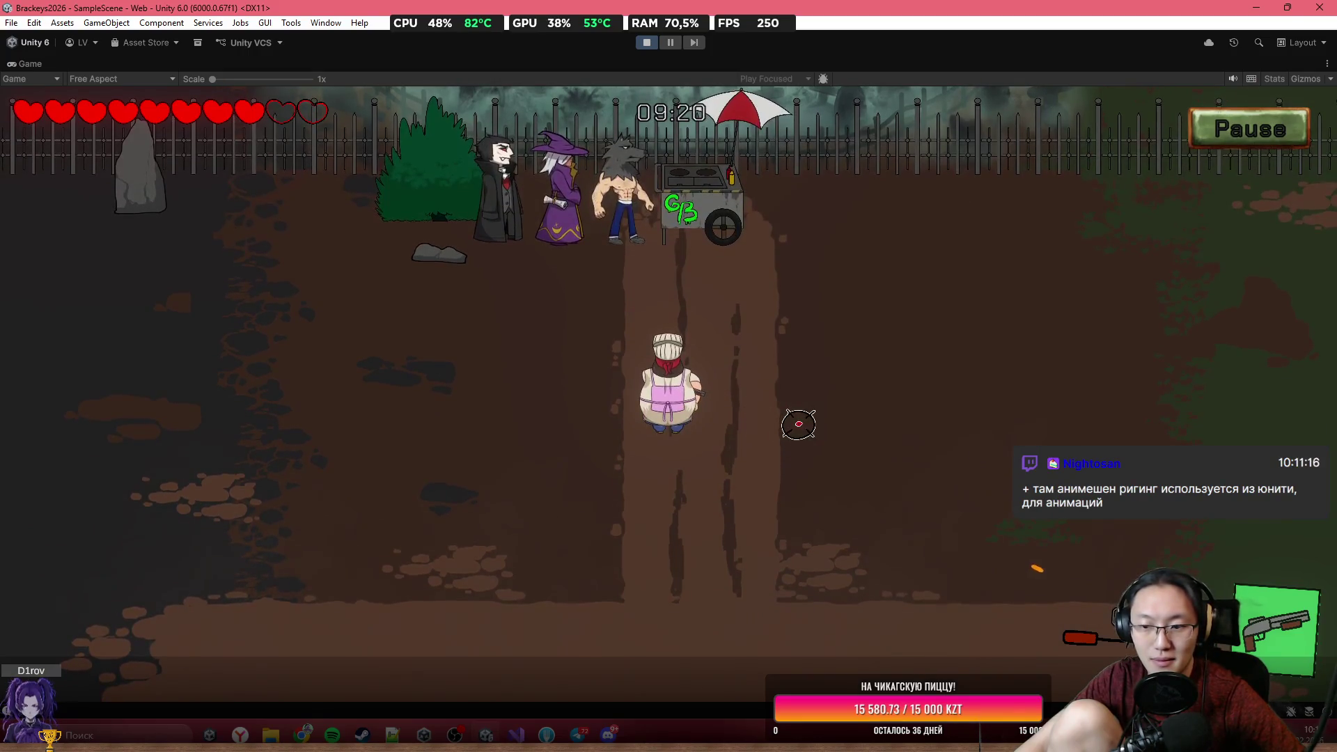
{"action": "mouse_move", "coordinate": [418, 501]}
{"action": "left_mouse_down"}
{"action": "mouse_move", "coordinate": [323, 541]}
{"action": "mouse_move", "coordinate": [337, 477]}
{"action": "mouse_move", "coordinate": [309, 491]}
{"action": "mouse_move", "coordinate": [259, 570]}
{"action": "mouse_move", "coordinate": [340, 555]}
{"action": "mouse_move", "coordinate": [239, 424]}
{"action": "mouse_move", "coordinate": [176, 432]}
{"action": "mouse_move", "coordinate": [245, 469]}
{"action": "mouse_move", "coordinate": [682, 479]}
{"action": "mouse_move", "coordinate": [457, 510]}
{"action": "mouse_move", "coordinate": [763, 382]}
{"action": "mouse_move", "coordinate": [764, 346]}
{"action": "mouse_move", "coordinate": [814, 320]}
{"action": "mouse_move", "coordinate": [814, 453]}
{"action": "mouse_move", "coordinate": [892, 313]}
{"action": "mouse_move", "coordinate": [866, 301]}
{"action": "mouse_move", "coordinate": [783, 311]}
{"action": "mouse_move", "coordinate": [940, 346]}
{"action": "mouse_move", "coordinate": [925, 352]}
{"action": "mouse_move", "coordinate": [967, 242]}
{"action": "mouse_move", "coordinate": [912, 269]}
{"action": "mouse_move", "coordinate": [903, 259]}
{"action": "mouse_move", "coordinate": [892, 482]}
{"action": "mouse_move", "coordinate": [802, 425]}
{"action": "left_mouse_up"}
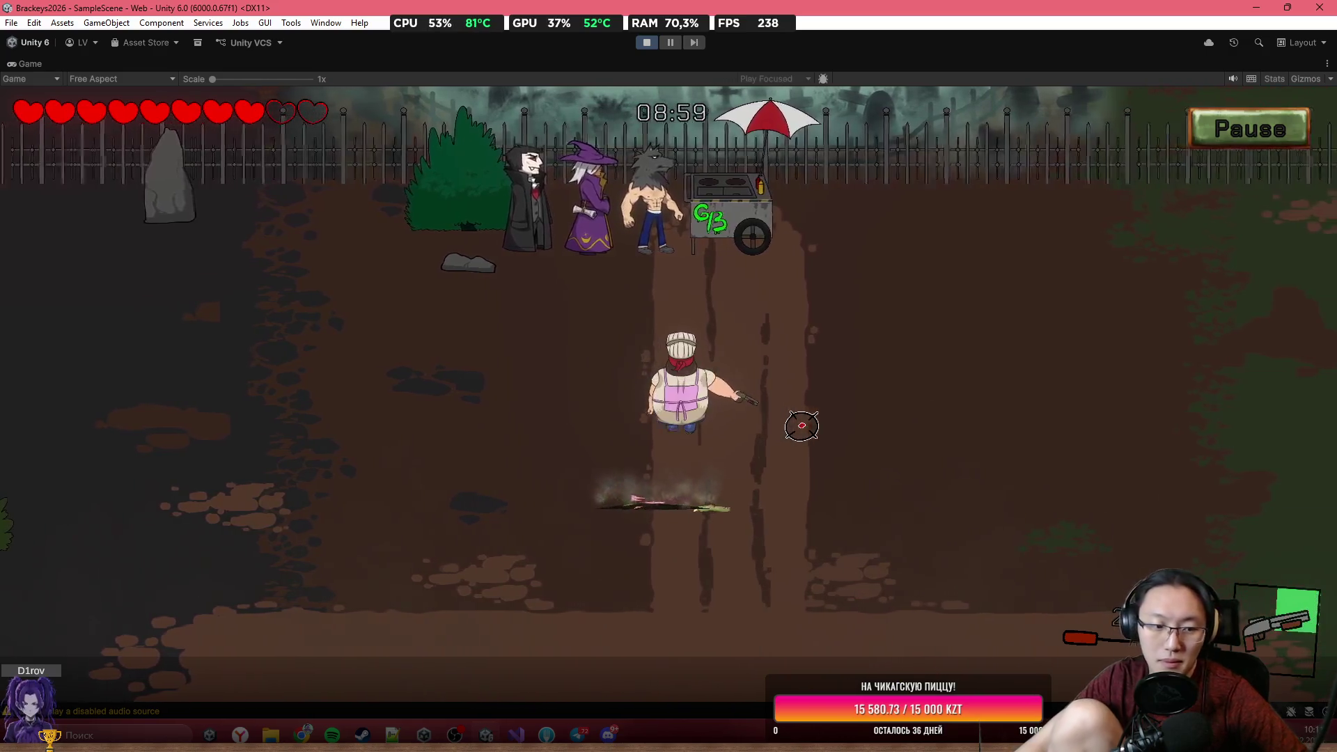
At the food cart, grill raw meat, shoot the spider, stack the cooked meat and serve the burger.
{"action": "key", "text": "w"}
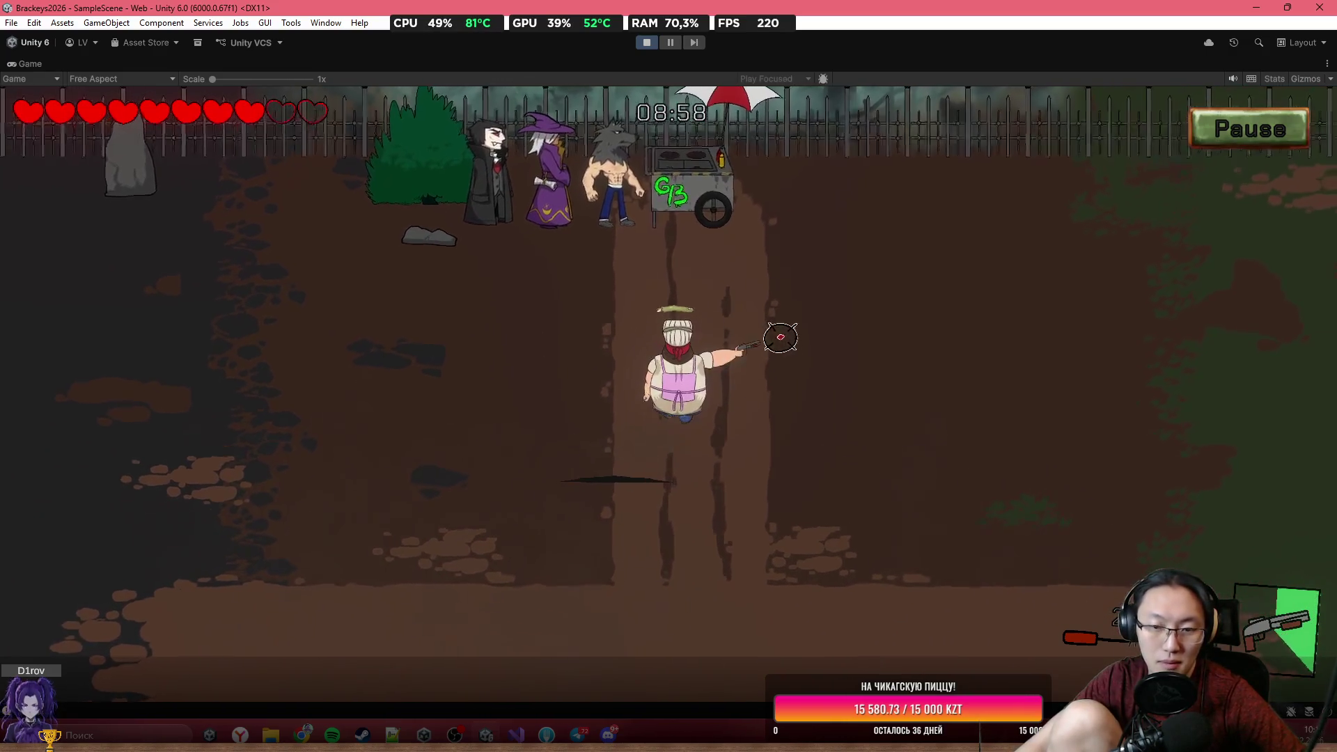
{"action": "key", "text": "e"}
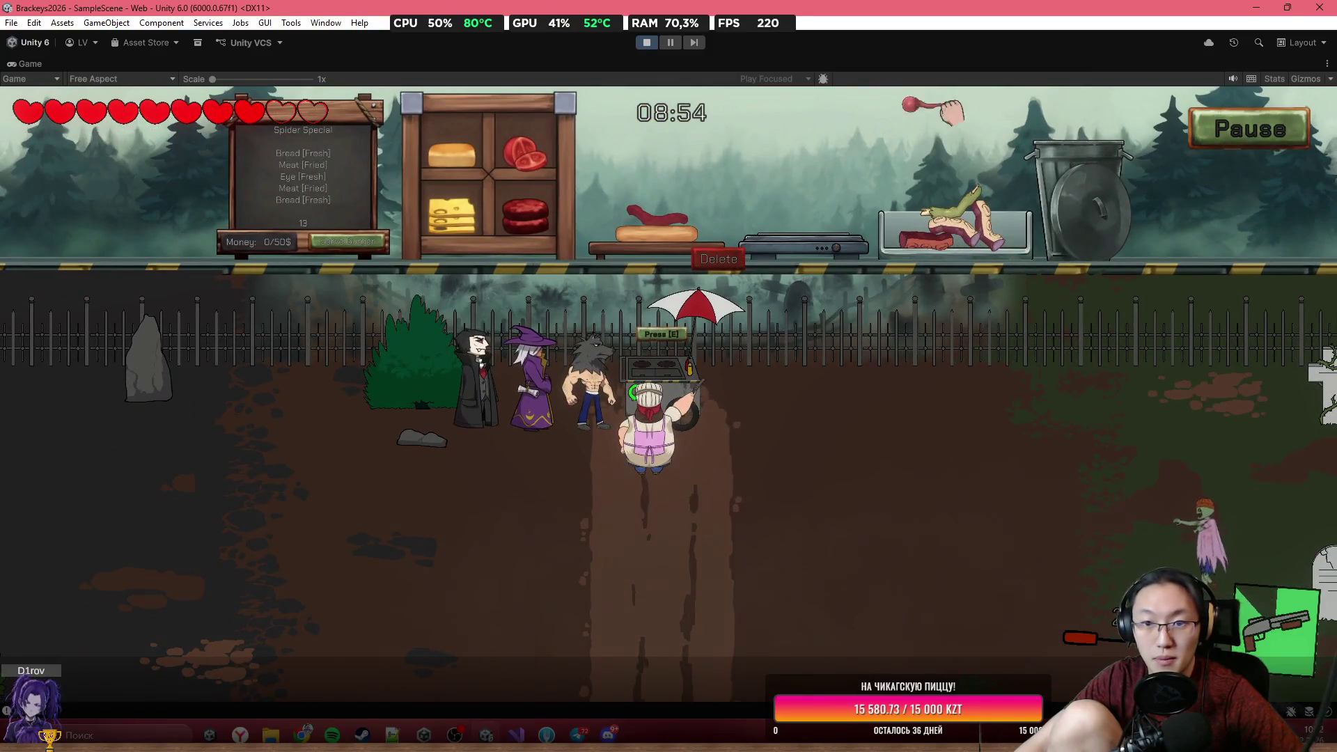
{"action": "mouse_move", "coordinate": [523, 216]}
{"action": "left_mouse_down"}
{"action": "mouse_move", "coordinate": [627, 122]}
{"action": "mouse_move", "coordinate": [784, 174]}
{"action": "mouse_move", "coordinate": [790, 226]}
{"action": "left_mouse_up"}
{"action": "left_click_drag", "start_coordinate": [576, 471], "coordinate": [446, 568]}
{"action": "mouse_move", "coordinate": [1135, 531]}
{"action": "left_mouse_down"}
{"action": "mouse_move", "coordinate": [1030, 481]}
{"action": "mouse_move", "coordinate": [1021, 491]}
{"action": "mouse_move", "coordinate": [717, 433]}
{"action": "left_mouse_up"}
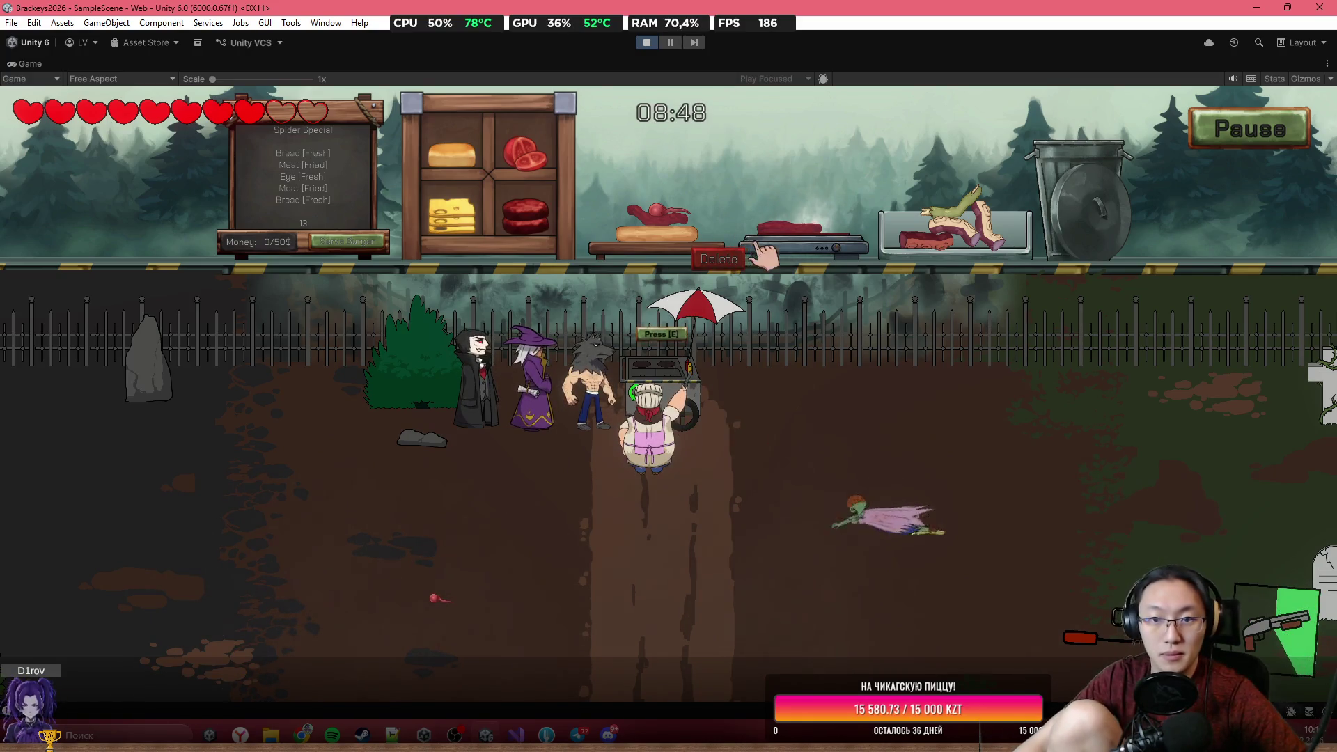
{"action": "left_click_drag", "start_coordinate": [675, 159], "coordinate": [661, 199]}
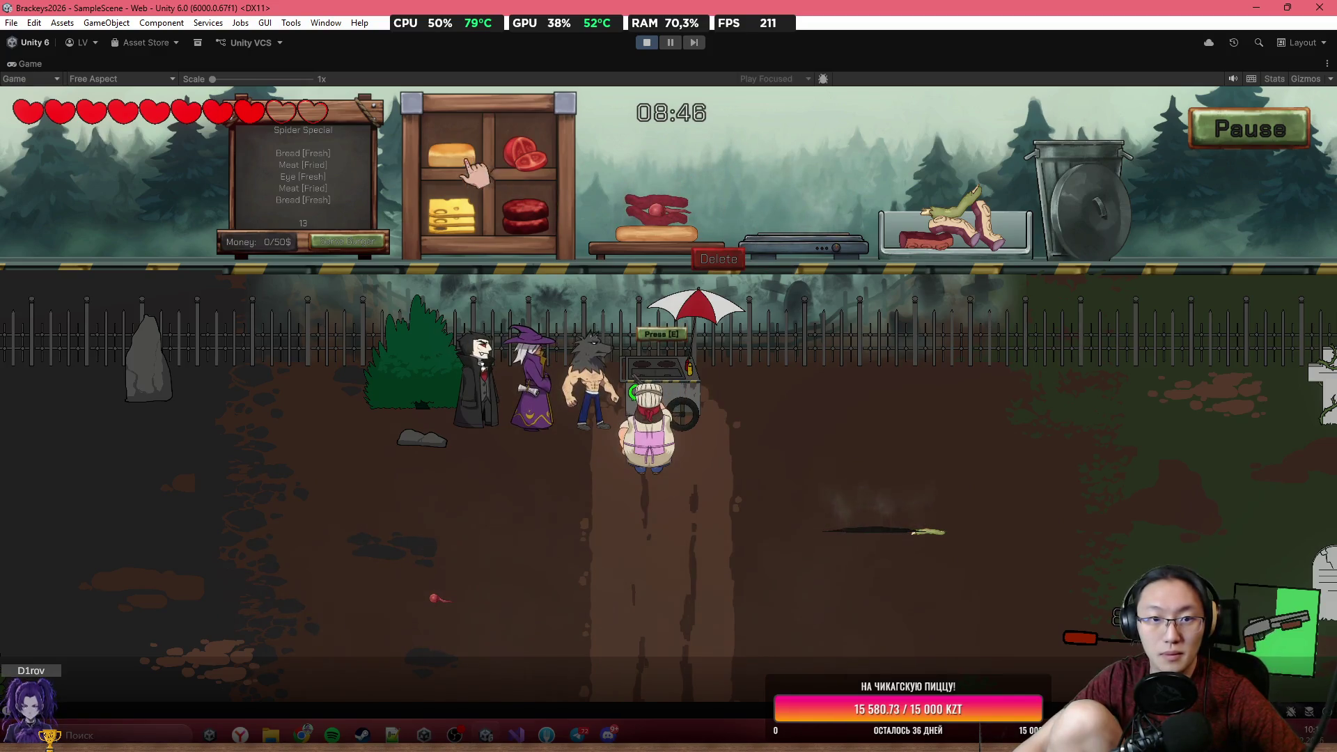
{"action": "left_click", "coordinate": [337, 244]}
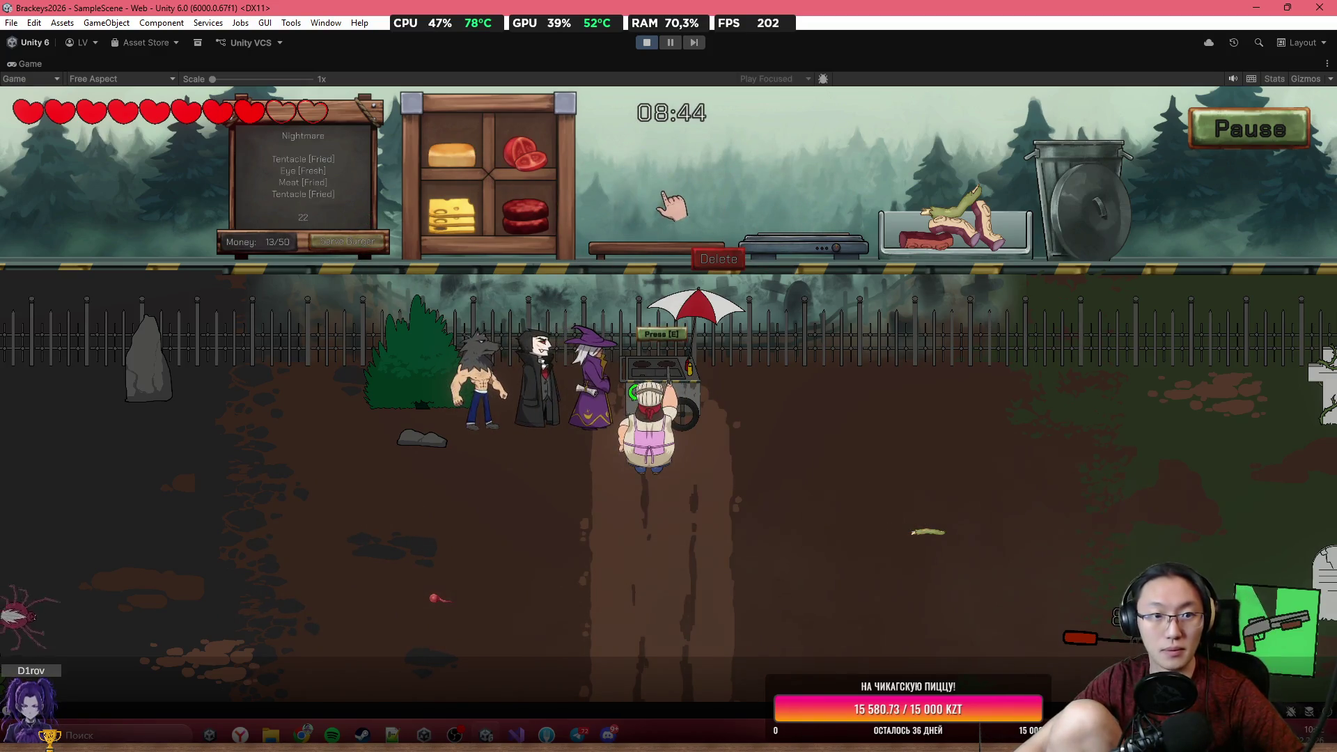
Move meat between grill and counter board while shooting the spider and zombie, then leave the kitchen.
{"action": "mouse_move", "coordinate": [919, 237]}
{"action": "left_mouse_down"}
{"action": "mouse_move", "coordinate": [923, 224]}
{"action": "mouse_move", "coordinate": [822, 180]}
{"action": "mouse_move", "coordinate": [654, 230]}
{"action": "left_mouse_up"}
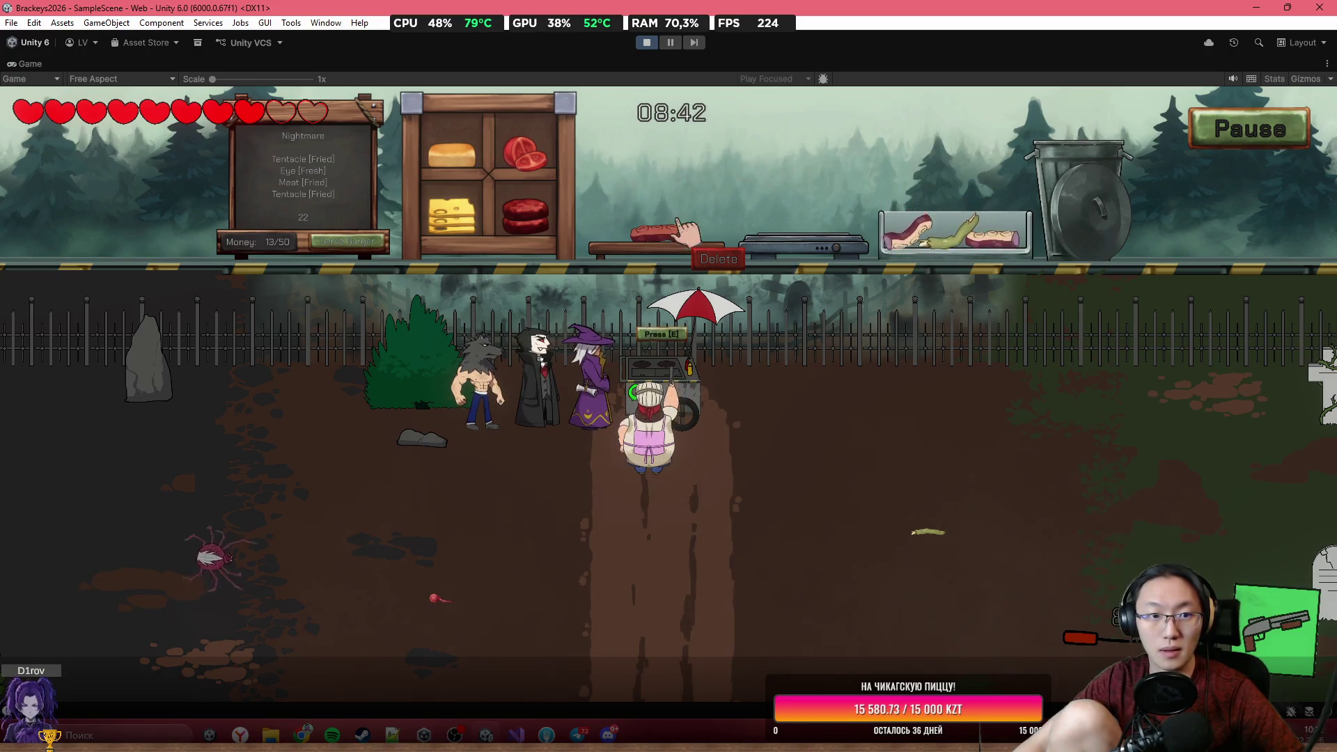
{"action": "left_click", "coordinate": [309, 498]}
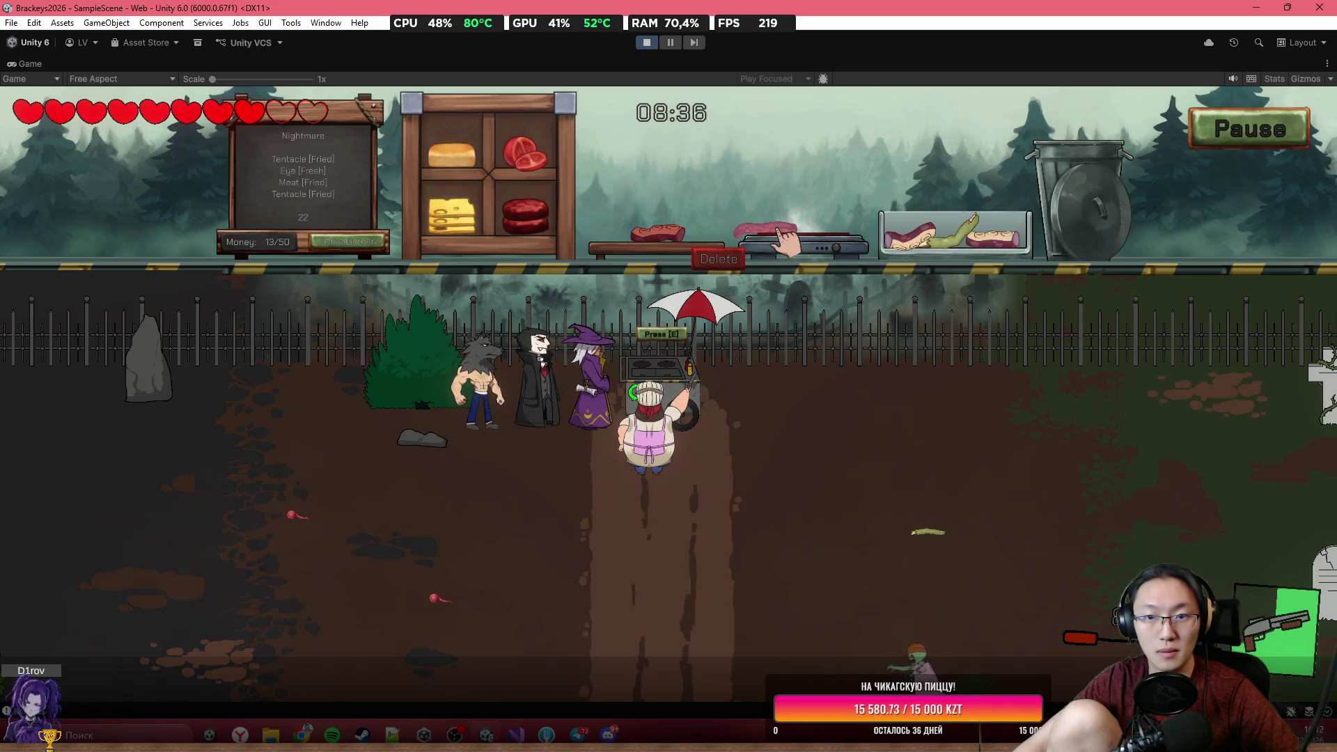
{"action": "mouse_move", "coordinate": [785, 241]}
{"action": "left_mouse_down"}
{"action": "mouse_move", "coordinate": [697, 192]}
{"action": "mouse_move", "coordinate": [654, 230]}
{"action": "left_mouse_up"}
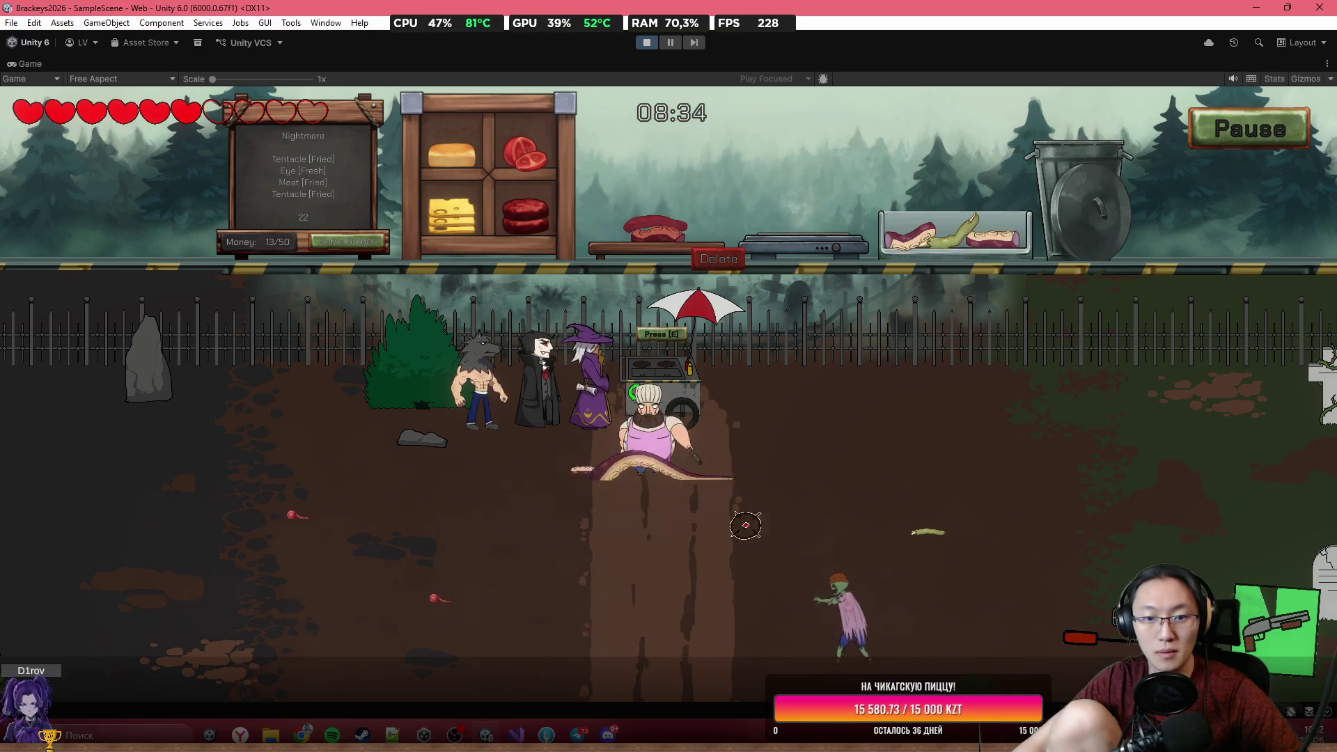
{"action": "left_click", "coordinate": [808, 578]}
{"action": "left_click", "coordinate": [819, 581]}
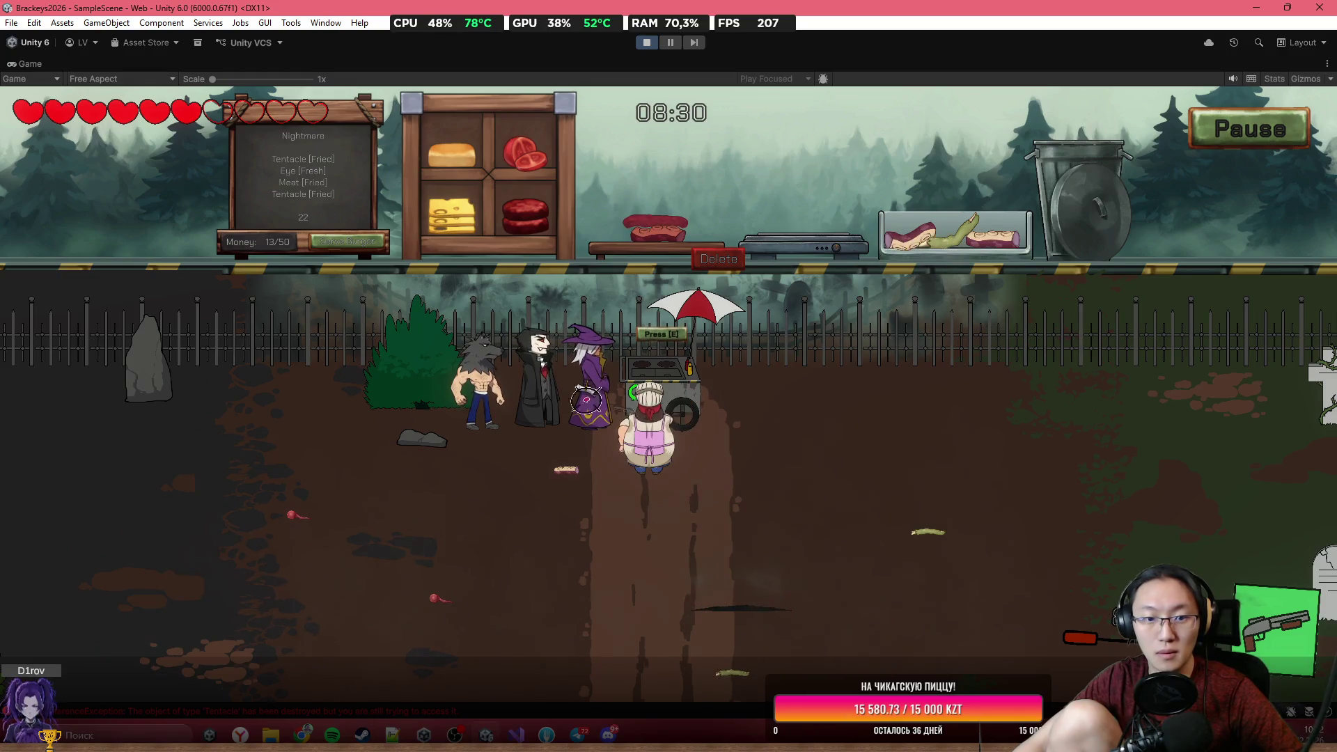
{"action": "key", "text": "s"}
{"action": "key", "text": "a"}
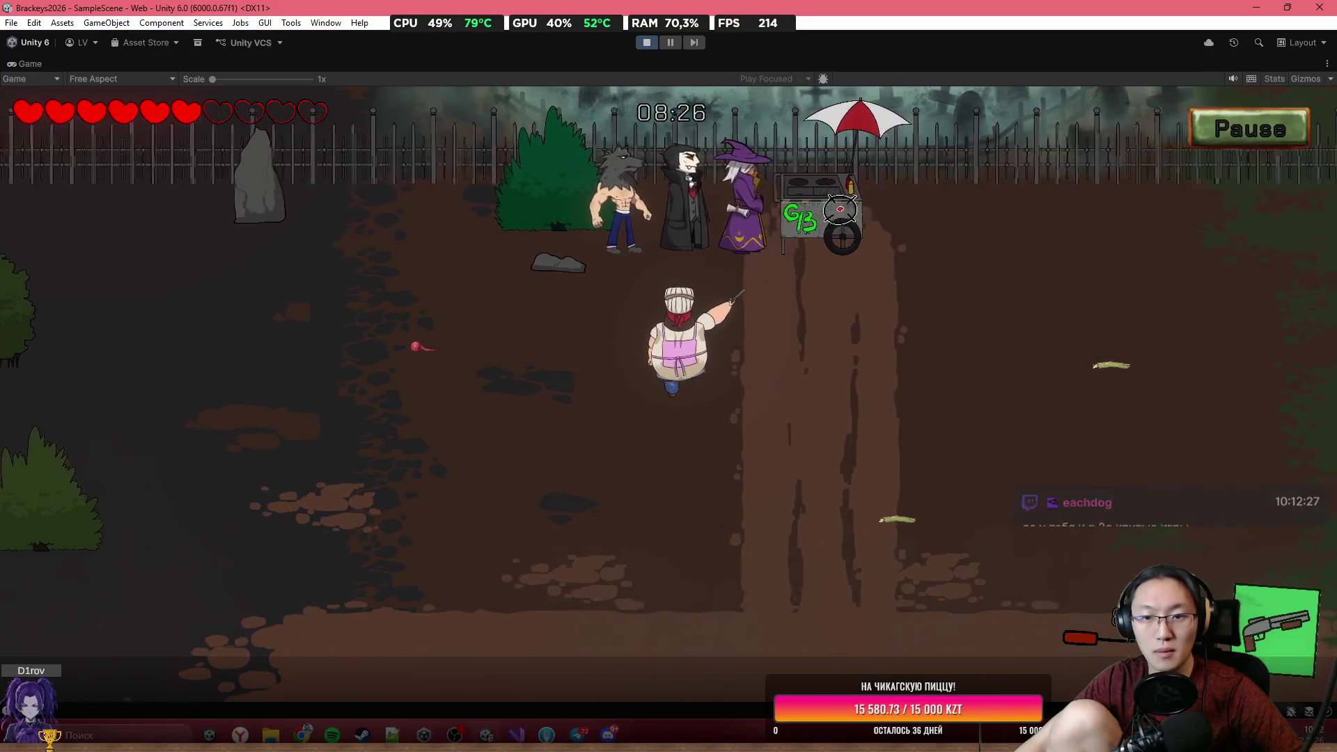
Return to the food cart while shooting the yard zombies, and reopen the cooking panel.
{"action": "key", "text": "w"}
{"action": "key", "text": "d"}
{"action": "left_click", "coordinate": [209, 600]}
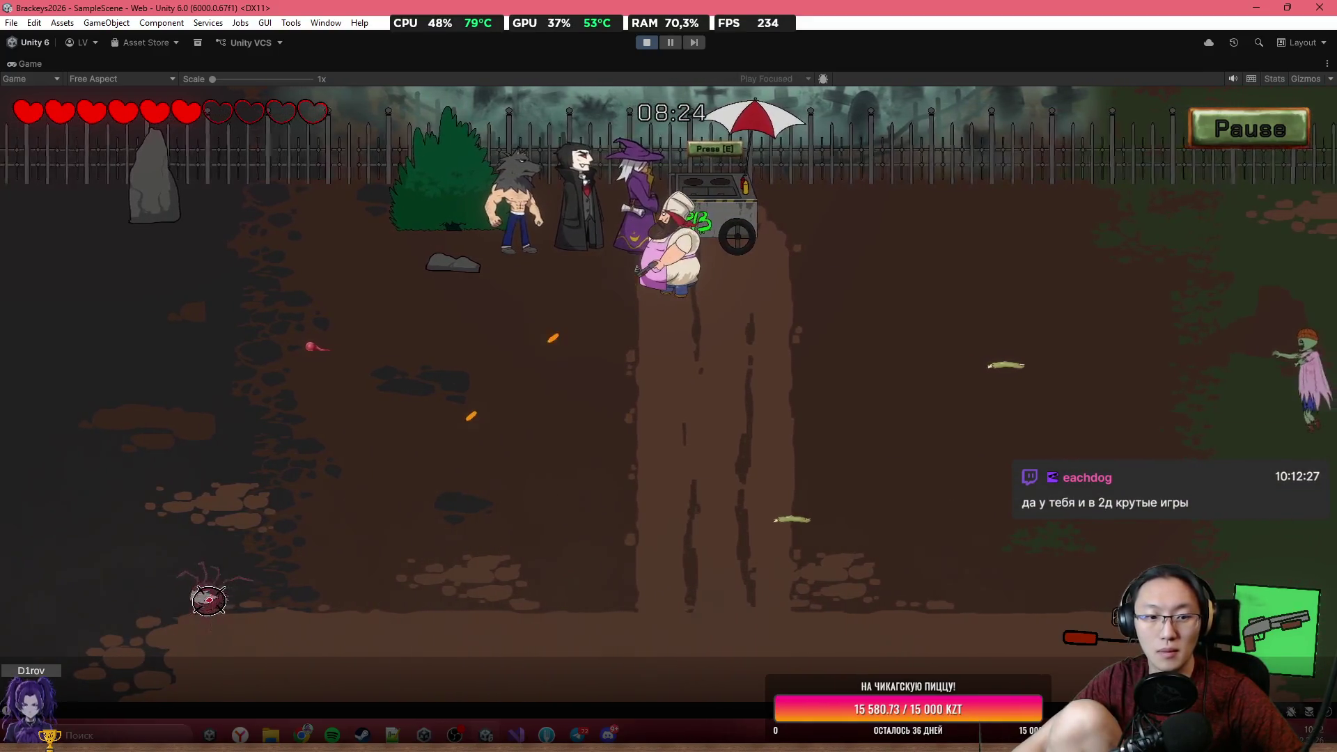
{"action": "left_click", "coordinate": [875, 294]}
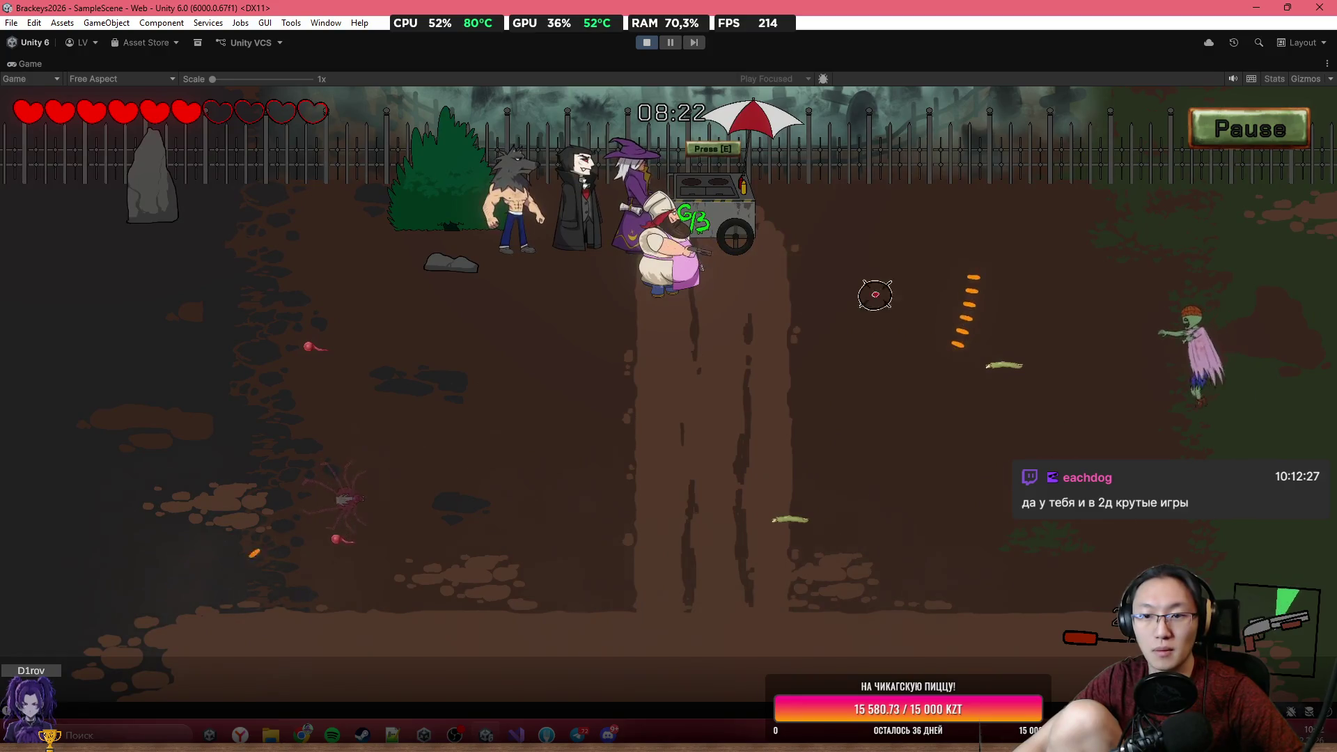
{"action": "key", "text": "w"}
{"action": "left_click", "coordinate": [989, 293]}
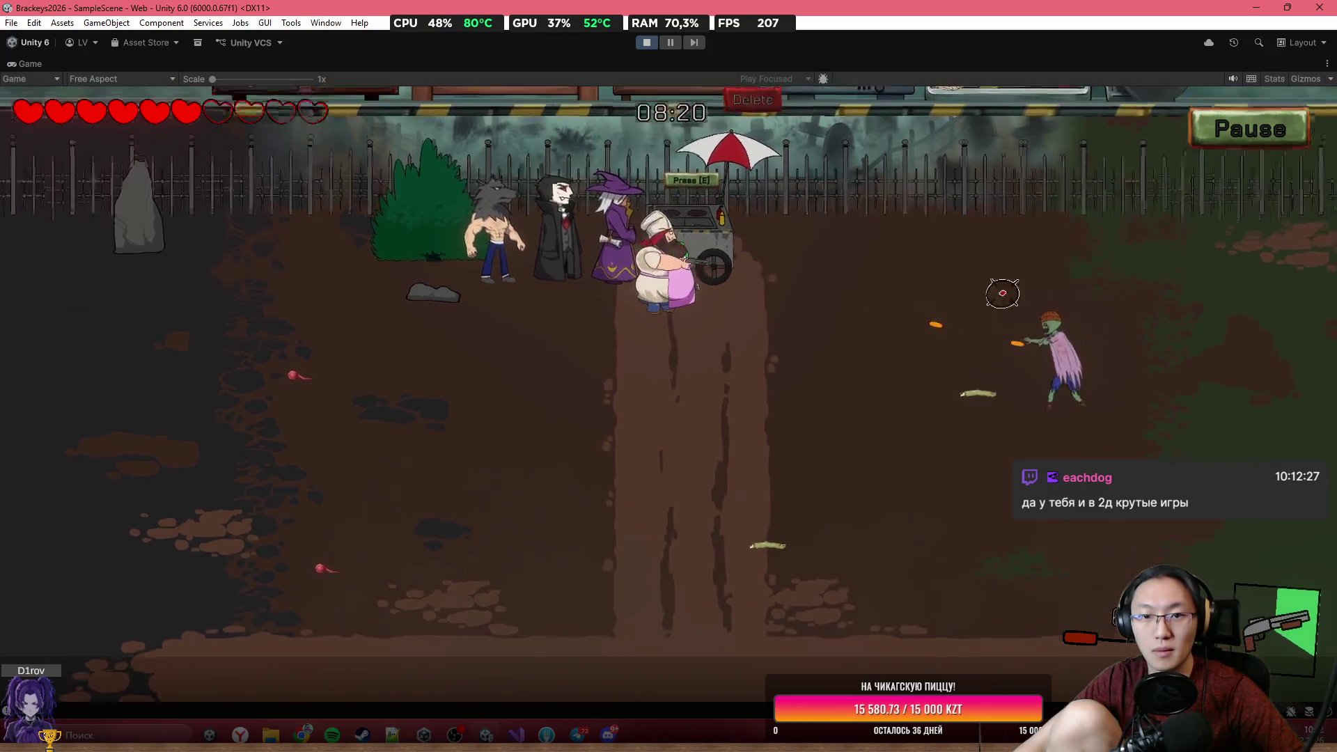
{"action": "key", "text": "e"}
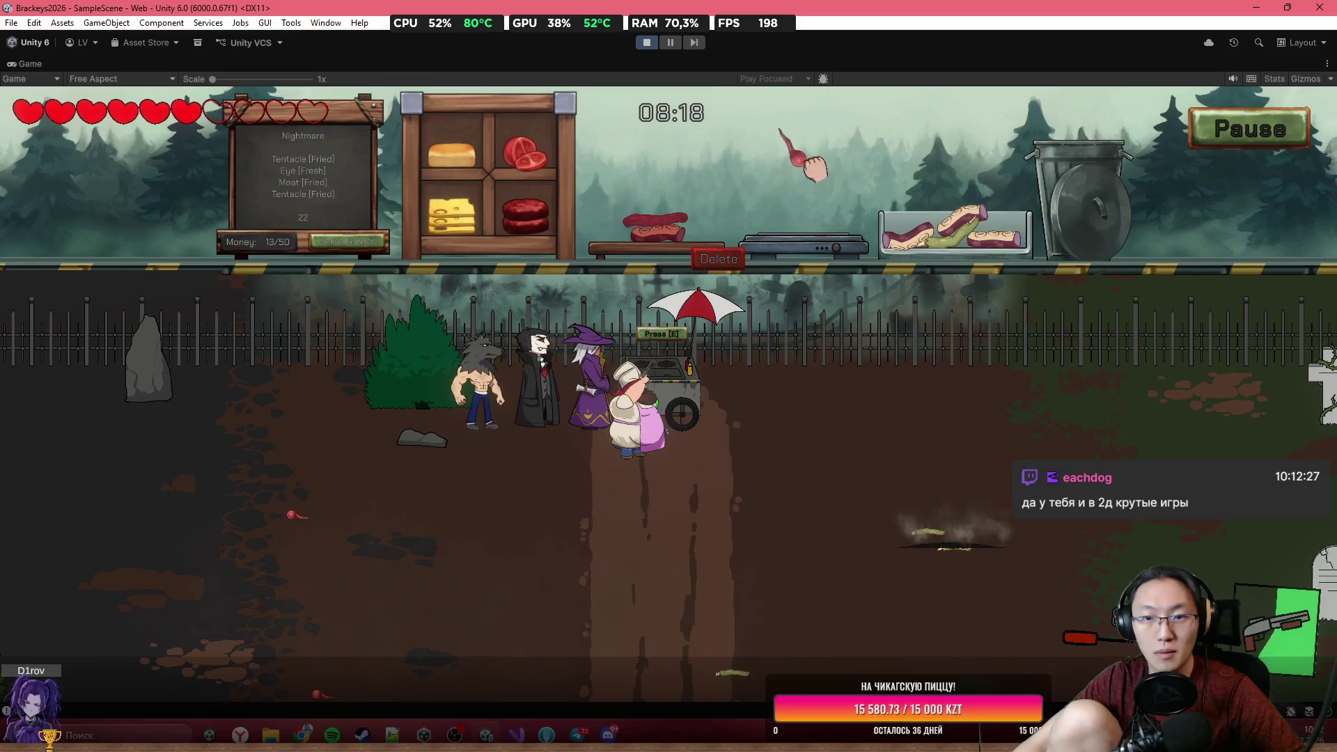
Grill the tentacle, stack the grilled meat, shoot the spider and serve the Nightmare burger.
{"action": "left_click_drag", "start_coordinate": [814, 167], "coordinate": [710, 187]}
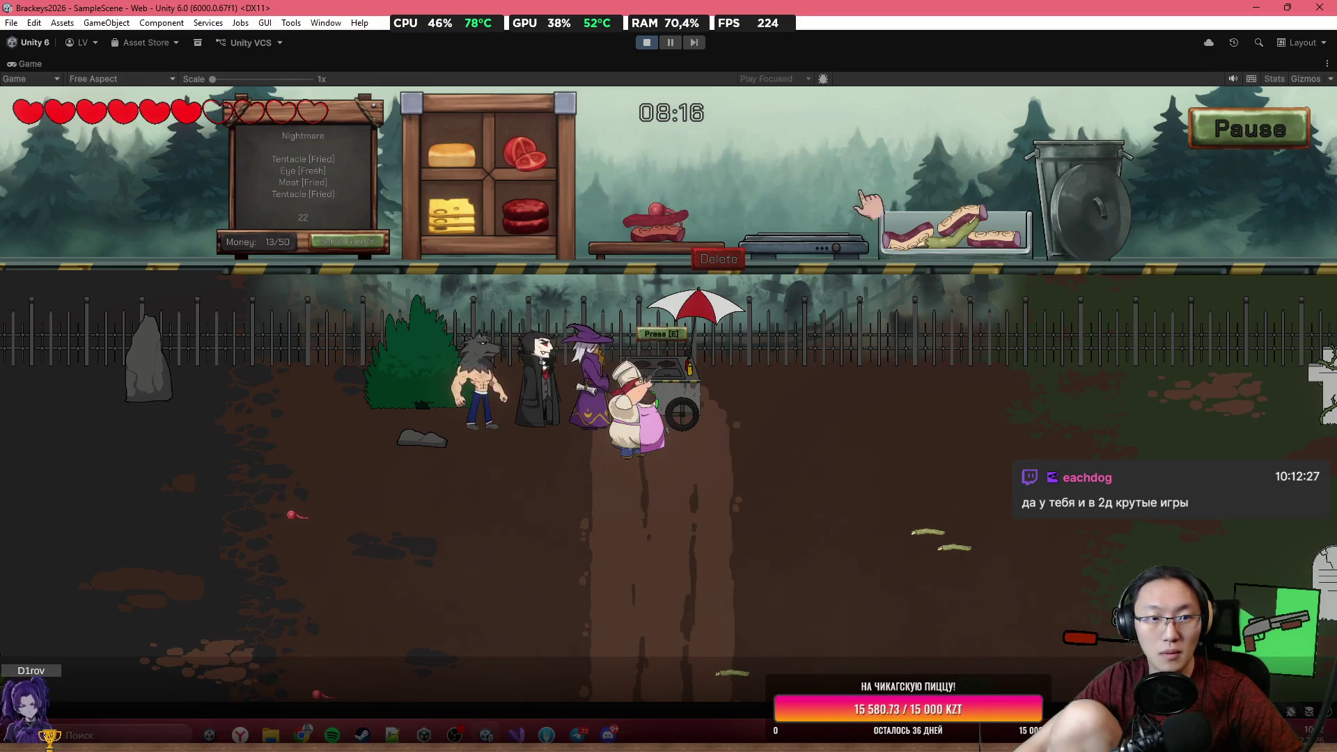
{"action": "left_click_drag", "start_coordinate": [1002, 171], "coordinate": [807, 230]}
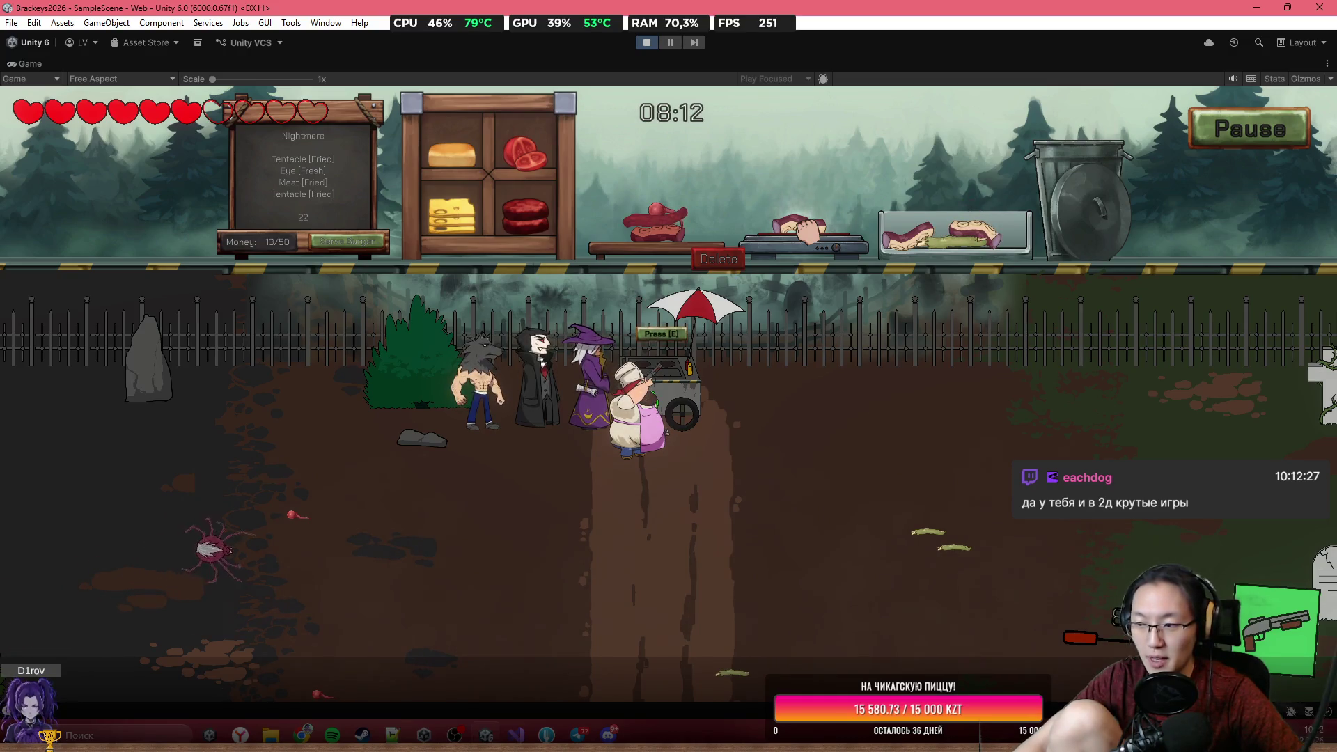
{"action": "left_click_drag", "start_coordinate": [800, 217], "coordinate": [683, 207]}
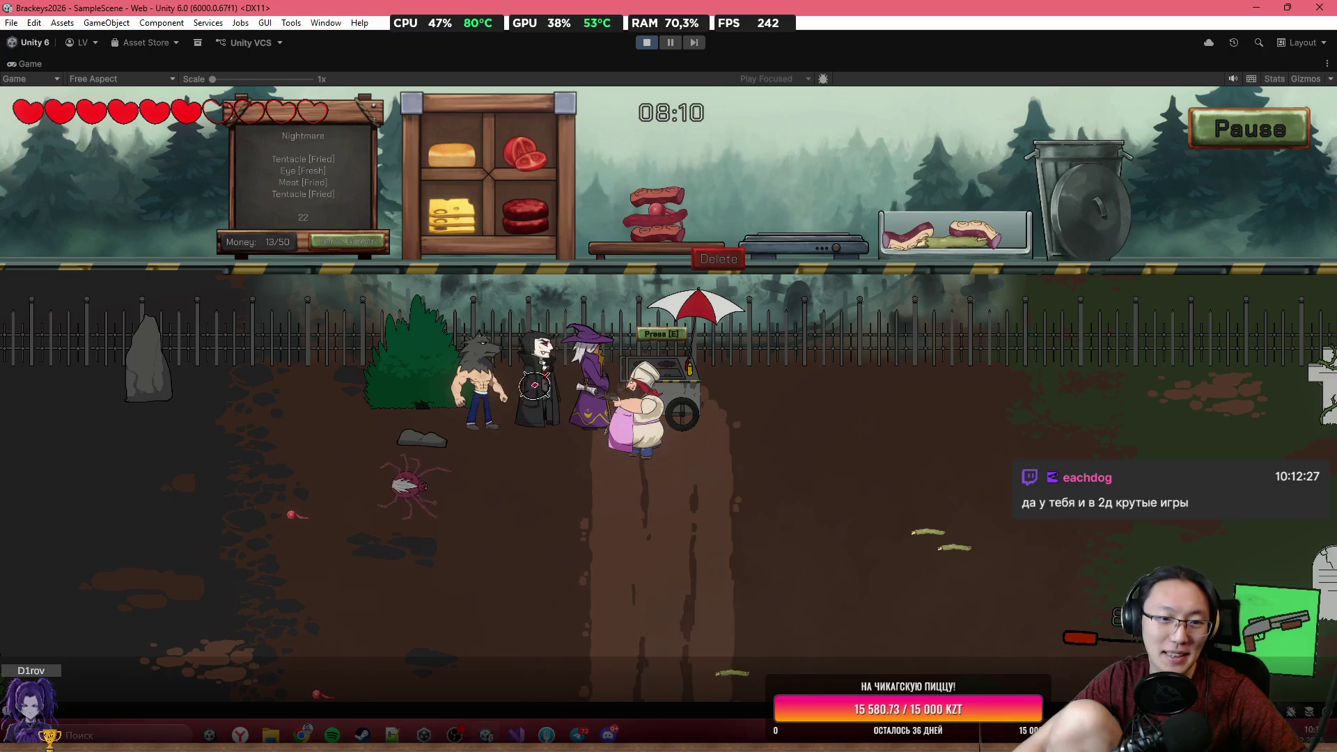
{"action": "left_click", "coordinate": [446, 481]}
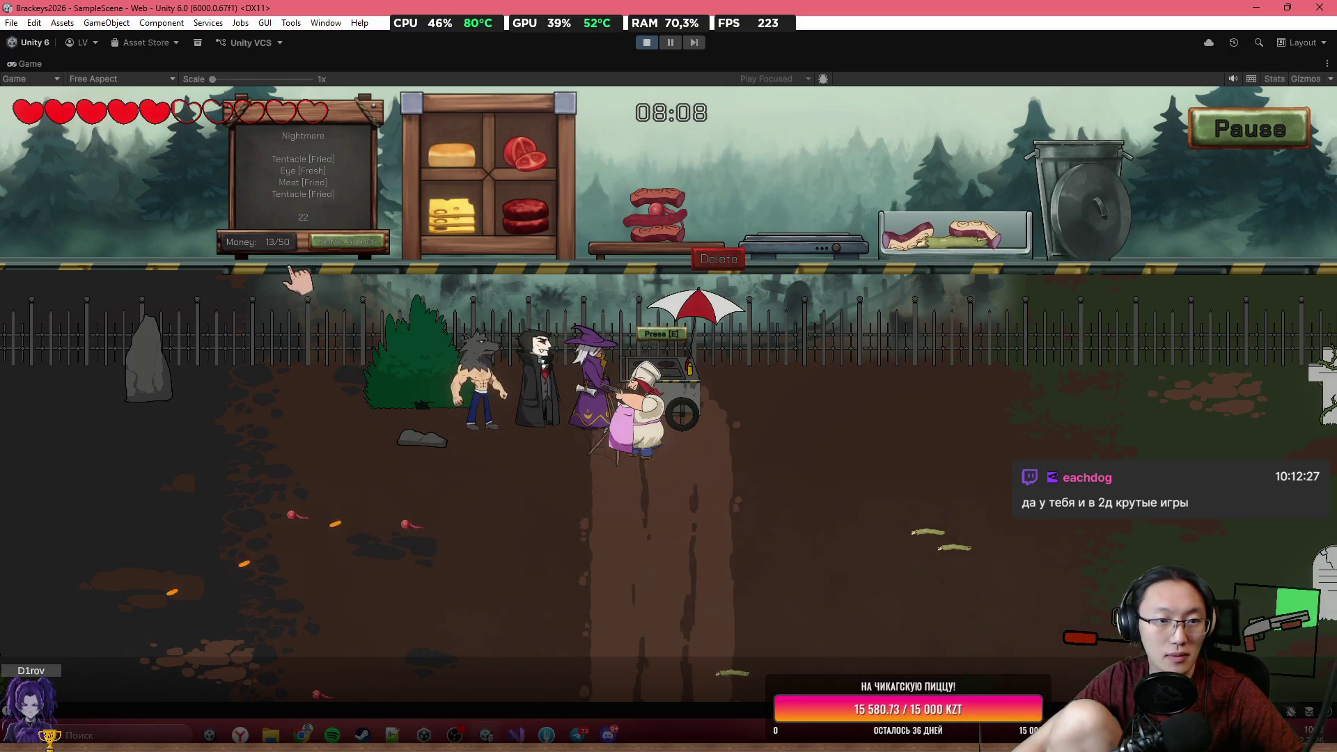
{"action": "left_click", "coordinate": [355, 244]}
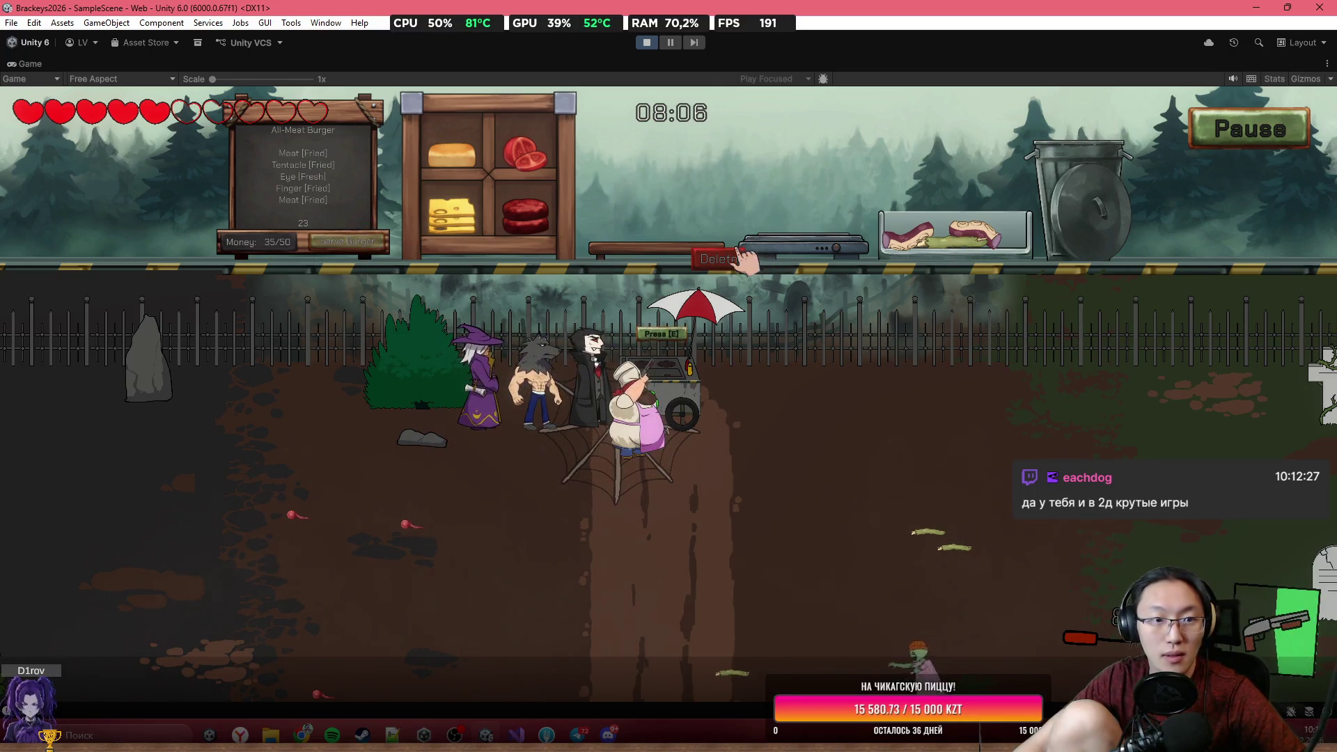
Shuffle raw meat, tentacle and green finger between grill, board and tray, then shoot down the right zombie.
{"action": "left_click_drag", "start_coordinate": [525, 213], "coordinate": [790, 213]}
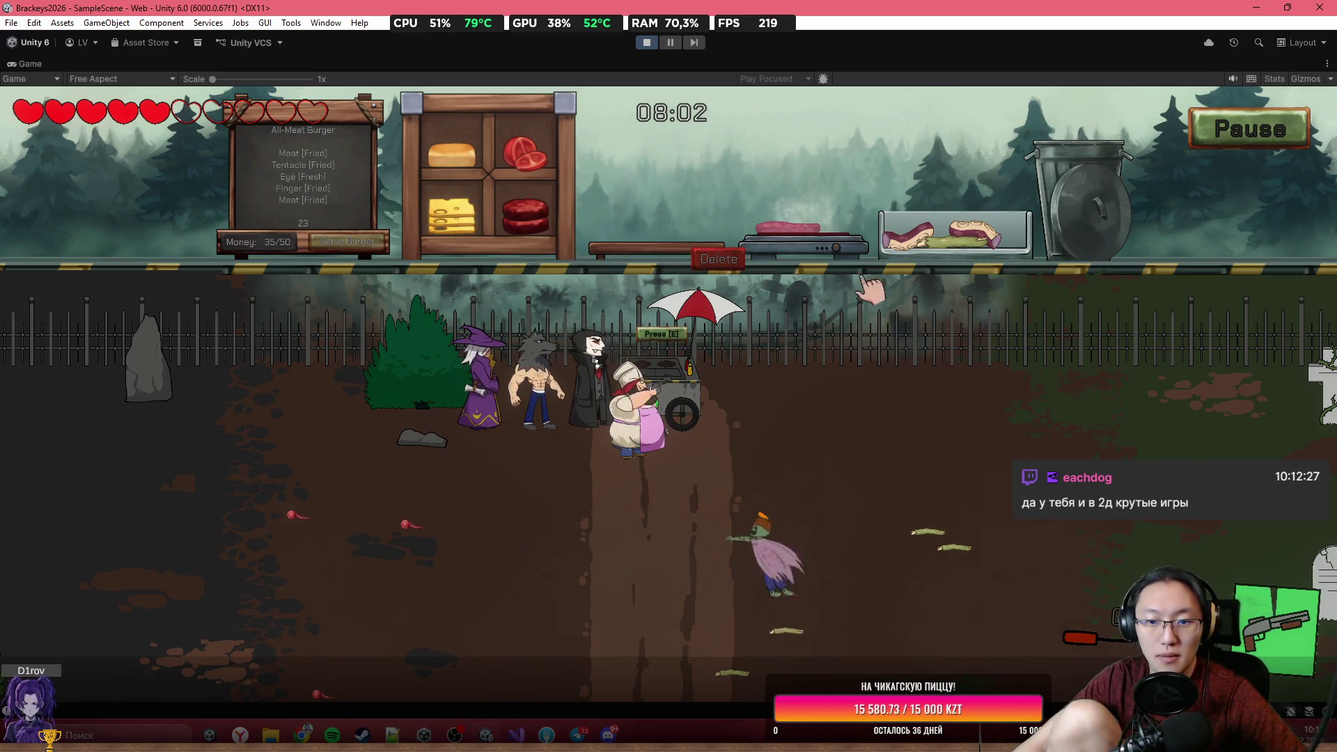
{"action": "left_click_drag", "start_coordinate": [741, 212], "coordinate": [700, 235]}
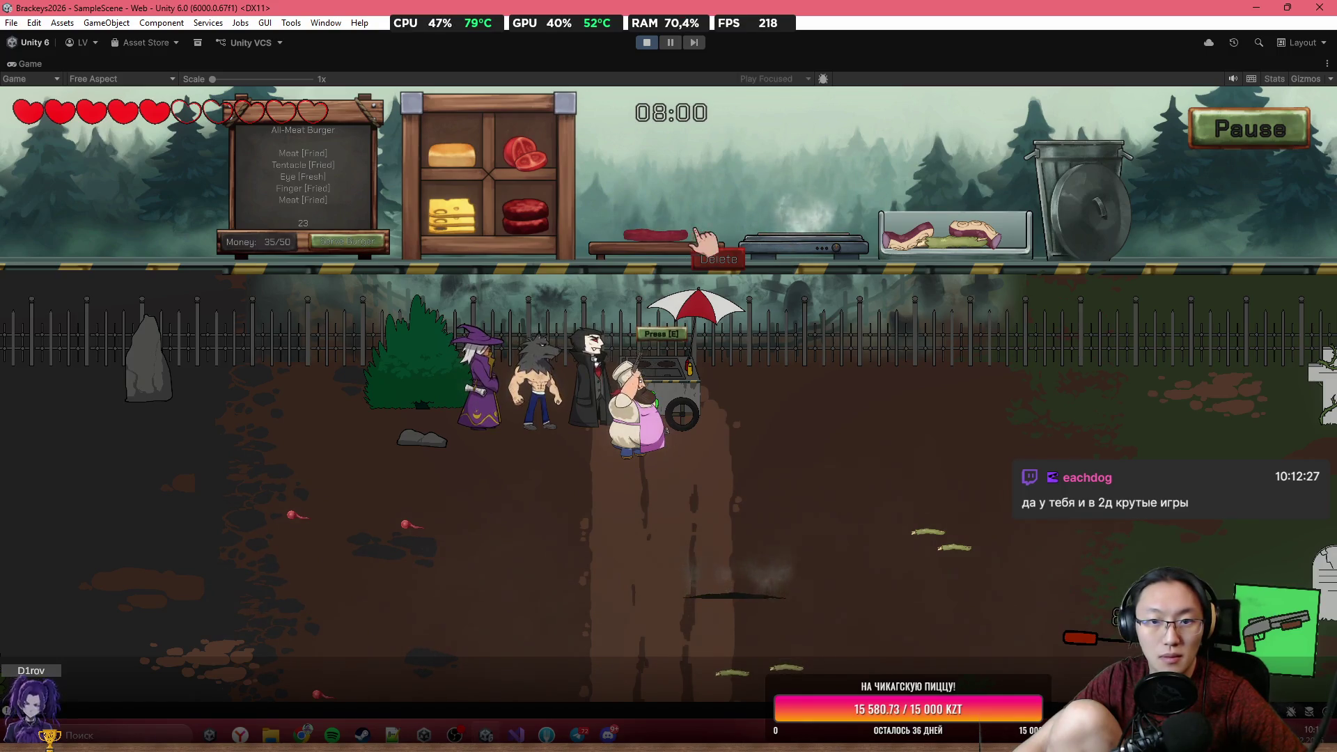
{"action": "mouse_move", "coordinate": [950, 248]}
{"action": "left_mouse_down"}
{"action": "mouse_move", "coordinate": [884, 209]}
{"action": "mouse_move", "coordinate": [811, 221]}
{"action": "left_mouse_up"}
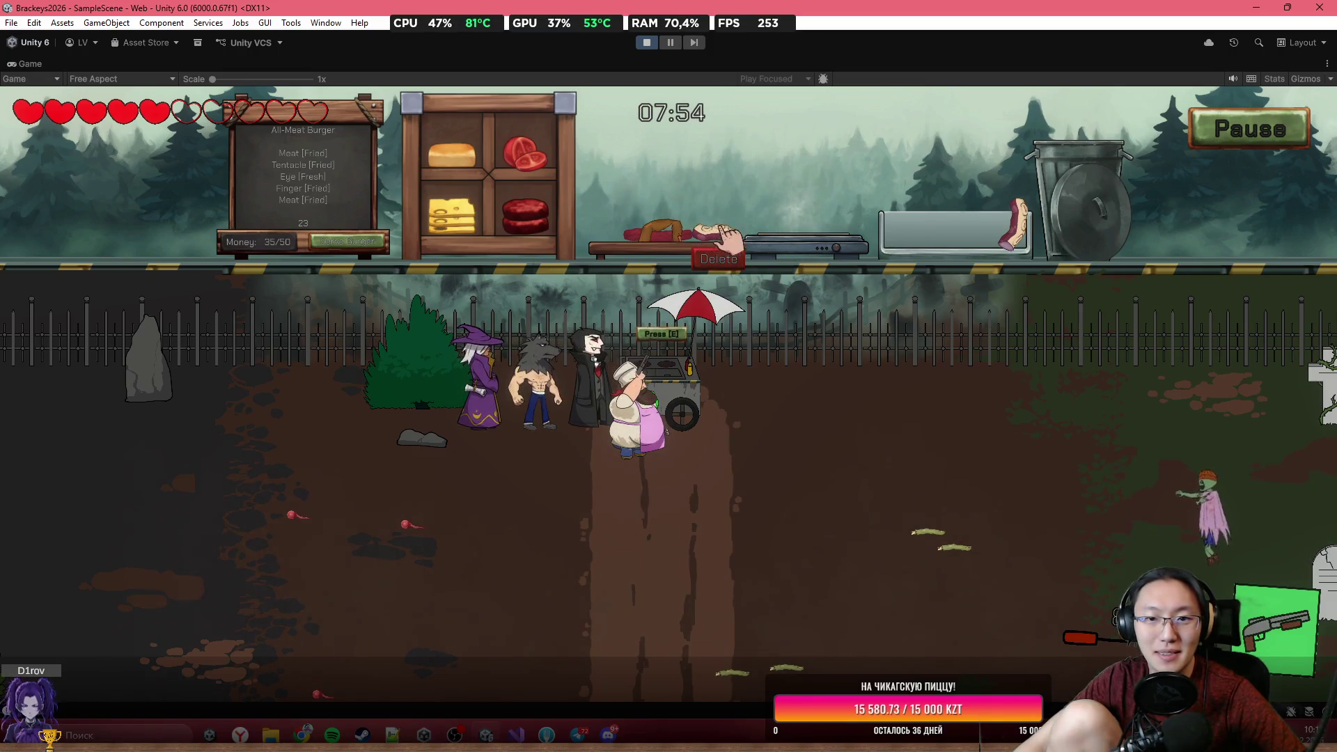
{"action": "left_click_drag", "start_coordinate": [818, 199], "coordinate": [965, 240]}
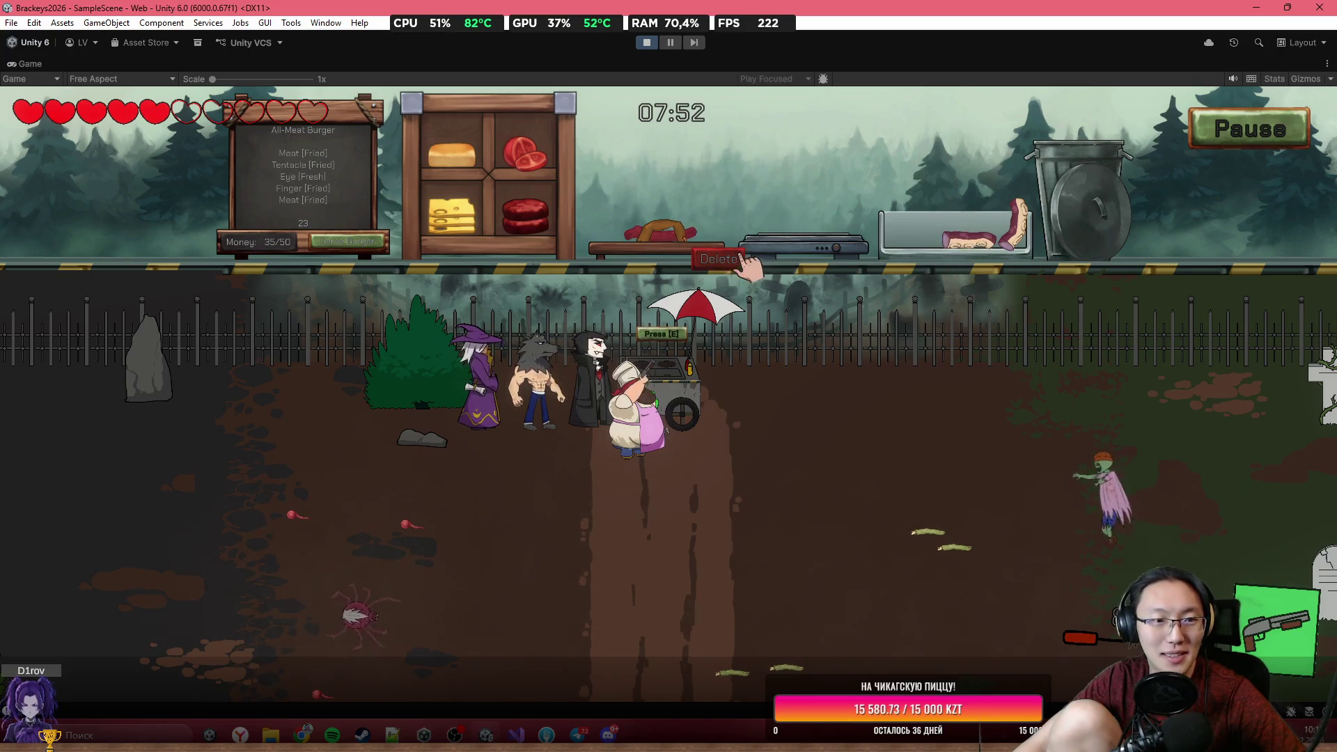
{"action": "left_click", "coordinate": [469, 515]}
{"action": "key", "text": "a"}
{"action": "key", "text": "s"}
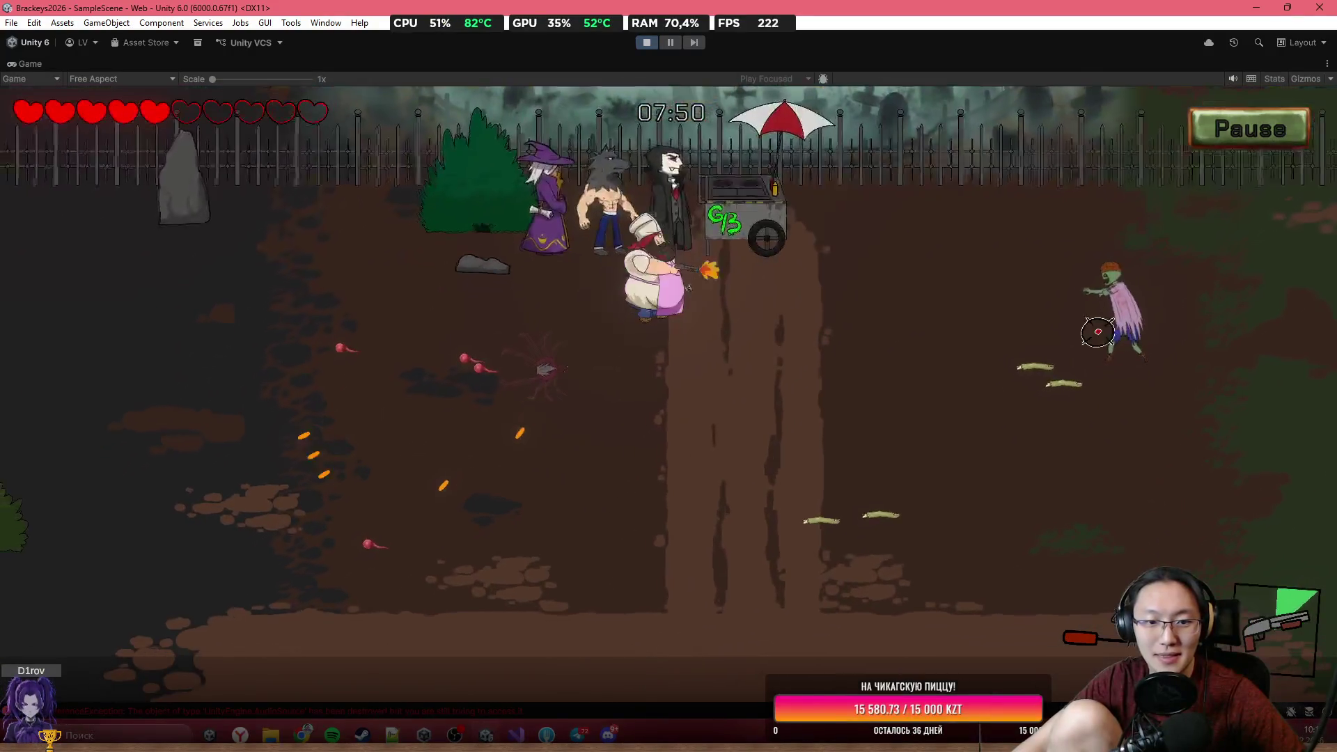
{"action": "left_click", "coordinate": [1144, 261]}
{"action": "left_click", "coordinate": [1128, 256]}
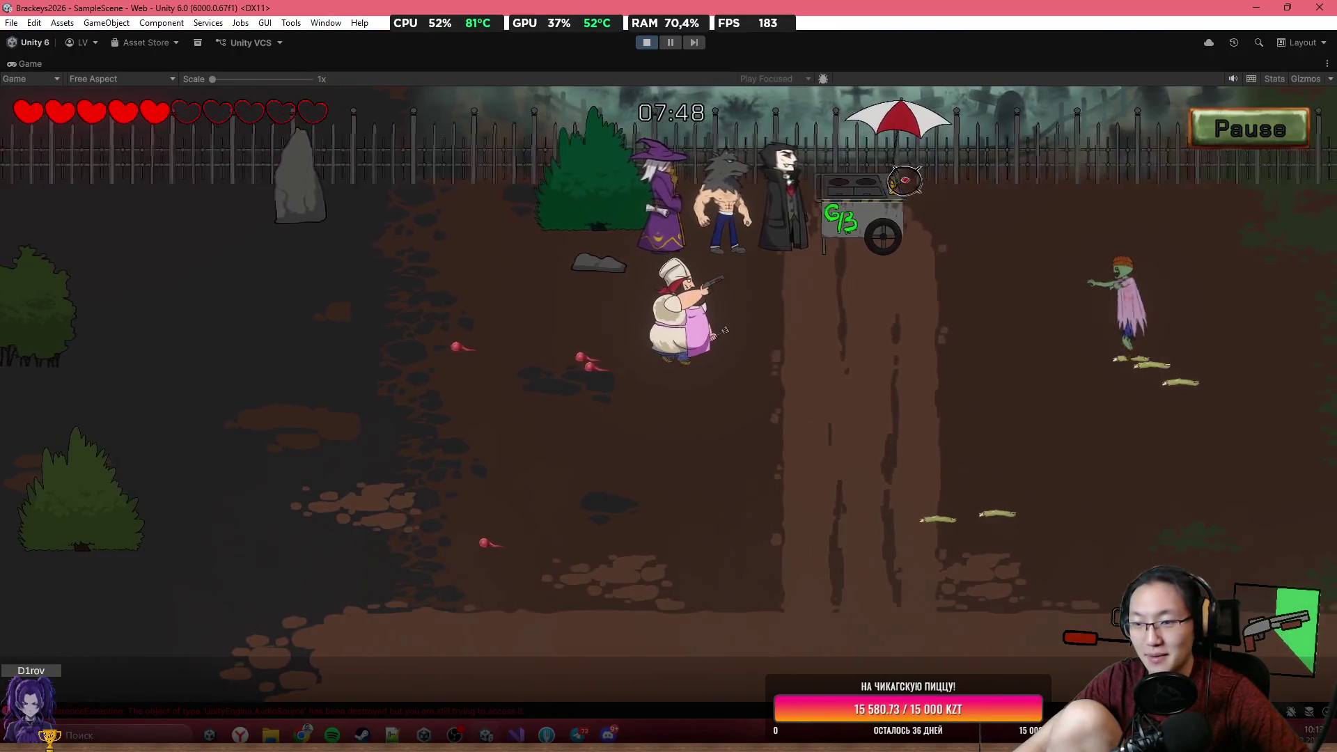
Shoot the left spider, return to the cart, stack the patty and serve the burger, reaching 58/50 money.
{"action": "key", "text": "w"}
{"action": "key", "text": "a"}
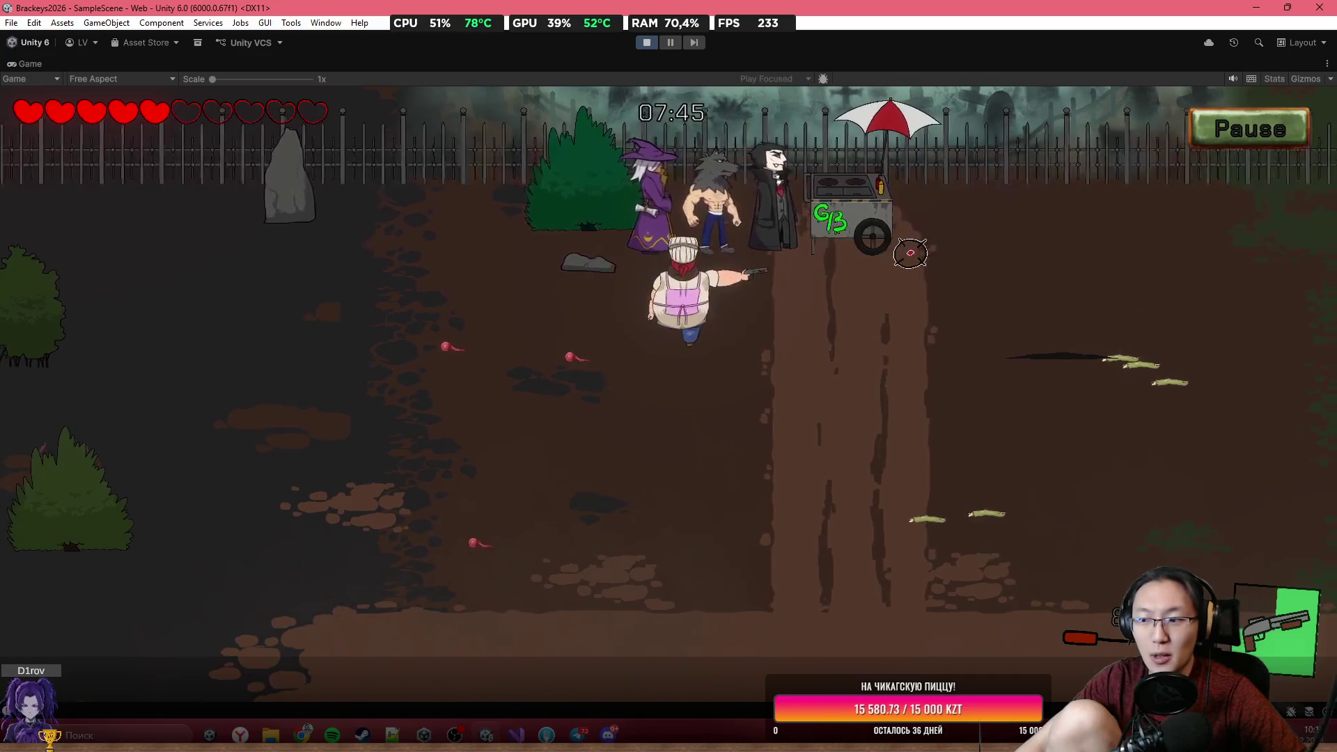
{"action": "key", "text": "a"}
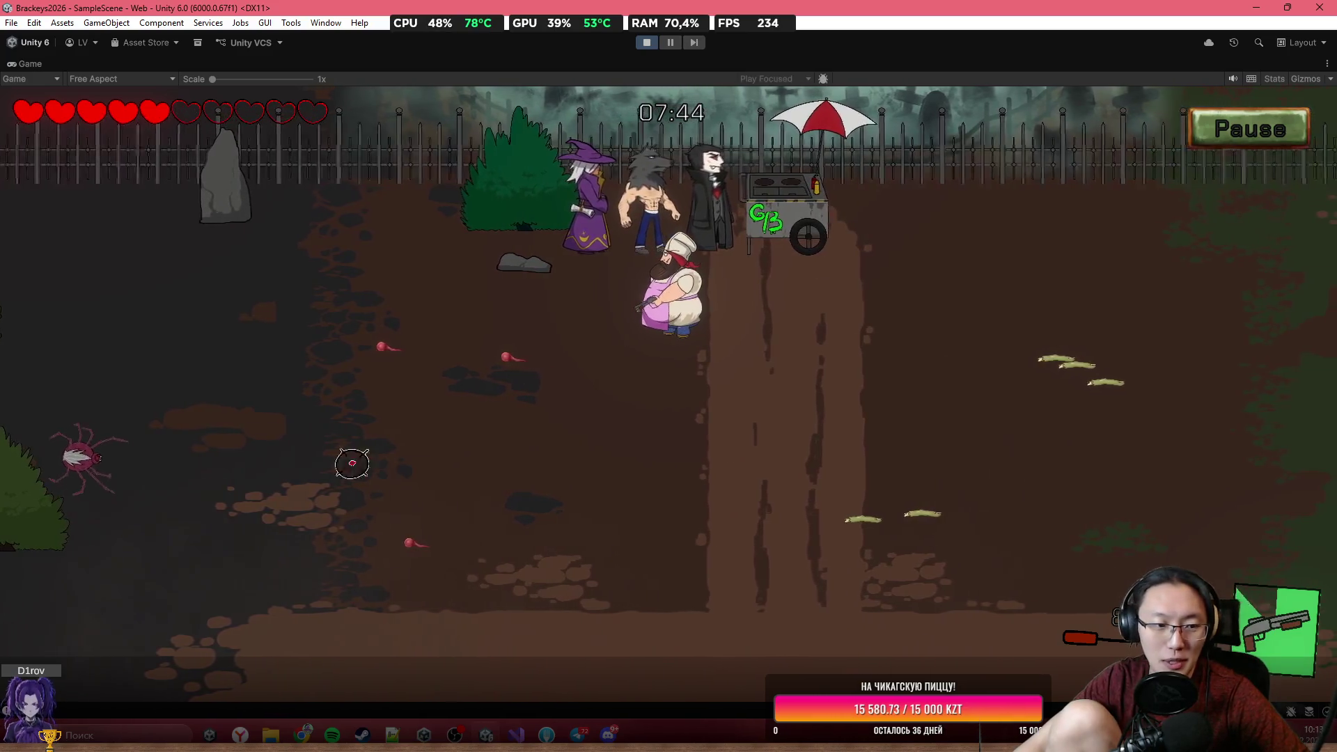
{"action": "left_click", "coordinate": [204, 418]}
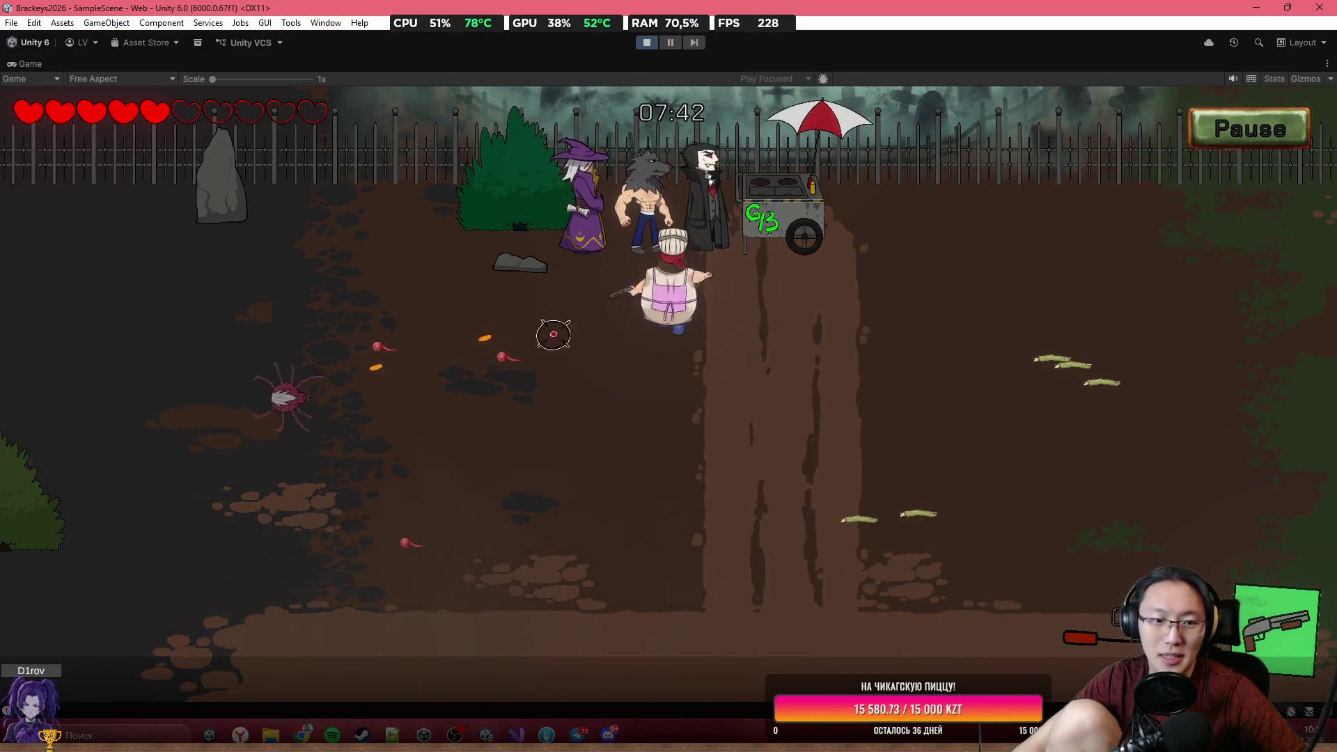
{"action": "key", "text": "w"}
{"action": "key", "text": "d"}
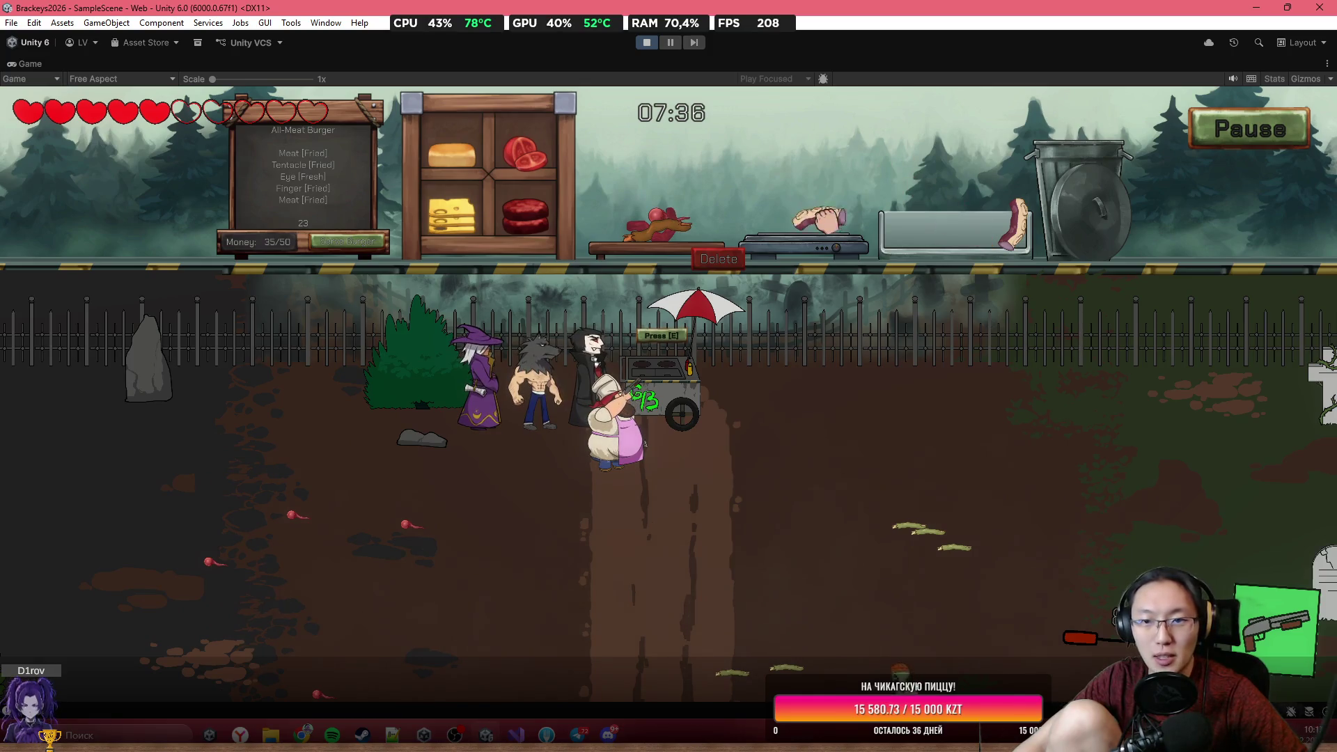
{"action": "left_click", "coordinate": [874, 662]}
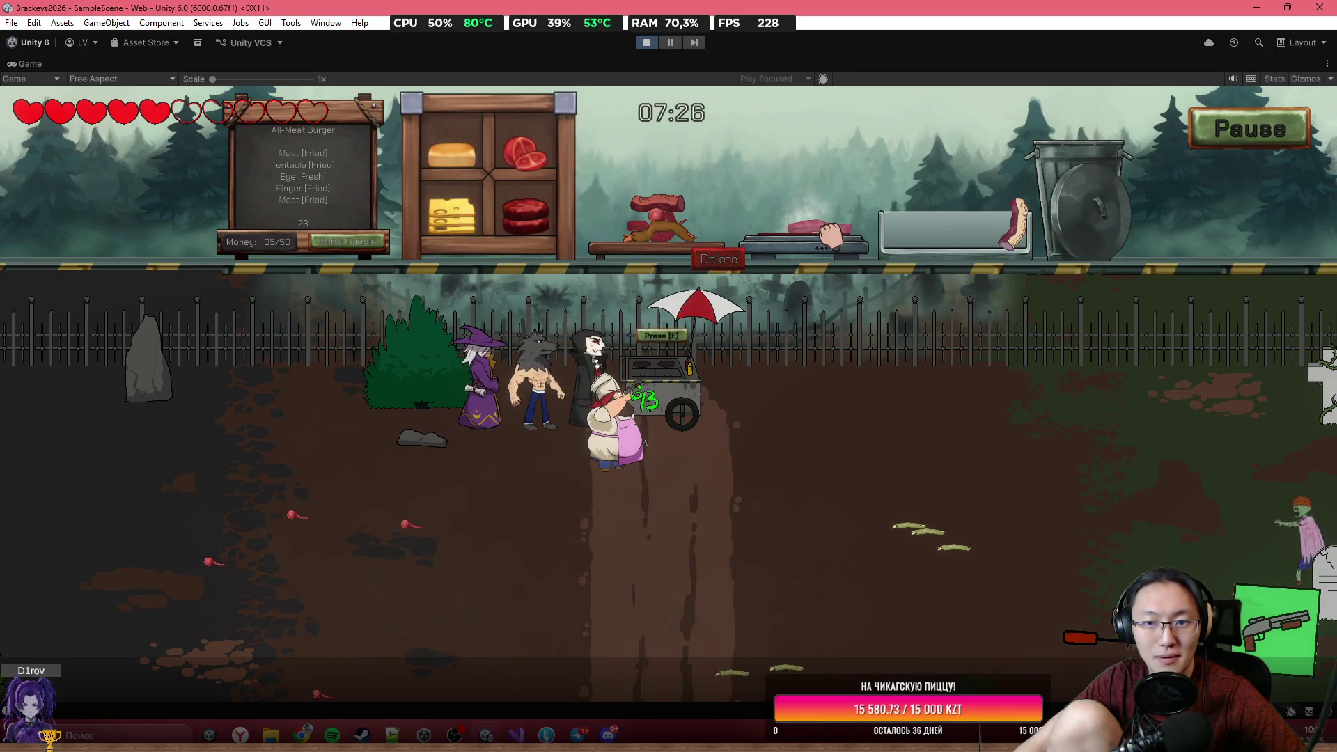
{"action": "mouse_move", "coordinate": [829, 230]}
{"action": "left_mouse_down"}
{"action": "mouse_move", "coordinate": [644, 206]}
{"action": "mouse_move", "coordinate": [655, 209]}
{"action": "left_mouse_up"}
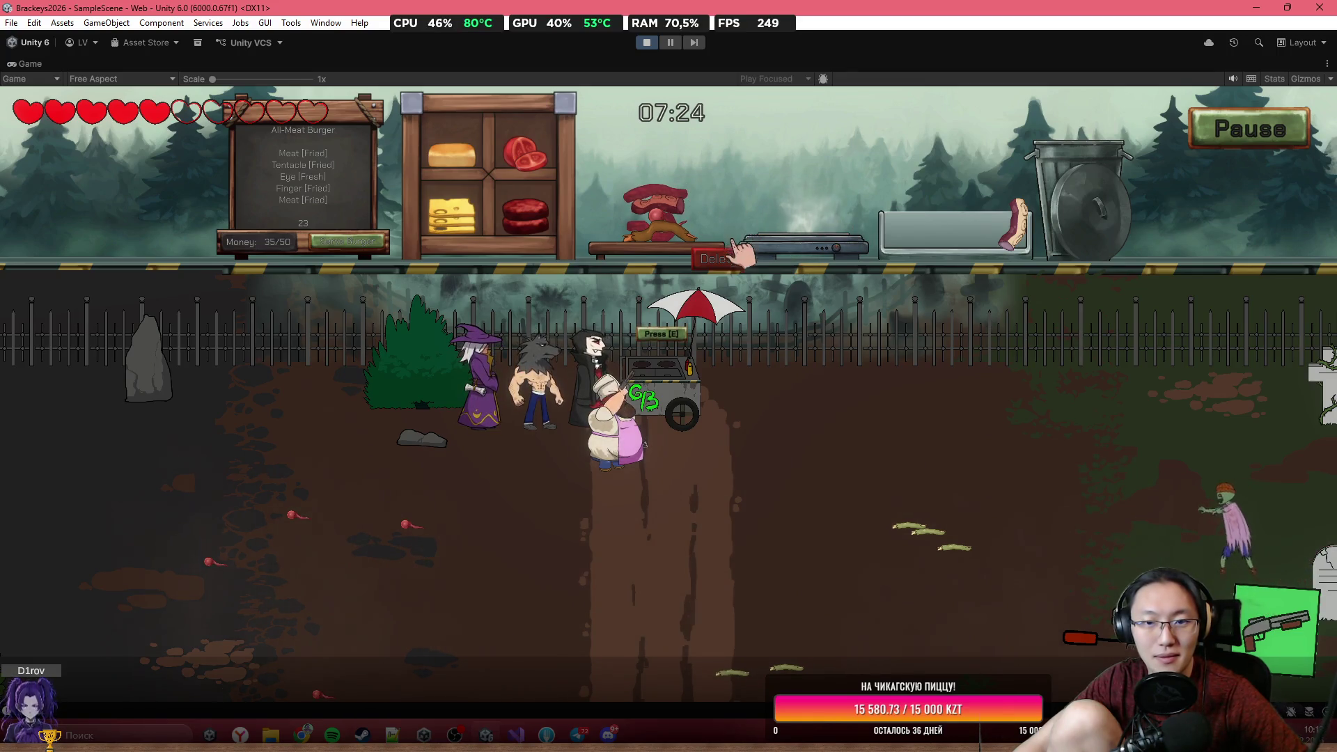
{"action": "left_click", "coordinate": [376, 242]}
{"action": "left_click", "coordinate": [388, 596]}
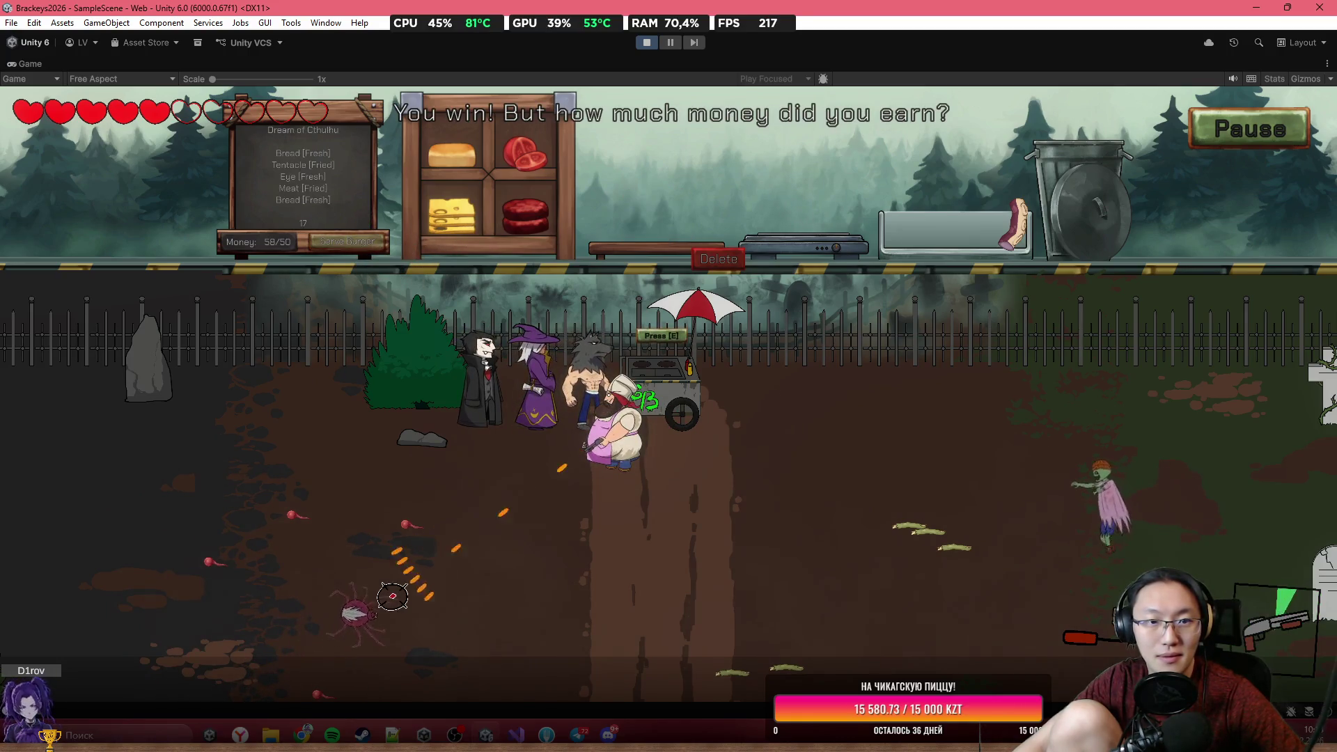
Finish the zombie, drop the held meat, and walk into the spider web until the chef dies.
{"action": "left_click", "coordinate": [985, 488]}
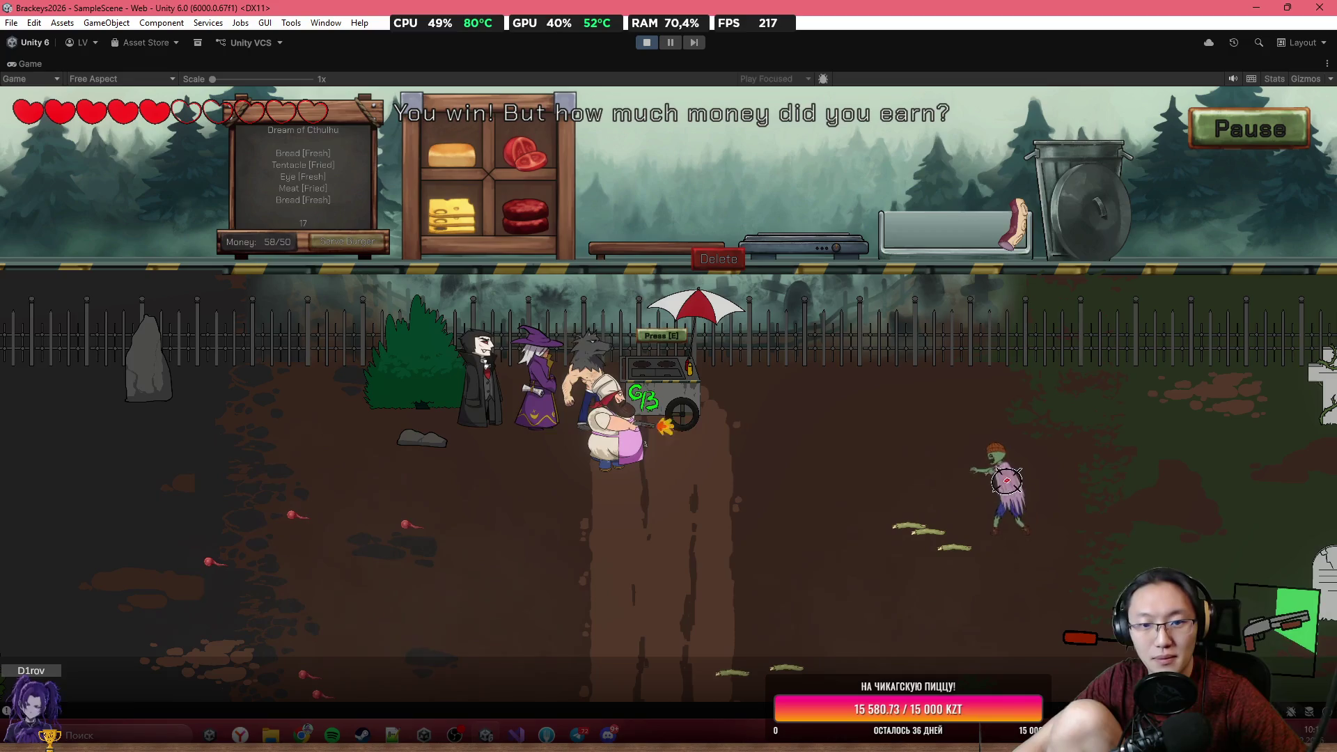
{"action": "left_click", "coordinate": [1000, 463]}
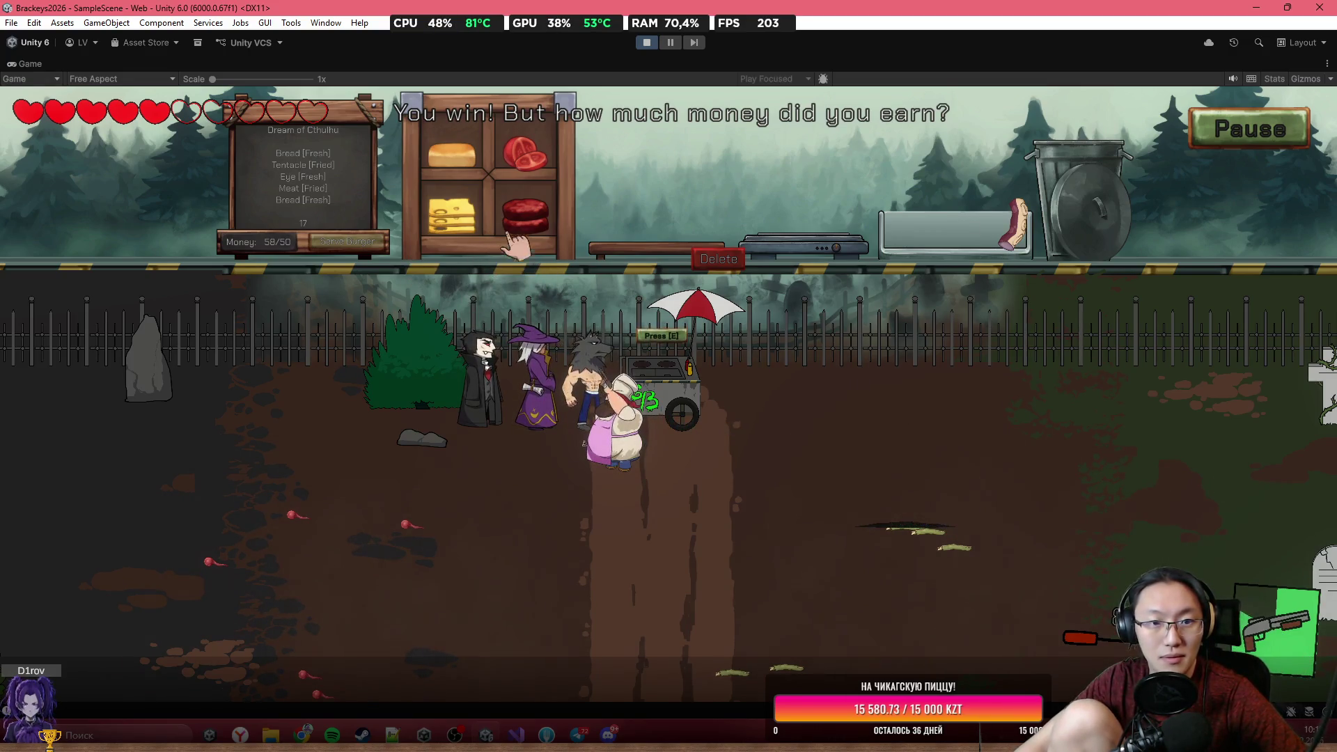
{"action": "left_click_drag", "start_coordinate": [543, 214], "coordinate": [536, 223]}
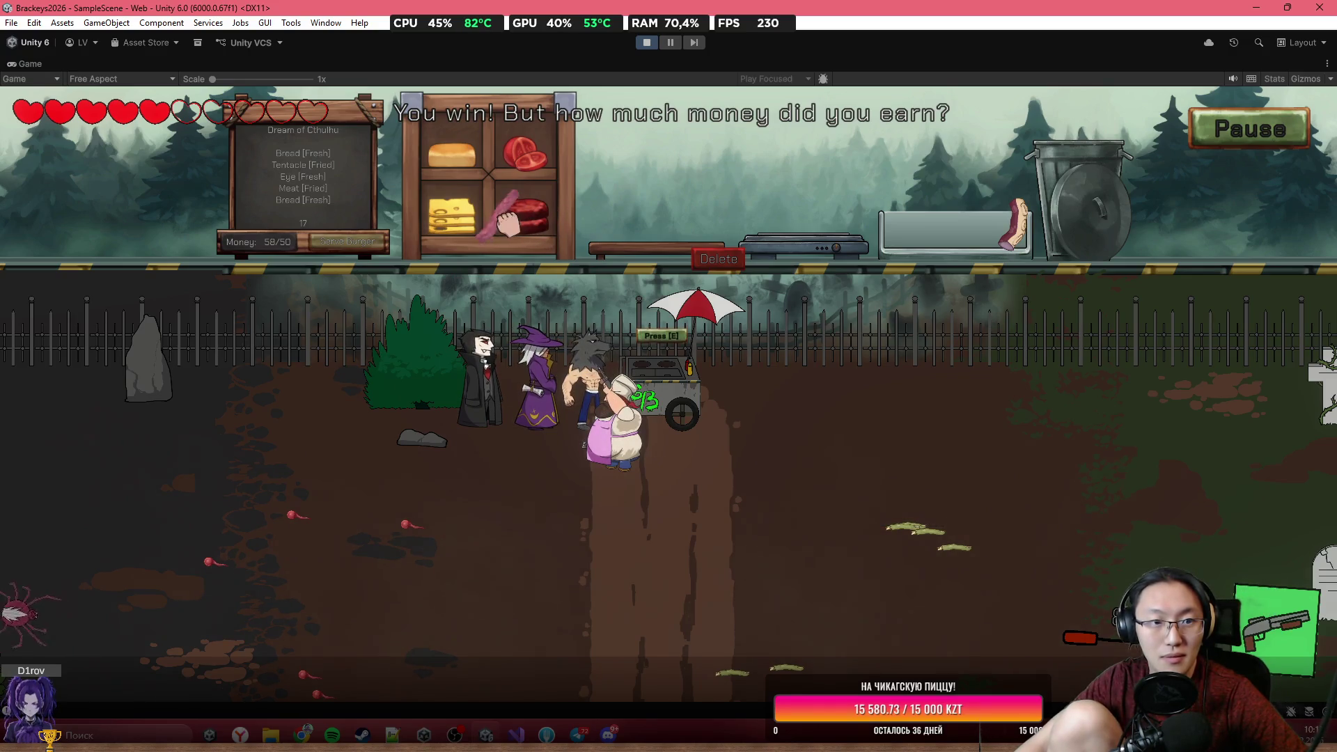
{"action": "key", "text": "s"}
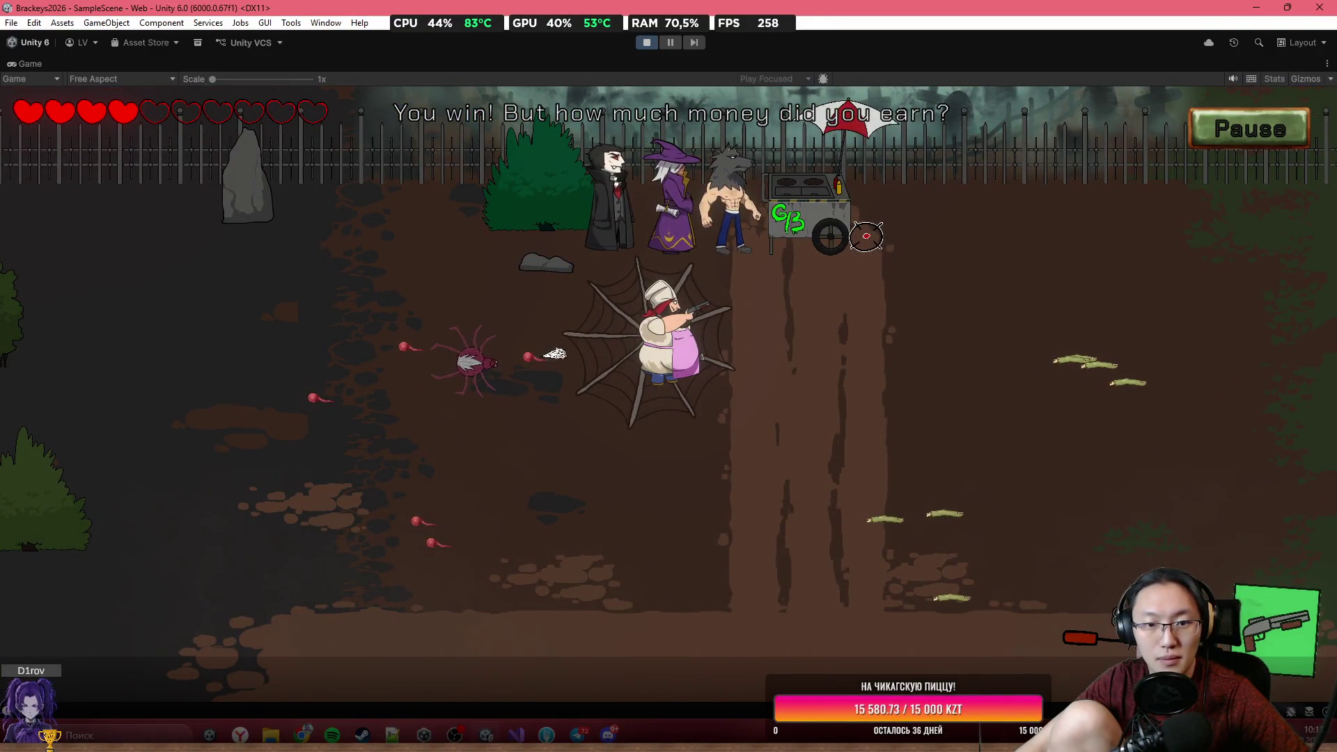
{"action": "key", "text": "a"}
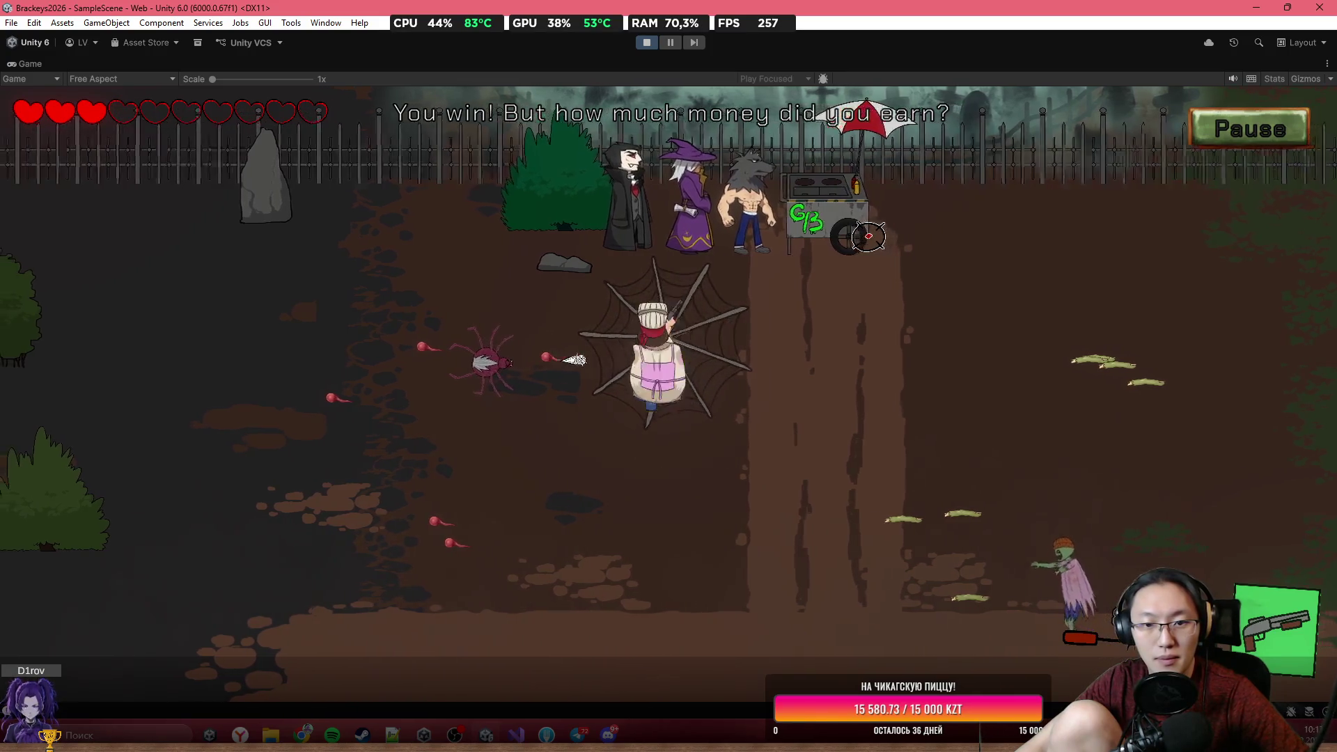
{"action": "key", "text": "d"}
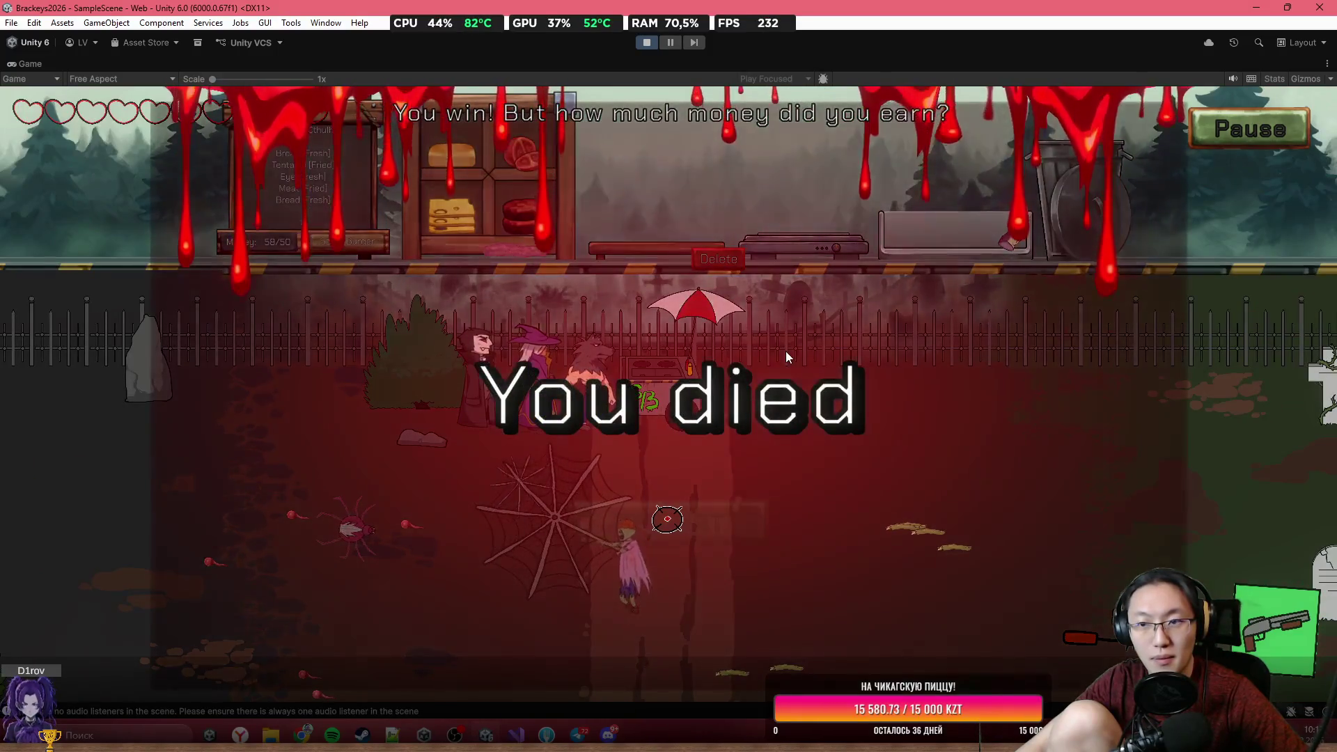
Switch the Game view to Full HD 1920x1080, restart, and flip to the burger-assembly tutorial page.
{"action": "left_click", "coordinate": [120, 80]}
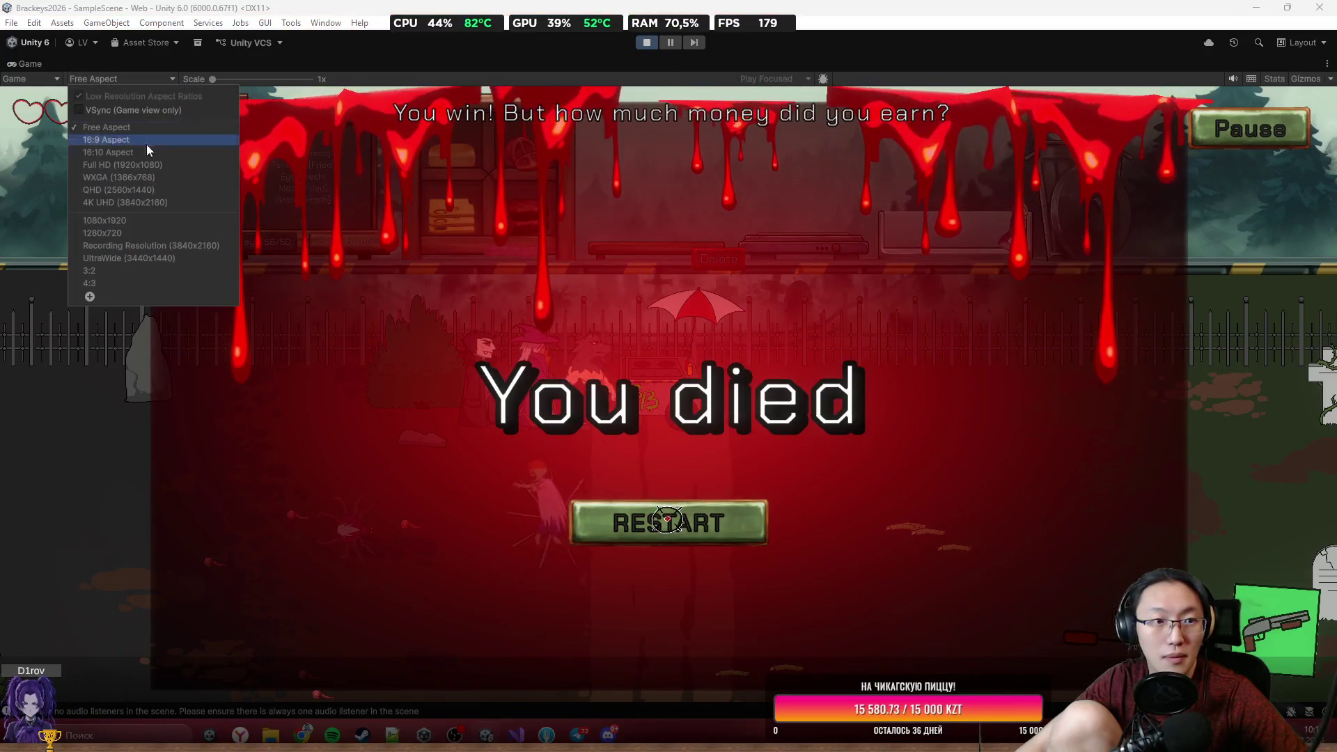
{"action": "left_click", "coordinate": [152, 164]}
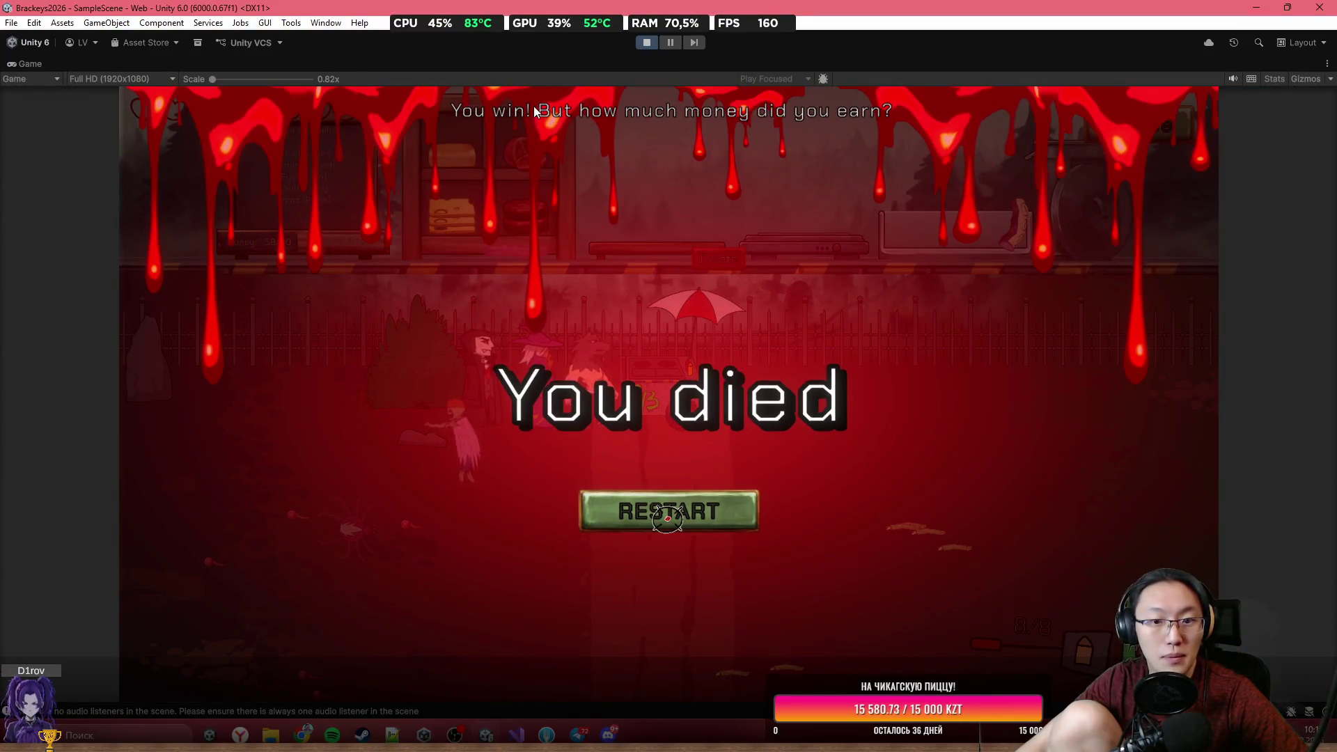
{"action": "left_click", "coordinate": [687, 522]}
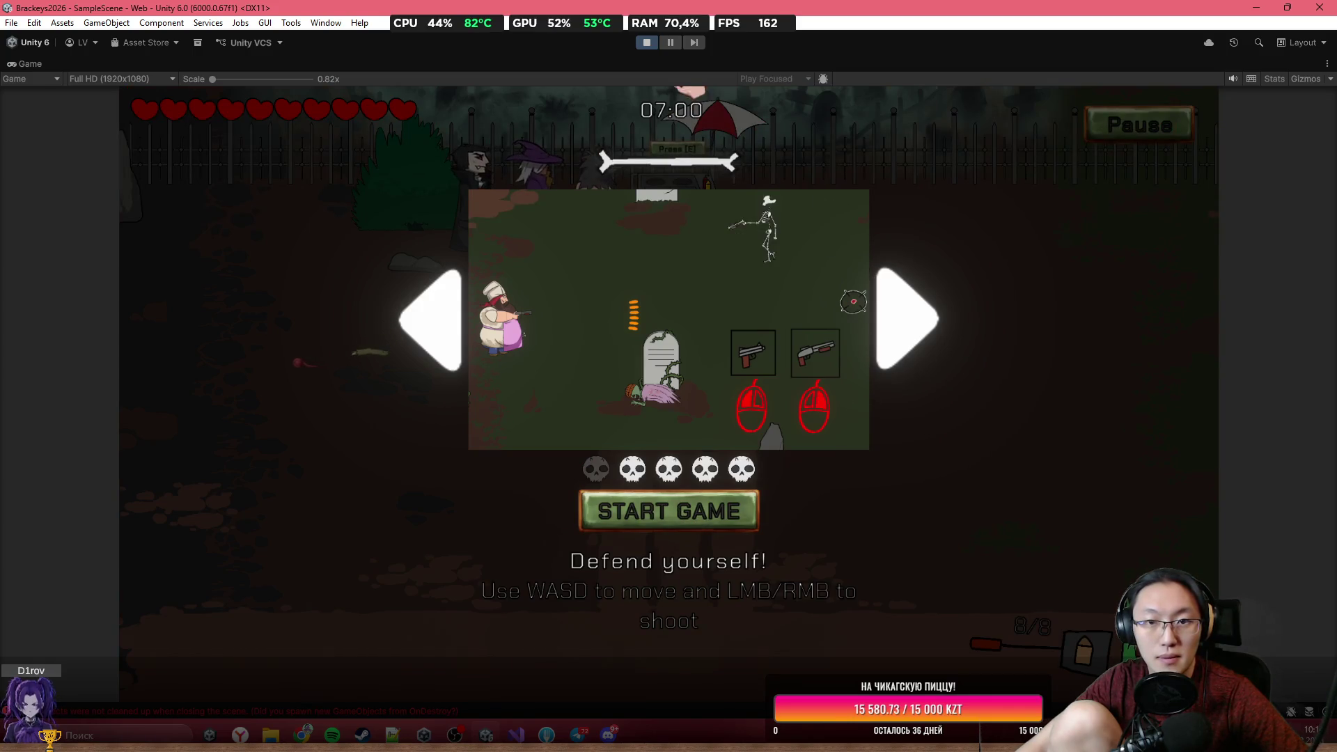
{"action": "left_click", "coordinate": [879, 323]}
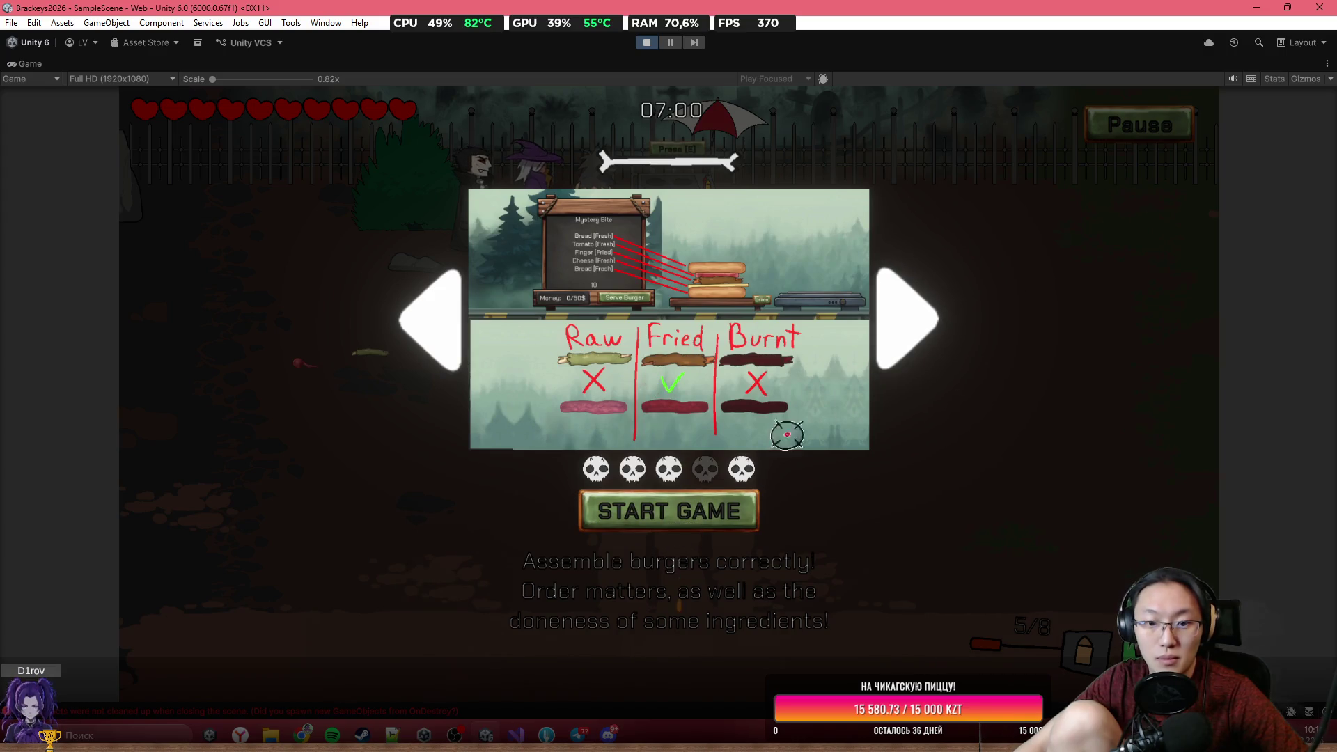
Start the game, pause and resume it, then exit Play mode.
{"action": "left_click", "coordinate": [669, 510]}
{"action": "left_click", "coordinate": [1139, 129]}
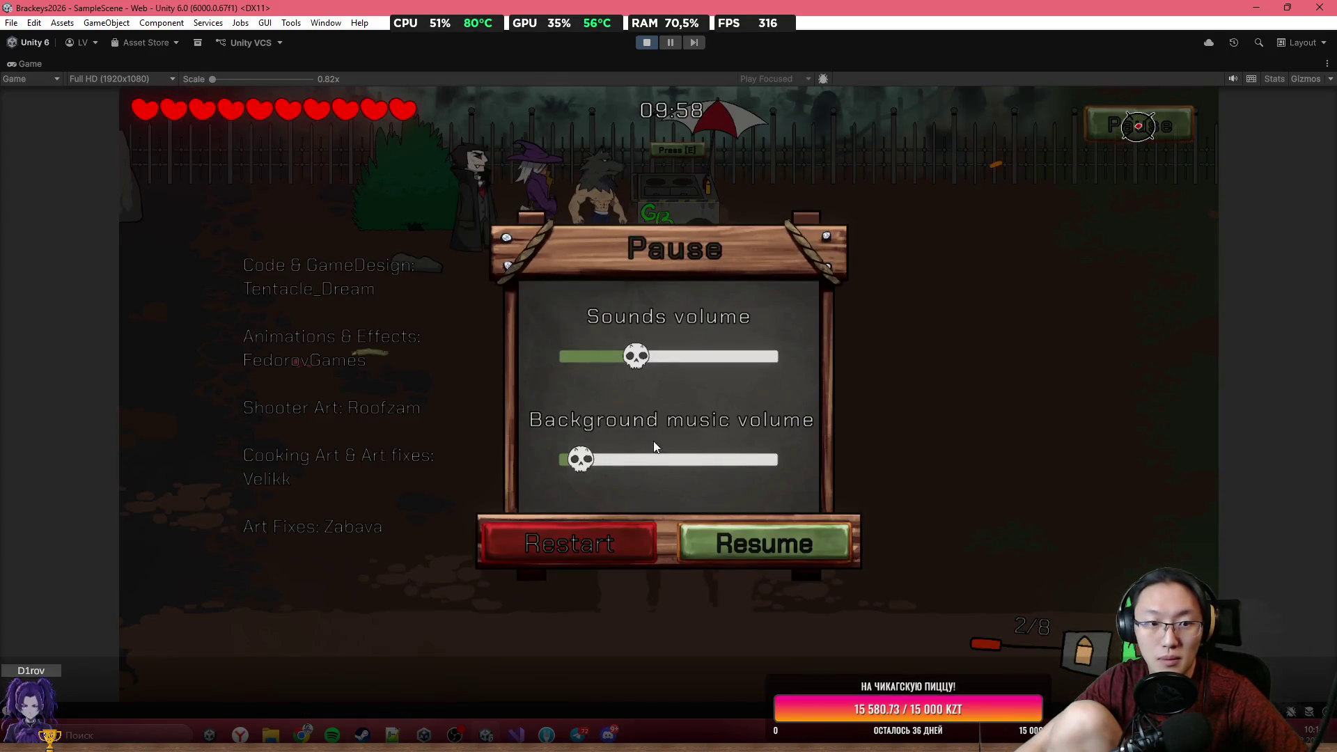
{"action": "left_click", "coordinate": [703, 540]}
{"action": "left_click", "coordinate": [645, 48]}
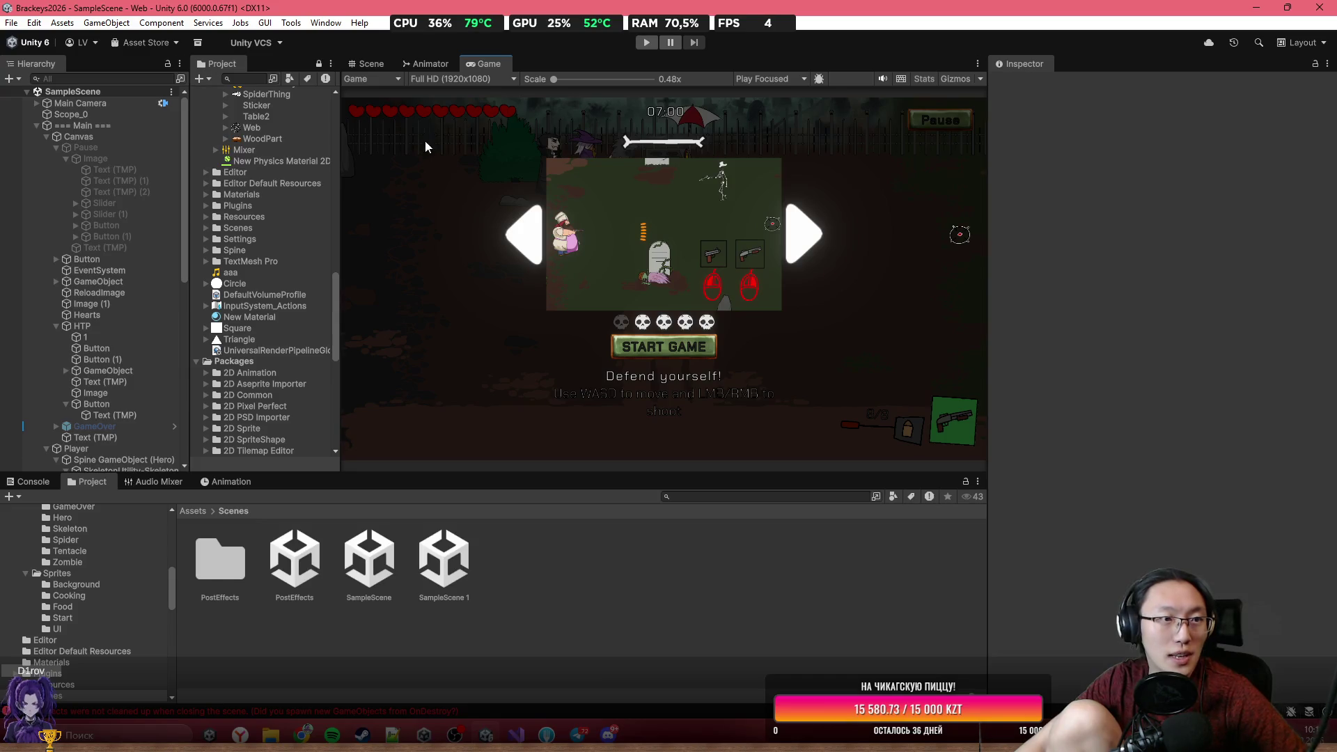
Start a Web build from File > Build Profiles.
{"action": "left_click", "coordinate": [14, 24]}
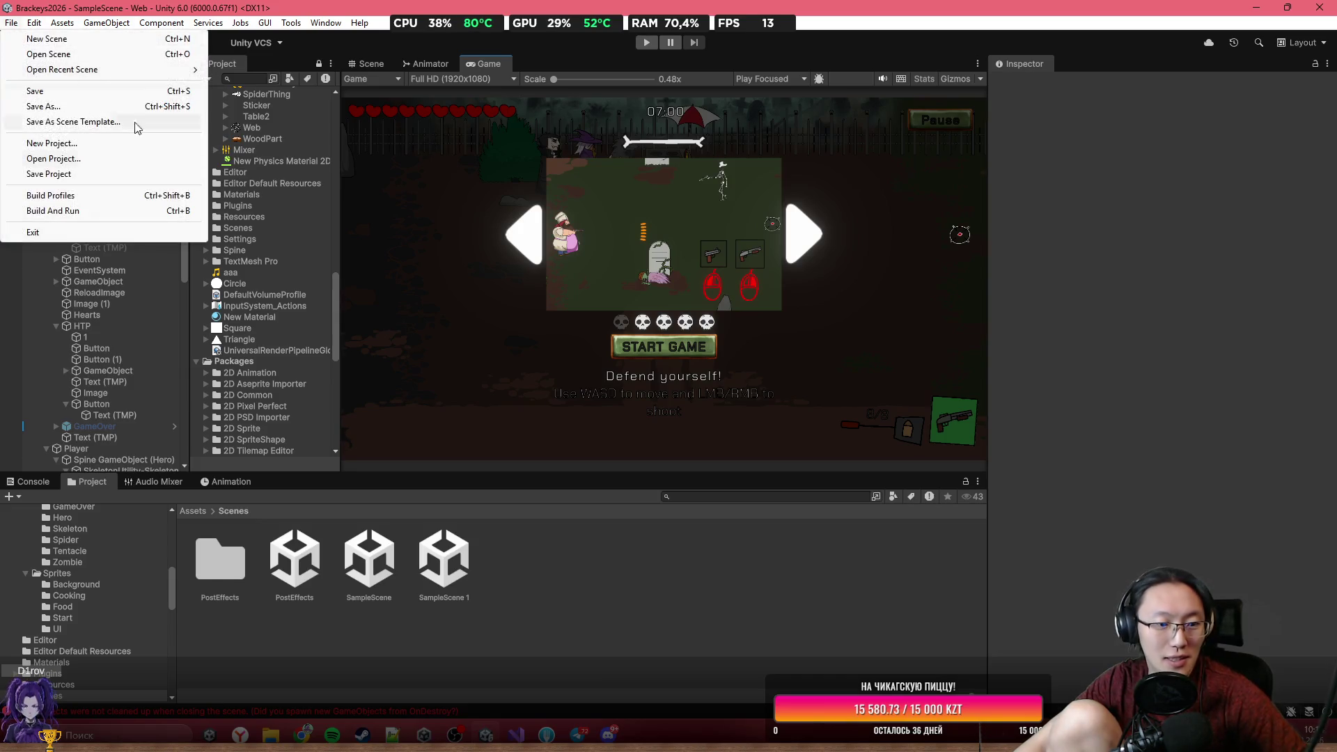
{"action": "left_click", "coordinate": [153, 197]}
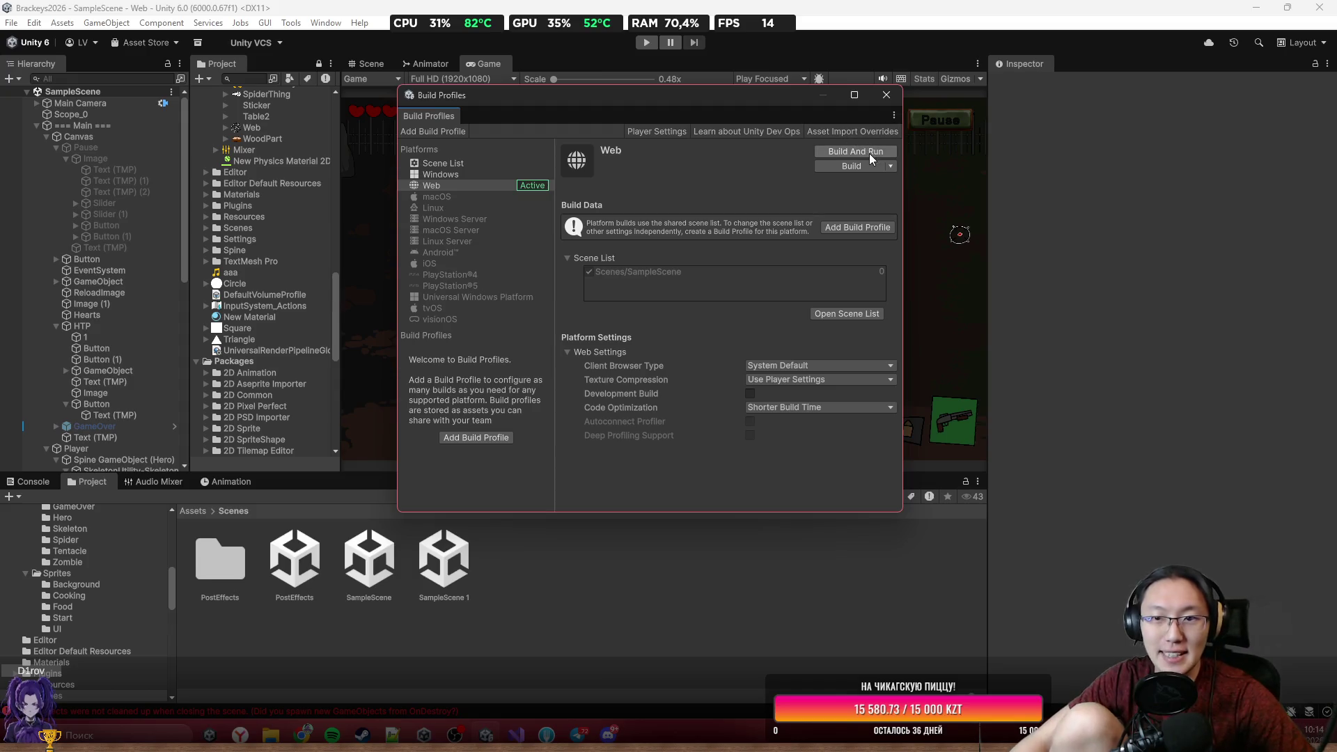
{"action": "left_click", "coordinate": [872, 165]}
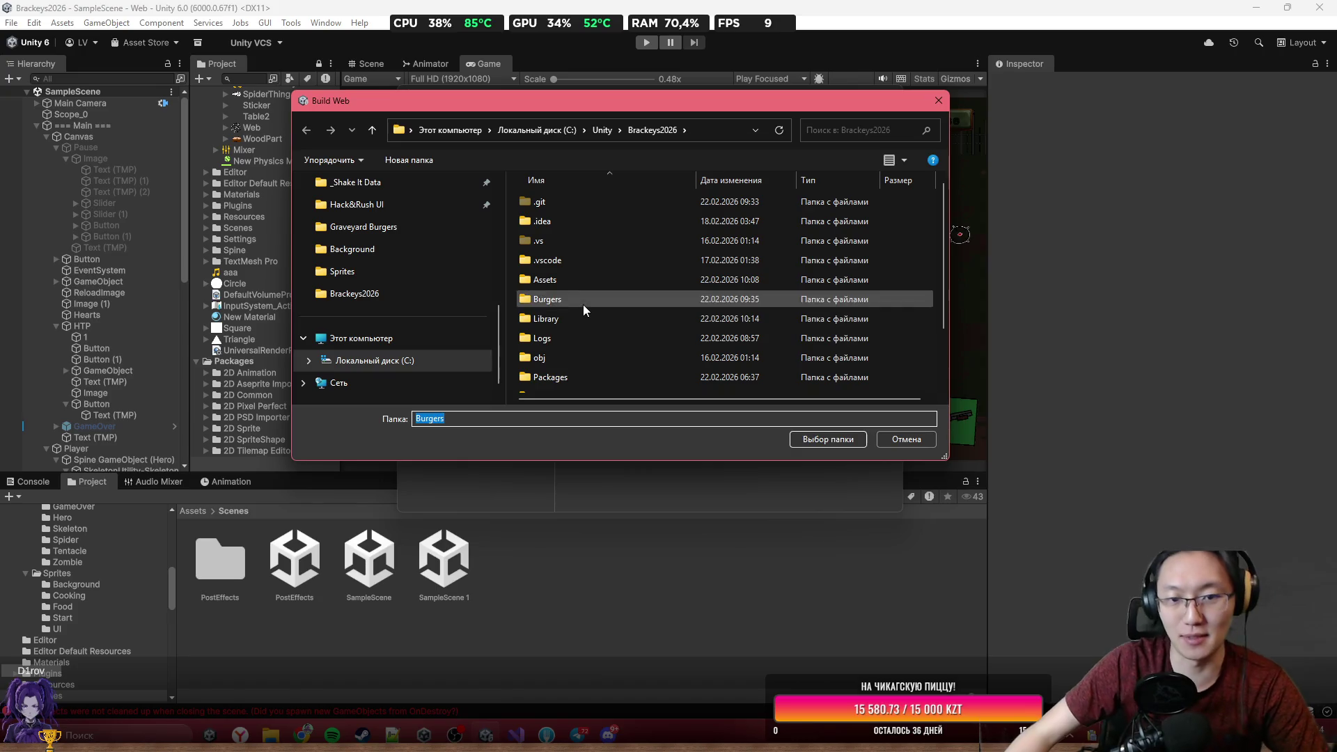
Replace the old Burgers folder with a new Burgers folder and choose it as the build destination.
{"action": "left_click", "coordinate": [583, 303]}
{"action": "key", "text": "Delete"}
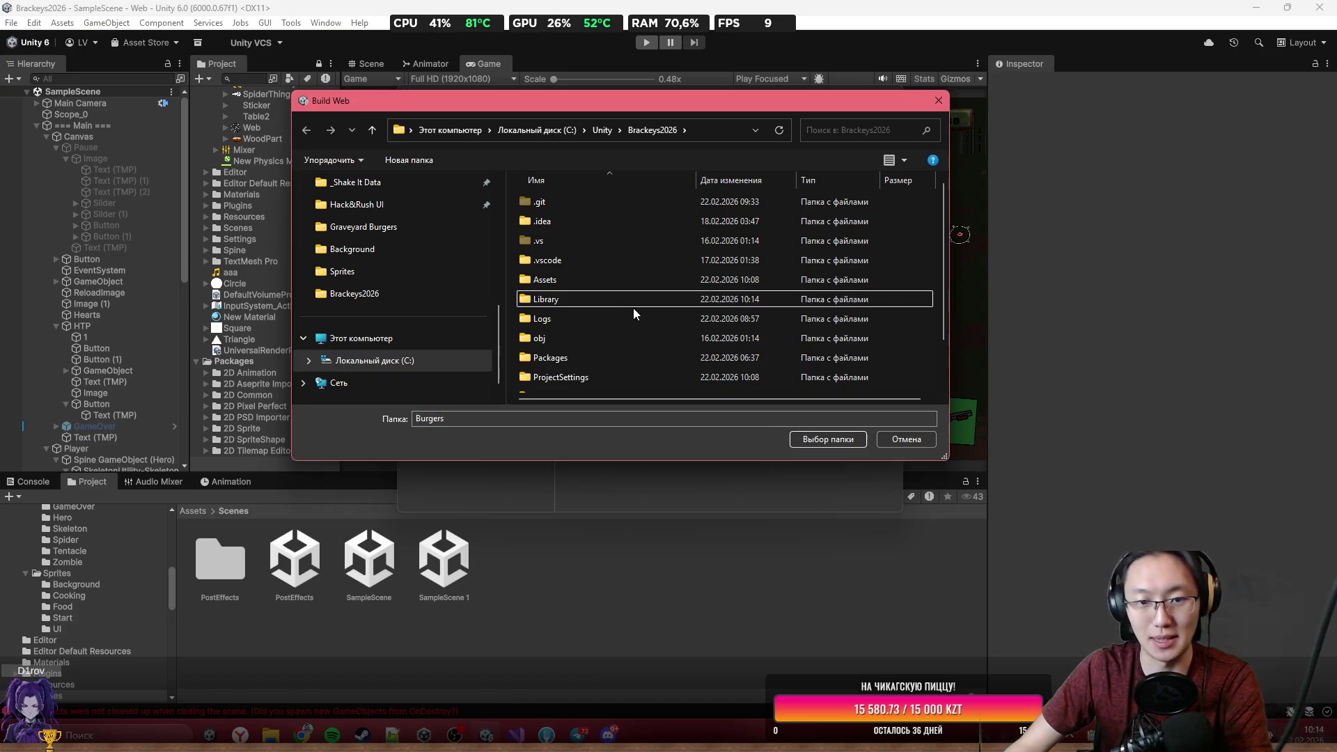
{"action": "scroll", "coordinate": [633, 307], "scroll_direction": "down", "scroll_amount": 1}
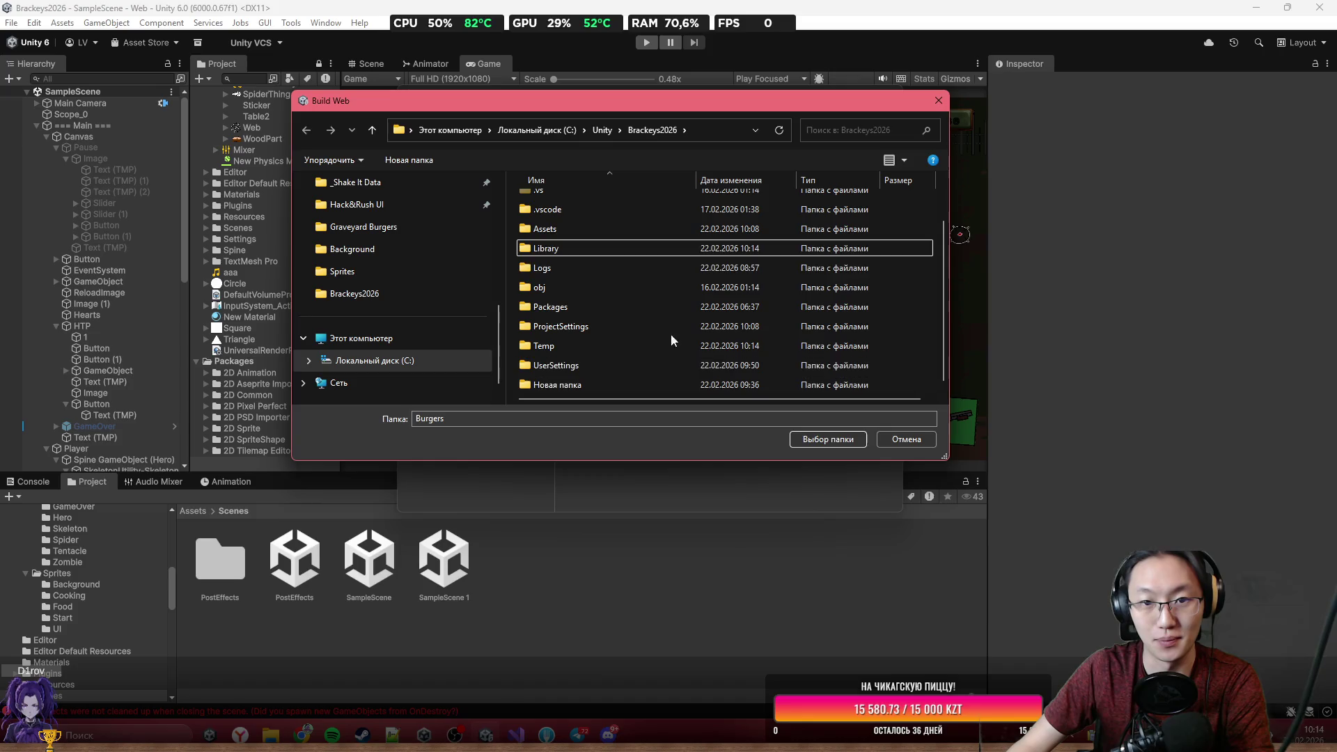
{"action": "scroll", "coordinate": [766, 278], "scroll_direction": "up", "scroll_amount": 1}
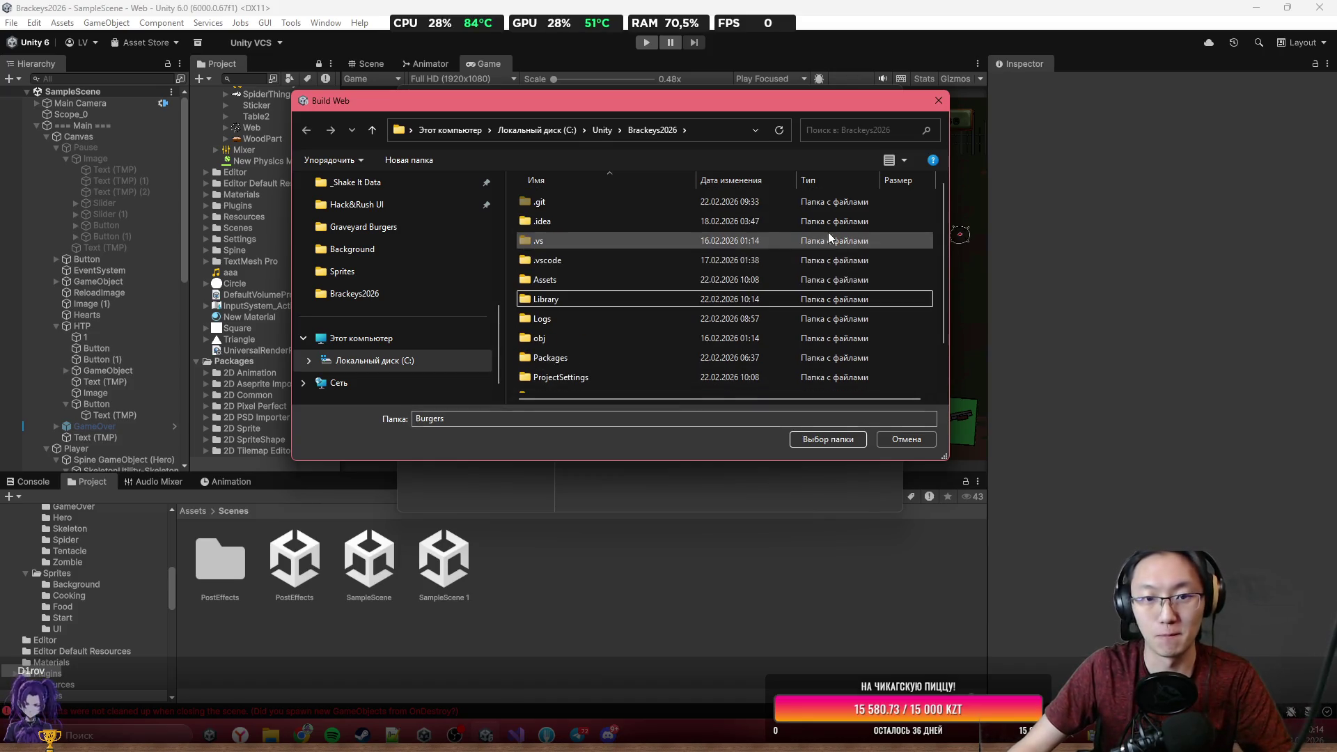
{"action": "right_click", "coordinate": [934, 269]}
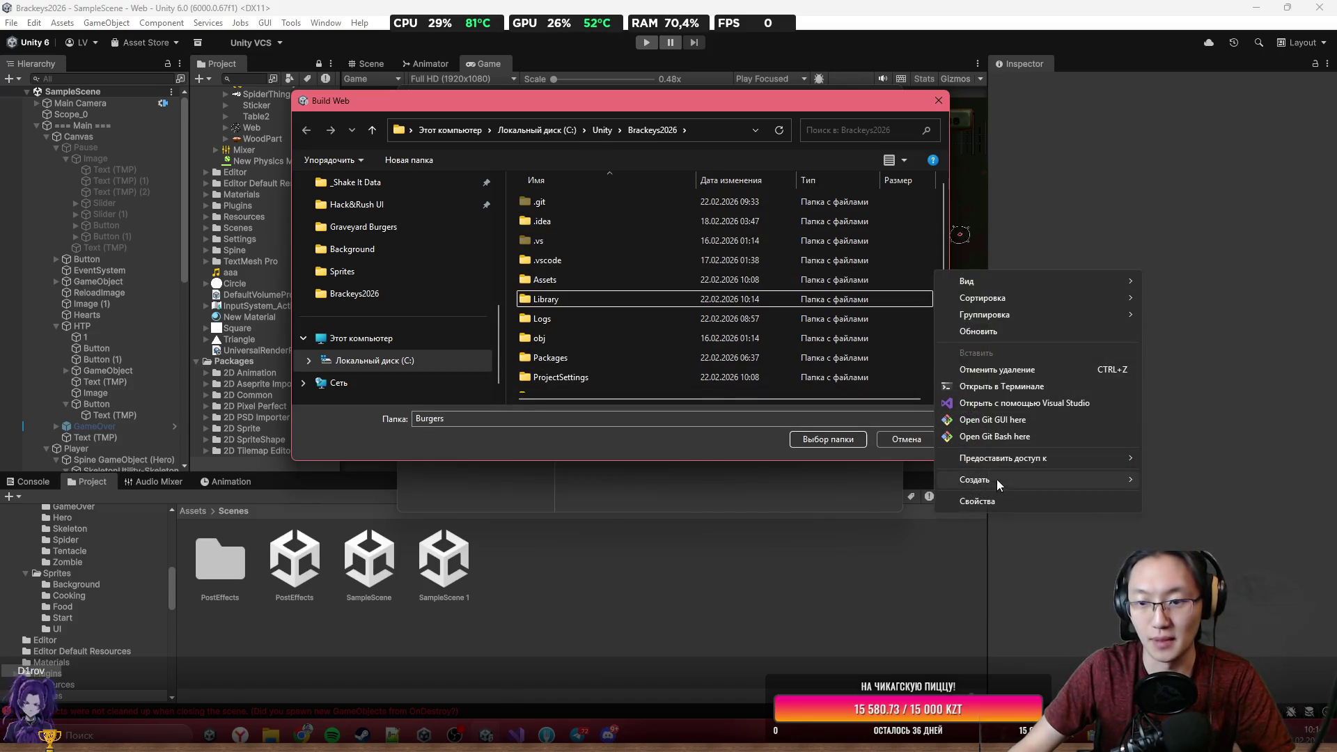
{"action": "mouse_move", "coordinate": [996, 479]}
{"action": "left_click", "coordinate": [803, 482]}
{"action": "type", "text": "Burgers"}
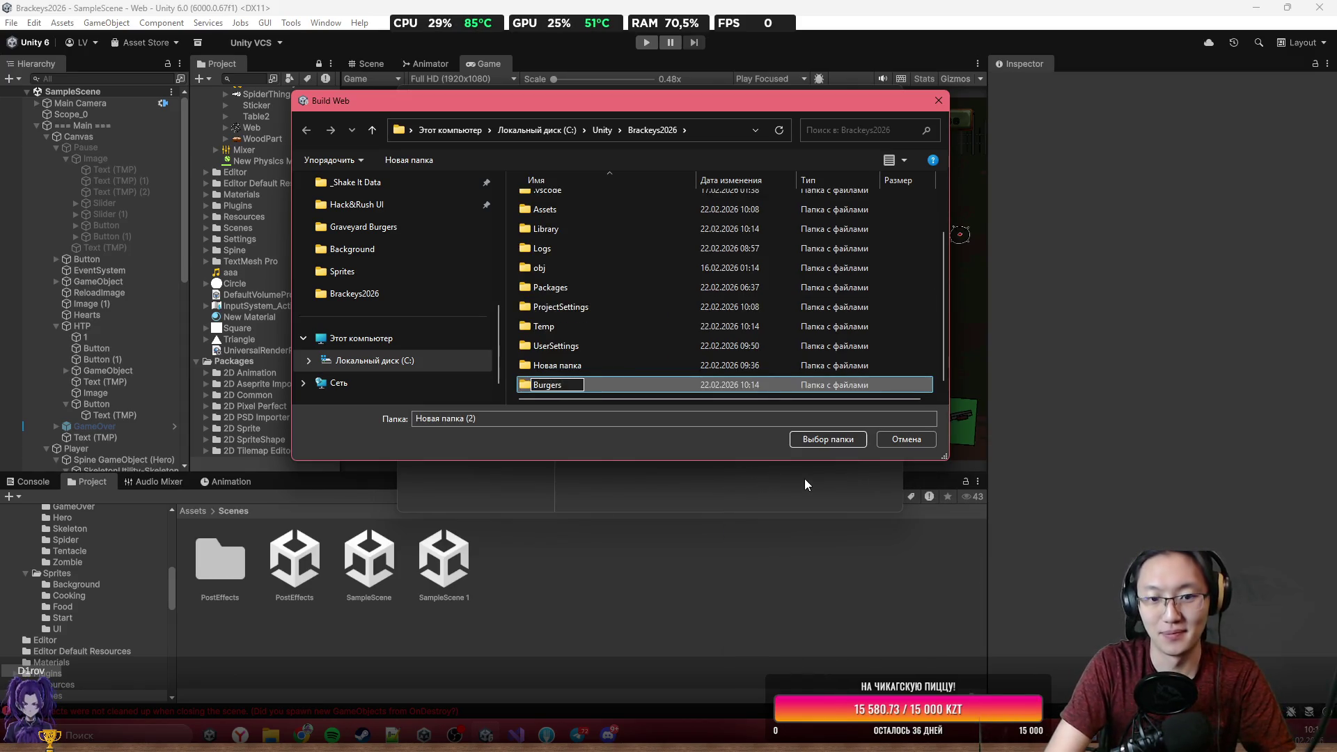
{"action": "key", "text": "Return"}
{"action": "key", "text": "Return"}
{"action": "left_click", "coordinate": [802, 440]}
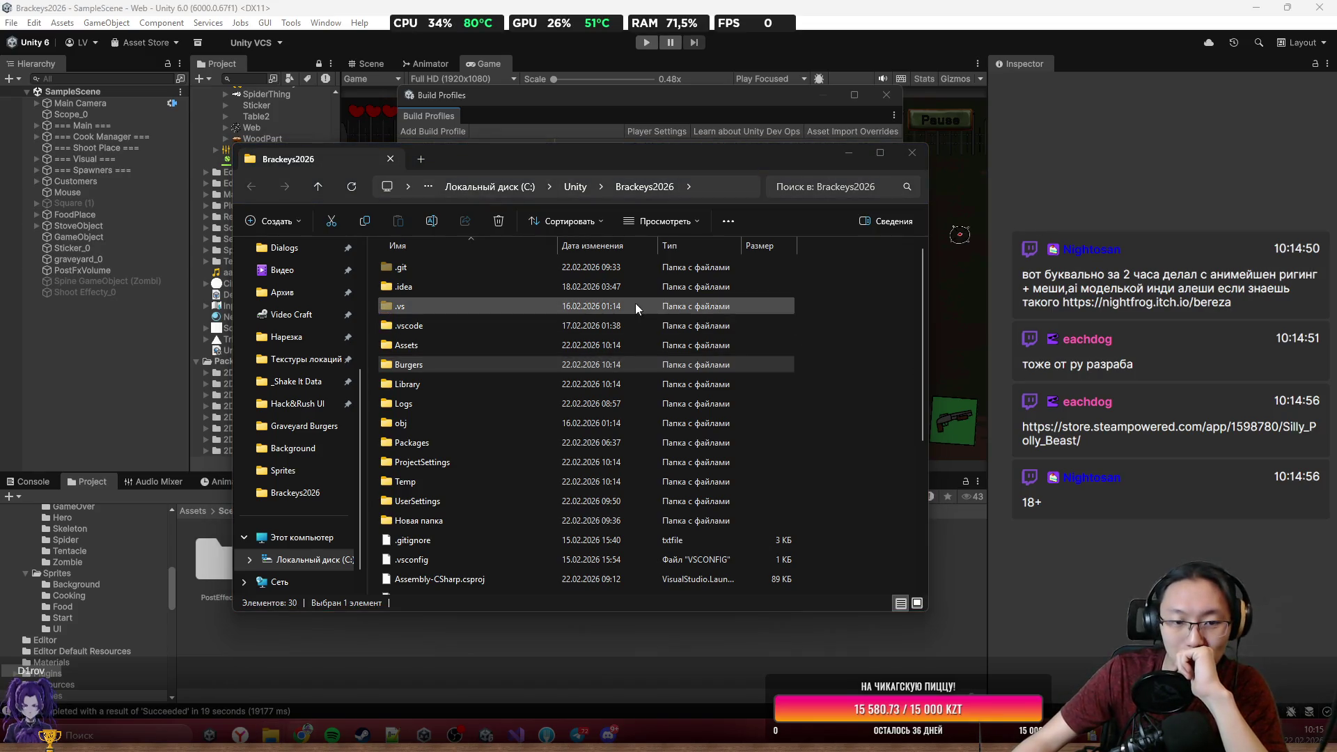
Delete the old Burgers.zip archive from the project folder.
{"action": "left_click", "coordinate": [497, 369]}
{"action": "scroll", "coordinate": [499, 369], "scroll_direction": "down", "scroll_amount": 5}
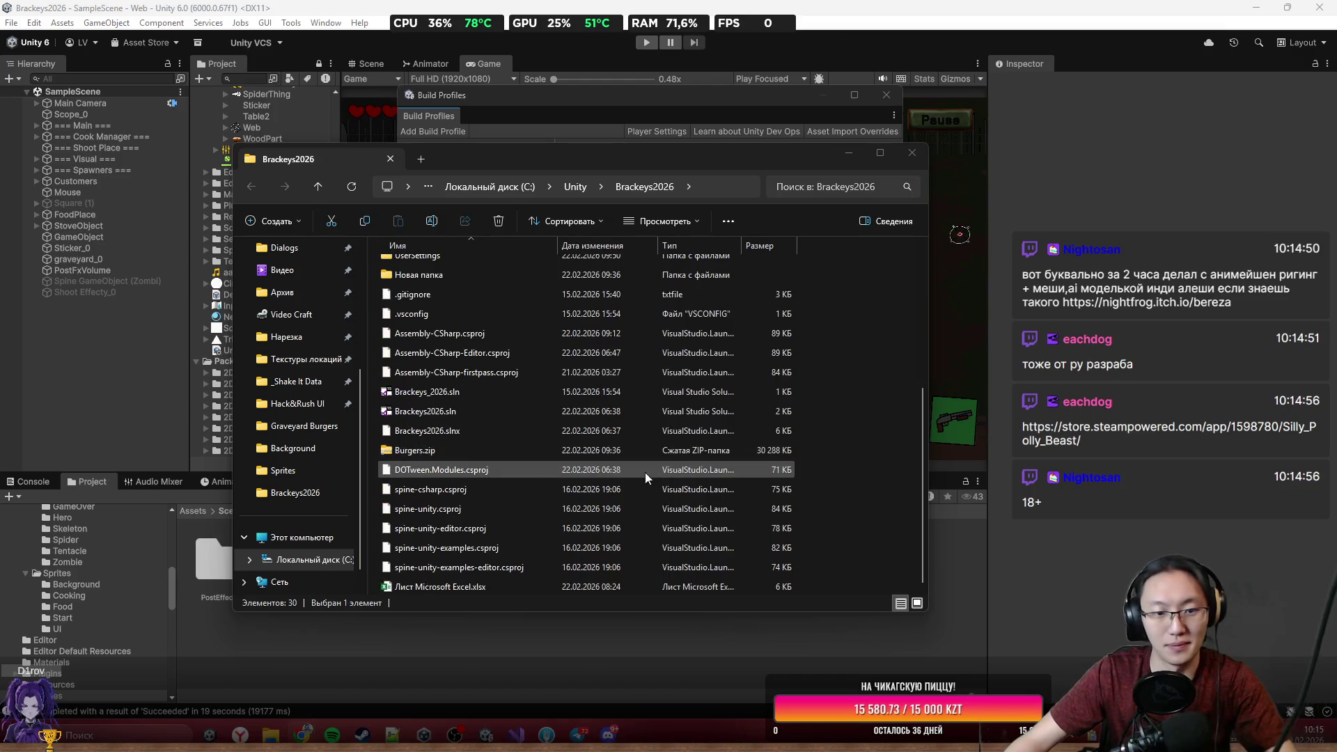
{"action": "left_click", "coordinate": [621, 451]}
{"action": "key", "text": "Delete"}
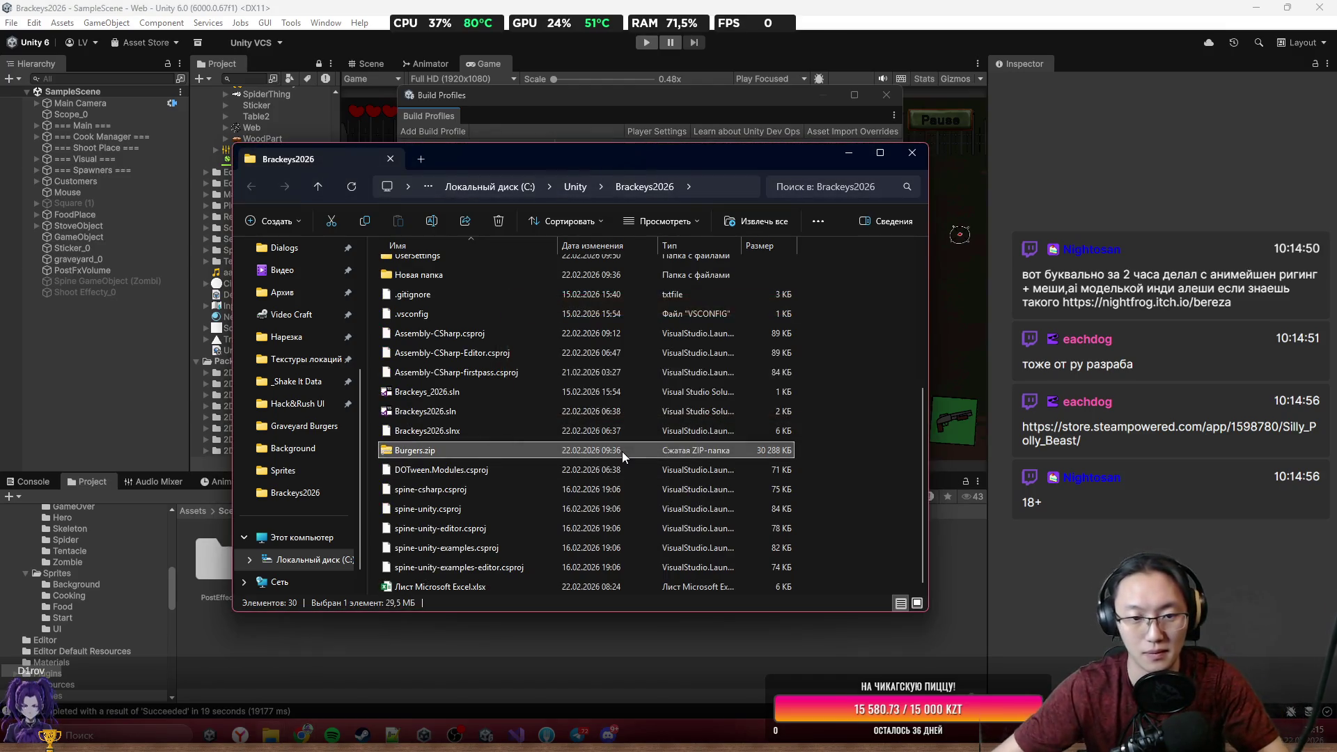
Create a new ZIP archive and name it Burger.
{"action": "right_click", "coordinate": [852, 488]}
{"action": "mouse_move", "coordinate": [942, 391]}
{"action": "left_click", "coordinate": [1183, 592]}
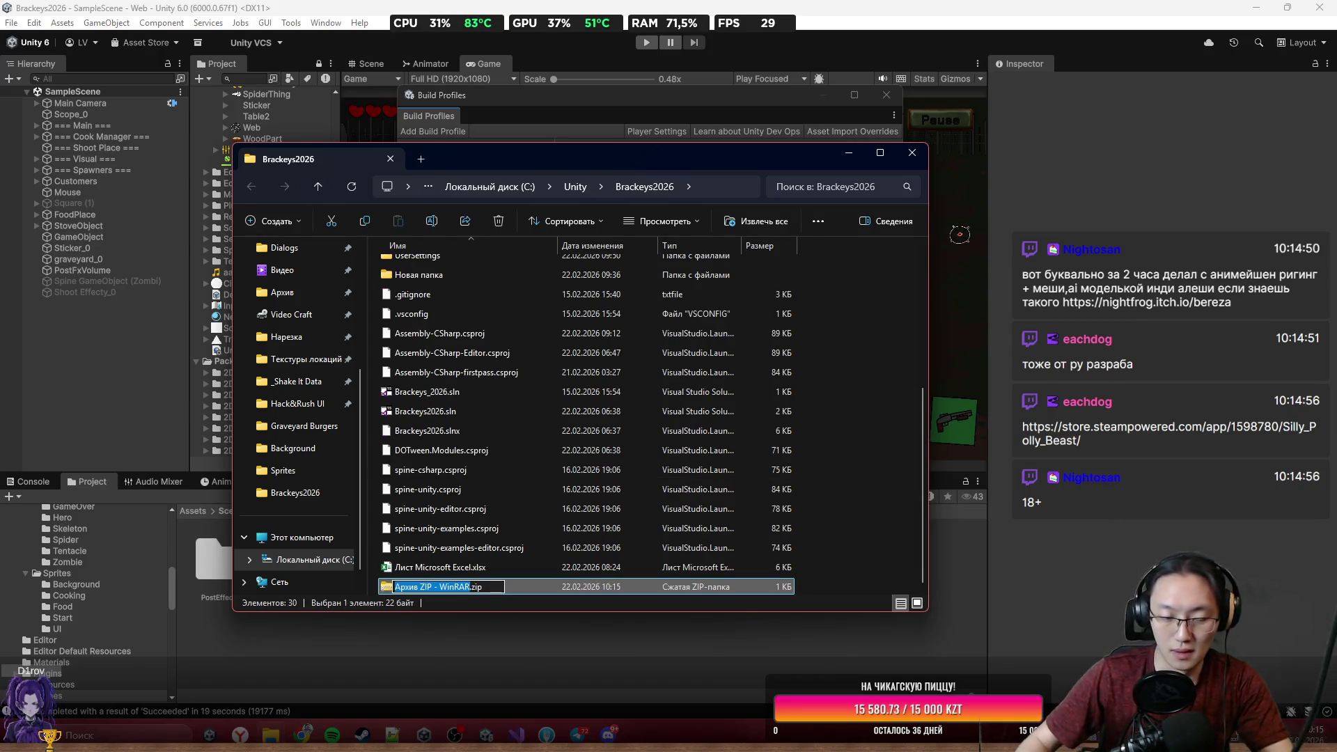
{"action": "type", "text": "Burger"}
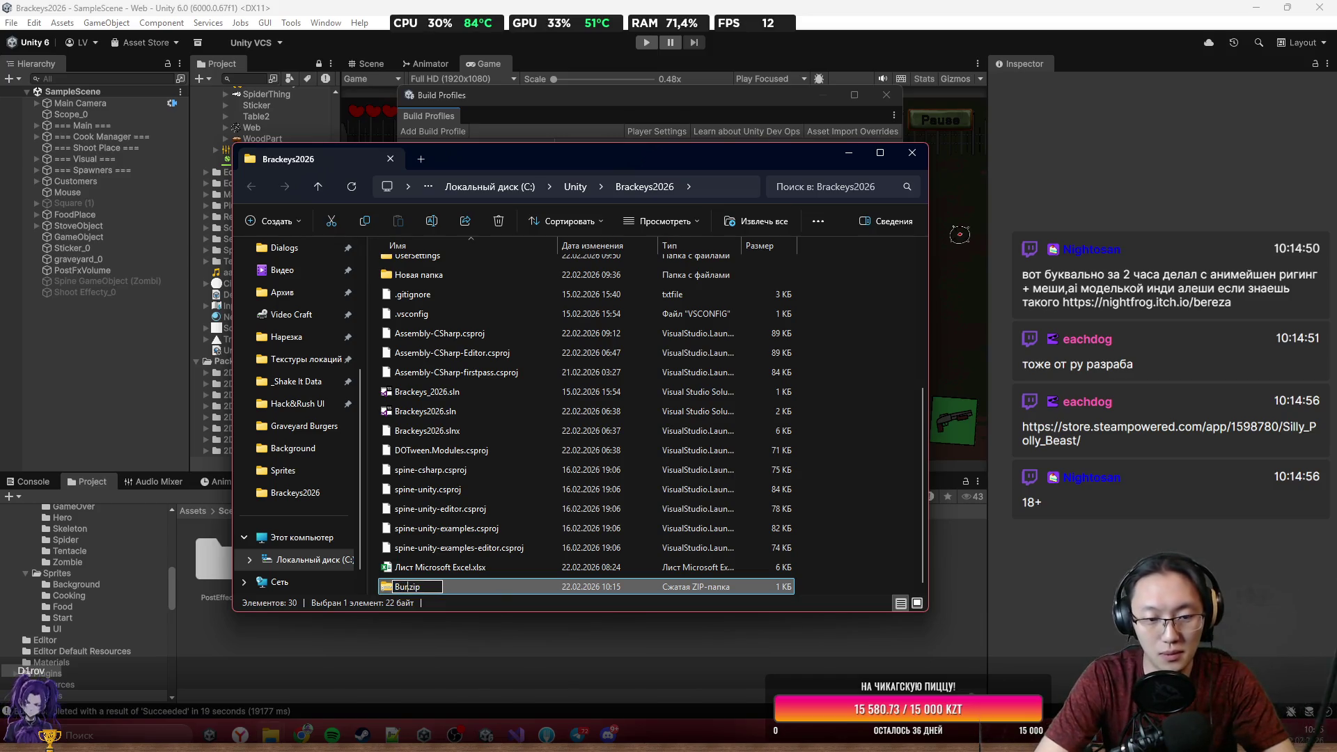